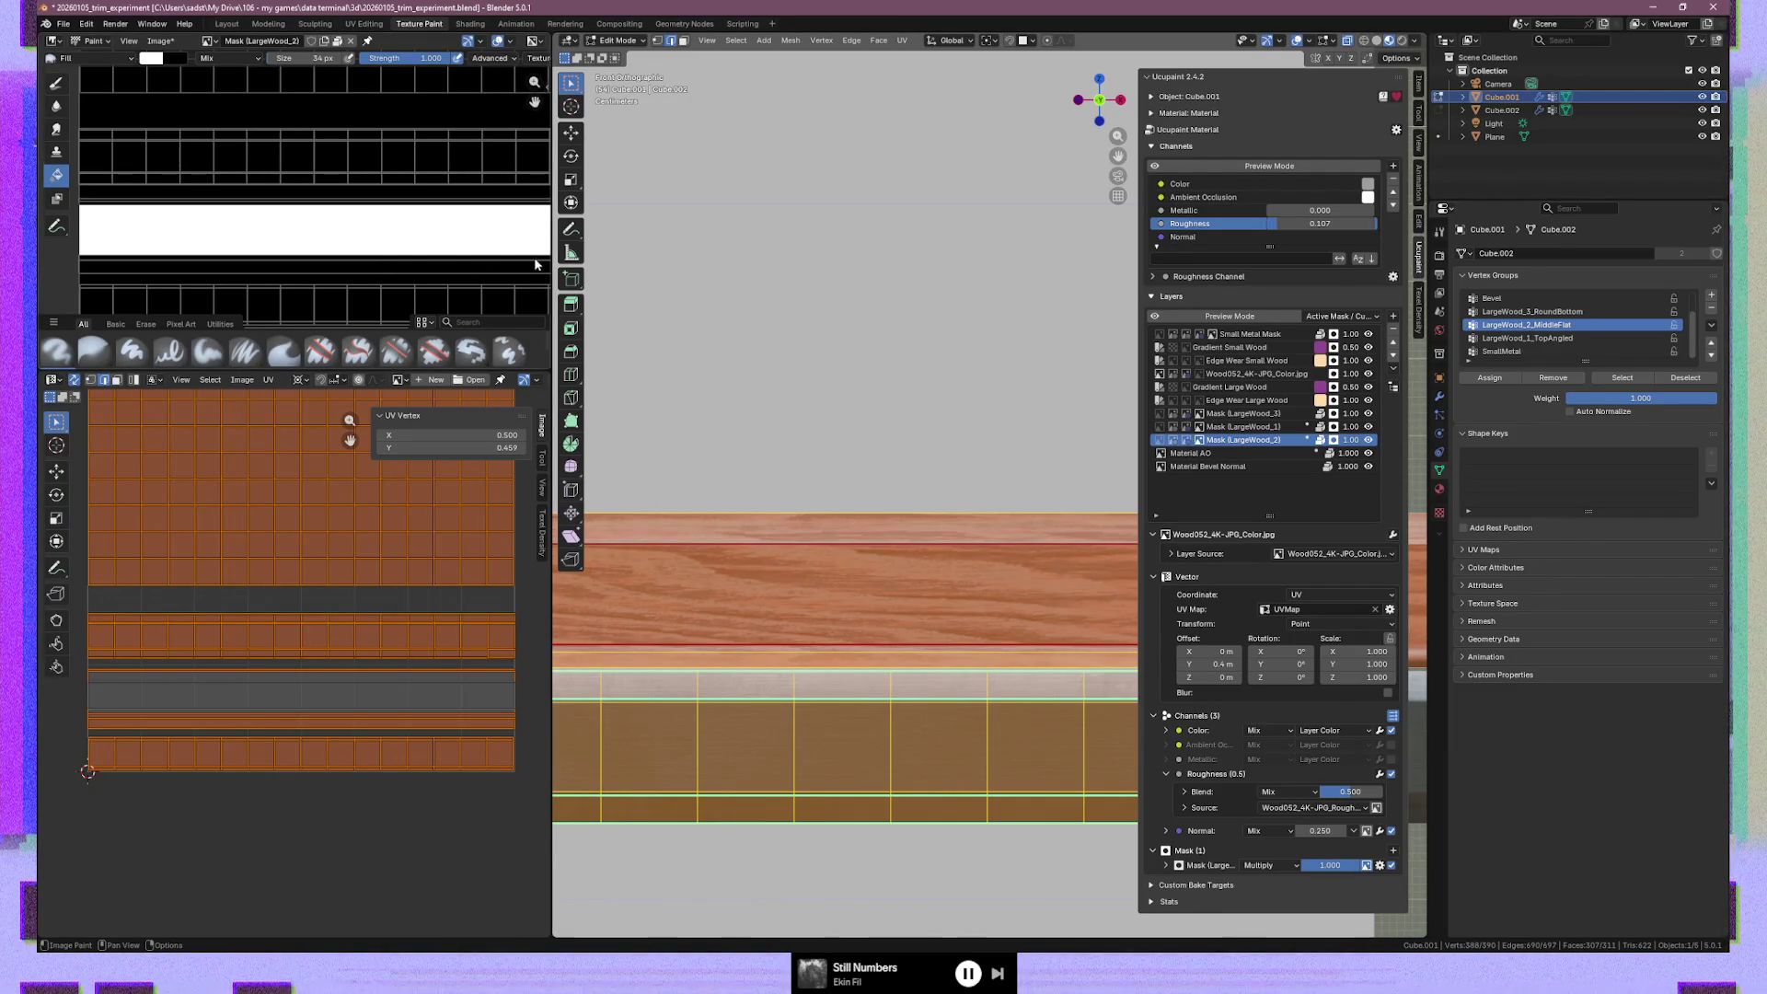
Widen the UV editor, zoom onto the wooden beam and select its single wood face strip in the UVs
{"action": "left_click_drag", "start_coordinate": [552, 260], "coordinate": [647, 257]}
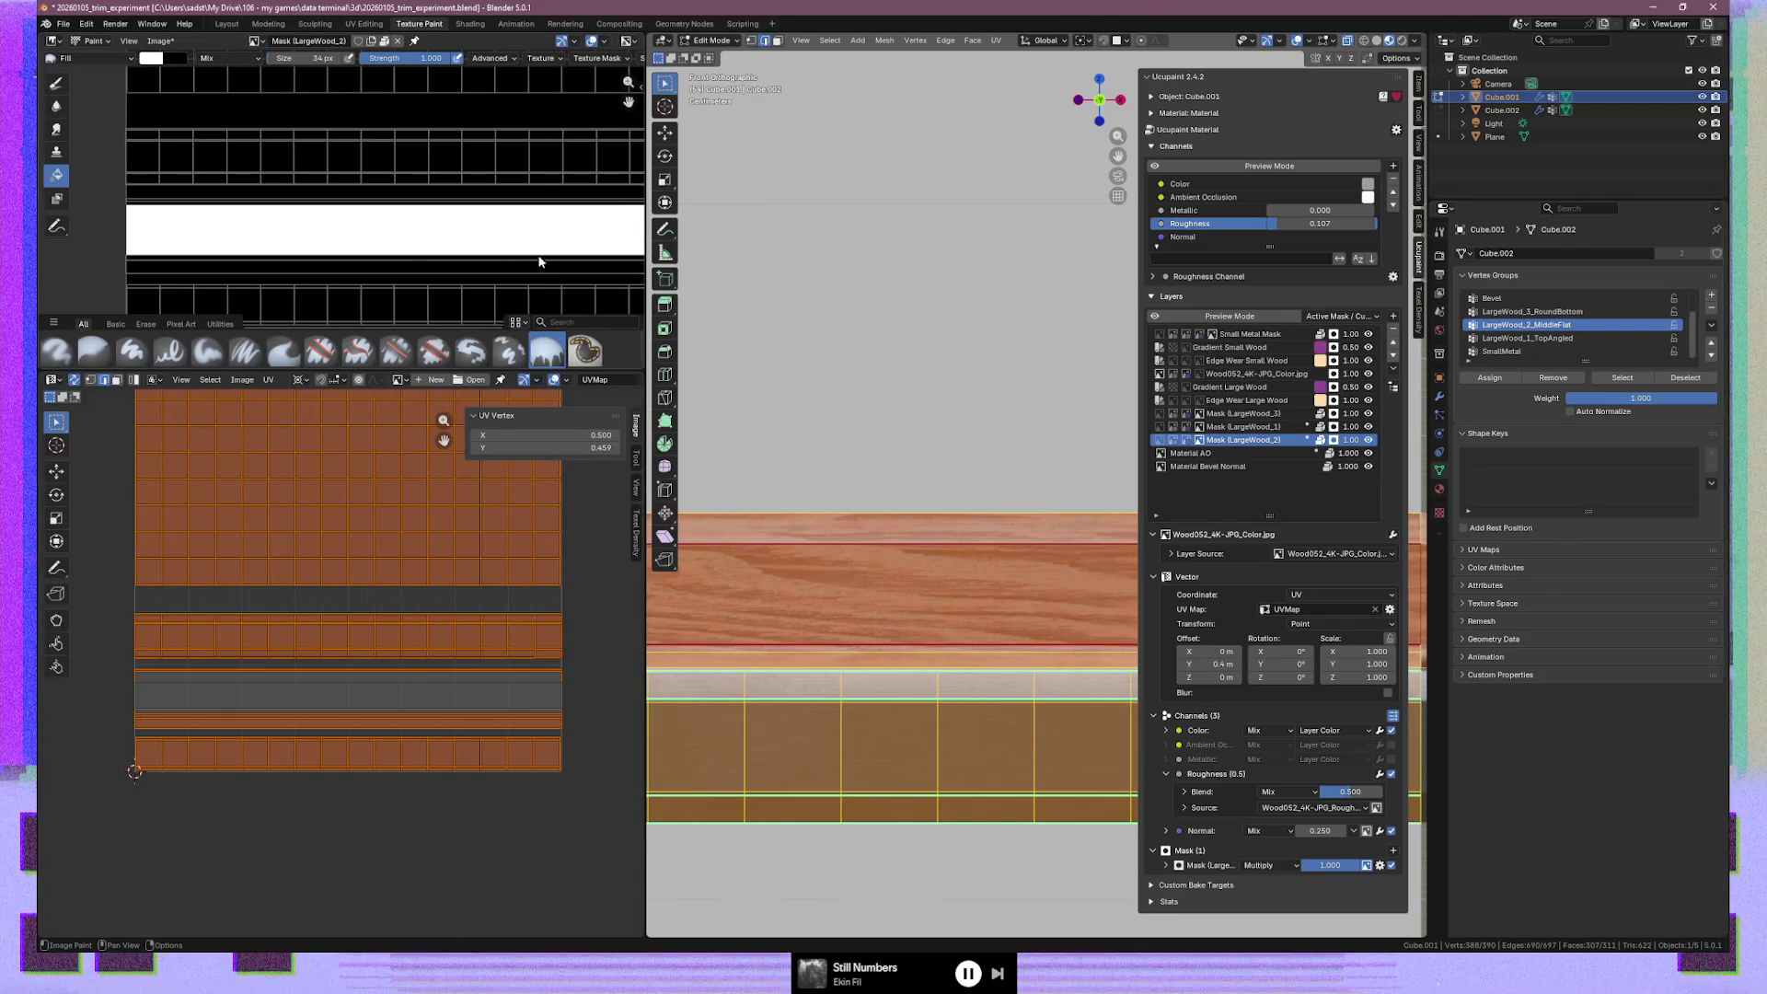
{"action": "scroll", "coordinate": [540, 257], "scroll_direction": "down", "scroll_amount": 1}
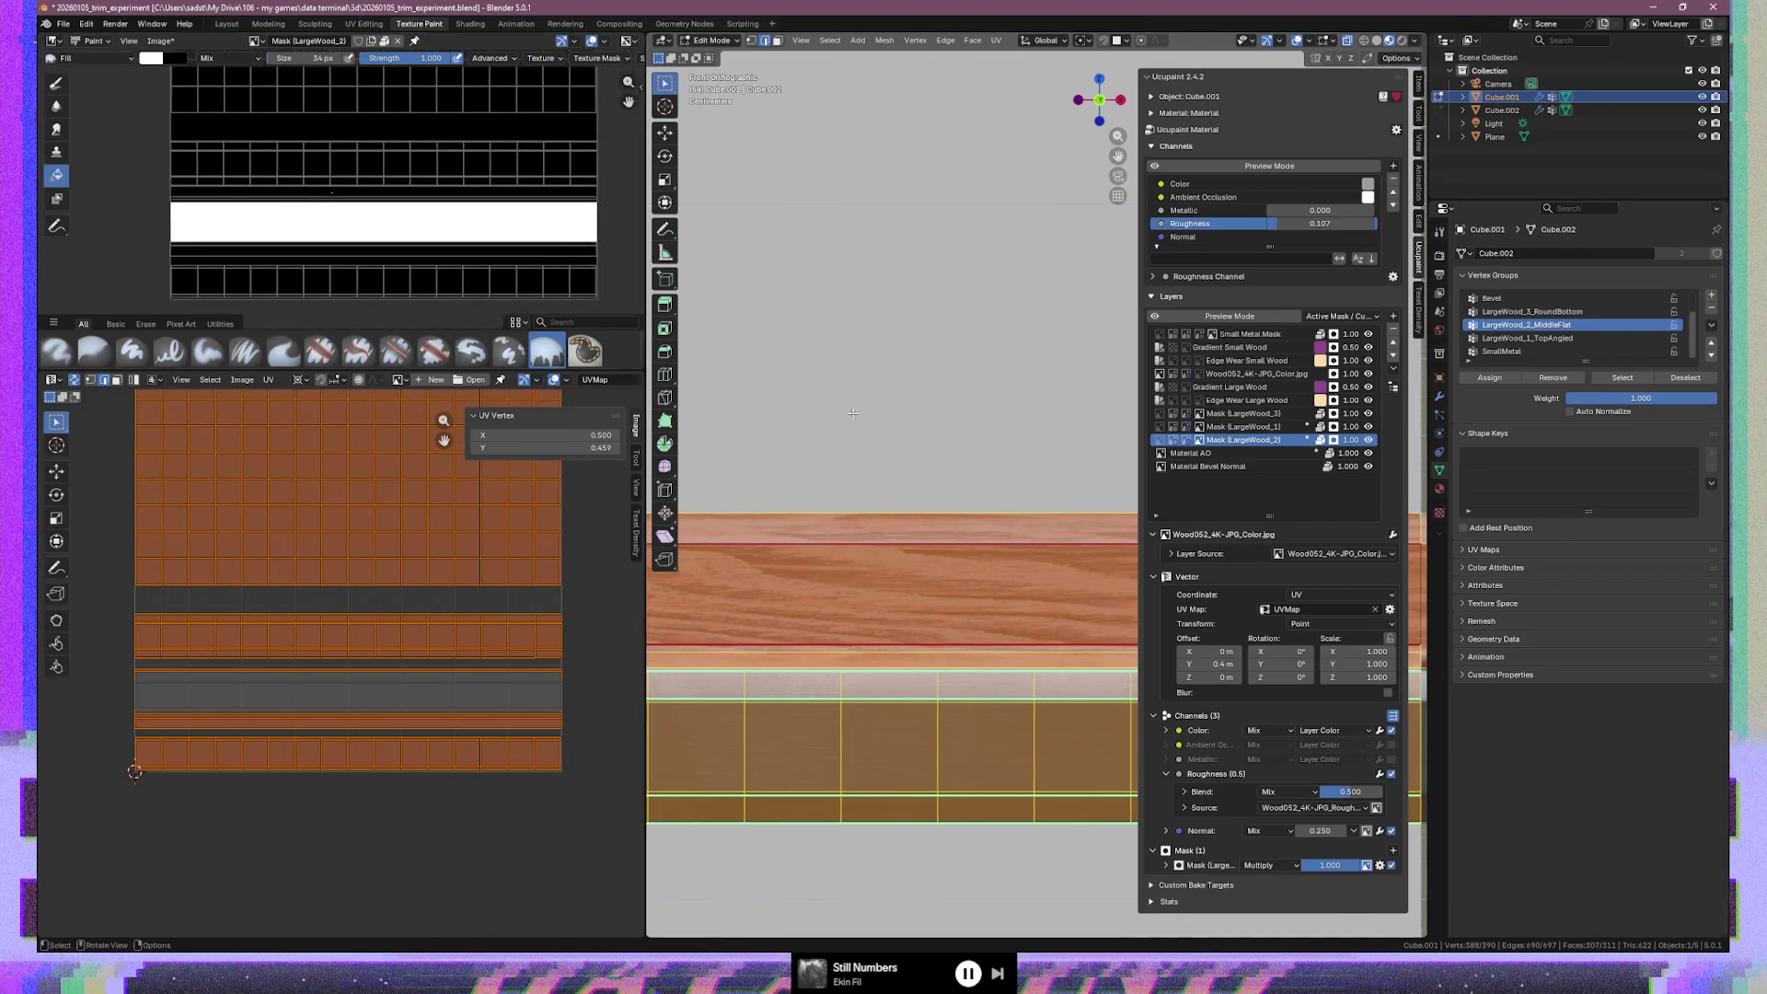
{"action": "mouse_move", "coordinate": [854, 804]}
{"action": "middle_mouse_down"}
{"action": "mouse_move", "coordinate": [678, 394]}
{"action": "mouse_move", "coordinate": [779, 407]}
{"action": "middle_mouse_up"}
{"action": "mouse_move", "coordinate": [731, 252]}
{"action": "middle_mouse_down", "text": "shift"}
{"action": "mouse_move", "coordinate": [984, 417]}
{"action": "mouse_move", "coordinate": [972, 462]}
{"action": "mouse_move", "coordinate": [997, 474]}
{"action": "mouse_move", "coordinate": [993, 499]}
{"action": "middle_mouse_up", "text": "shift"}
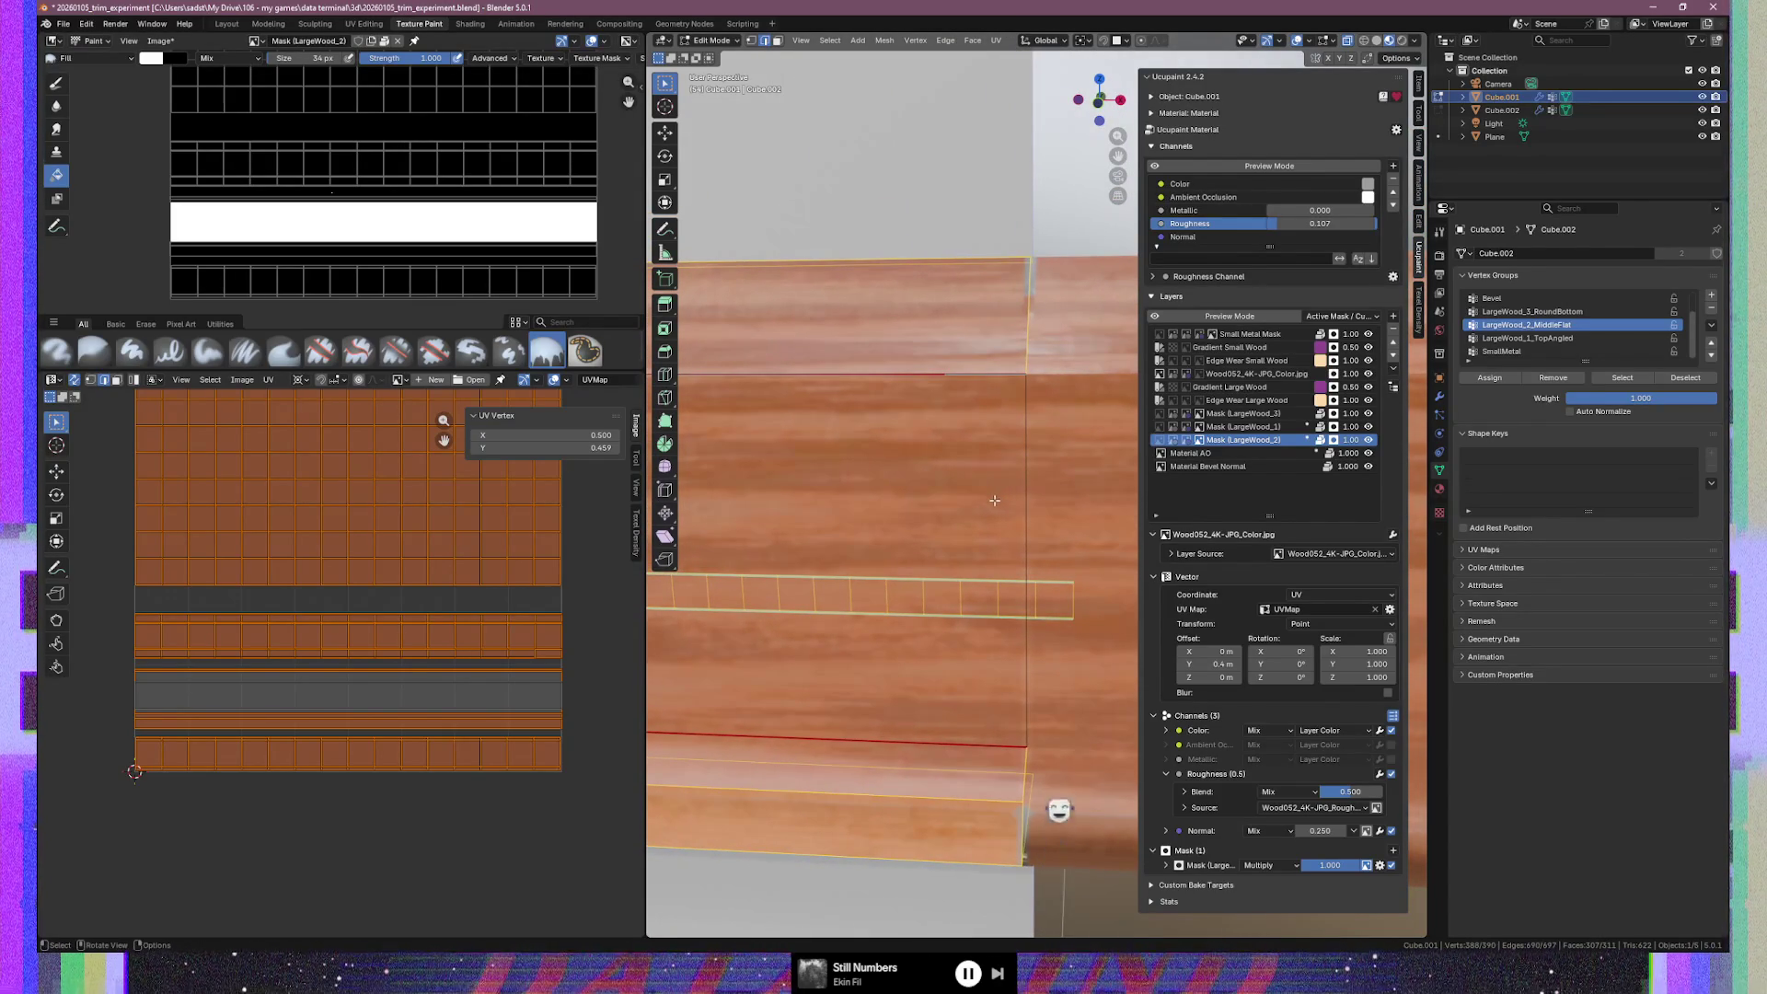
{"action": "left_click", "coordinate": [538, 690]}
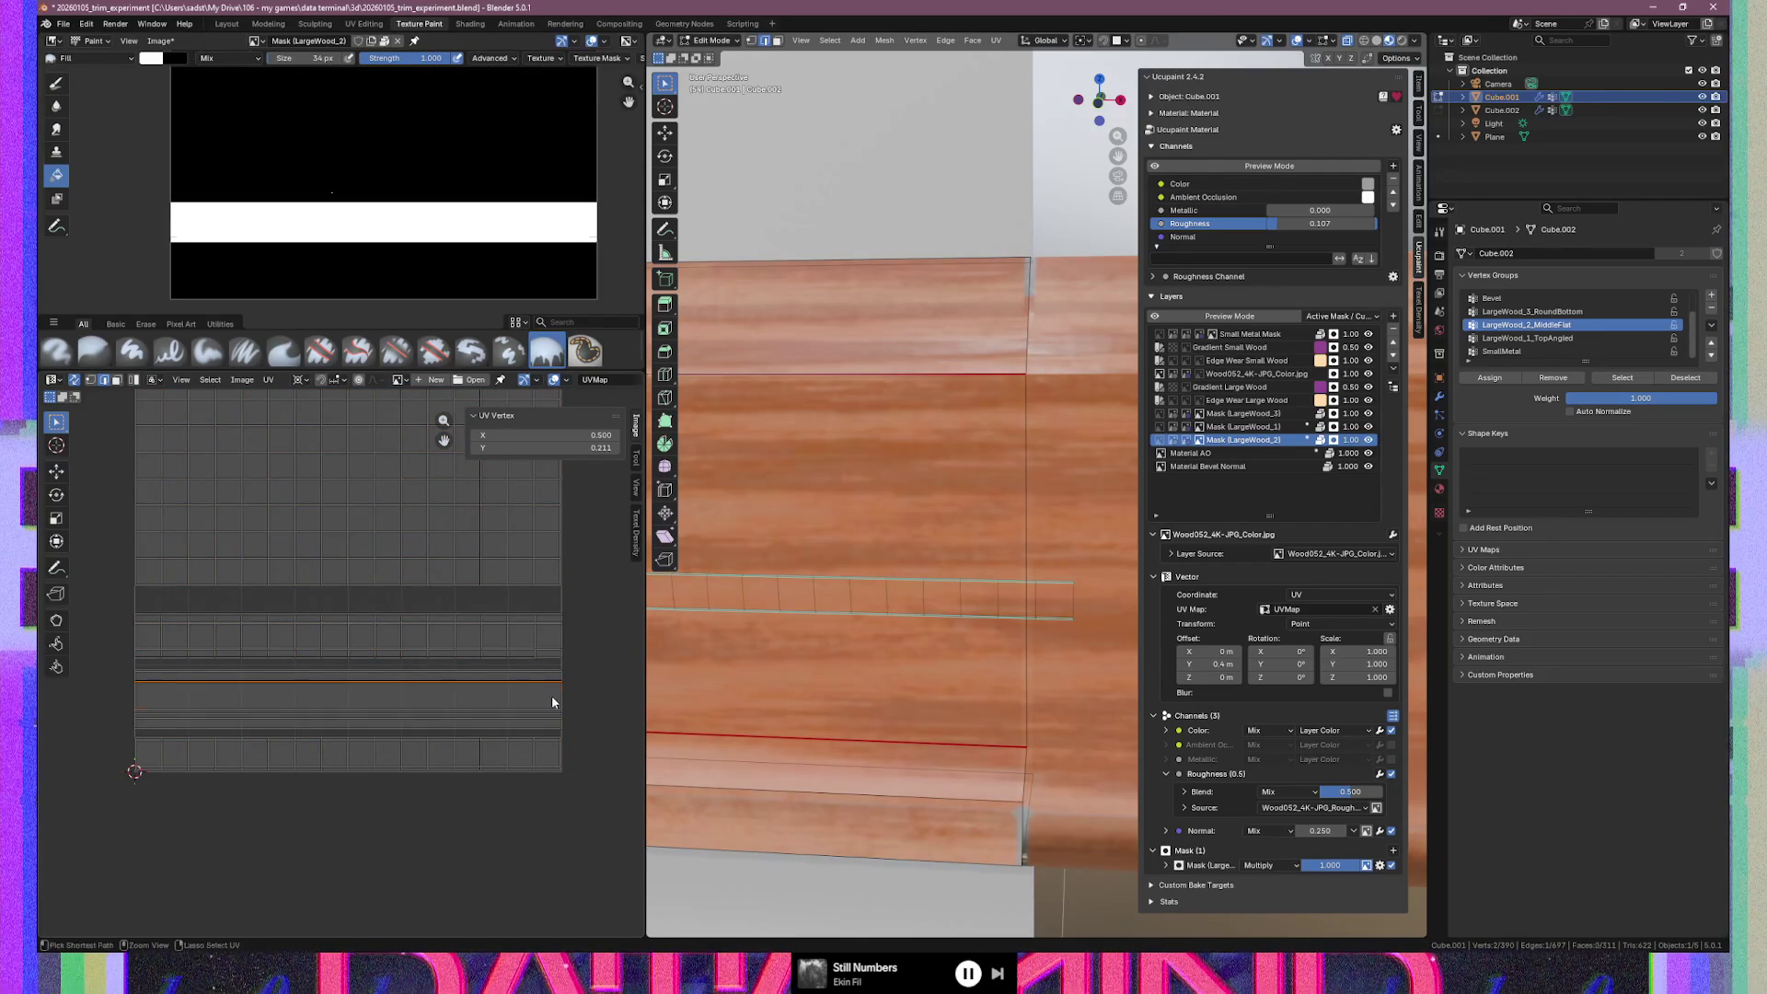
{"action": "left_click", "coordinate": [551, 695]}
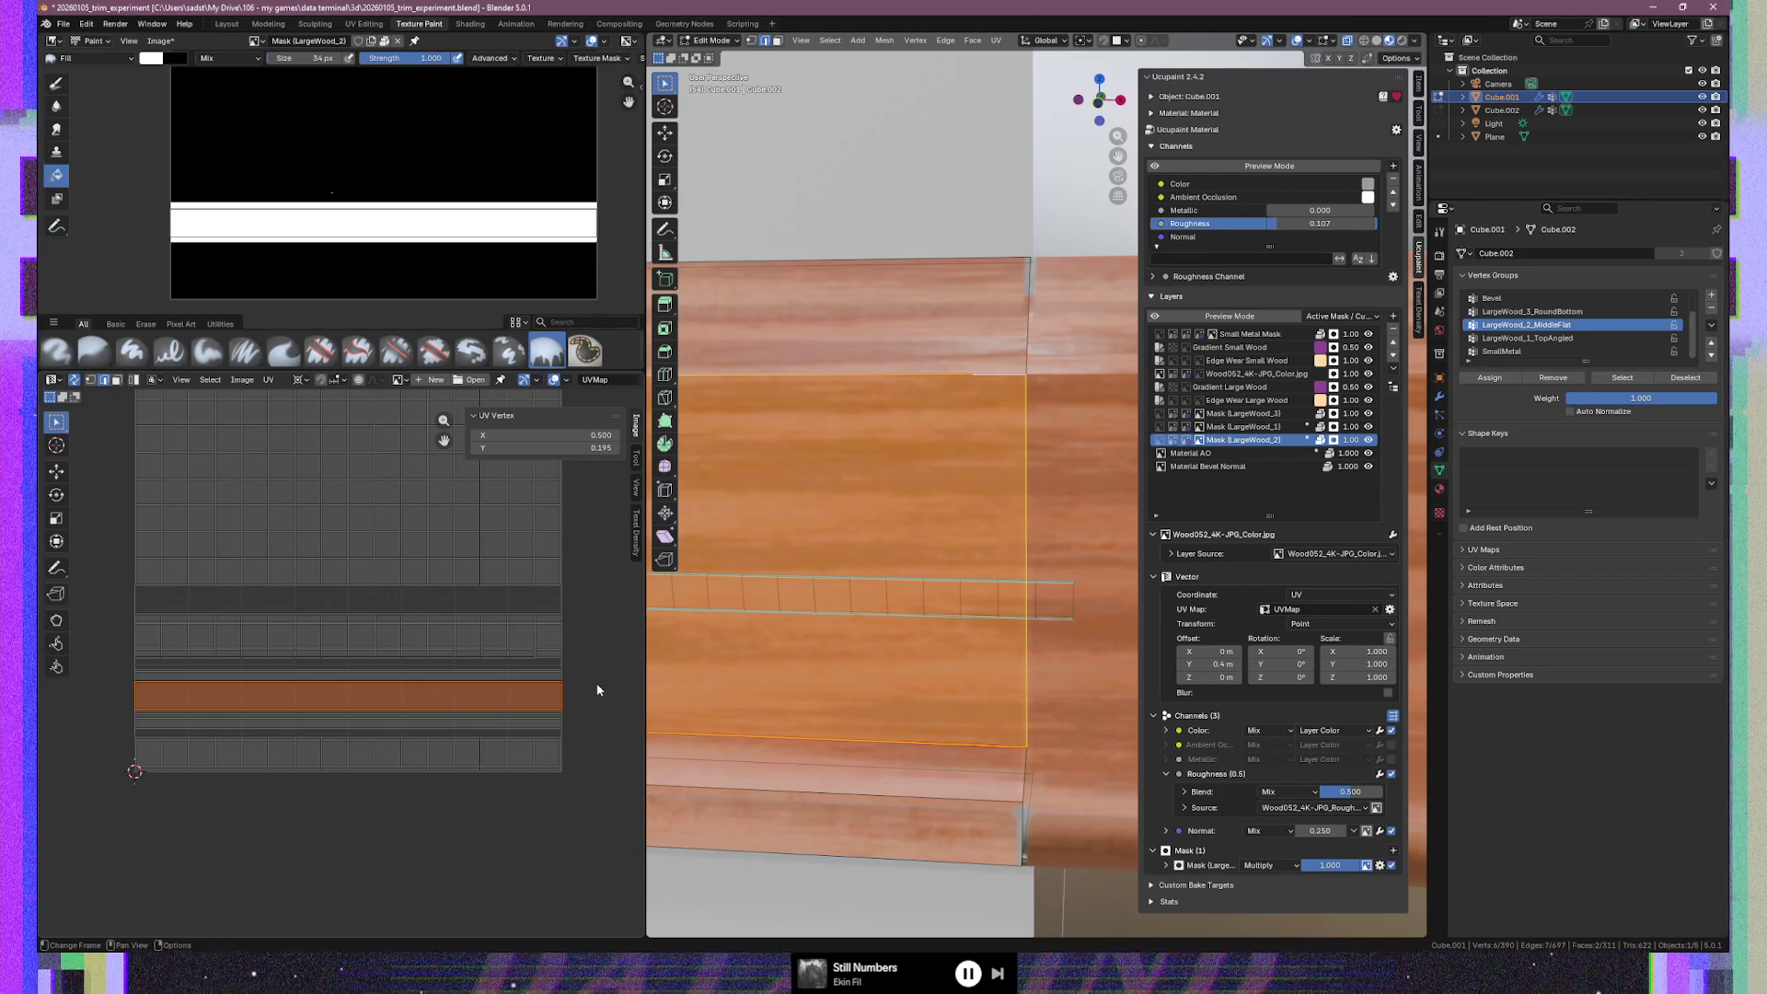
{"action": "scroll", "coordinate": [710, 611], "scroll_direction": "down", "scroll_amount": 3}
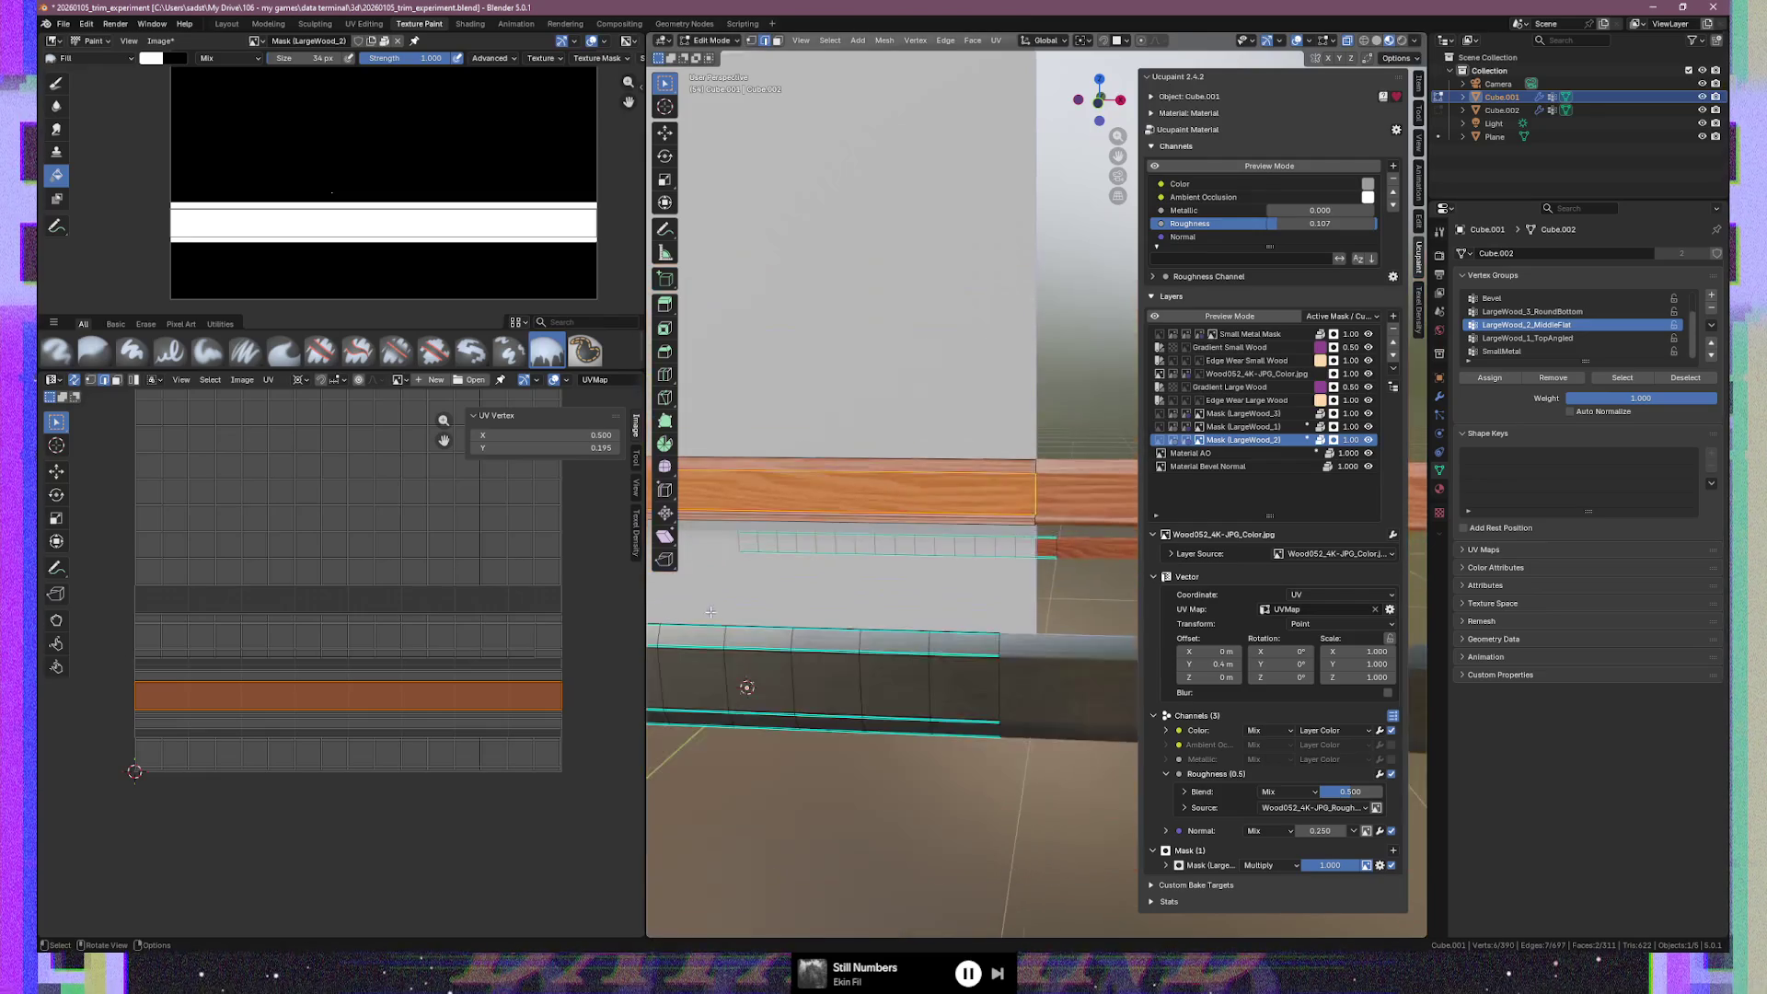
{"action": "scroll", "coordinate": [739, 593], "scroll_direction": "down", "scroll_amount": 2}
{"action": "mouse_move", "coordinate": [744, 573]}
{"action": "middle_mouse_down", "text": "shift"}
{"action": "mouse_move", "coordinate": [956, 570]}
{"action": "mouse_move", "coordinate": [859, 569]}
{"action": "middle_mouse_up", "text": "shift"}
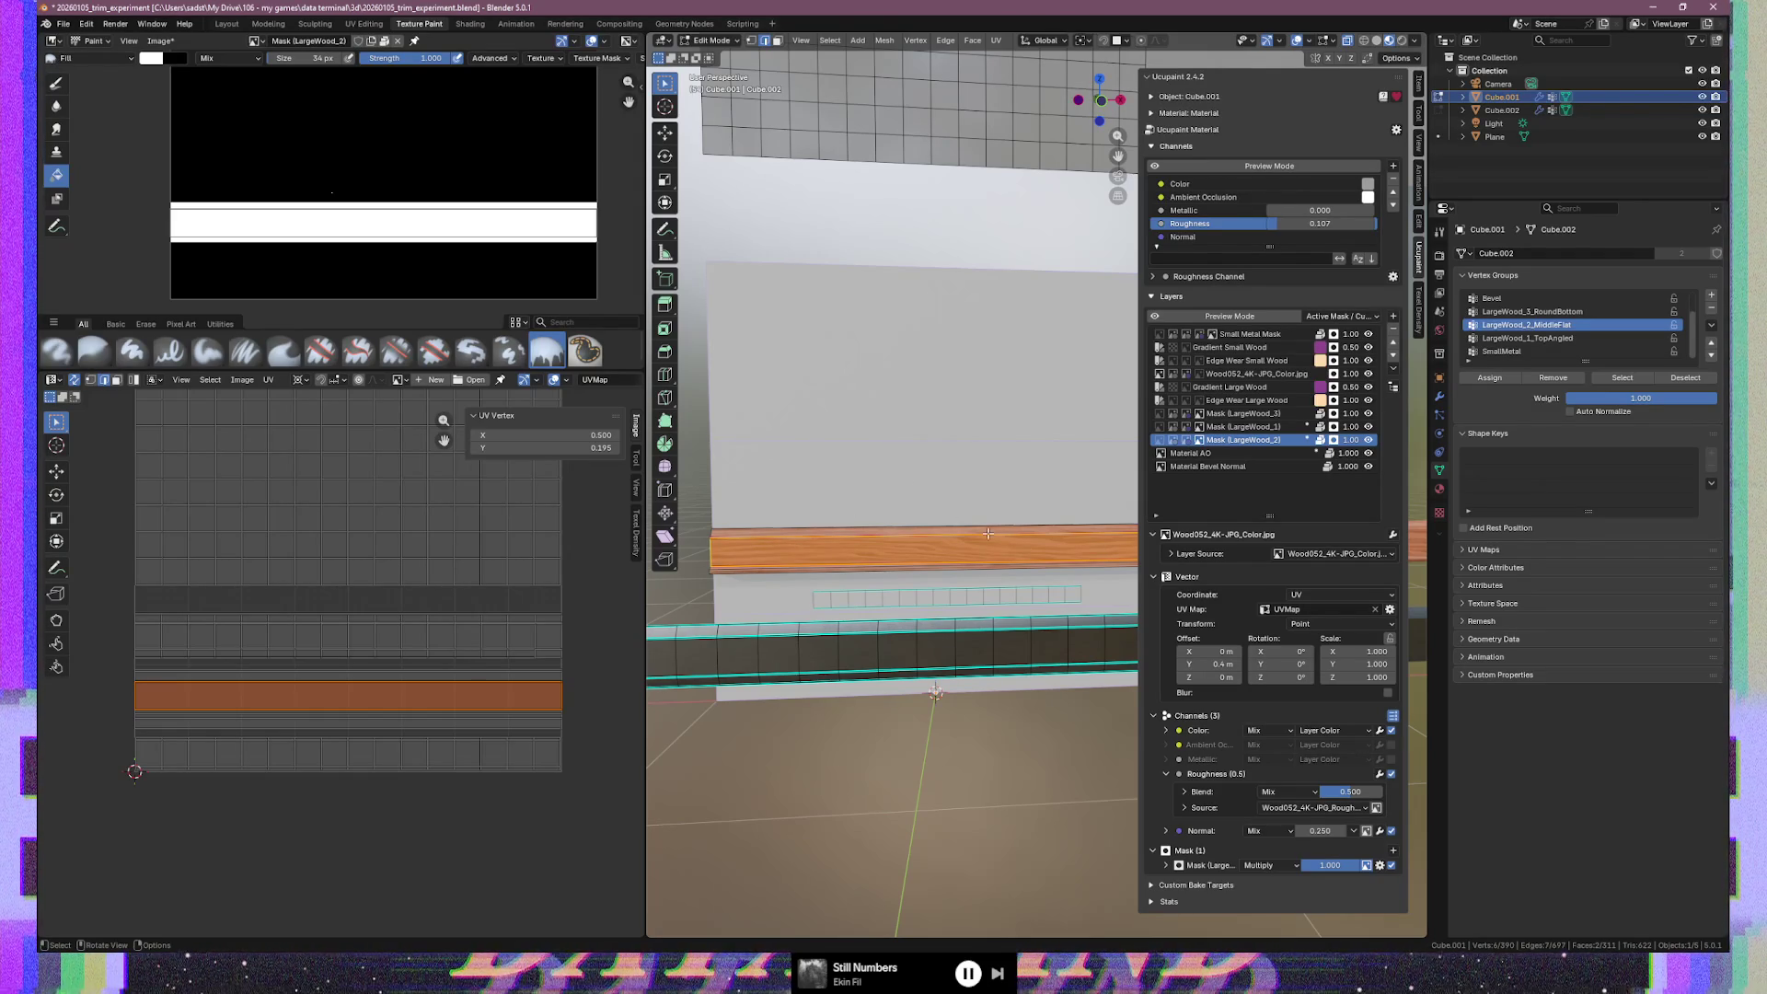
{"action": "middle_click_drag", "start_coordinate": [992, 531], "coordinate": [843, 532], "text": "shift"}
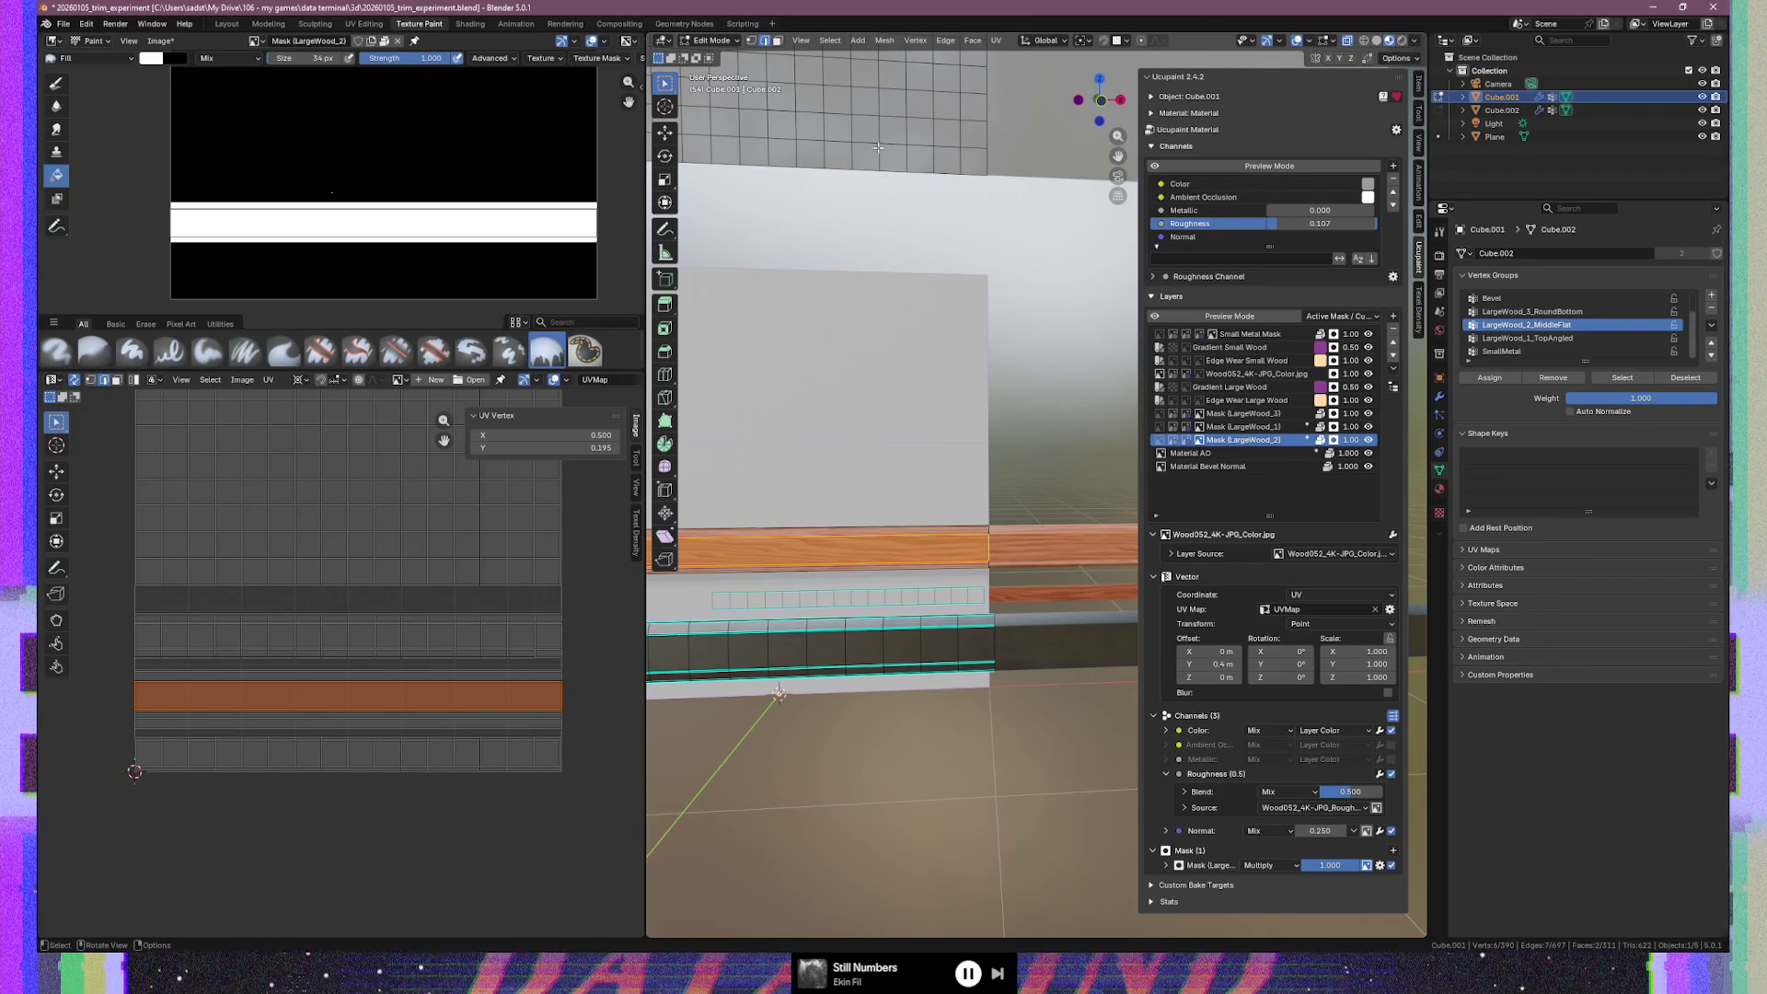
{"action": "scroll", "coordinate": [989, 561], "scroll_direction": "up", "scroll_amount": 8}
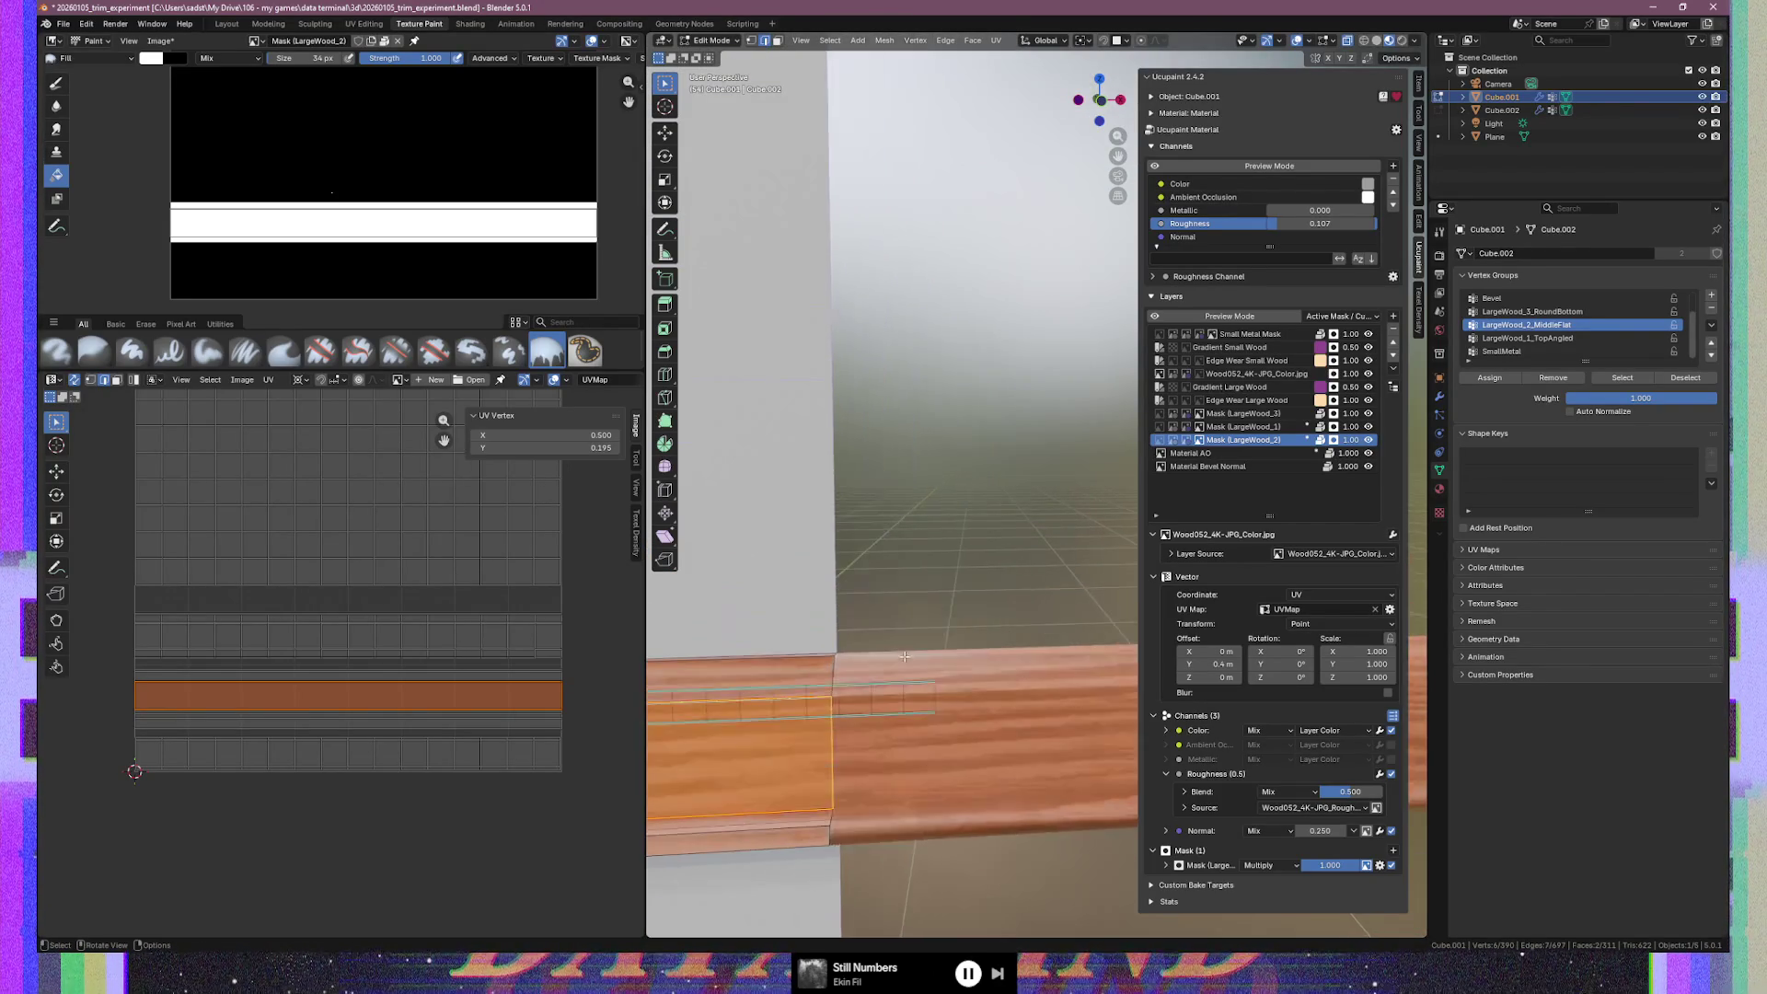
{"action": "mouse_move", "coordinate": [974, 526]}
{"action": "middle_mouse_down", "text": "shift"}
{"action": "mouse_move", "coordinate": [1097, 521]}
{"action": "mouse_move", "coordinate": [1081, 521]}
{"action": "middle_mouse_up", "text": "shift"}
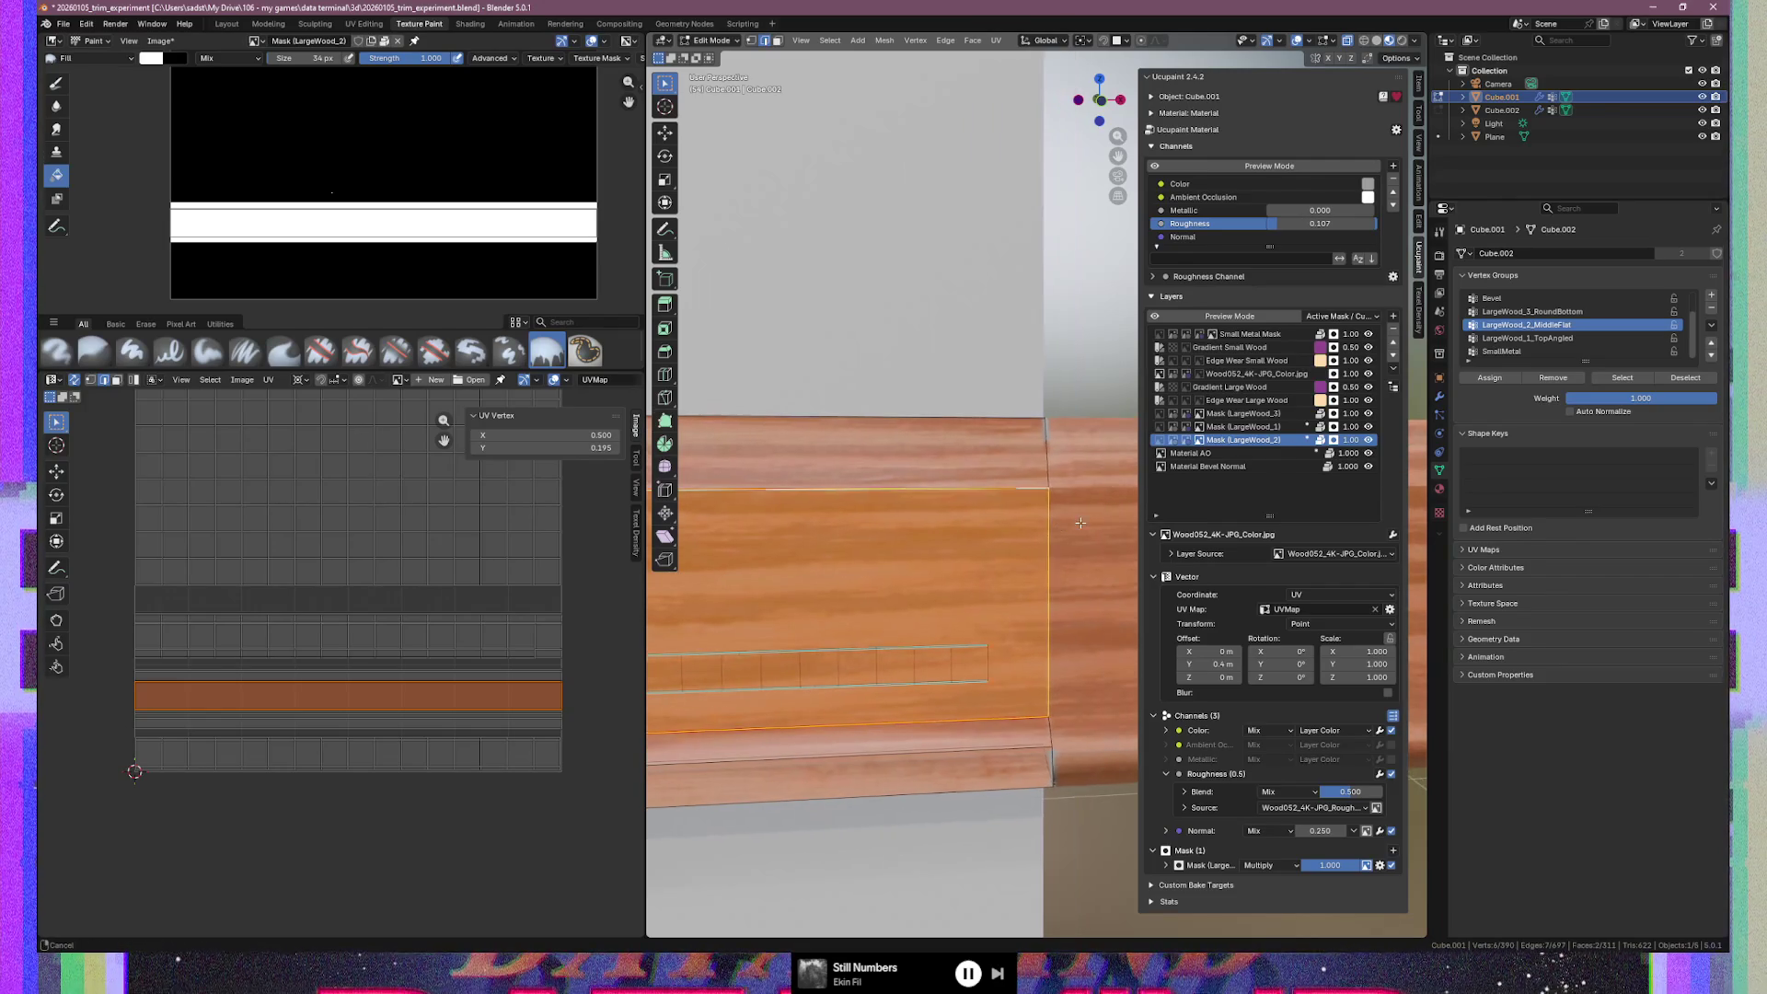
Select the trim's bottom face strip and display the Mask (LargeWood_3) image in the image editor
{"action": "left_click", "coordinate": [544, 730]}
{"action": "left_click", "coordinate": [921, 773]}
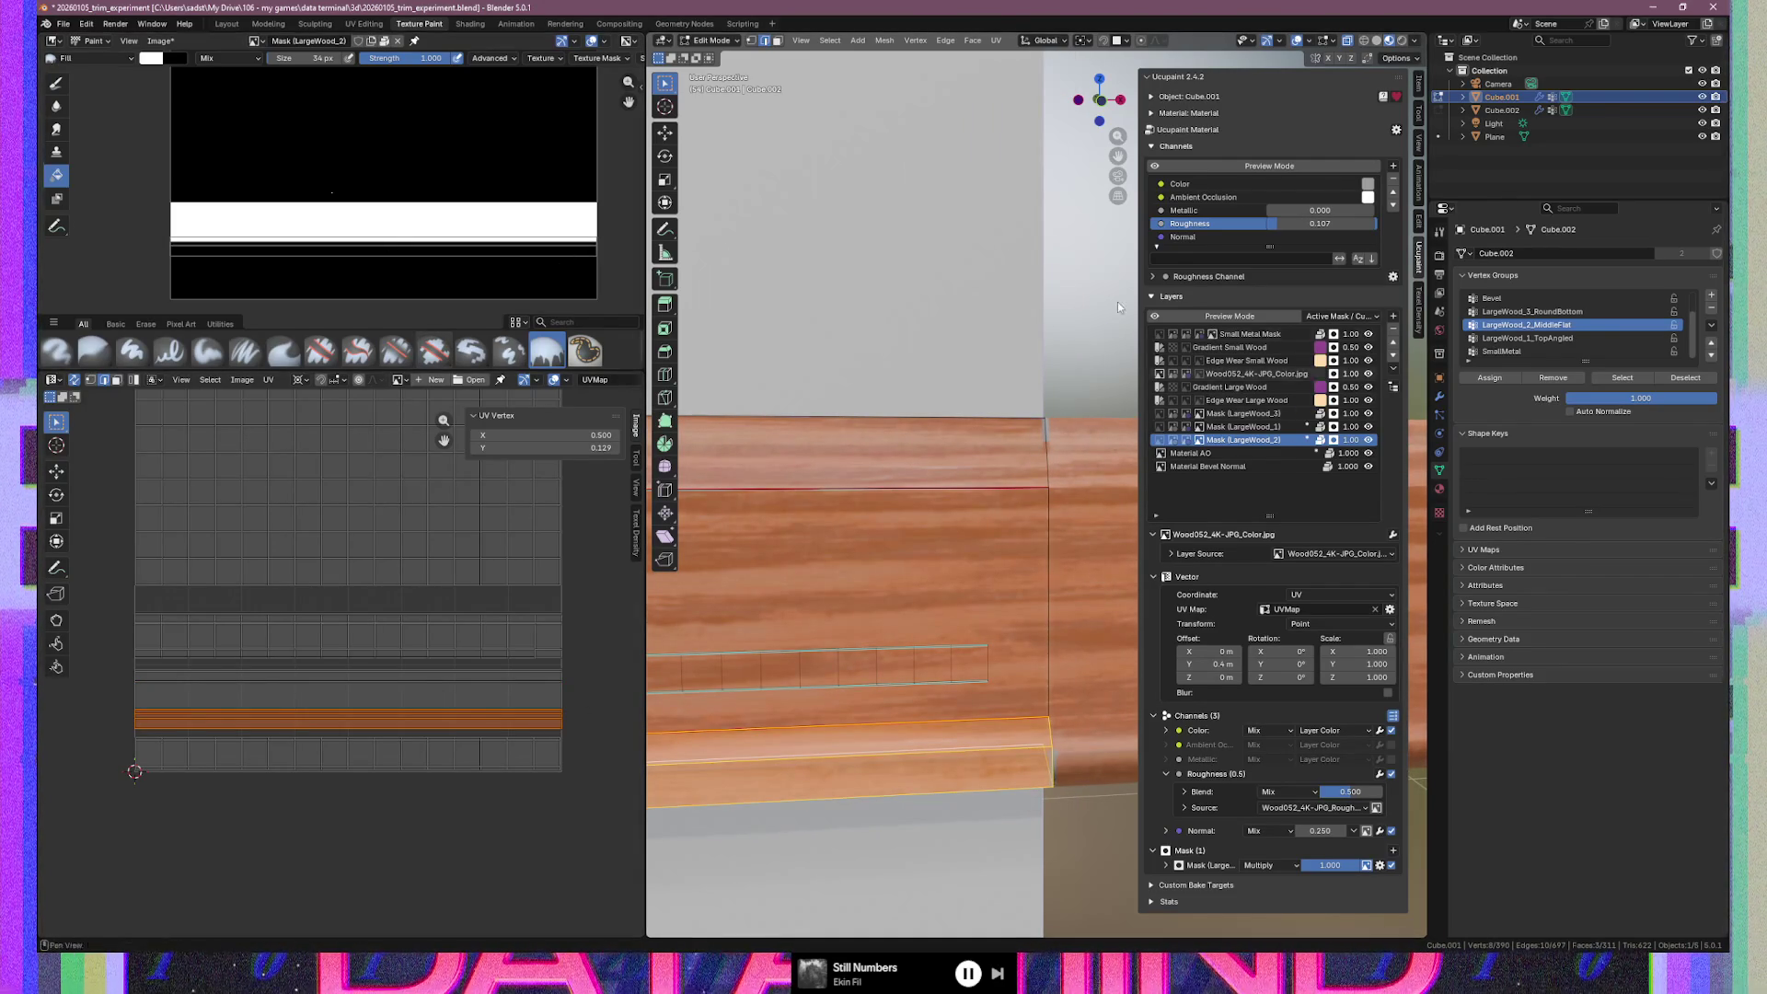
{"action": "left_click", "coordinate": [262, 41]}
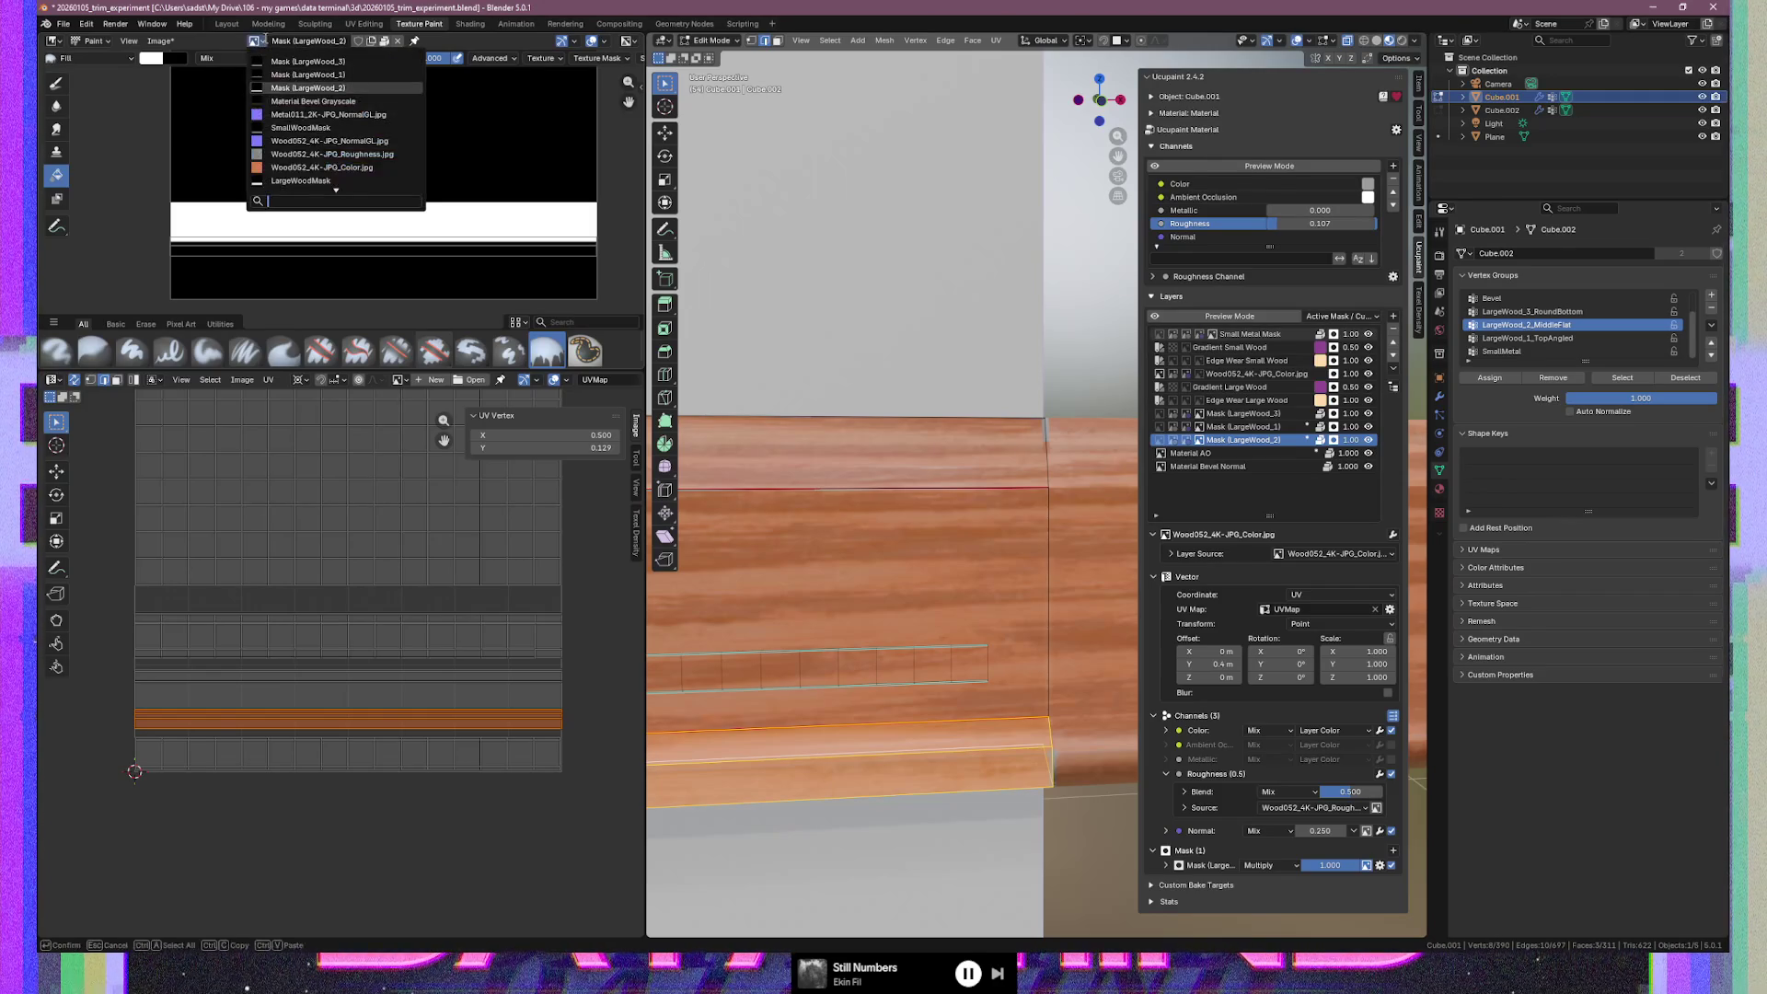
{"action": "left_click", "coordinate": [354, 75]}
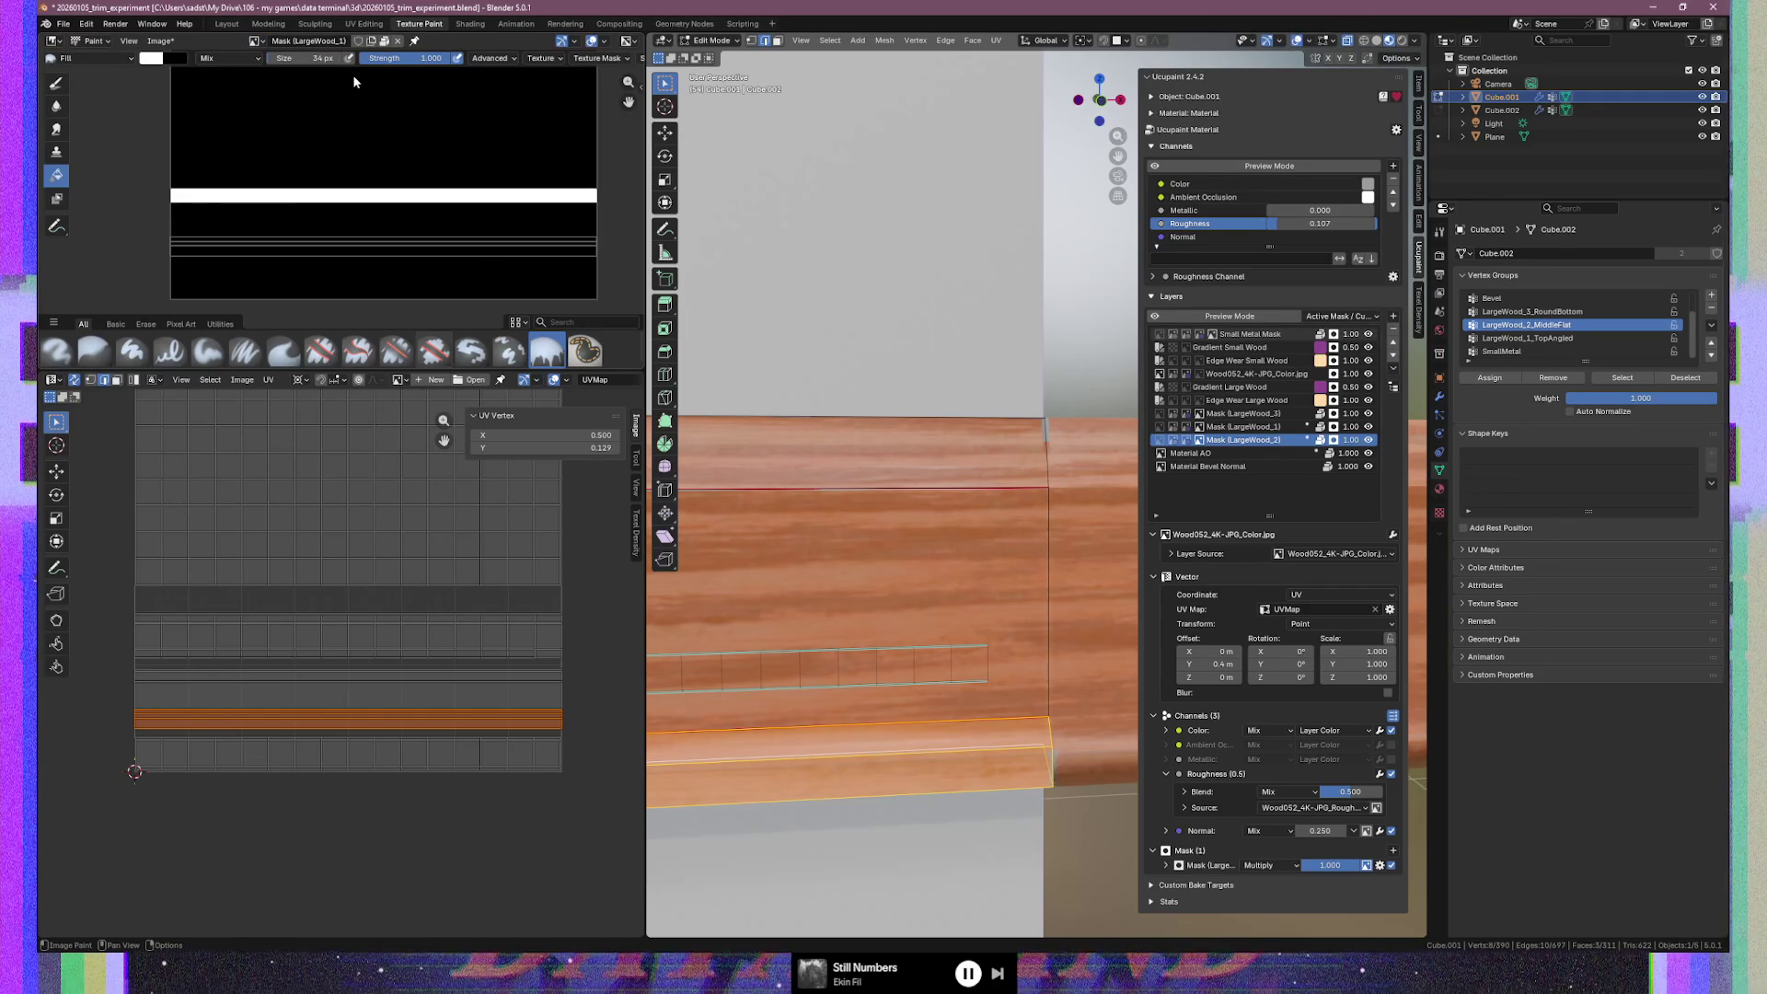
{"action": "left_click", "coordinate": [267, 42]}
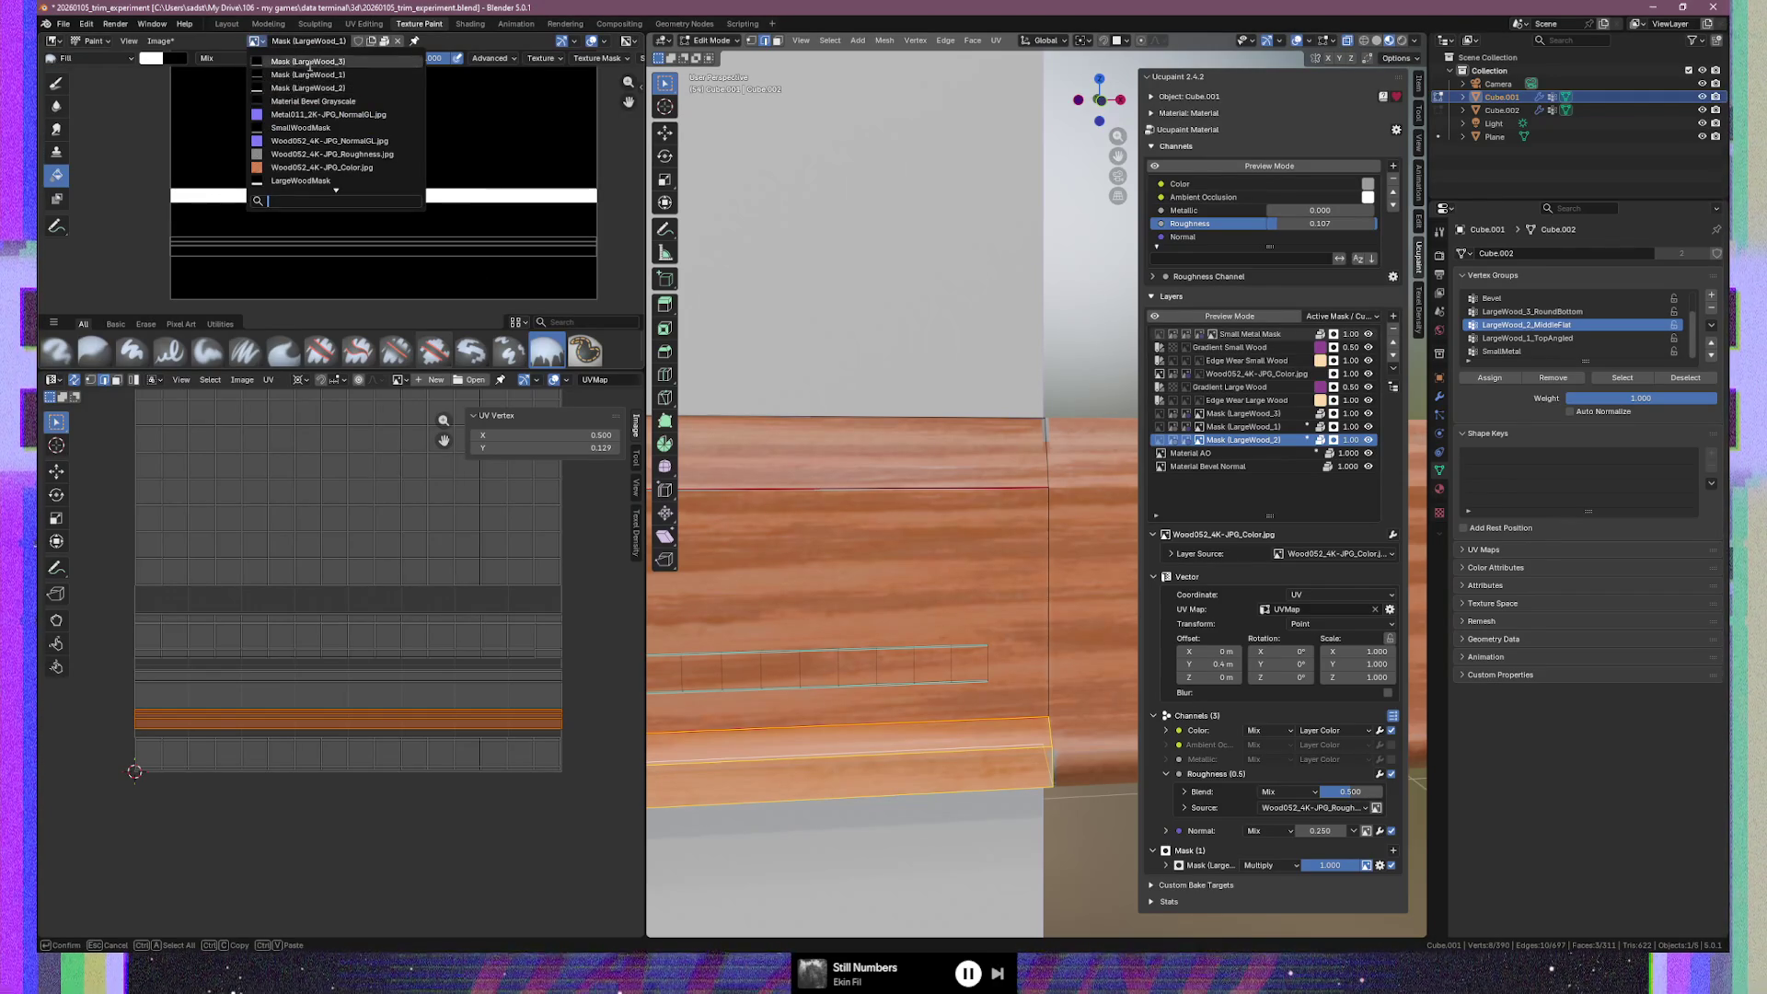
{"action": "left_click", "coordinate": [308, 63]}
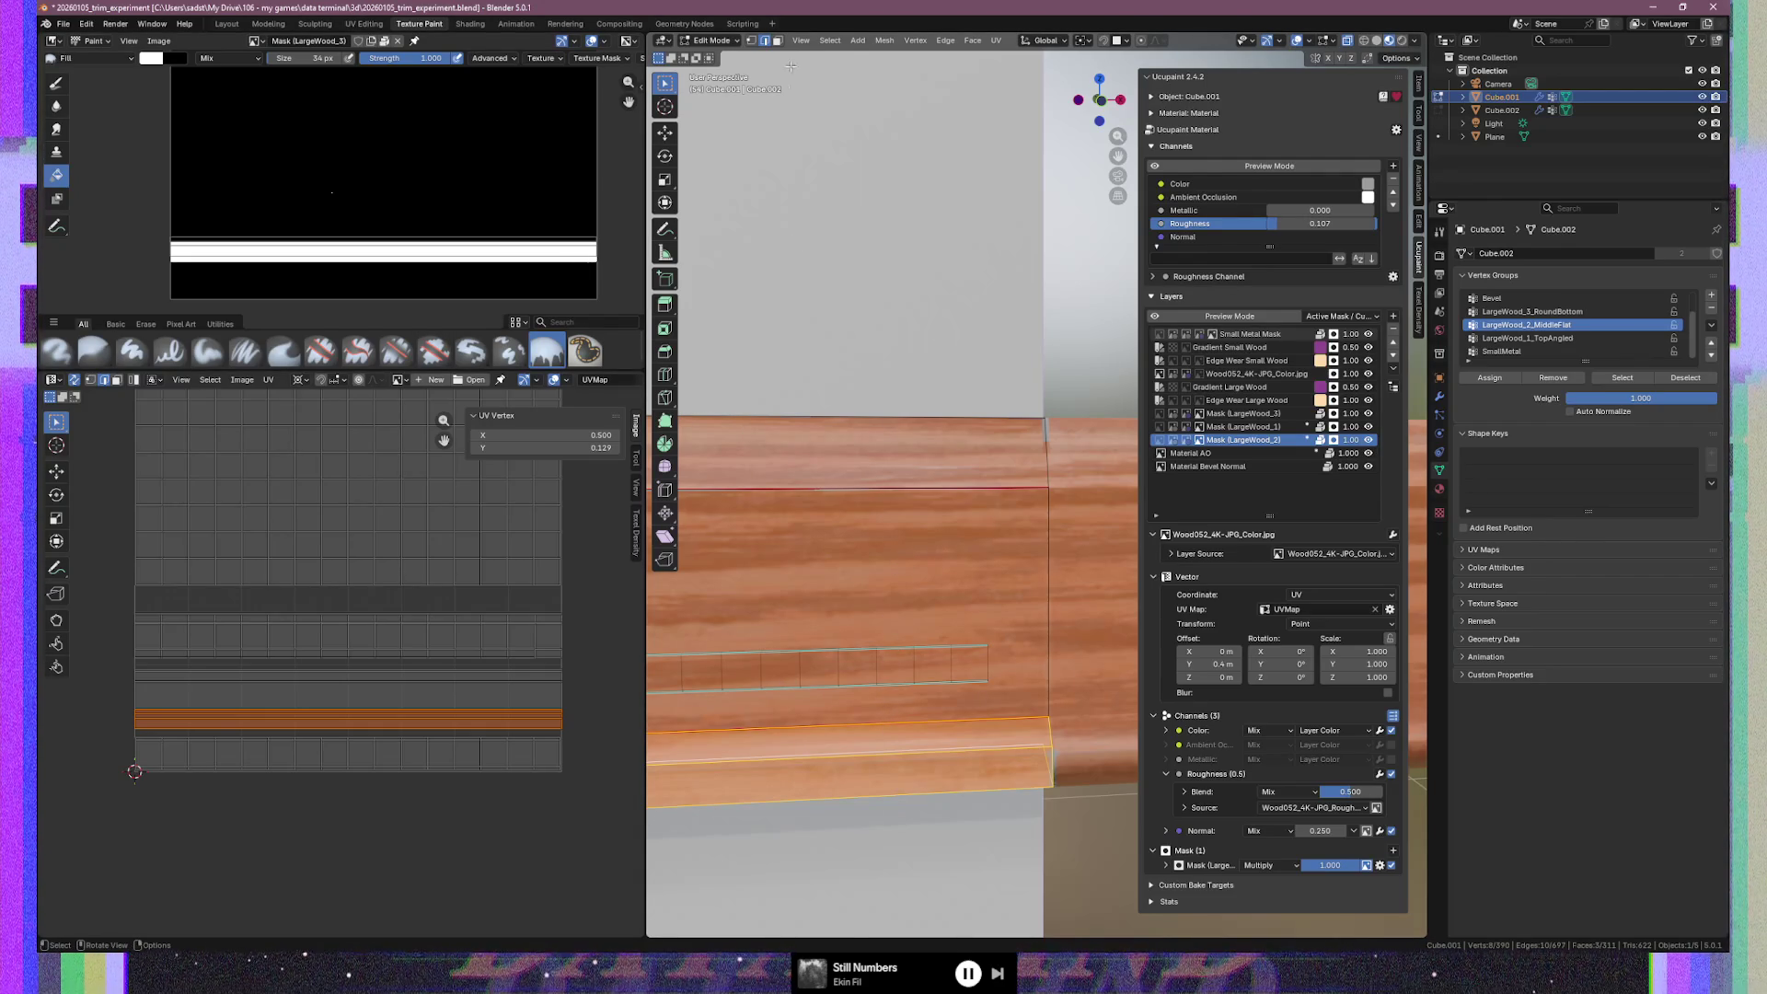
{"action": "left_click", "coordinate": [723, 41]}
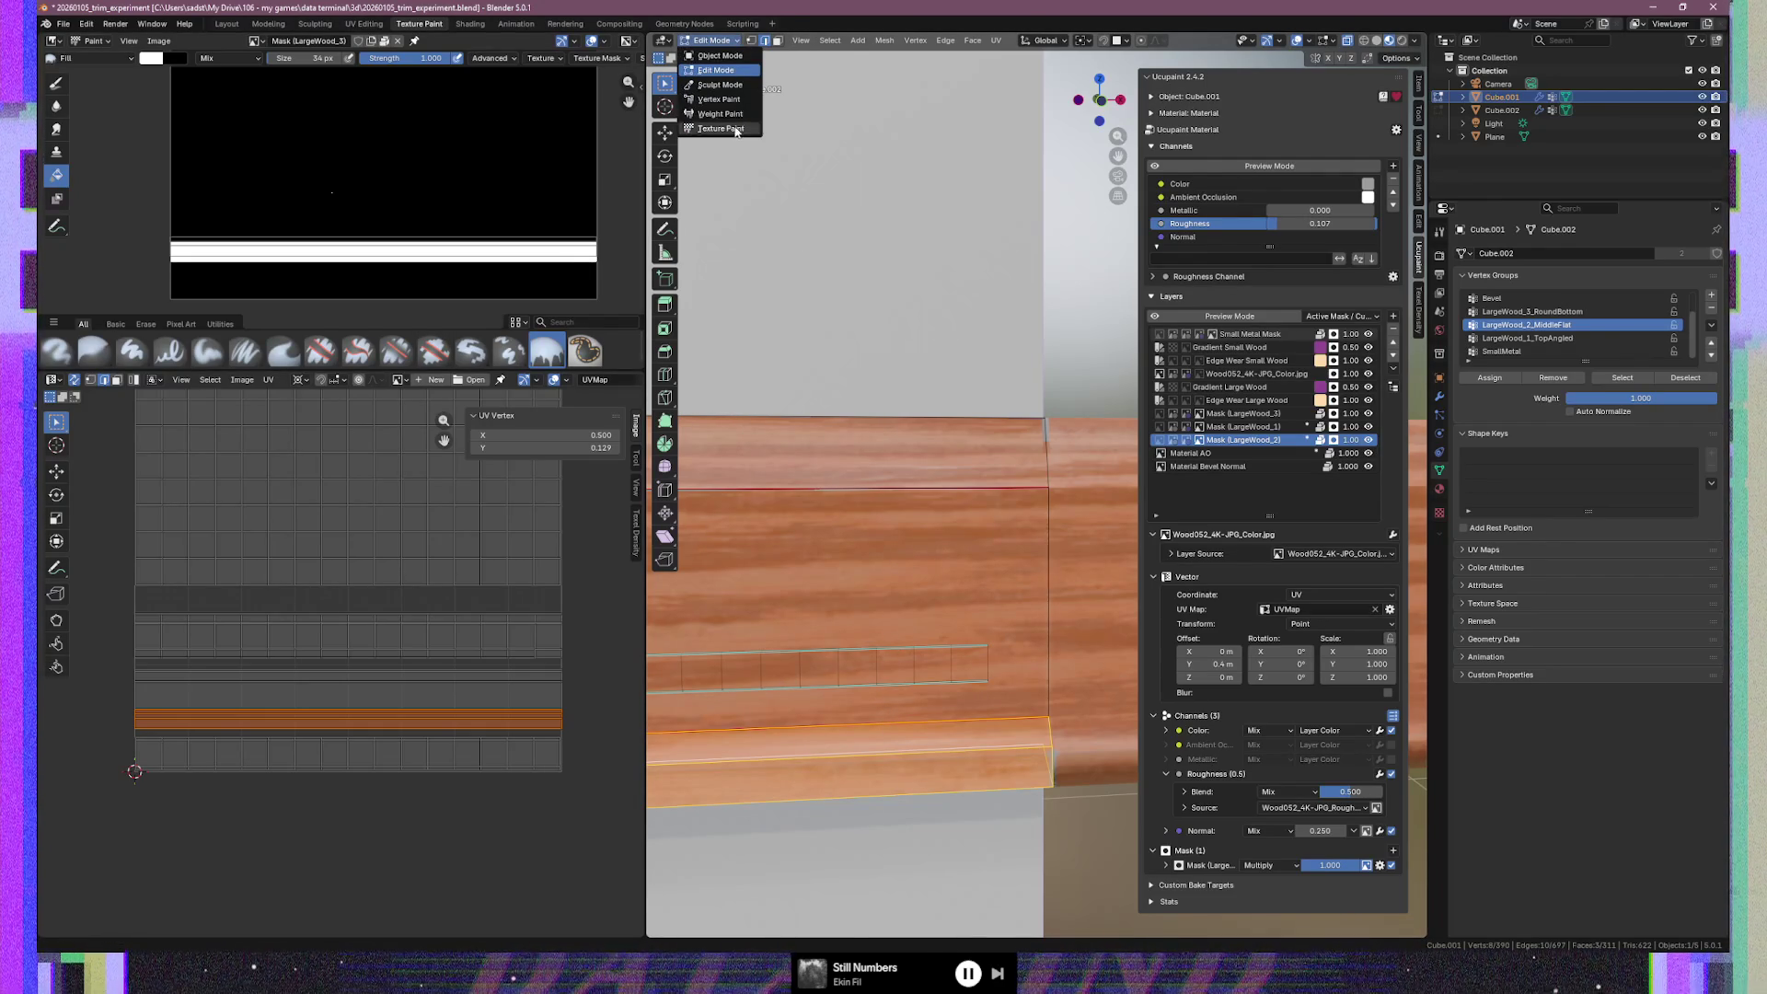
Switch the trim to Texture Paint mode and undo a trial Fill on the mask
{"action": "left_click", "coordinate": [720, 128]}
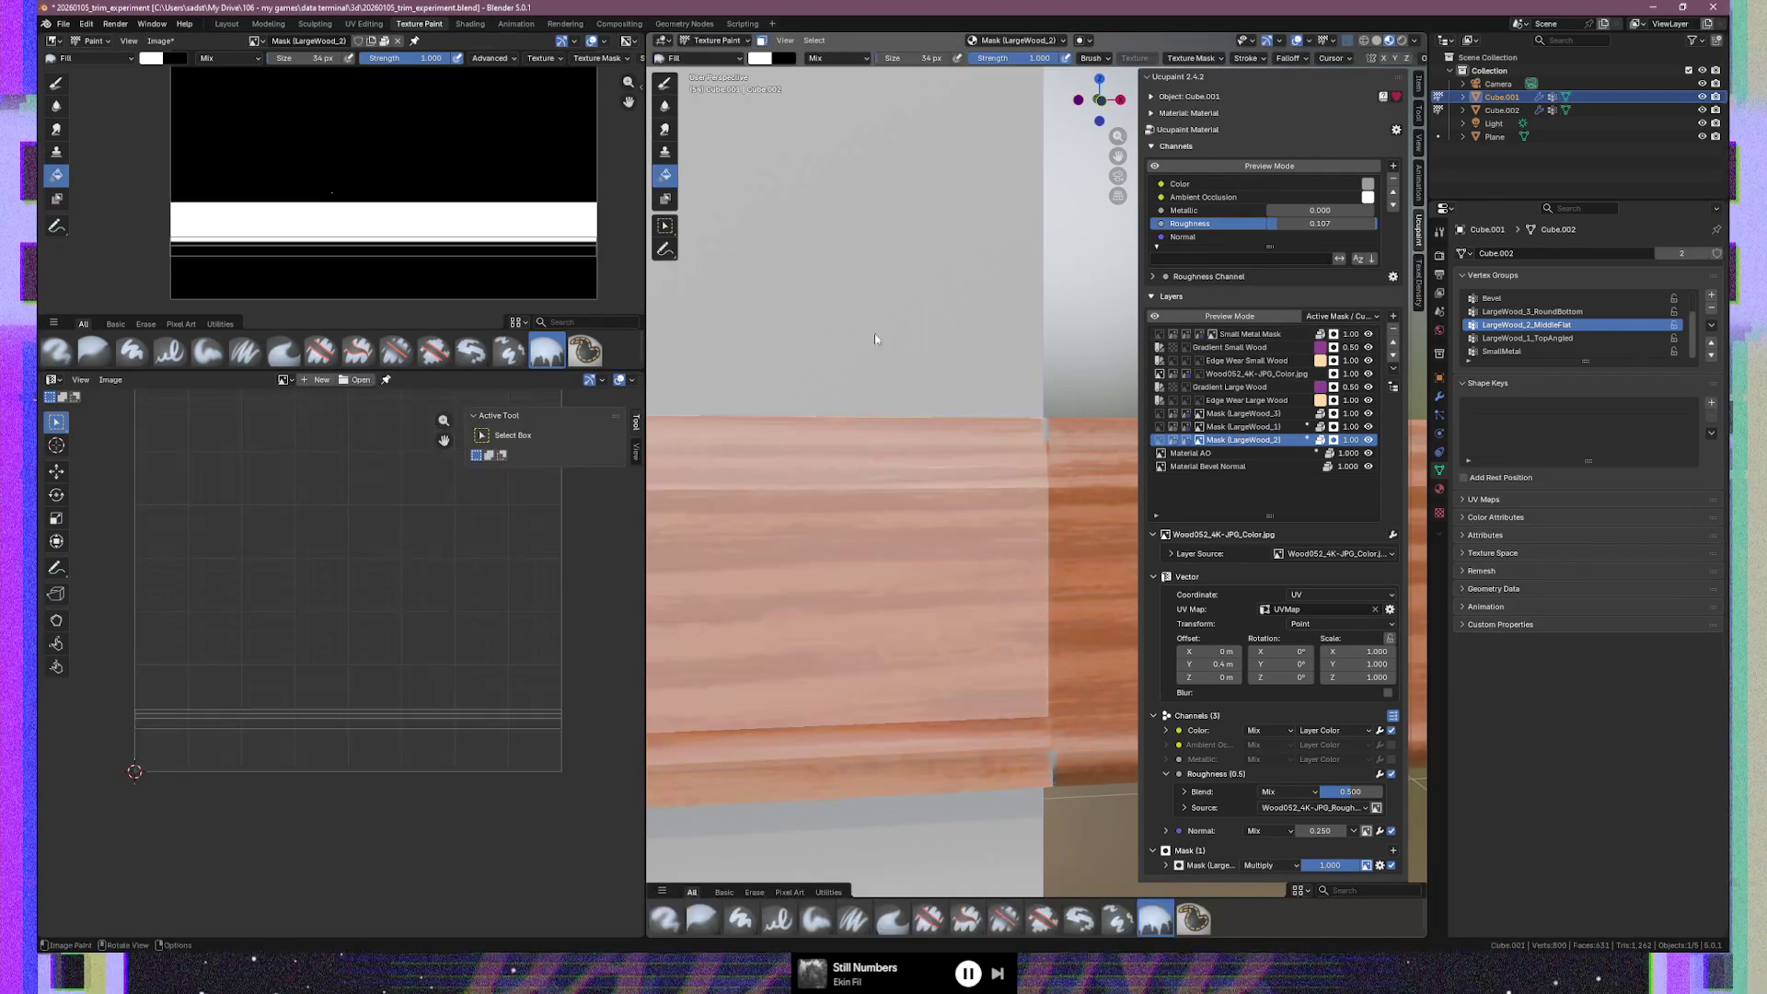
{"action": "left_click", "coordinate": [935, 747]}
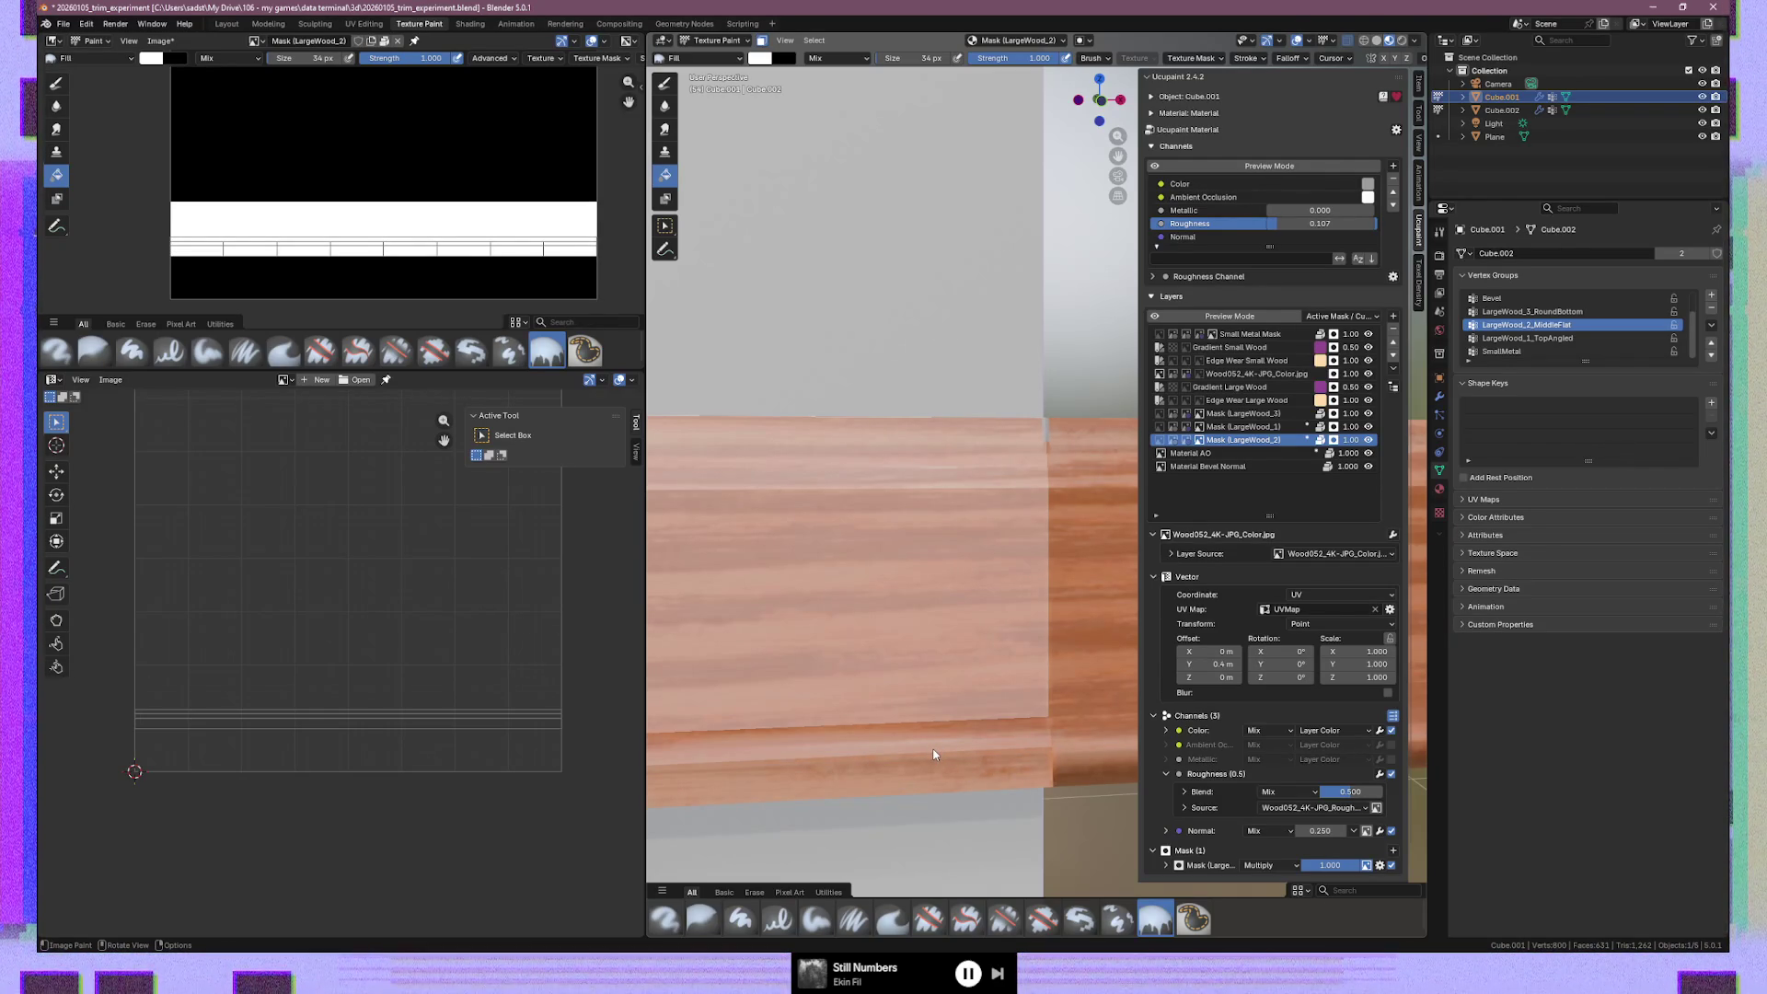
{"action": "key", "text": "ctrl+z"}
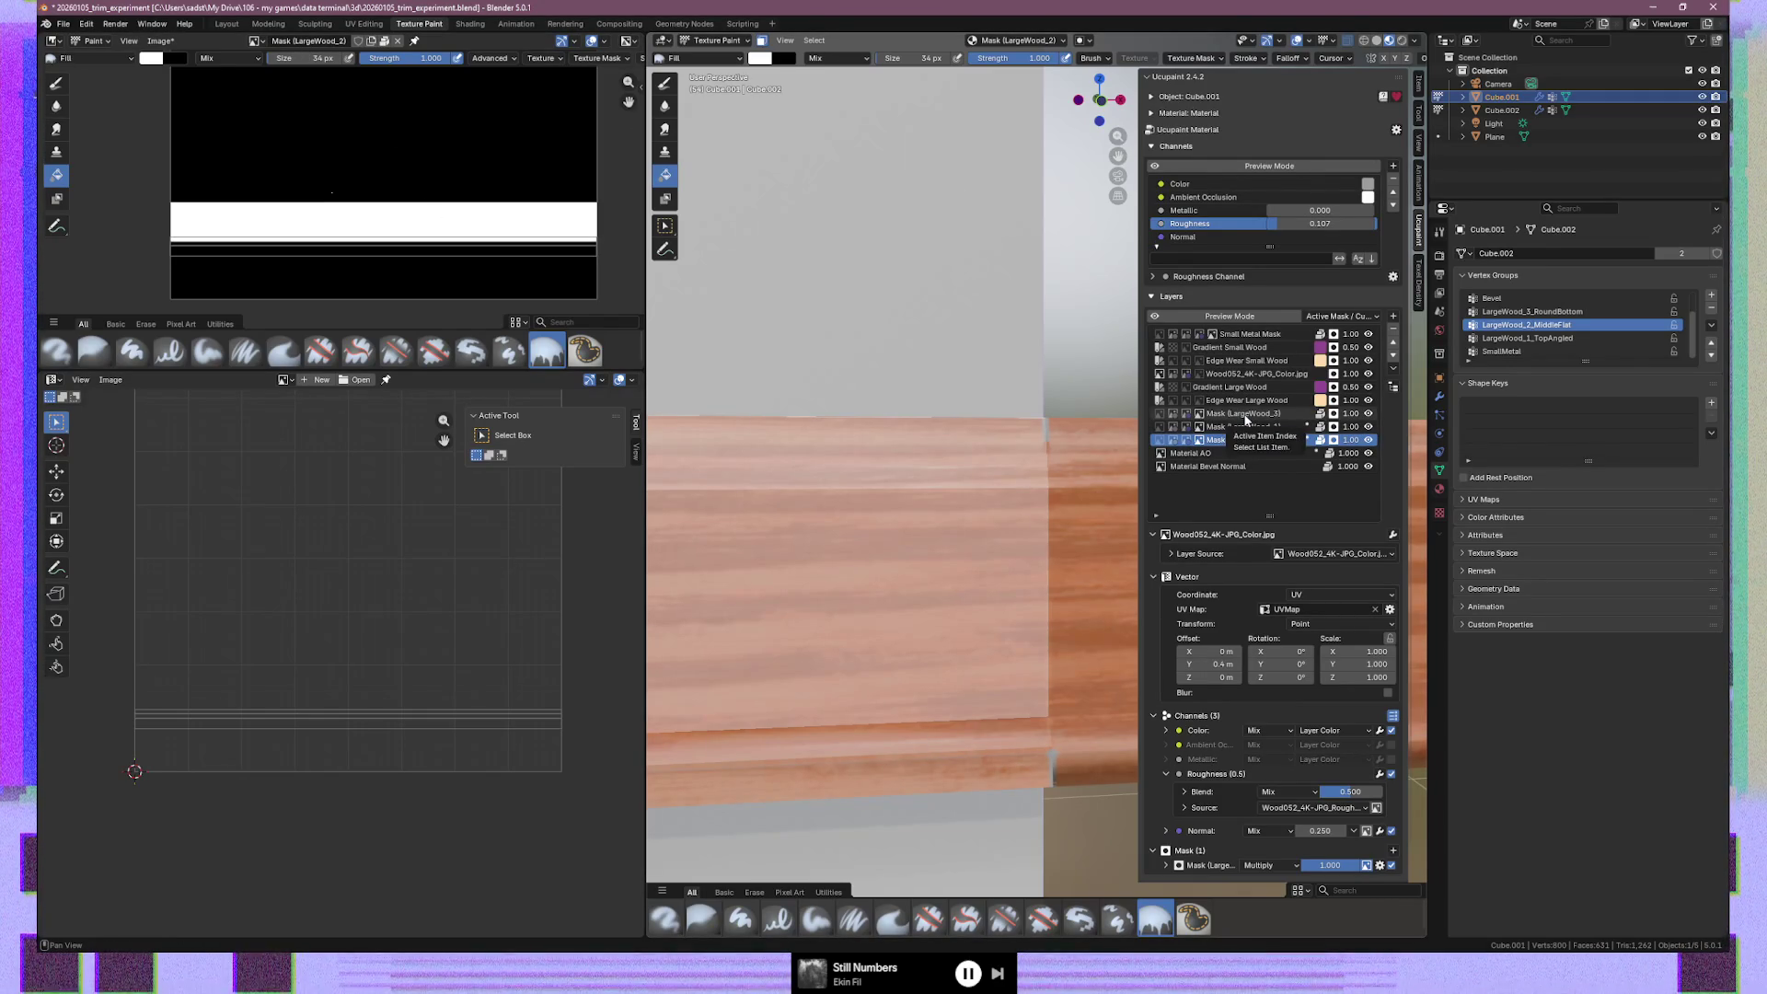
Make Mask (LargeWood_3) the active layer and fill the bottom trim strip into its image
{"action": "left_click", "coordinate": [1246, 415]}
{"action": "left_click", "coordinate": [1369, 415]}
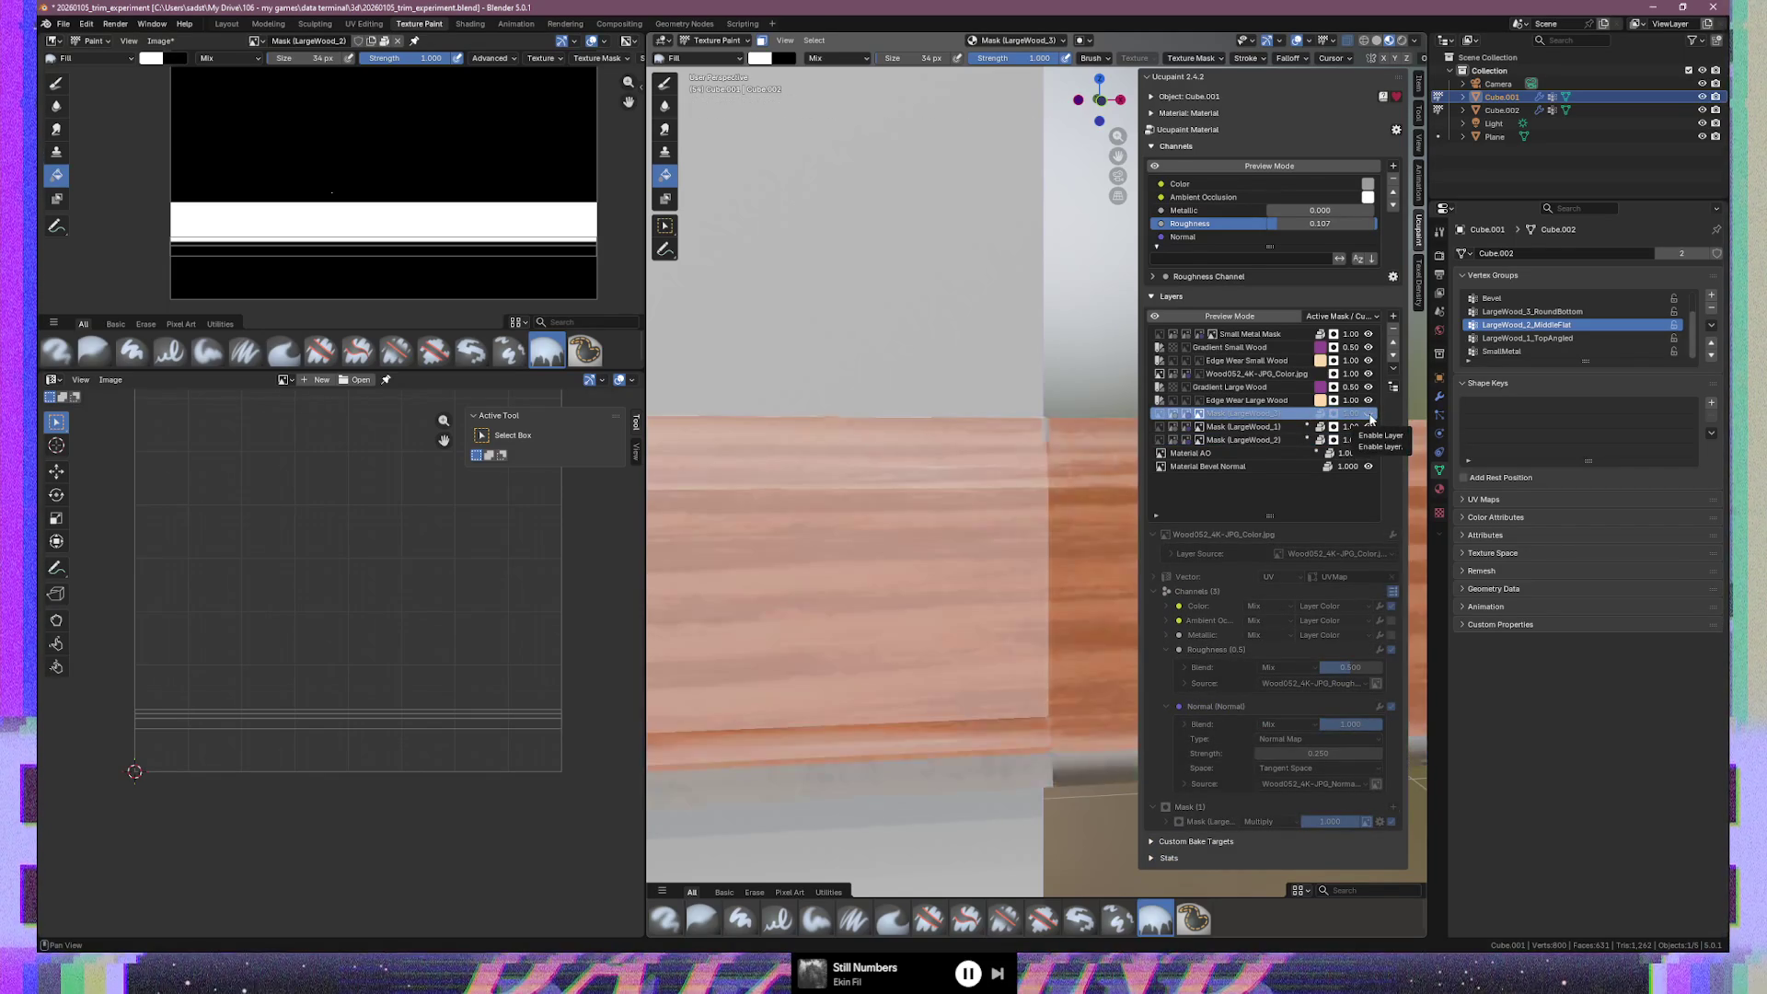
{"action": "left_click", "coordinate": [1369, 415]}
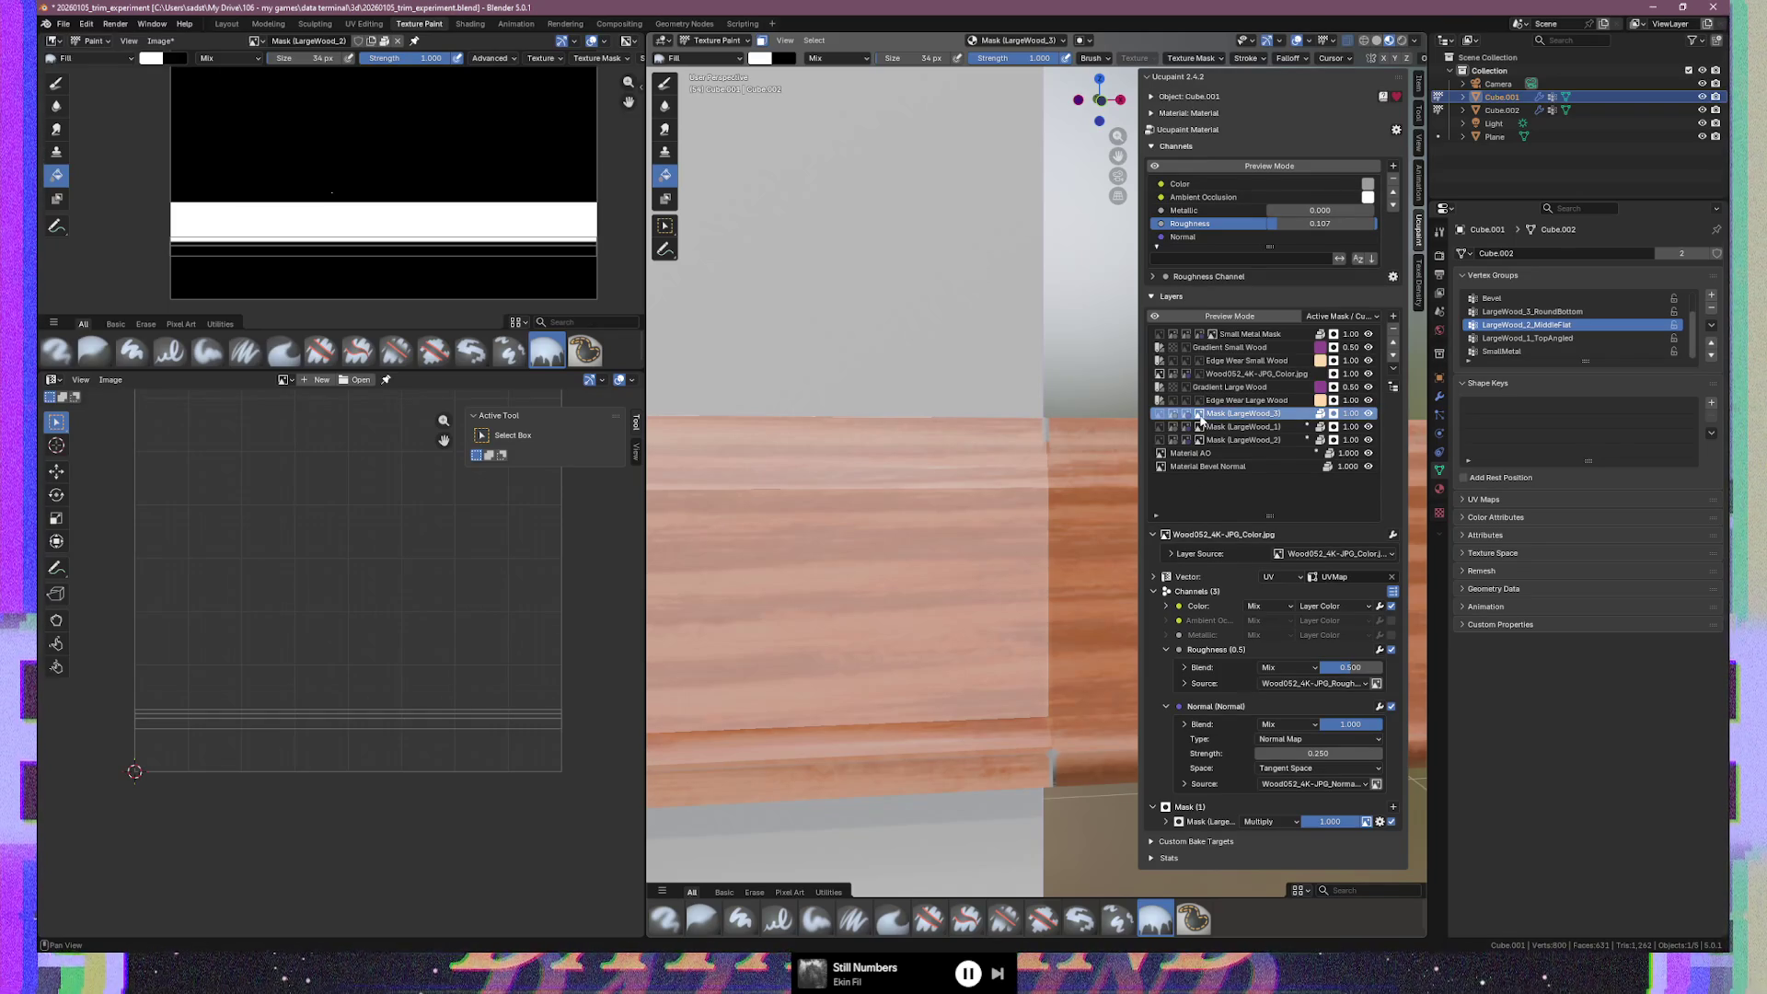
{"action": "left_click", "coordinate": [256, 40]}
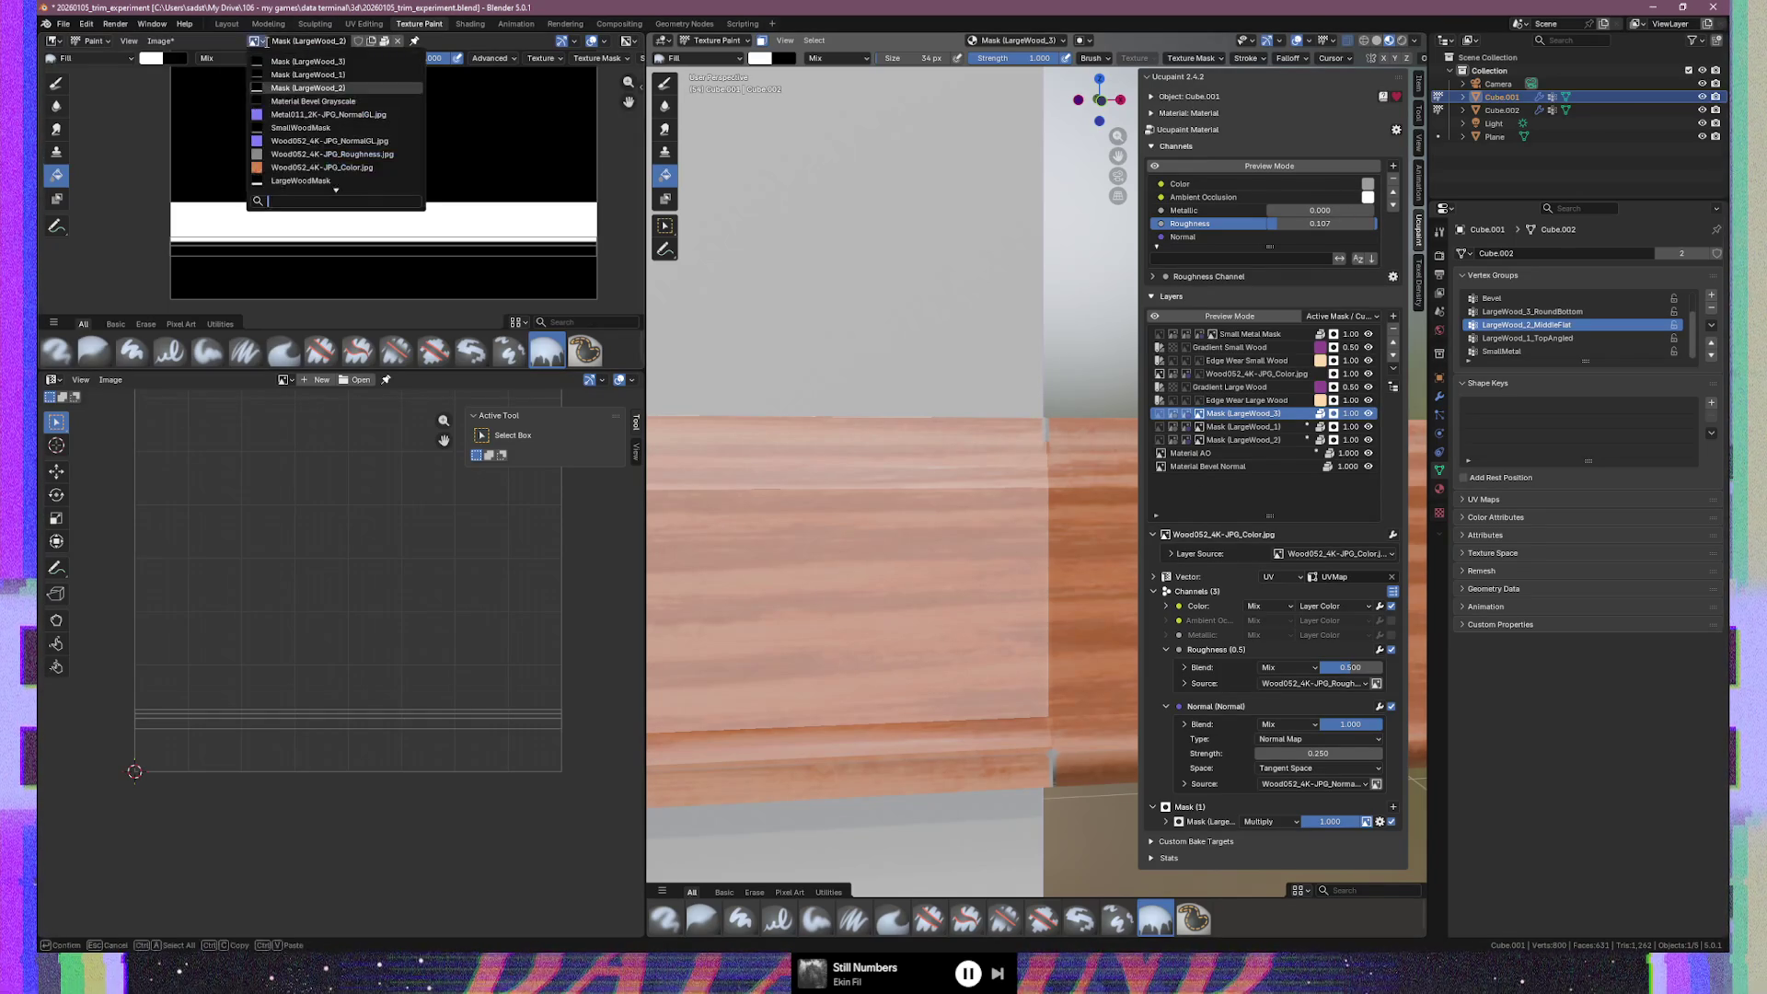
{"action": "left_click", "coordinate": [308, 60]}
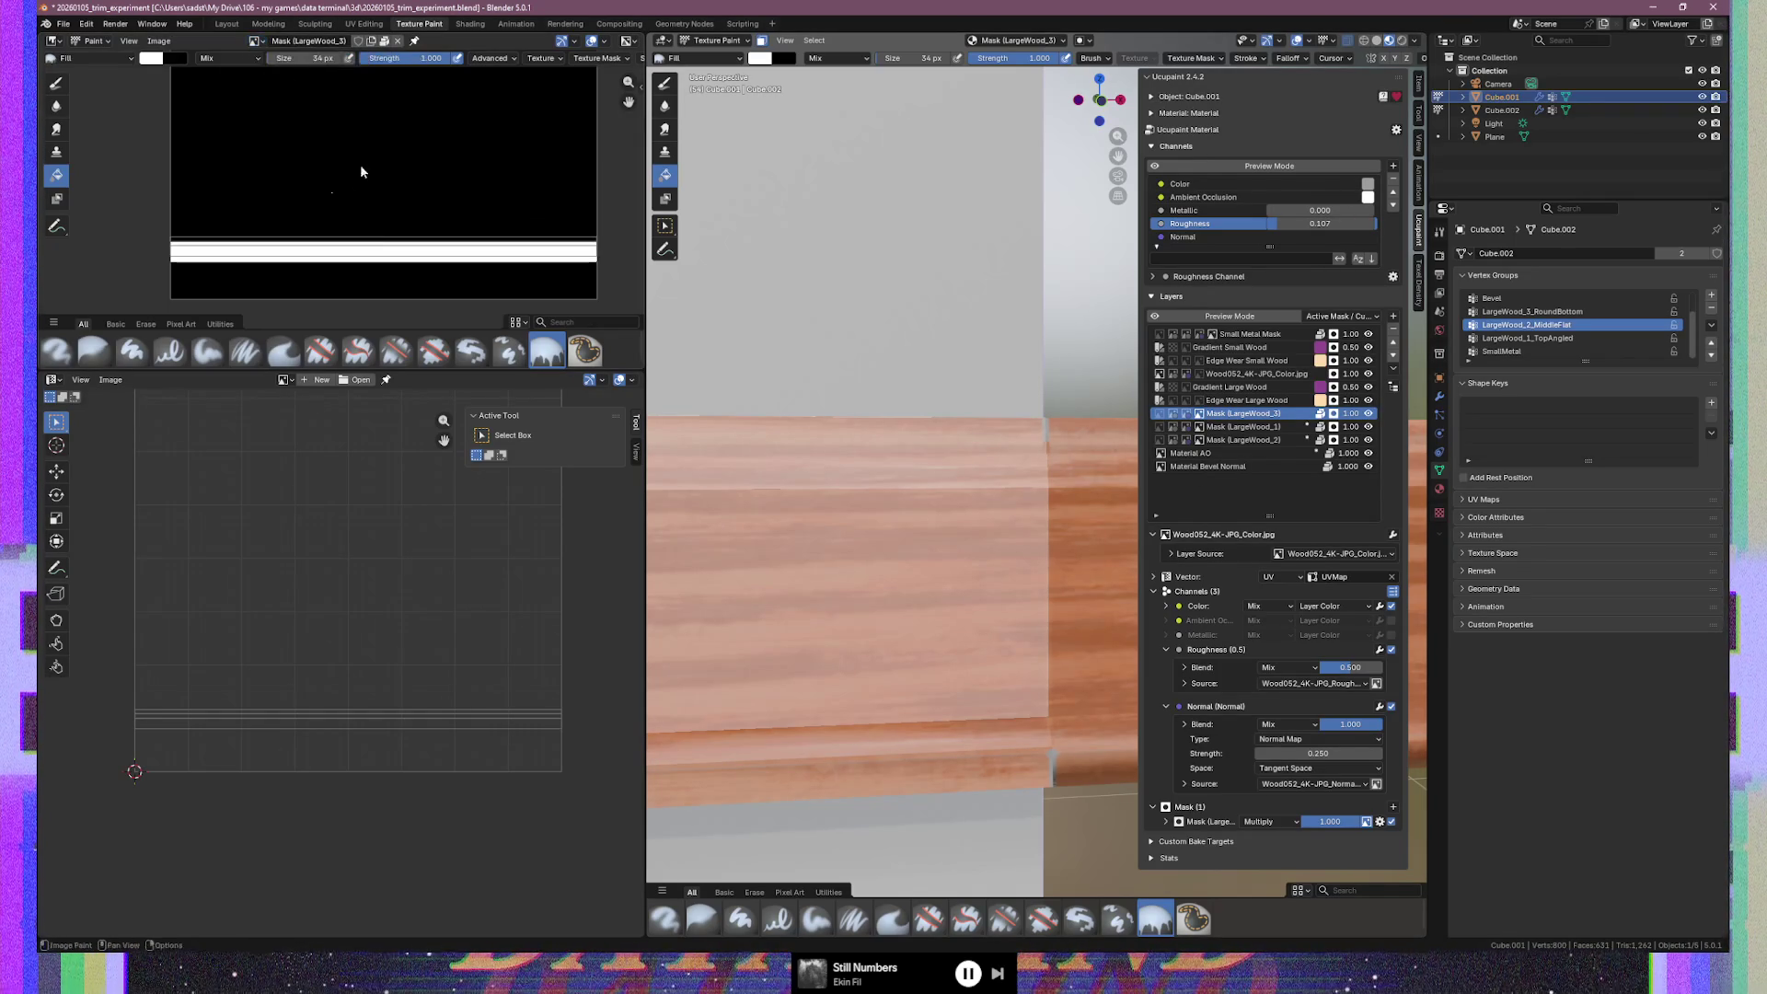
{"action": "left_click", "coordinate": [868, 738]}
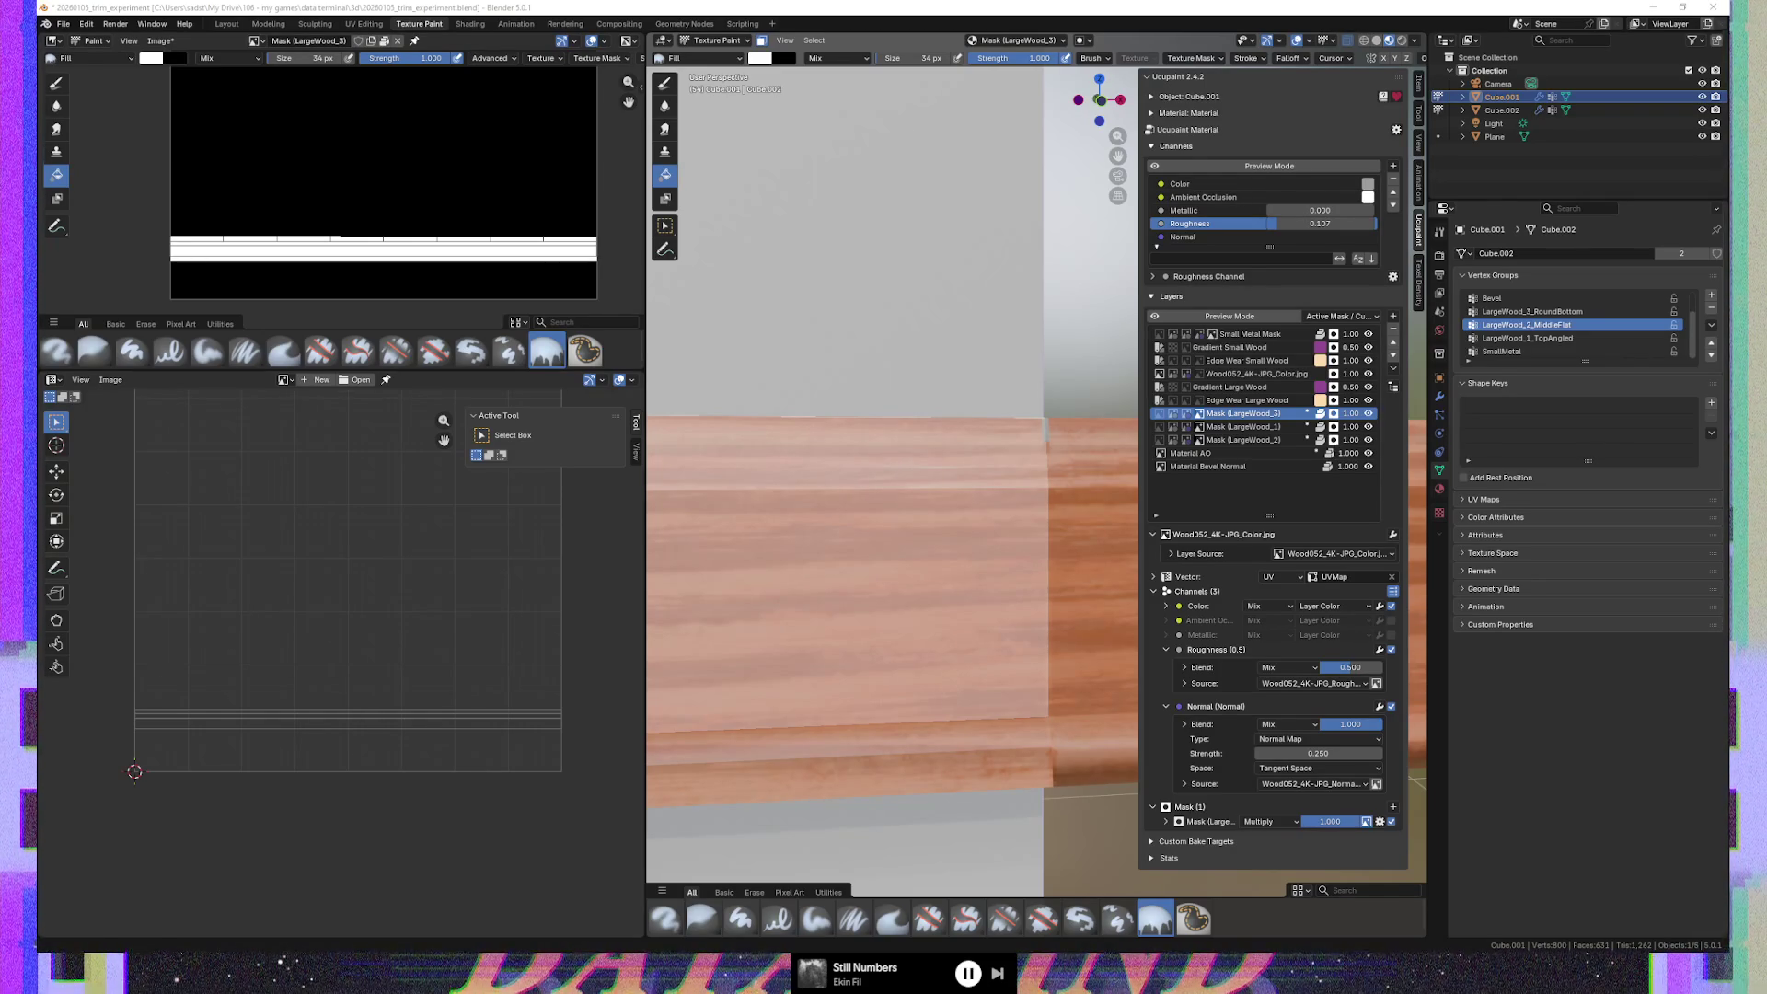
Swap the brush colour to black and fill the trim strip out of the LargeWood_3 mask
{"action": "key", "text": "alt+Tab"}
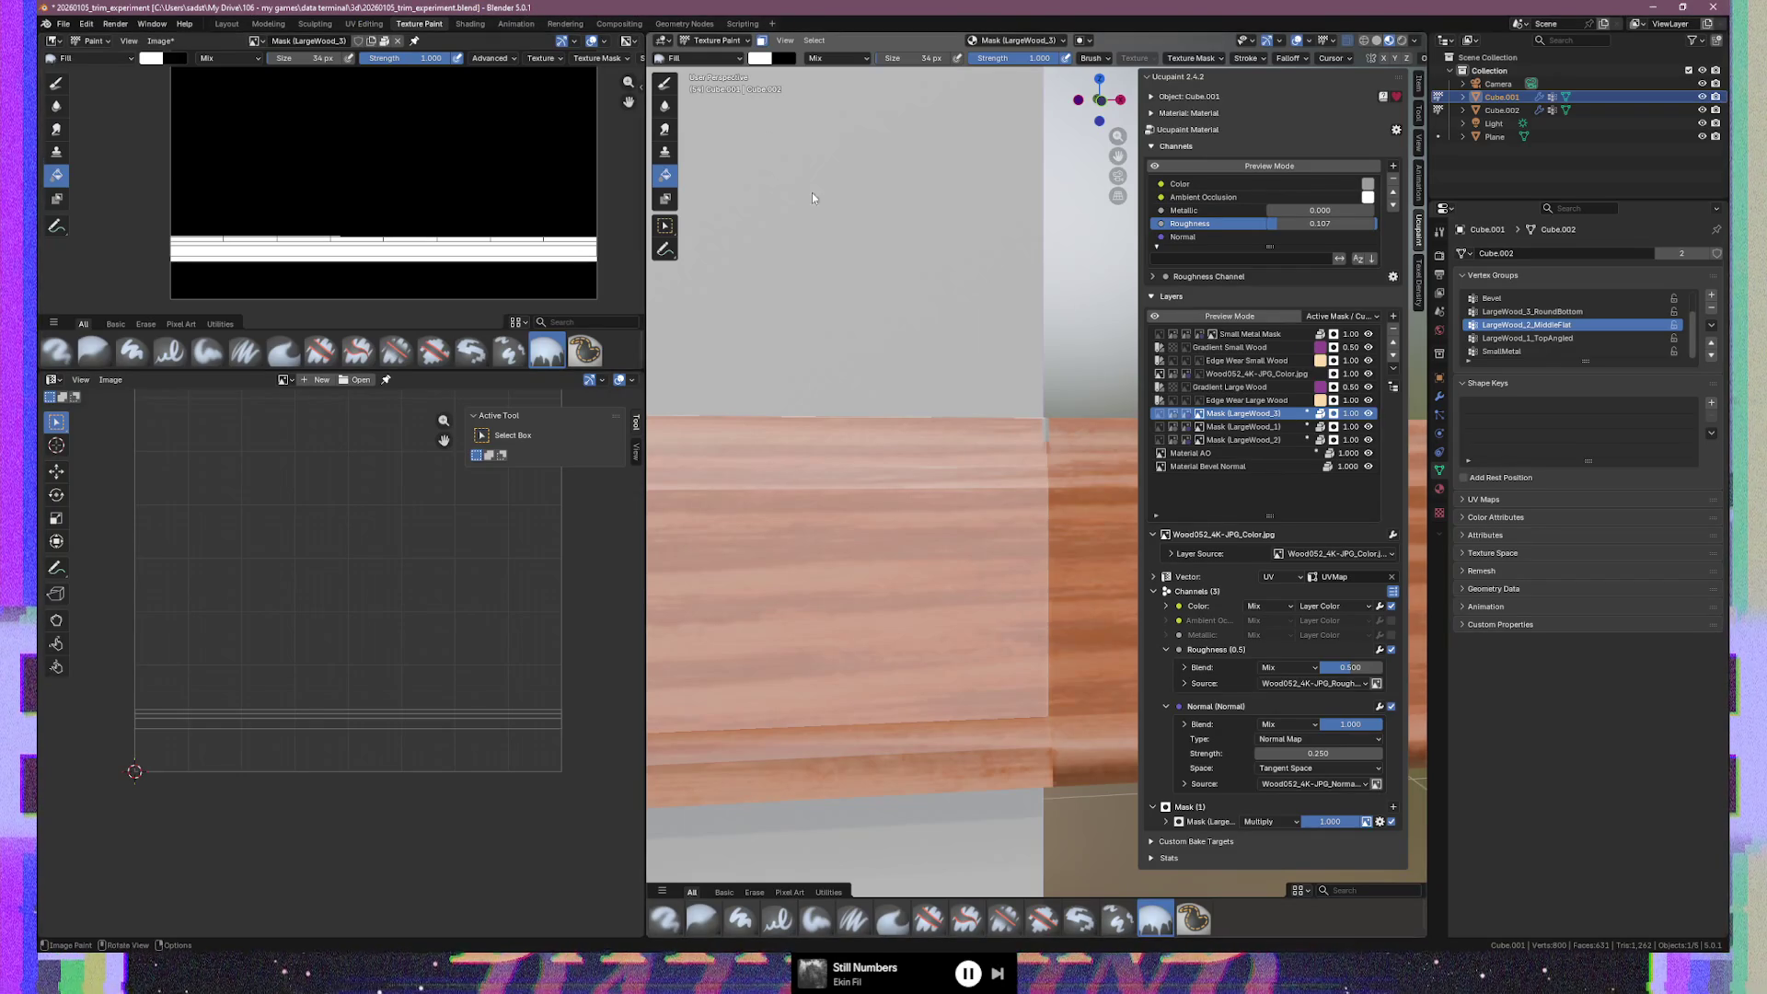
{"action": "key", "text": "x"}
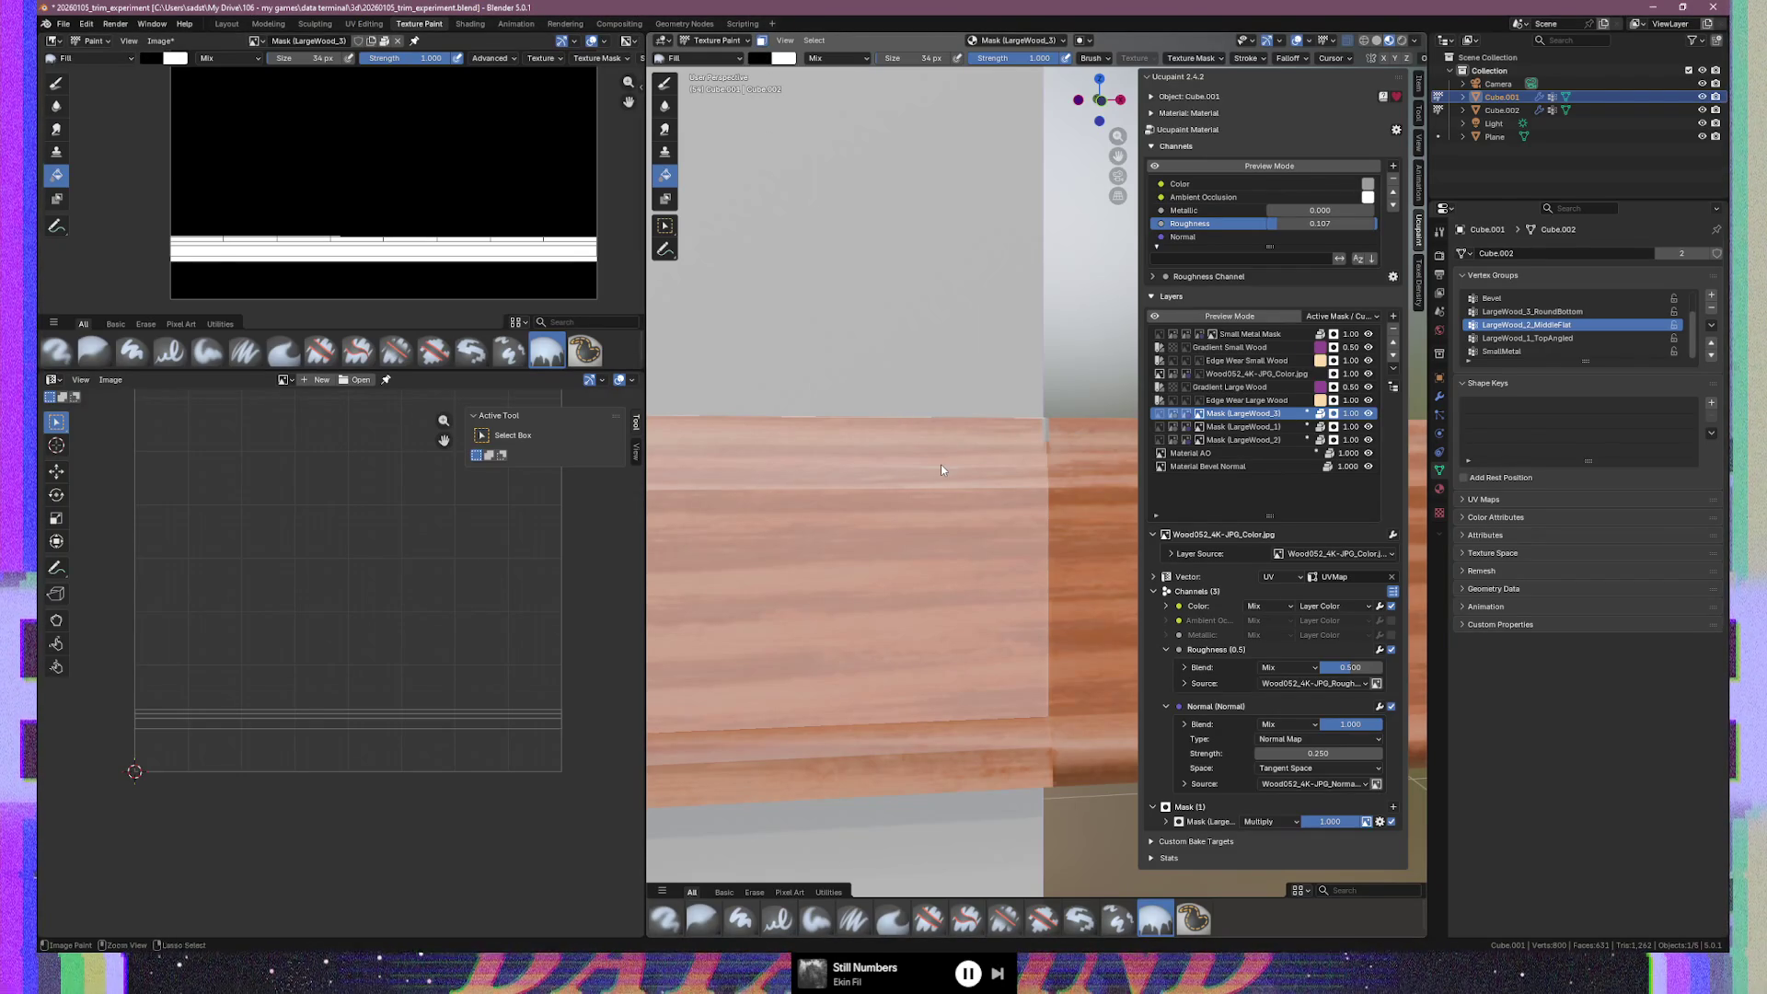
{"action": "left_click", "coordinate": [940, 468]}
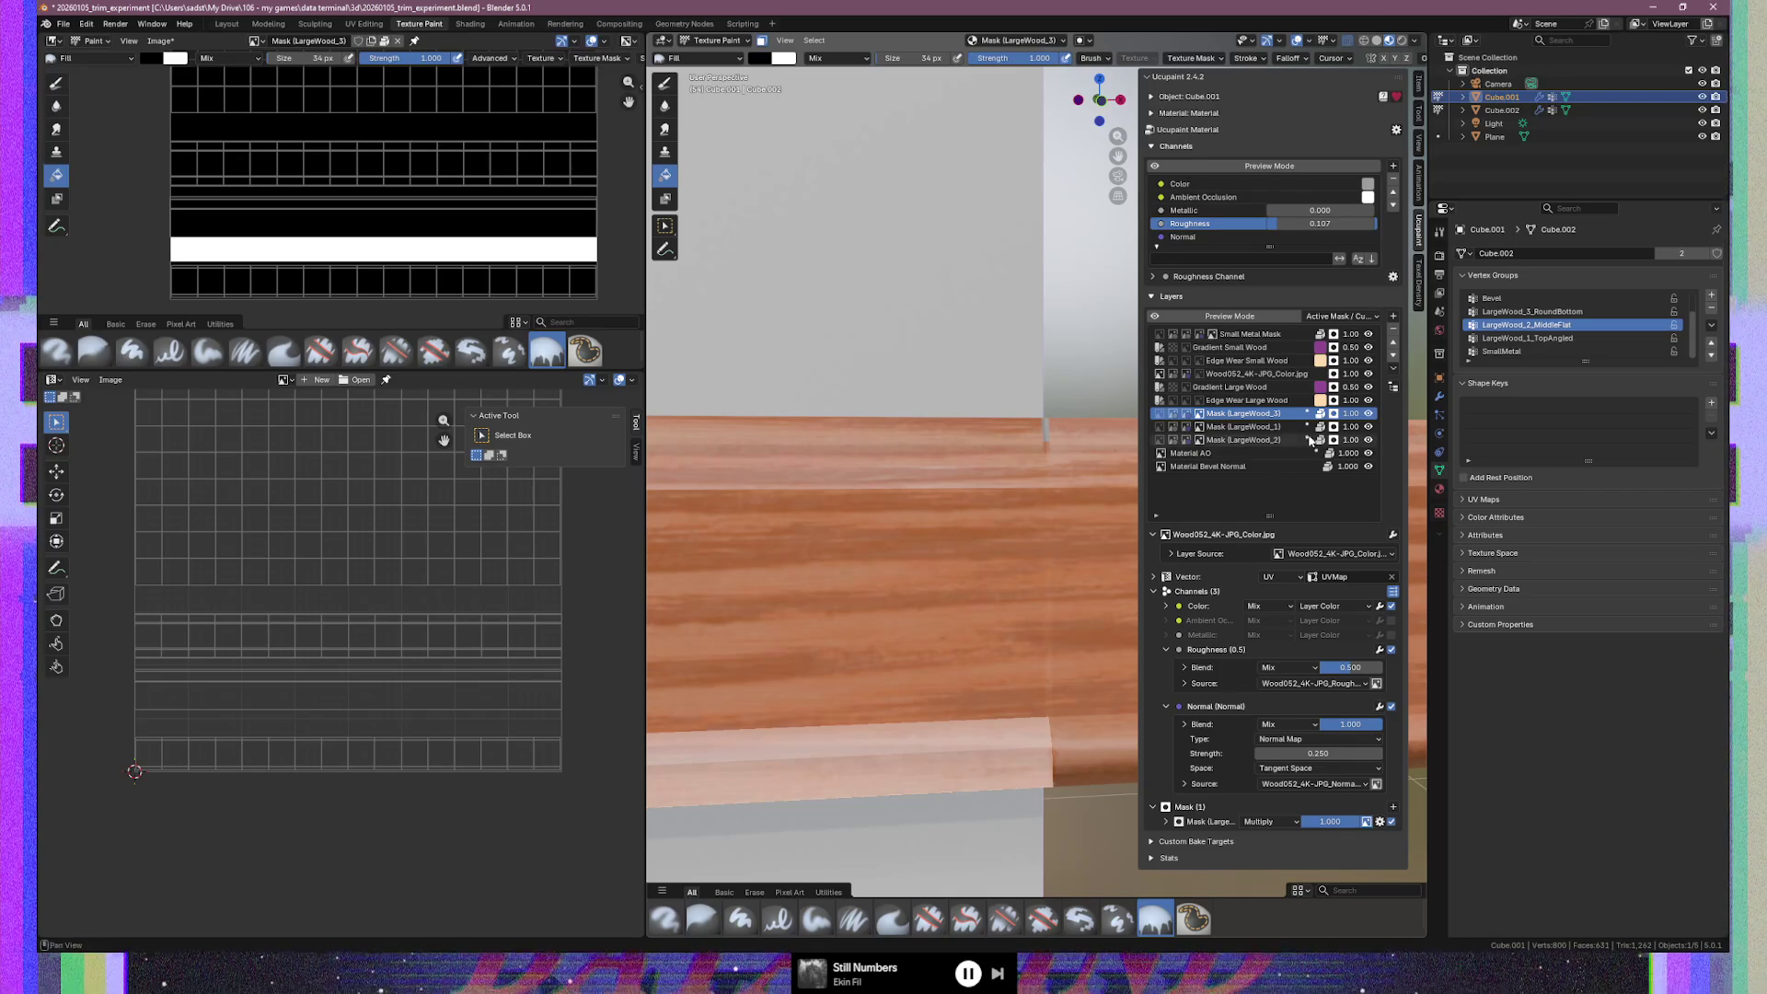
Make the Mask (LargeWood_1) layer active and show its image in the image editor
{"action": "left_click", "coordinate": [1246, 429]}
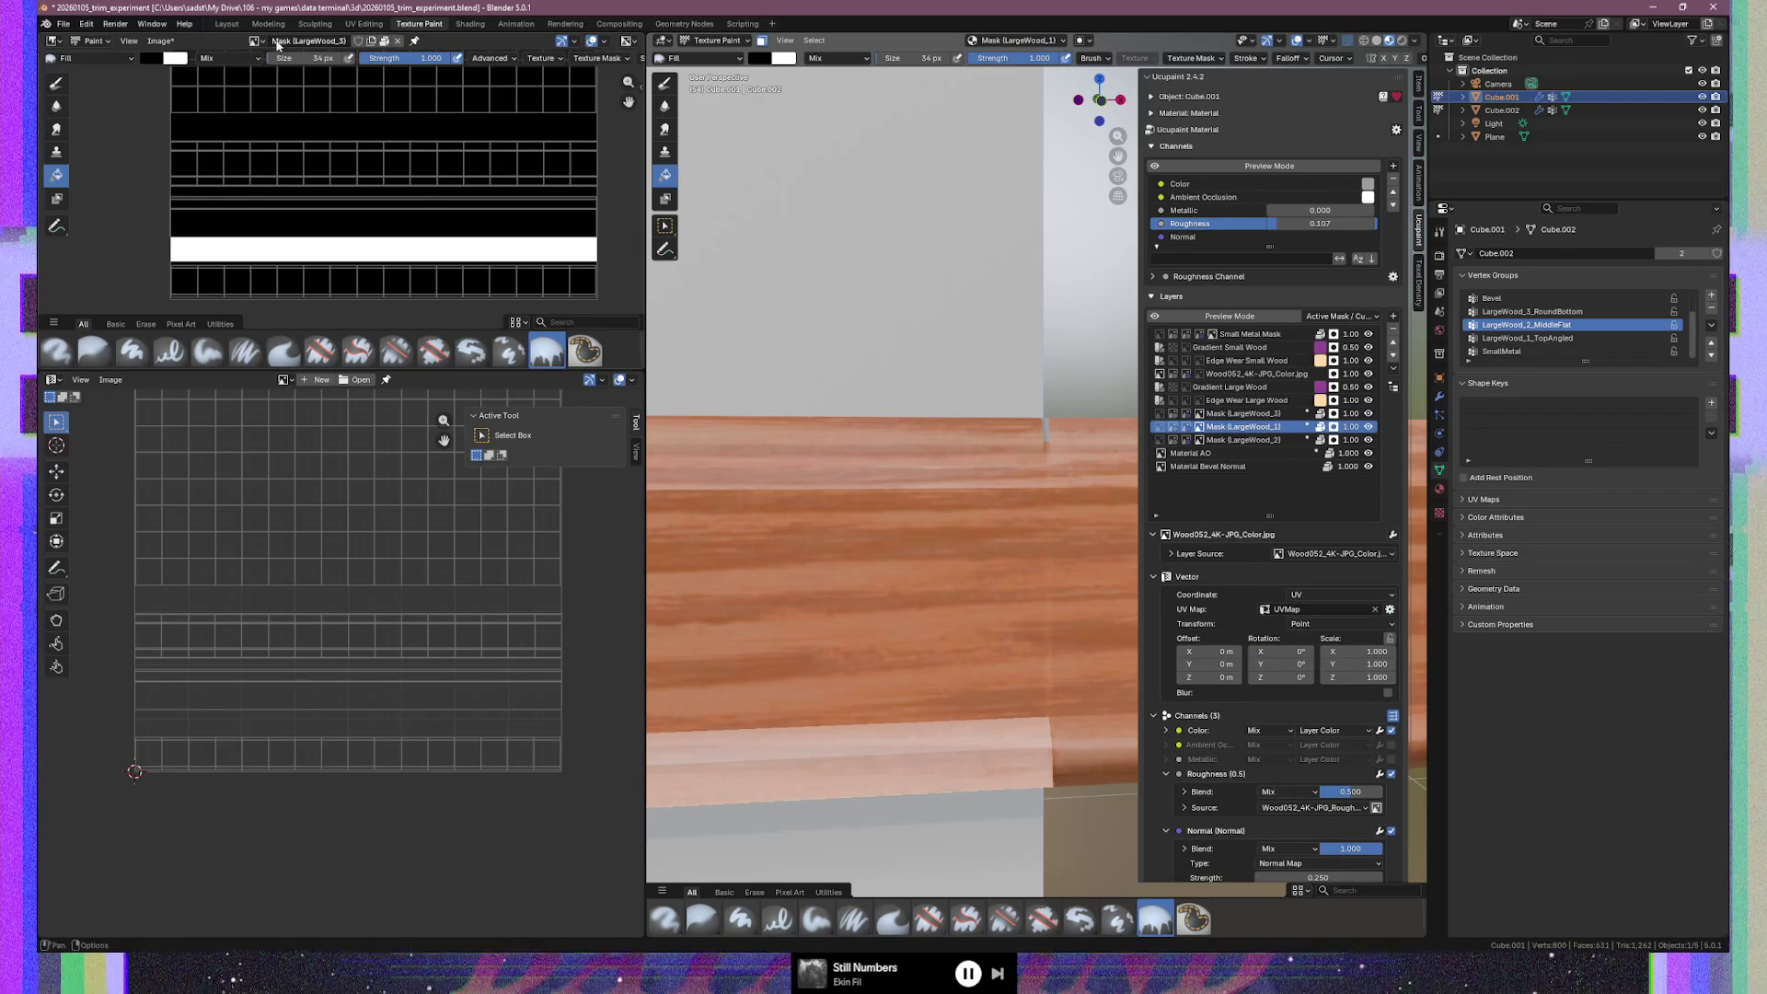
{"action": "left_click", "coordinate": [255, 40]}
{"action": "left_click", "coordinate": [307, 75]}
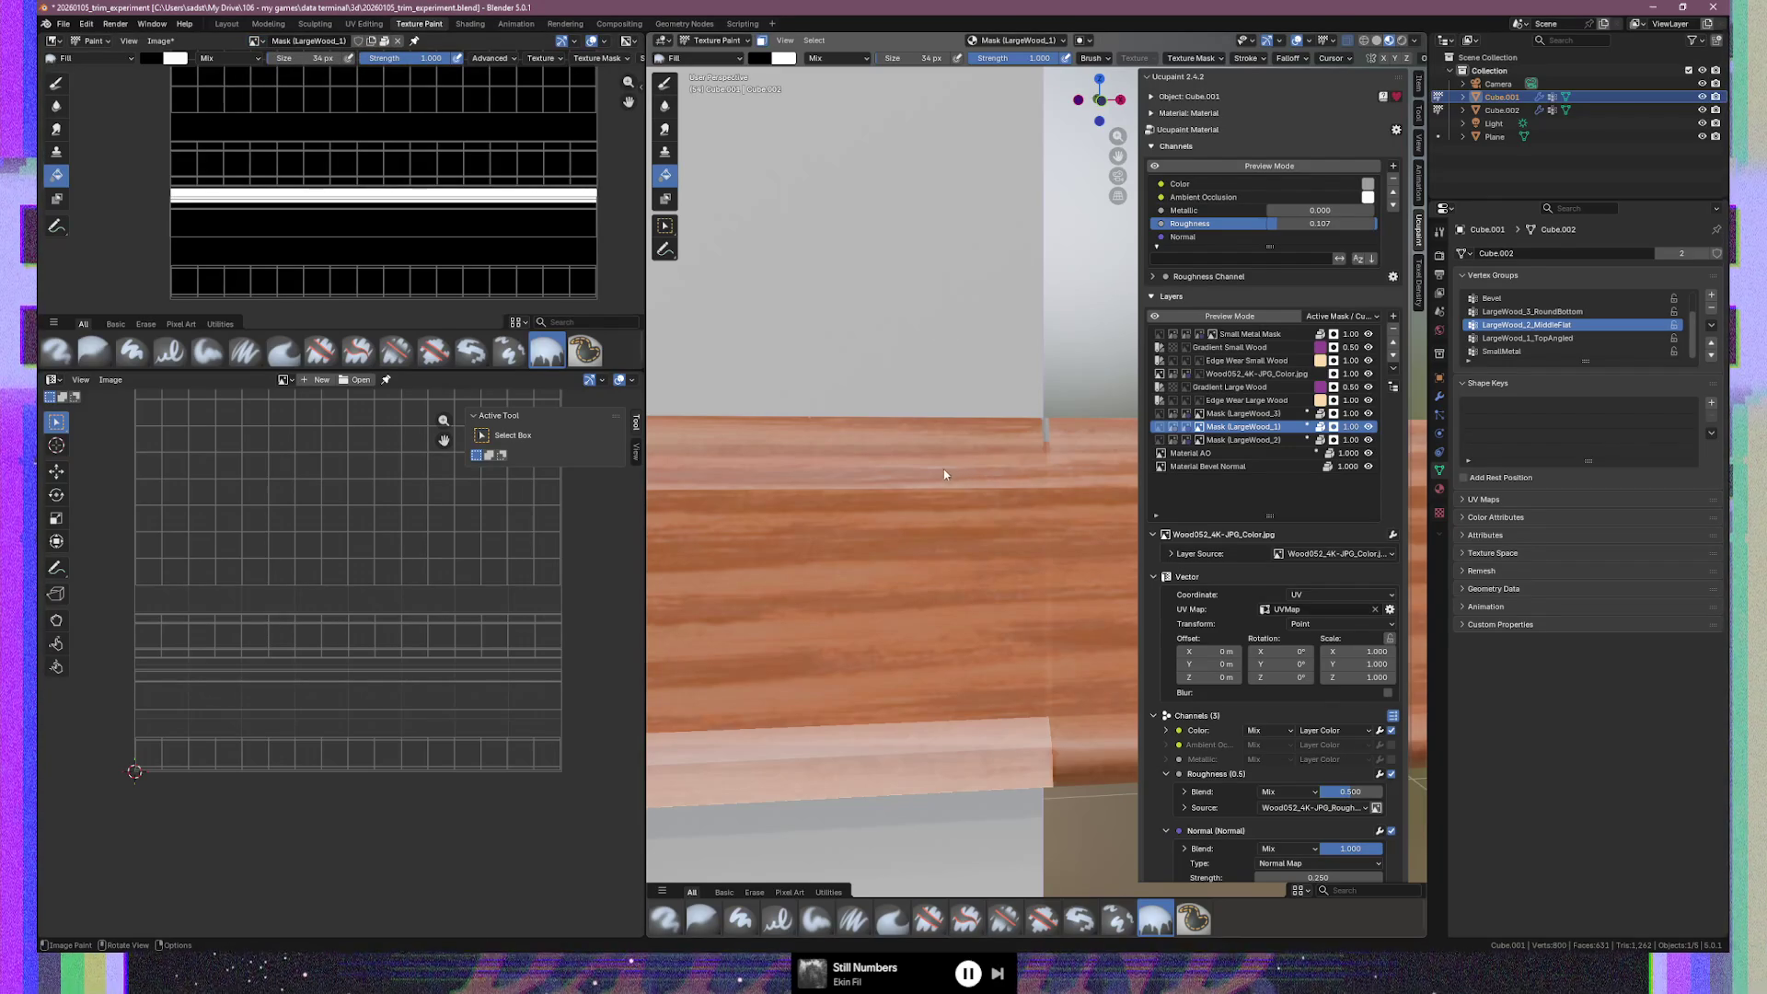
{"action": "key", "text": "Tab"}
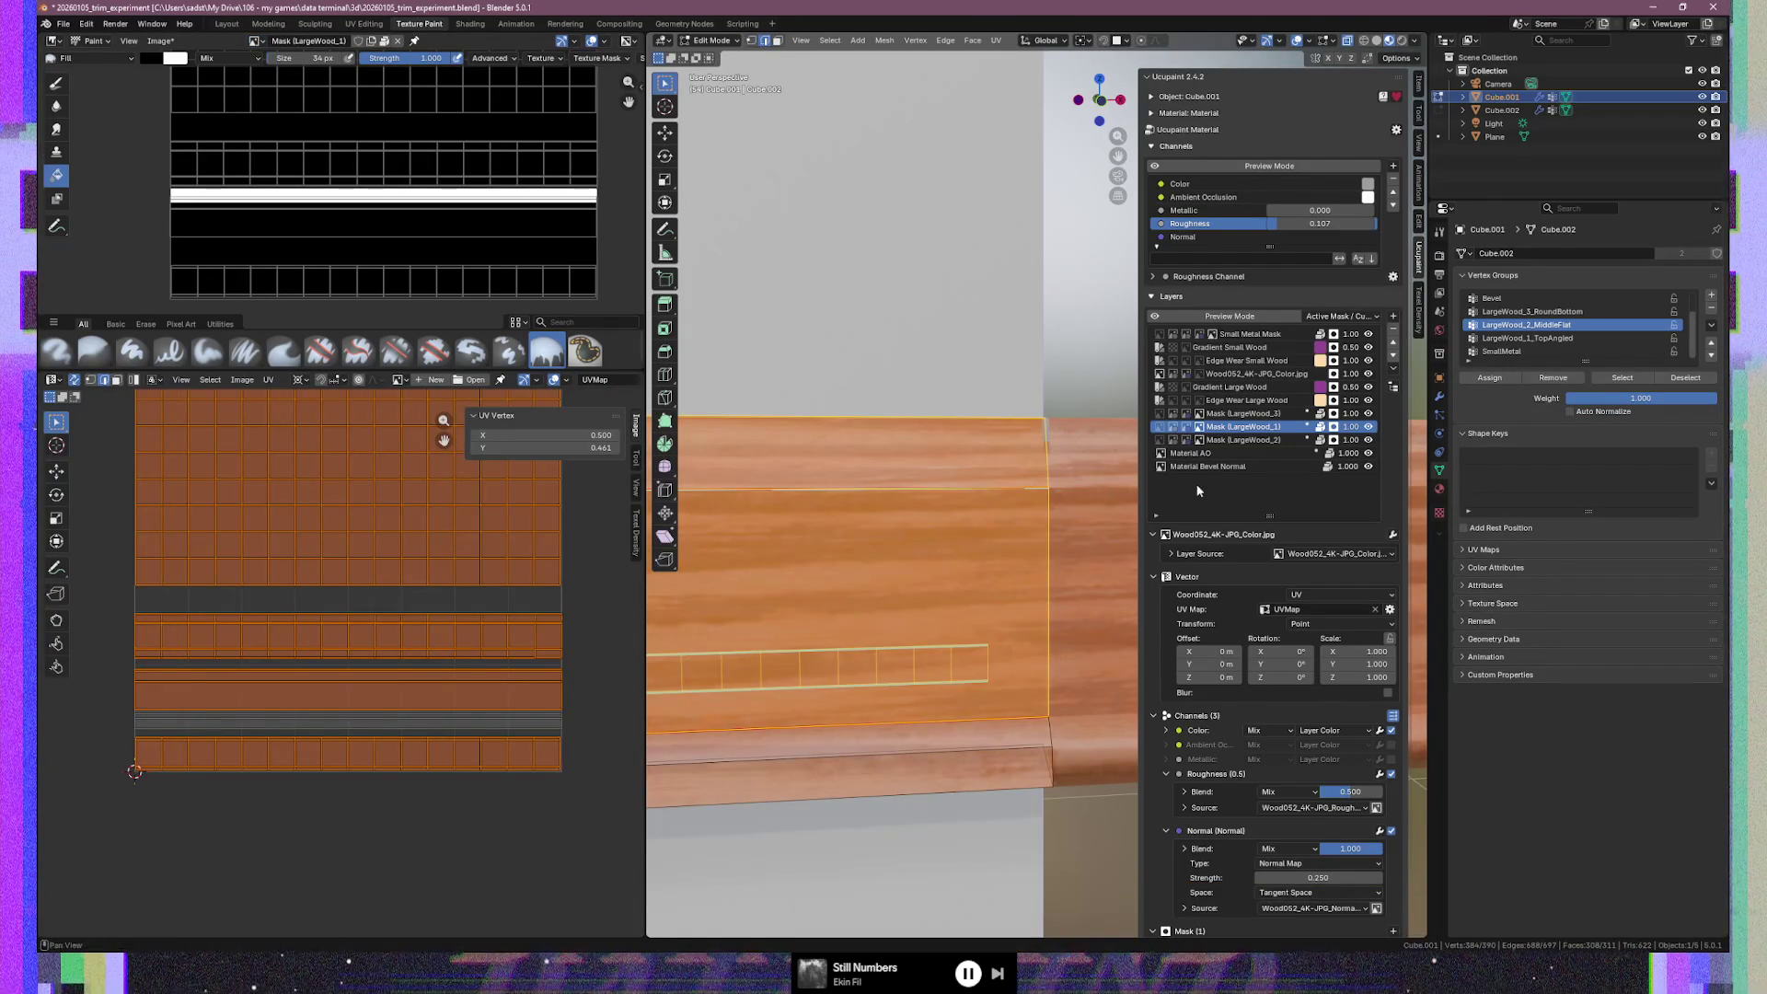
Clear the face selection and select the LargeWood_3_RoundBottom vertex group
{"action": "left_click", "coordinate": [1527, 337]}
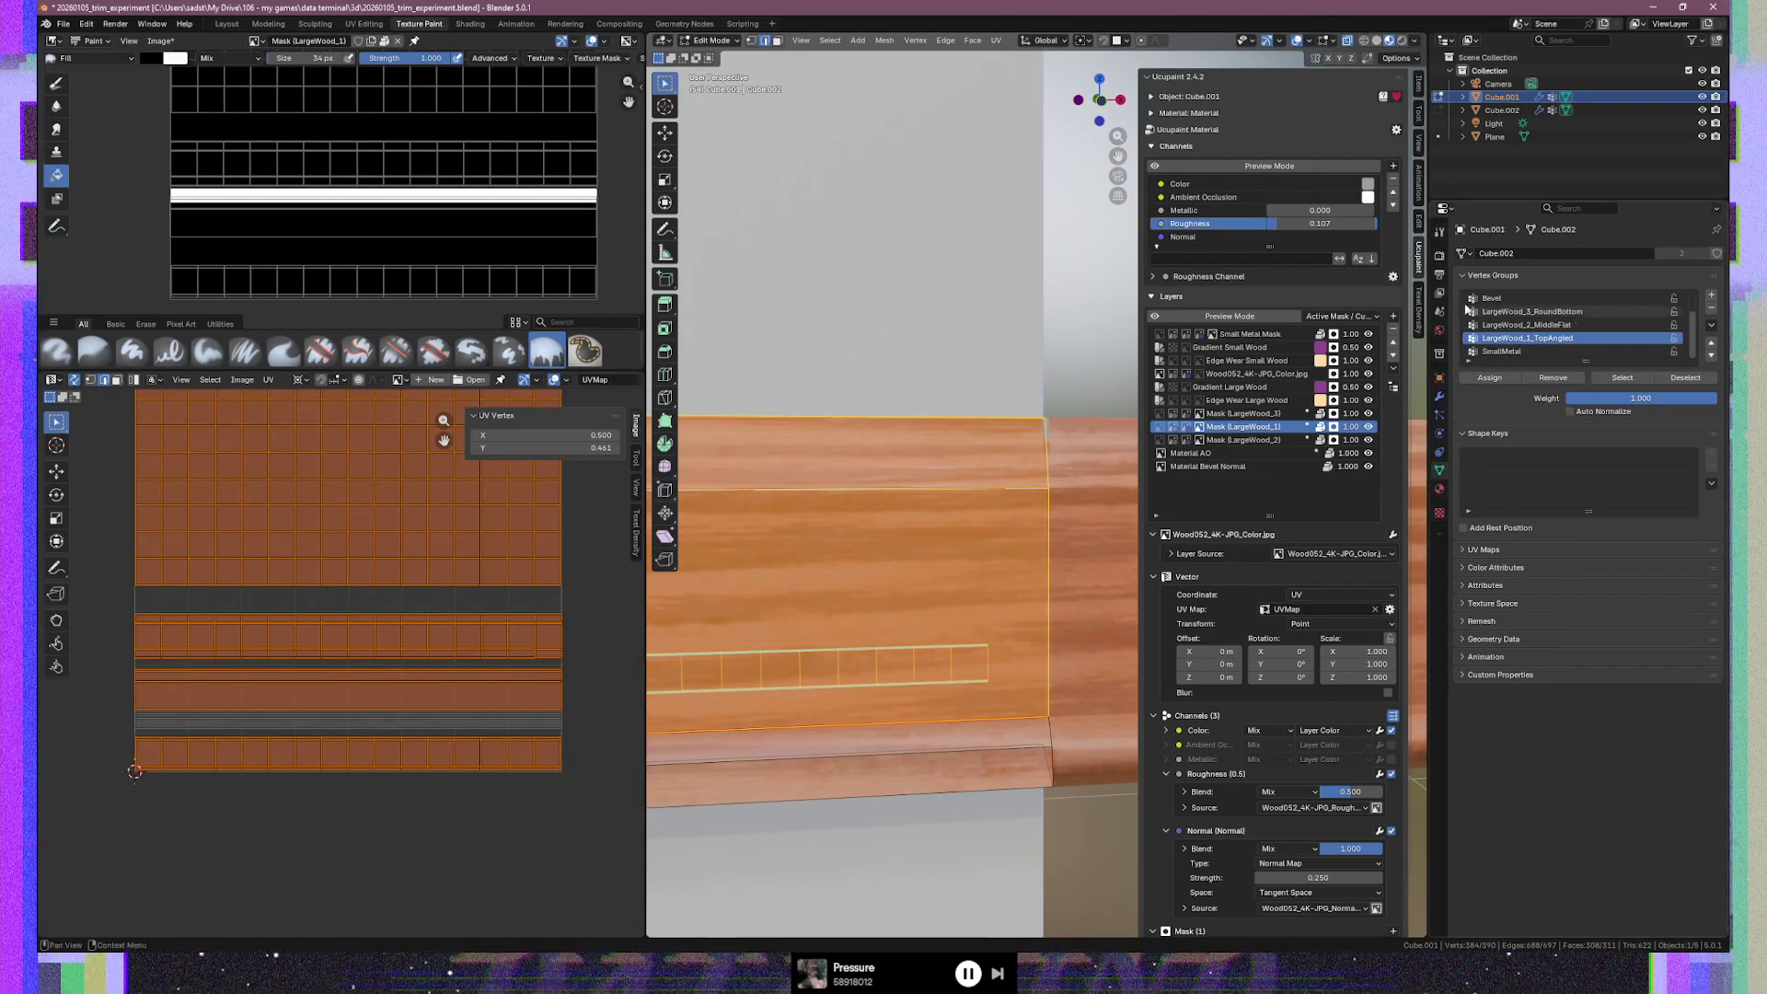
{"action": "left_click", "coordinate": [1656, 325]}
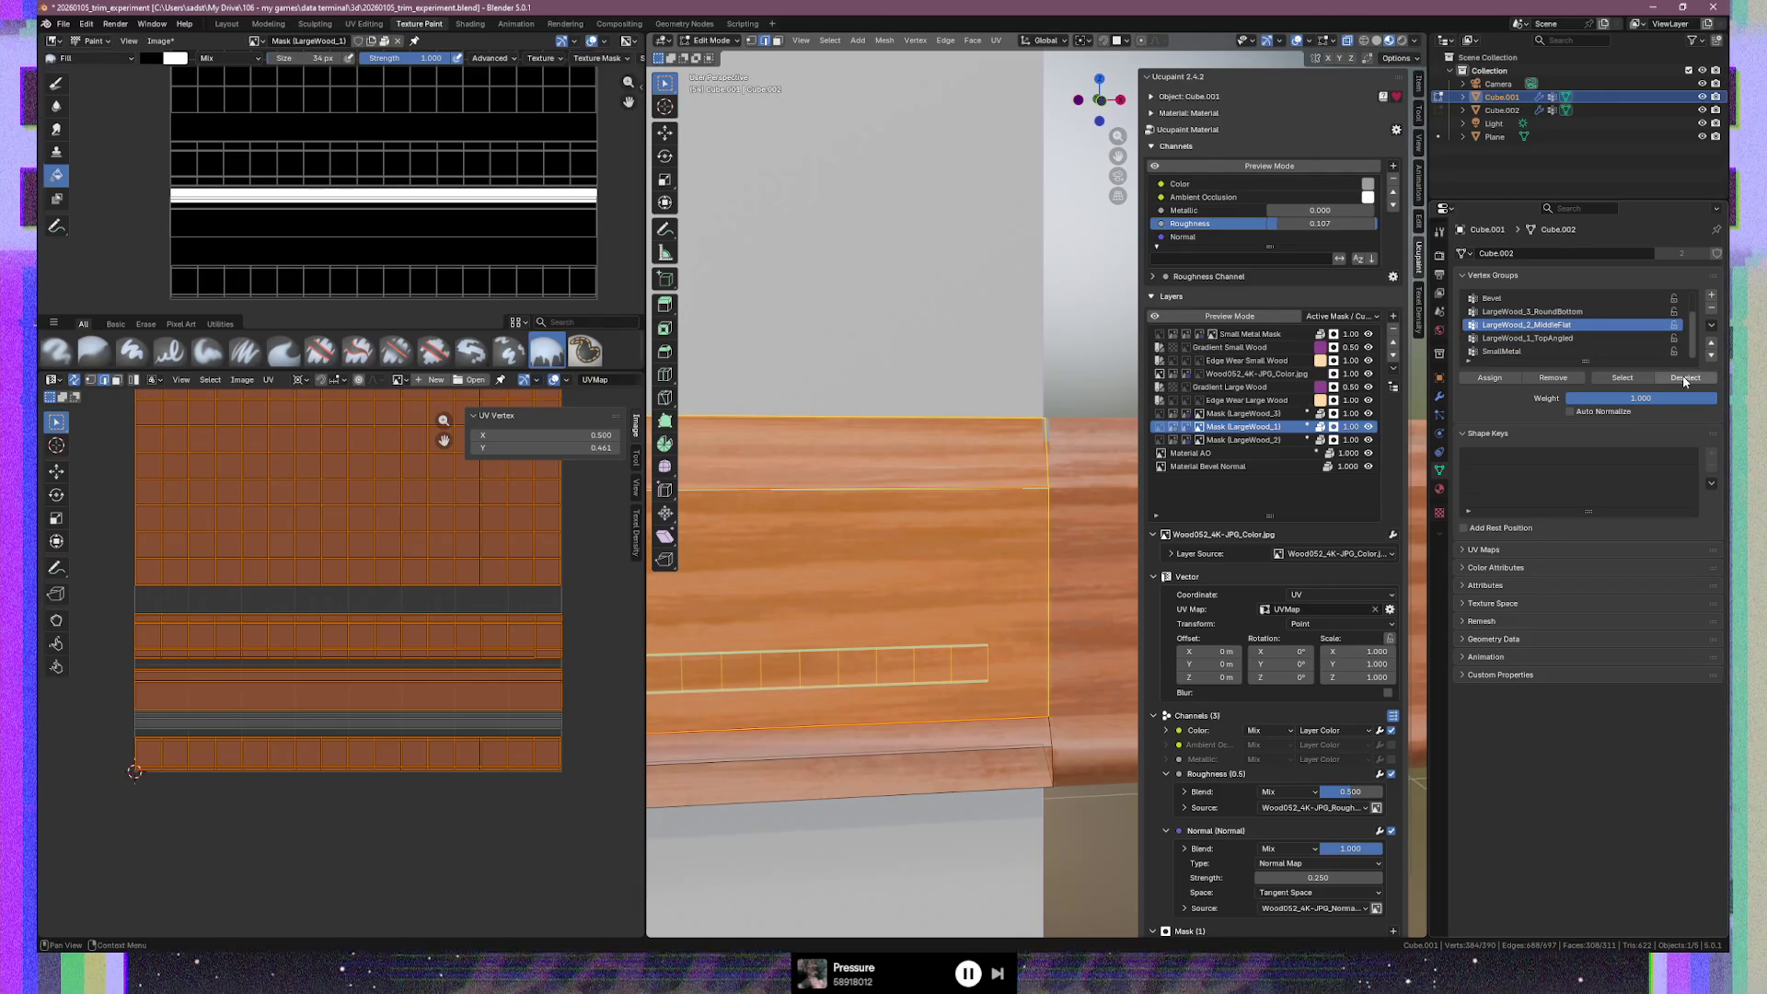
{"action": "left_click", "coordinate": [1686, 380]}
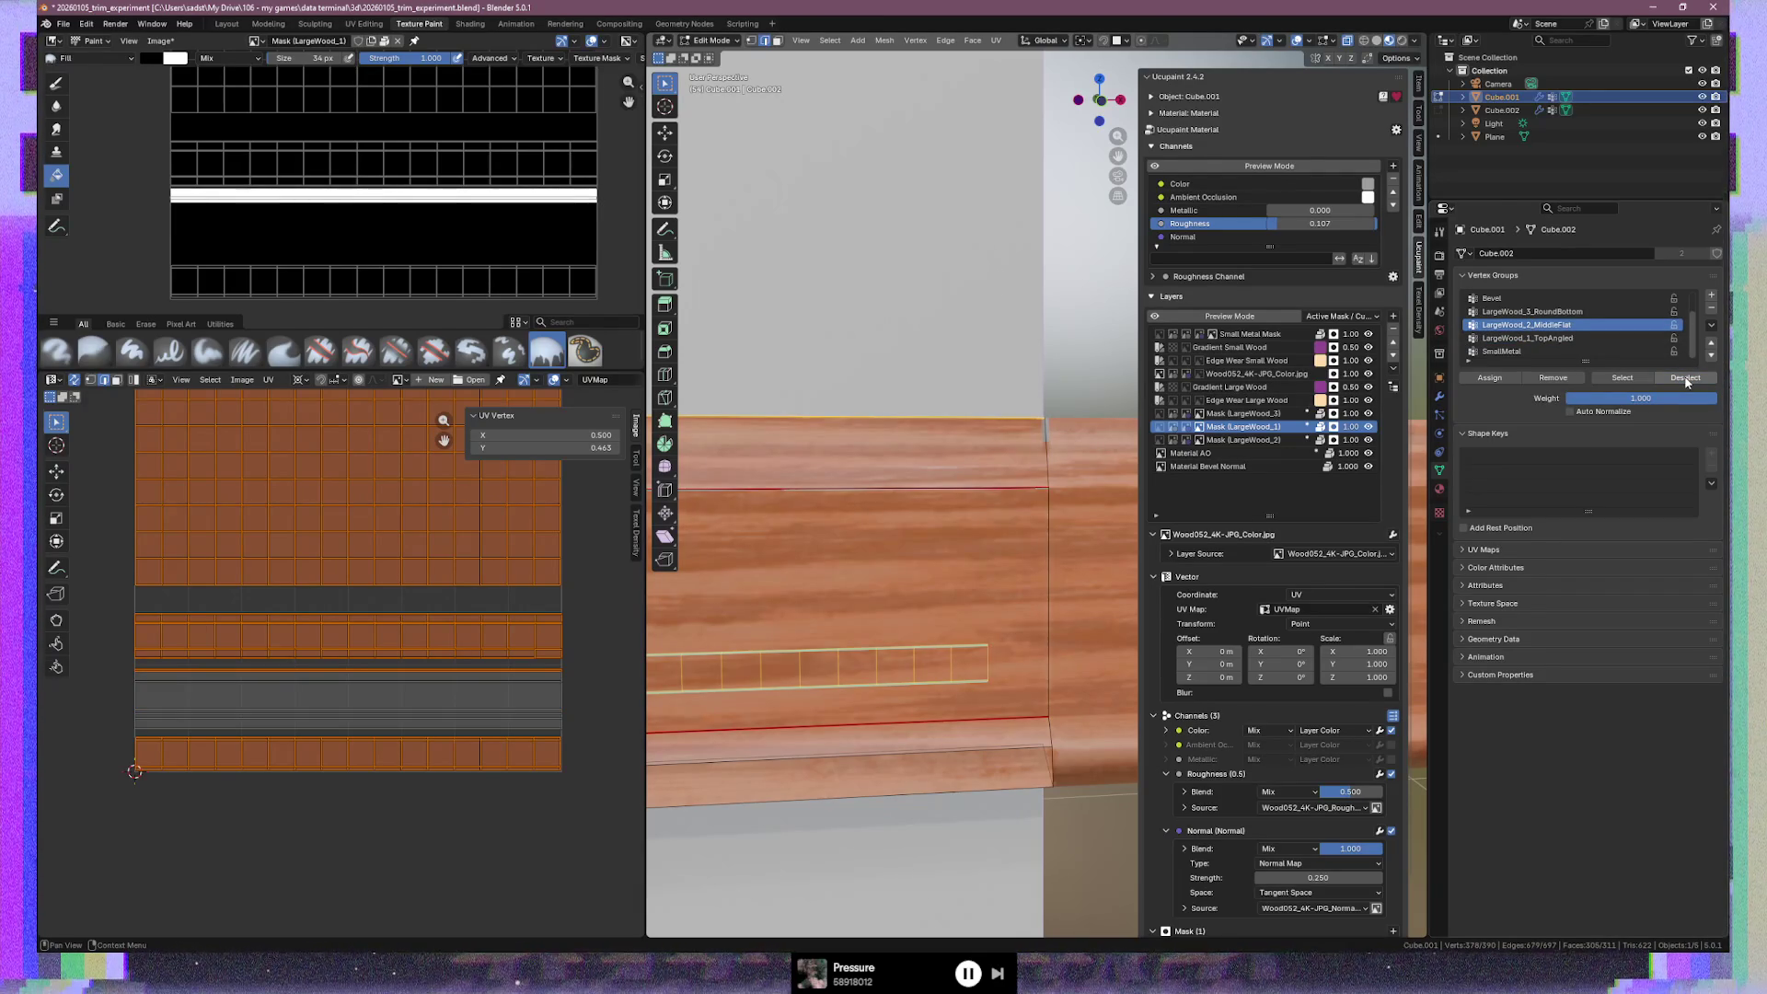
{"action": "left_click", "coordinate": [1532, 312]}
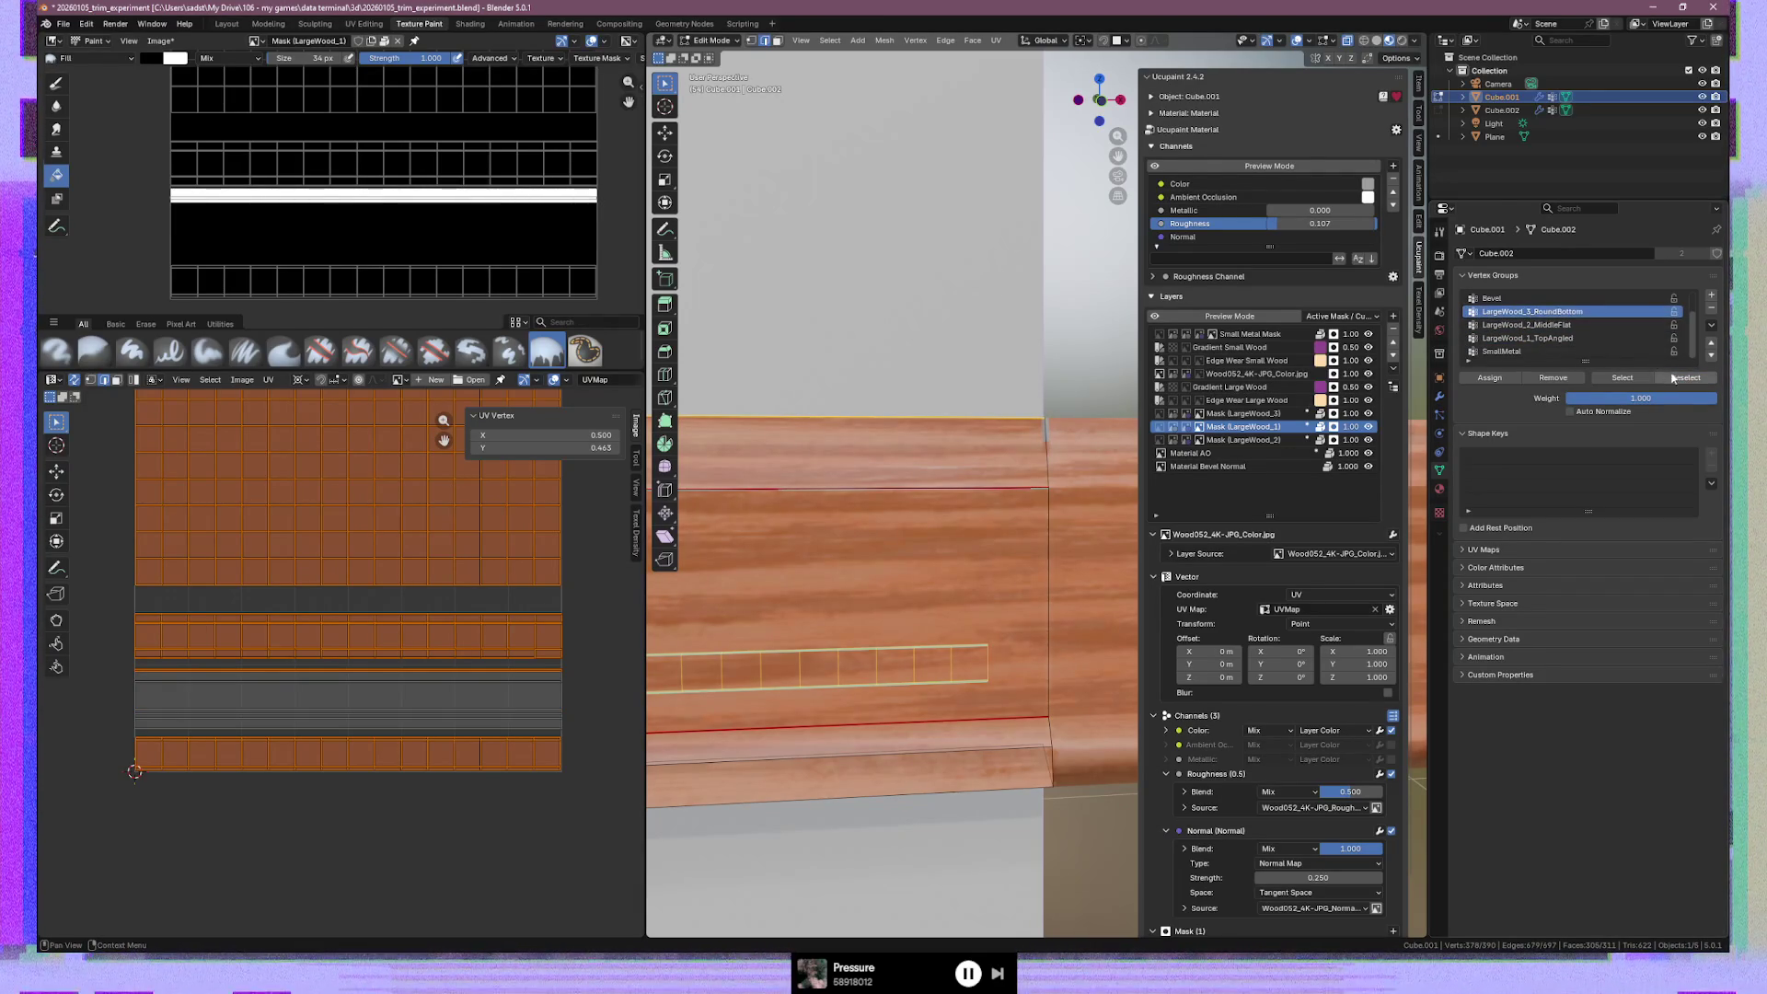
Select the narrow lower face strip in the UV layout
{"action": "left_click", "coordinate": [420, 865]}
{"action": "left_click", "coordinate": [435, 726]}
{"action": "left_click", "coordinate": [436, 723]}
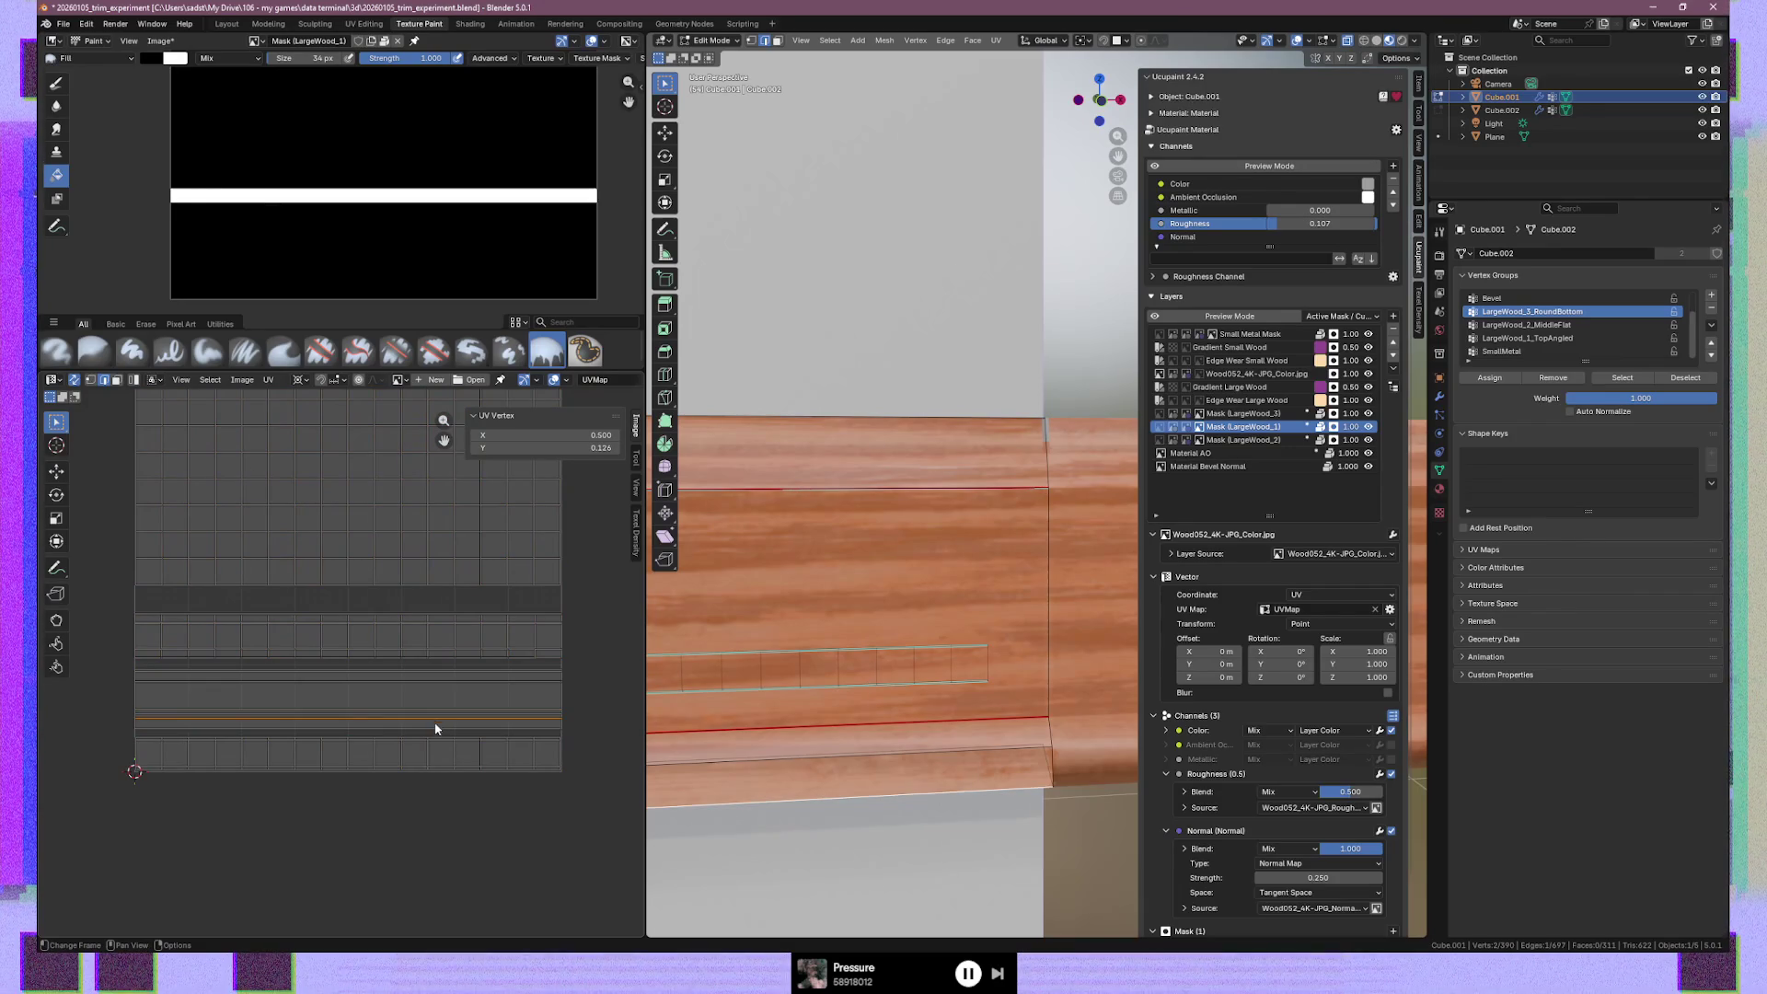
{"action": "left_click", "coordinate": [455, 671]}
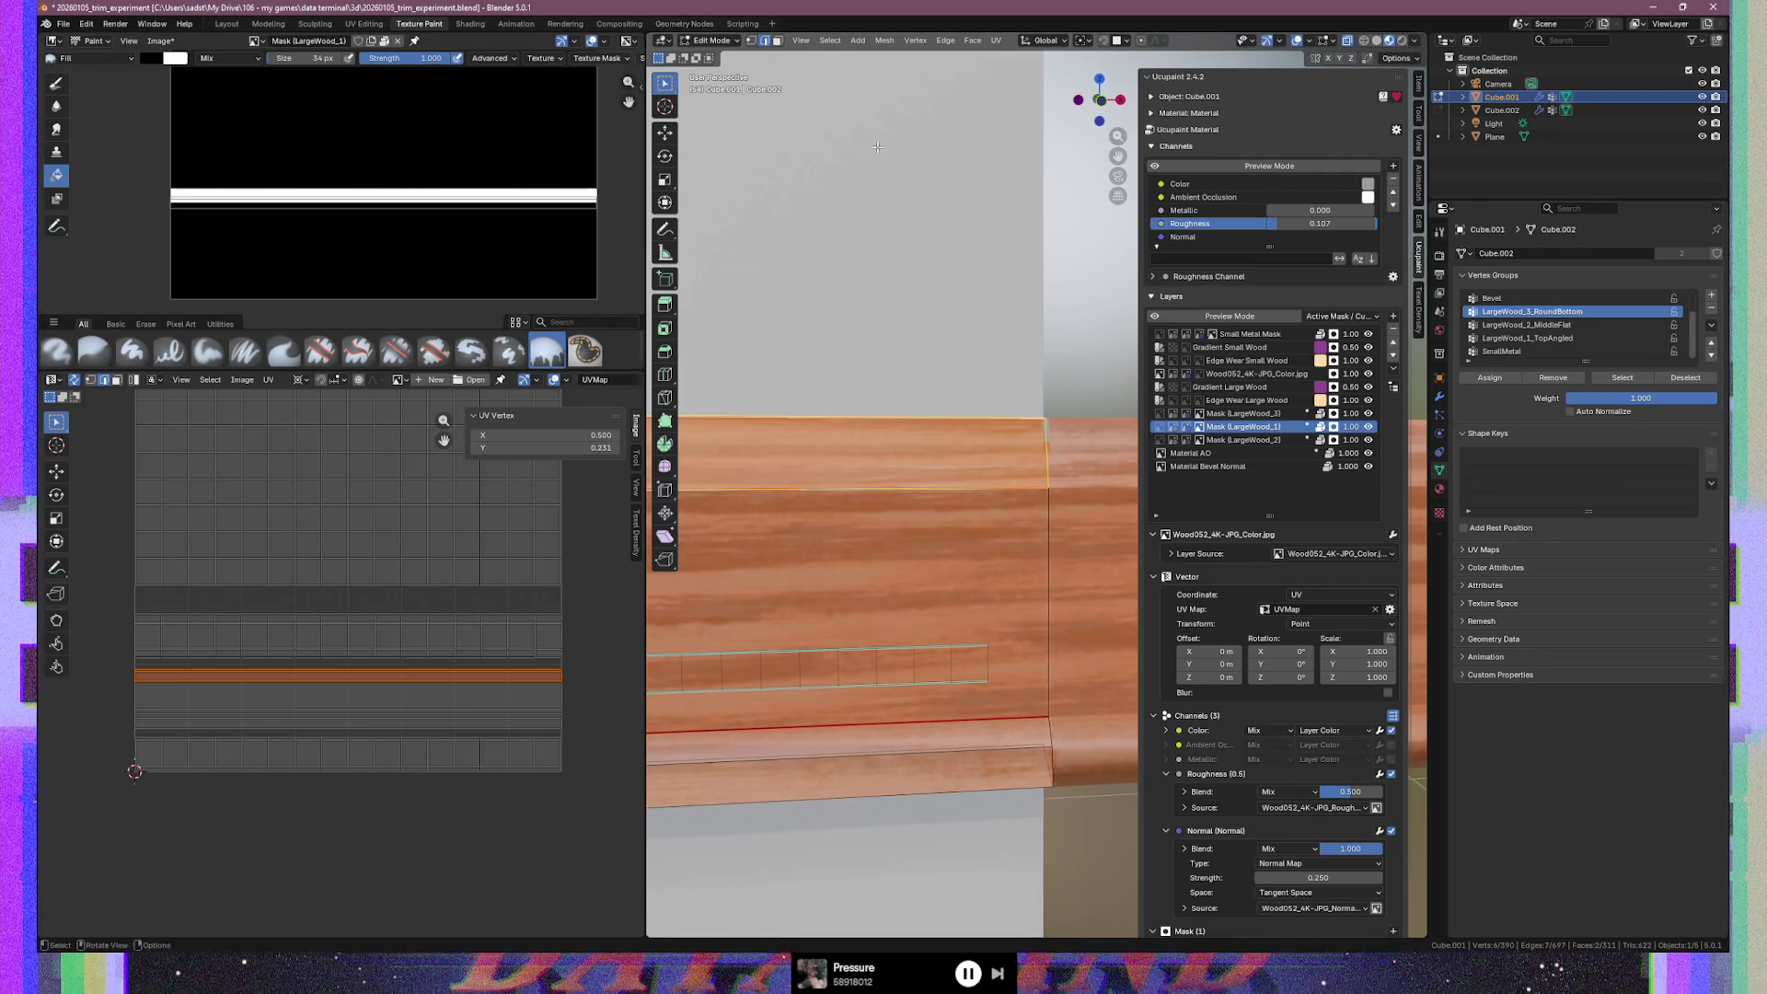
In Texture Paint, fill the selected narrow strip white in the mask, then restore black
{"action": "key", "text": "Tab"}
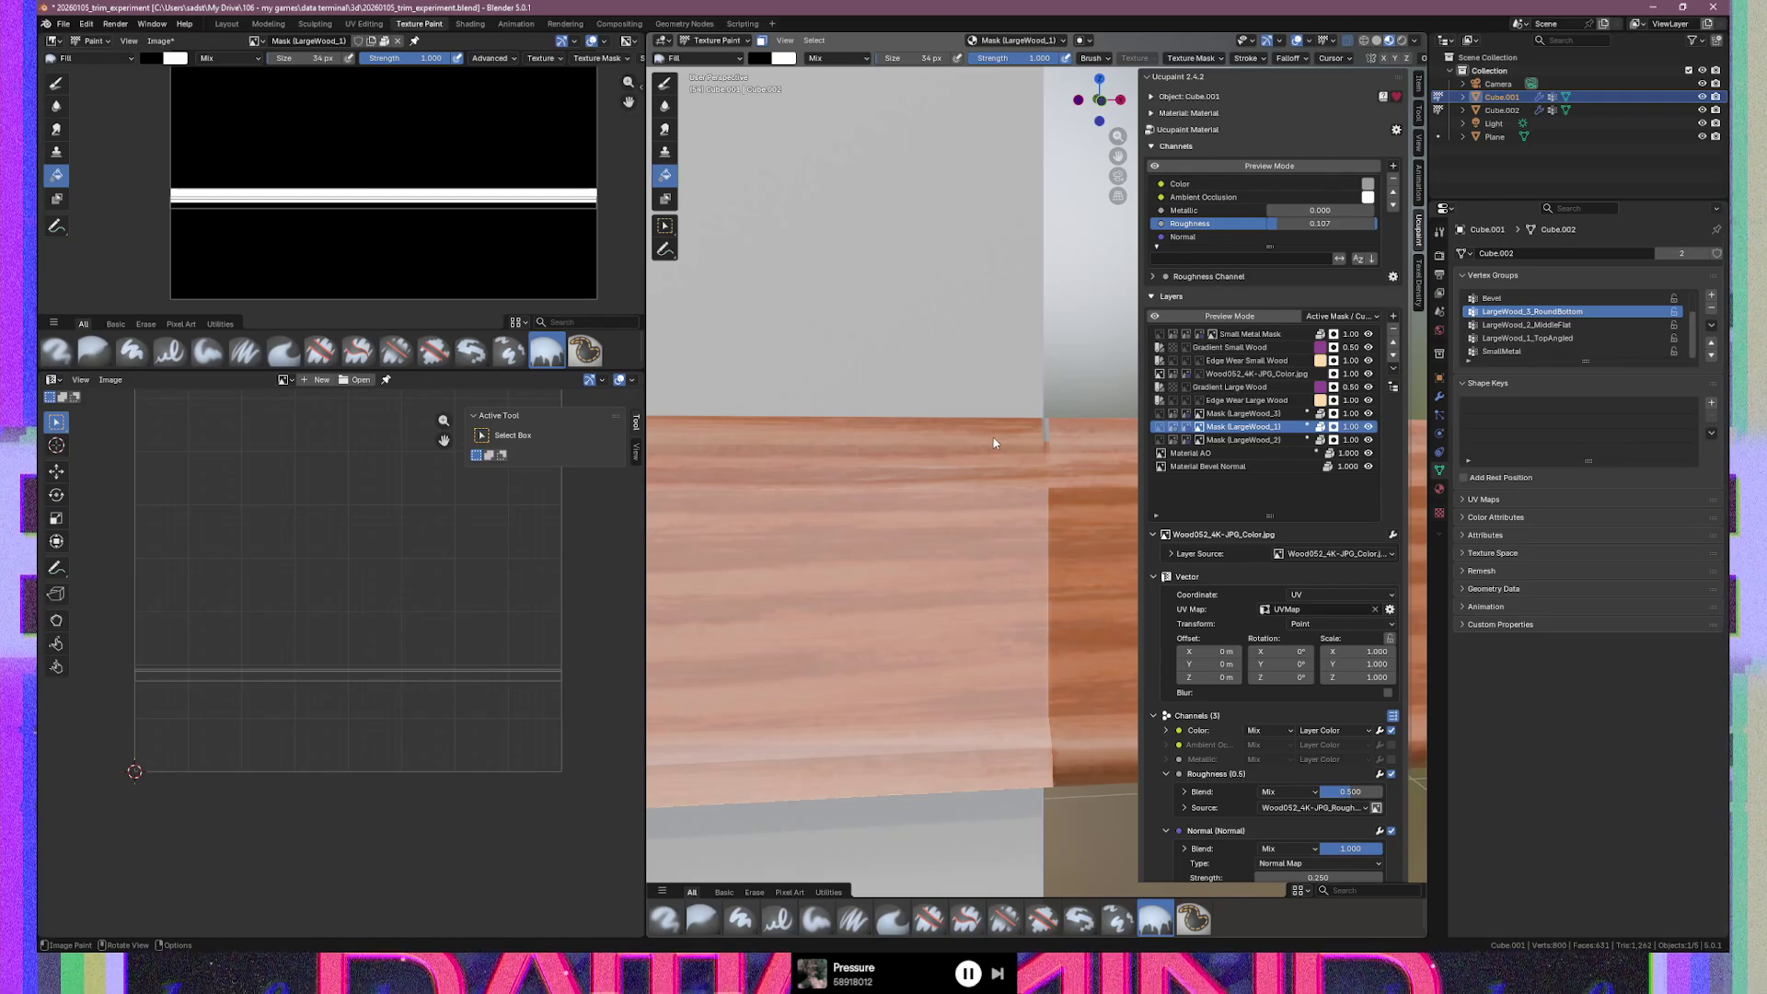
{"action": "key", "text": "x"}
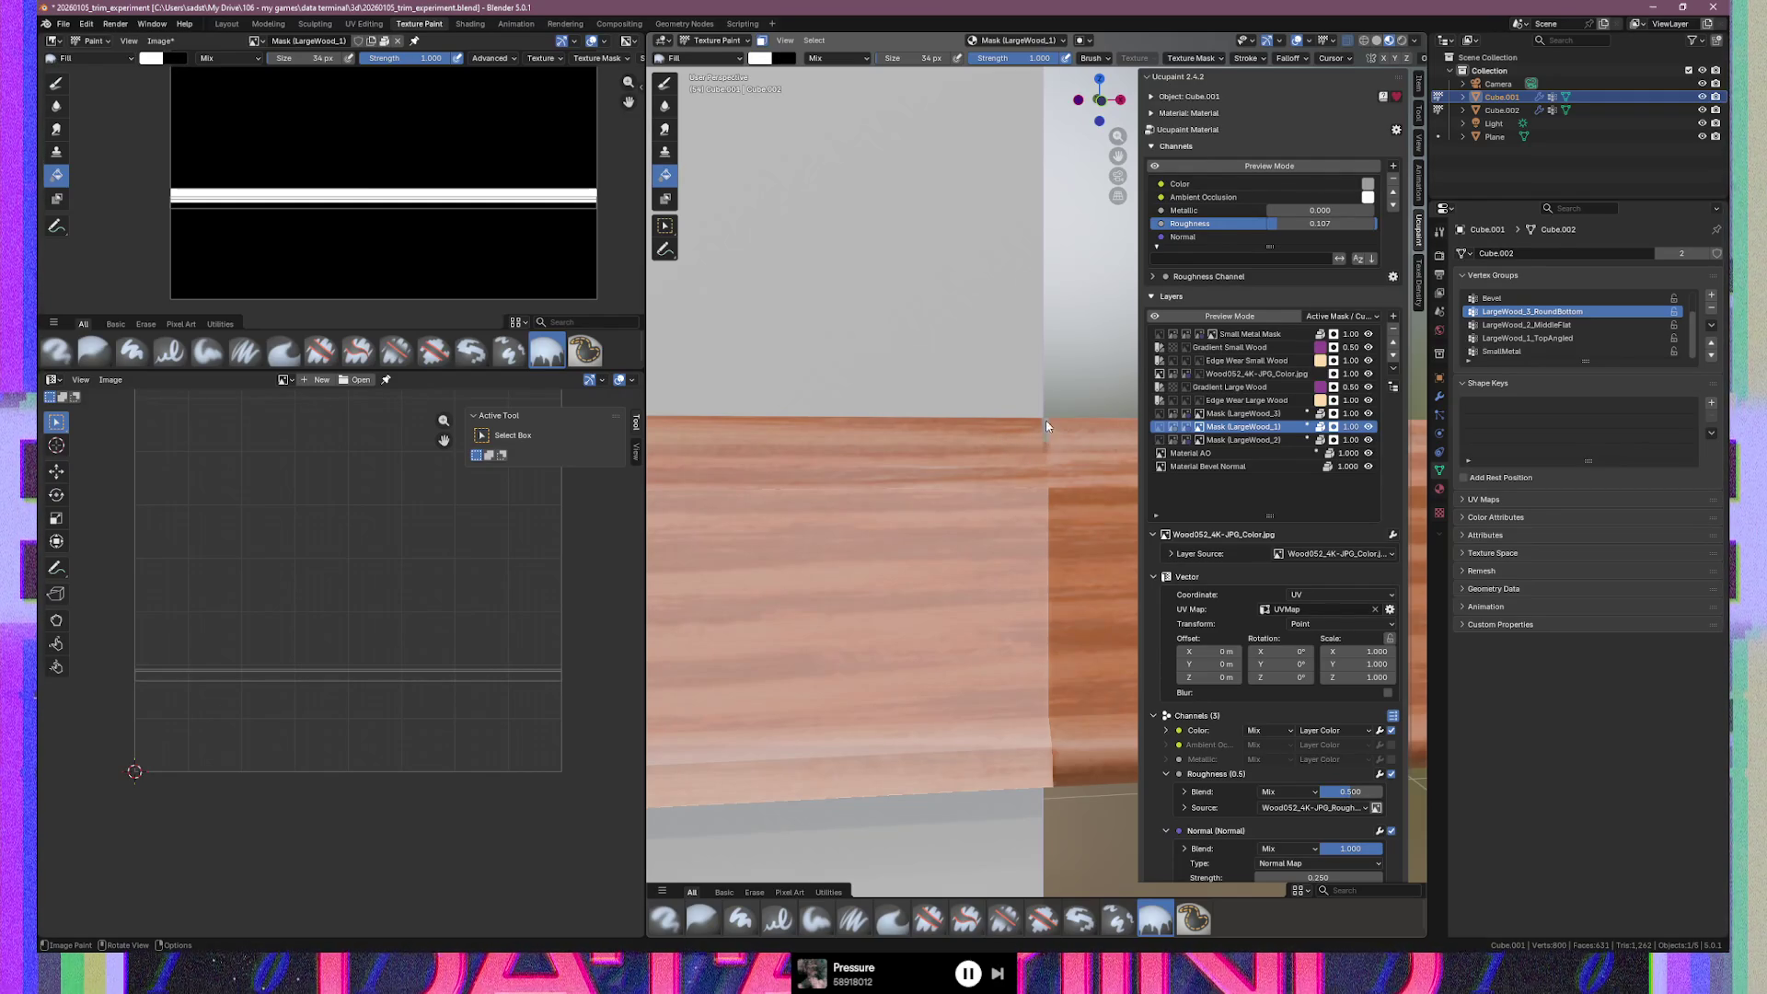
{"action": "left_click", "coordinate": [992, 439]}
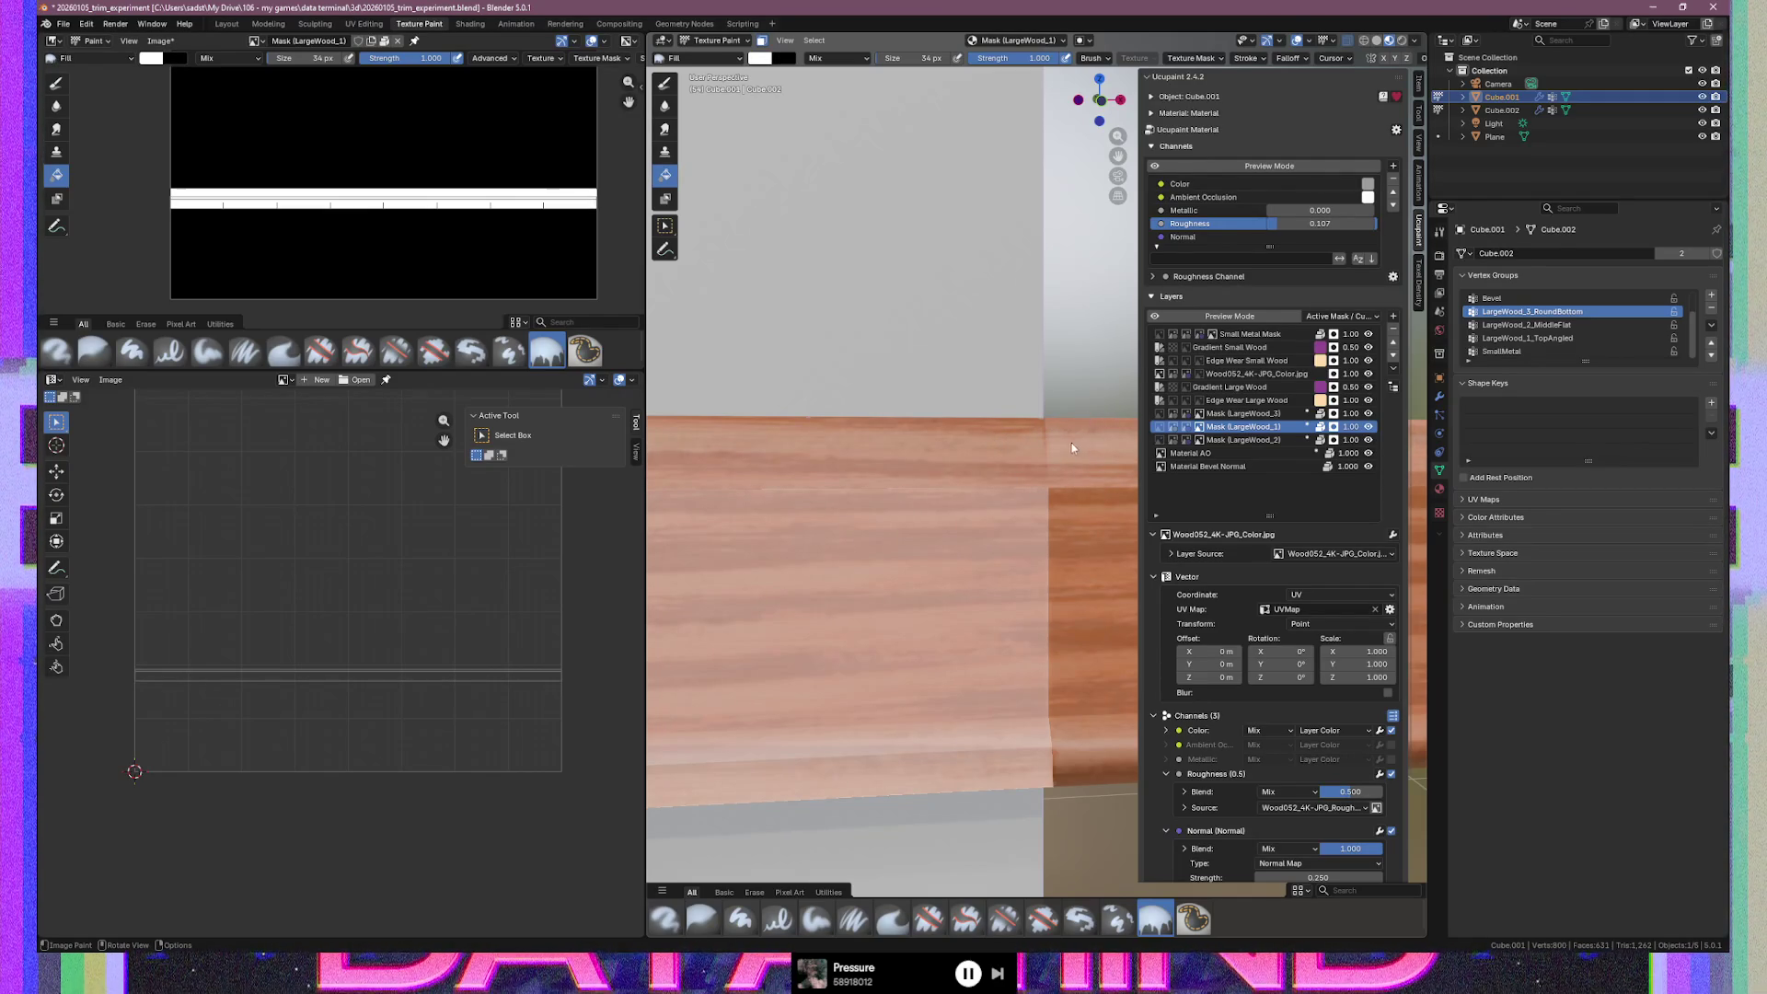
{"action": "key", "text": "x"}
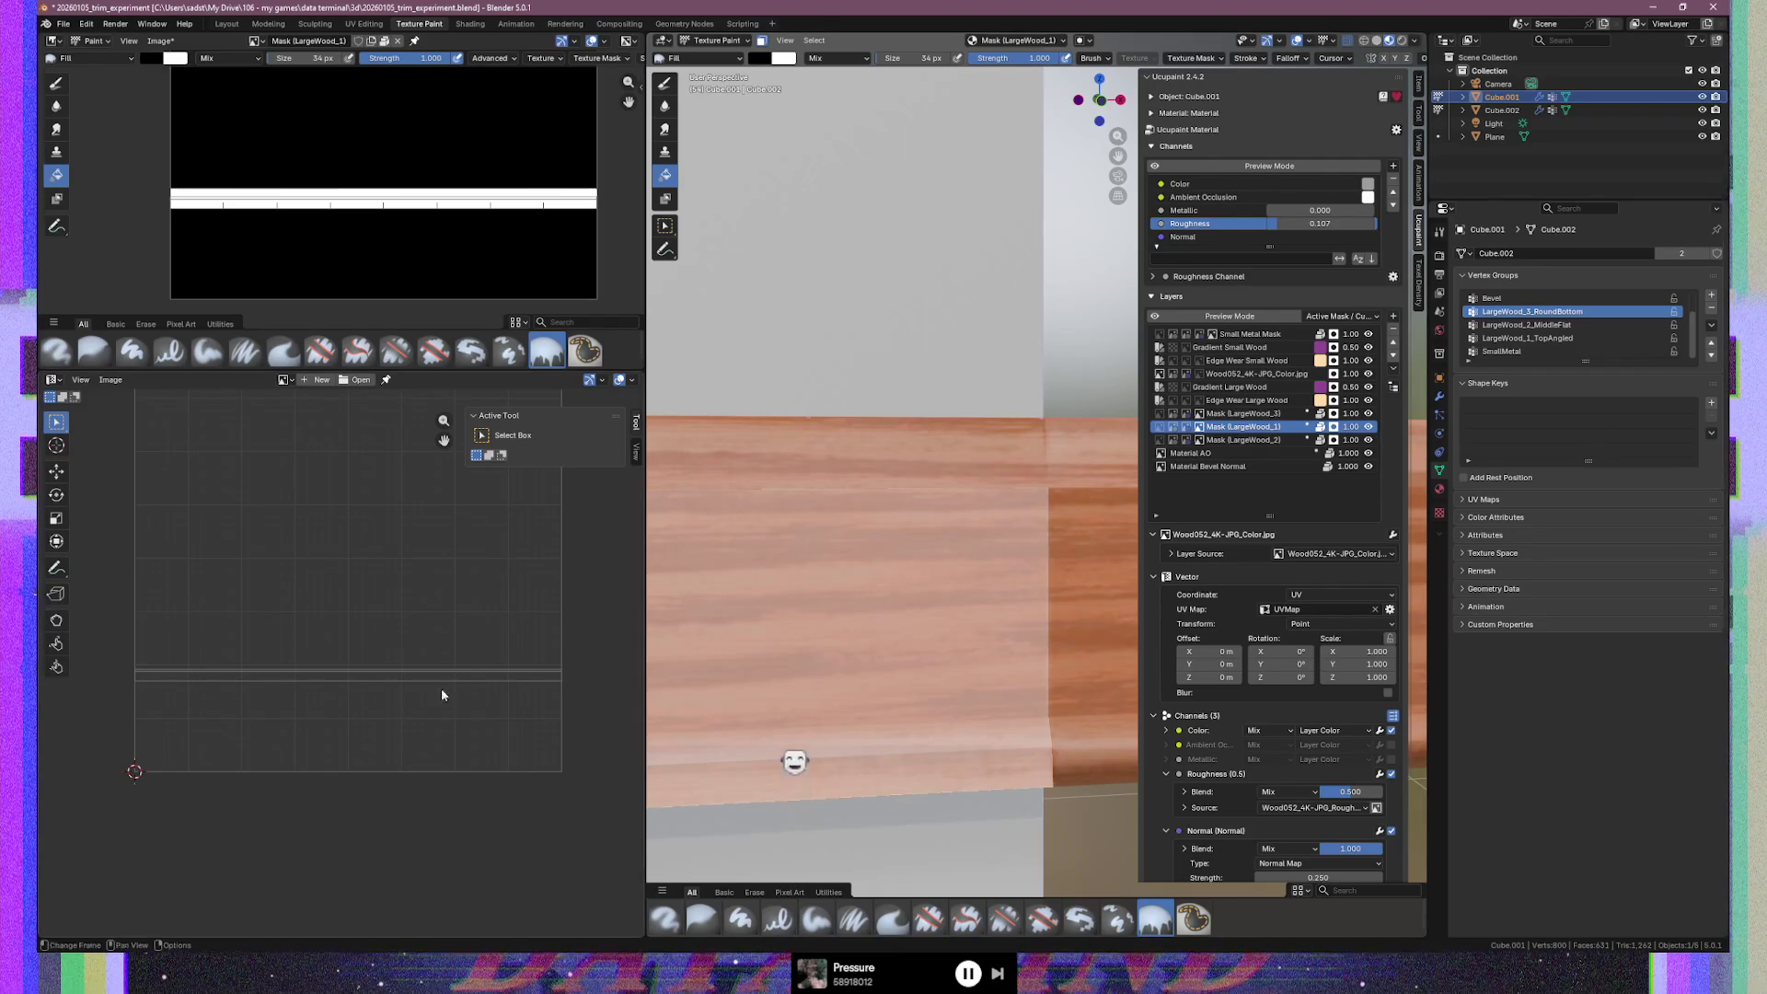
Select the whole mesh and orbit around to inspect the wood trim band along the wall
{"action": "key", "text": "Tab"}
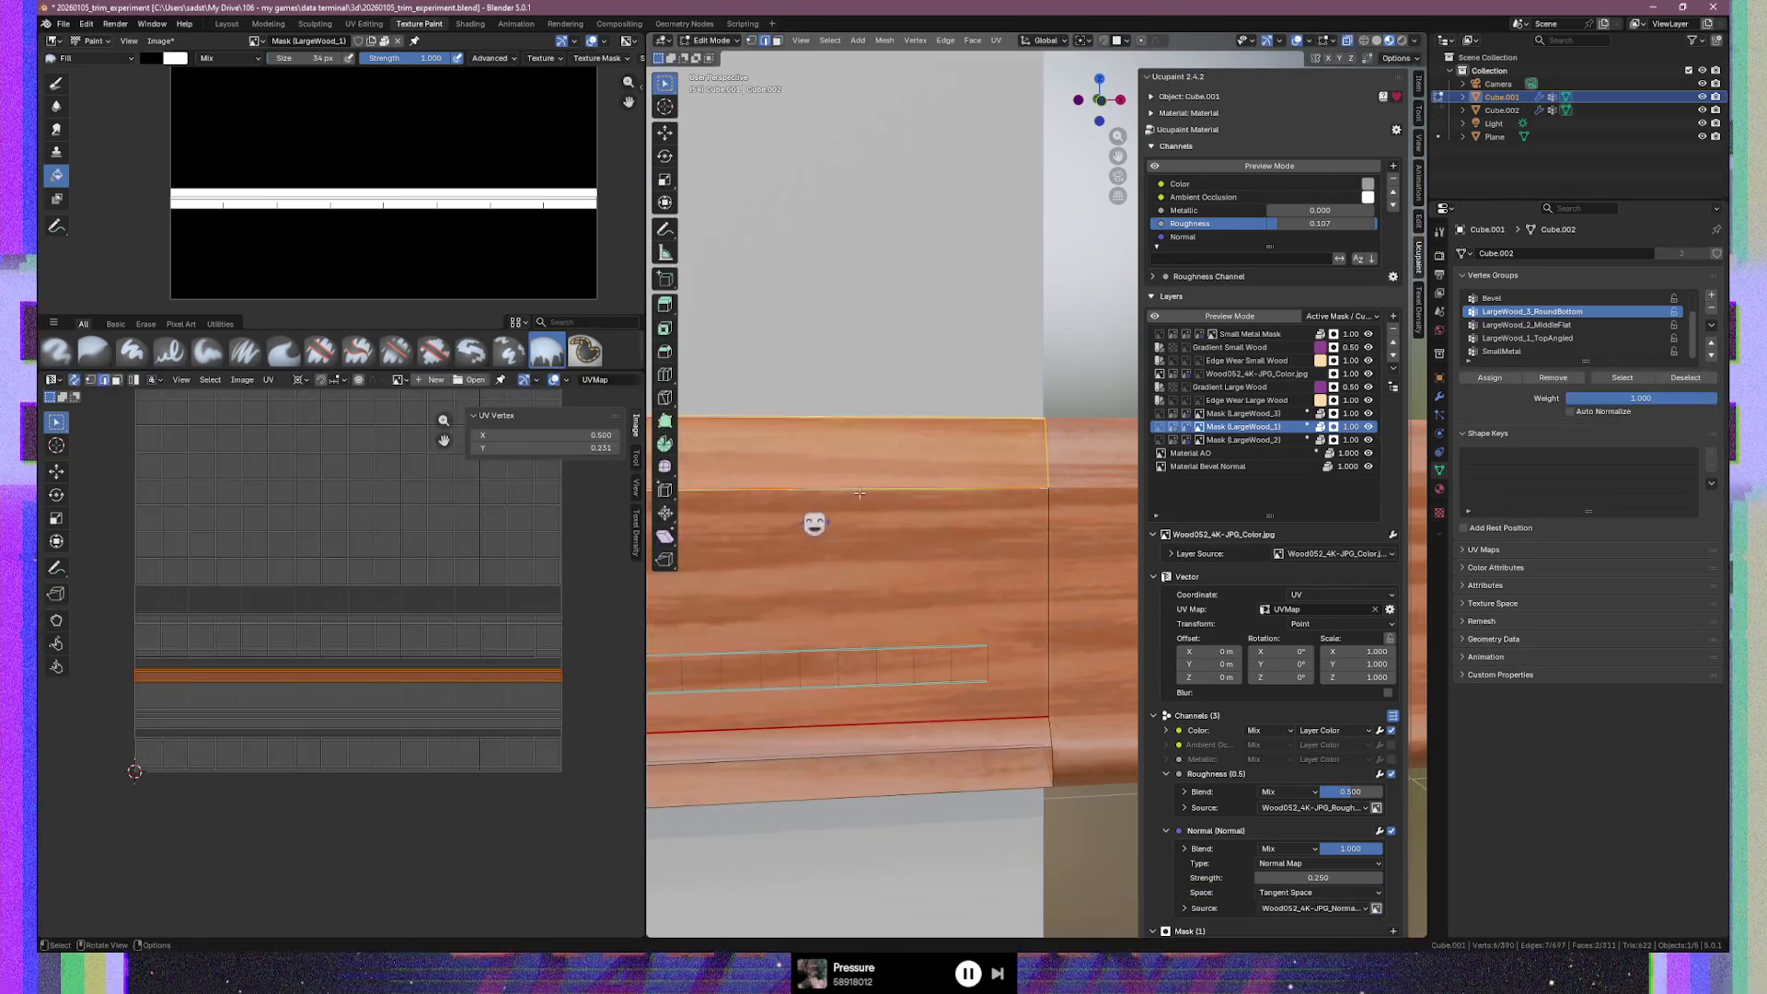
{"action": "key", "text": "a"}
{"action": "key", "text": "Tab"}
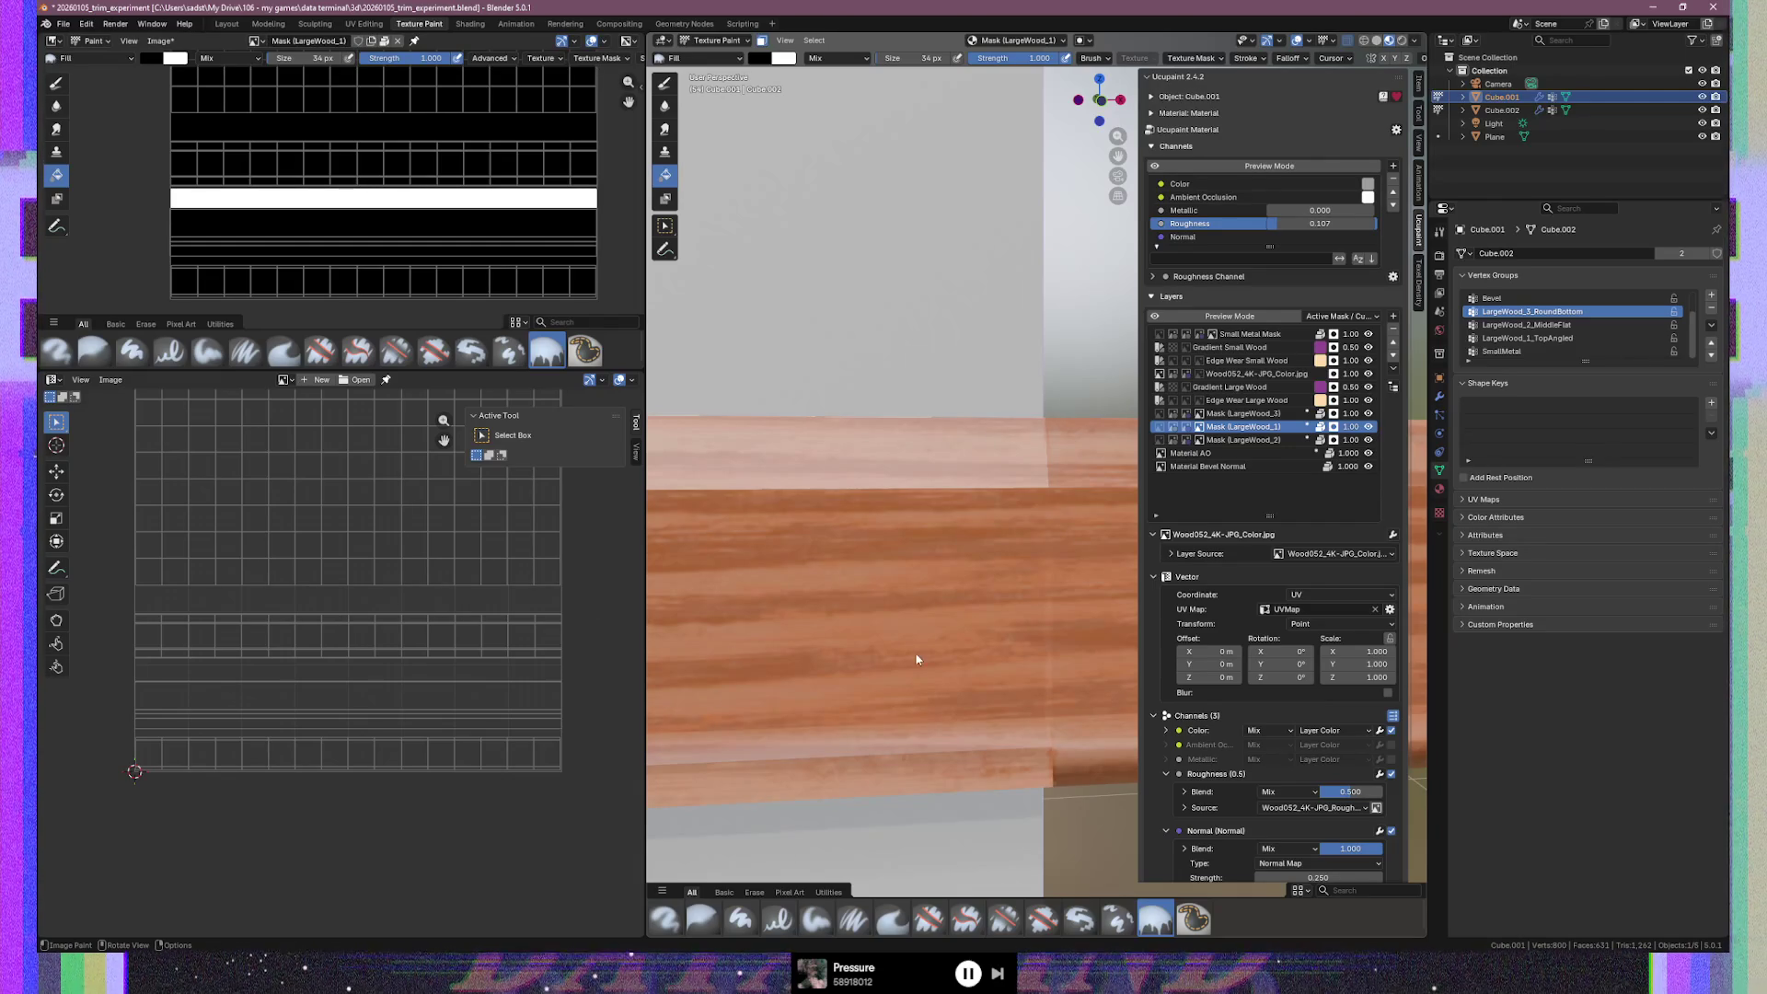
{"action": "key", "text": "Tab"}
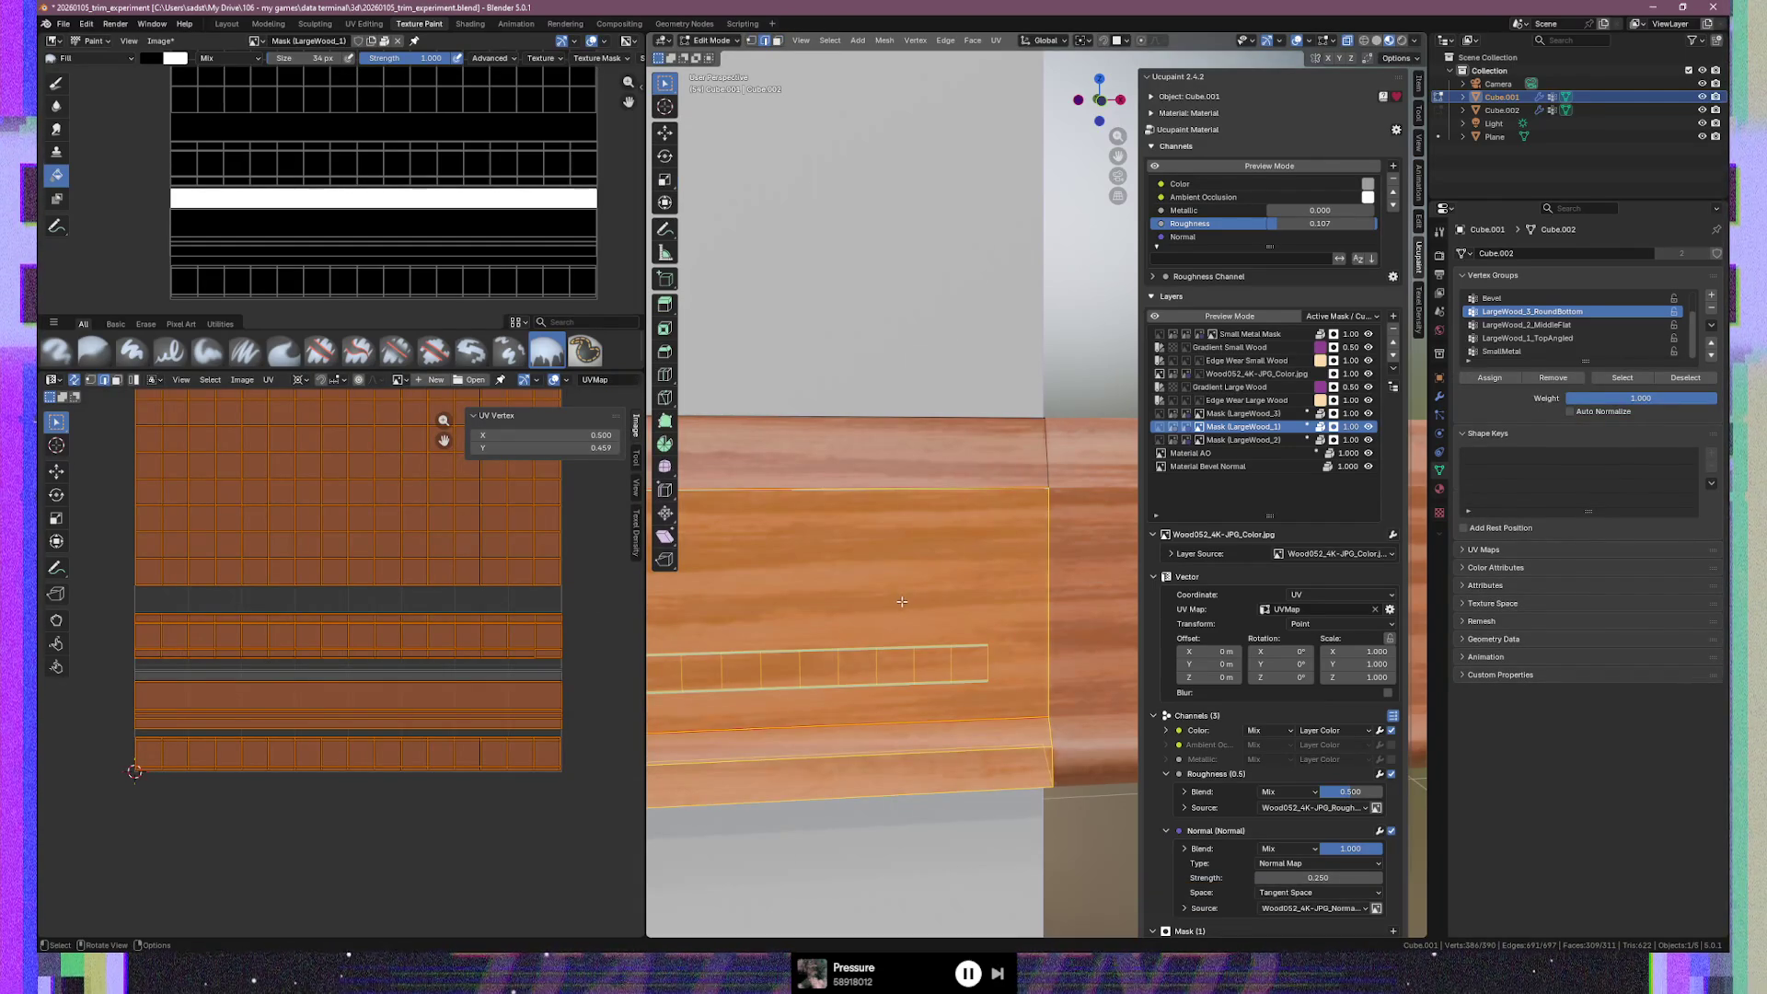
{"action": "key", "text": "Tab"}
{"action": "mouse_move", "coordinate": [949, 799]}
{"action": "middle_mouse_down"}
{"action": "mouse_move", "coordinate": [881, 699]}
{"action": "mouse_move", "coordinate": [994, 638]}
{"action": "middle_mouse_up"}
{"action": "key", "text": "Tab"}
{"action": "key", "text": "Tab"}
{"action": "mouse_move", "coordinate": [876, 665]}
{"action": "middle_mouse_down"}
{"action": "mouse_move", "coordinate": [1015, 633]}
{"action": "mouse_move", "coordinate": [948, 659]}
{"action": "middle_mouse_up"}
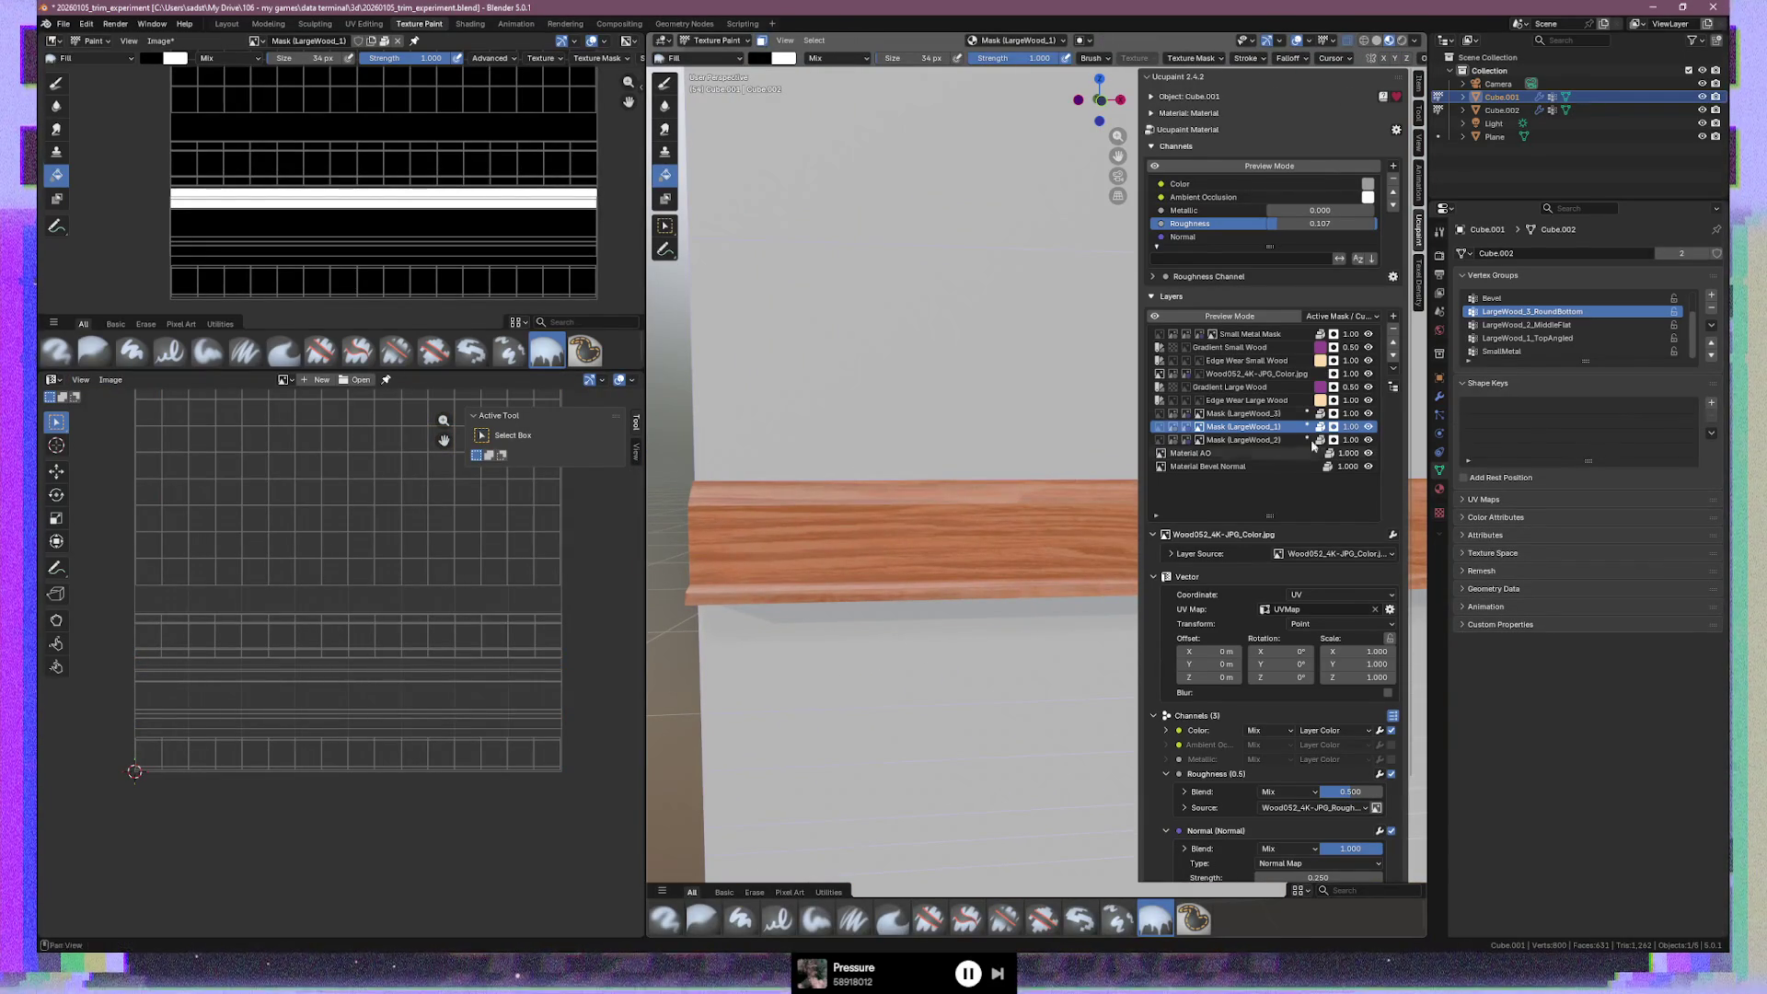
{"action": "mouse_move", "coordinate": [841, 517]}
{"action": "middle_mouse_down"}
{"action": "mouse_move", "coordinate": [935, 552]}
{"action": "mouse_move", "coordinate": [948, 521]}
{"action": "mouse_move", "coordinate": [994, 552]}
{"action": "mouse_move", "coordinate": [1041, 552]}
{"action": "mouse_move", "coordinate": [934, 541]}
{"action": "mouse_move", "coordinate": [912, 521]}
{"action": "mouse_move", "coordinate": [859, 563]}
{"action": "mouse_move", "coordinate": [1013, 540]}
{"action": "mouse_move", "coordinate": [1019, 517]}
{"action": "mouse_move", "coordinate": [976, 507]}
{"action": "mouse_move", "coordinate": [976, 344]}
{"action": "middle_mouse_up"}
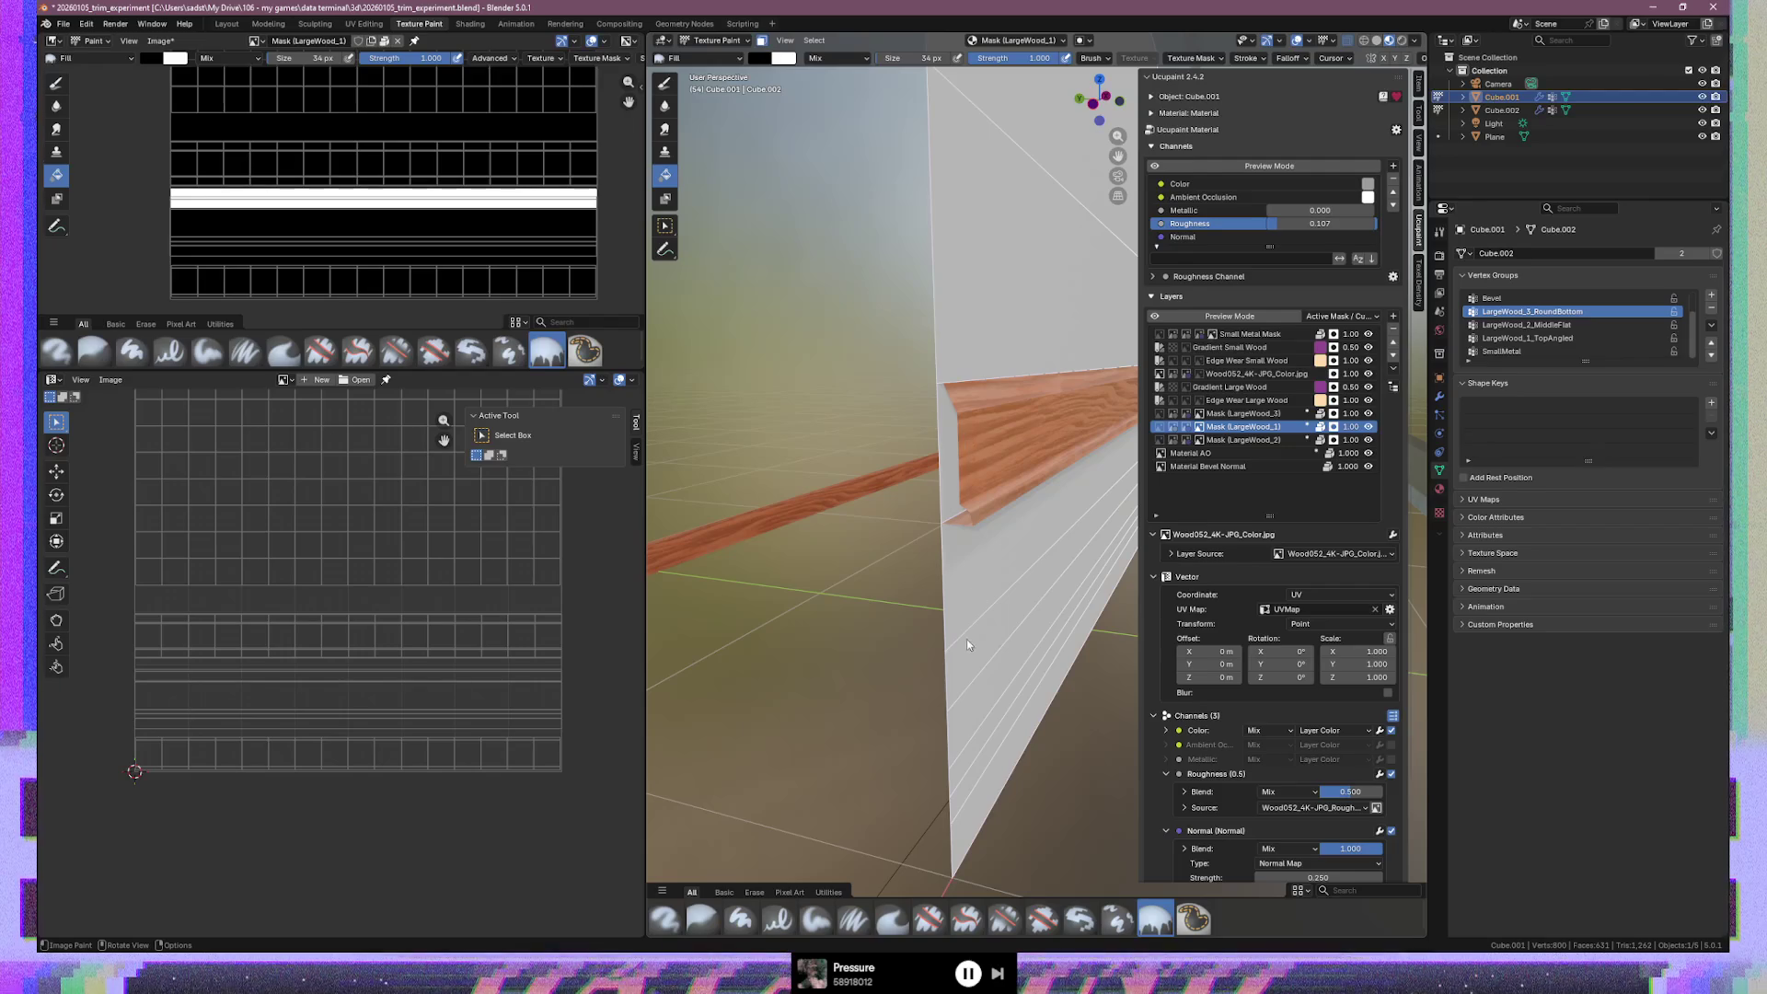
Orbit out to view the wall and floor, then open the Wood052 normal-map mask's options
{"action": "mouse_move", "coordinate": [1048, 489]}
{"action": "middle_mouse_down"}
{"action": "mouse_move", "coordinate": [914, 473]}
{"action": "mouse_move", "coordinate": [903, 489]}
{"action": "mouse_move", "coordinate": [1055, 494]}
{"action": "mouse_move", "coordinate": [930, 487]}
{"action": "mouse_move", "coordinate": [1146, 524]}
{"action": "mouse_move", "coordinate": [956, 534]}
{"action": "mouse_move", "coordinate": [1031, 528]}
{"action": "middle_mouse_up"}
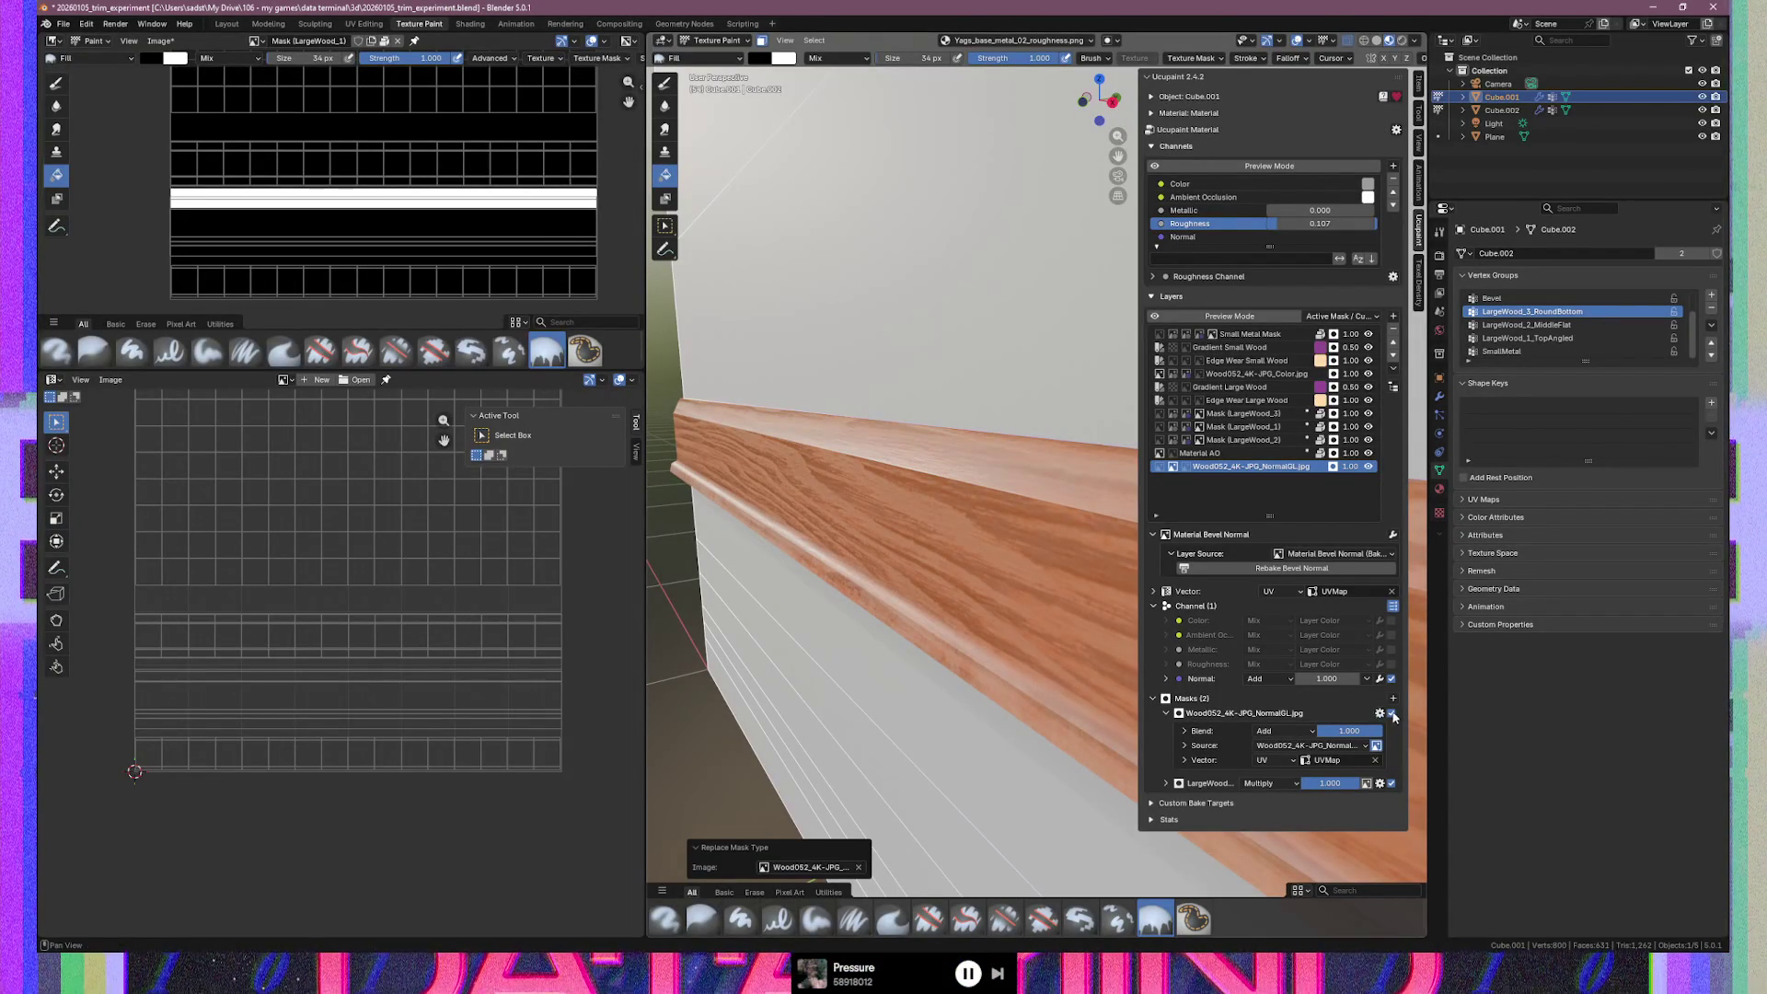
{"action": "left_click", "coordinate": [1379, 713]}
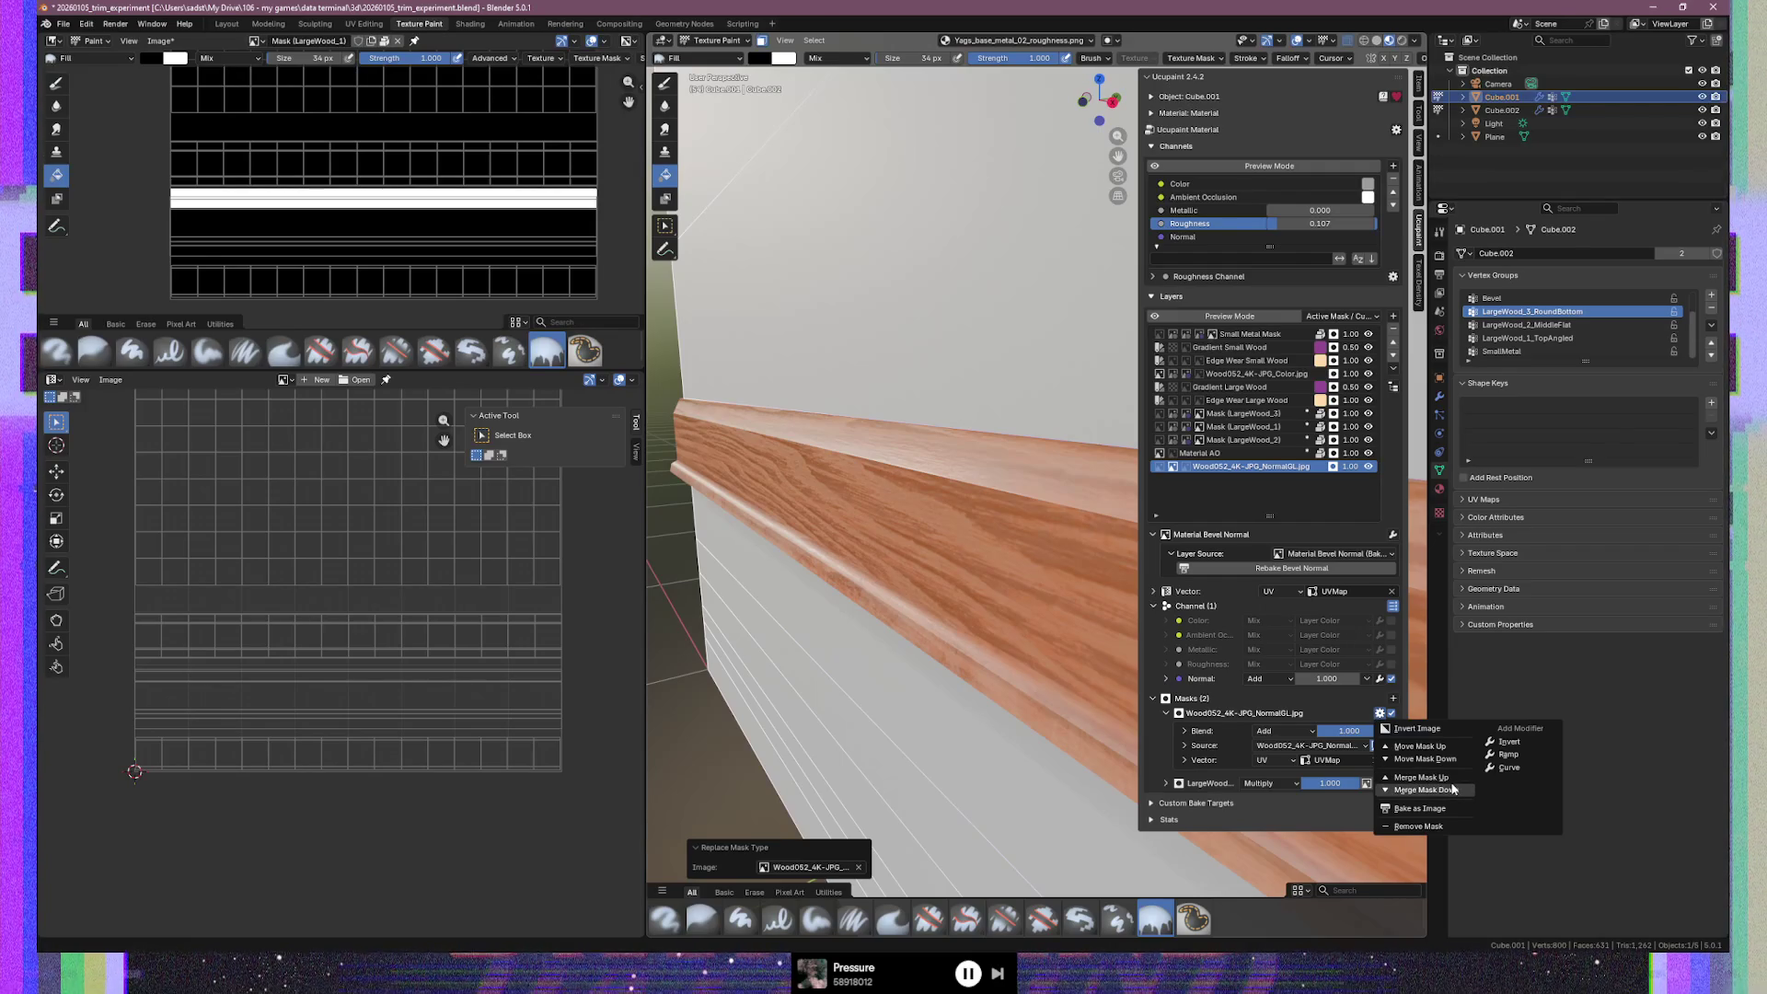
Remove the Wood052 normal-map mask, then widen the 3D viewport for a frontal trim view
{"action": "left_click", "coordinate": [1432, 826]}
{"action": "middle_click_drag", "start_coordinate": [821, 430], "coordinate": [854, 453]}
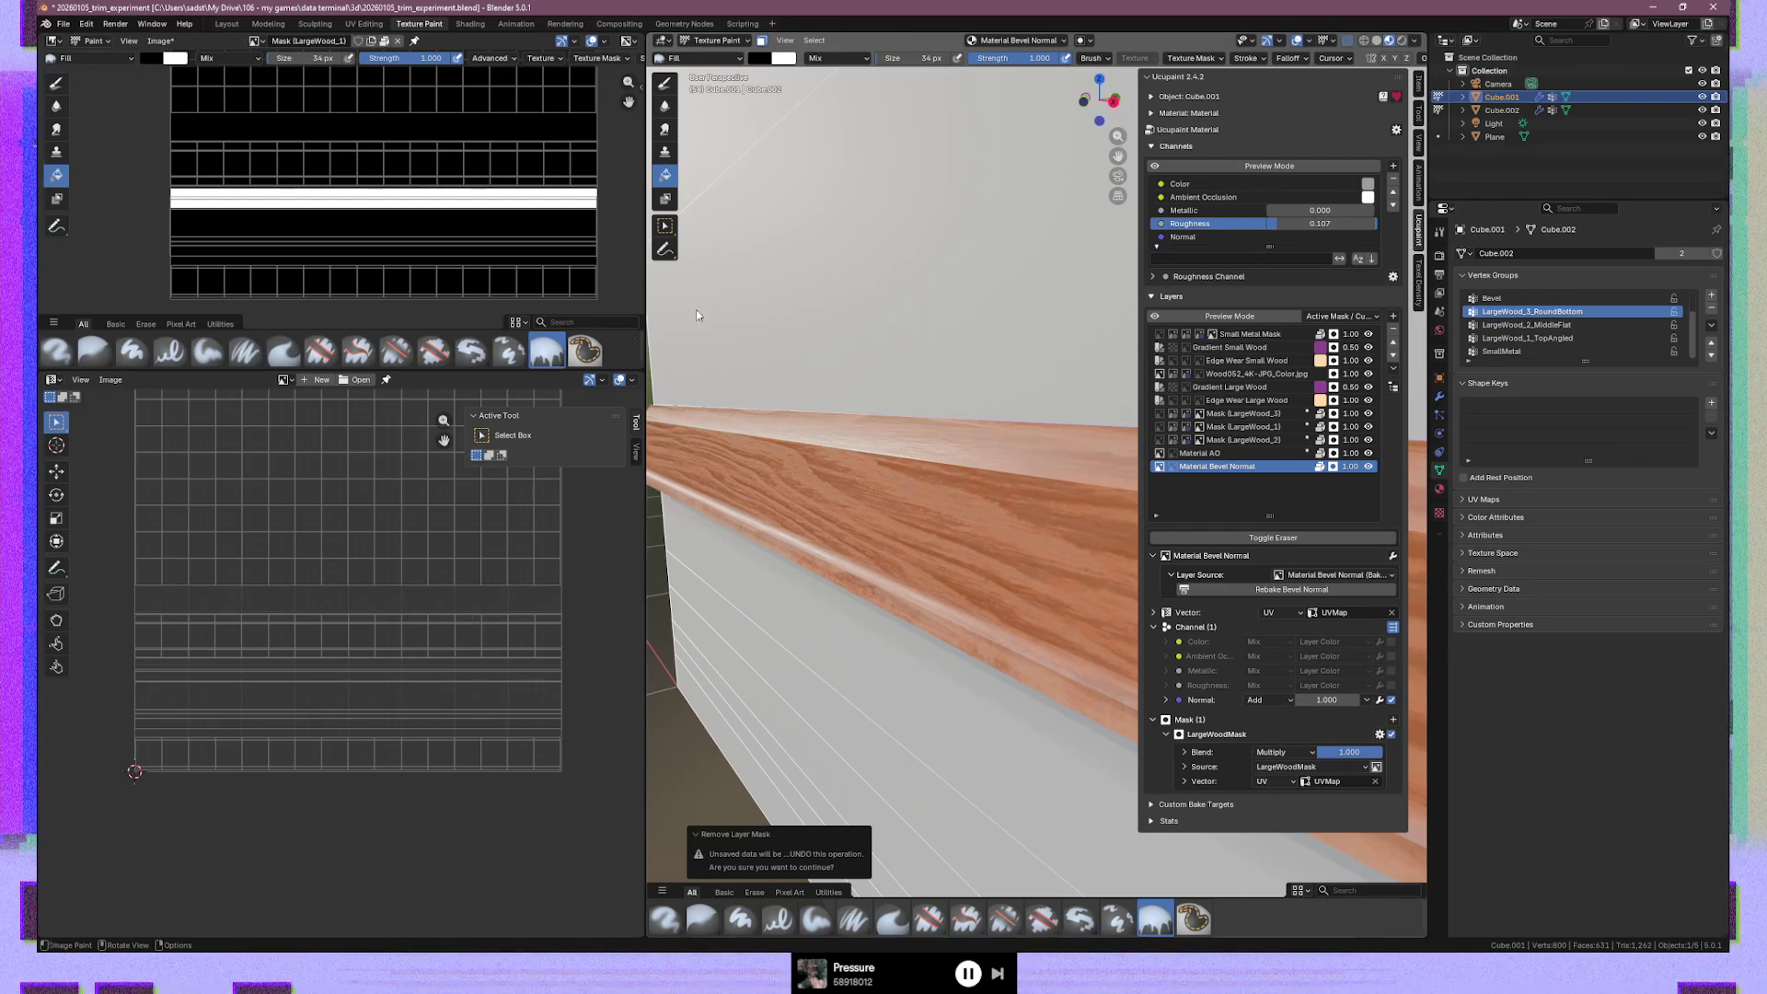
{"action": "left_click_drag", "start_coordinate": [647, 348], "coordinate": [437, 347]}
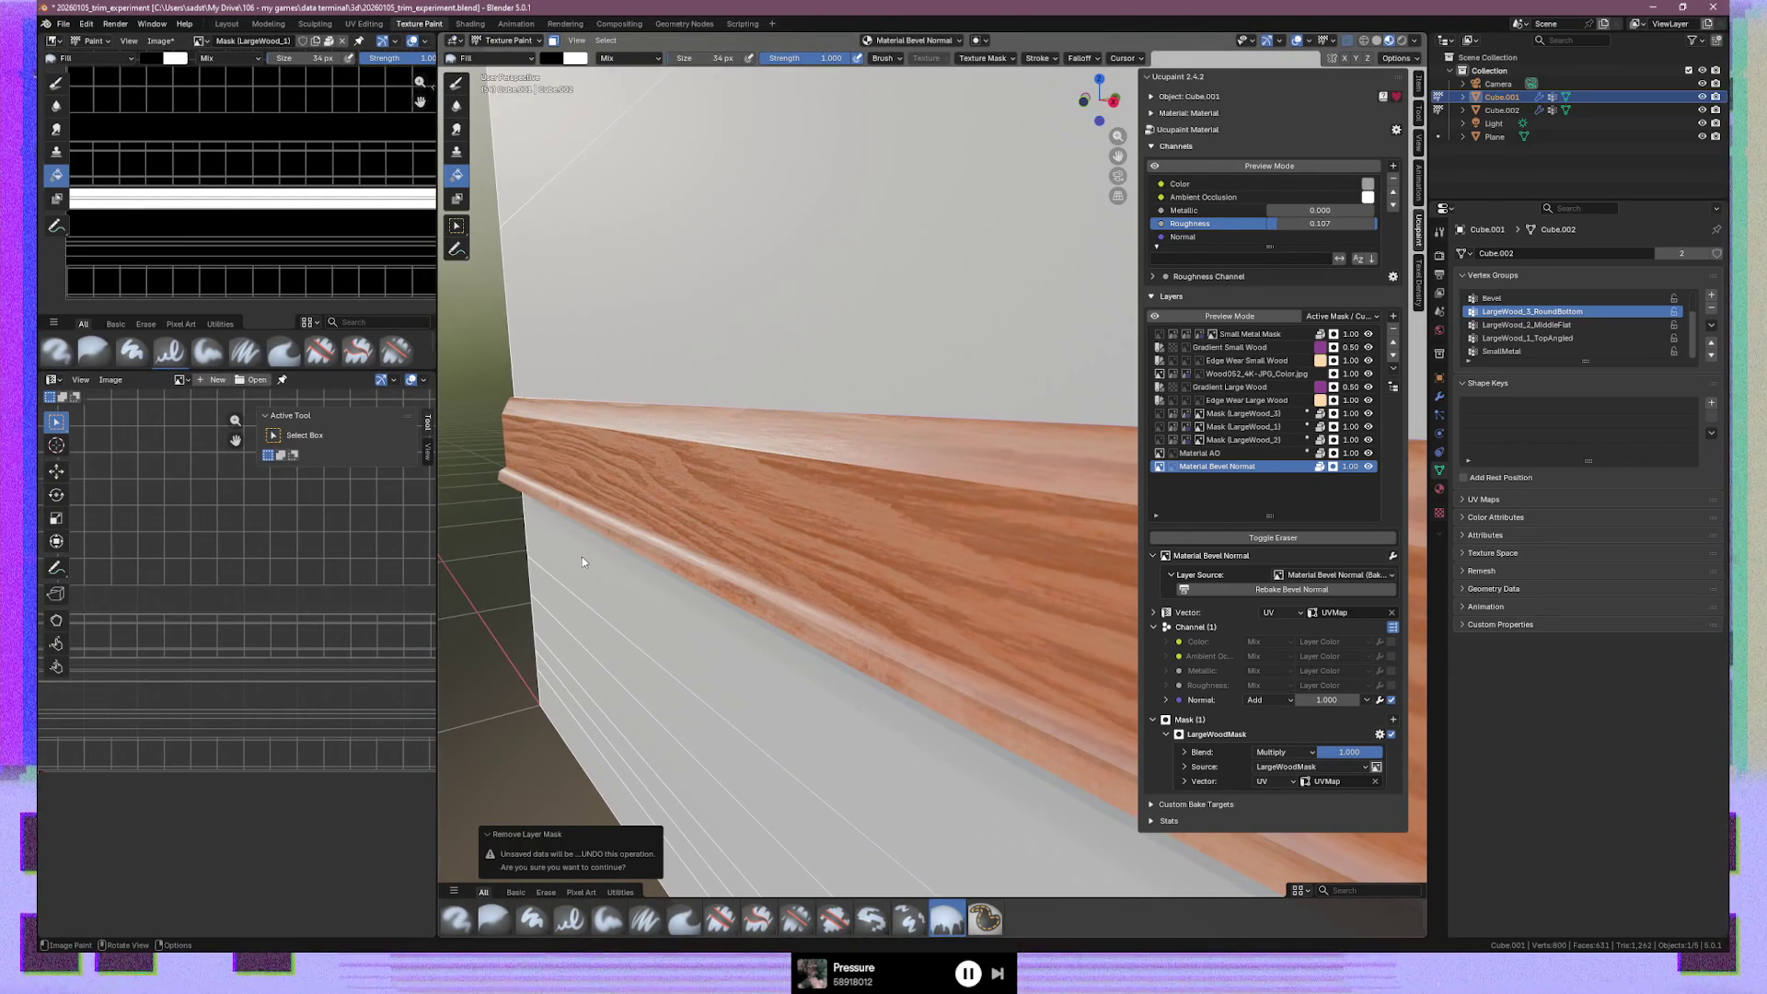
{"action": "left_click_drag", "start_coordinate": [437, 538], "coordinate": [411, 538]}
{"action": "mouse_move", "coordinate": [721, 525]}
{"action": "middle_mouse_down"}
{"action": "mouse_move", "coordinate": [940, 527]}
{"action": "mouse_move", "coordinate": [915, 511]}
{"action": "mouse_move", "coordinate": [884, 543]}
{"action": "mouse_move", "coordinate": [804, 534]}
{"action": "mouse_move", "coordinate": [968, 532]}
{"action": "mouse_move", "coordinate": [769, 531]}
{"action": "mouse_move", "coordinate": [949, 538]}
{"action": "middle_mouse_up"}
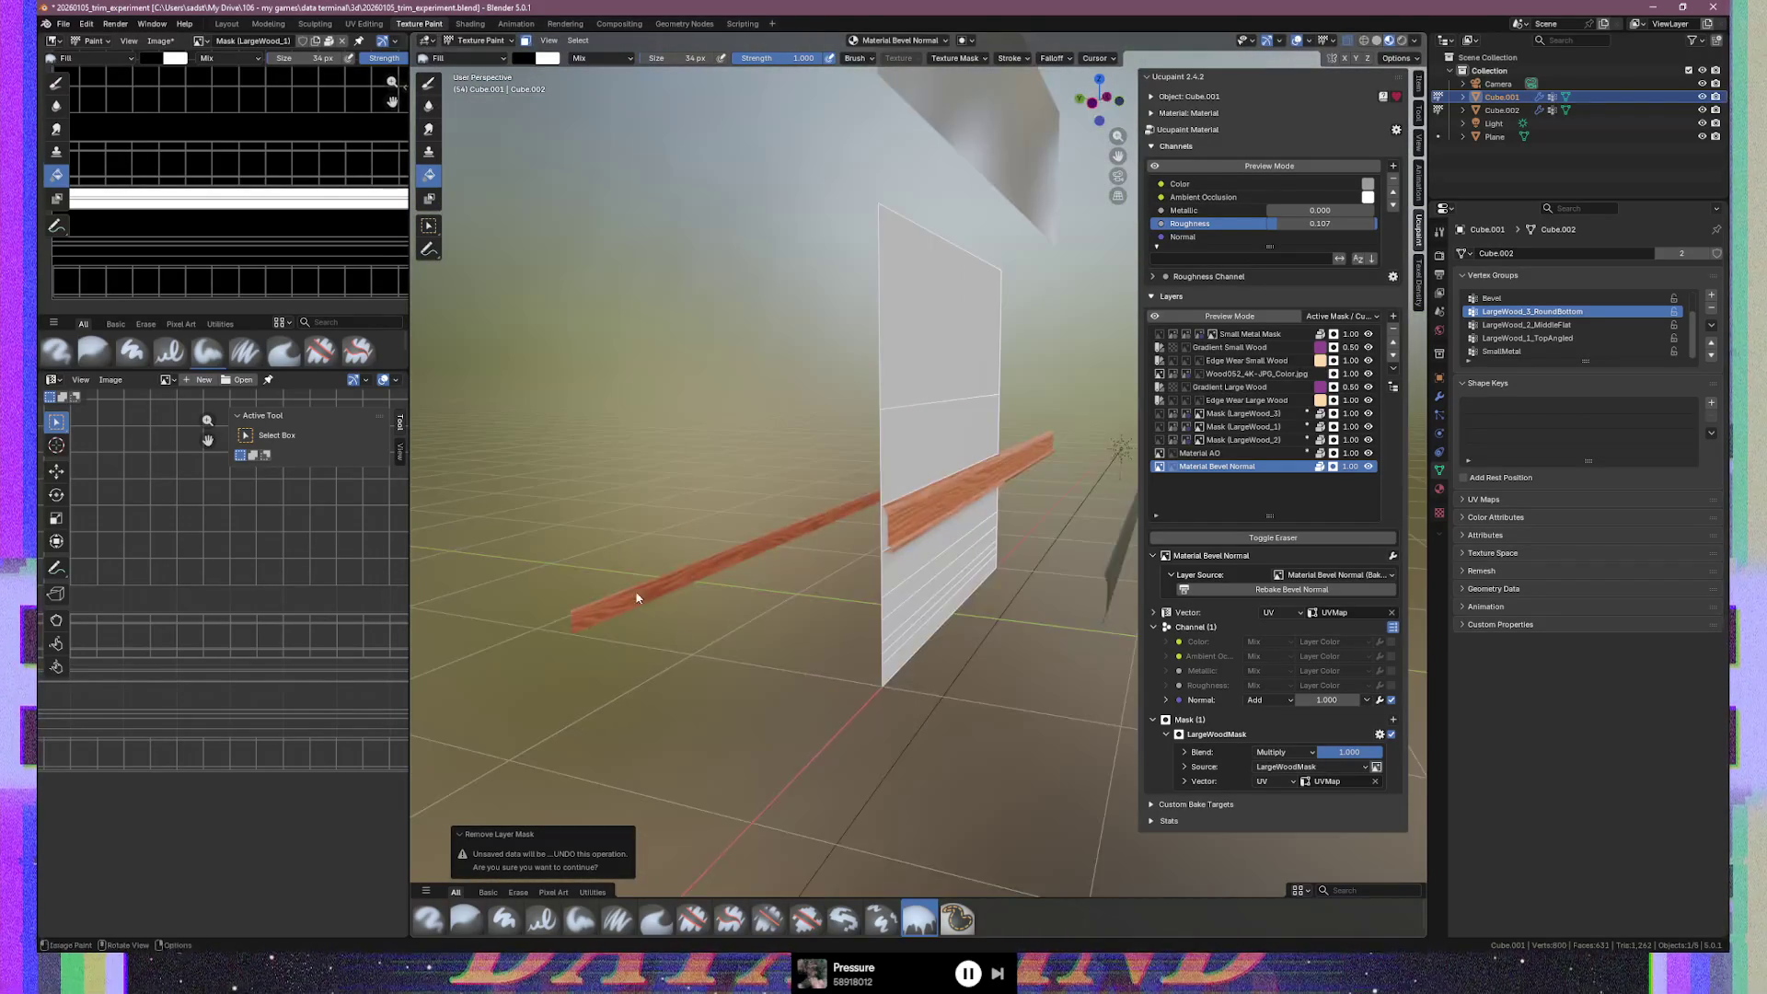
Select the linked loose rail and move it along Y against the bottom of the wall
{"action": "key", "text": "Tab"}
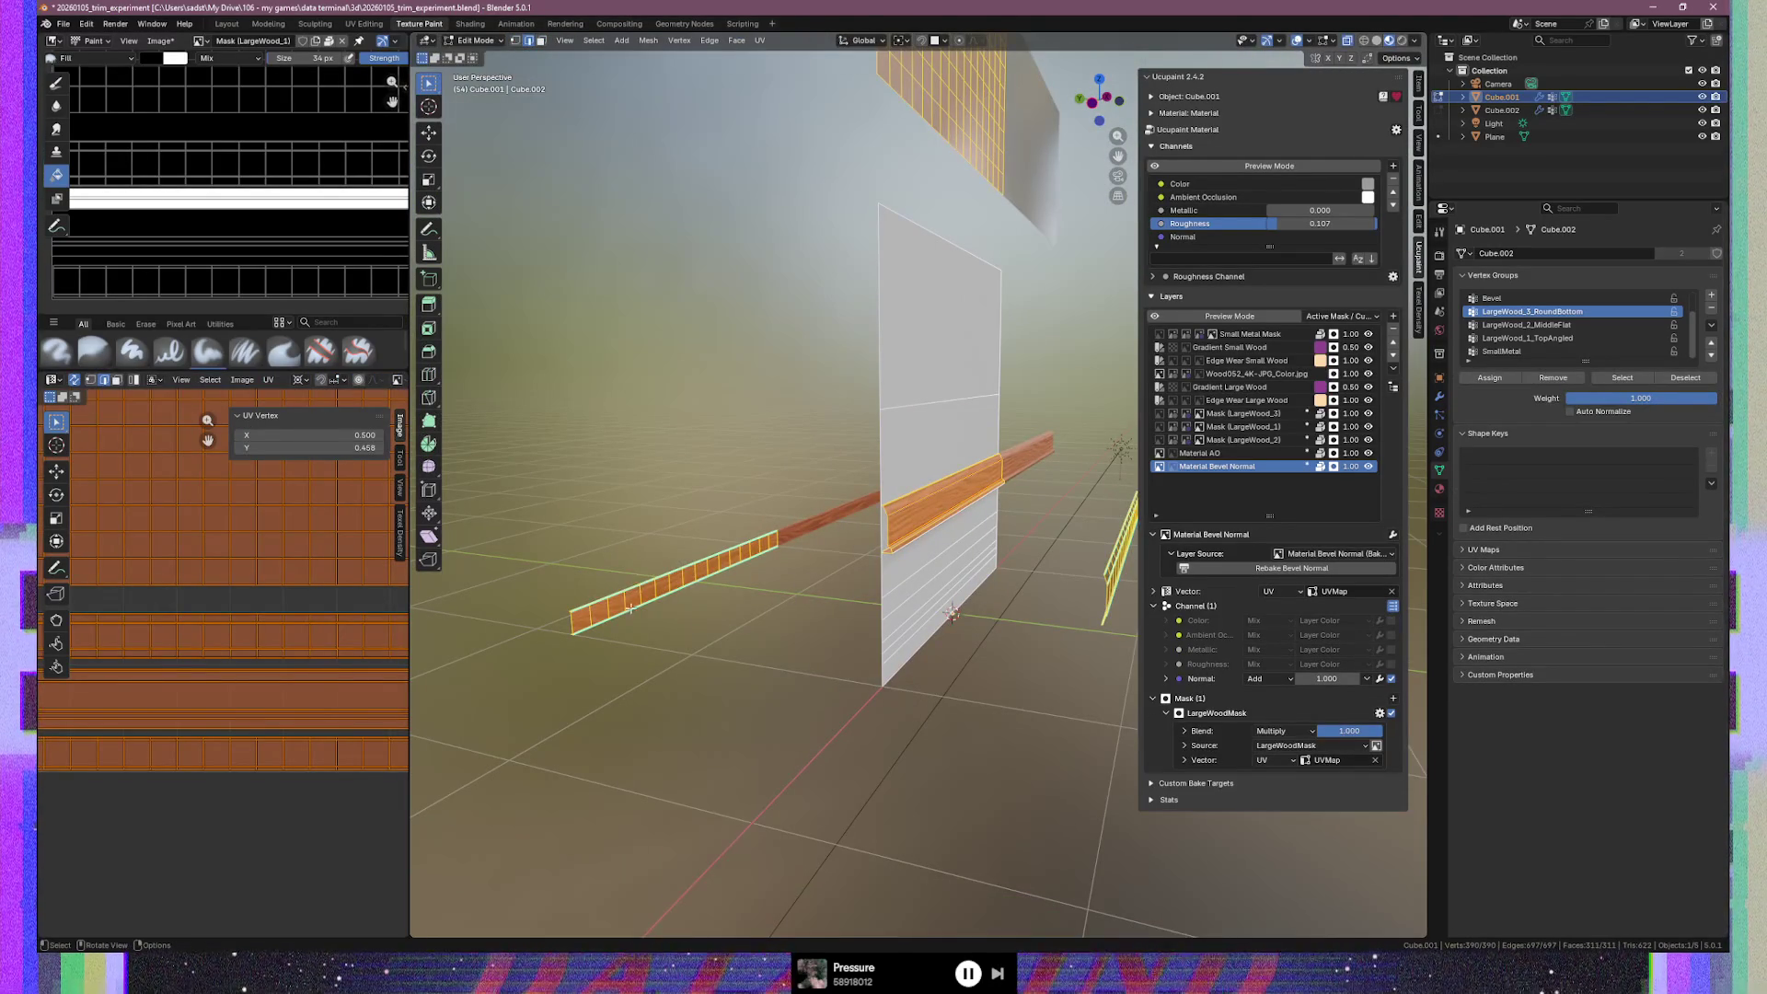
{"action": "key", "text": "ctrl+z"}
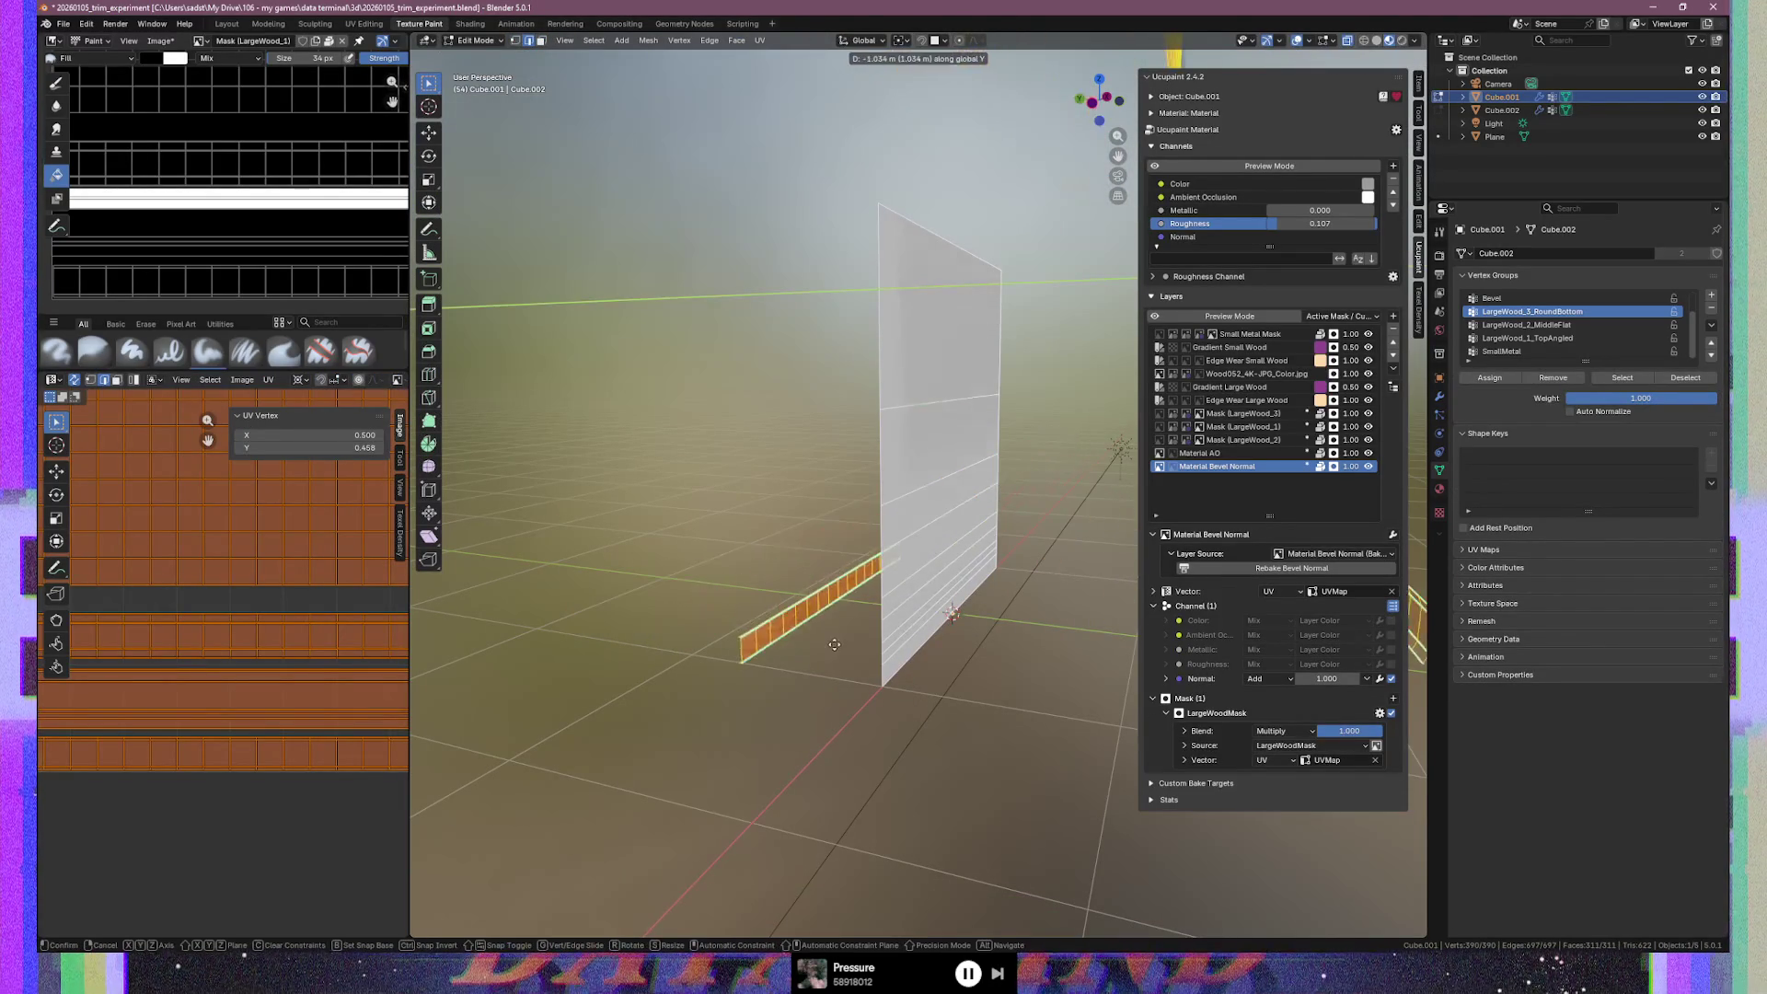
{"action": "key", "text": "ctrl+shift+z"}
{"action": "left_click", "coordinate": [662, 586]}
{"action": "key", "text": "ctrl+l"}
{"action": "key", "text": "g"}
{"action": "key", "text": "y"}
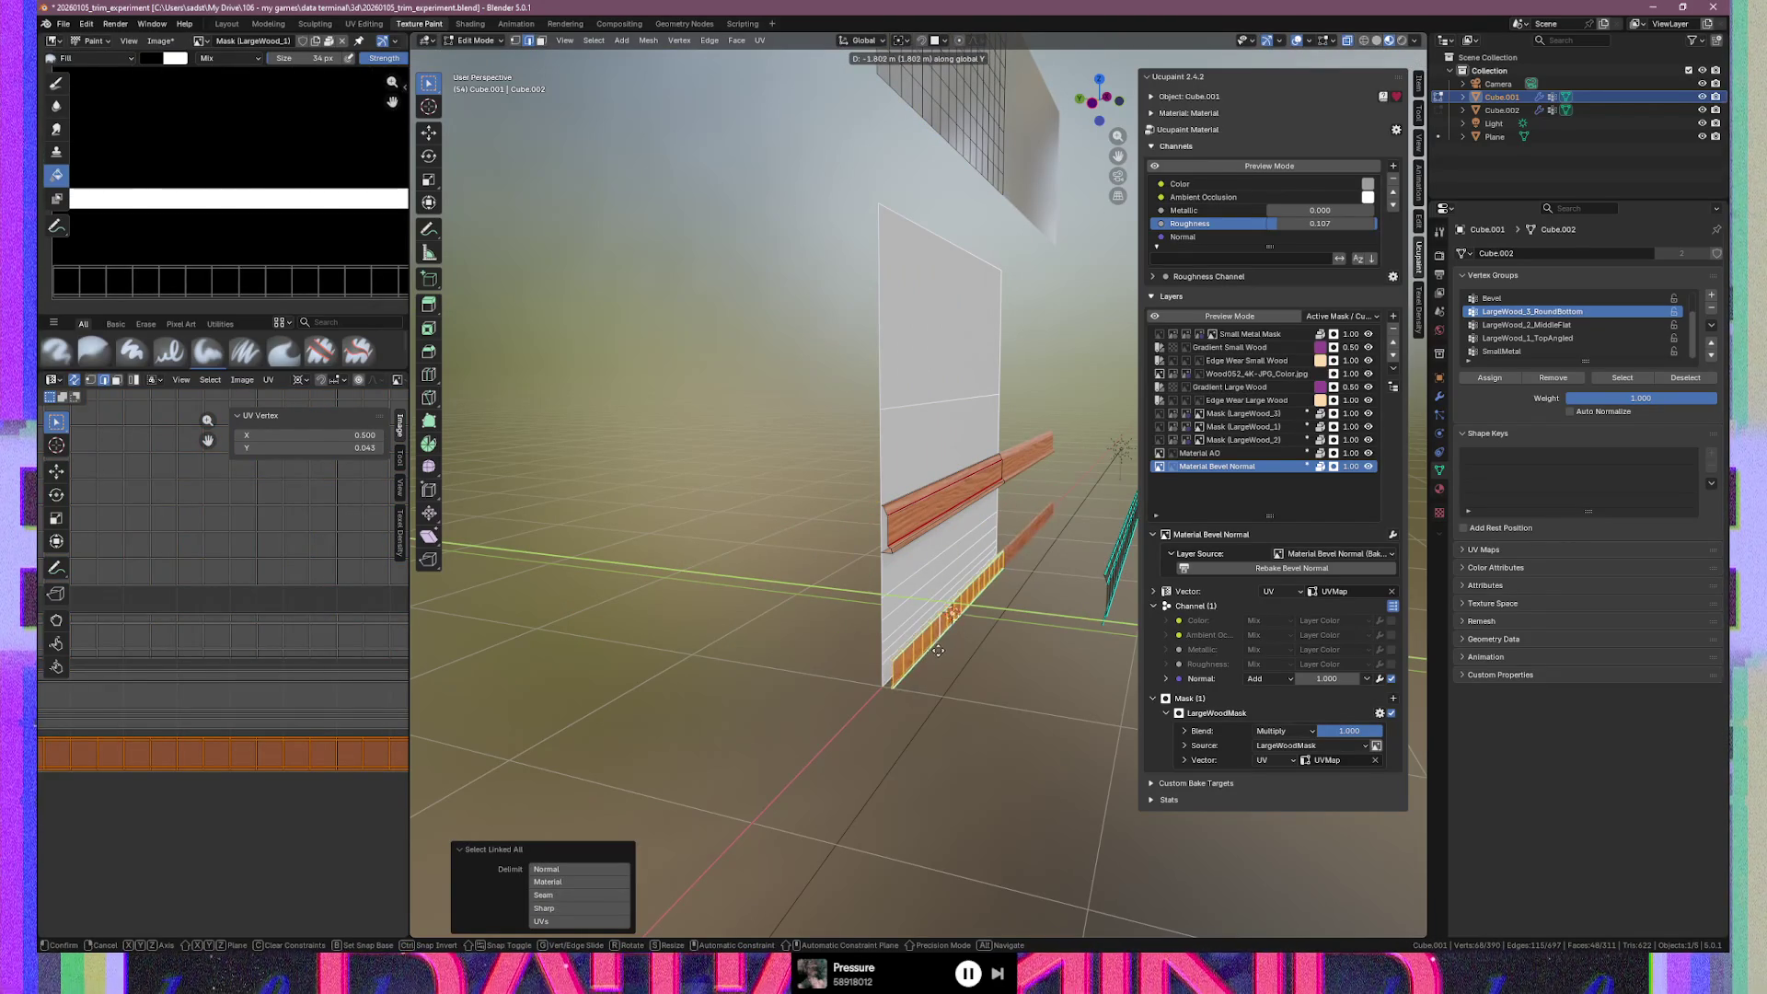
{"action": "left_click", "coordinate": [936, 650]}
{"action": "middle_click_drag", "start_coordinate": [917, 789], "coordinate": [916, 583], "text": "shift"}
In Edit Mode, box-select the lower rail's faces and view it from the right side in vertex mode
{"action": "key", "text": "Tab"}
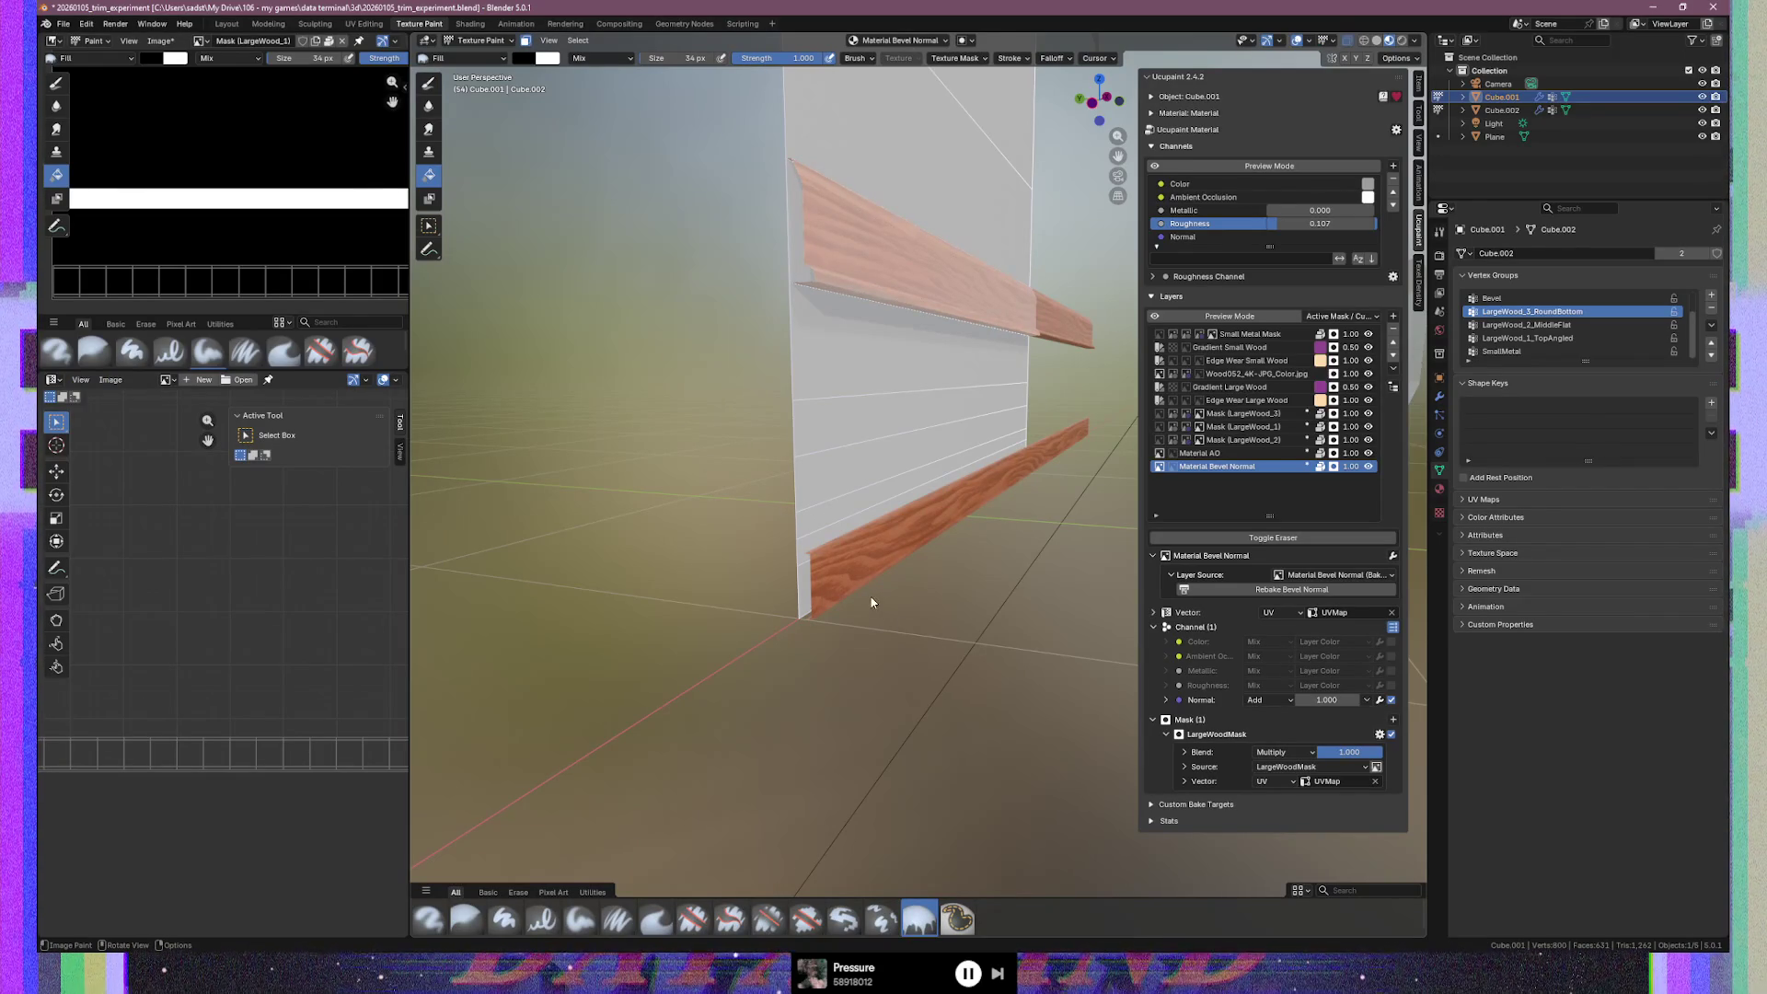
{"action": "key", "text": "Tab"}
{"action": "key", "text": "Tab"}
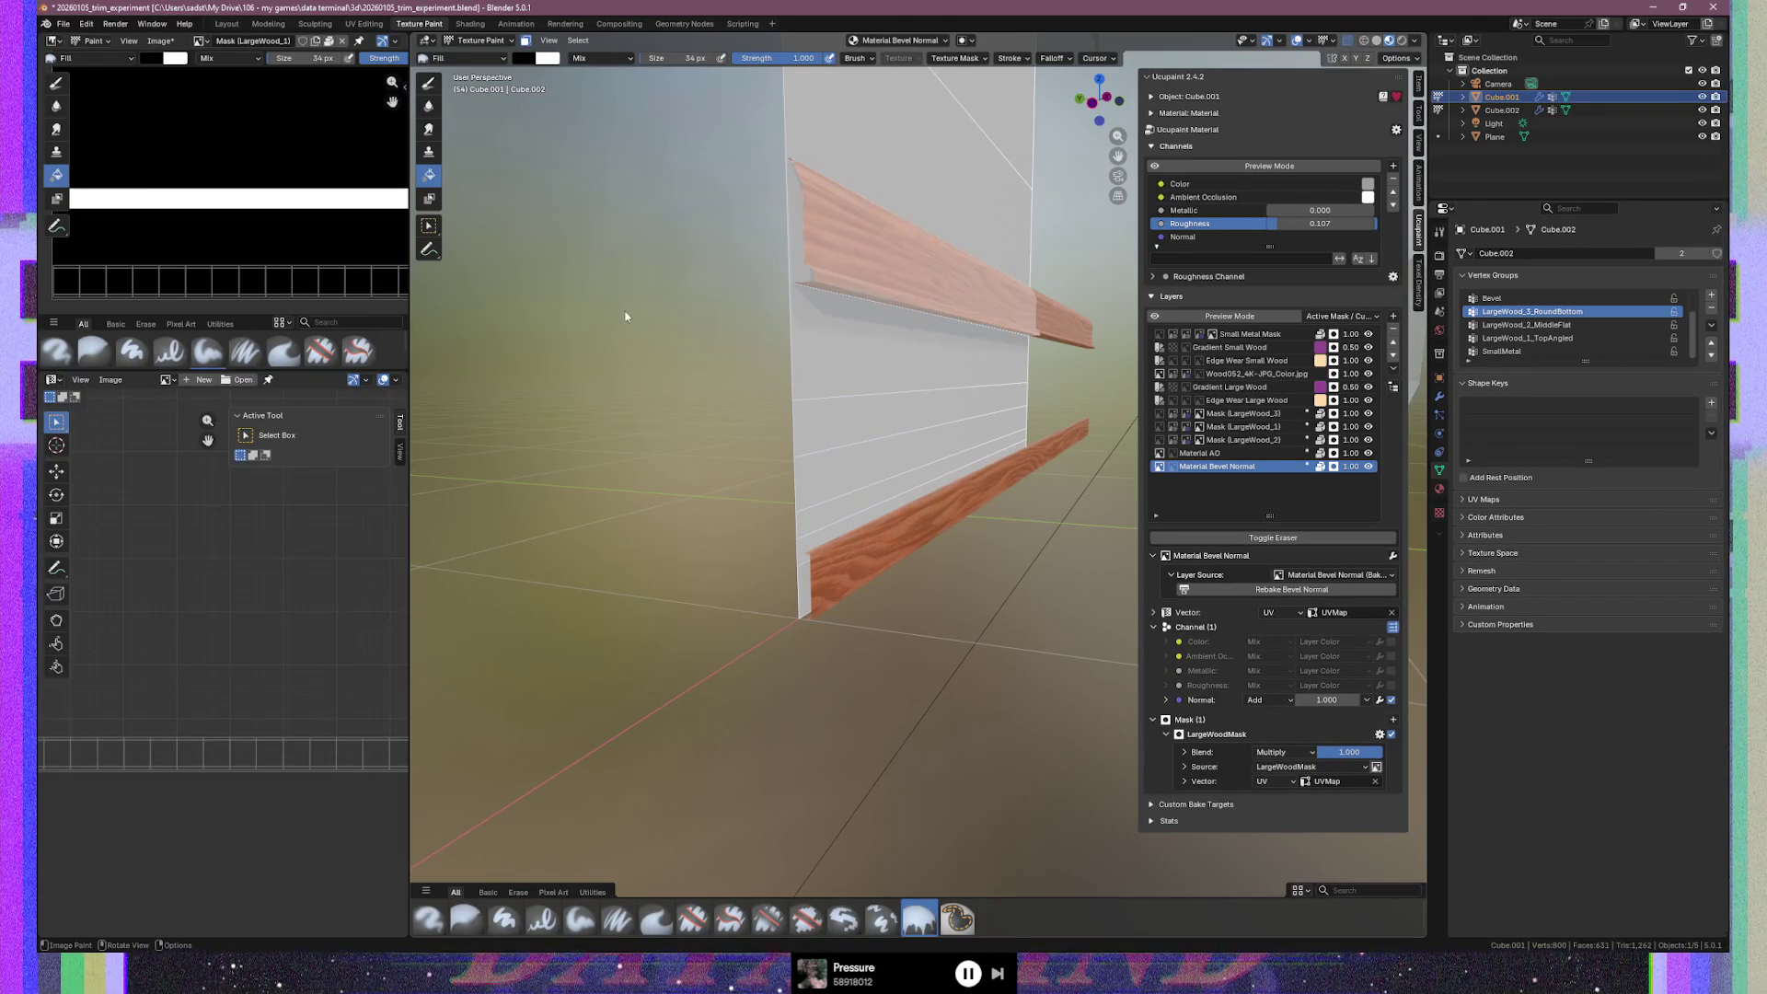
{"action": "key", "text": "ctrl+Tab"}
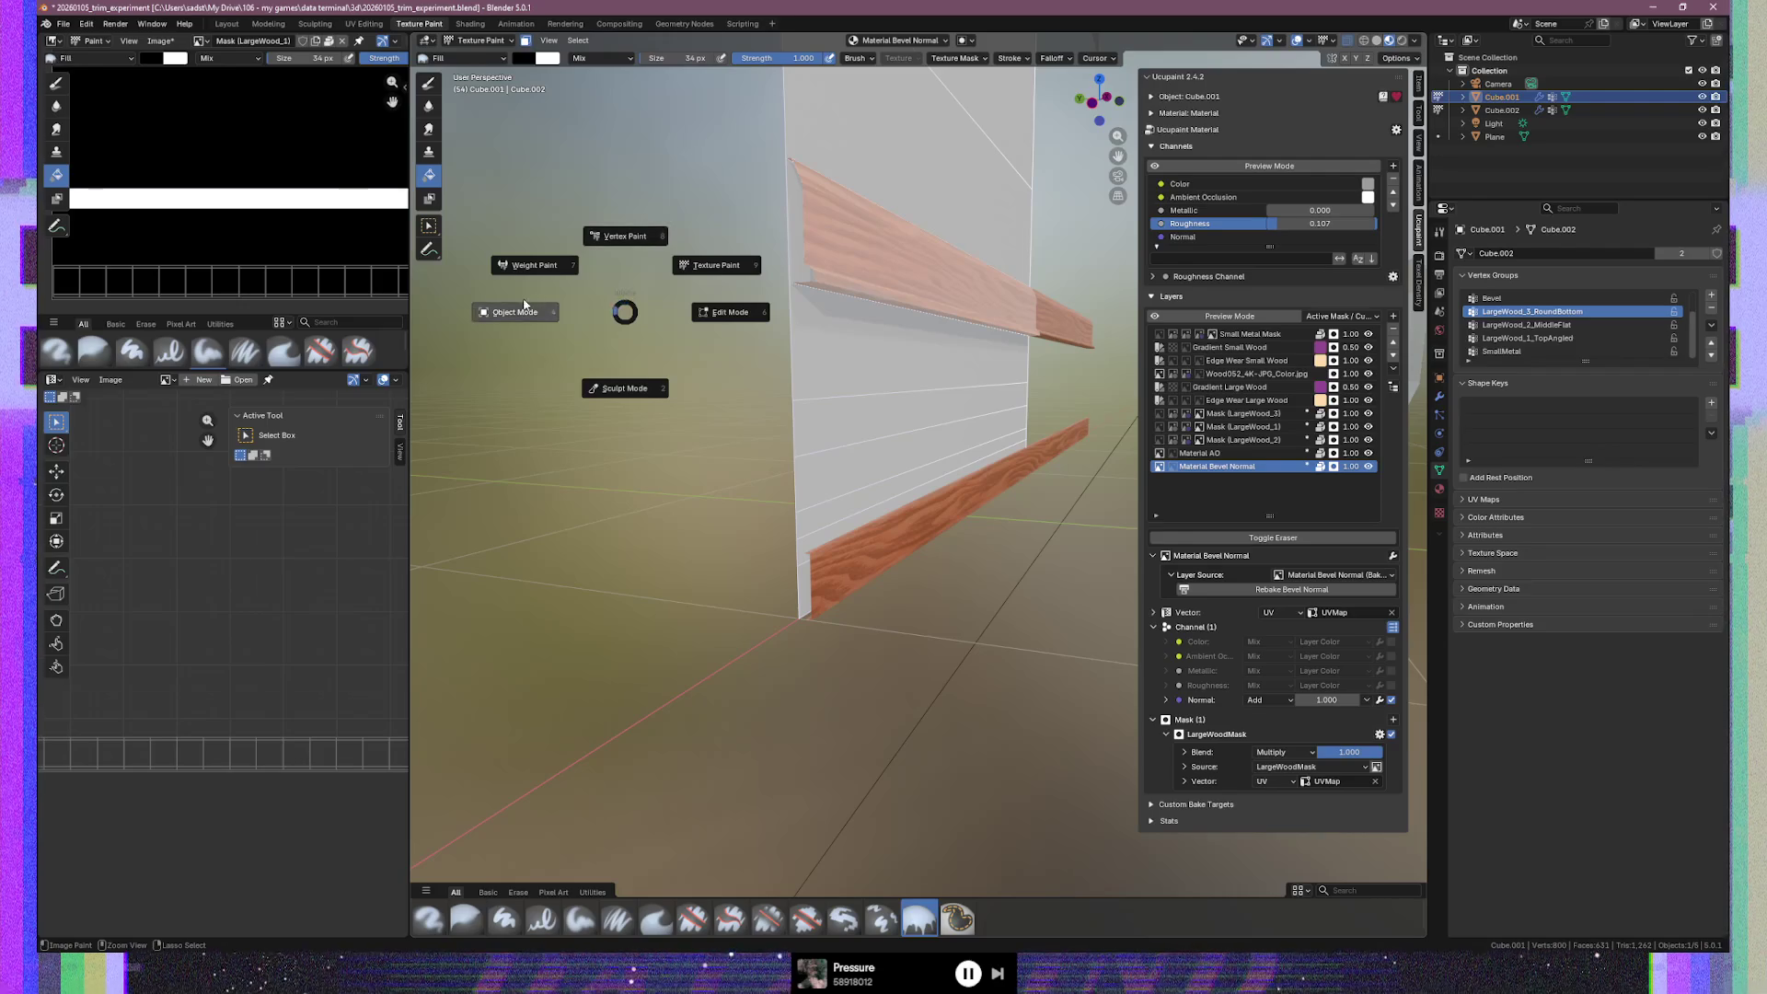
{"action": "left_click", "coordinate": [512, 319]}
{"action": "key", "text": "Tab"}
{"action": "left_click_drag", "start_coordinate": [733, 445], "coordinate": [911, 643]}
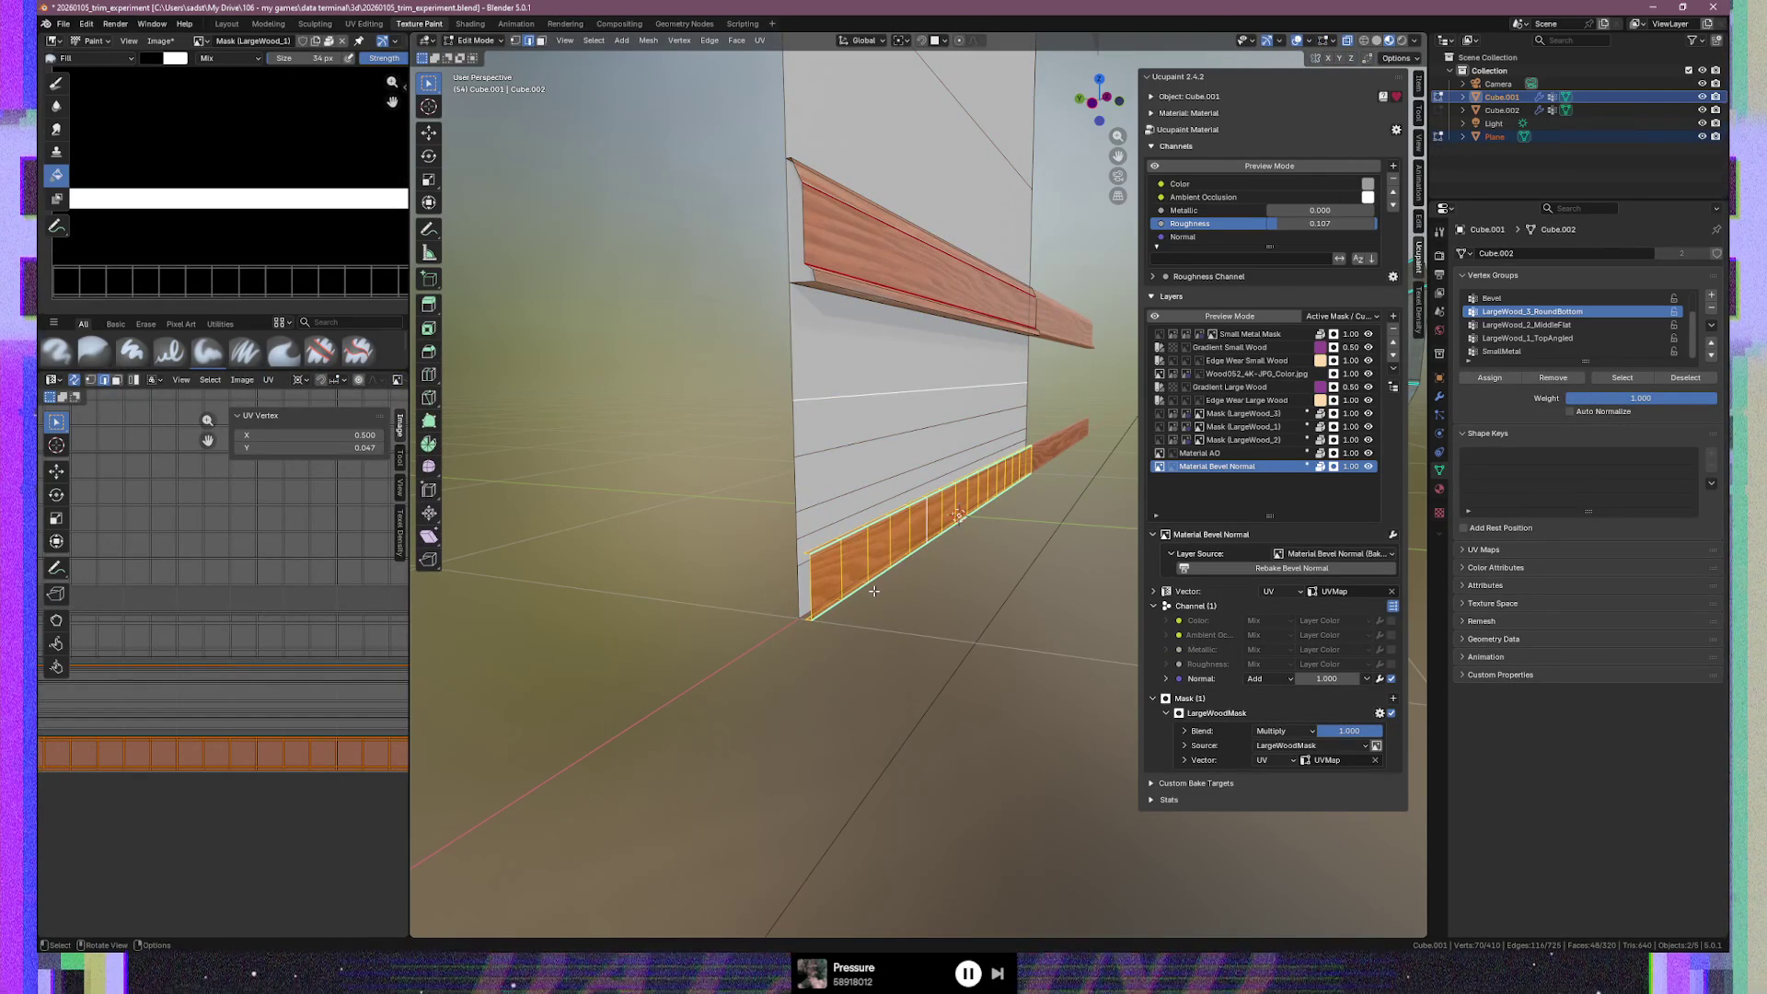
{"action": "key", "text": "1"}
{"action": "key", "text": "KP_3"}
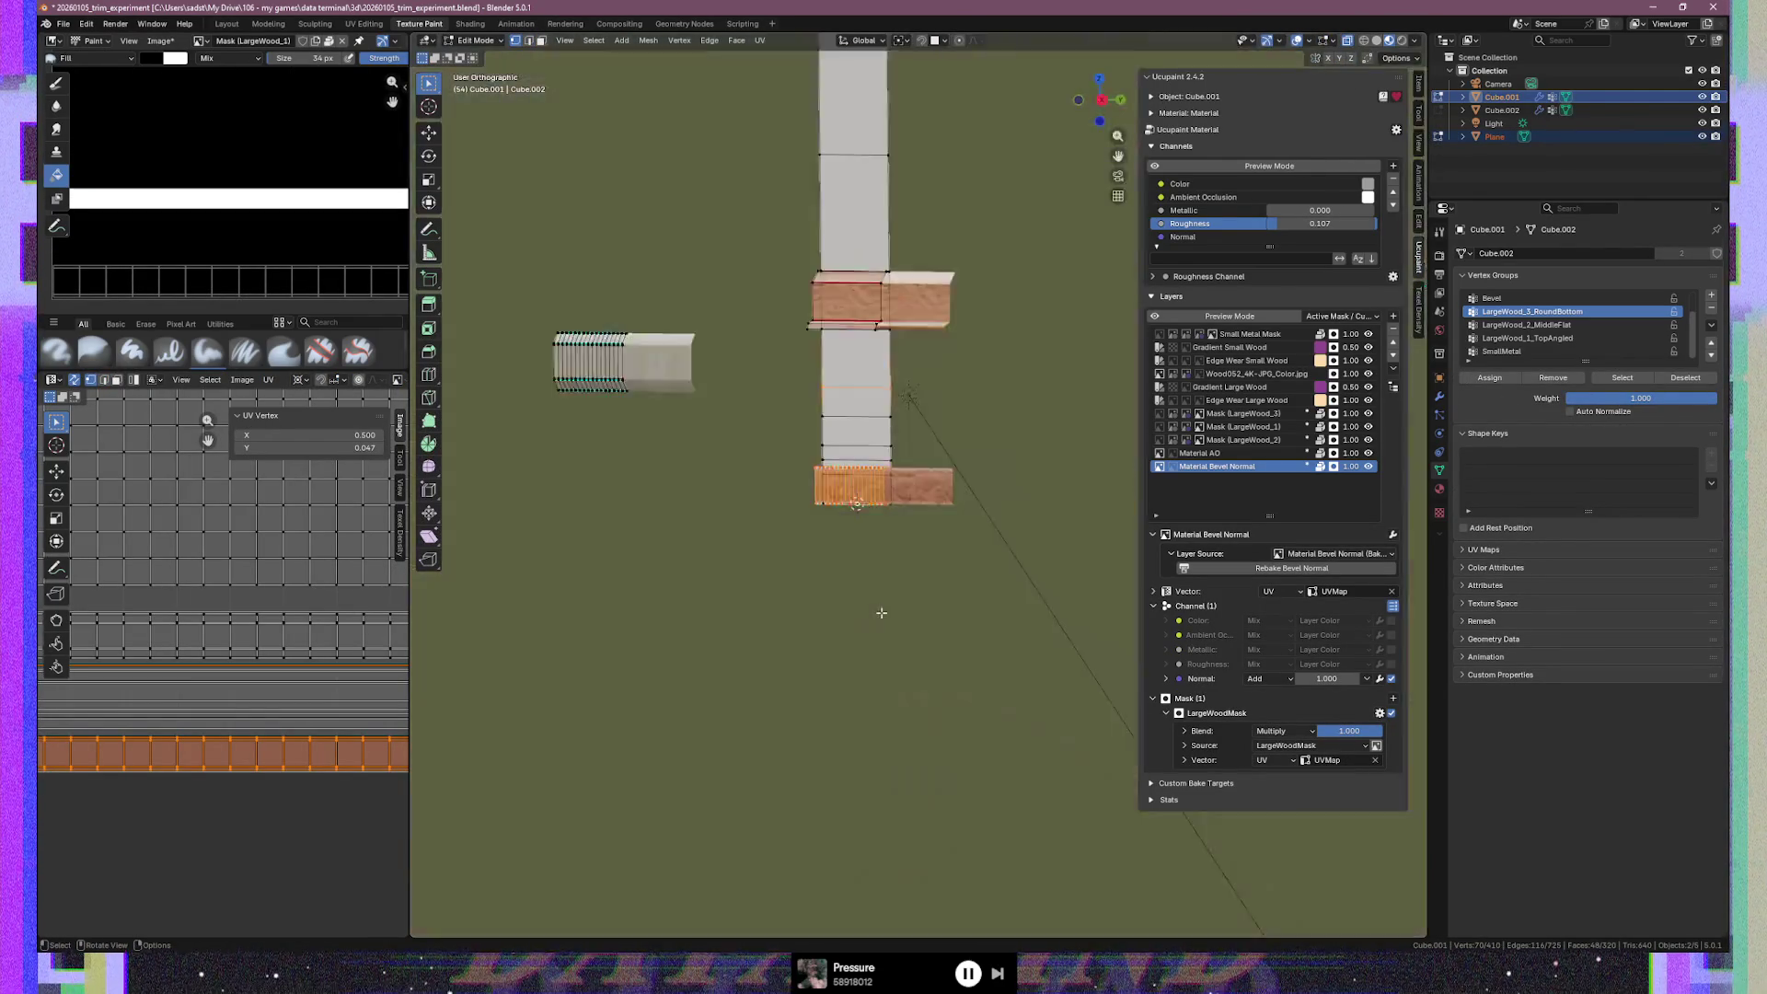
Centre the rail's profile and move its lower vertical edge upward
{"action": "scroll", "coordinate": [855, 497], "scroll_direction": "up", "scroll_amount": 4}
{"action": "mouse_move", "coordinate": [824, 513]}
{"action": "middle_mouse_down", "text": "shift"}
{"action": "mouse_move", "coordinate": [860, 672]}
{"action": "mouse_move", "coordinate": [872, 439]}
{"action": "mouse_move", "coordinate": [825, 282]}
{"action": "middle_mouse_up", "text": "shift"}
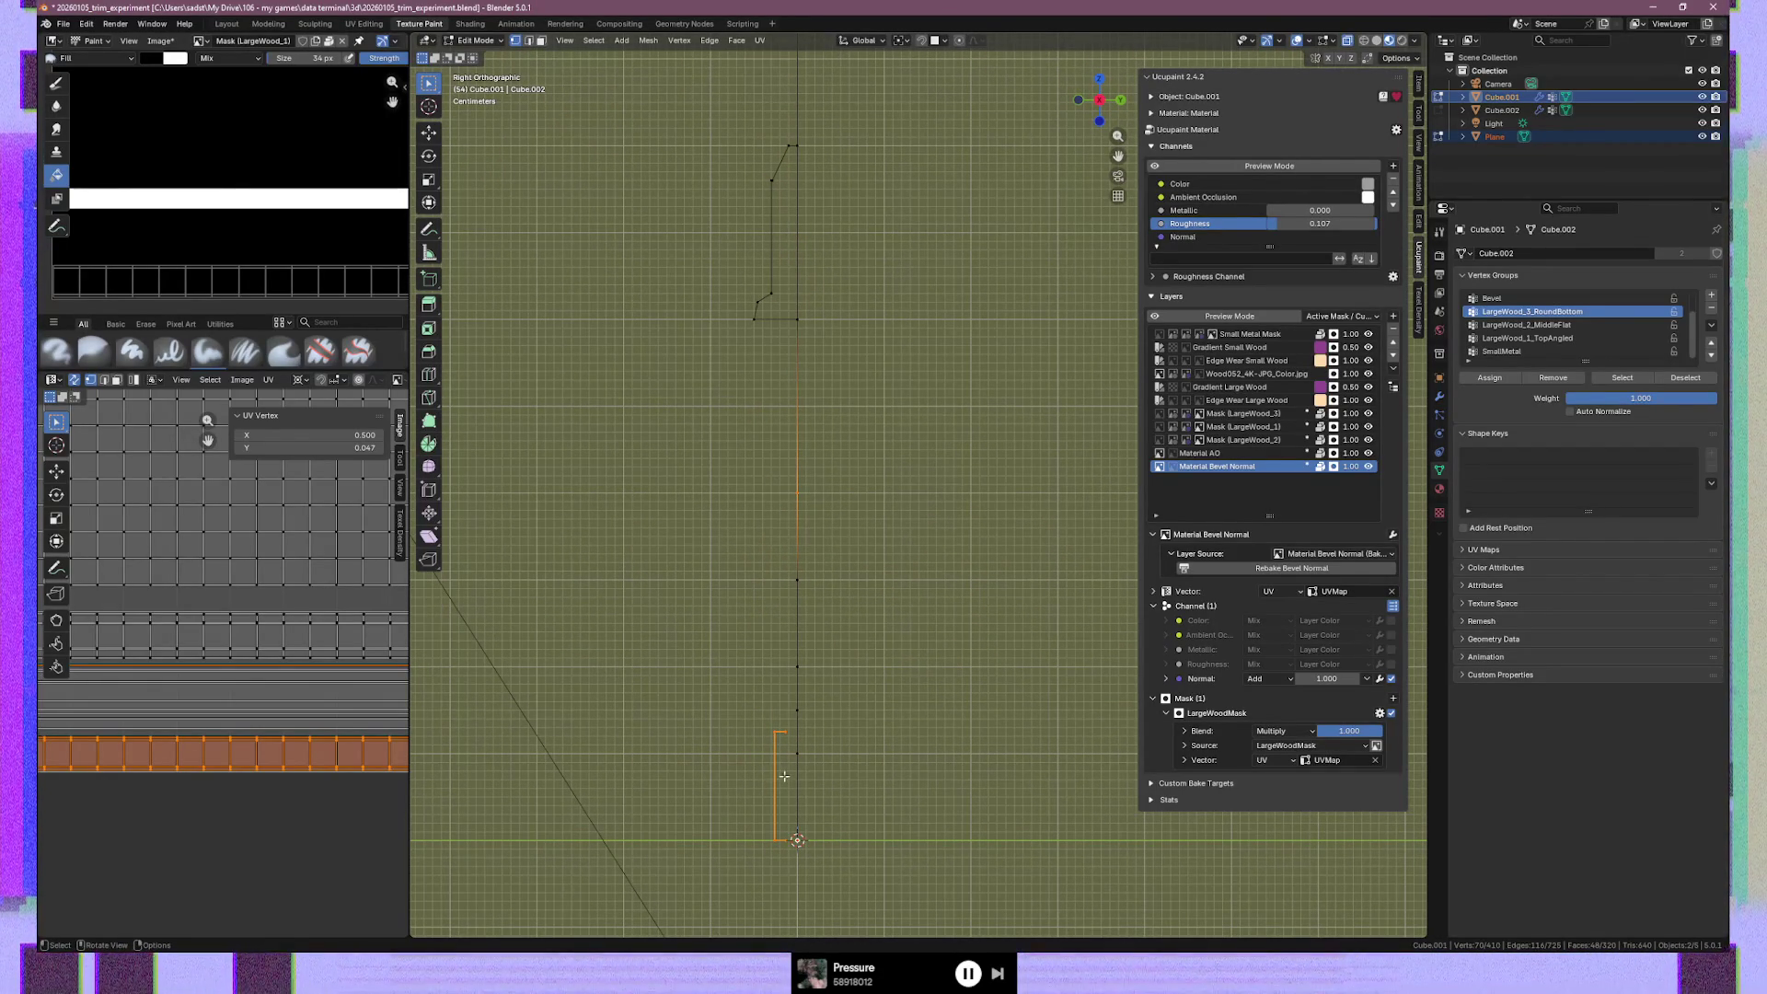
{"action": "left_click_drag", "start_coordinate": [743, 713], "coordinate": [791, 842]}
{"action": "key", "text": "g"}
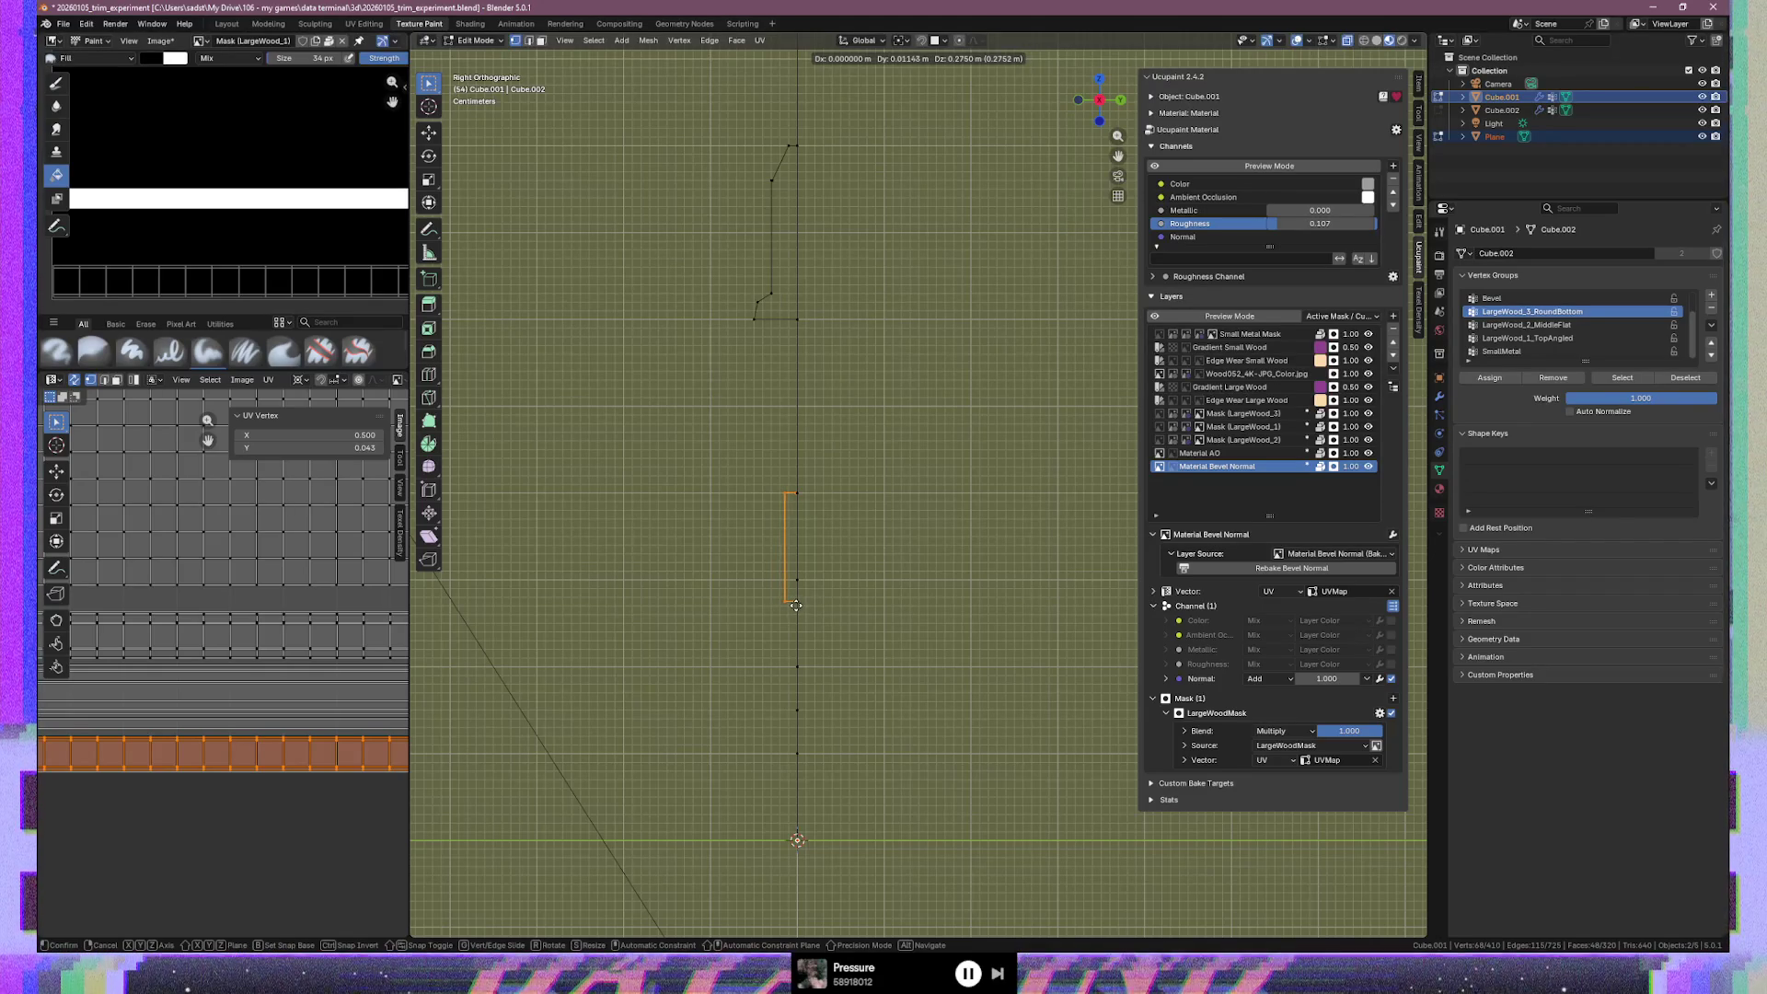
{"action": "left_click", "coordinate": [796, 604]}
Nudge the selected profile edges about 0.0016 m along global Y
{"action": "scroll", "coordinate": [810, 589], "scroll_direction": "up", "scroll_amount": 5}
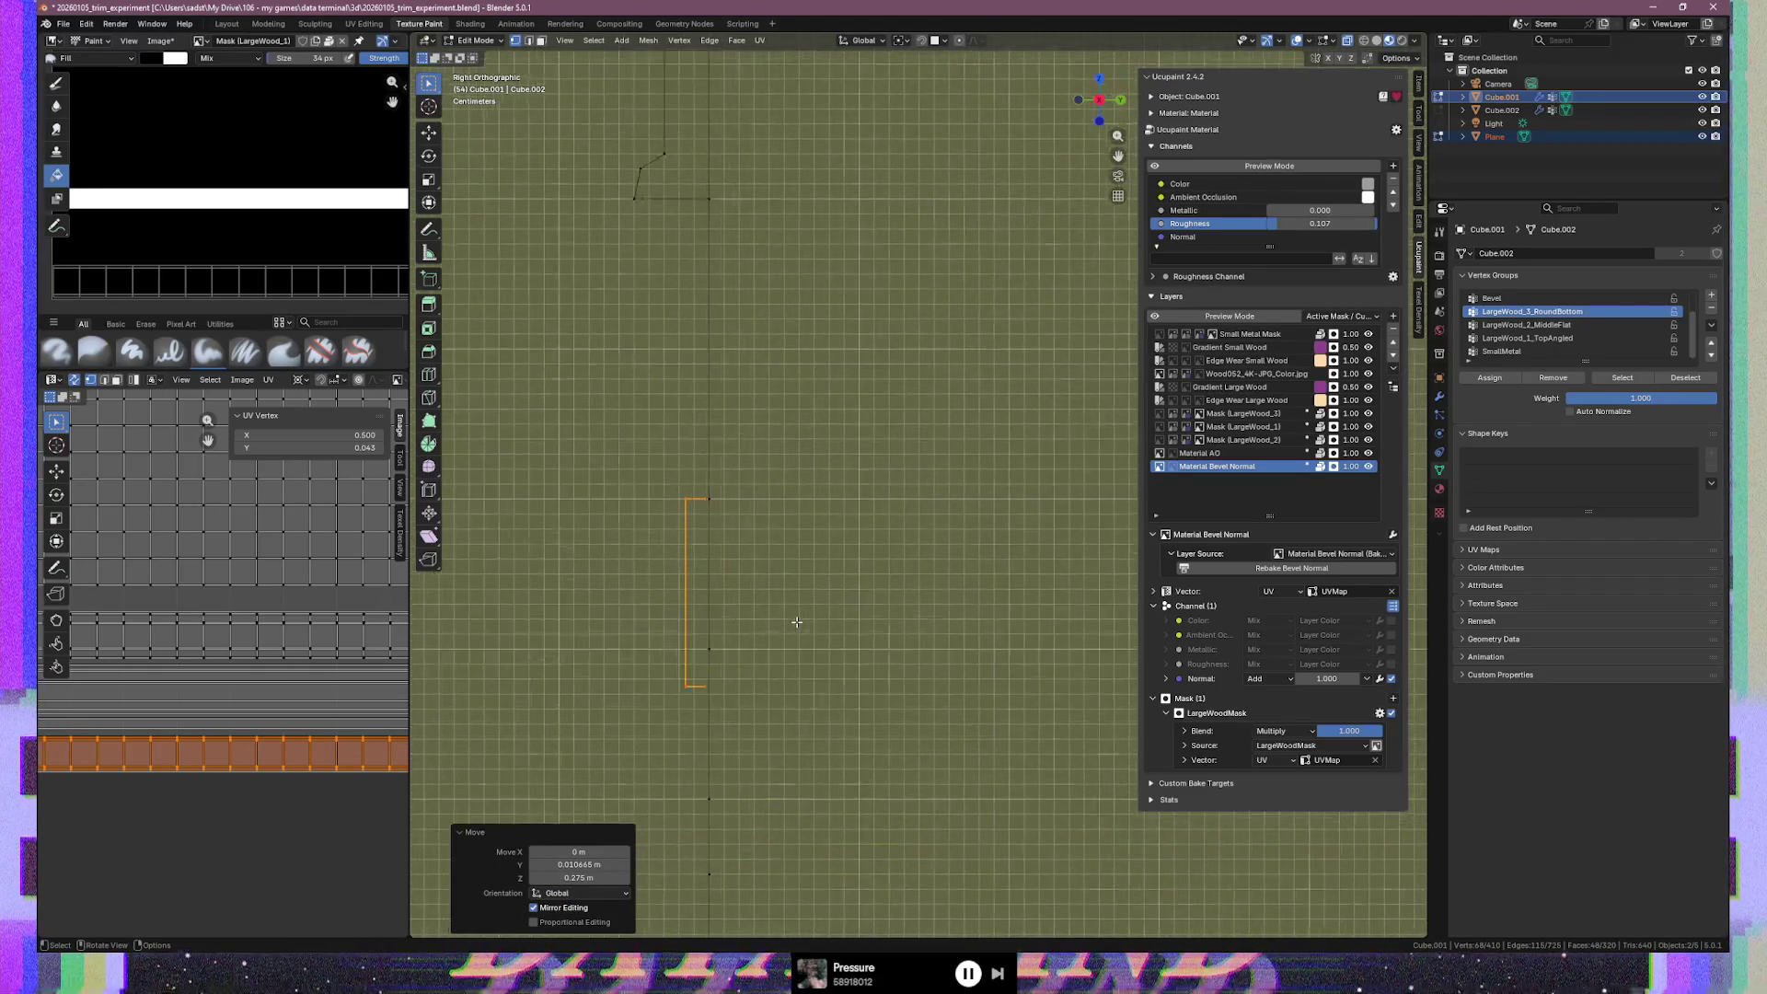
{"action": "scroll", "coordinate": [845, 591], "scroll_direction": "up", "scroll_amount": 2}
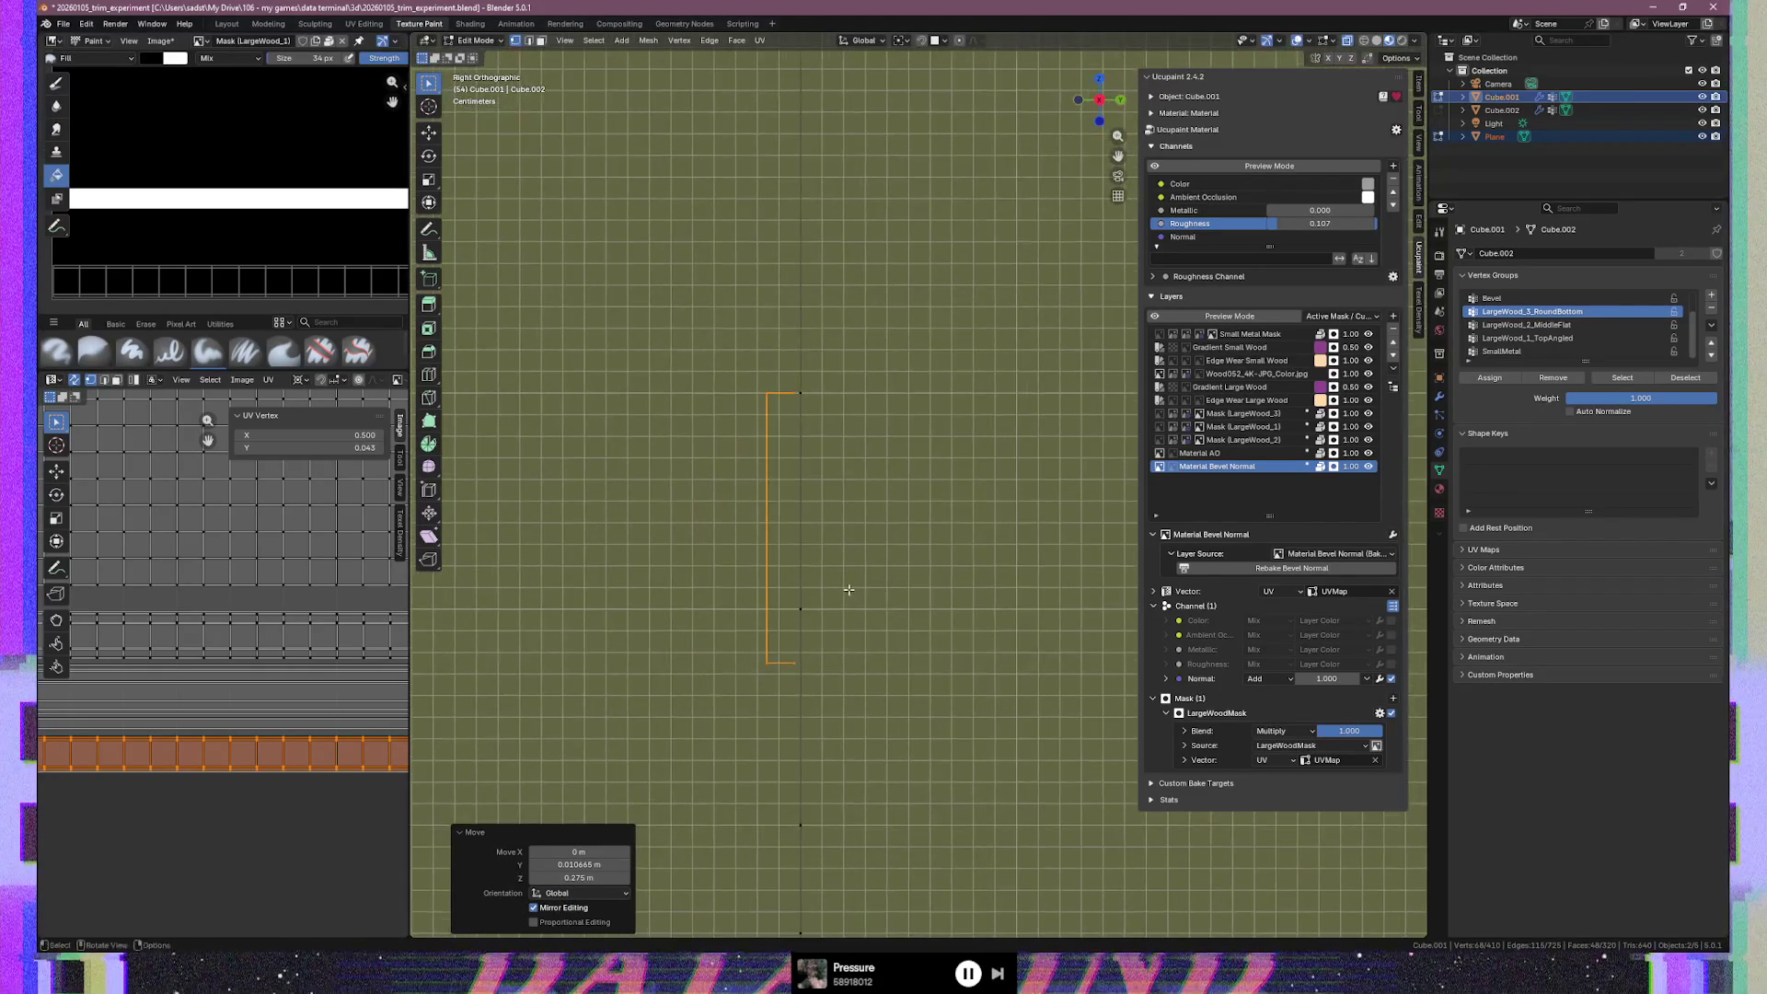
{"action": "key", "text": "g"}
{"action": "key", "text": "z"}
{"action": "key", "text": "z"}
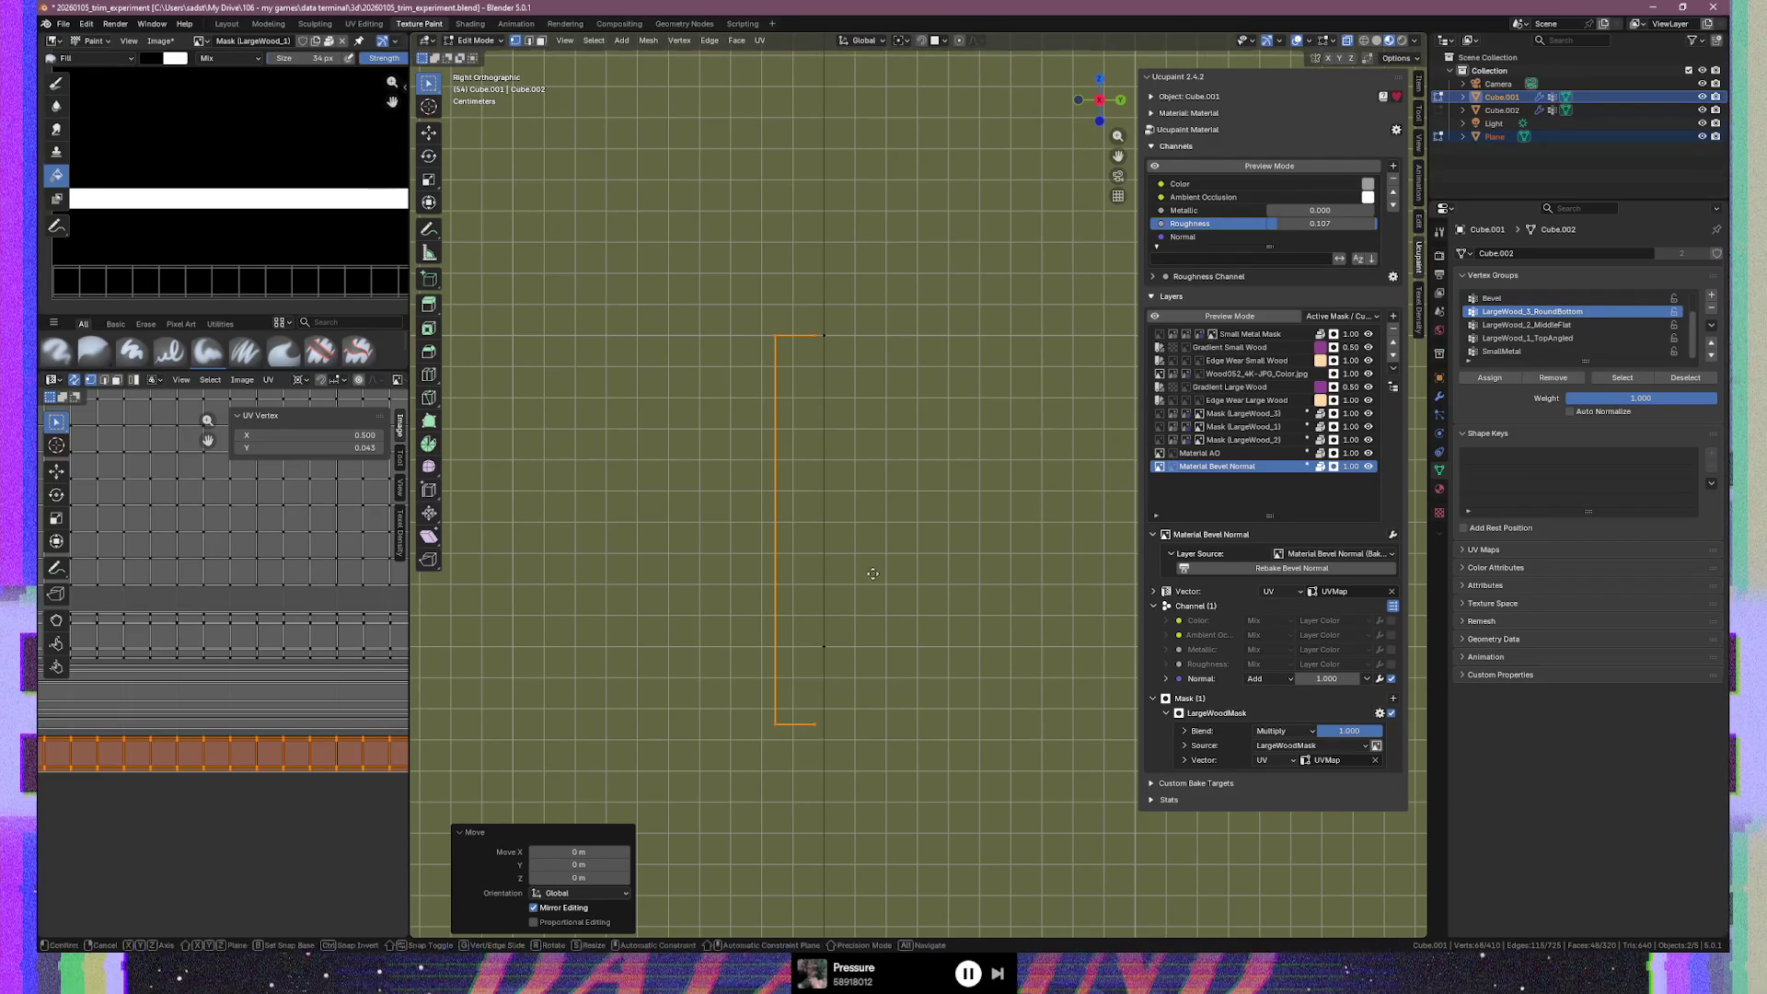
{"action": "key", "text": "y"}
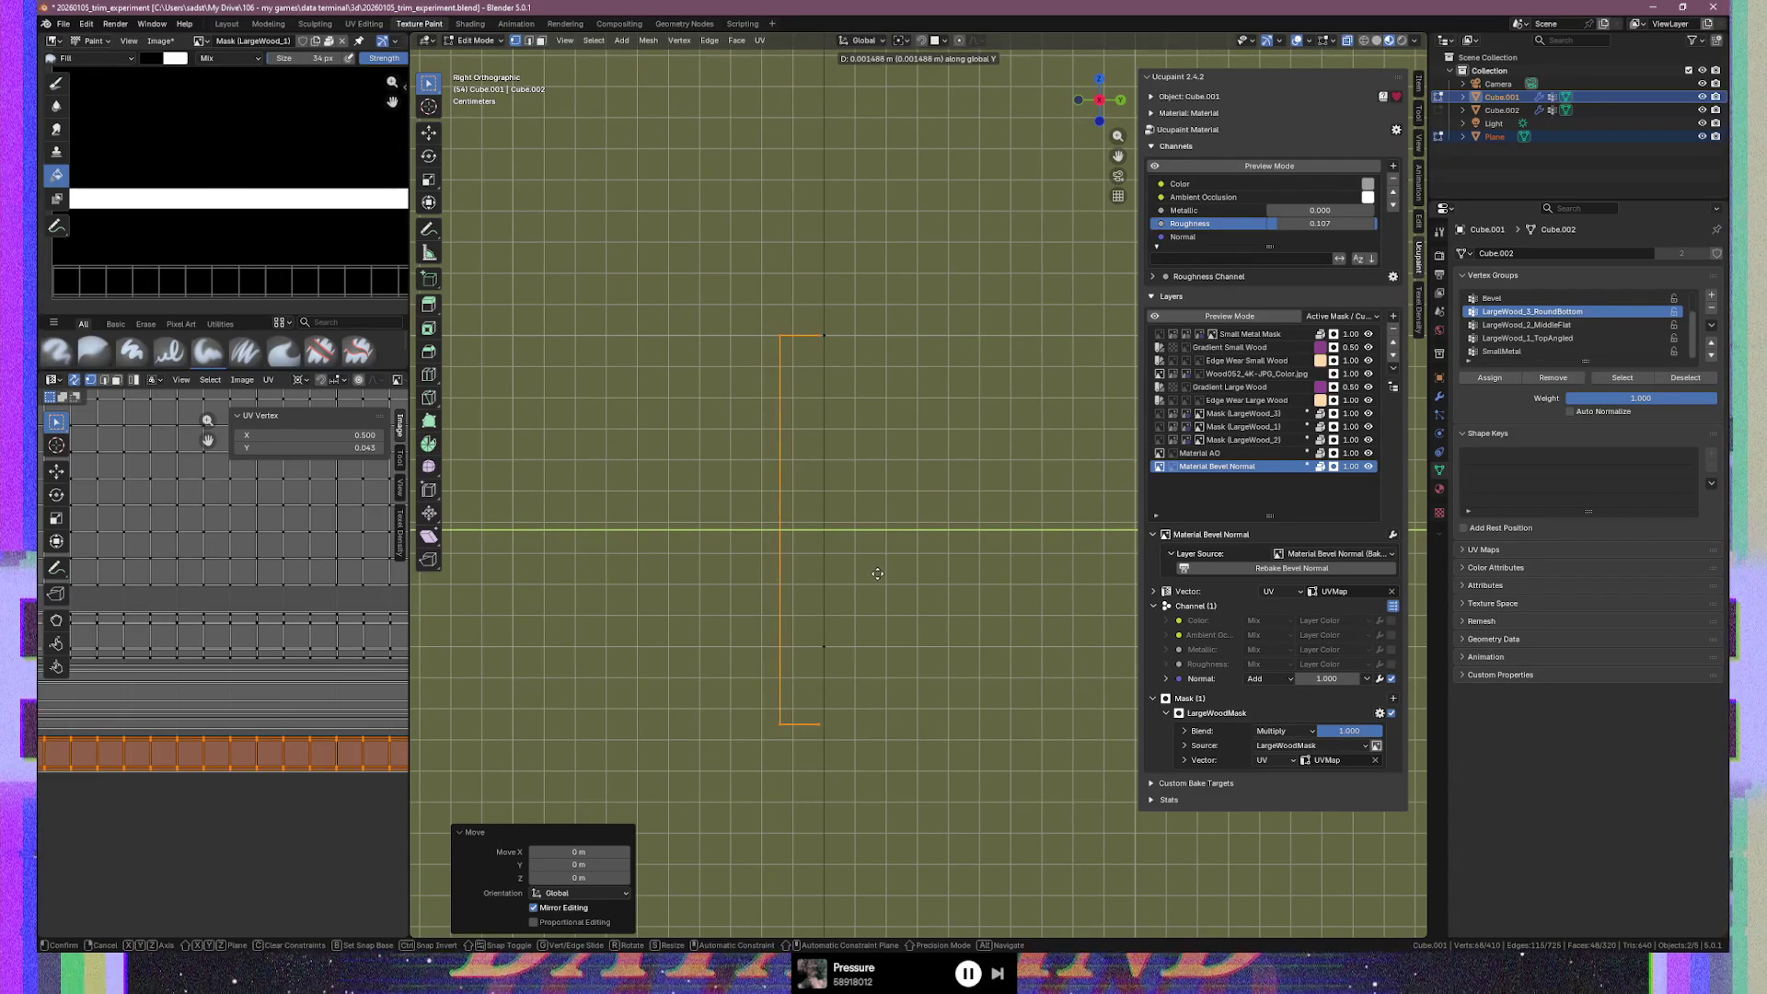
{"action": "left_click", "coordinate": [881, 576]}
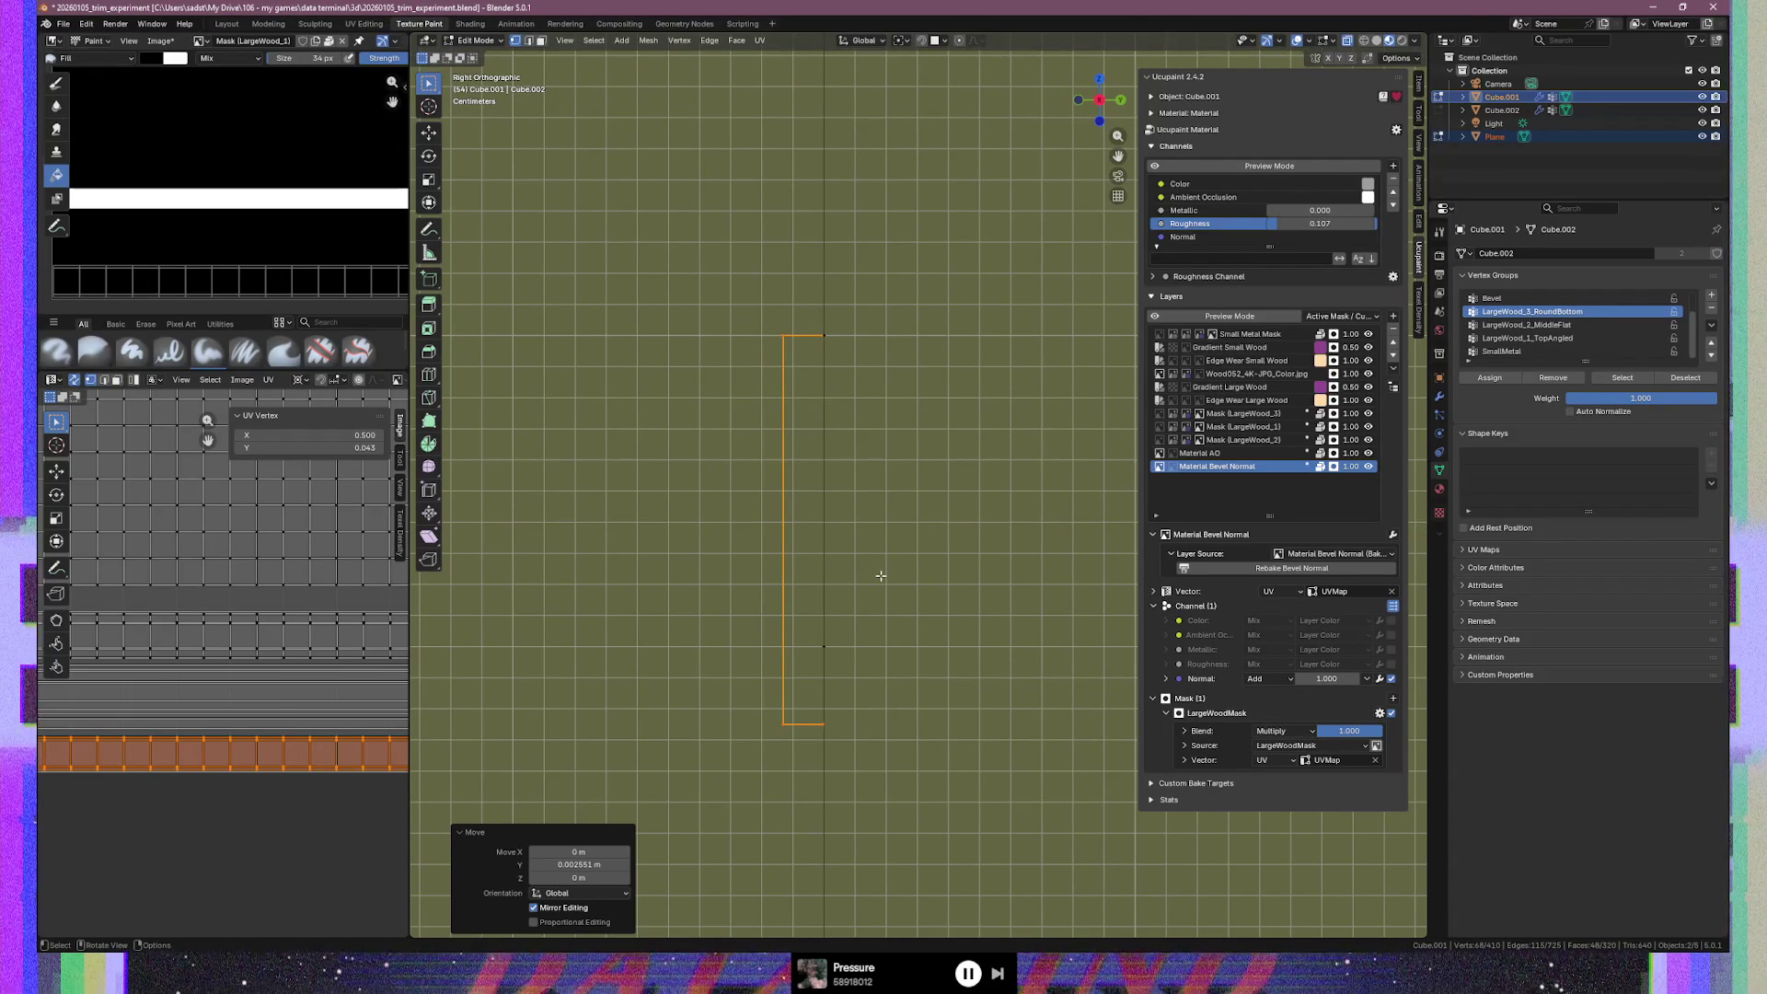
{"action": "scroll", "coordinate": [201, 770], "scroll_direction": "down", "scroll_amount": 1}
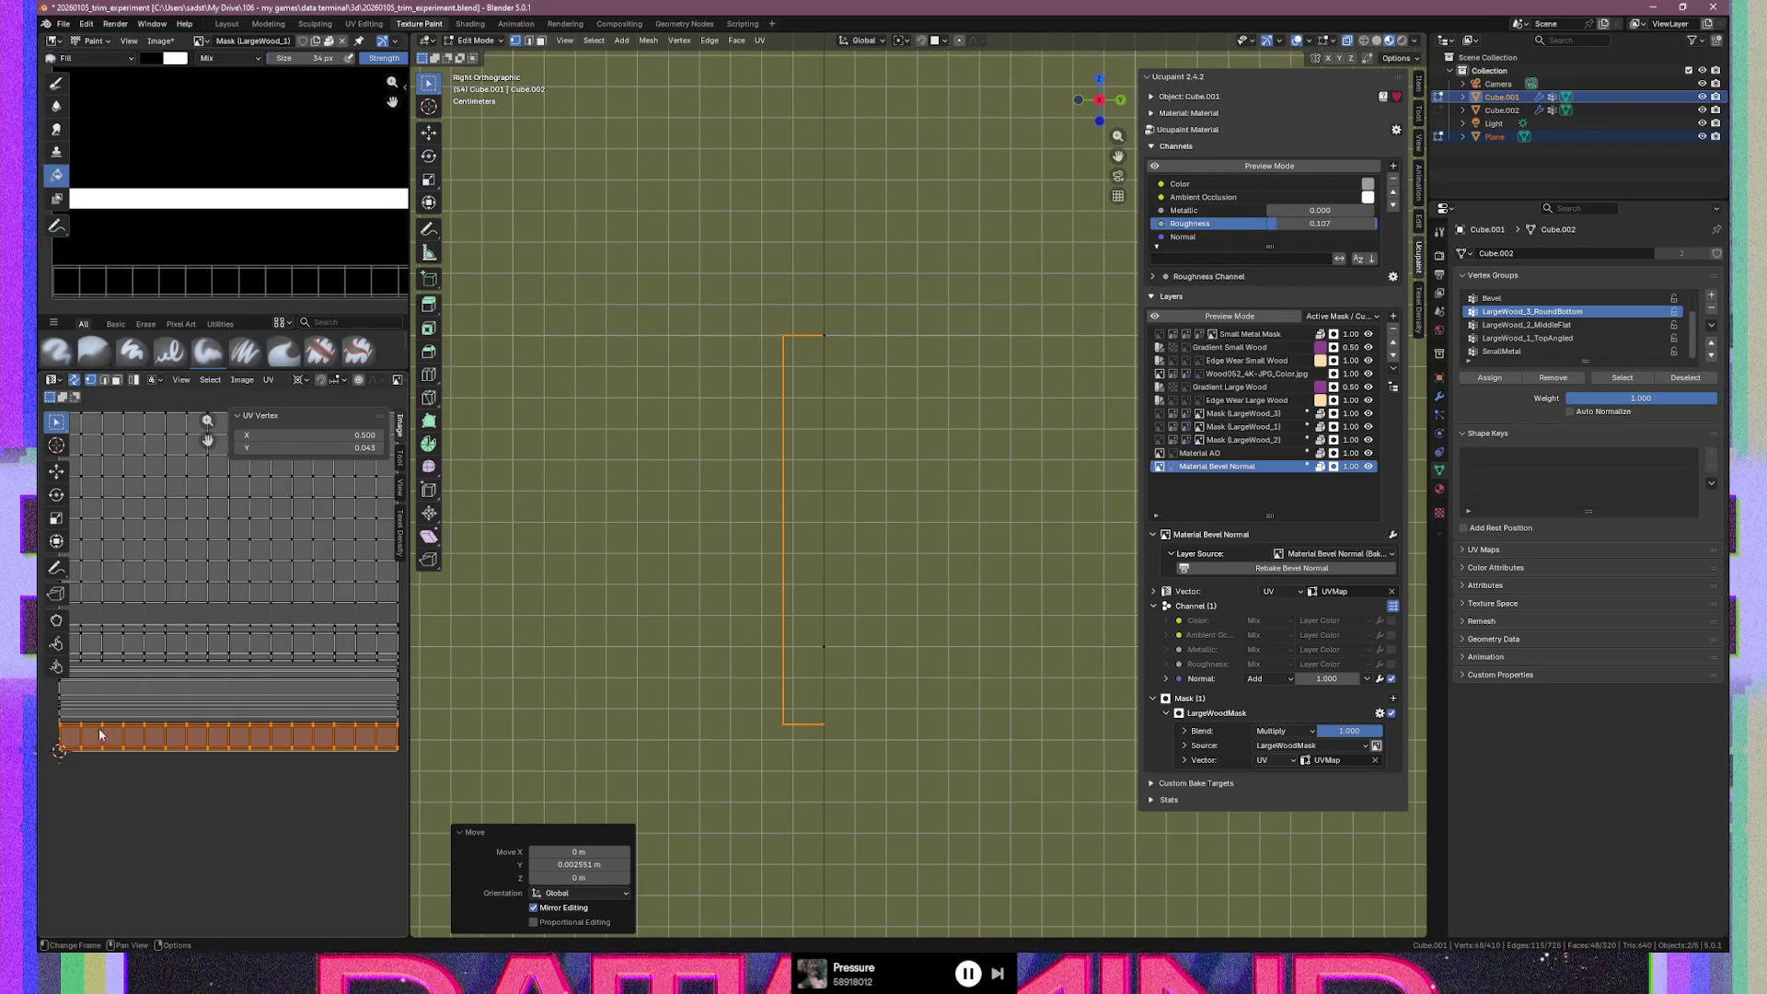
Select a path of UV vertices along the strip's top row, starting from its corner
{"action": "left_click", "coordinate": [60, 727]}
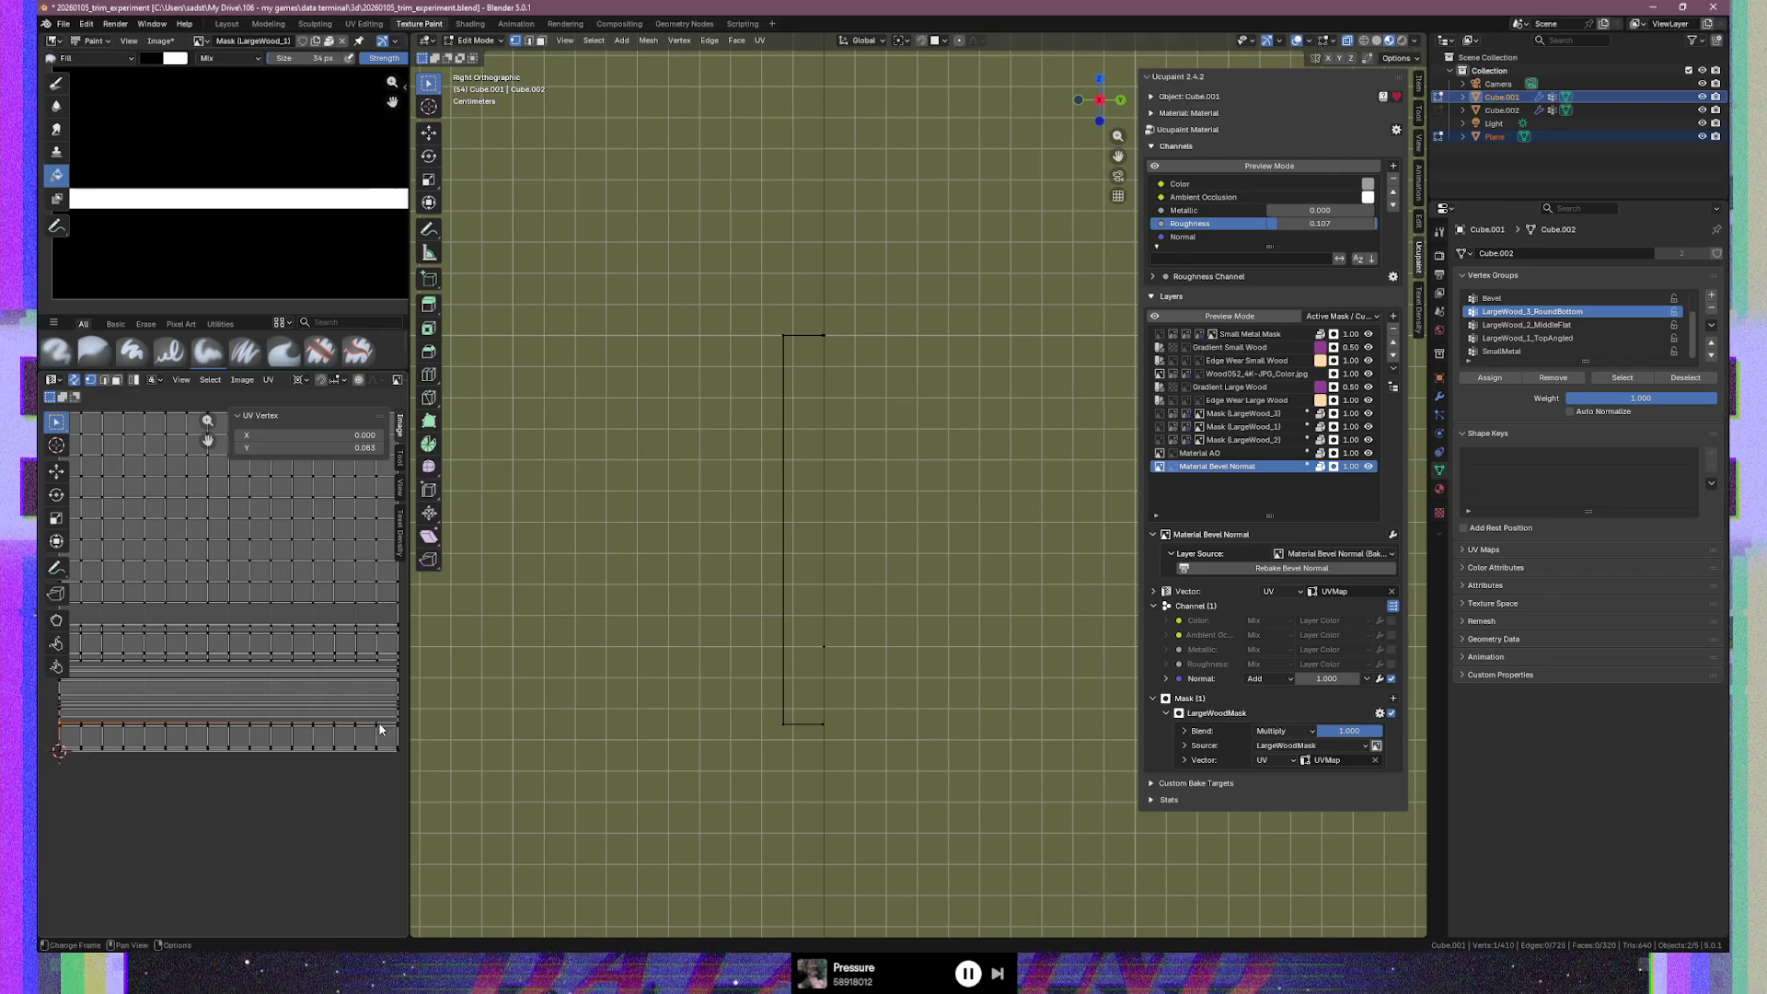
{"action": "left_click", "coordinate": [355, 818]}
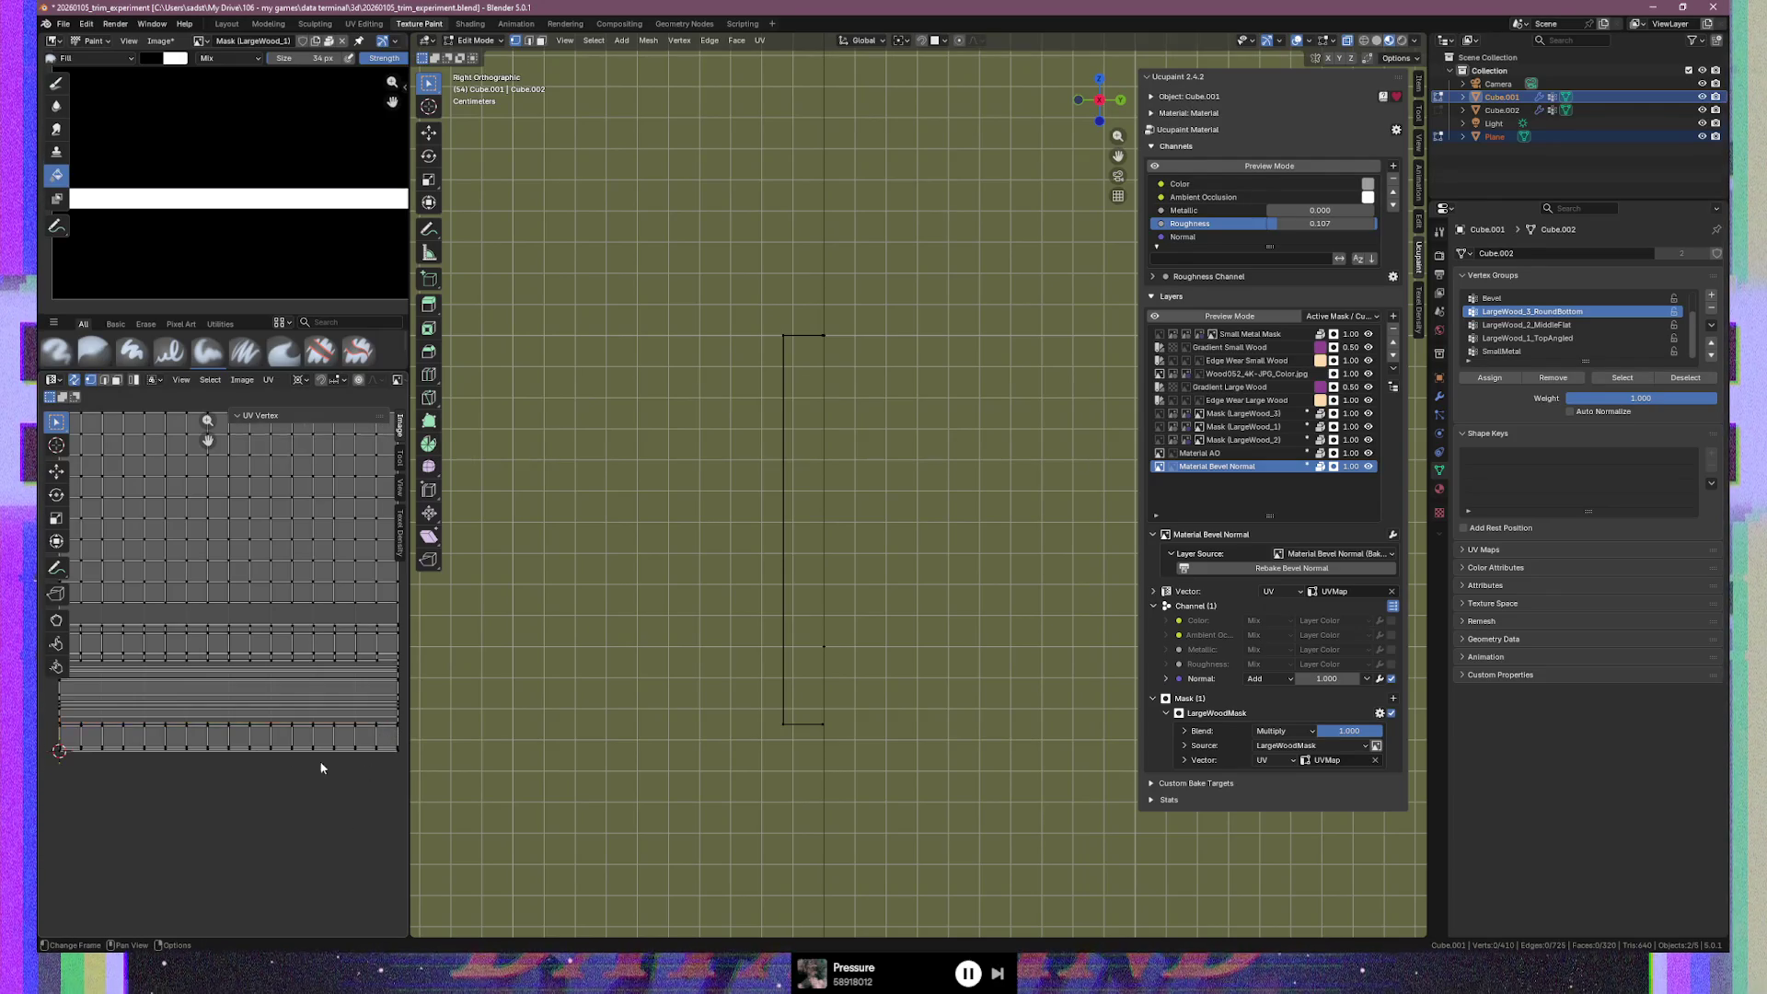
{"action": "left_click", "coordinate": [63, 730]}
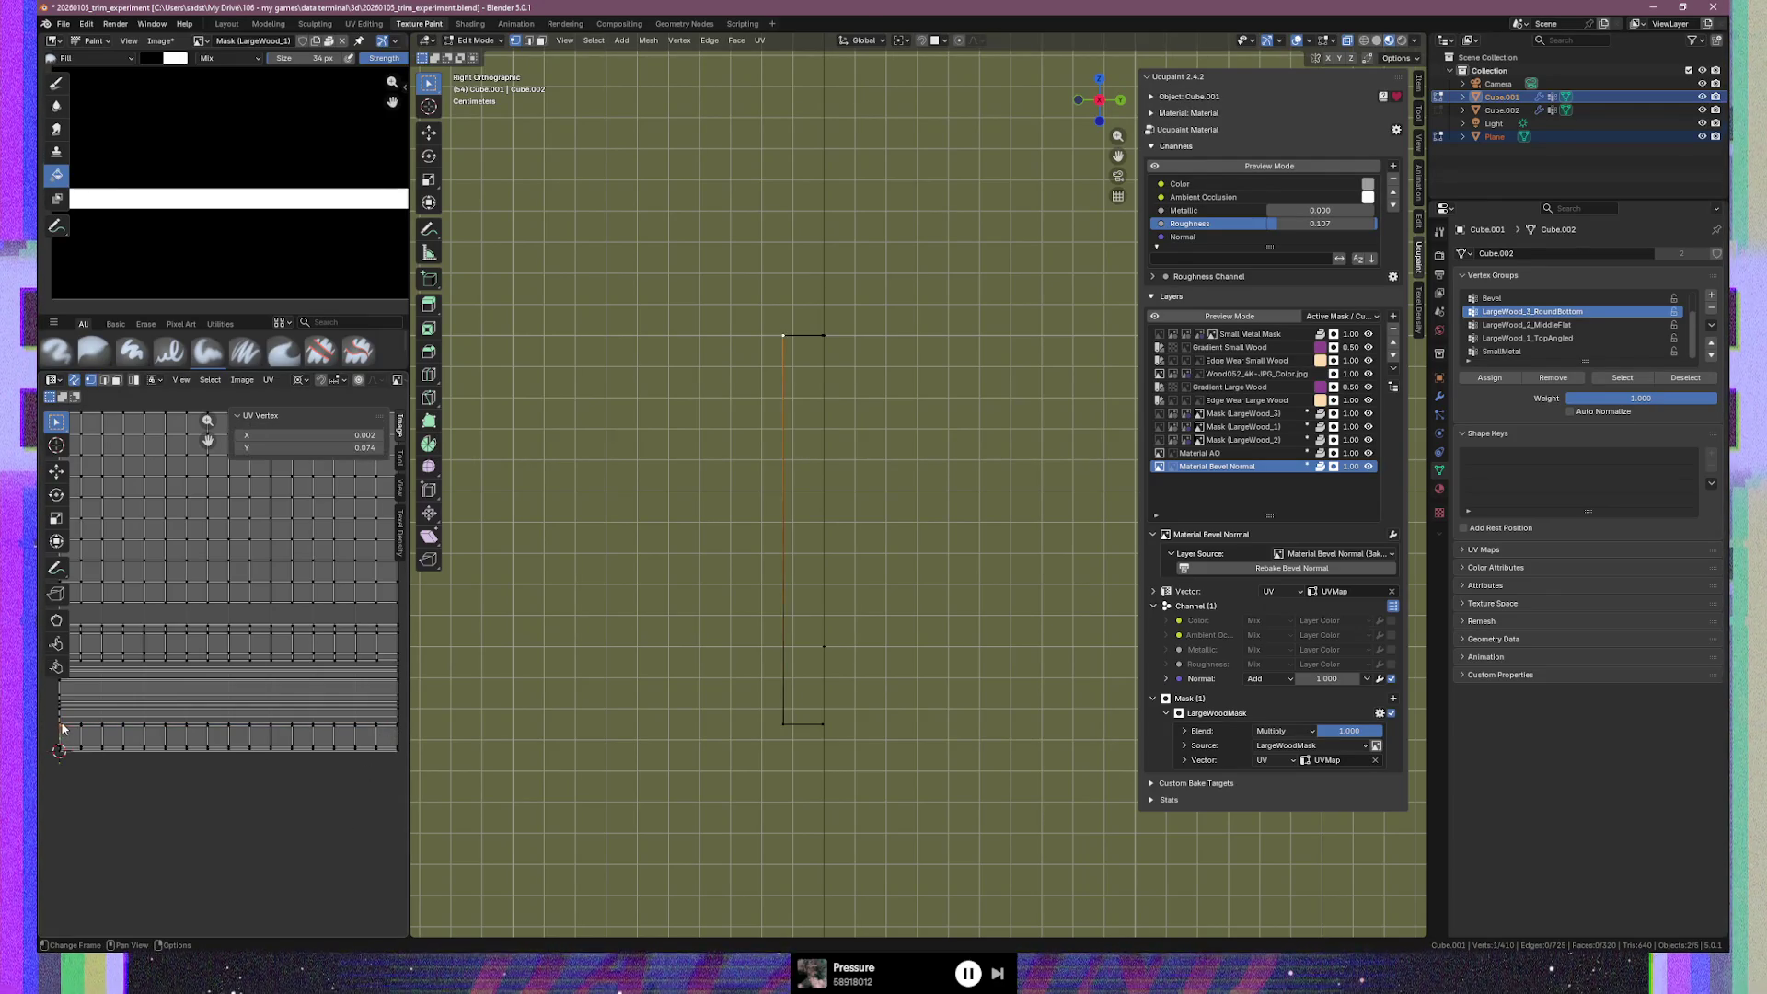
{"action": "left_click", "coordinate": [375, 726], "text": "ctrl"}
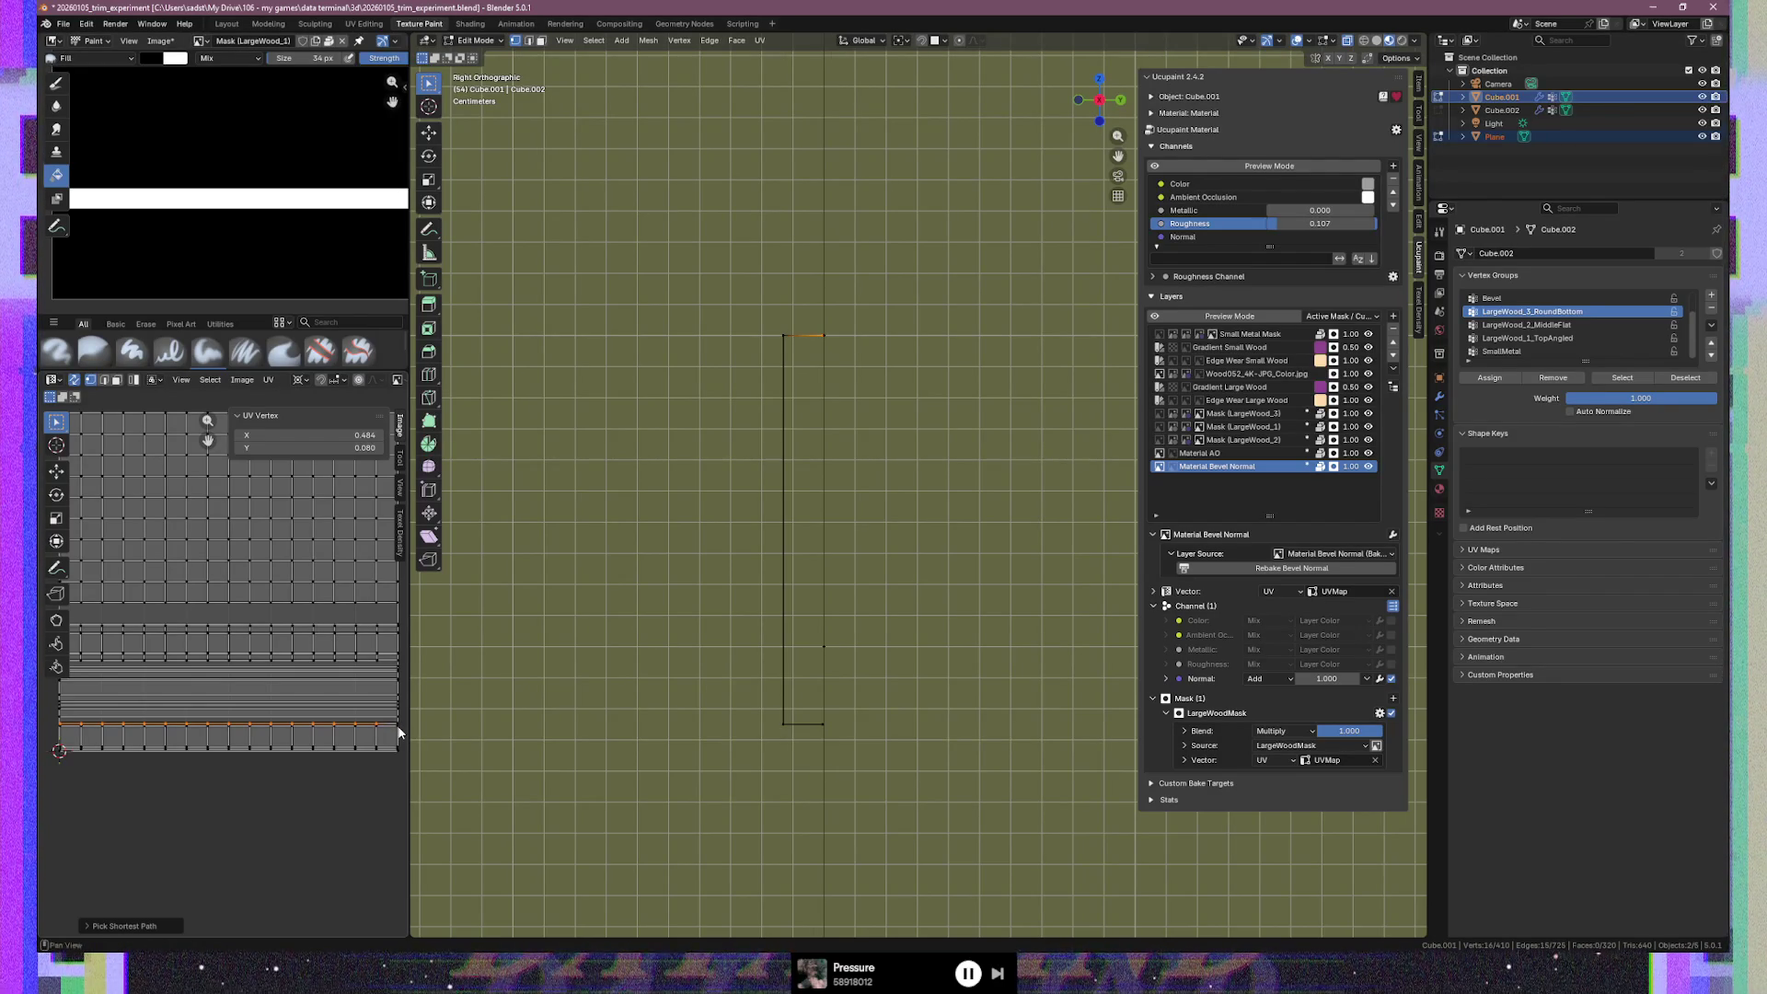
{"action": "scroll", "coordinate": [300, 807], "scroll_direction": "up", "scroll_amount": 2}
{"action": "scroll", "coordinate": [323, 817], "scroll_direction": "down", "scroll_amount": 2}
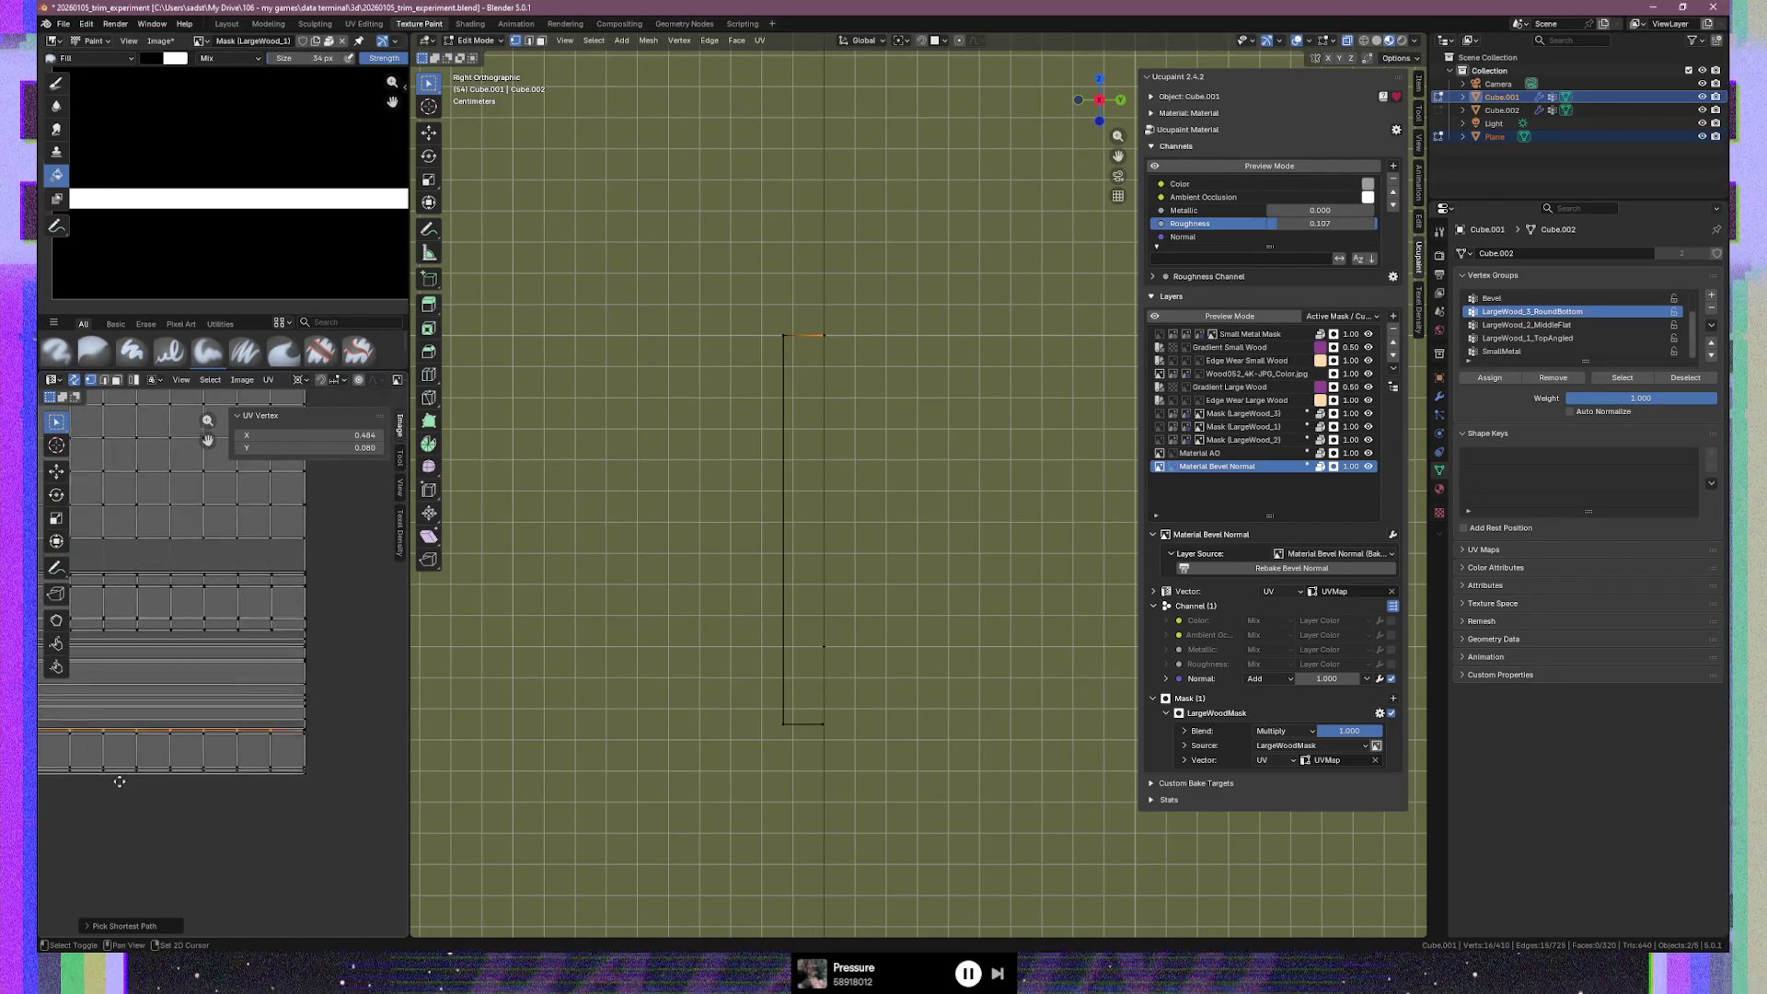
{"action": "scroll", "coordinate": [302, 748], "scroll_direction": "up", "scroll_amount": 2}
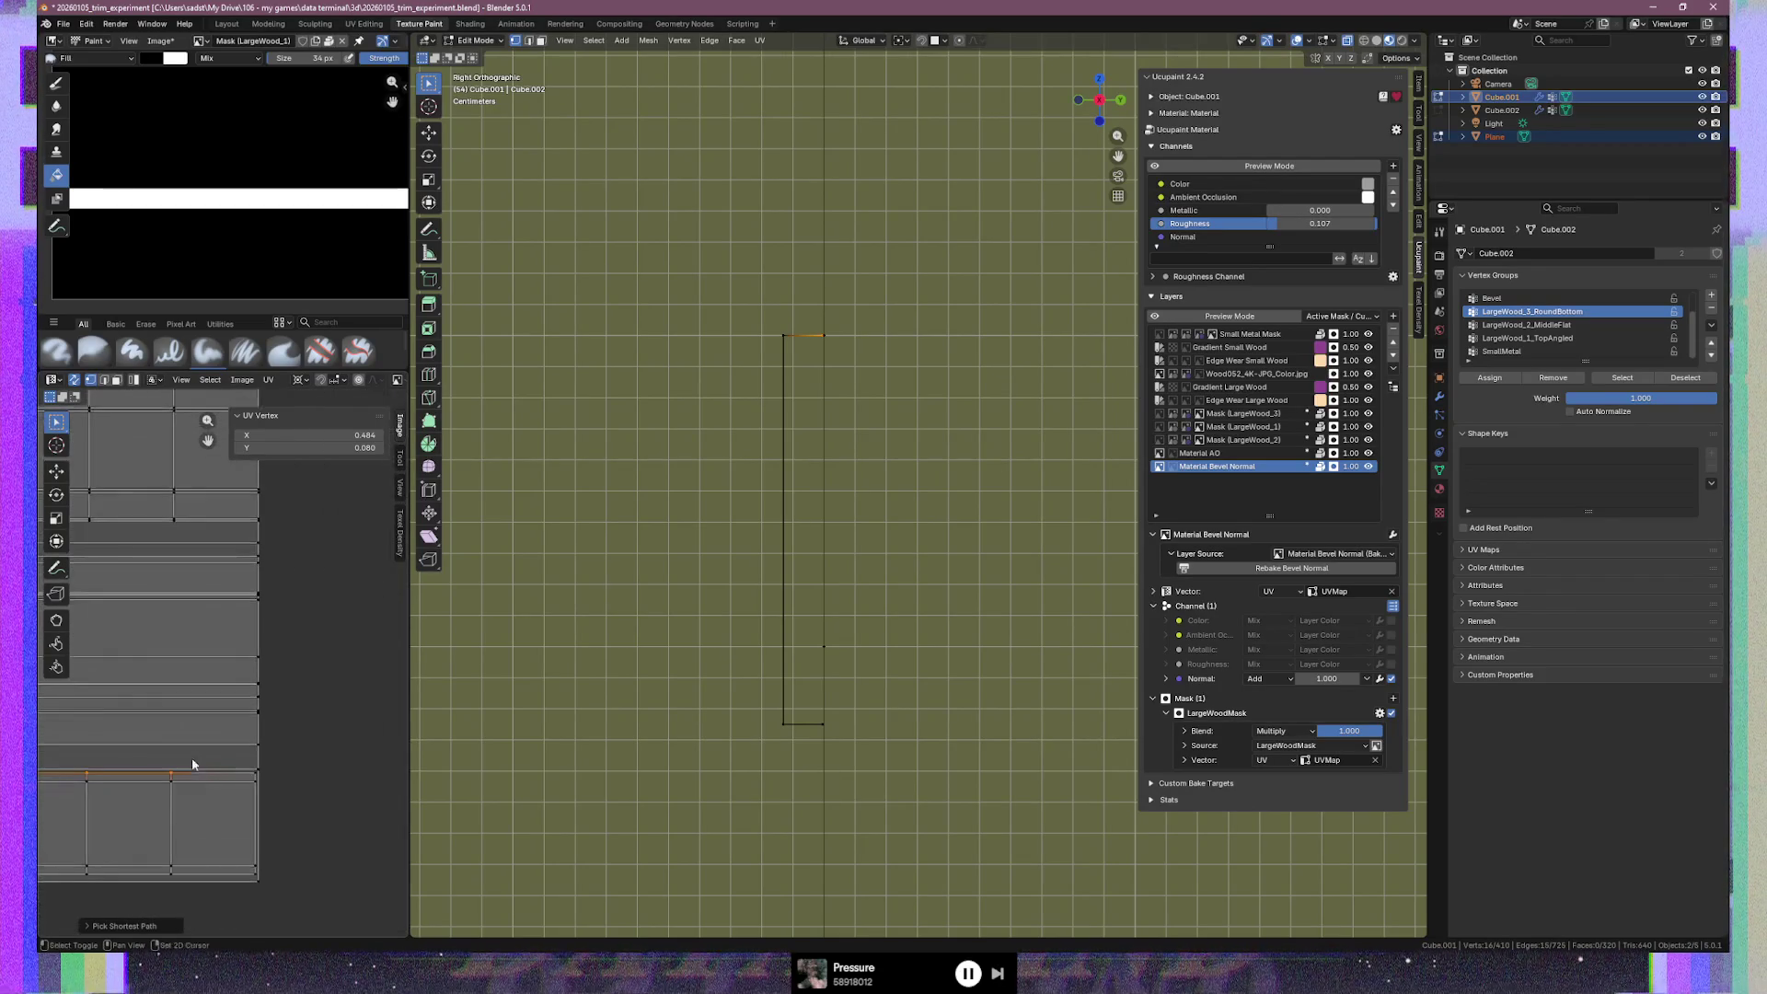
Extend the selection to the island's bottom edge row and show its Transform values
{"action": "left_click", "coordinate": [258, 774], "text": "ctrl"}
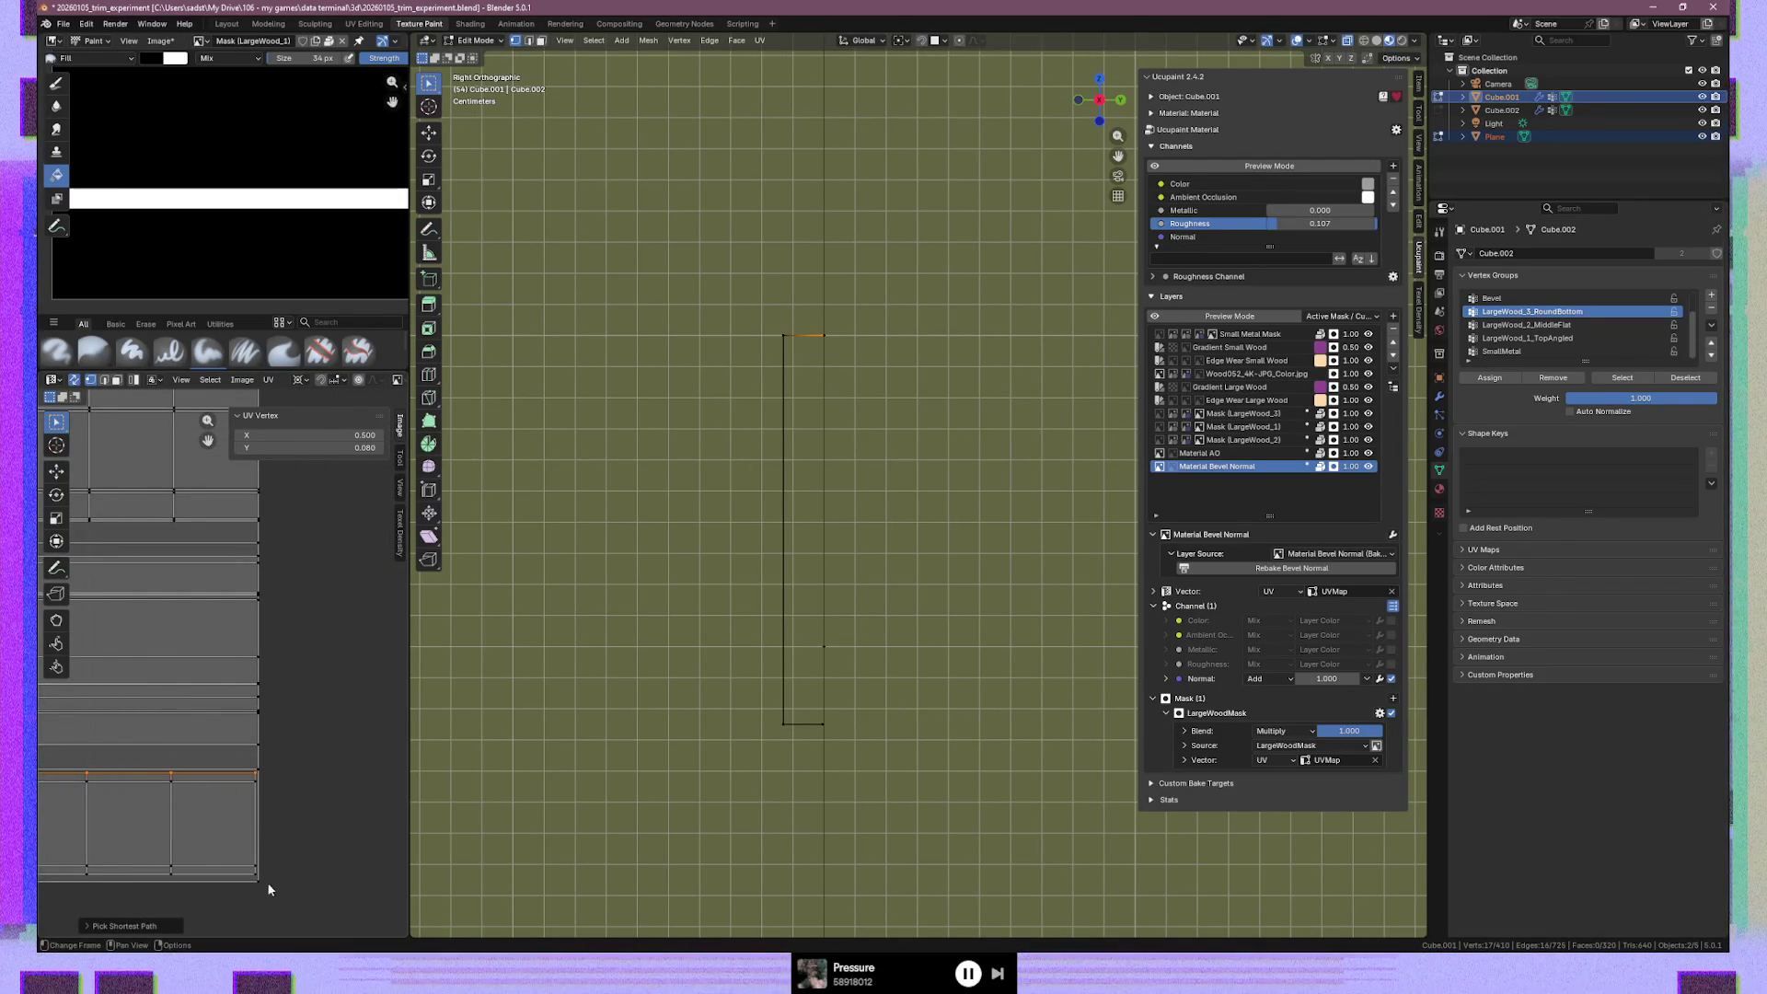
{"action": "left_click", "coordinate": [171, 872], "text": "ctrl"}
{"action": "mouse_move", "coordinate": [95, 840]}
{"action": "middle_mouse_down"}
{"action": "mouse_move", "coordinate": [82, 814]}
{"action": "mouse_move", "coordinate": [254, 813]}
{"action": "middle_mouse_up"}
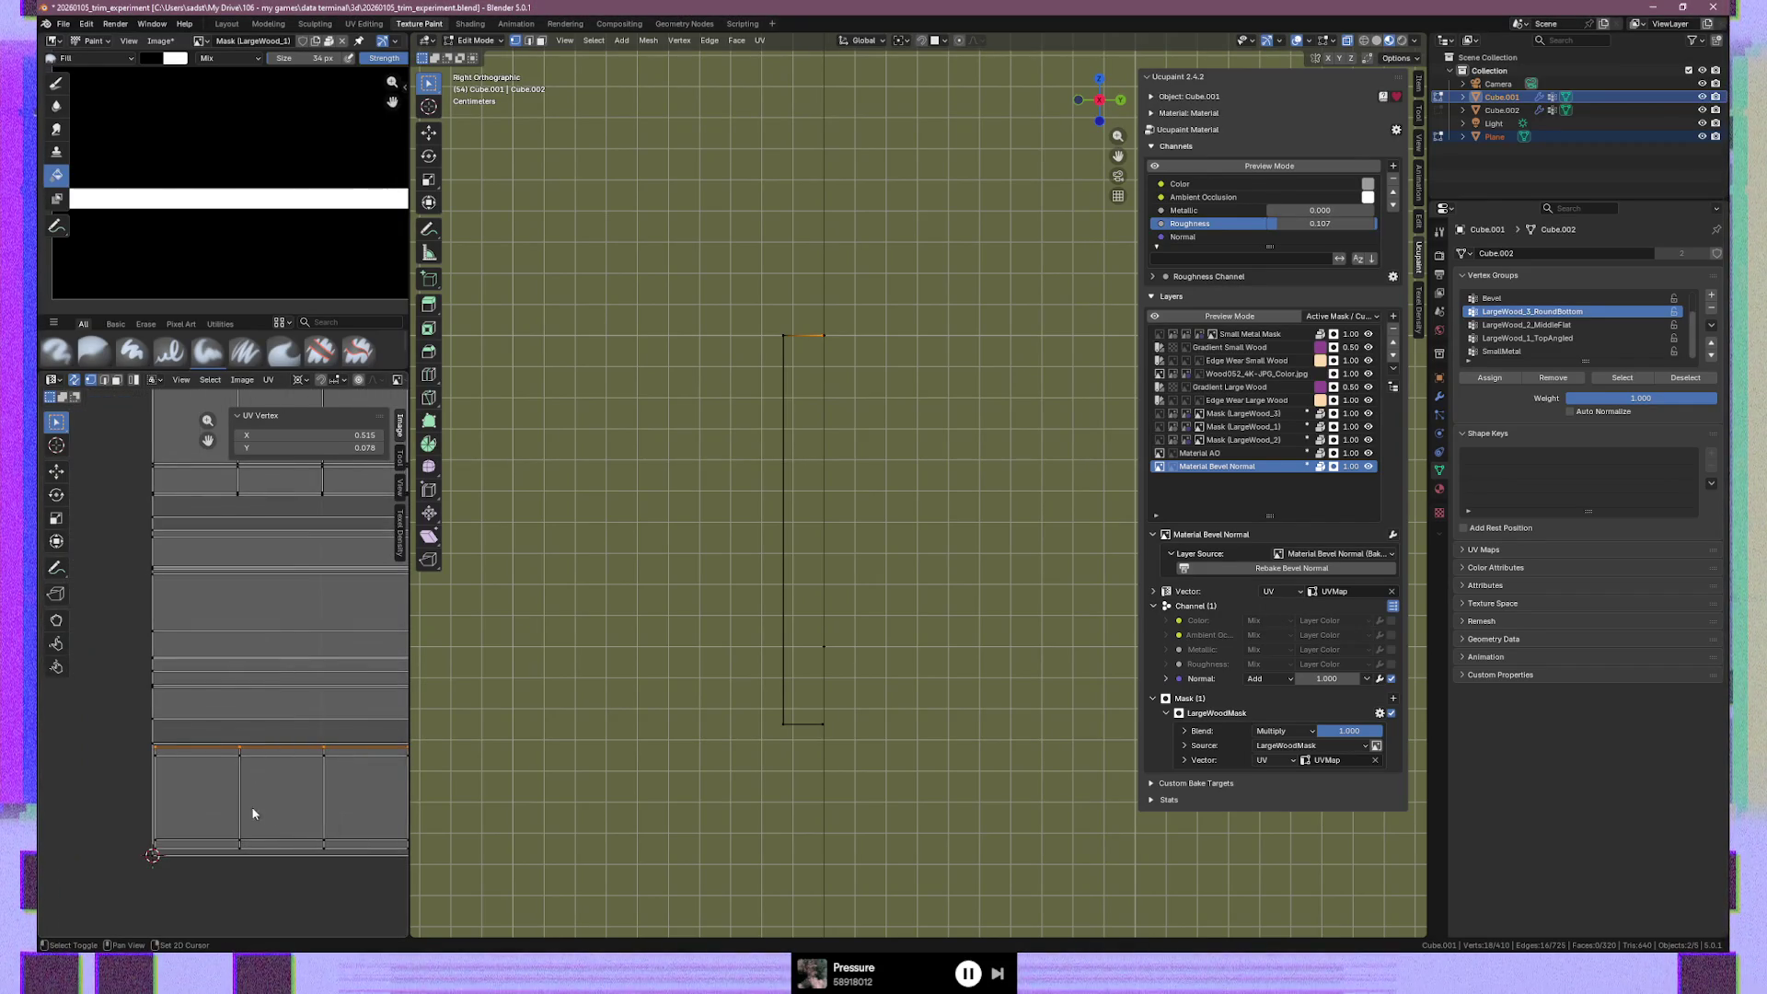
{"action": "left_click", "coordinate": [170, 847], "text": "ctrl"}
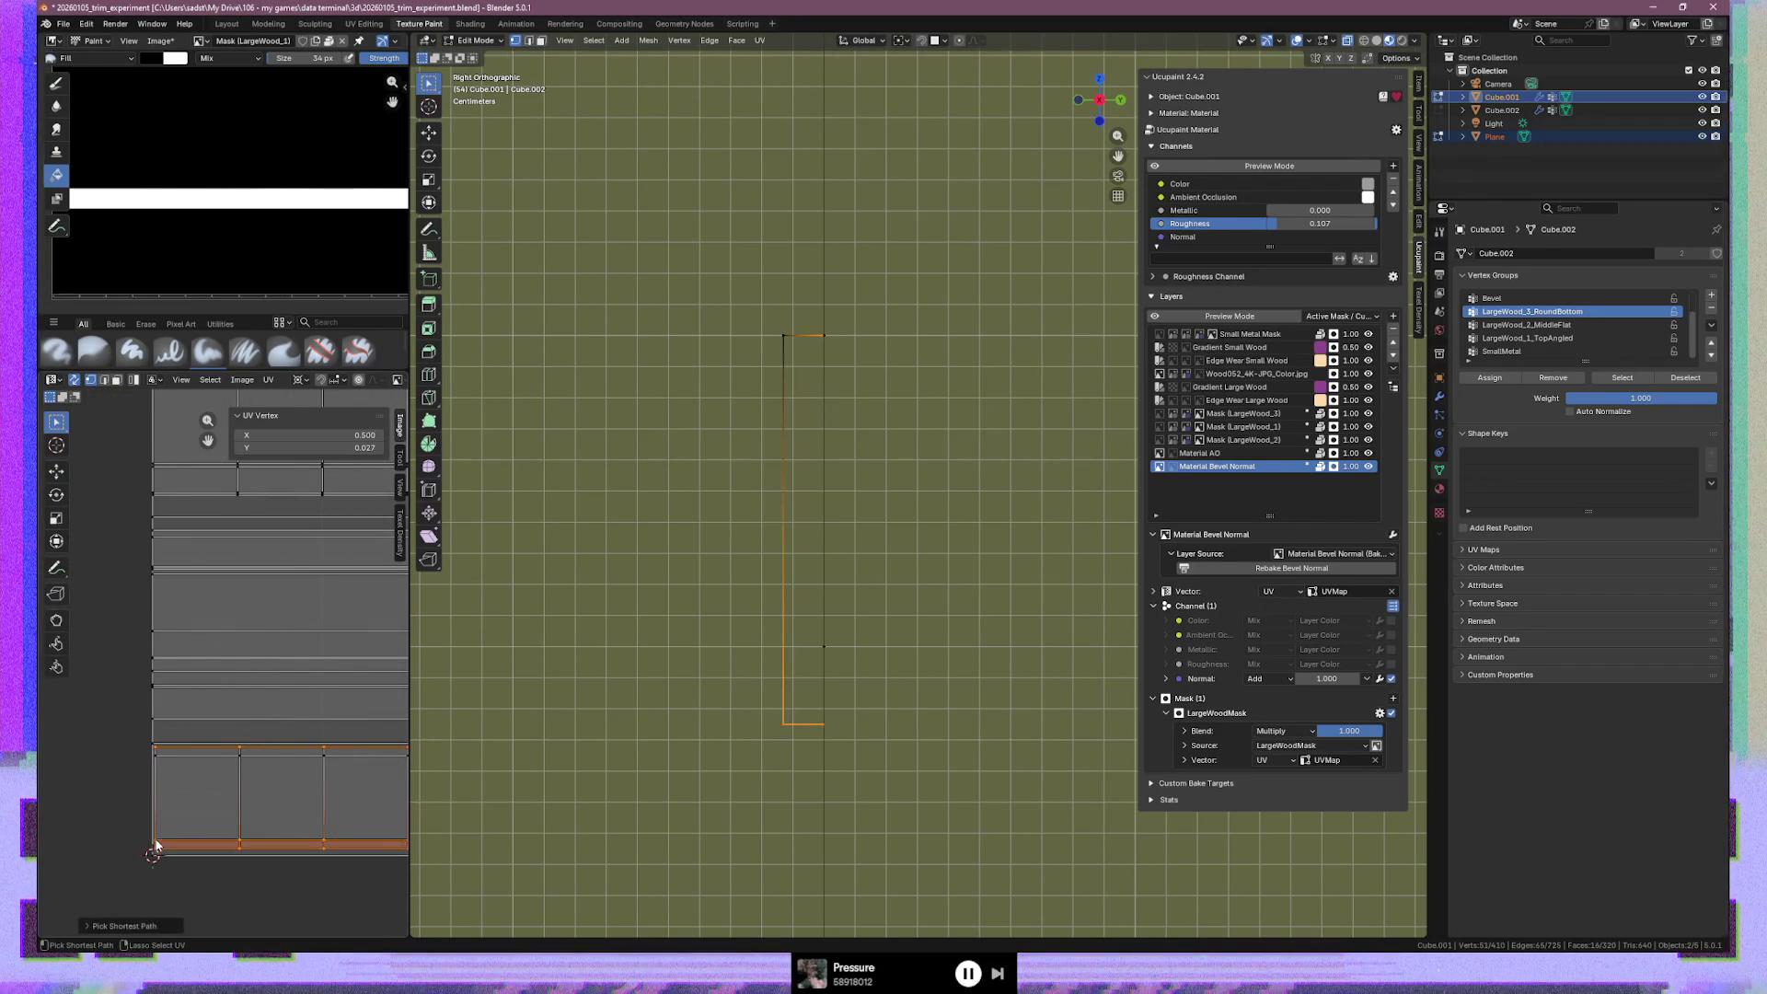
{"action": "left_click", "coordinate": [171, 848], "text": "ctrl"}
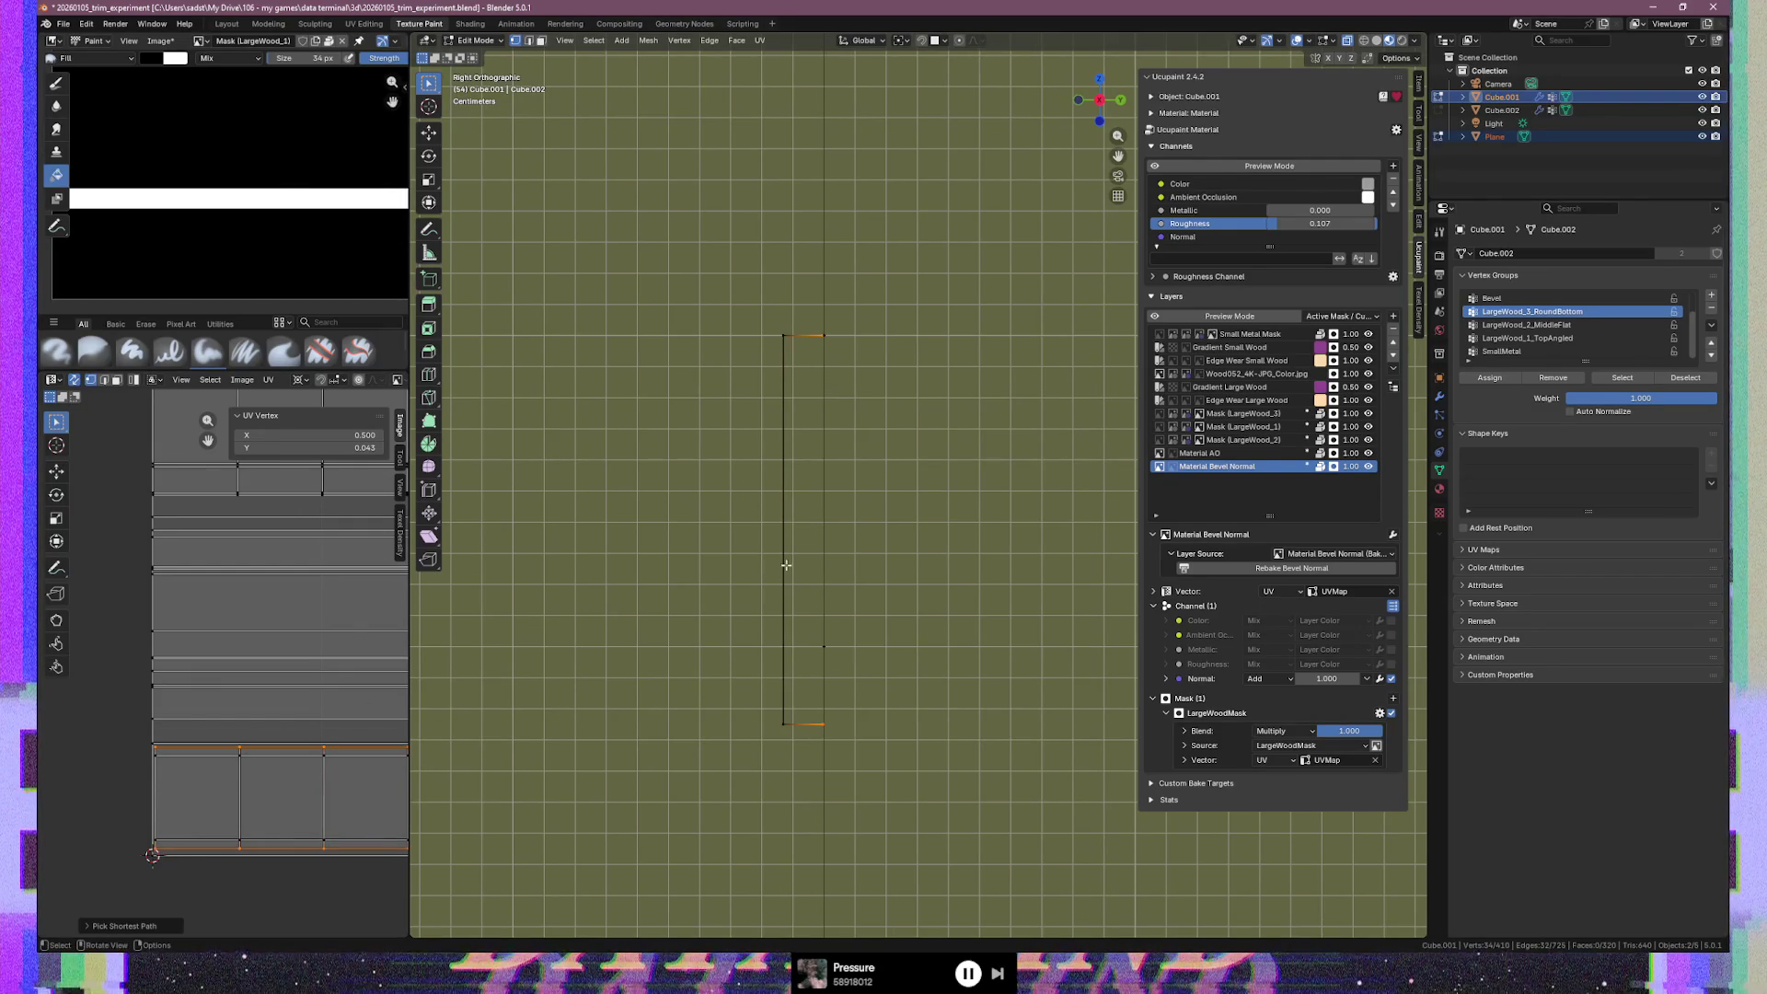
{"action": "left_click", "coordinate": [1414, 92]}
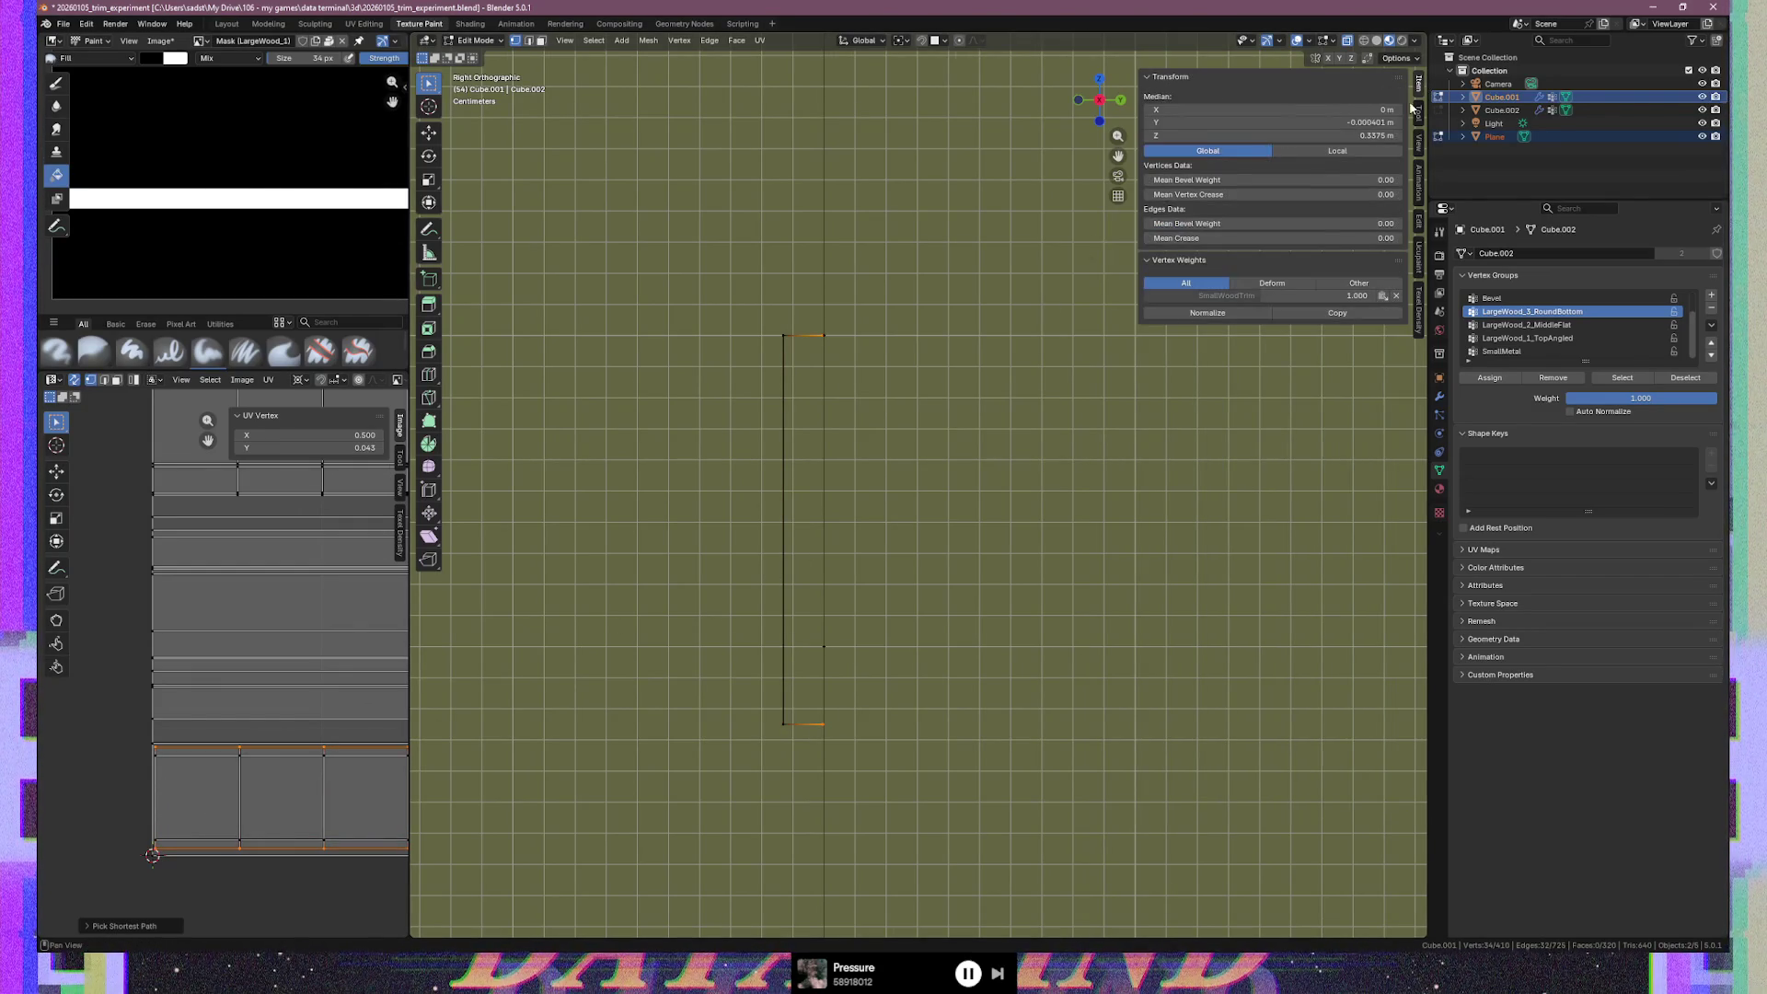
Set the selection's median Y to 0 m and select a row of the strip's UV faces
{"action": "left_click", "coordinate": [1297, 123]}
{"action": "type", "text": "0"}
{"action": "key", "text": "Return"}
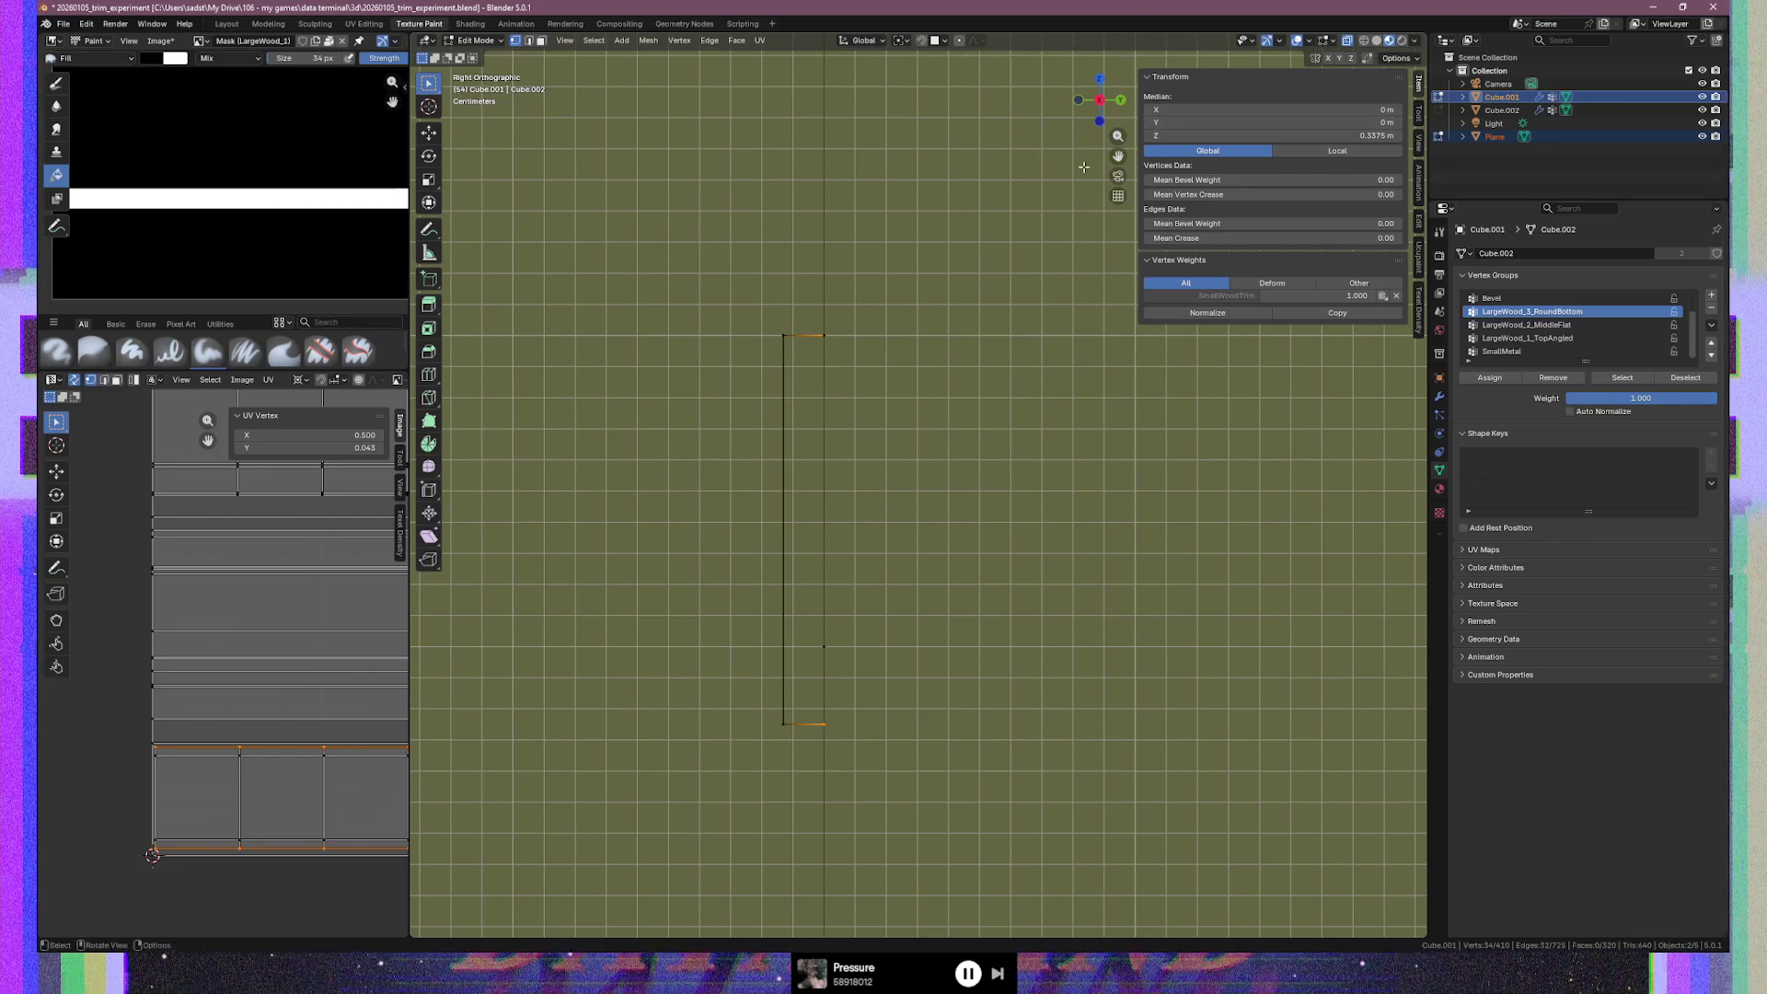
{"action": "left_click", "coordinate": [156, 755]}
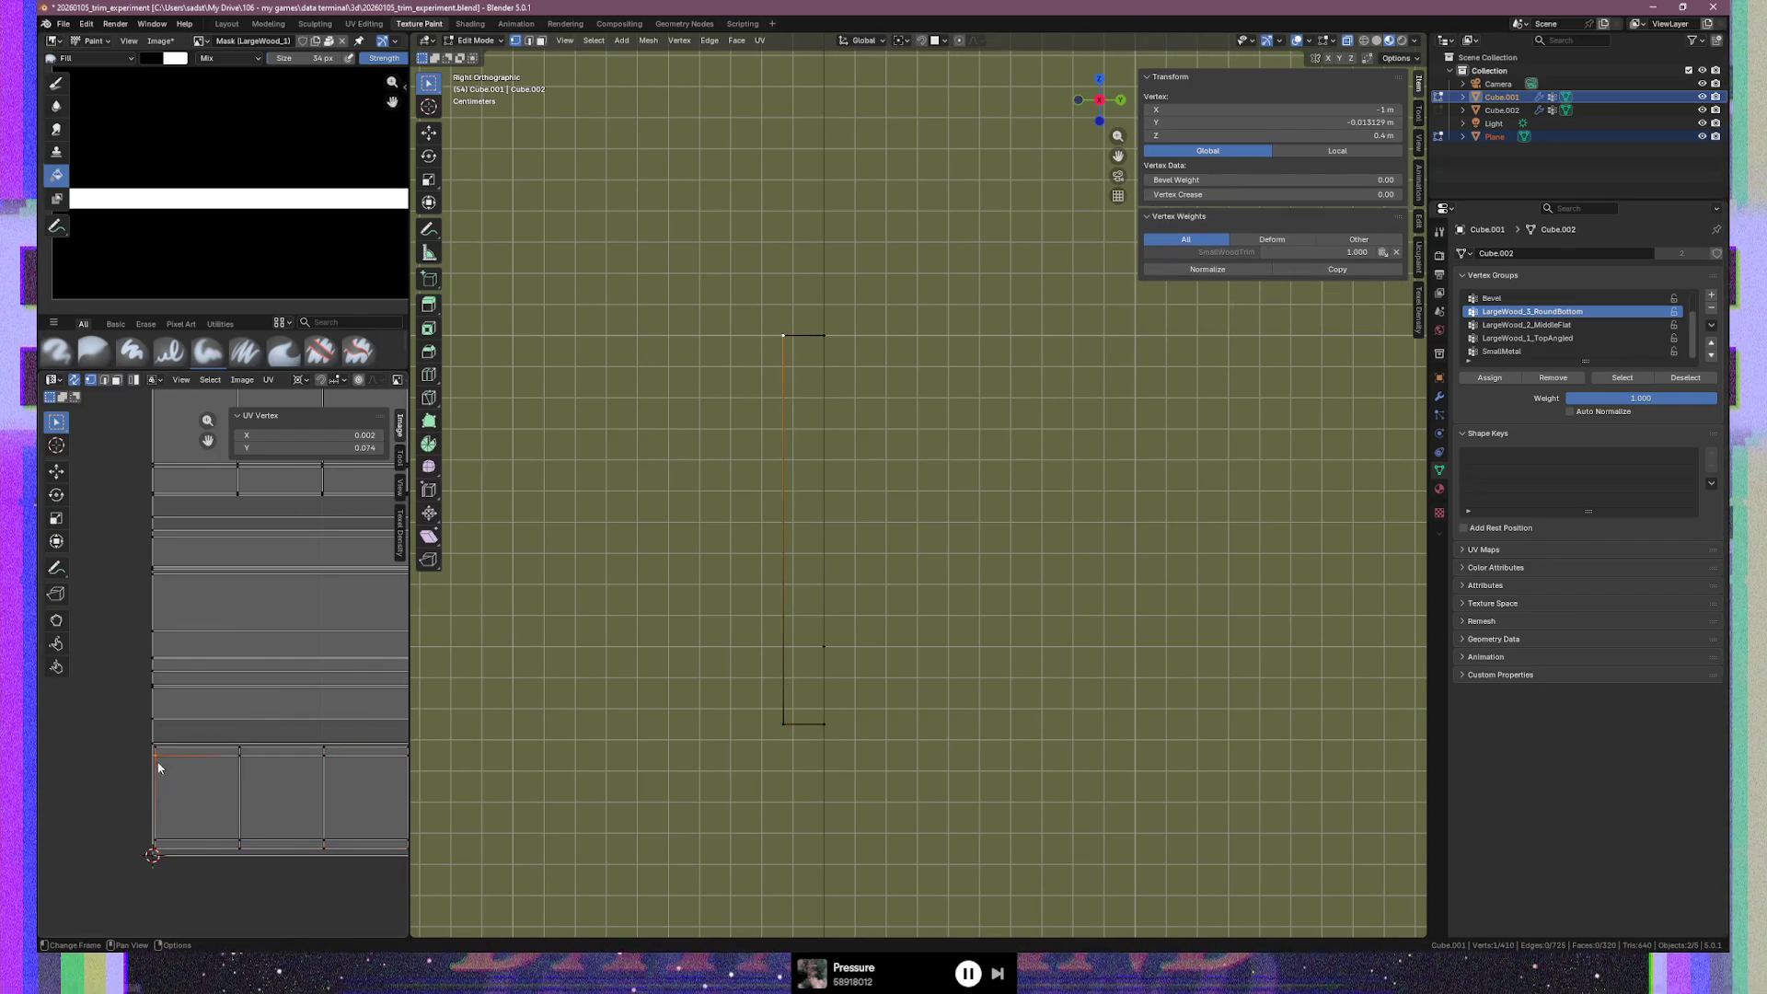
{"action": "middle_click_drag", "start_coordinate": [327, 808], "coordinate": [274, 793]}
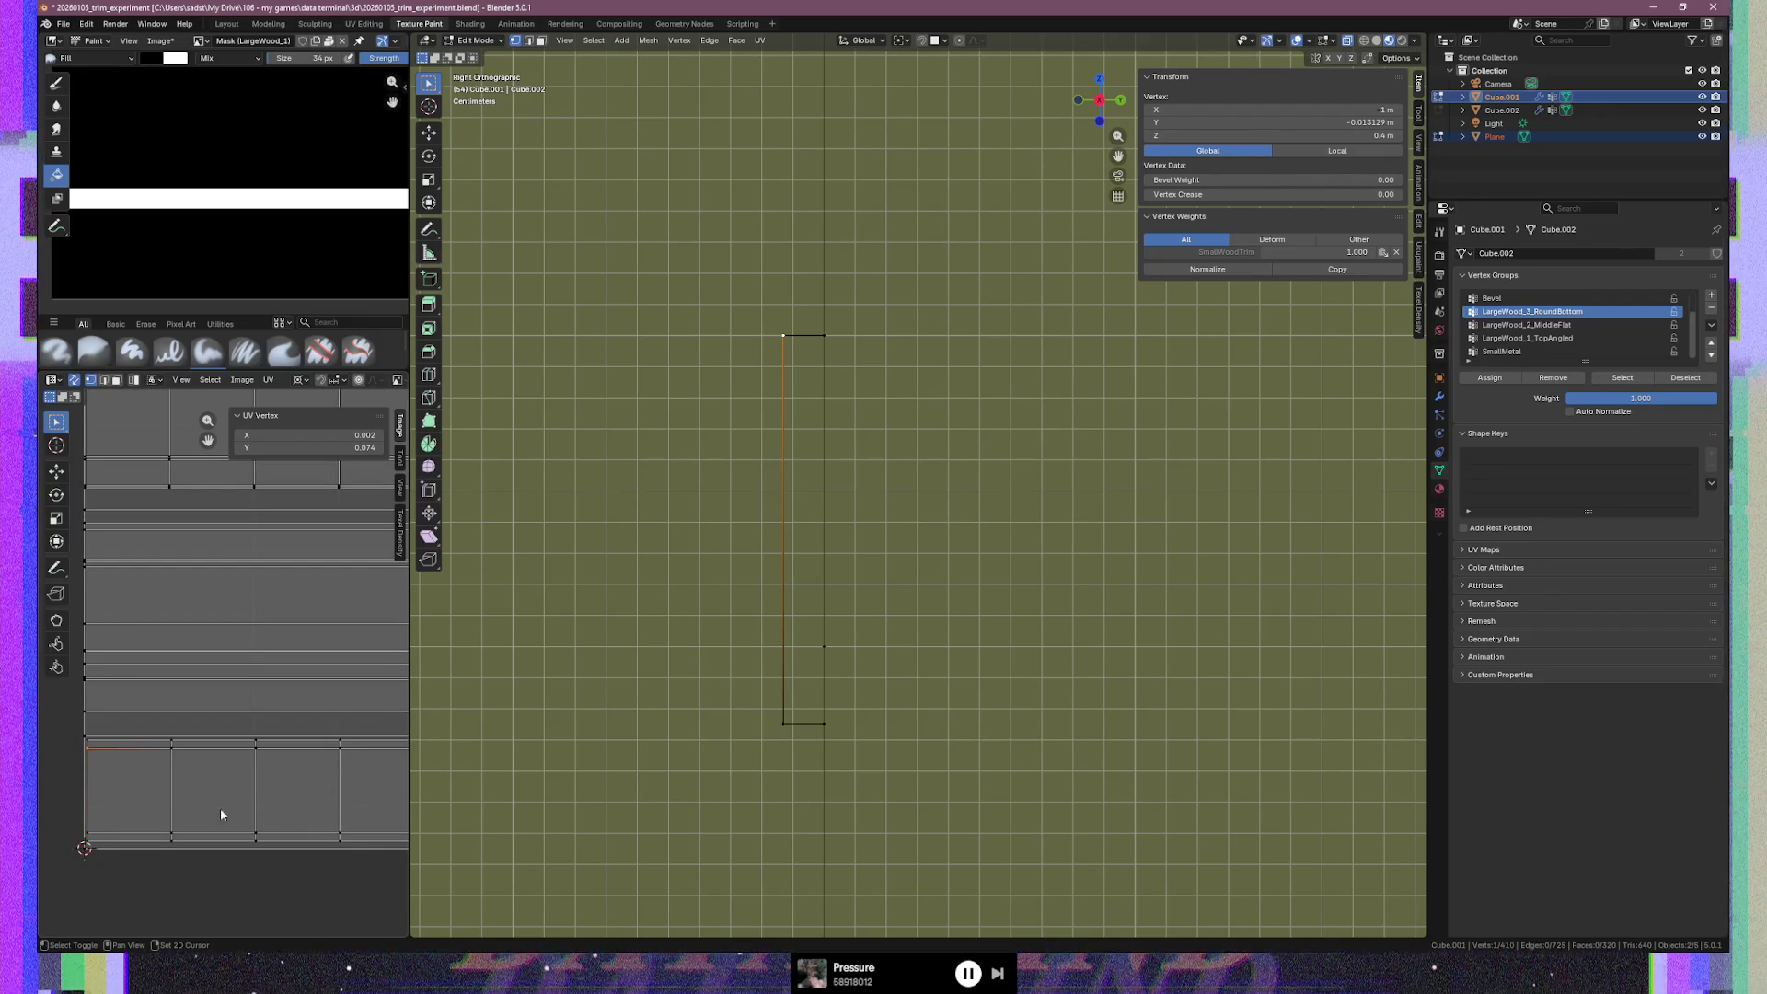
{"action": "key", "text": "3"}
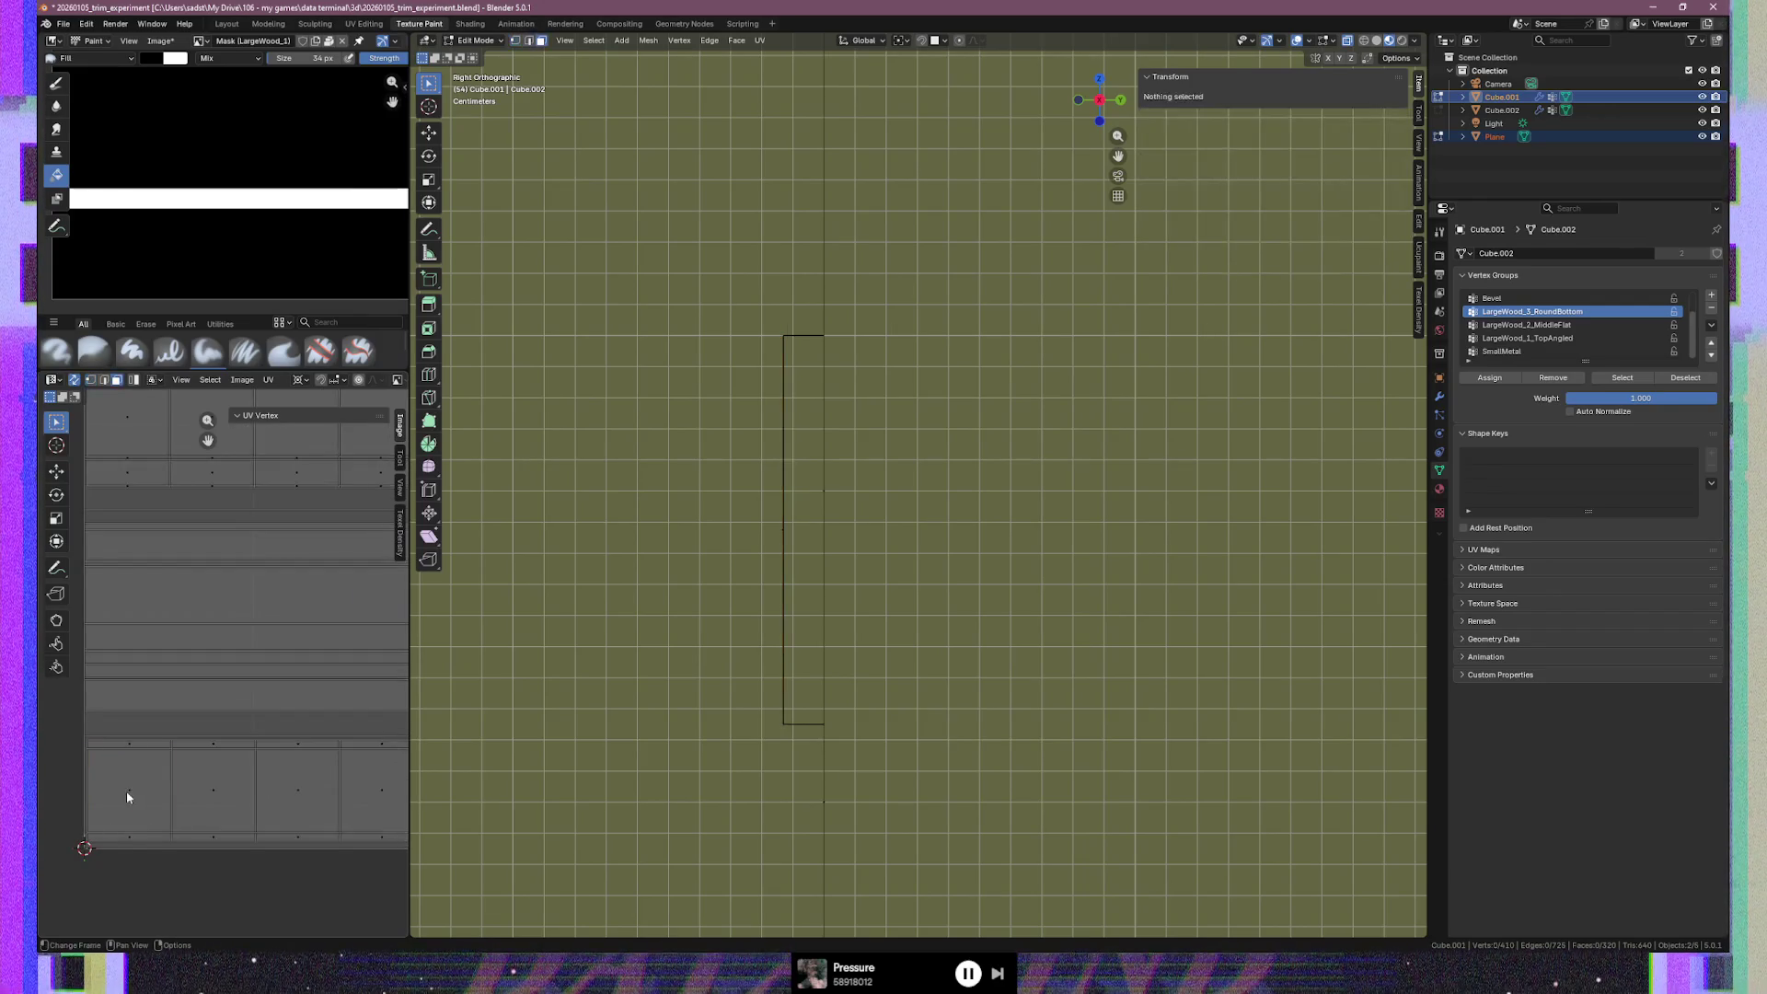
{"action": "left_click", "coordinate": [127, 797]}
{"action": "middle_click_drag", "start_coordinate": [313, 801], "coordinate": [86, 780]}
{"action": "left_click", "coordinate": [294, 774], "text": "shift"}
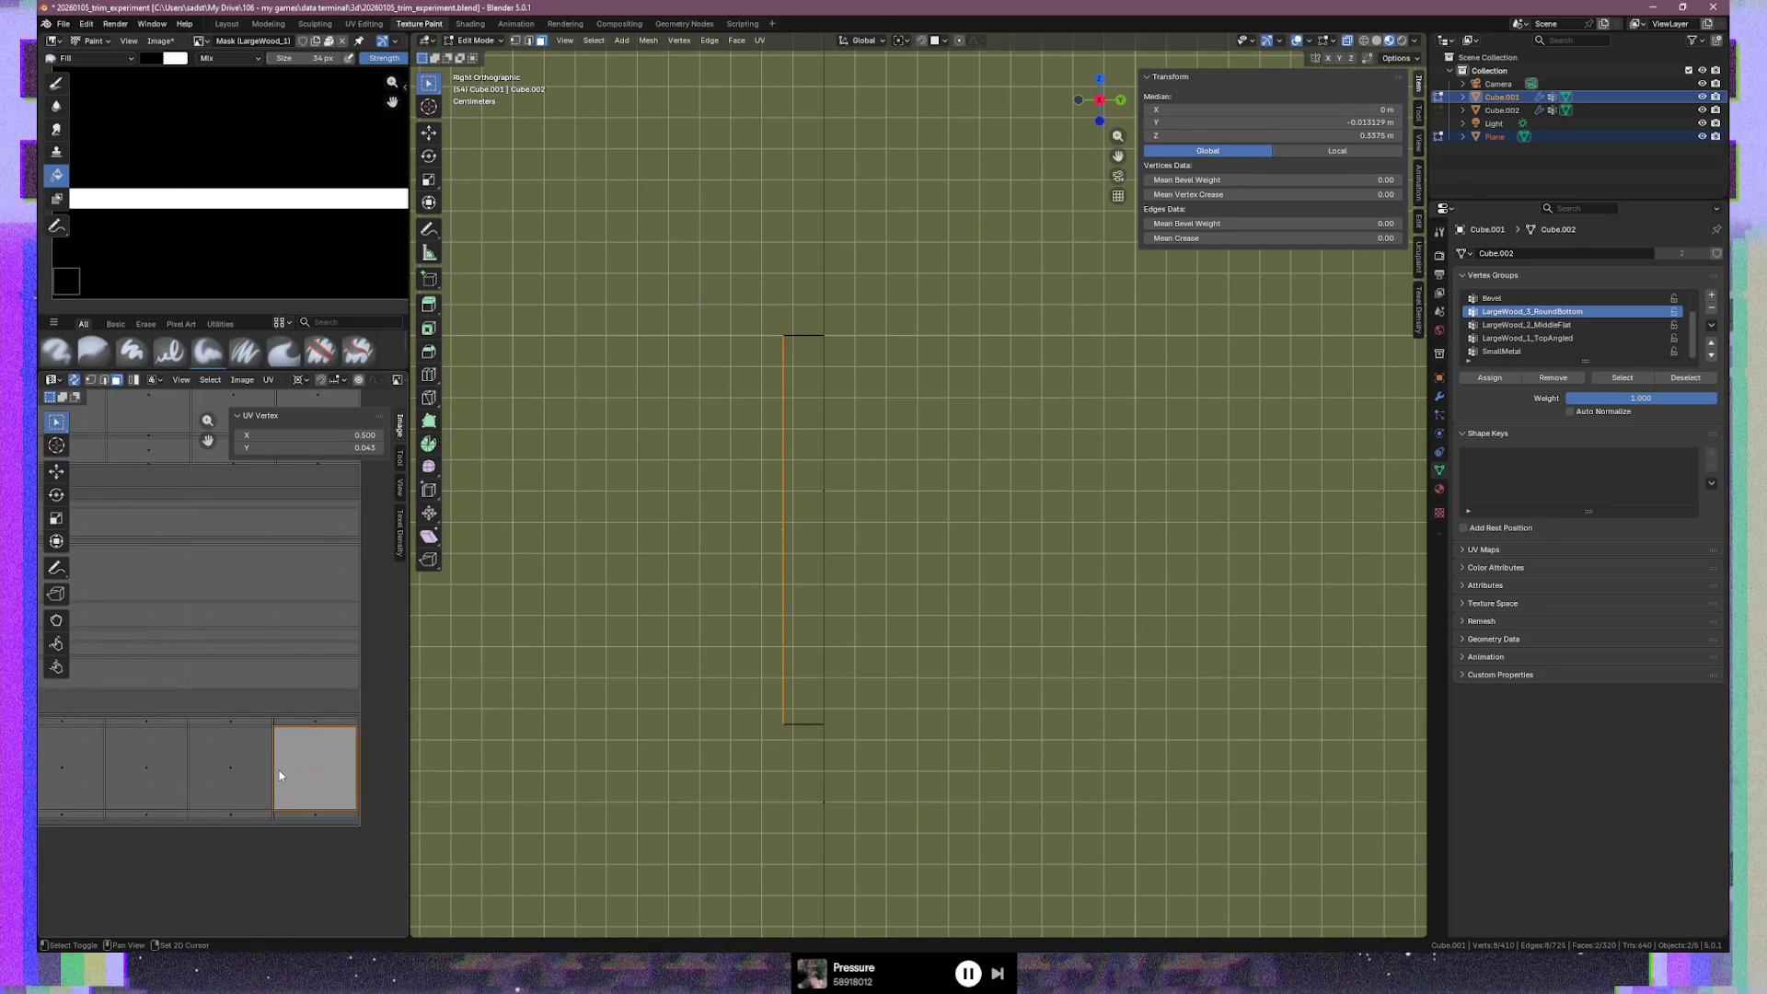
{"action": "left_click", "coordinate": [317, 765], "text": "ctrl"}
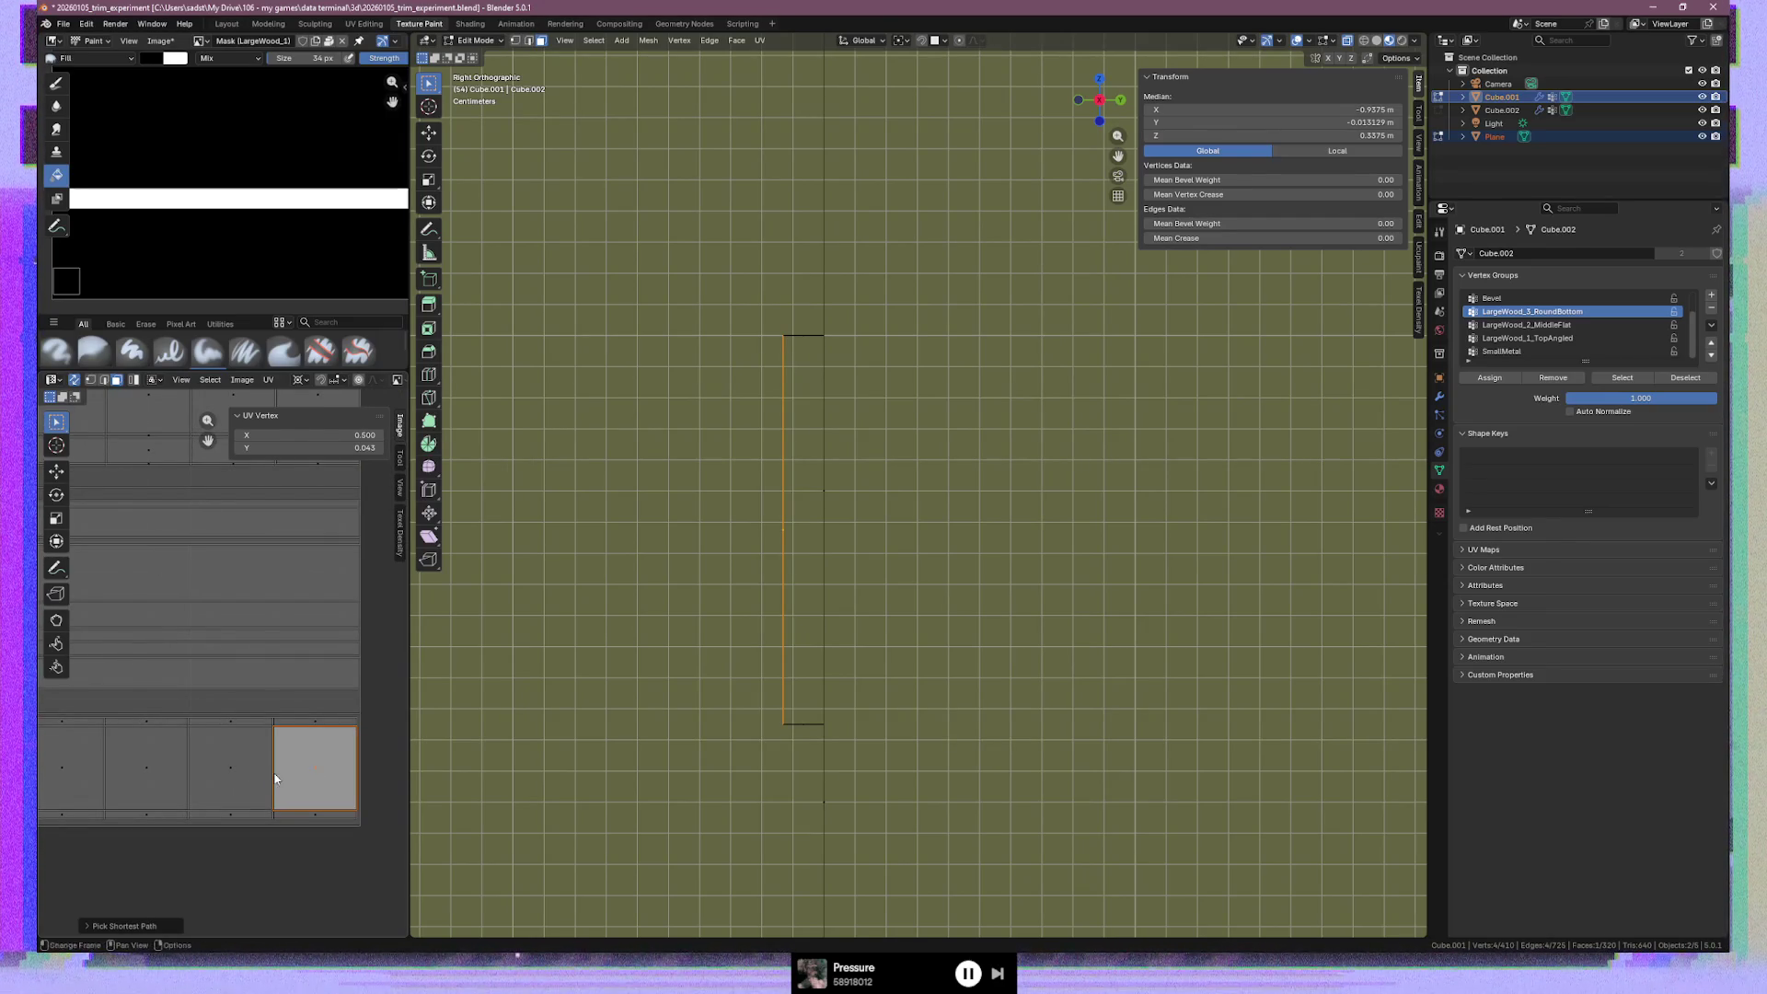
{"action": "left_click", "coordinate": [228, 773], "text": "shift"}
{"action": "left_click", "coordinate": [154, 776], "text": "shift"}
Select the strip's right and left boundary edges and set their median Y to -0.01 m
{"action": "key", "text": "2"}
{"action": "left_click", "coordinate": [350, 770]}
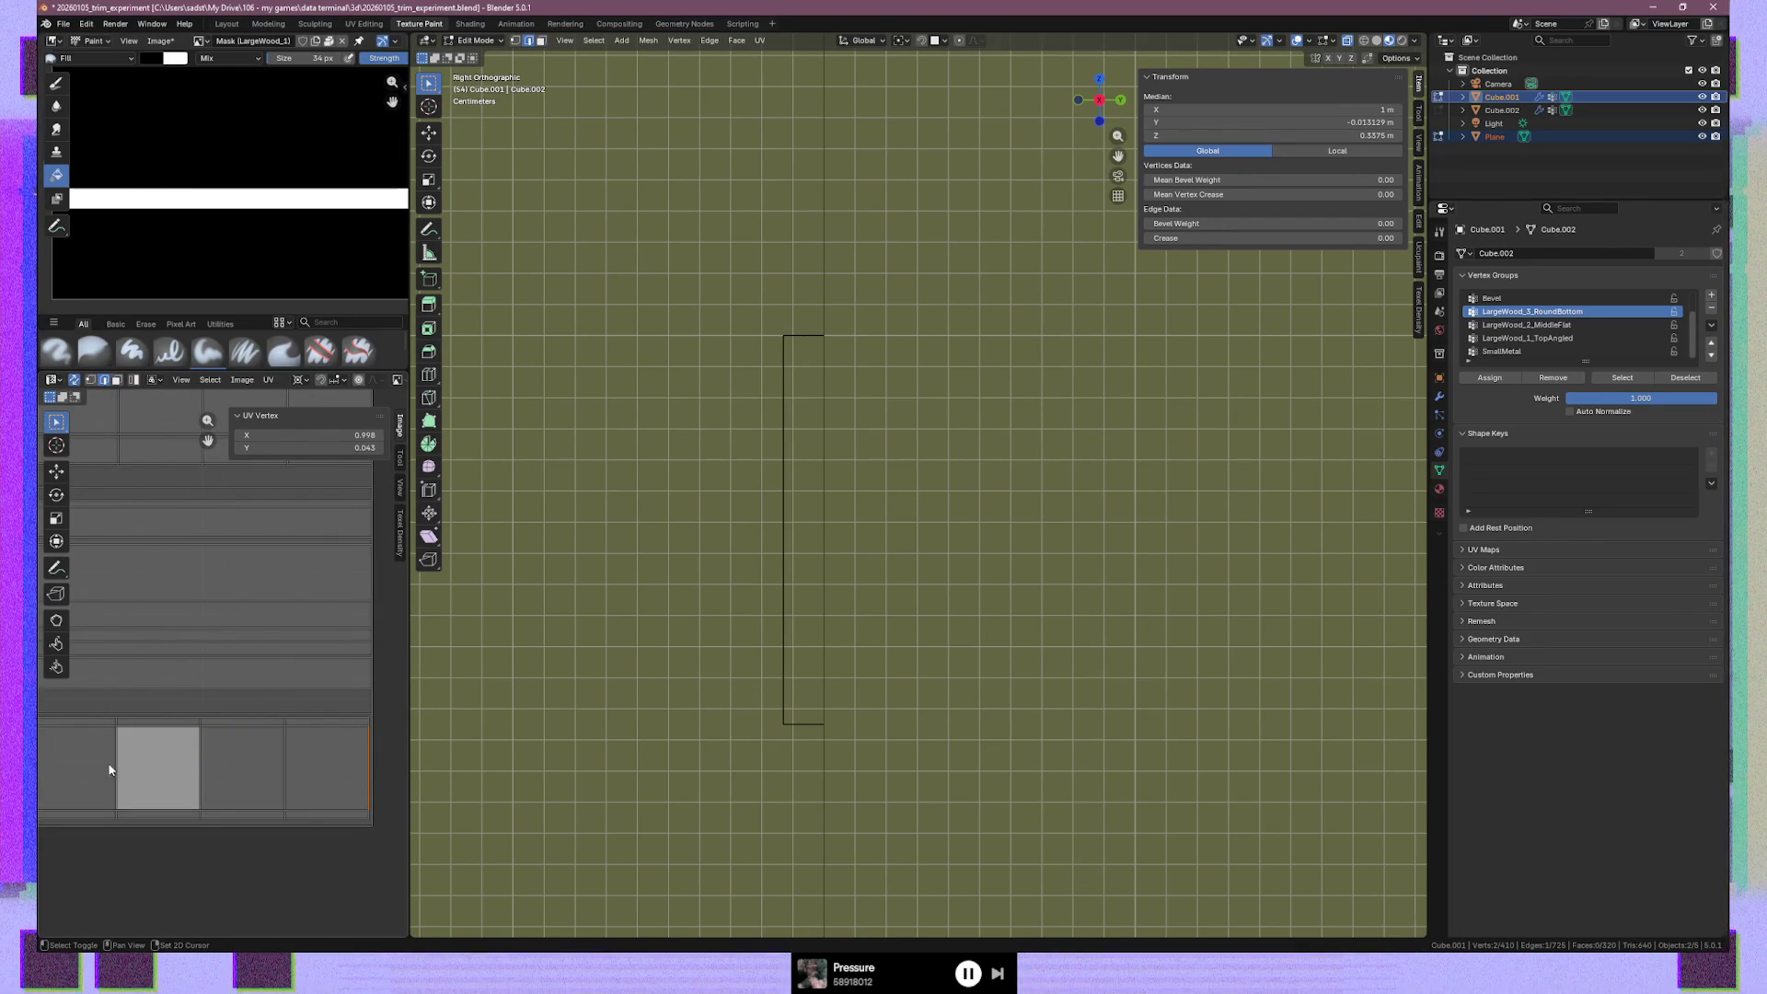
{"action": "mouse_move", "coordinate": [109, 780]}
{"action": "middle_mouse_down"}
{"action": "mouse_move", "coordinate": [368, 774]}
{"action": "mouse_move", "coordinate": [120, 778]}
{"action": "mouse_move", "coordinate": [140, 768]}
{"action": "middle_mouse_up"}
{"action": "left_click", "coordinate": [139, 771], "text": "ctrl"}
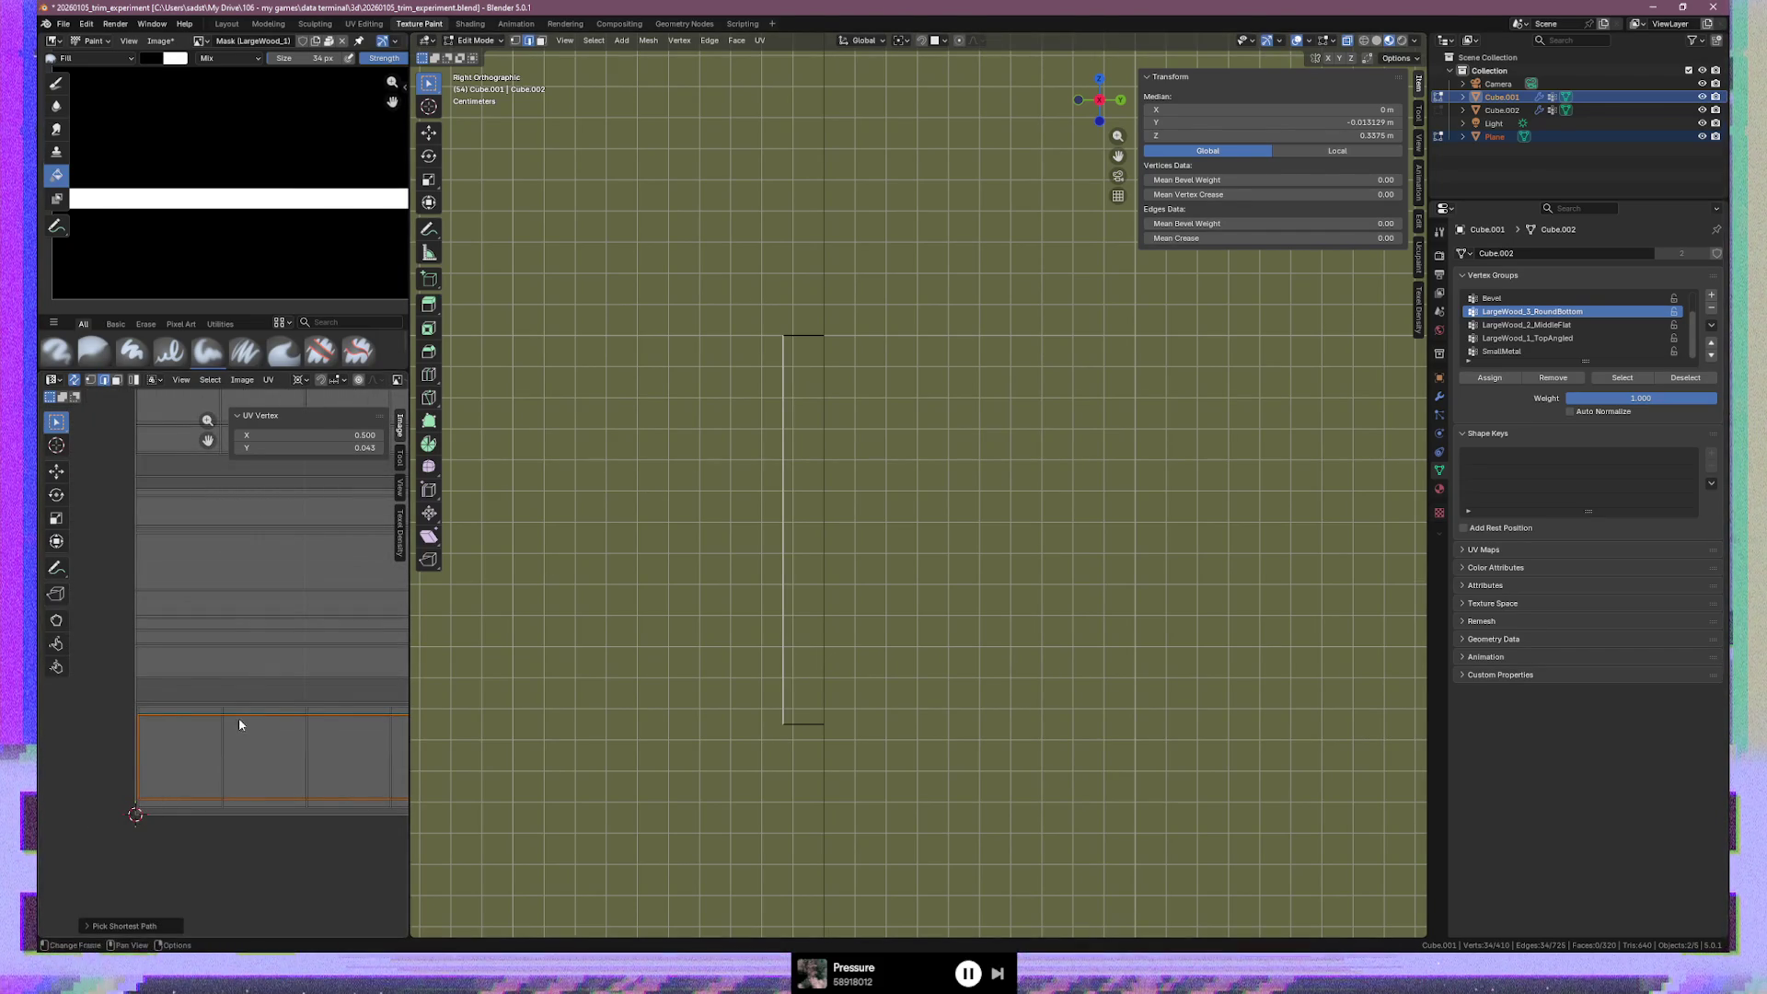
{"action": "key", "text": "1"}
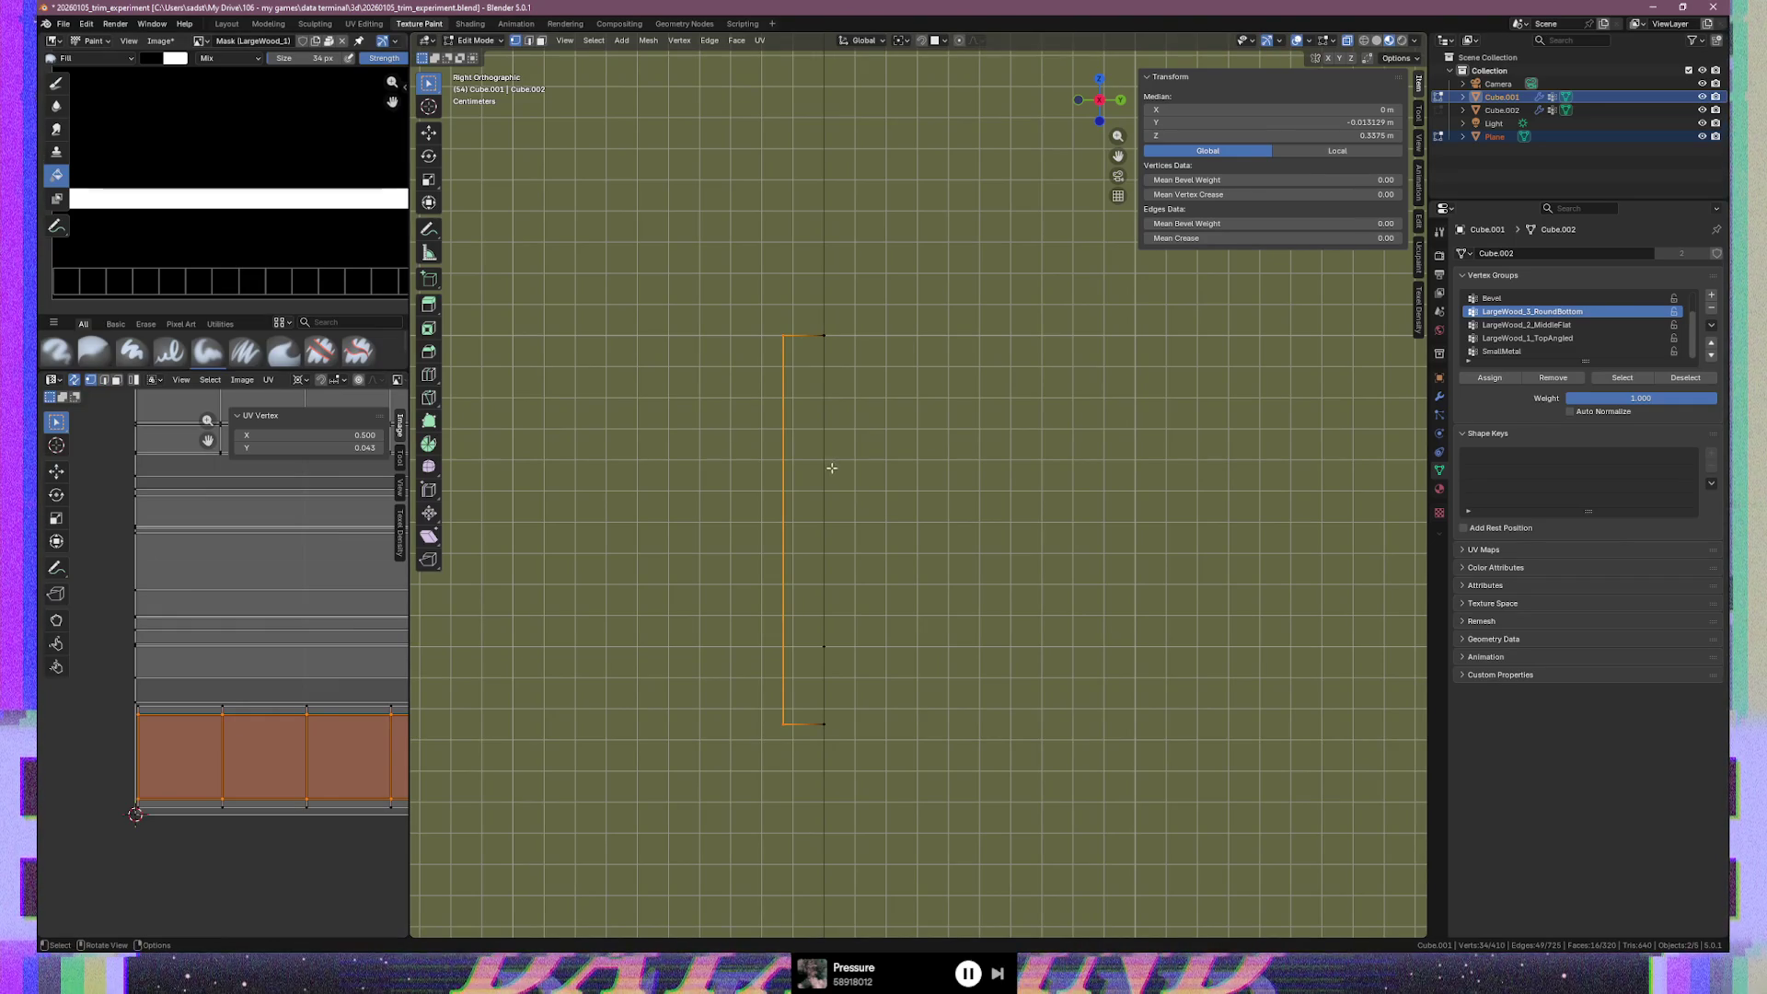
{"action": "left_click", "coordinate": [1303, 122]}
{"action": "key", "text": "Right"}
{"action": "key", "text": "Left"}
{"action": "key", "text": "Left"}
{"action": "key", "text": "BackSpace"}
{"action": "key", "text": "BackSpace"}
{"action": "key", "text": "BackSpace"}
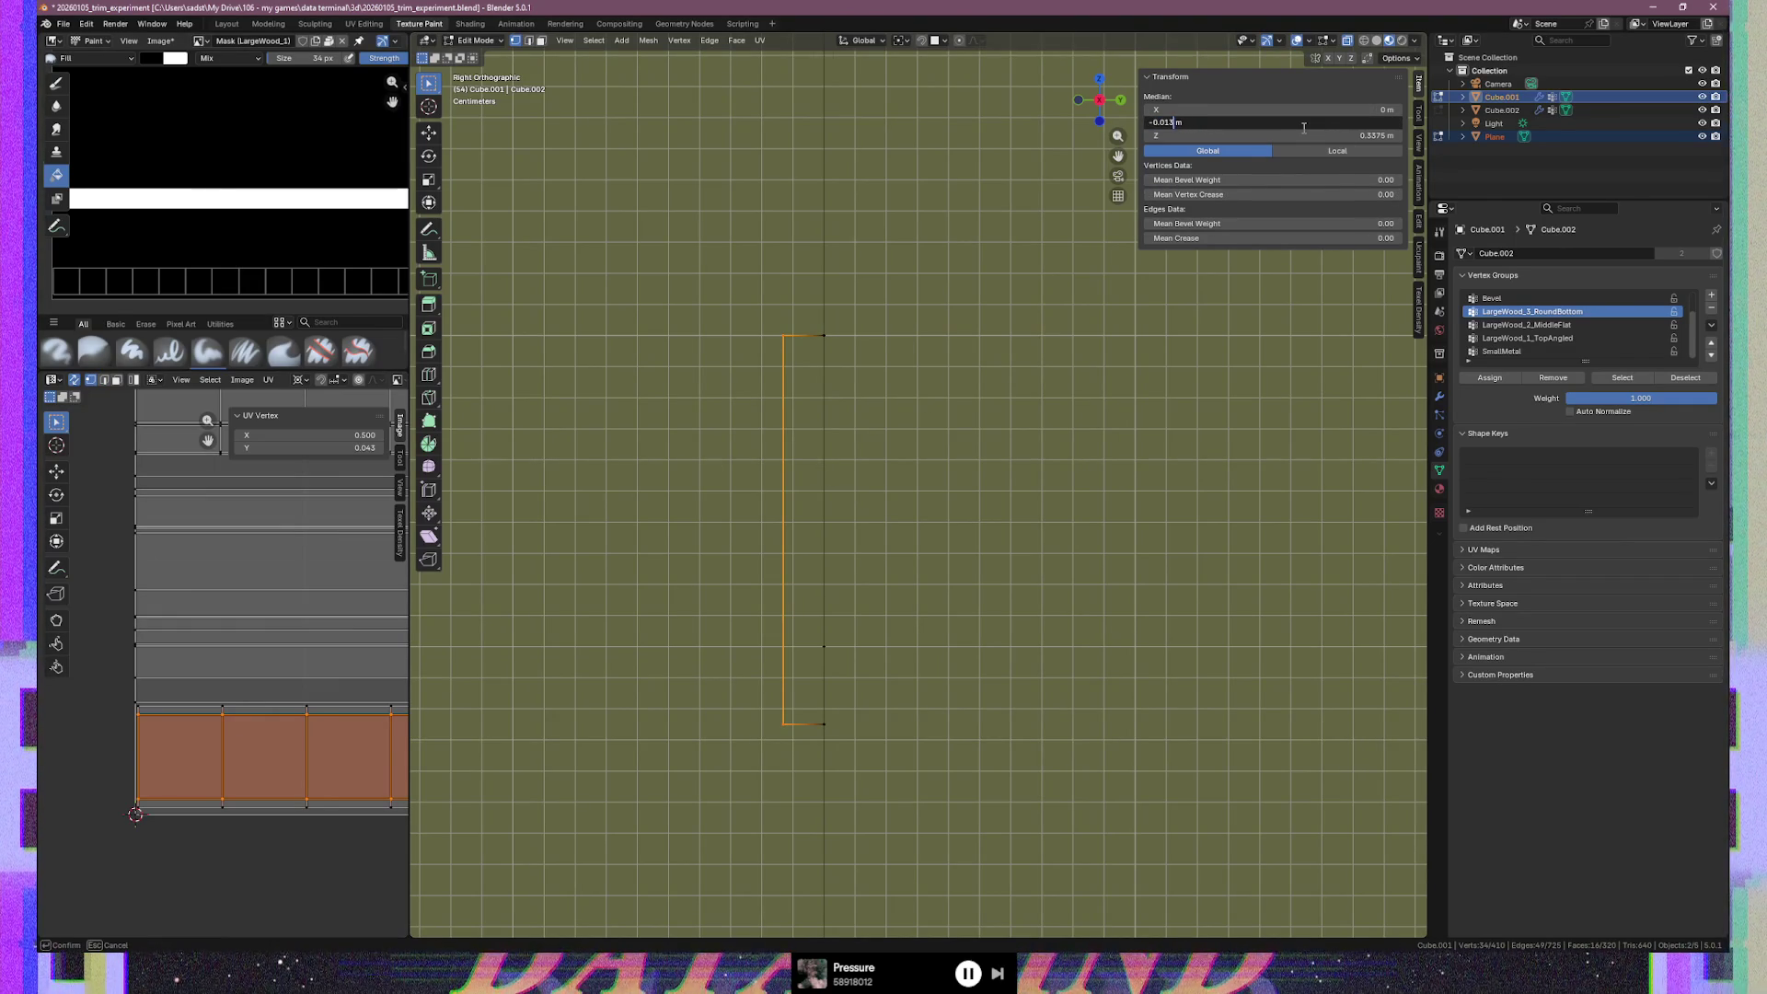
{"action": "key", "text": "Return"}
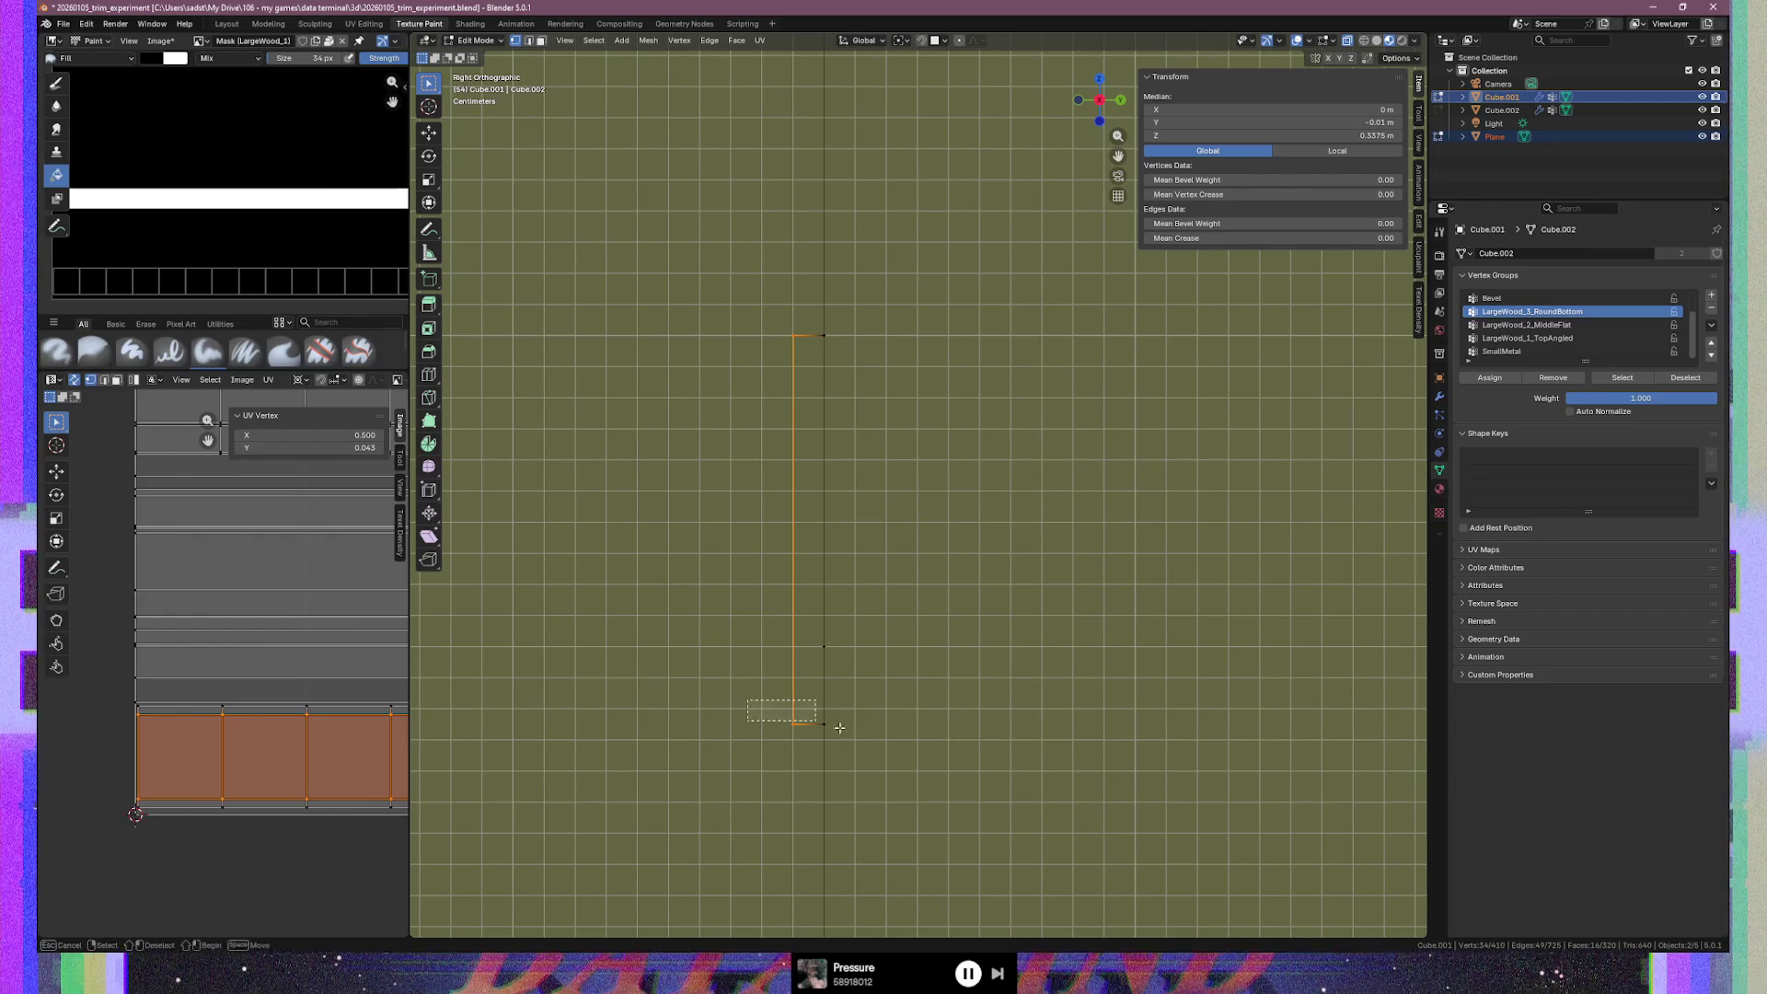
Raise the profile's bottom edge vertically, setting its Y to -0.005 m and Z to 0.3 m
{"action": "left_click_drag", "start_coordinate": [783, 709], "coordinate": [906, 749]}
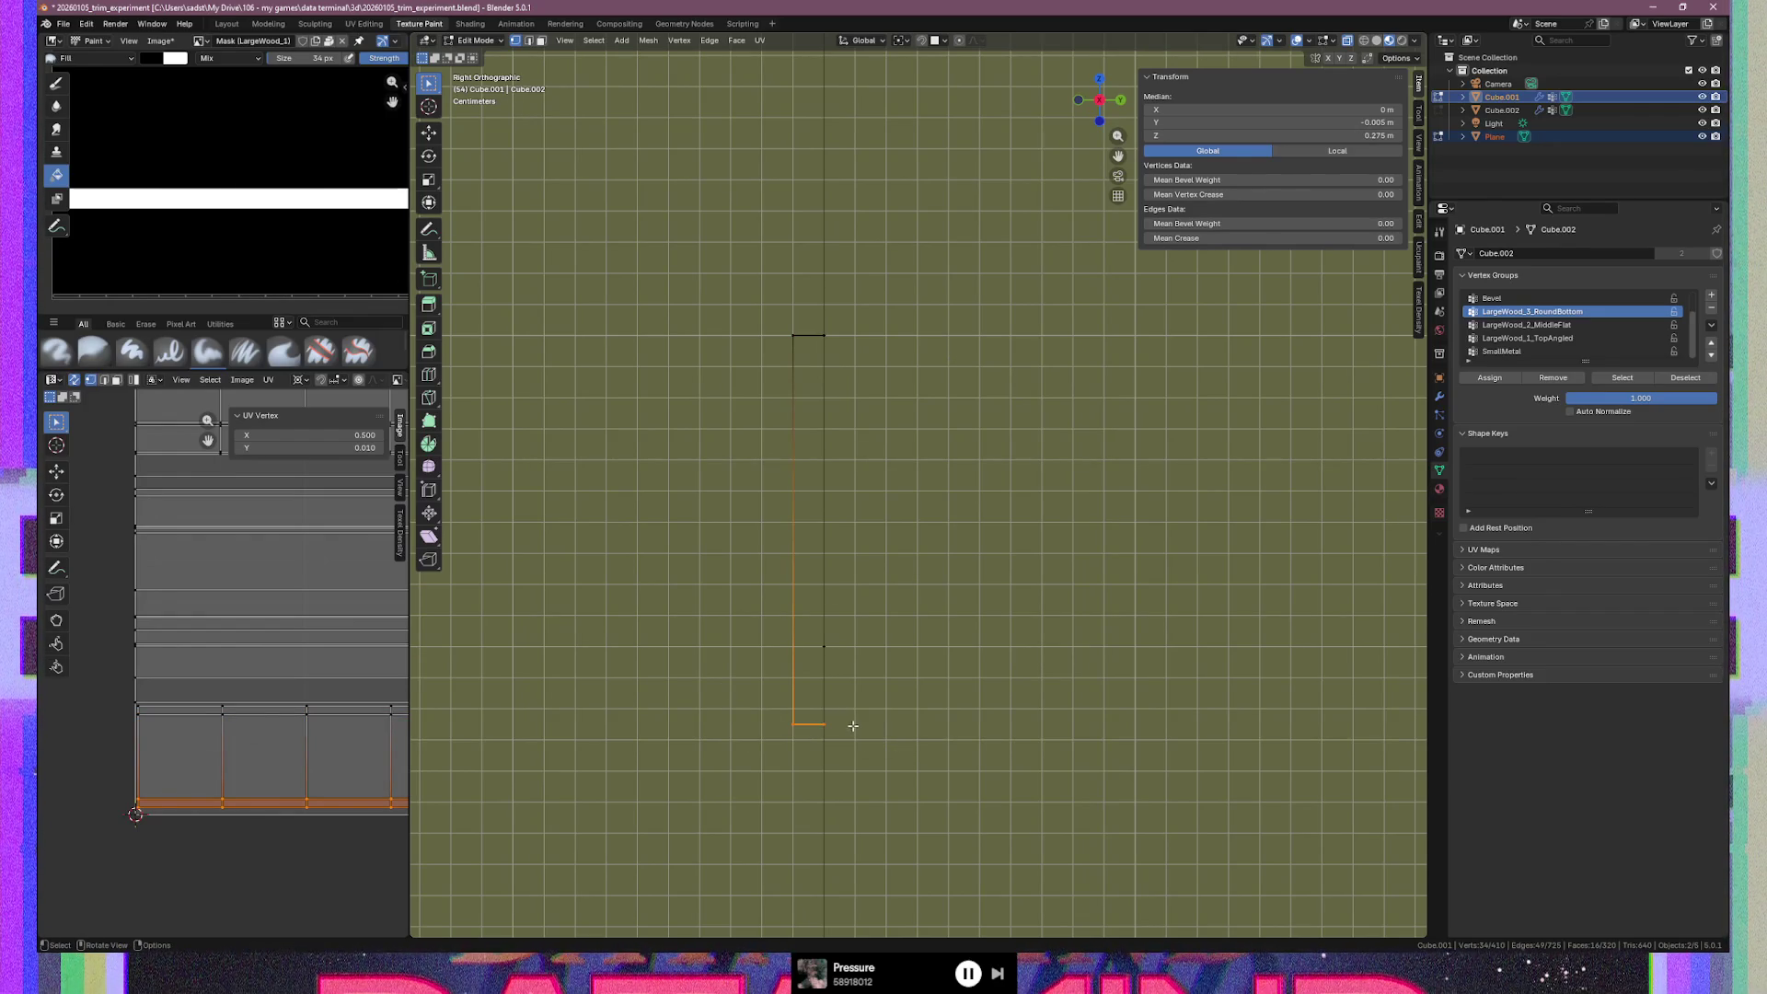
{"action": "key", "text": "g"}
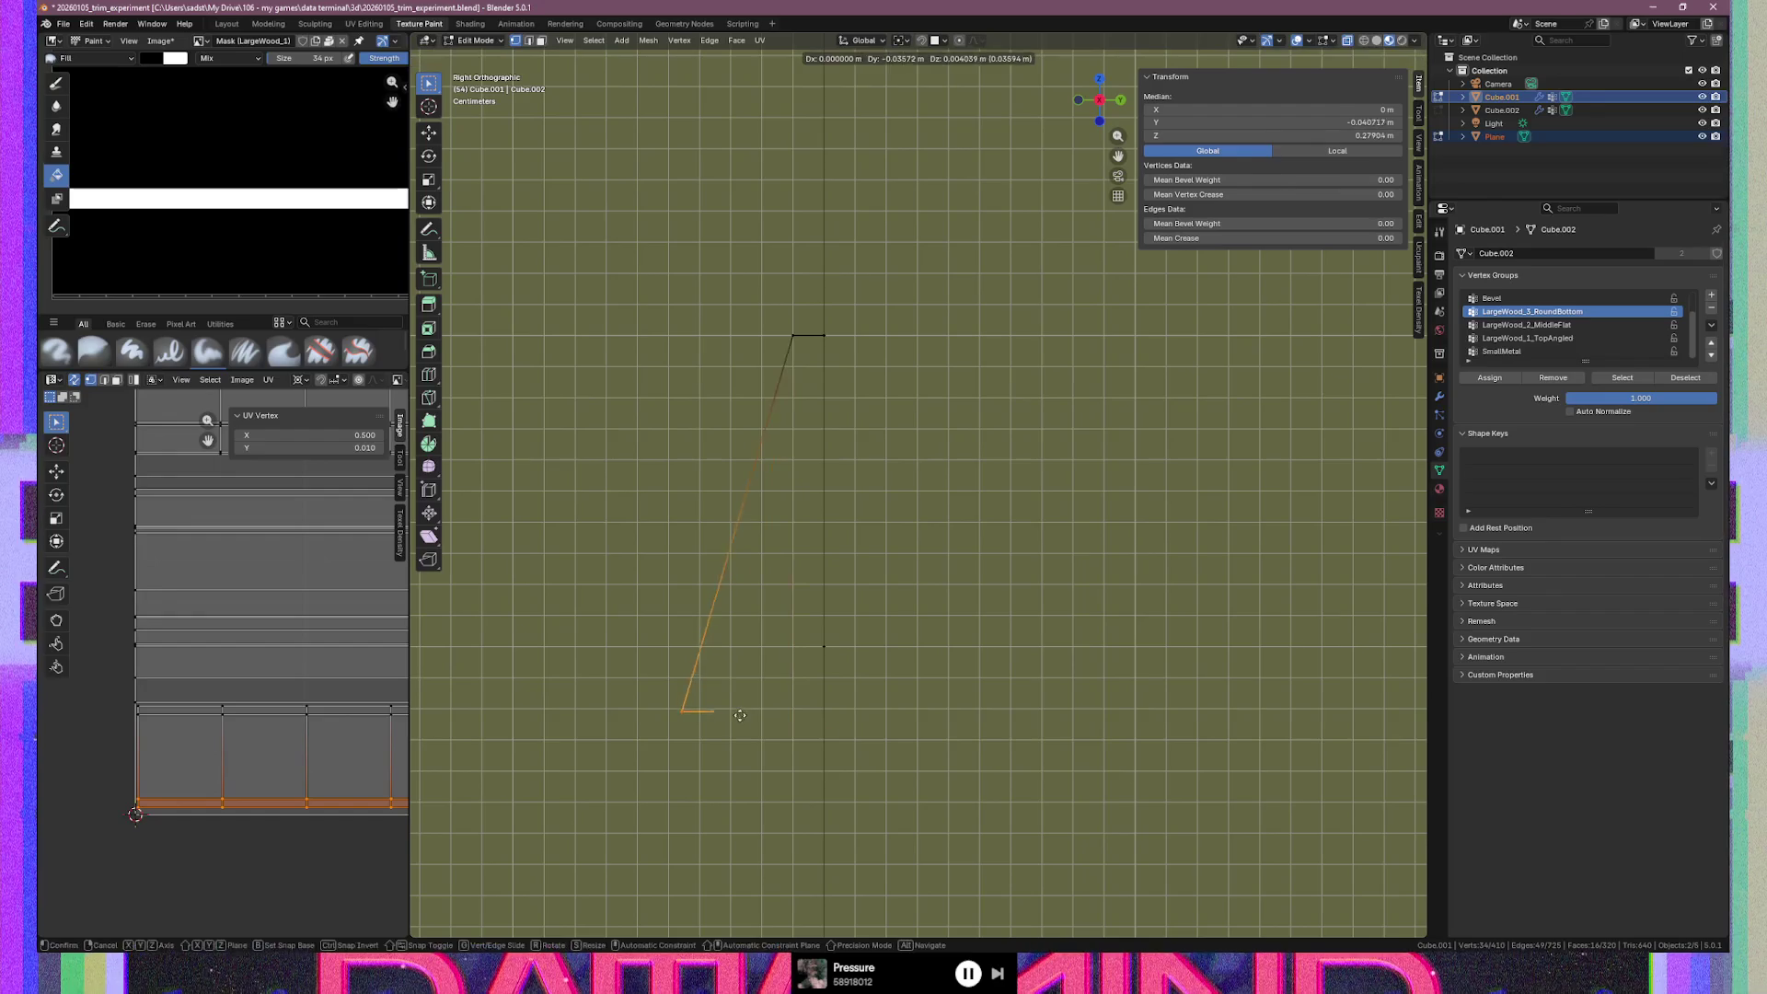
{"action": "key", "text": "z"}
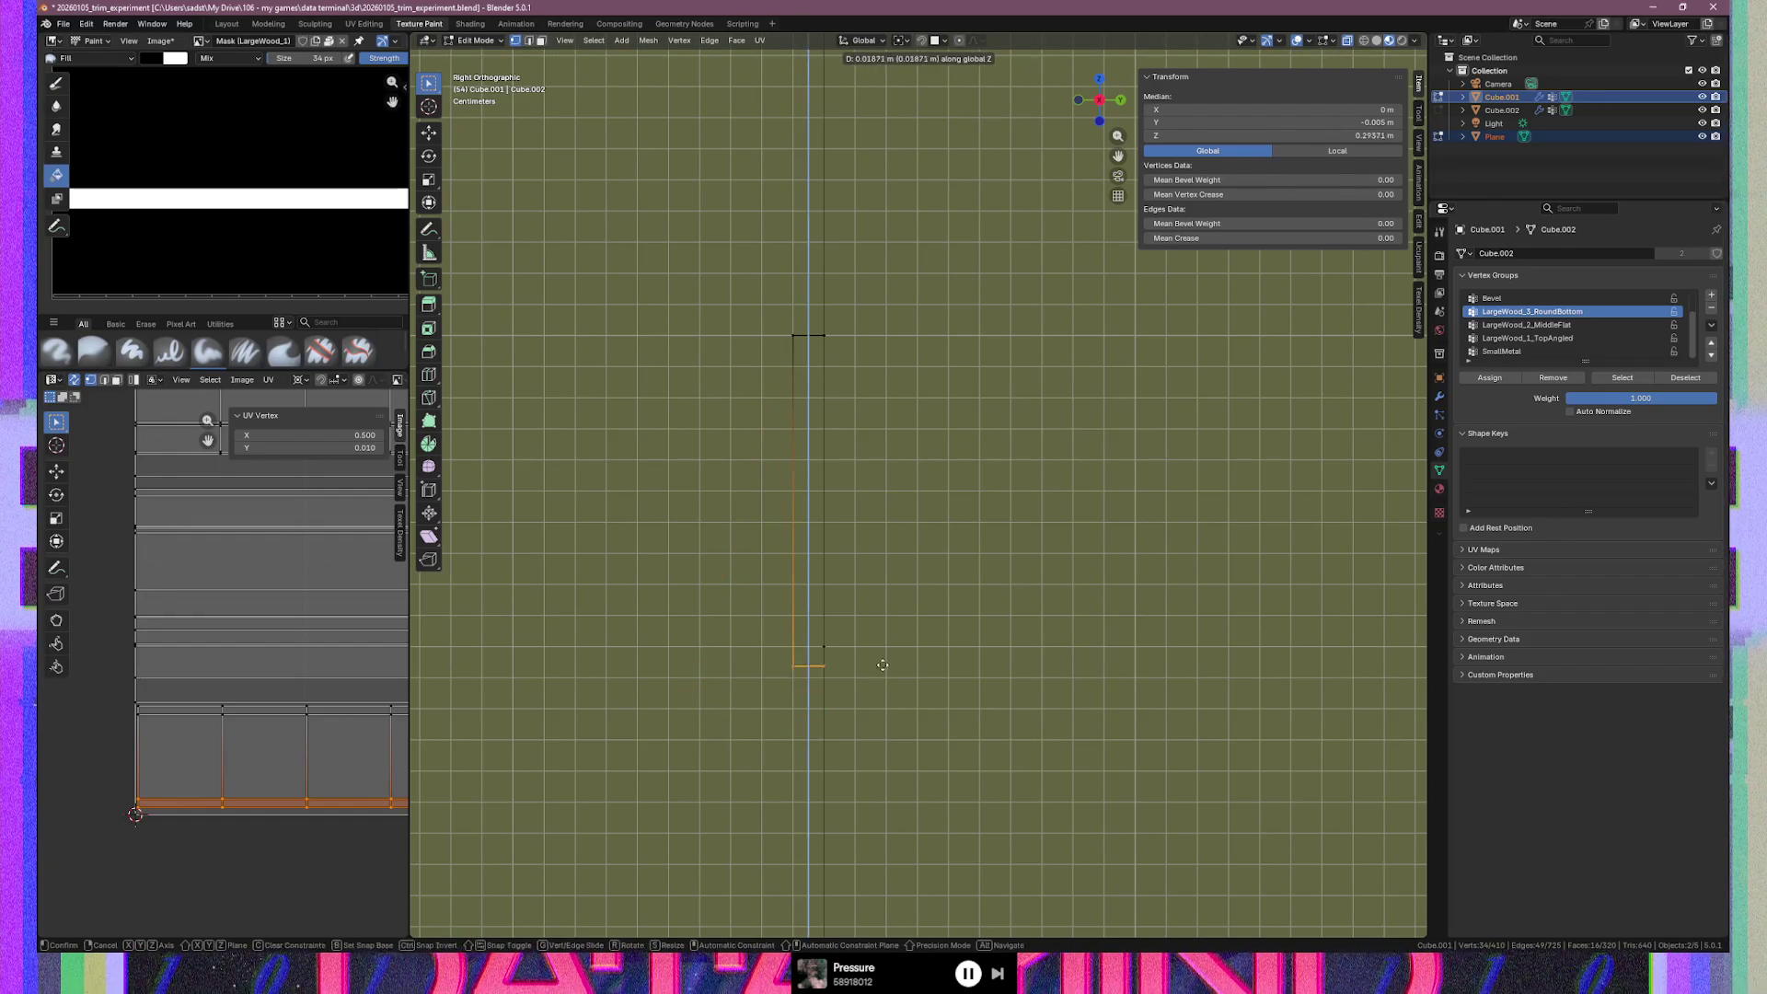
{"action": "left_click", "coordinate": [886, 651]}
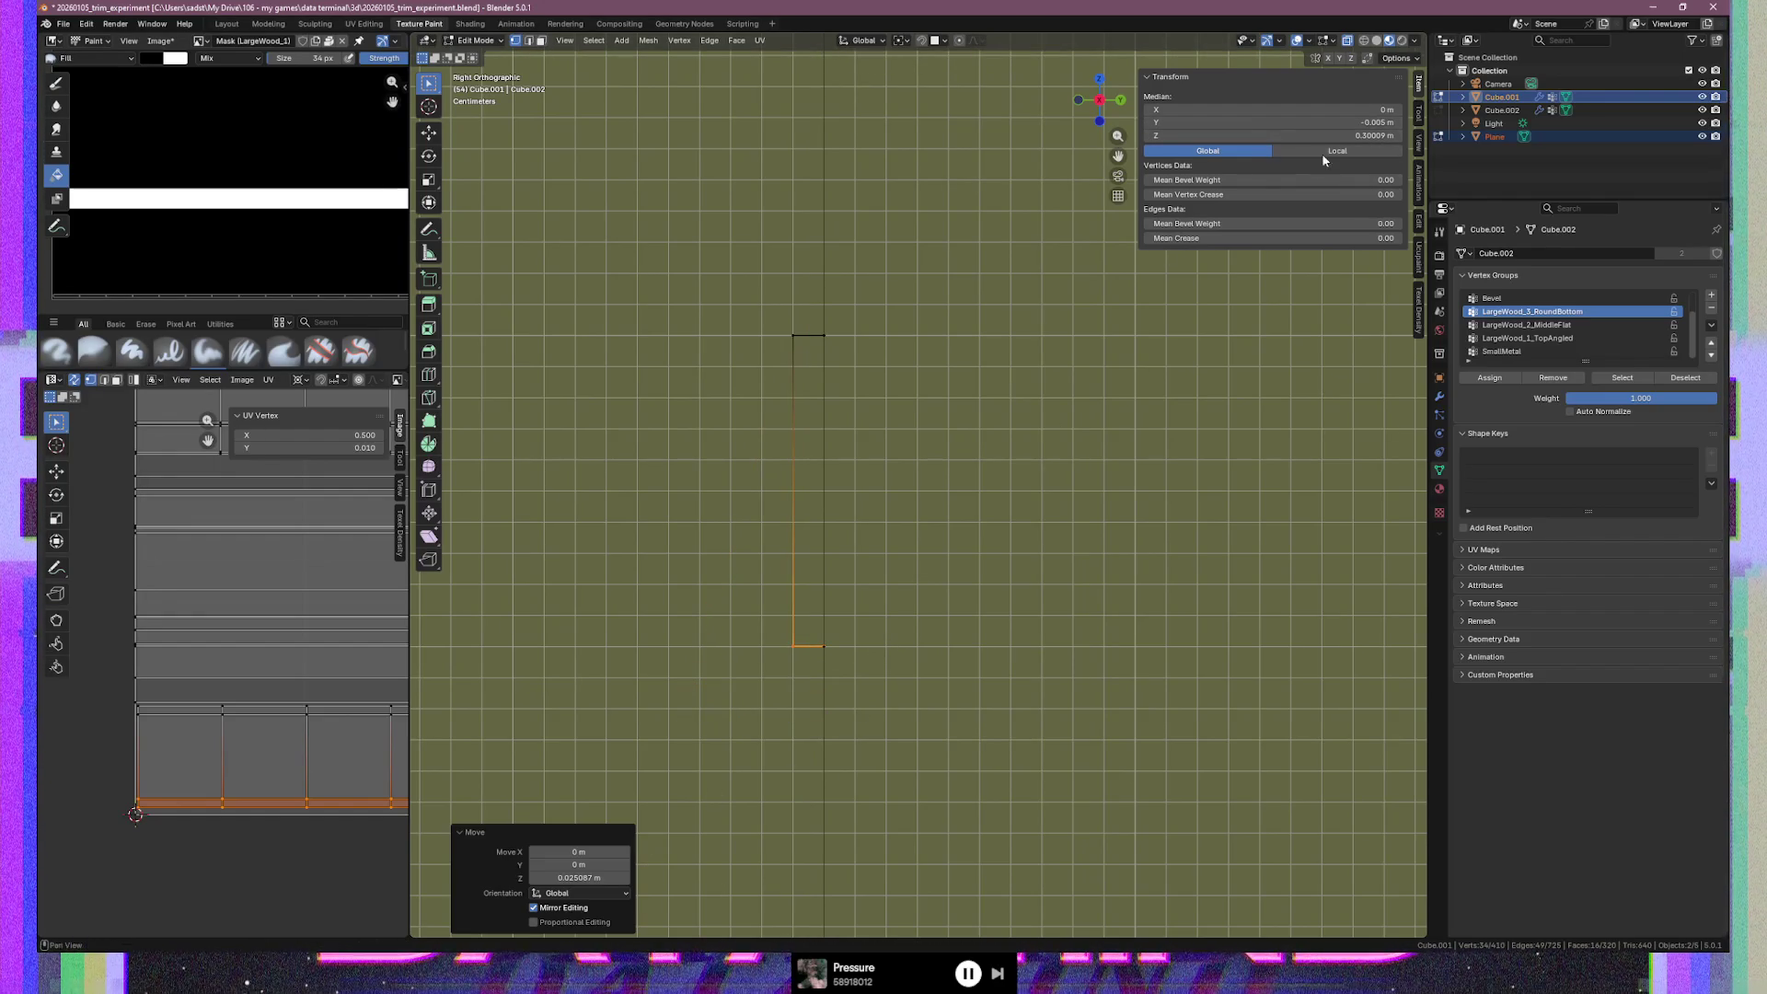
{"action": "left_click", "coordinate": [1326, 122]}
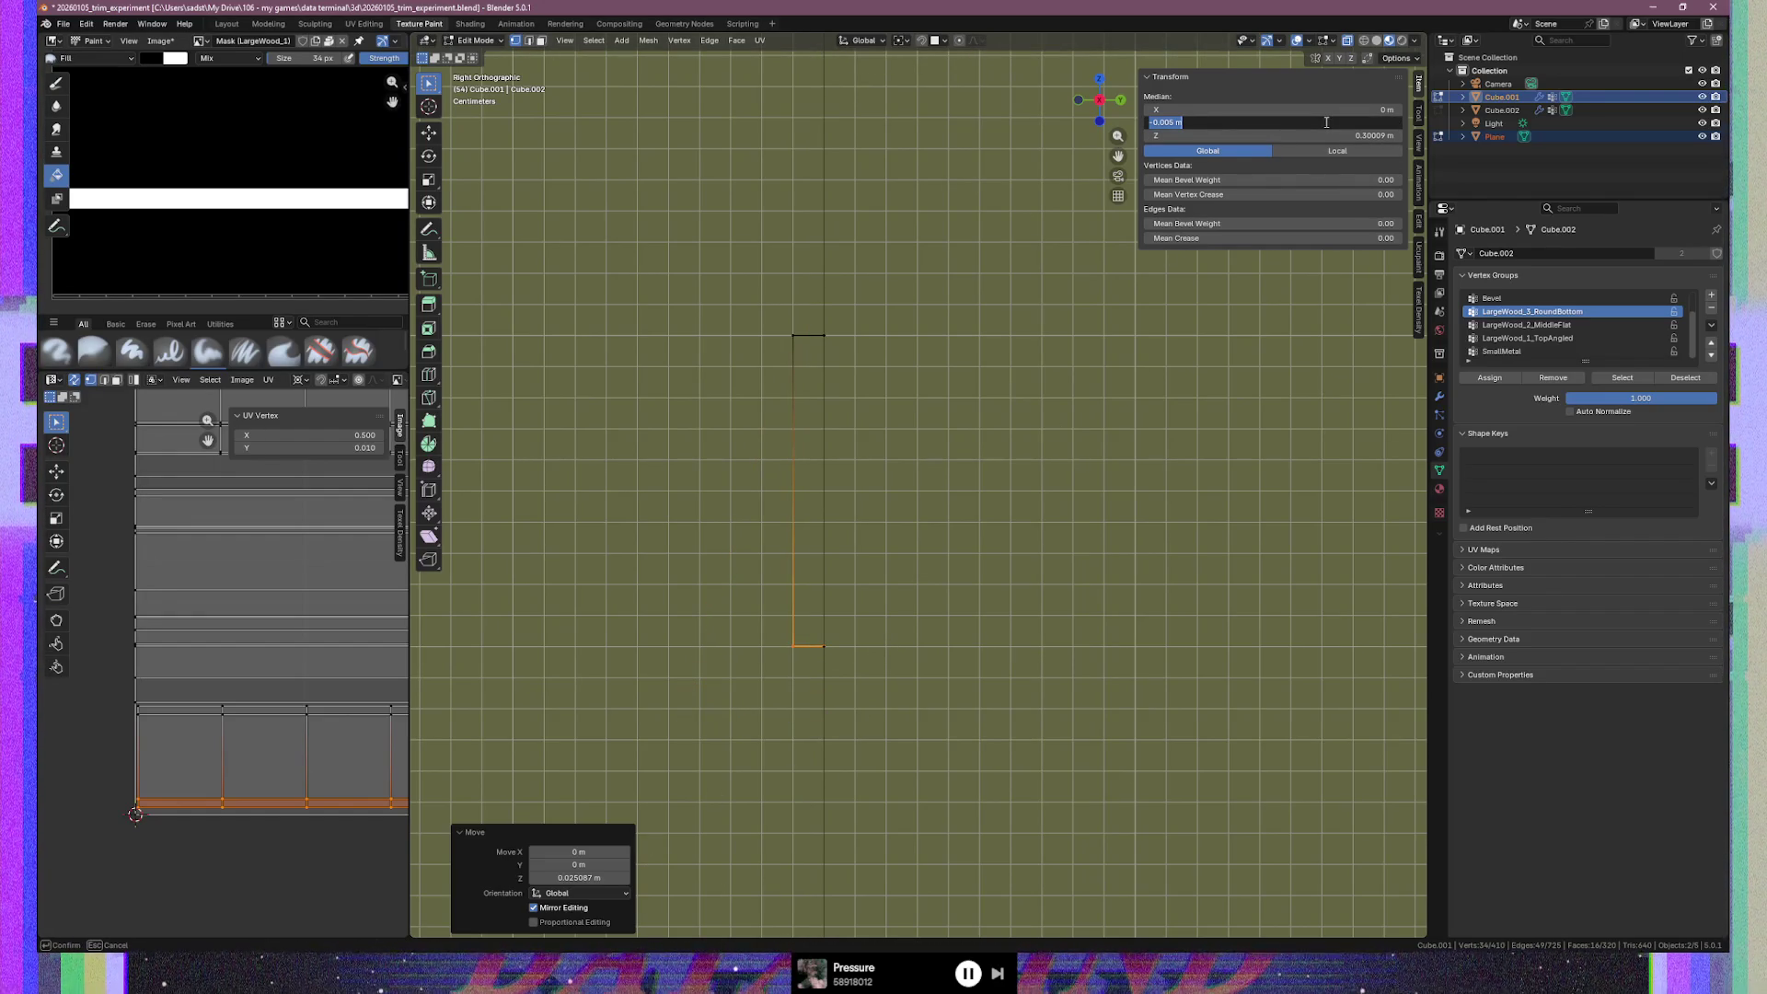
{"action": "left_click", "coordinate": [1329, 138]}
{"action": "double_click", "coordinate": [1330, 138]}
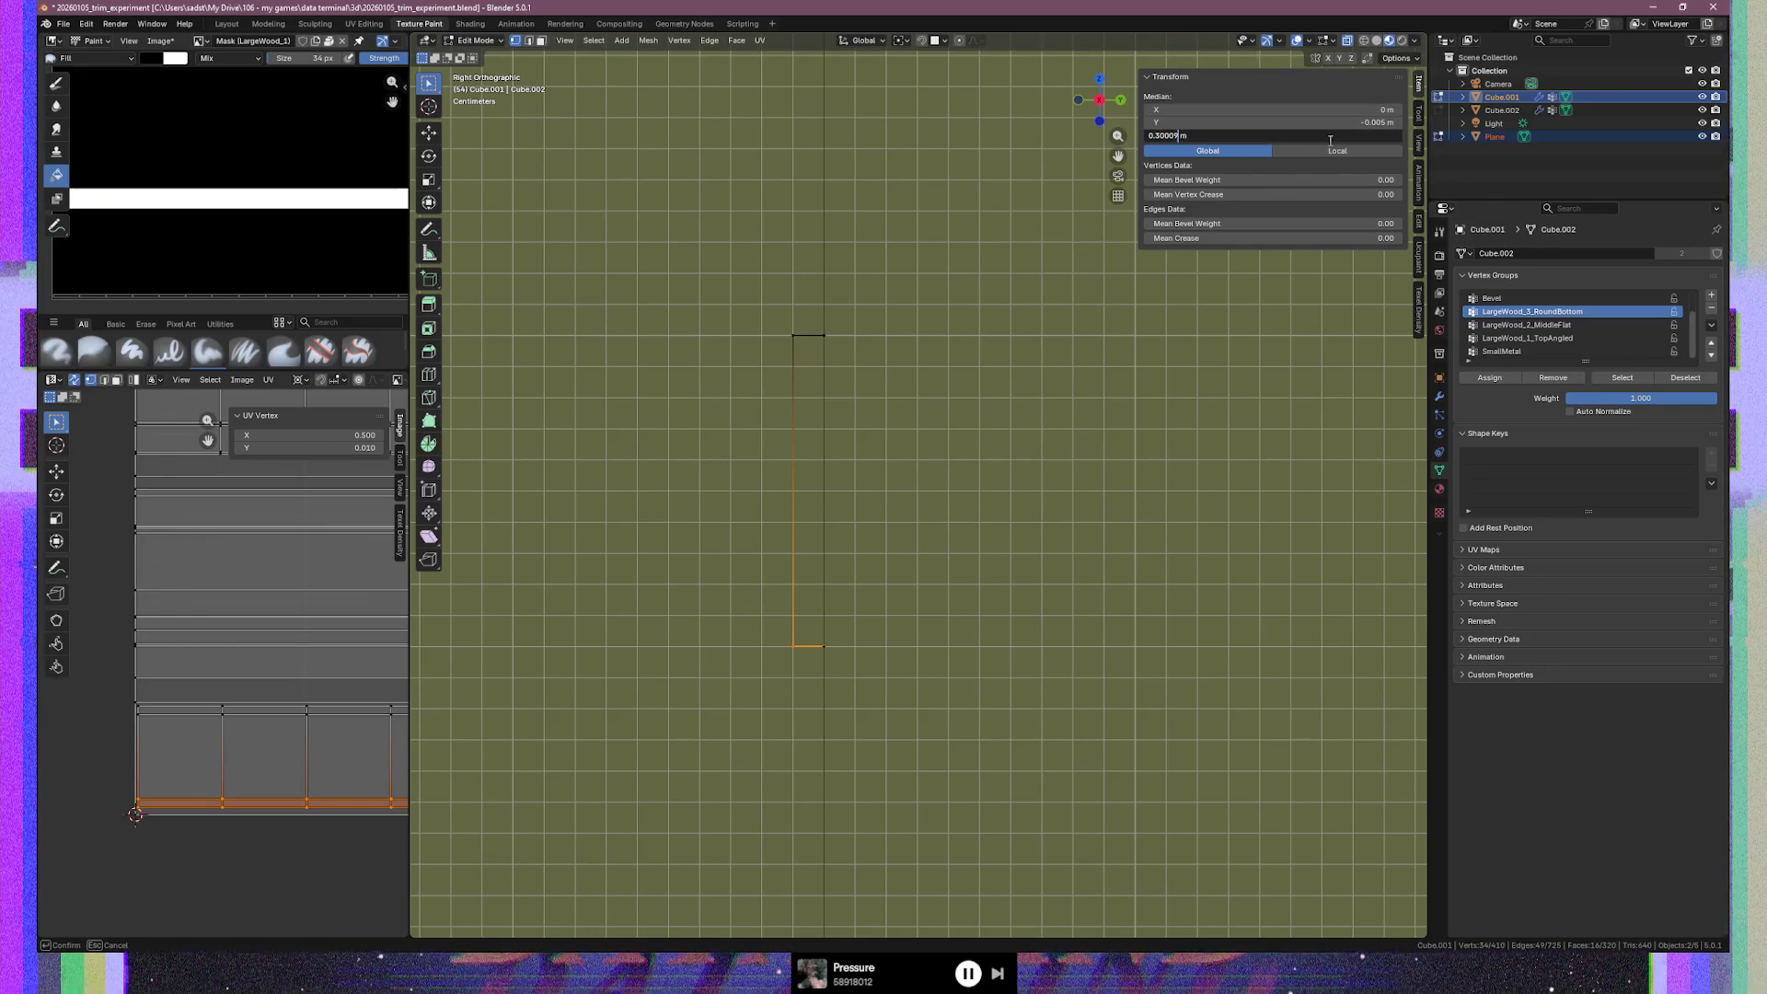
{"action": "type", "text": "3"}
{"action": "key", "text": "Return"}
Clear the selection and orbit into perspective to face the wooden strips
{"action": "mouse_move", "coordinate": [745, 313]}
{"action": "left_mouse_down"}
{"action": "mouse_move", "coordinate": [829, 341]}
{"action": "mouse_move", "coordinate": [803, 346]}
{"action": "left_mouse_up"}
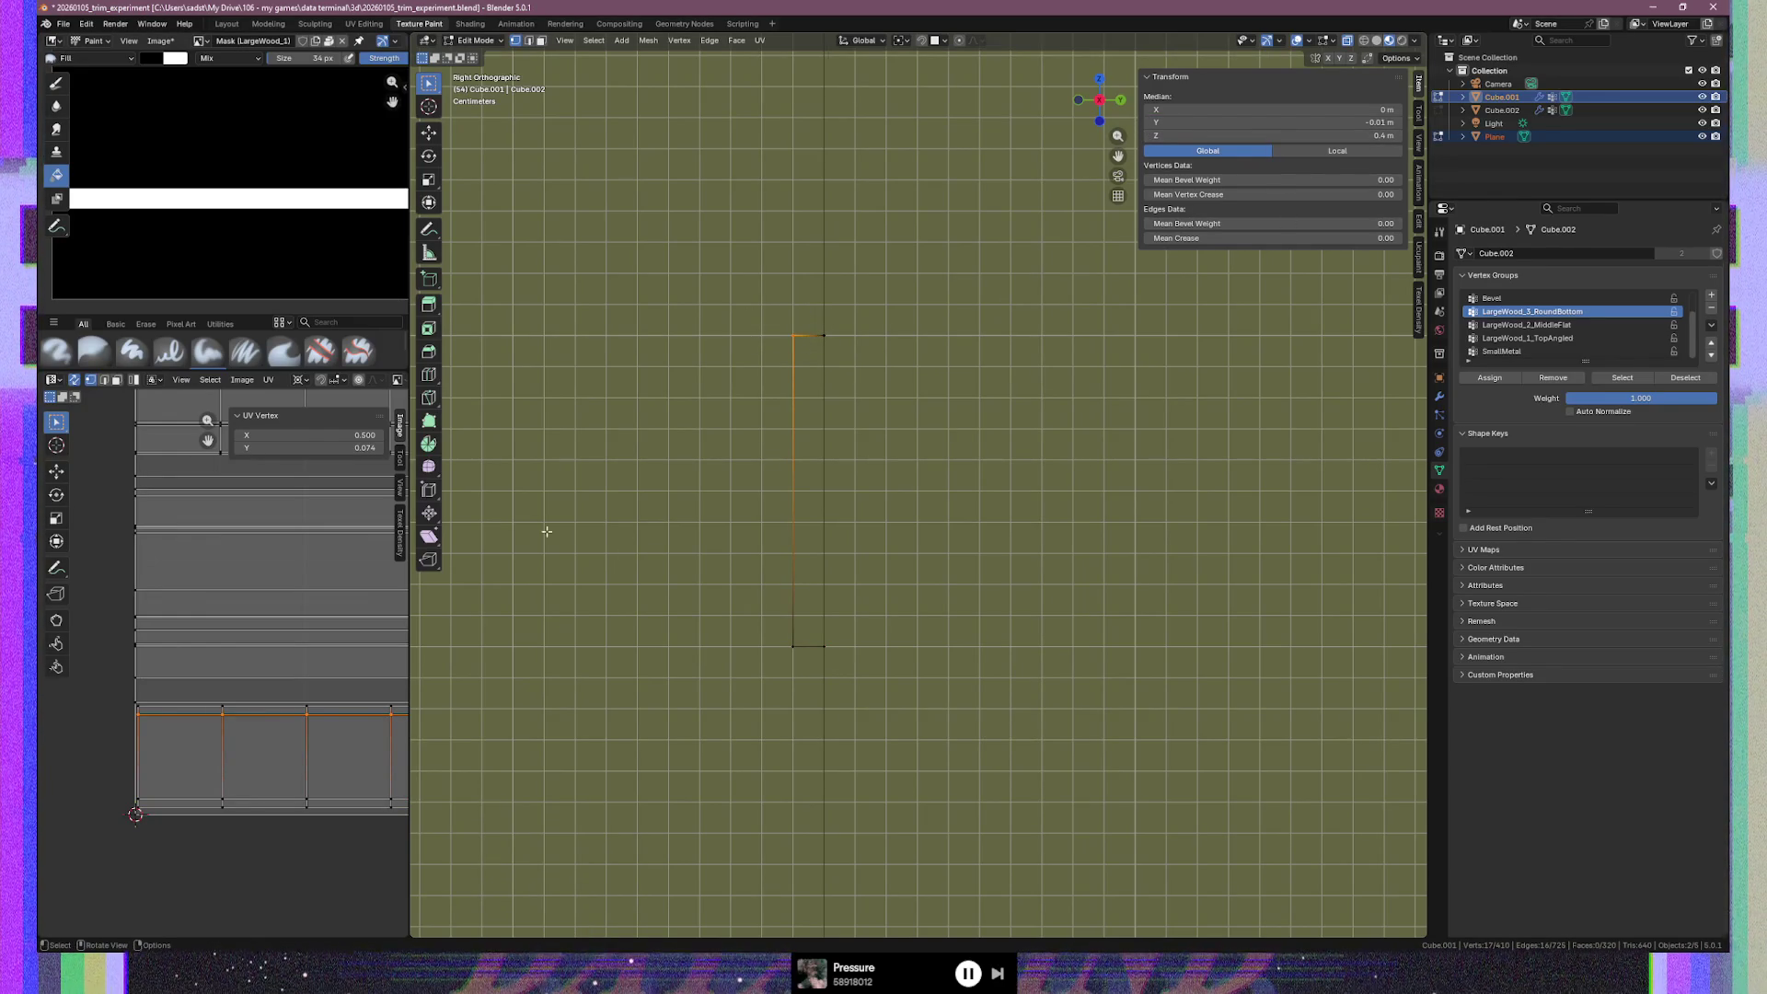
{"action": "left_click", "coordinate": [907, 561]}
{"action": "mouse_move", "coordinate": [907, 562]}
{"action": "middle_mouse_down"}
{"action": "mouse_move", "coordinate": [1232, 495]}
{"action": "mouse_move", "coordinate": [809, 504]}
{"action": "middle_mouse_up"}
{"action": "mouse_move", "coordinate": [704, 513]}
{"action": "middle_mouse_down"}
{"action": "mouse_move", "coordinate": [671, 512]}
{"action": "mouse_move", "coordinate": [855, 513]}
{"action": "middle_mouse_up"}
{"action": "mouse_move", "coordinate": [958, 532]}
{"action": "middle_mouse_down"}
{"action": "mouse_move", "coordinate": [856, 544]}
{"action": "mouse_move", "coordinate": [888, 524]}
{"action": "middle_mouse_up"}
{"action": "scroll", "coordinate": [864, 530], "scroll_direction": "up", "scroll_amount": 2}
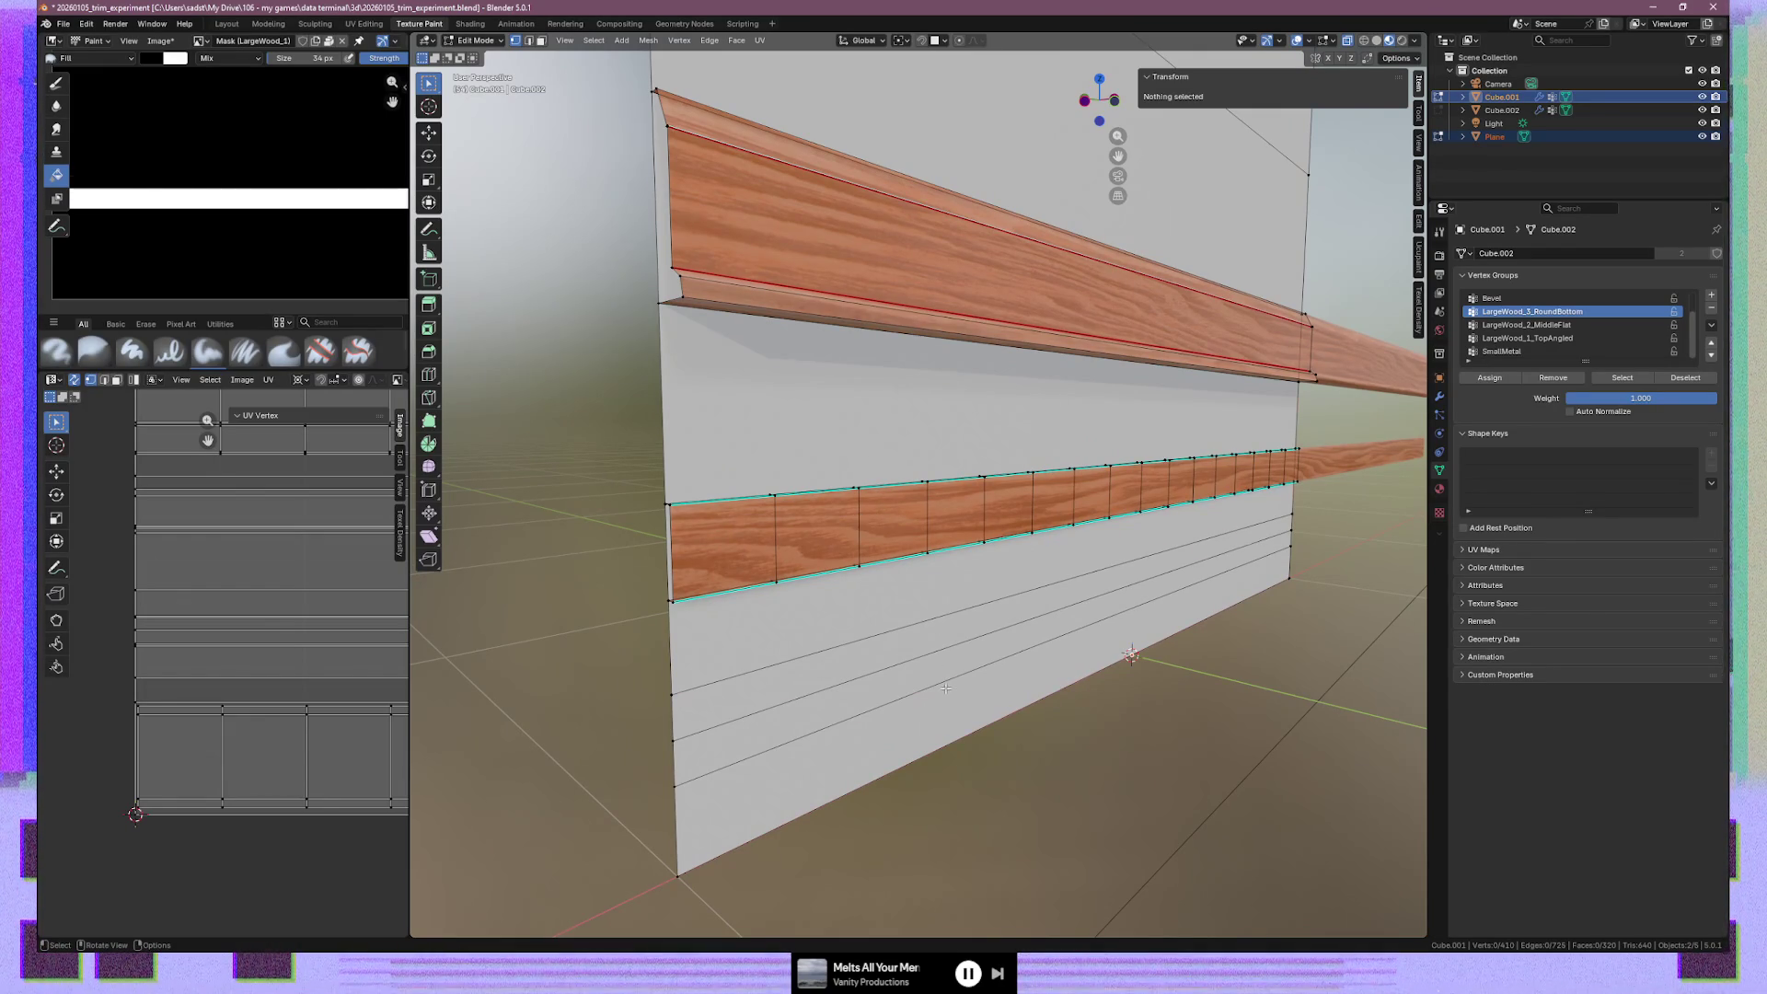
Unwrap only Cube.001 with Angle Based and rotate its UV island -90°
{"action": "key", "text": "Tab"}
{"action": "left_click", "coordinate": [826, 533]}
{"action": "key", "text": "Tab"}
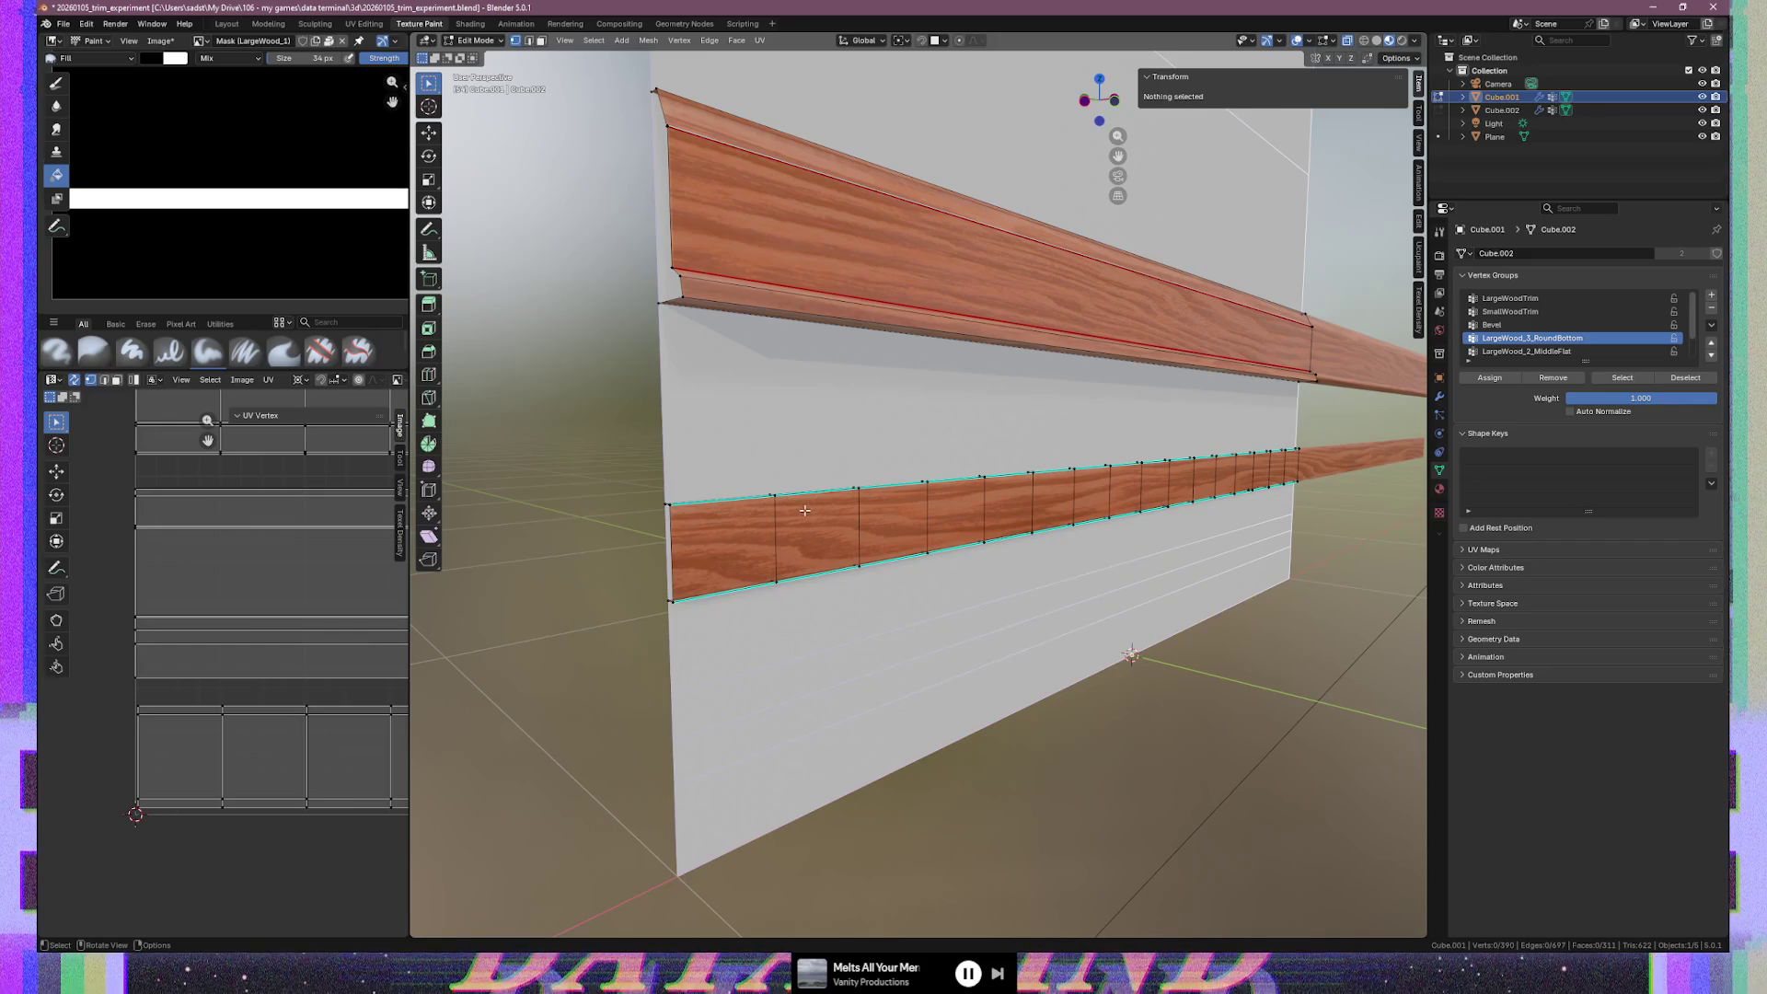
{"action": "key", "text": "a"}
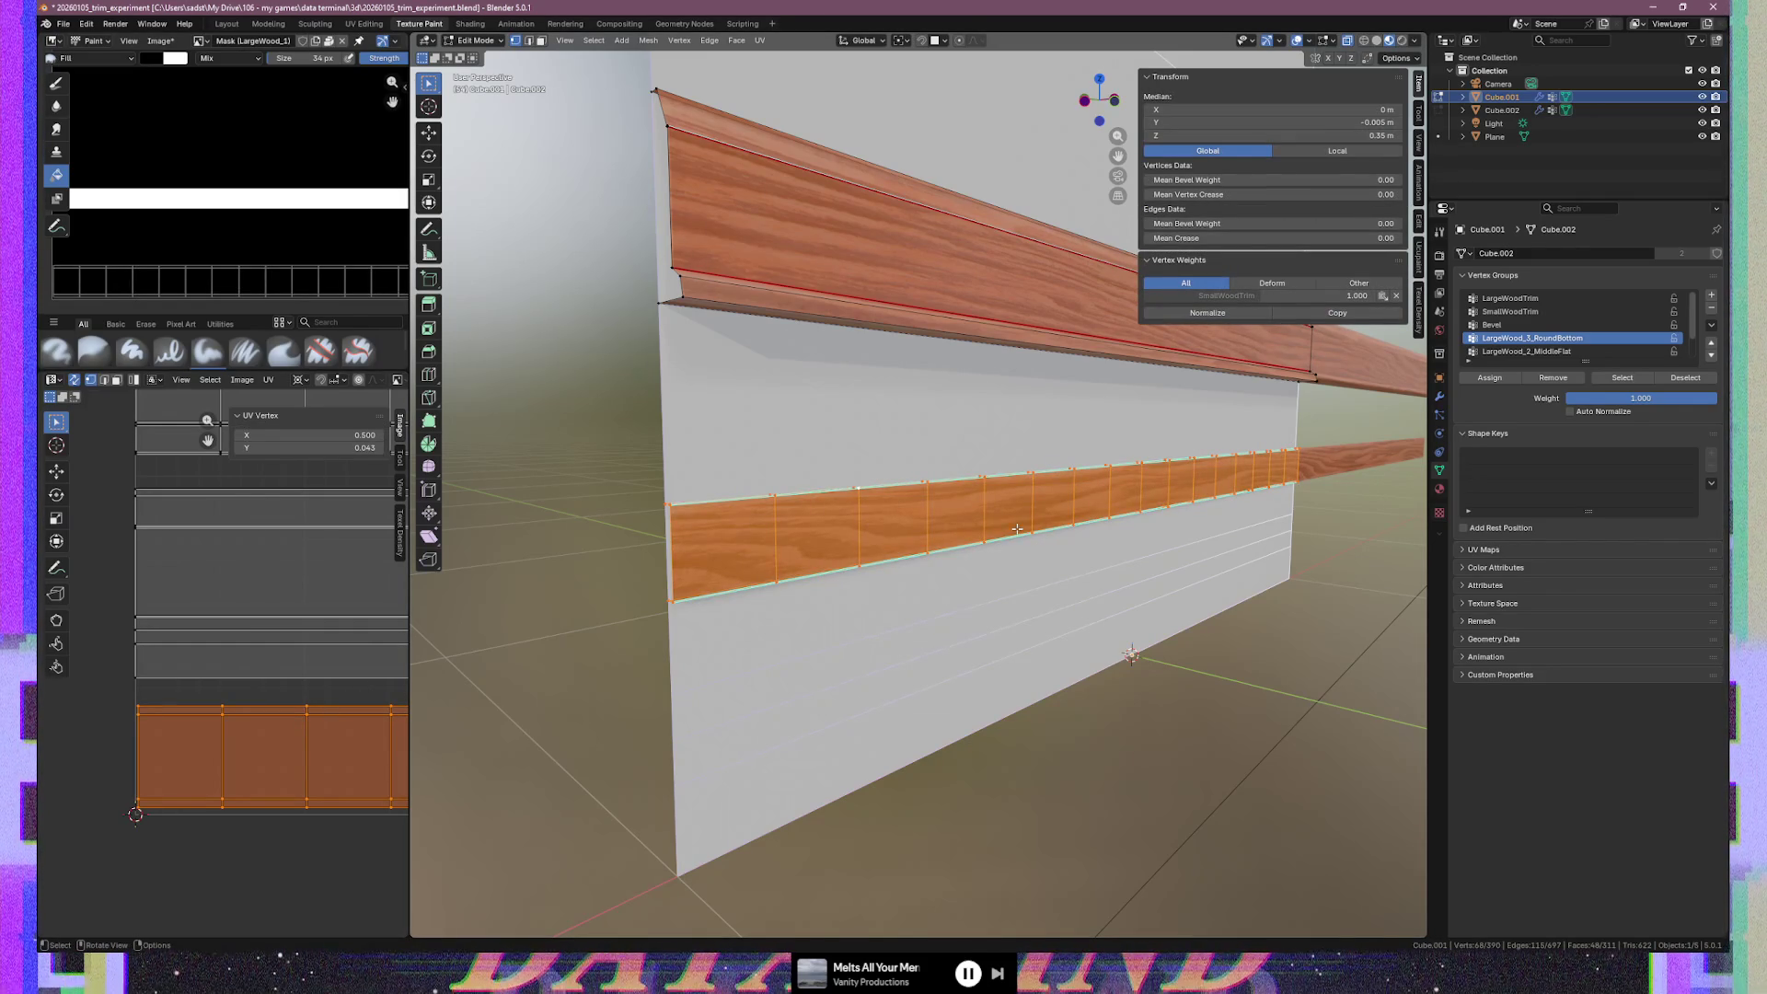
{"action": "key", "text": "u"}
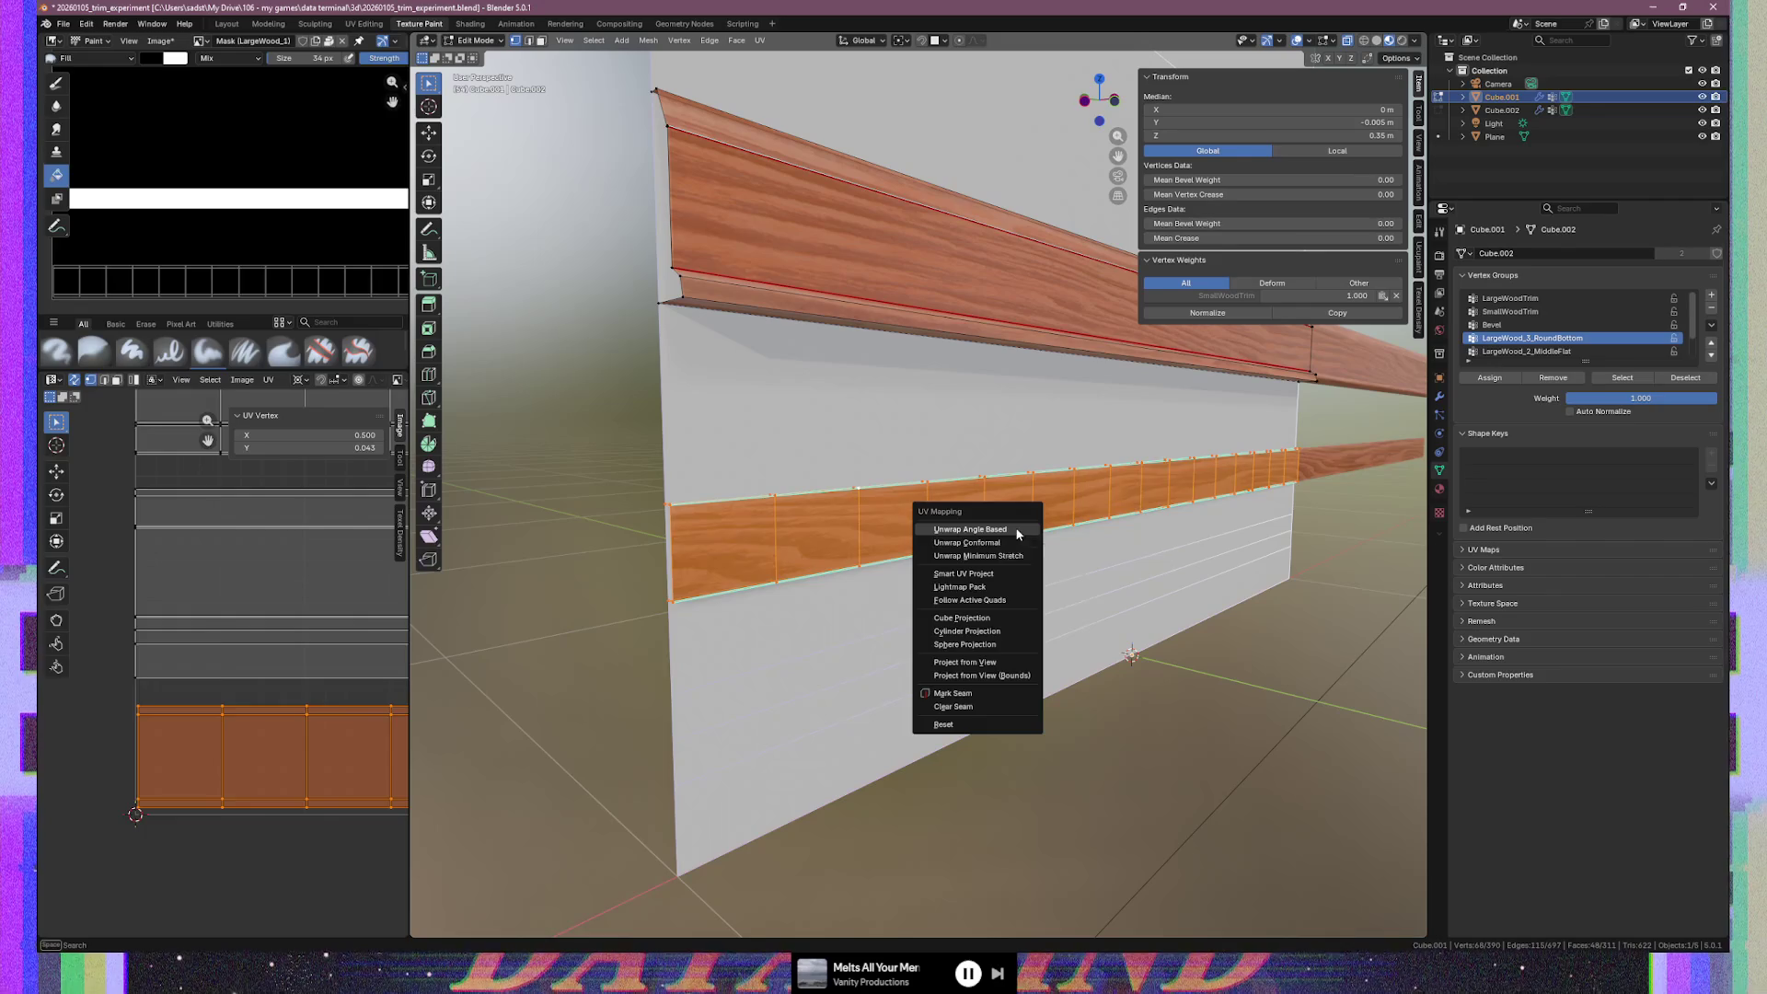
{"action": "left_click", "coordinate": [1016, 527]}
{"action": "key", "text": "r"}
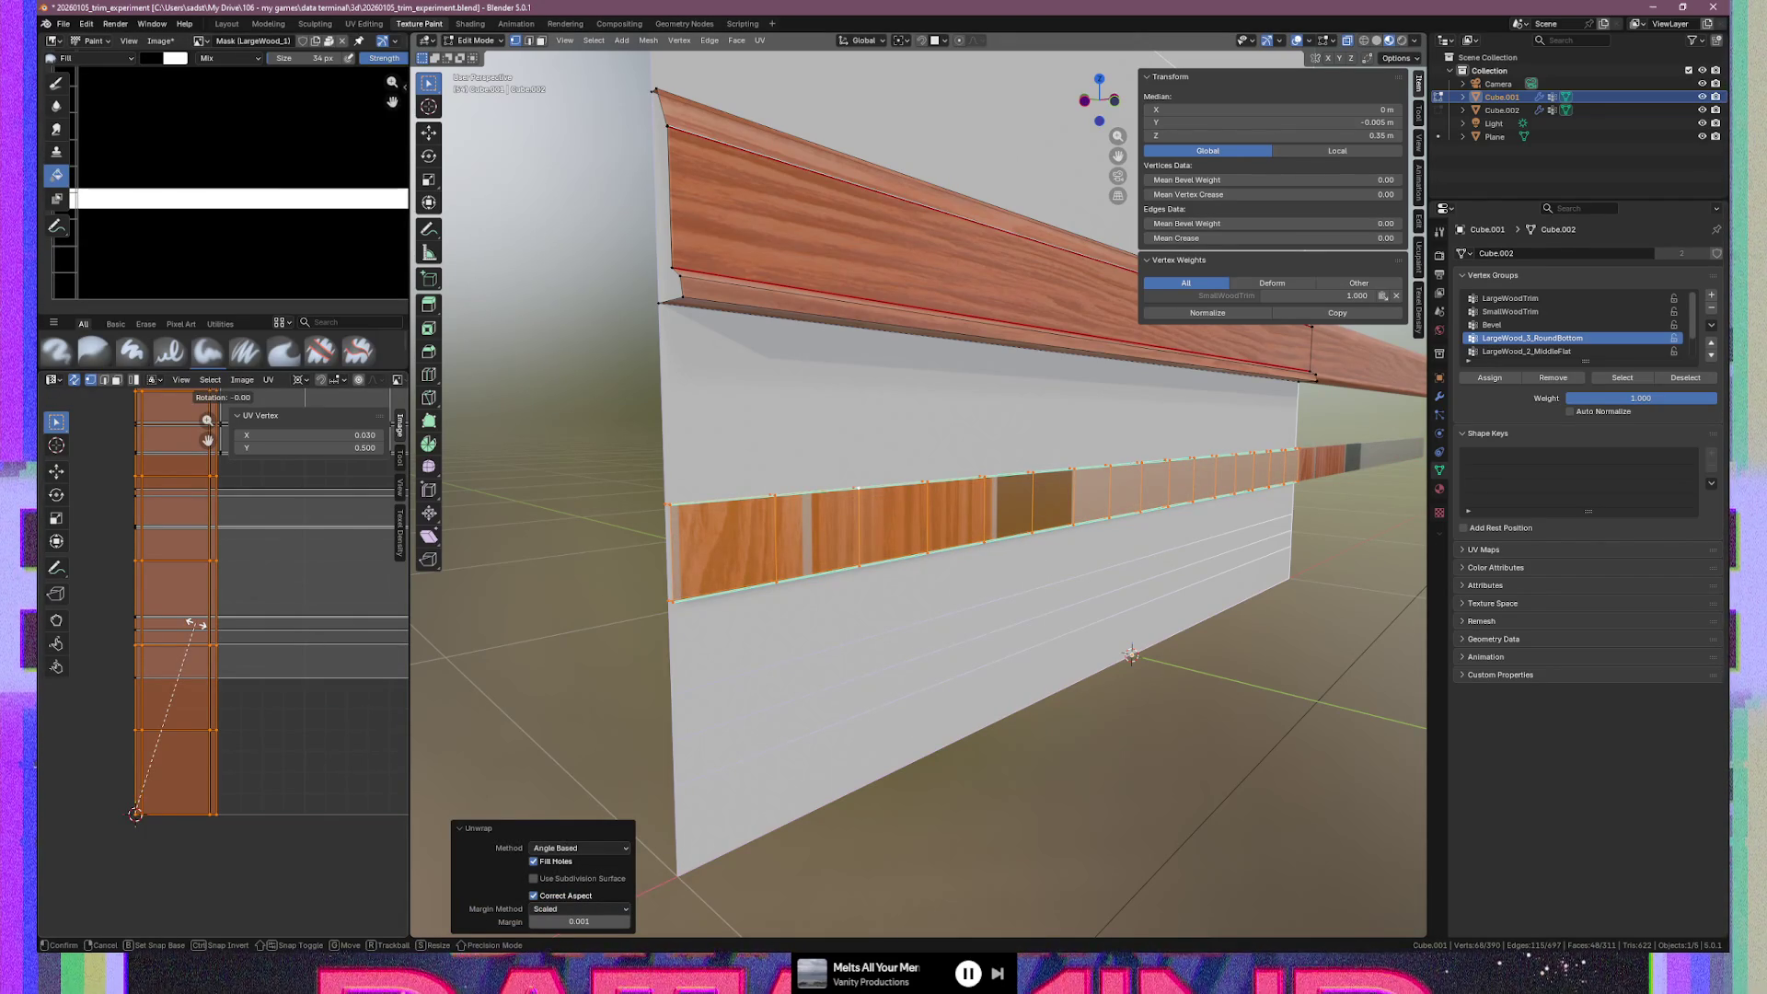
{"action": "type", "text": "-90"}
{"action": "key", "text": "Return"}
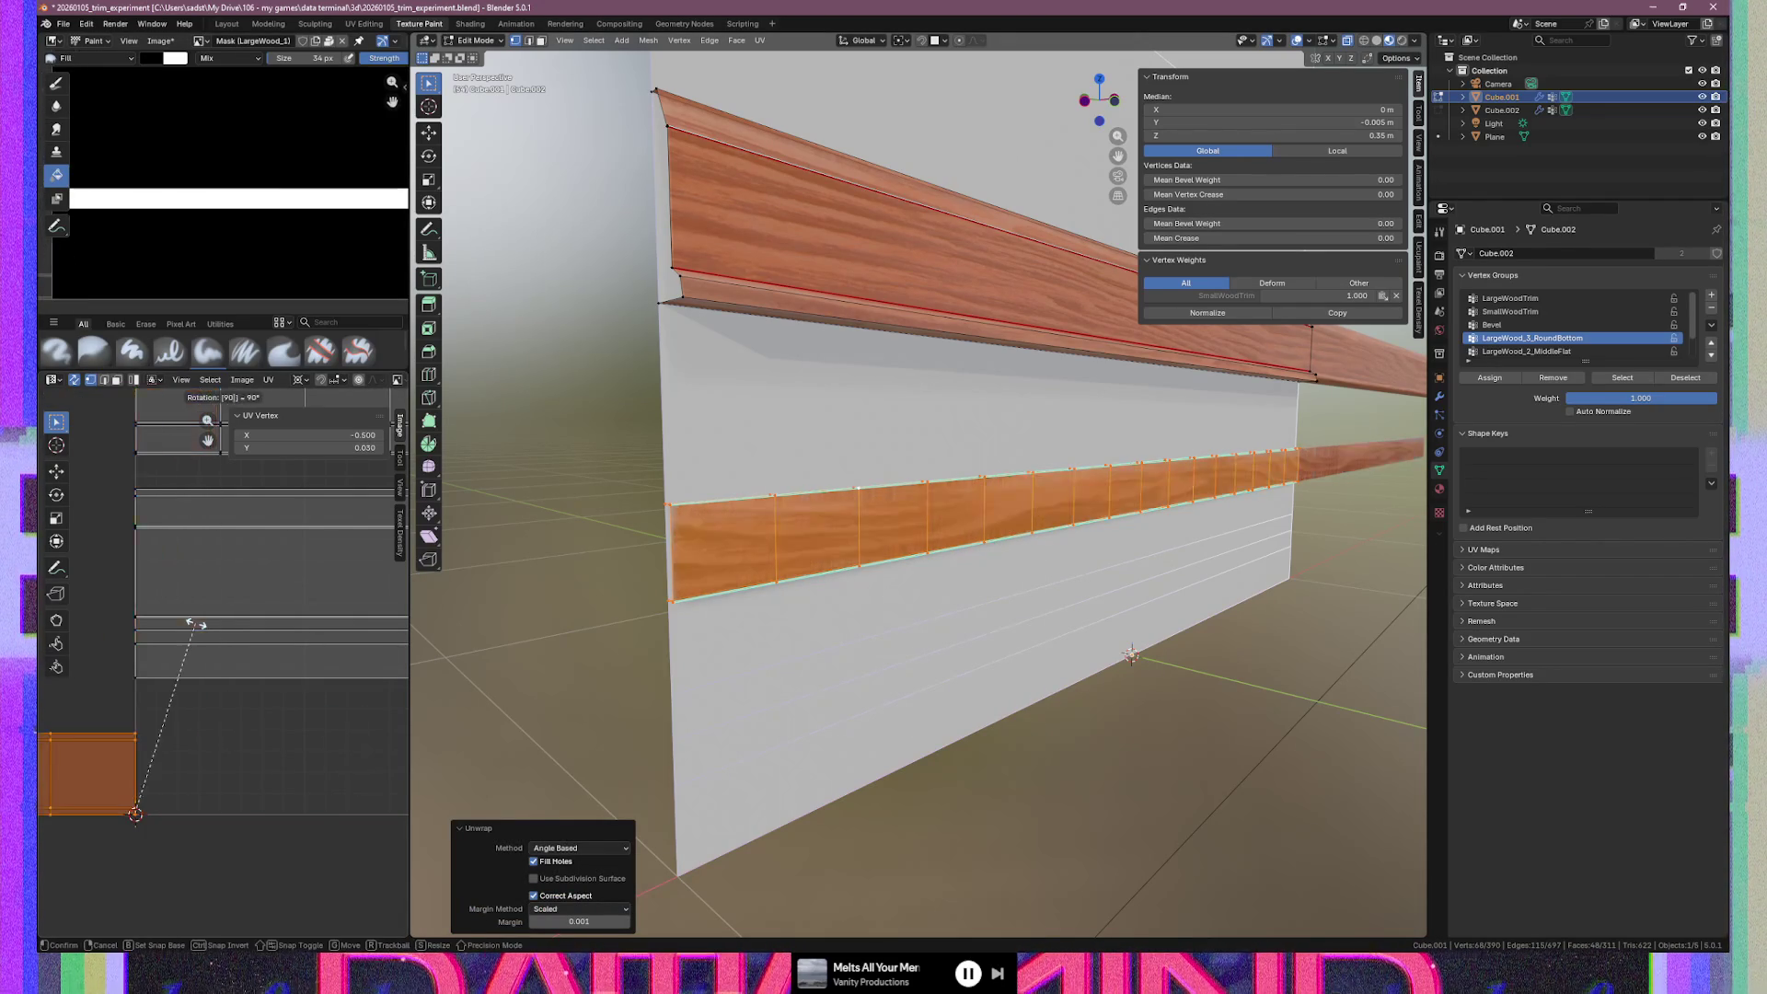
{"action": "left_click", "coordinate": [109, 738]}
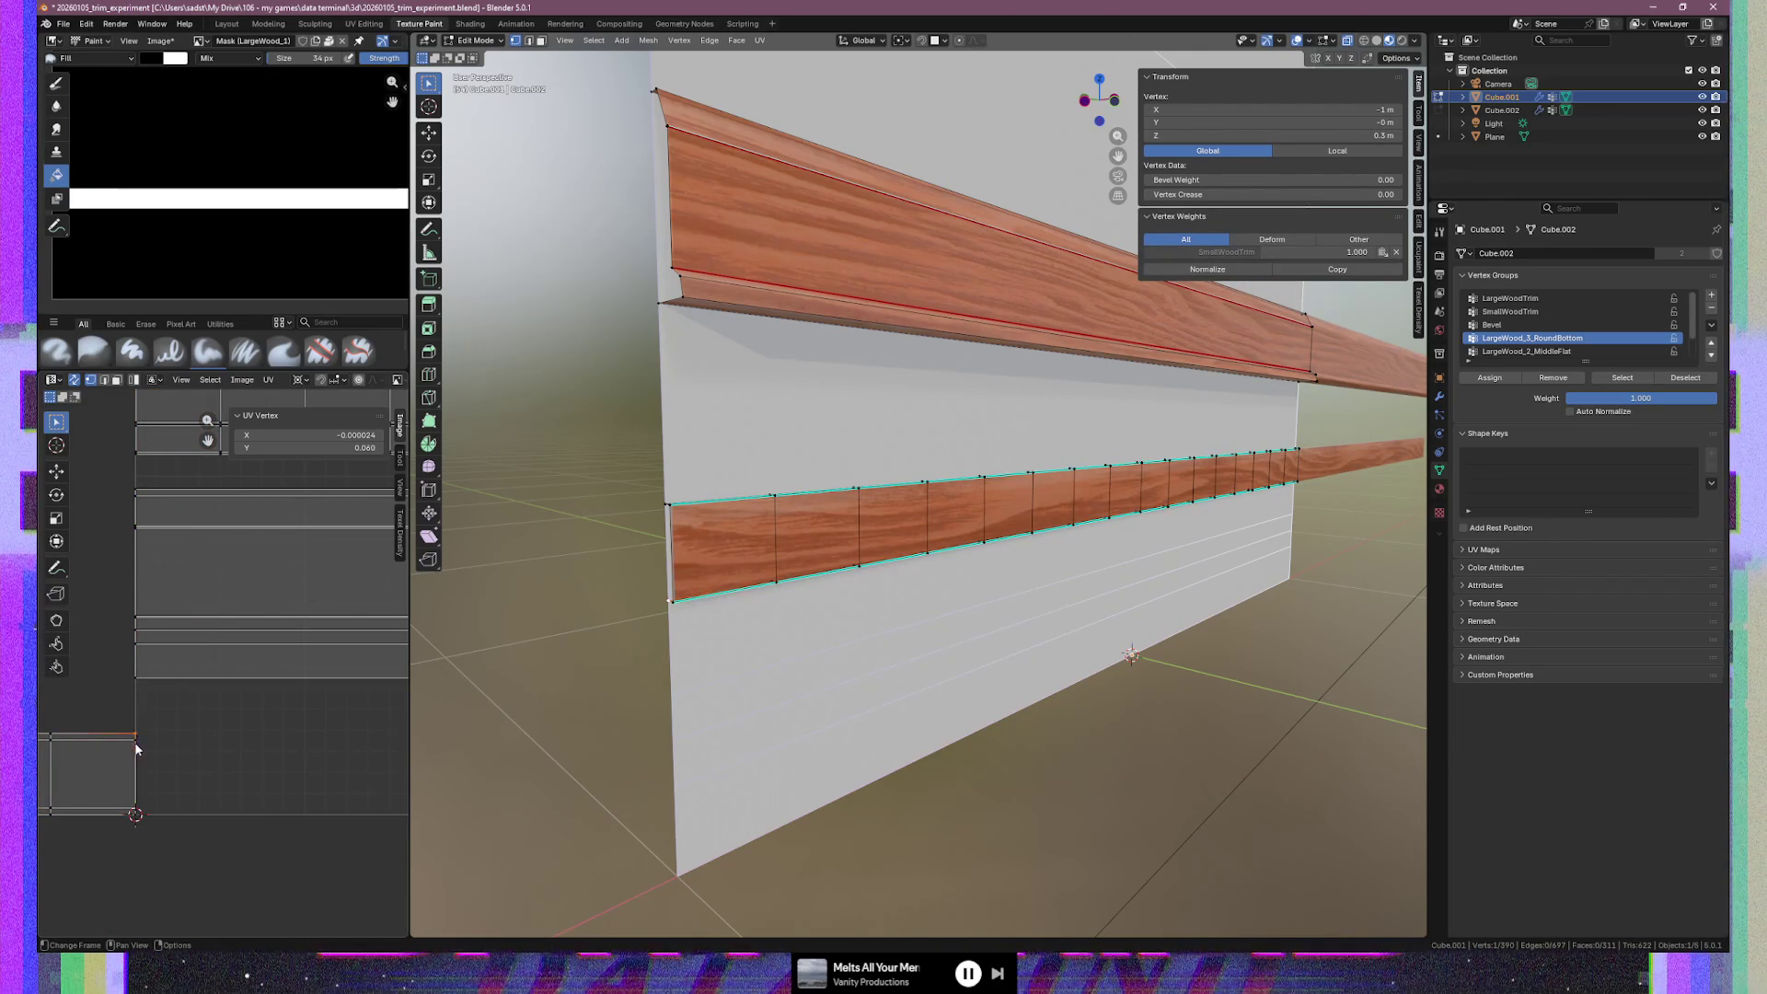
Rotate the strip's UV island 180° and slide it vertically onto the wood trim row
{"action": "key", "text": "ctrl+l"}
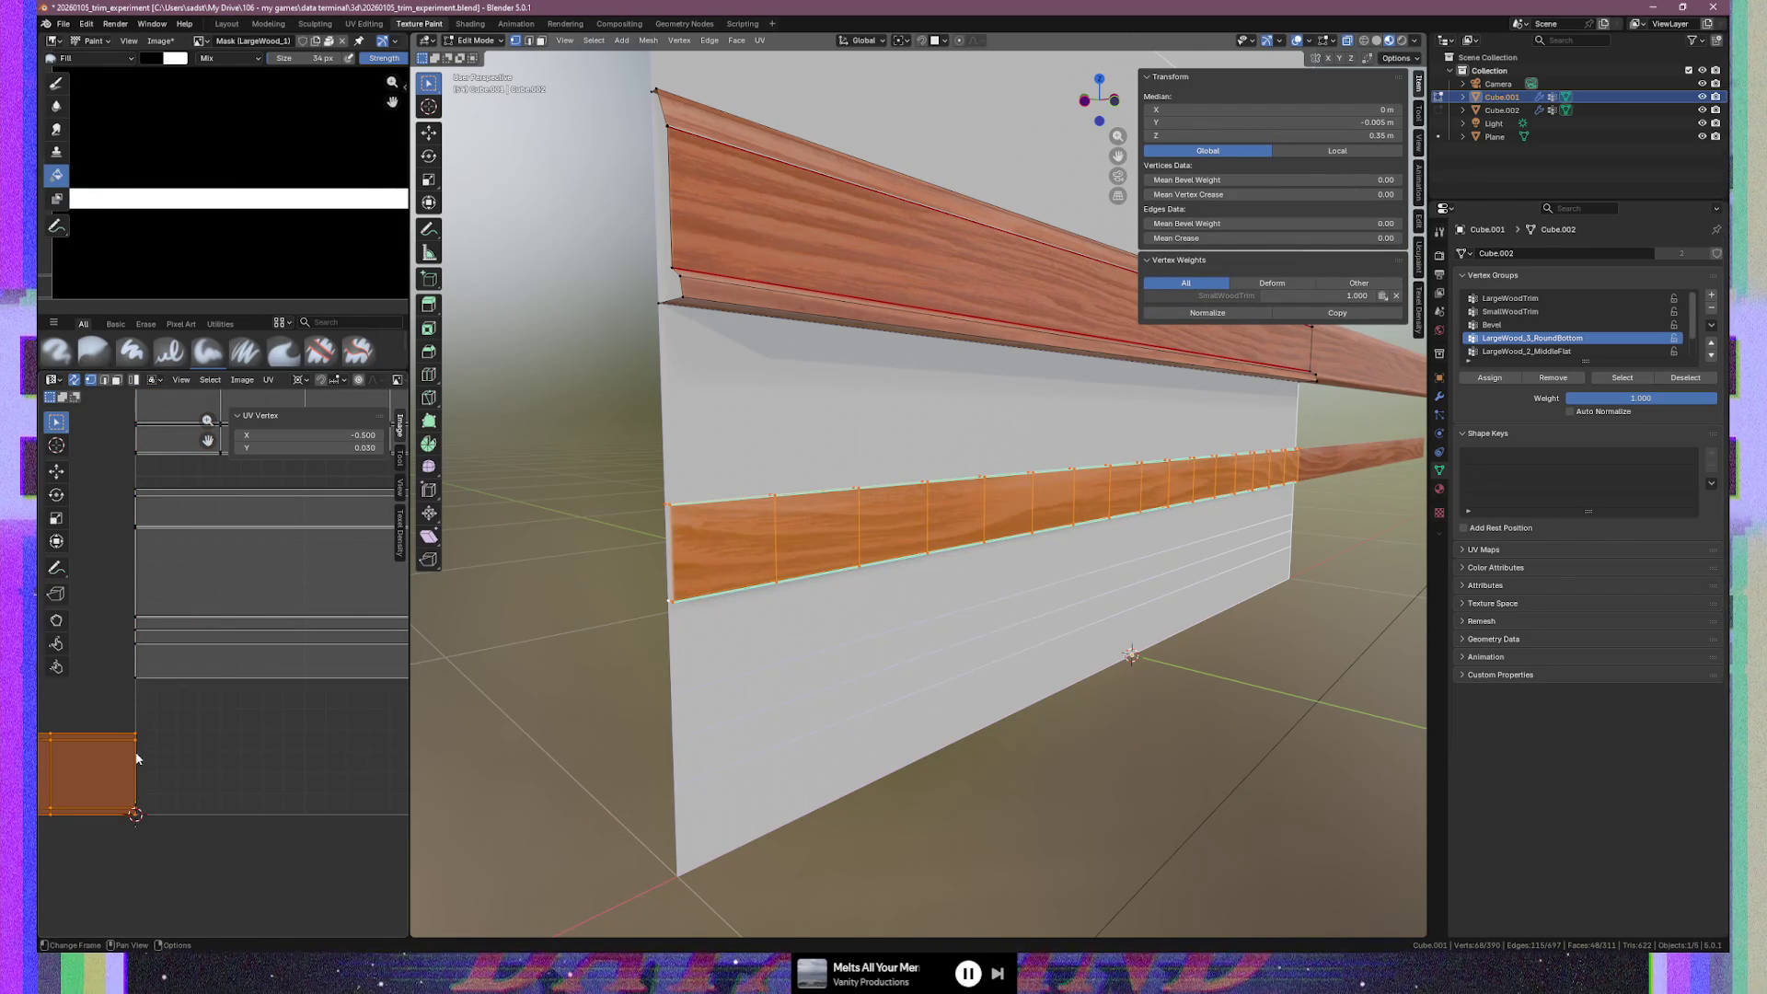
{"action": "type", "text": "r180"}
{"action": "key", "text": "Return"}
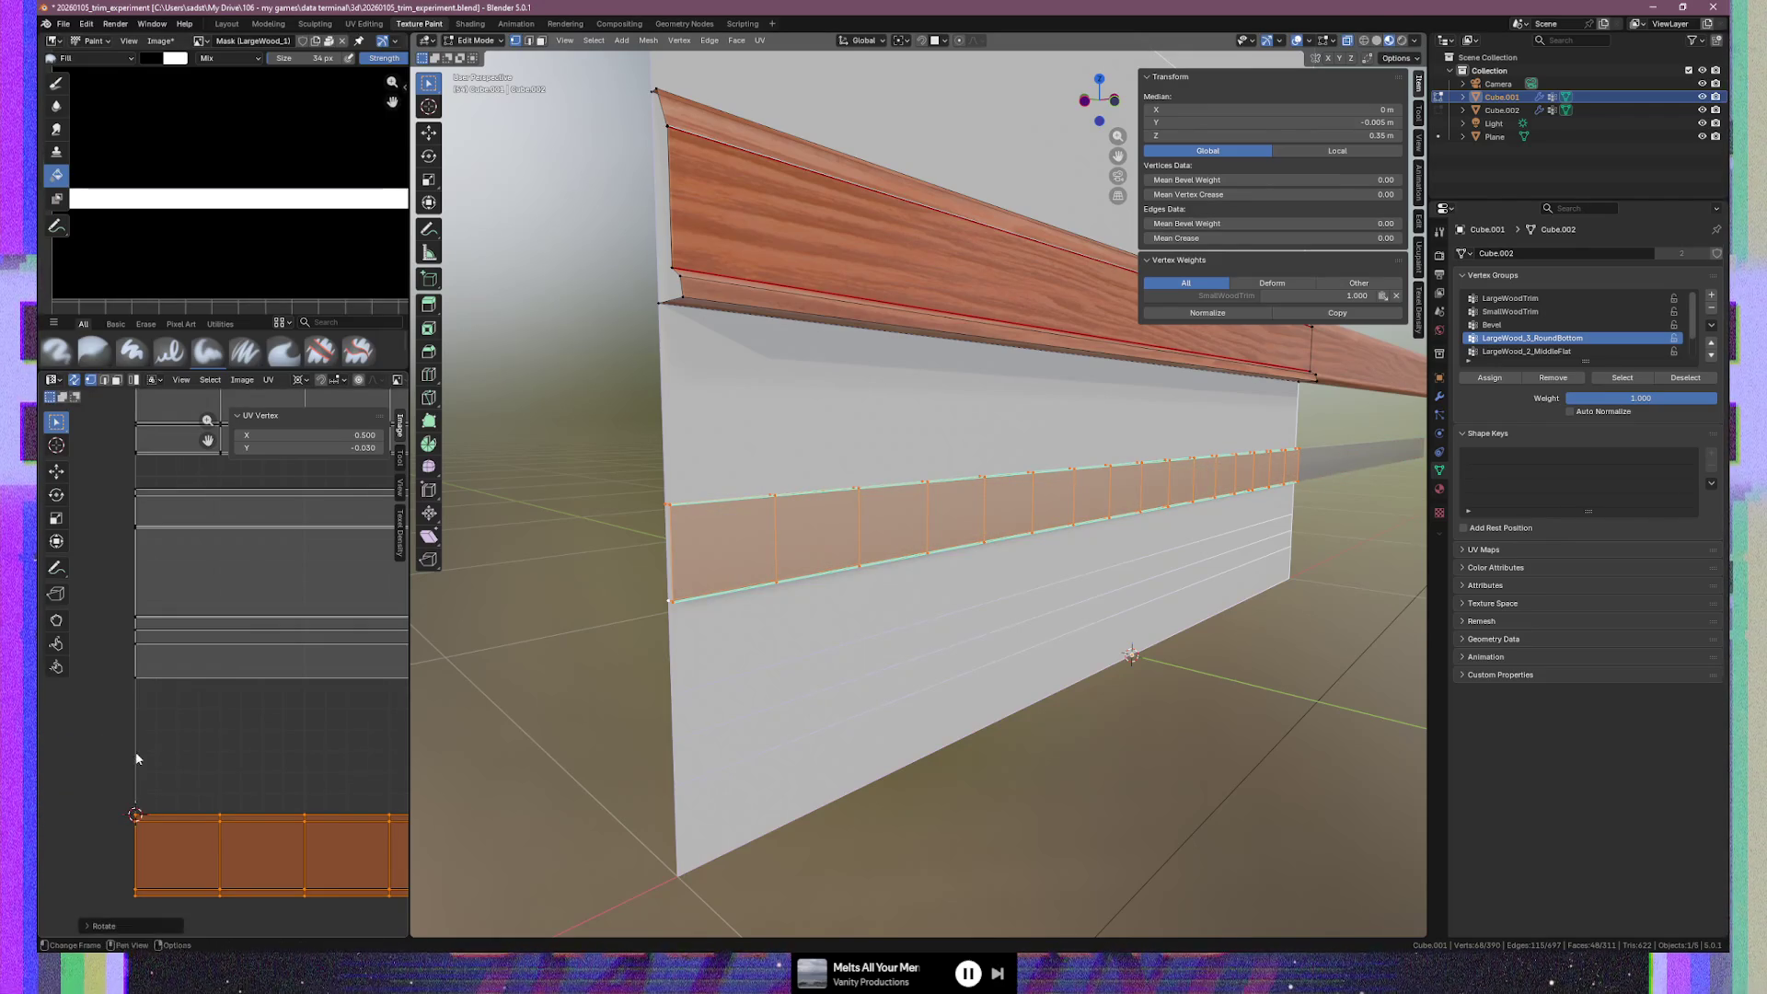
{"action": "left_click", "coordinate": [222, 815]}
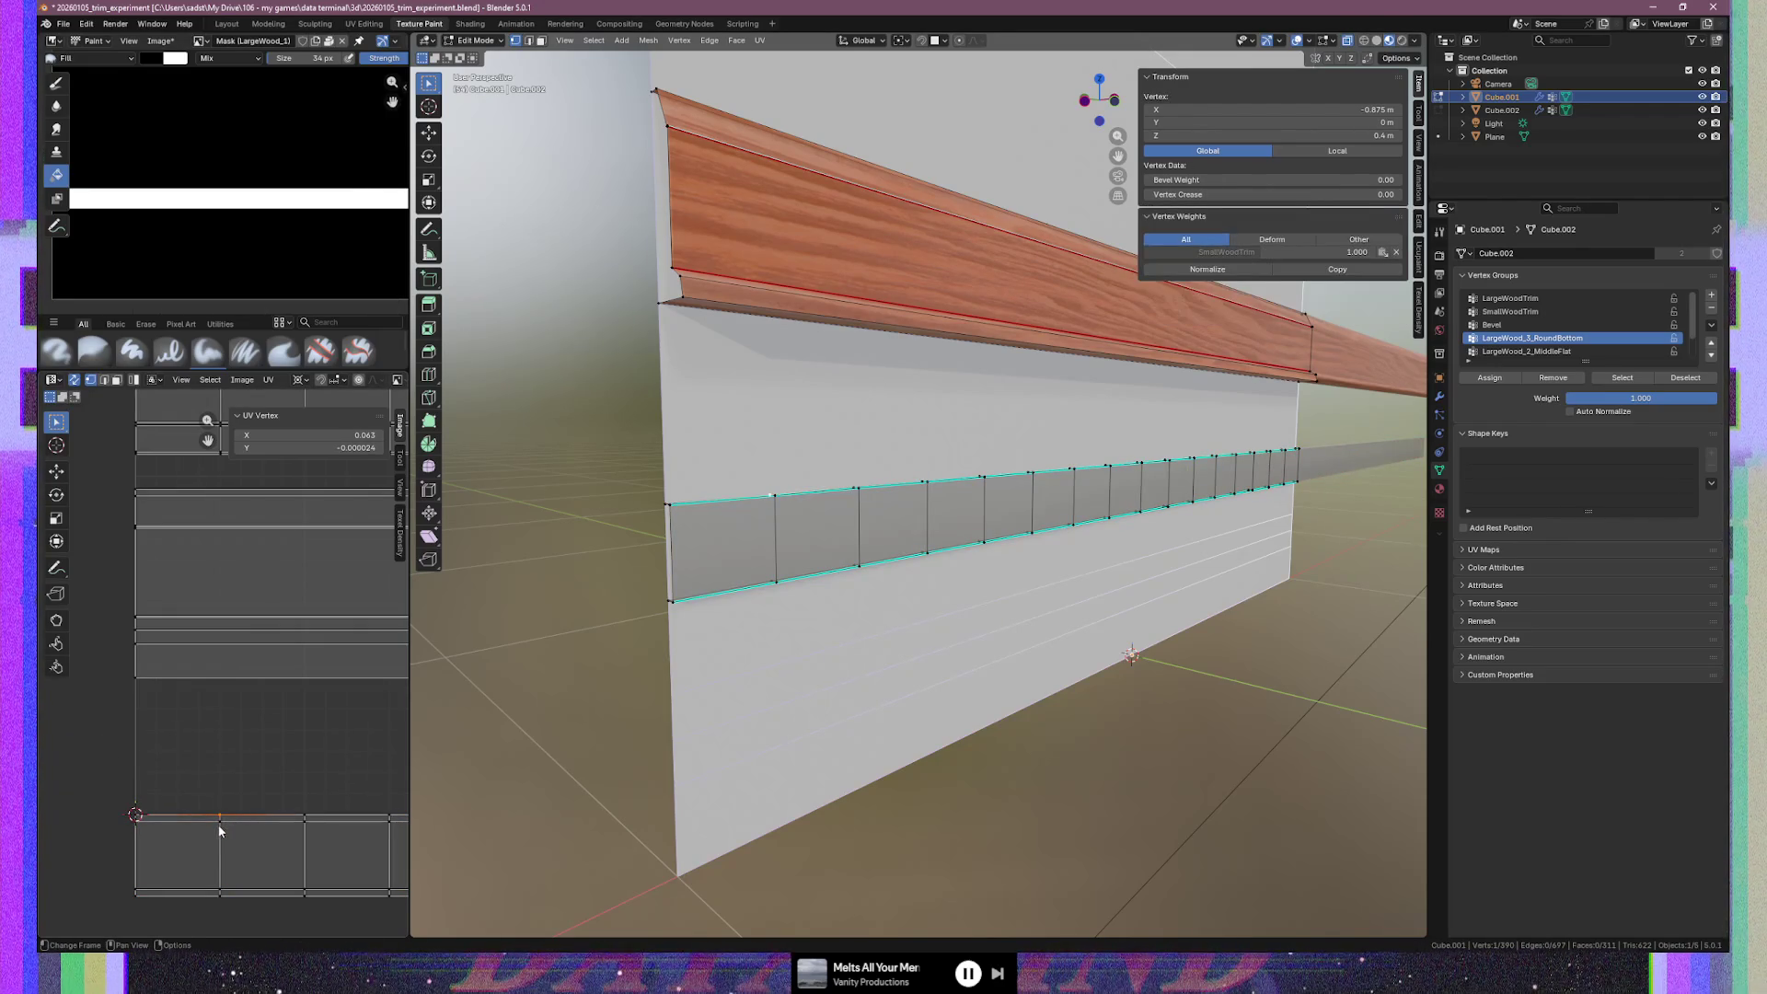
{"action": "key", "text": "ctrl+l"}
{"action": "key", "text": "g"}
{"action": "key", "text": "y"}
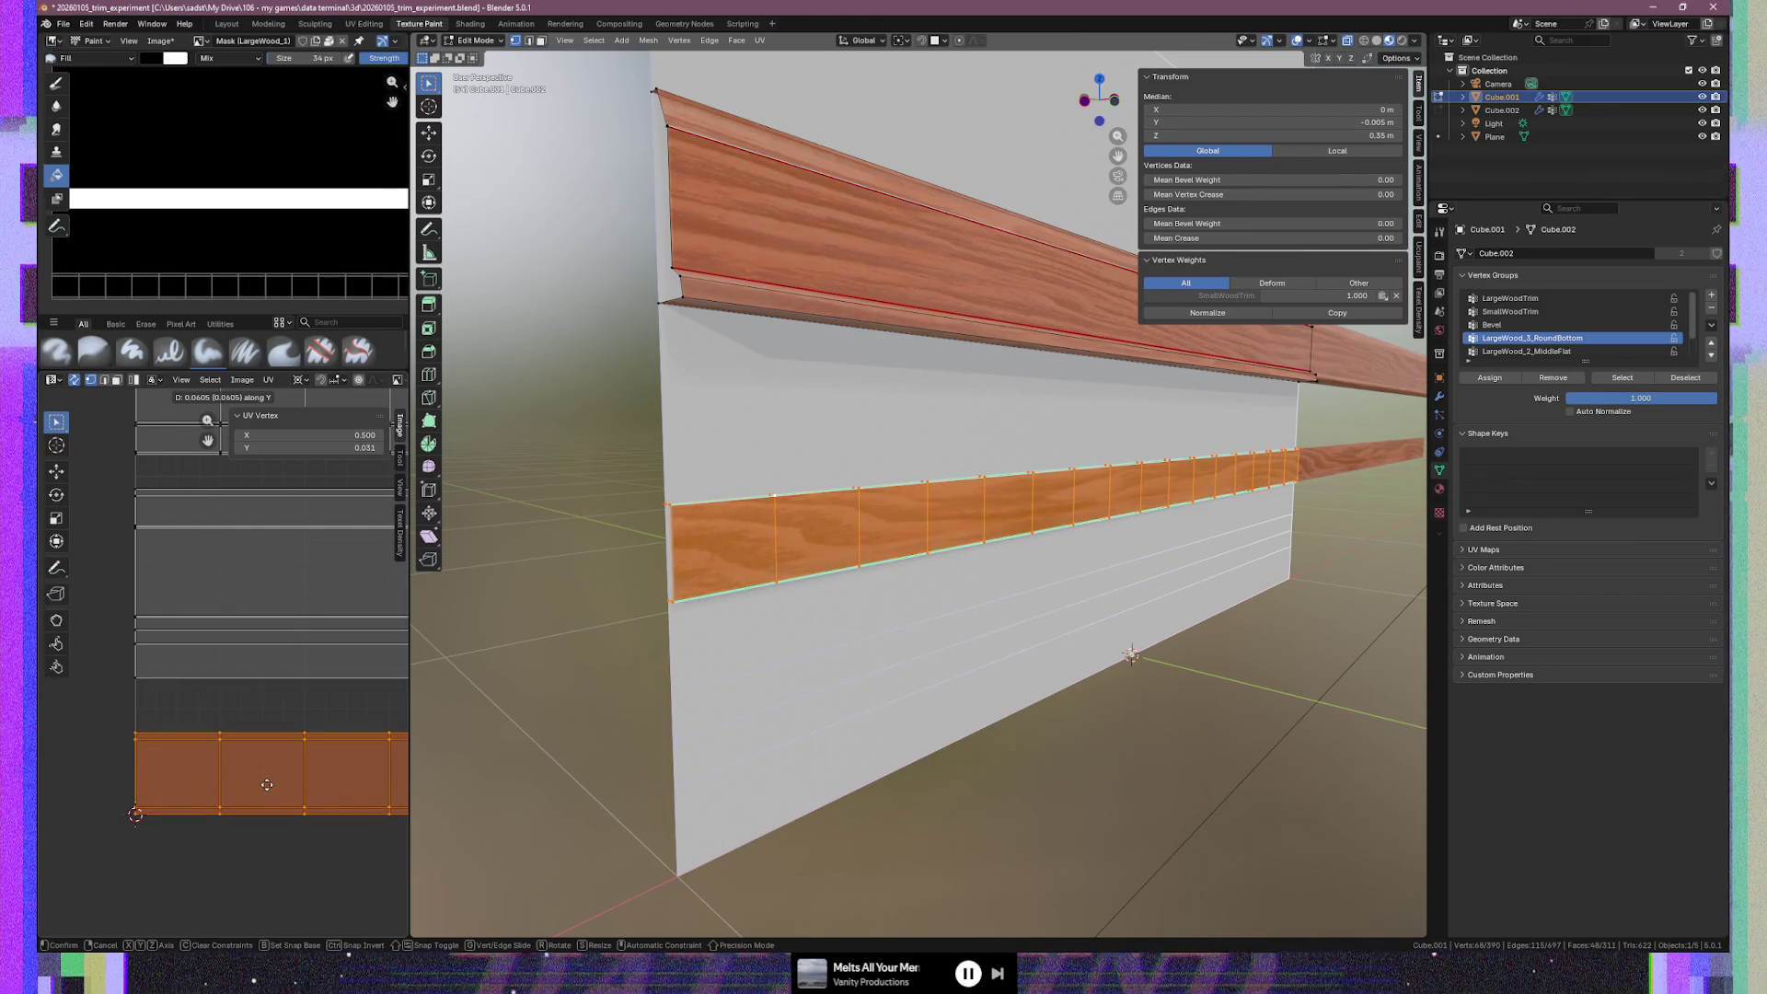
{"action": "left_click", "coordinate": [267, 784]}
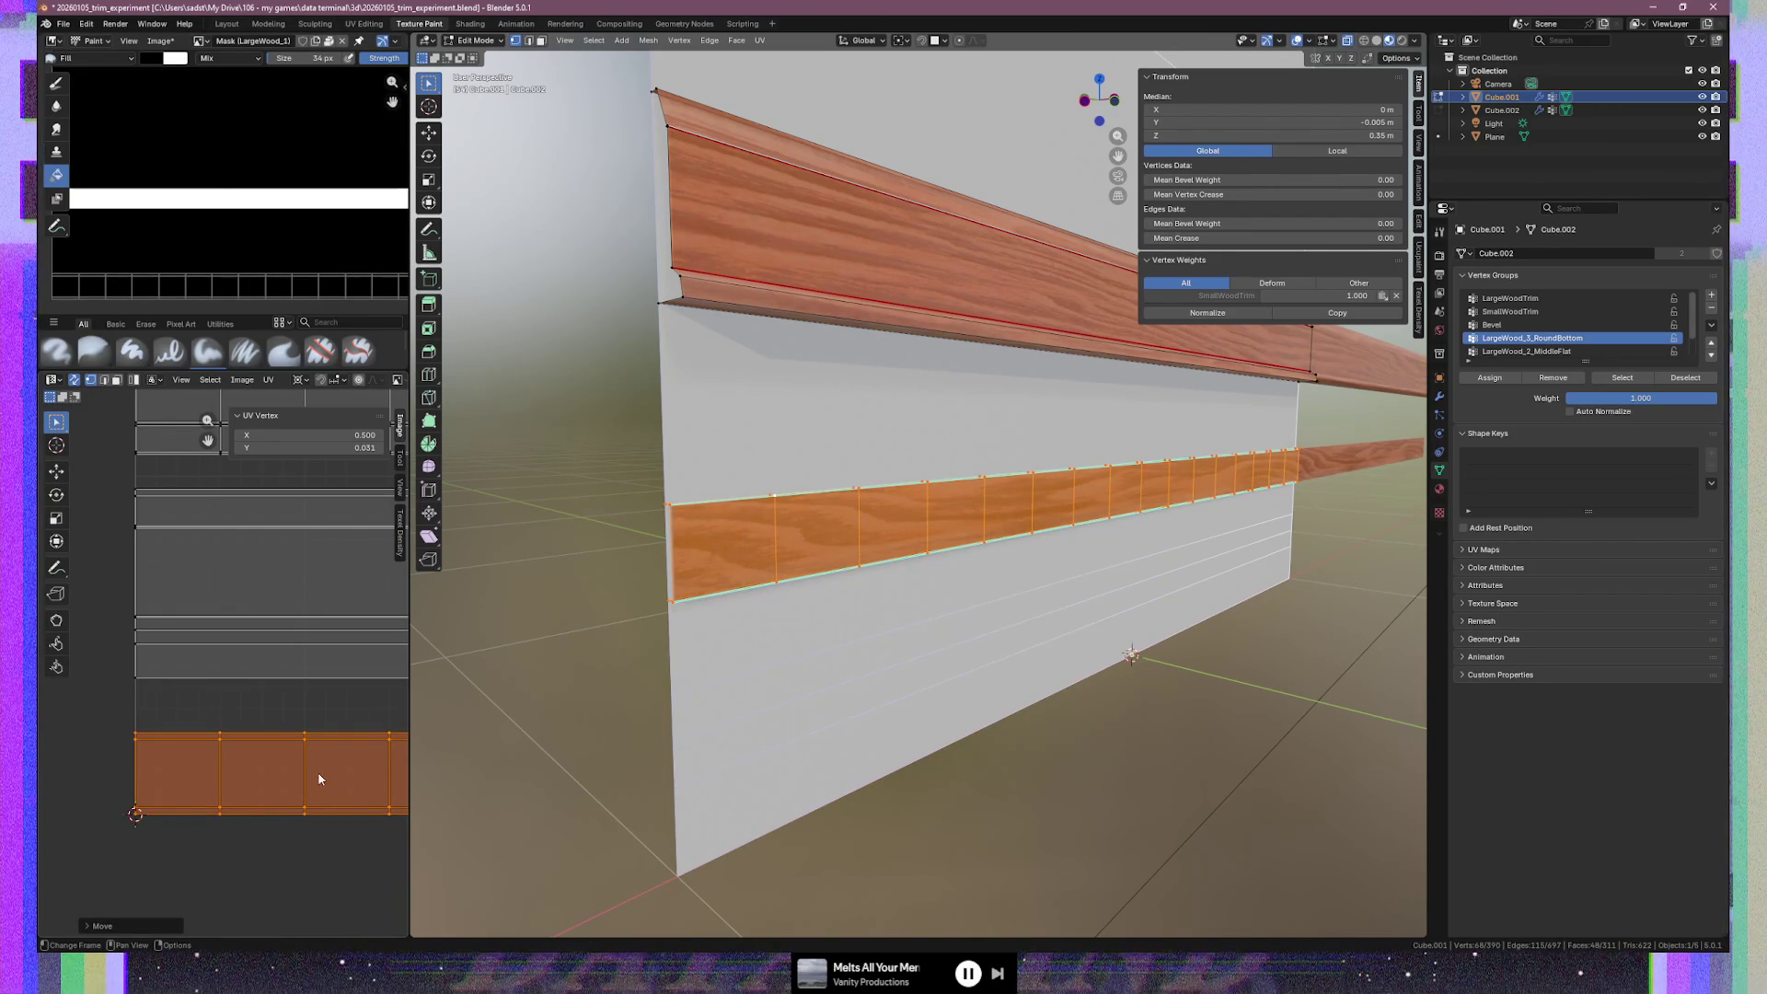
Orbit to inspect the lengthwise wood grain on the strip, then deselect everything
{"action": "mouse_move", "coordinate": [828, 589]}
{"action": "middle_mouse_down"}
{"action": "mouse_move", "coordinate": [918, 599]}
{"action": "mouse_move", "coordinate": [718, 594]}
{"action": "middle_mouse_up"}
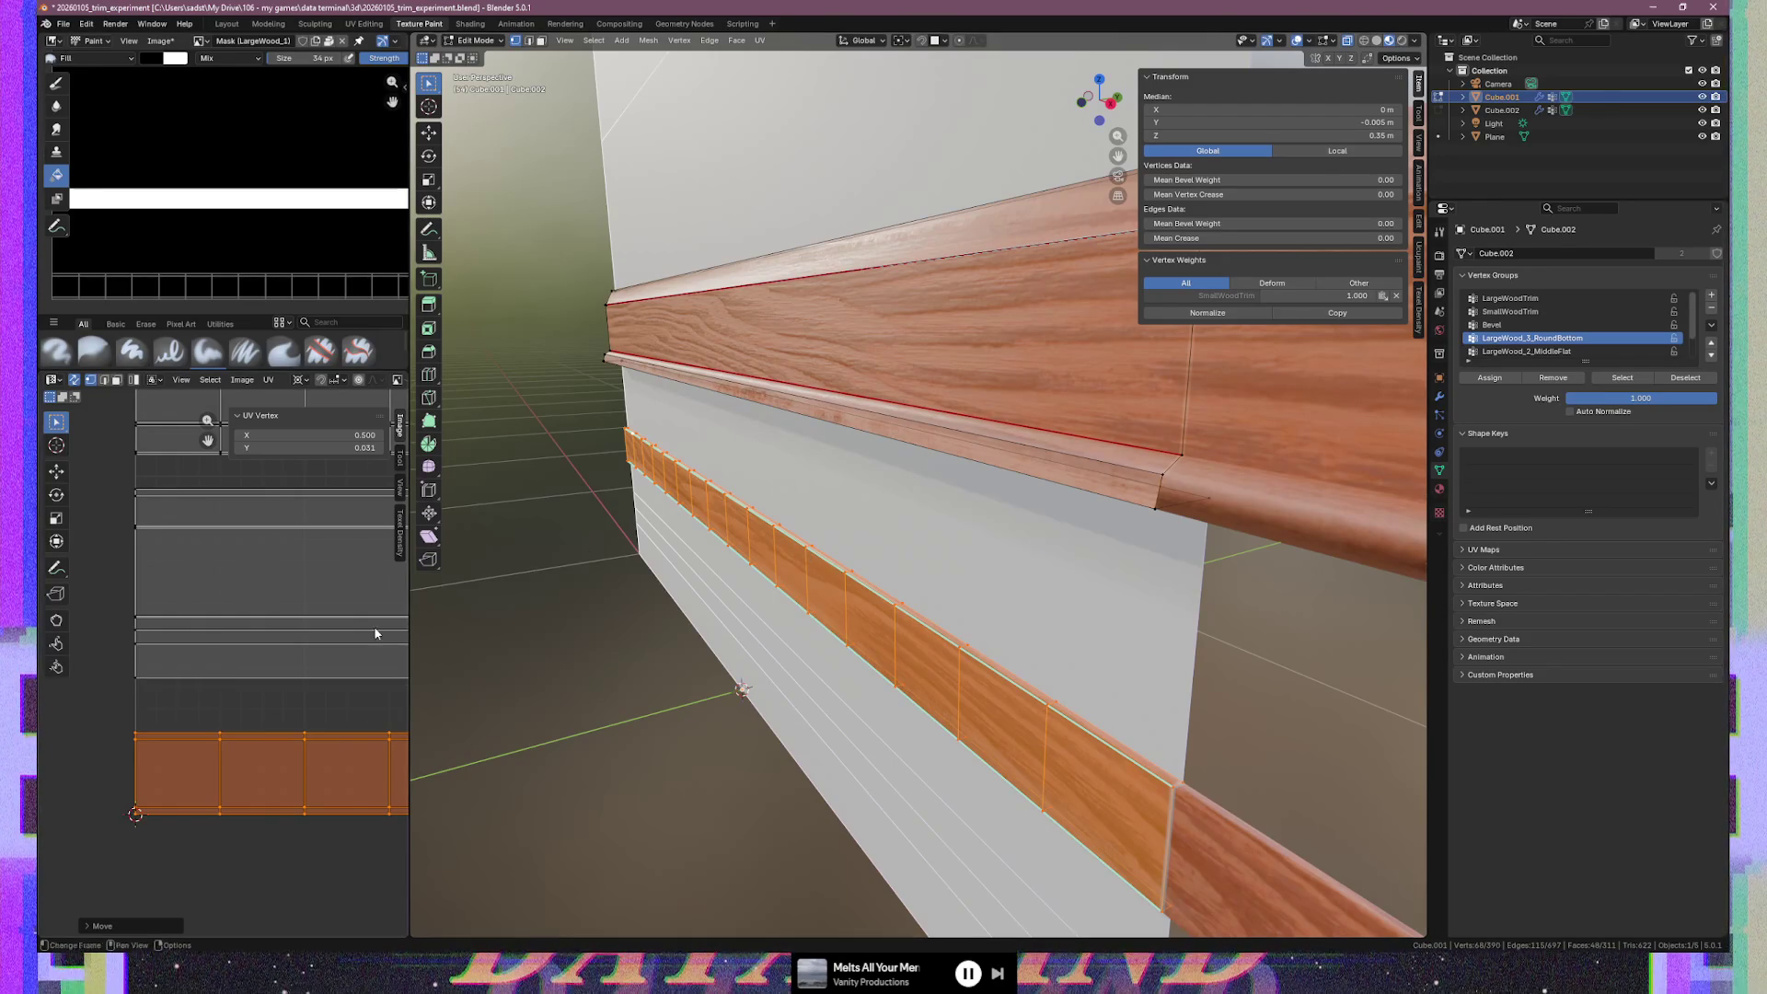
{"action": "mouse_move", "coordinate": [1012, 644]}
{"action": "middle_mouse_down"}
{"action": "mouse_move", "coordinate": [1143, 678]}
{"action": "mouse_move", "coordinate": [1128, 627]}
{"action": "middle_mouse_up"}
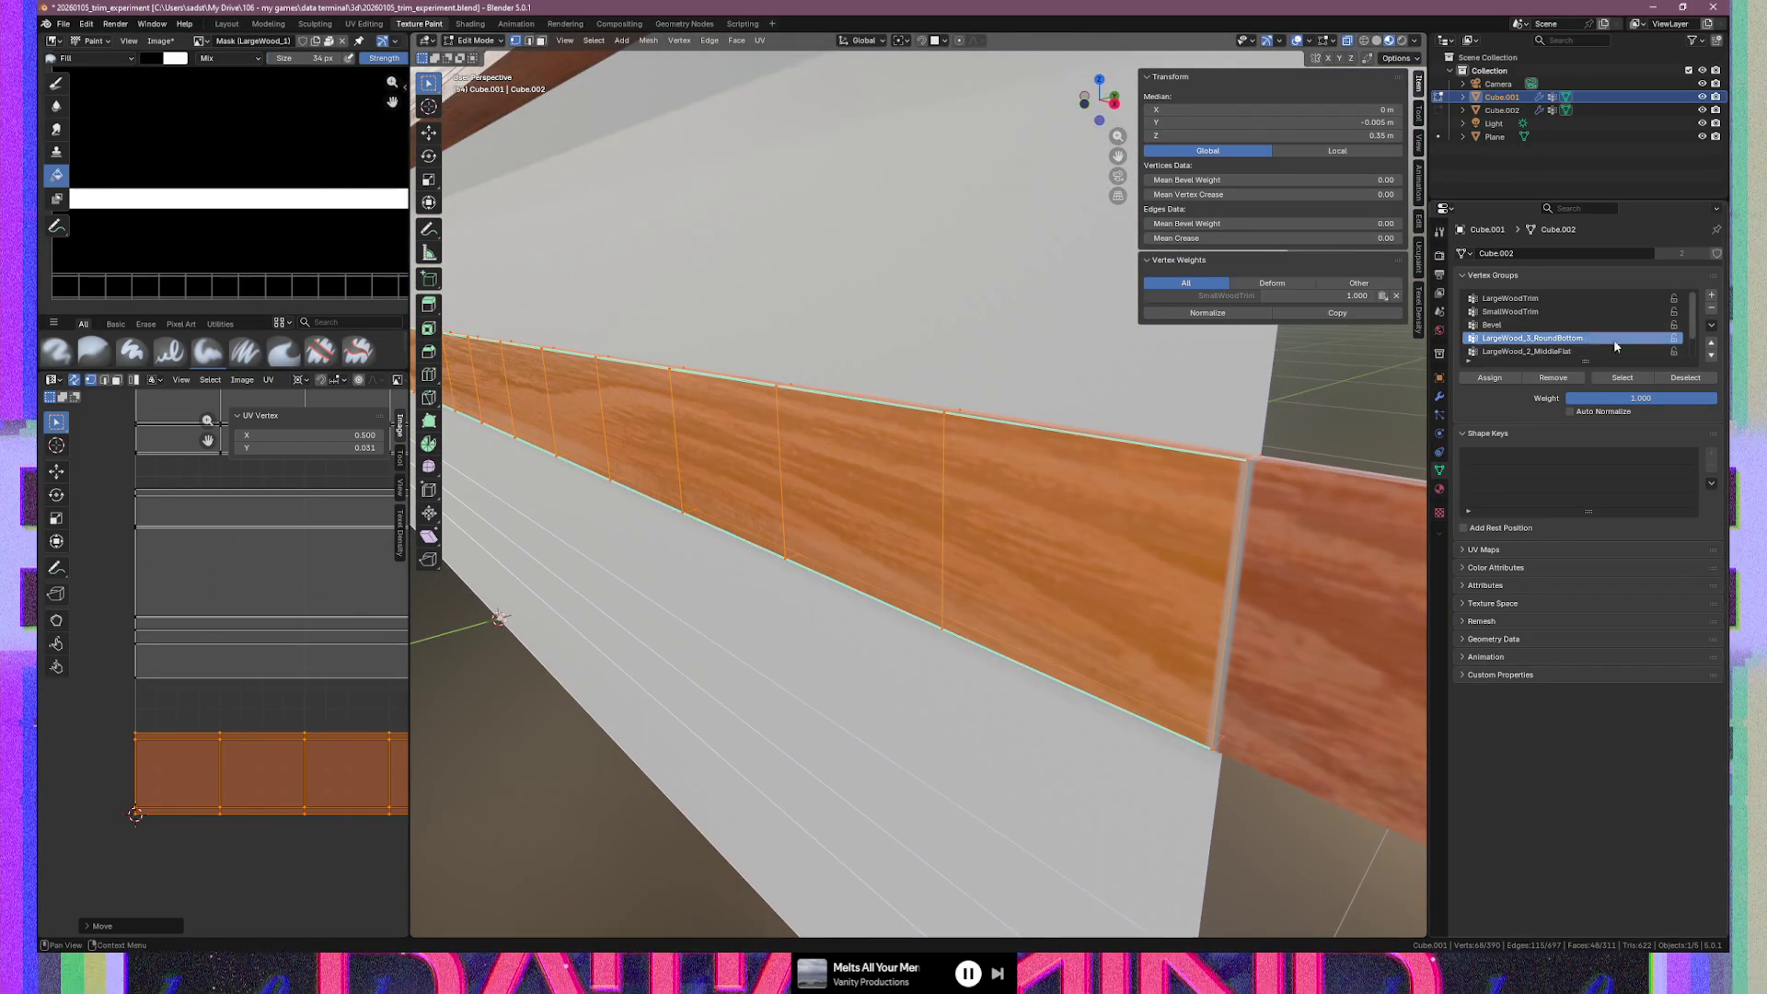
{"action": "key", "text": "alt+a"}
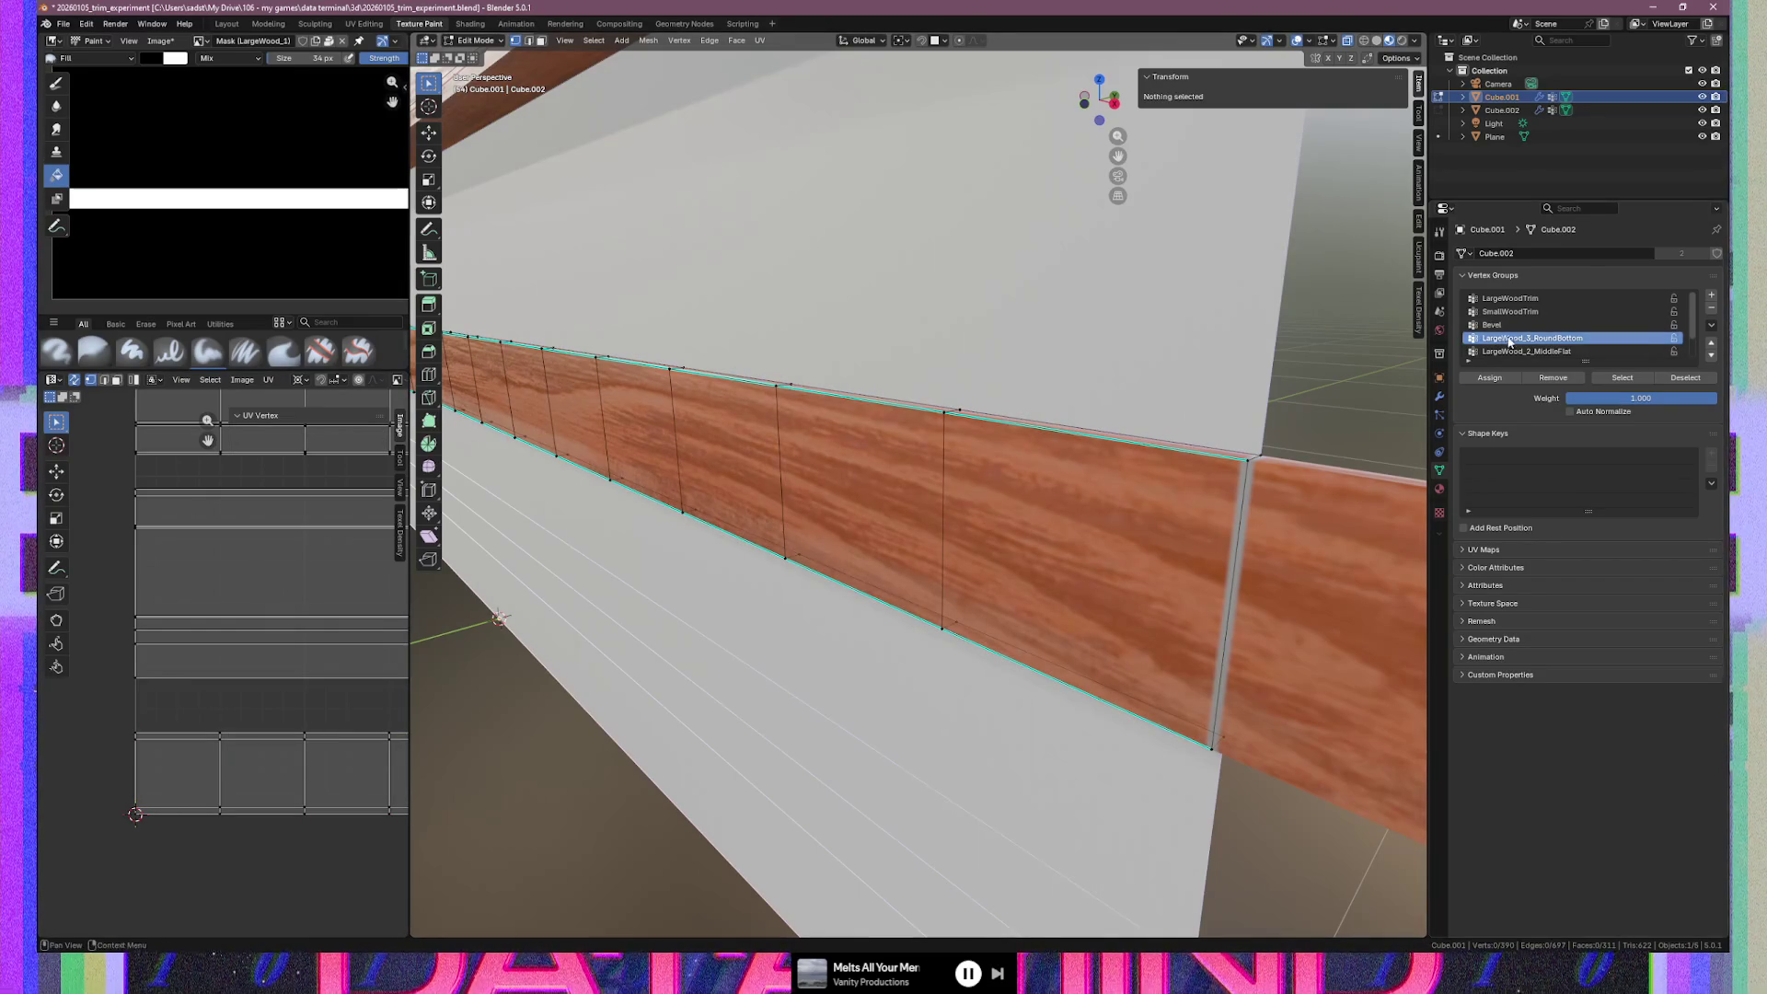
Select the SmallWoodTrim vertex group faces and switch to Texture Paint mode
{"action": "left_click", "coordinate": [1528, 313]}
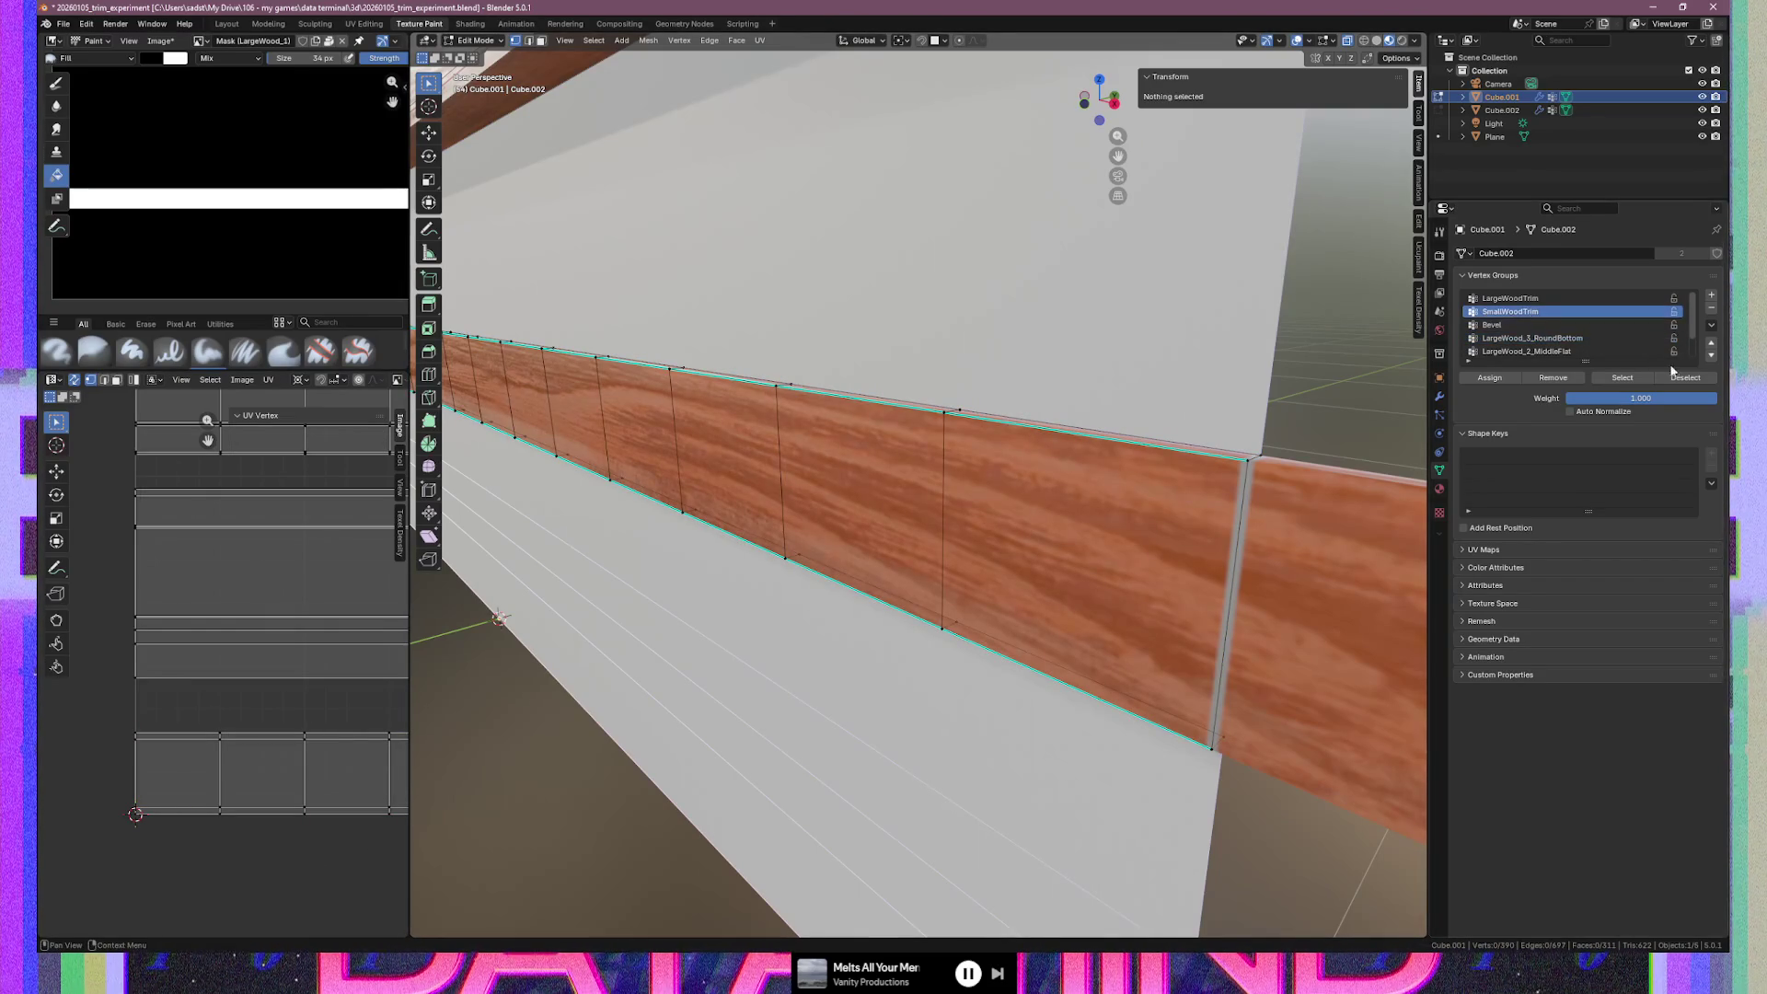
{"action": "left_click", "coordinate": [1619, 379]}
{"action": "key", "text": "Tab"}
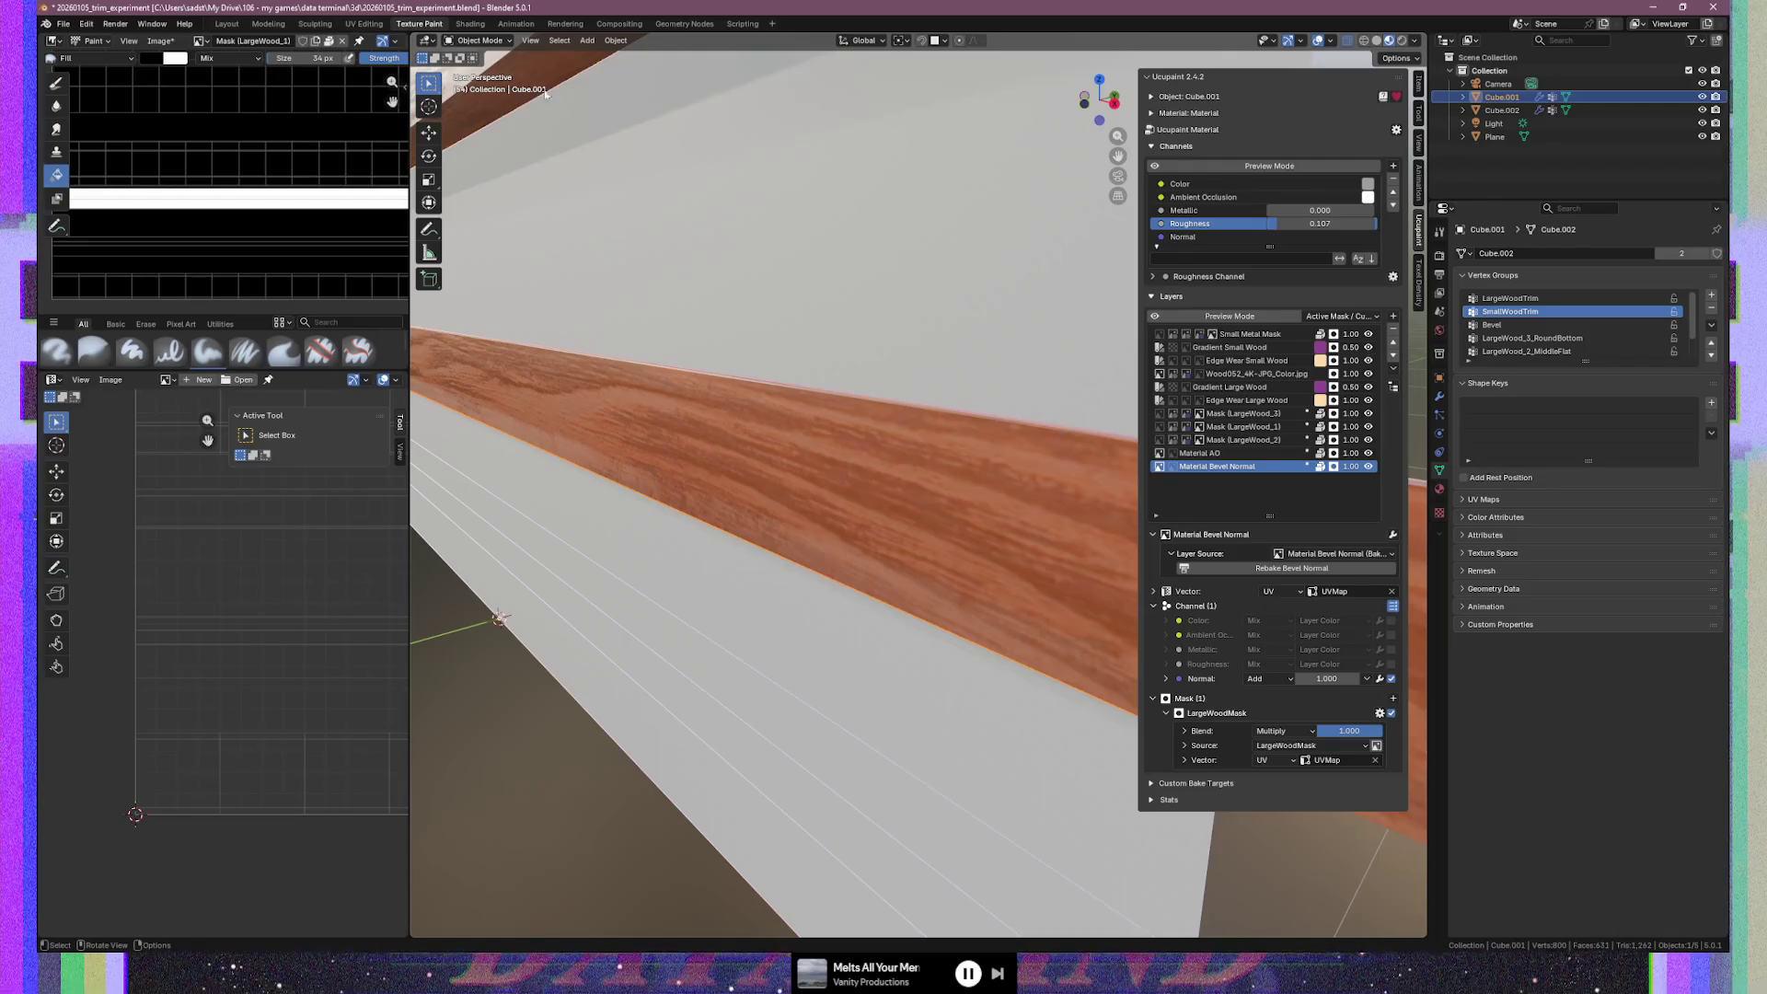
{"action": "left_click", "coordinate": [509, 44]}
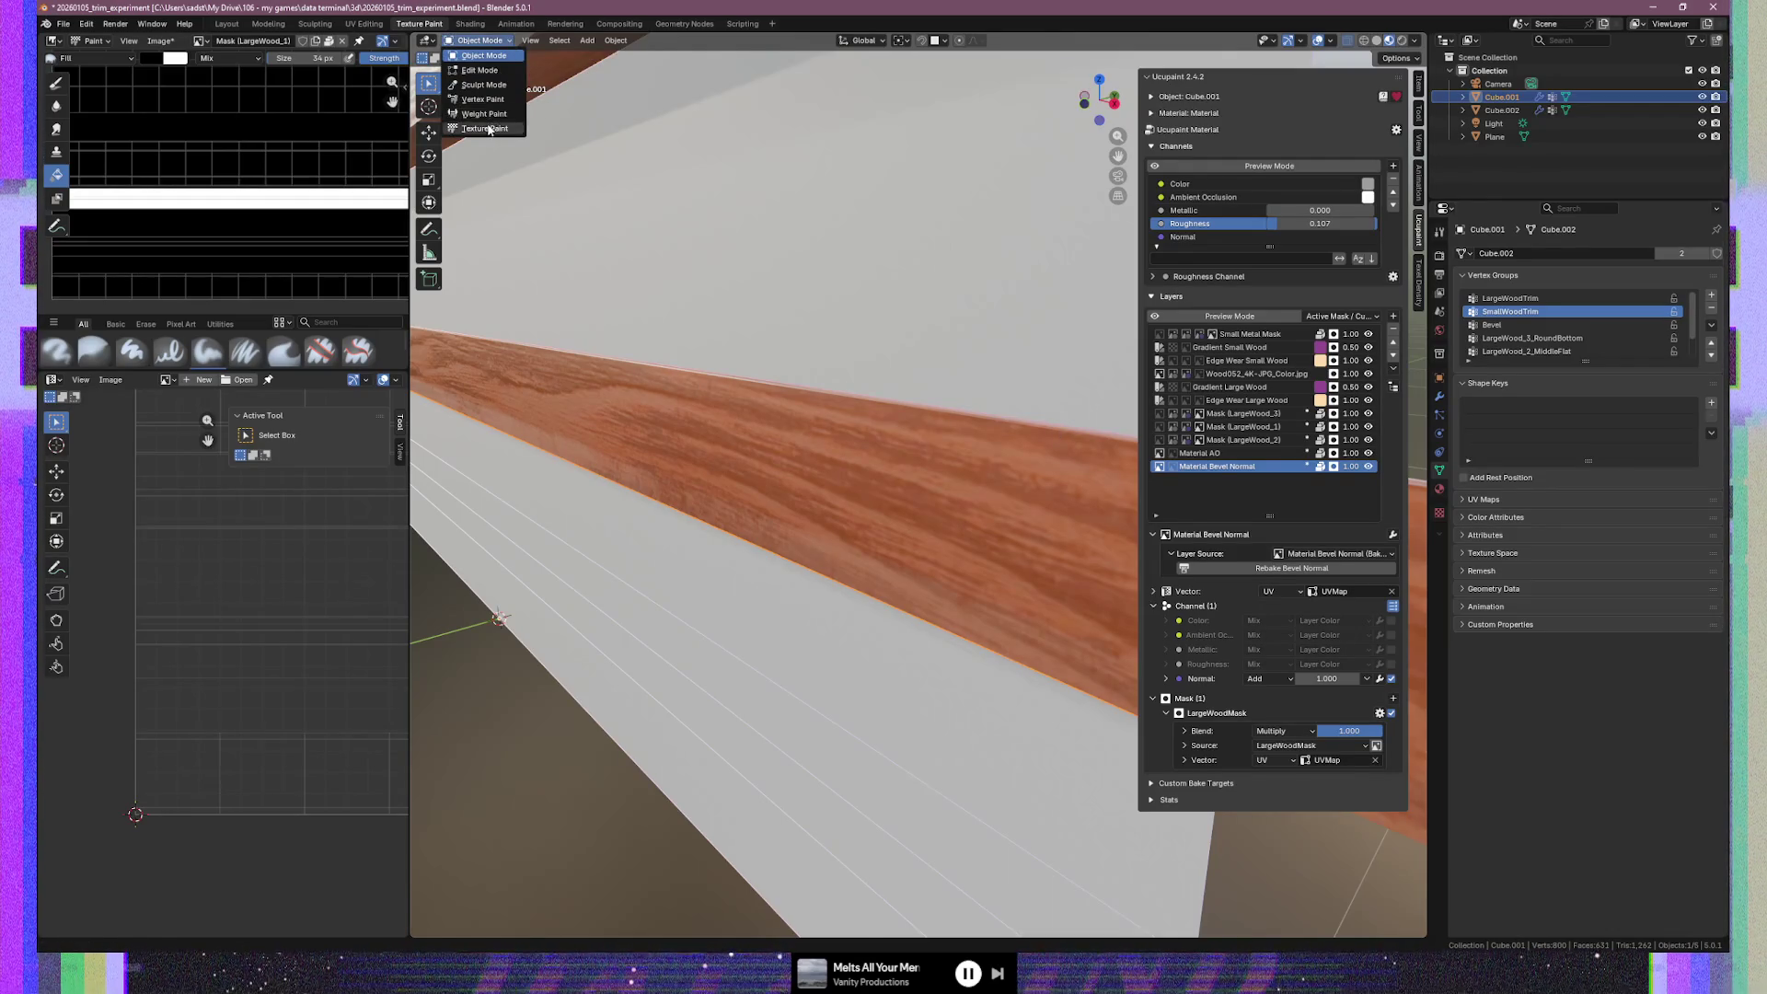
{"action": "left_click", "coordinate": [479, 129]}
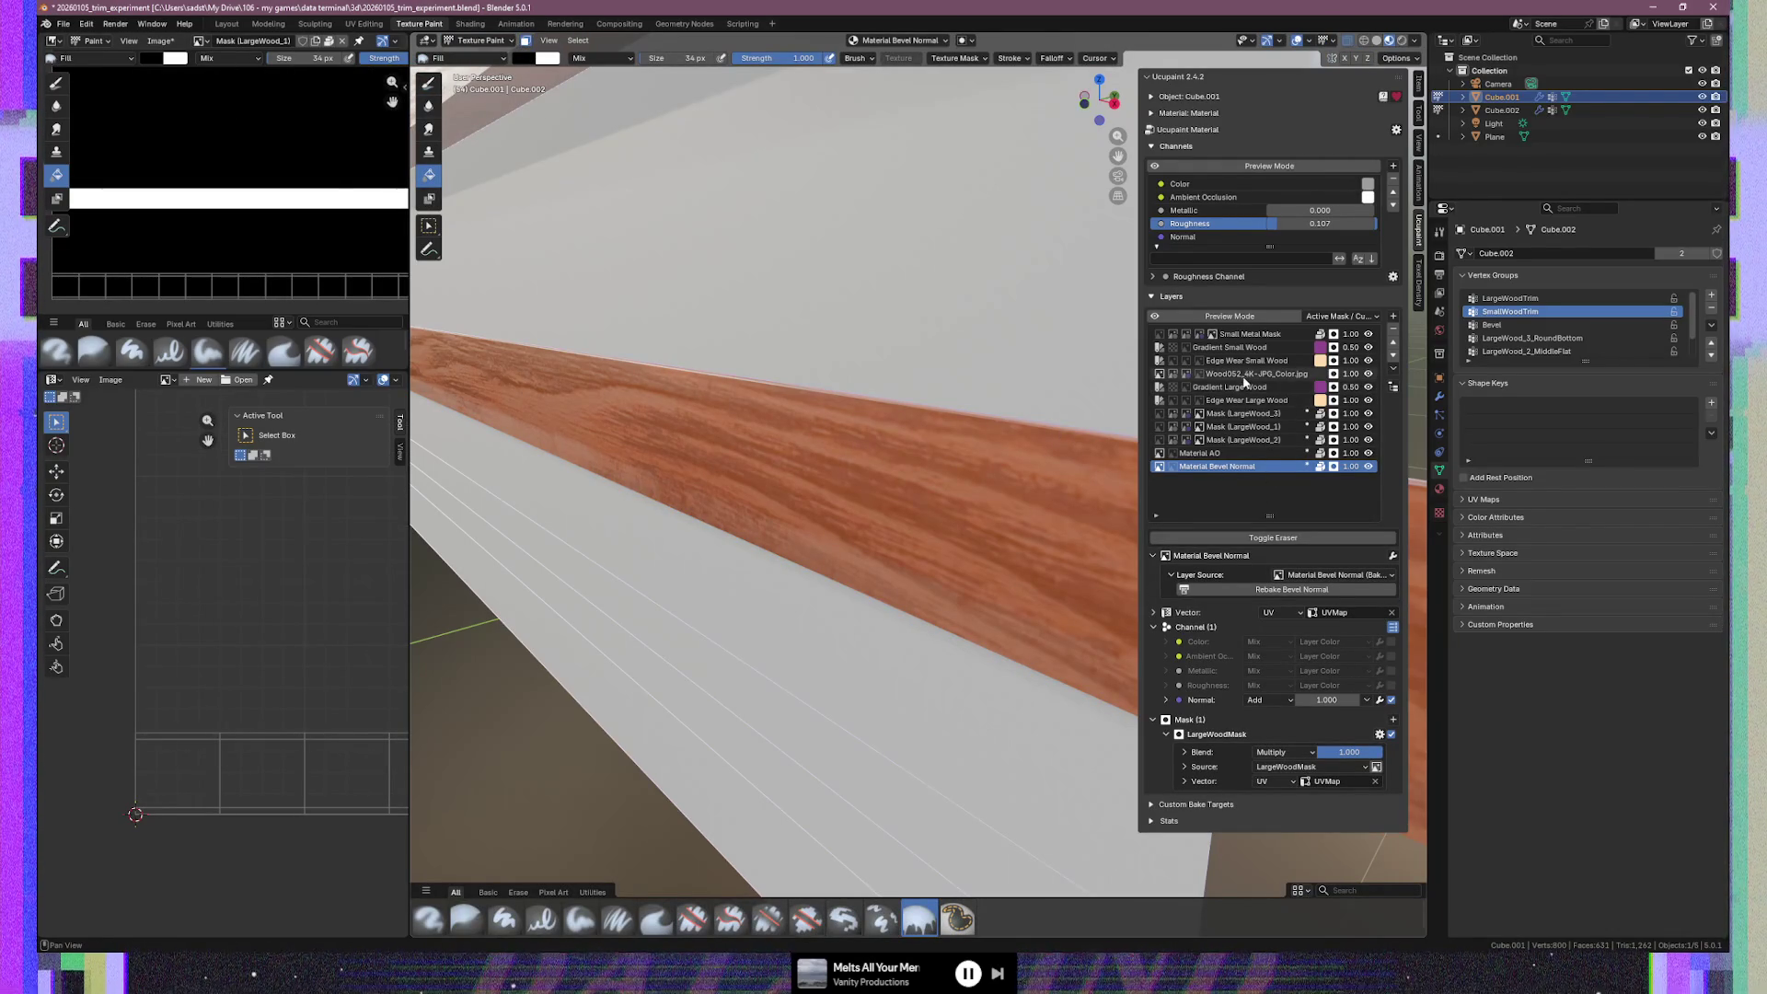
Make the SmallWoodMask layer the active paint slot
{"action": "left_click", "coordinate": [1204, 375]}
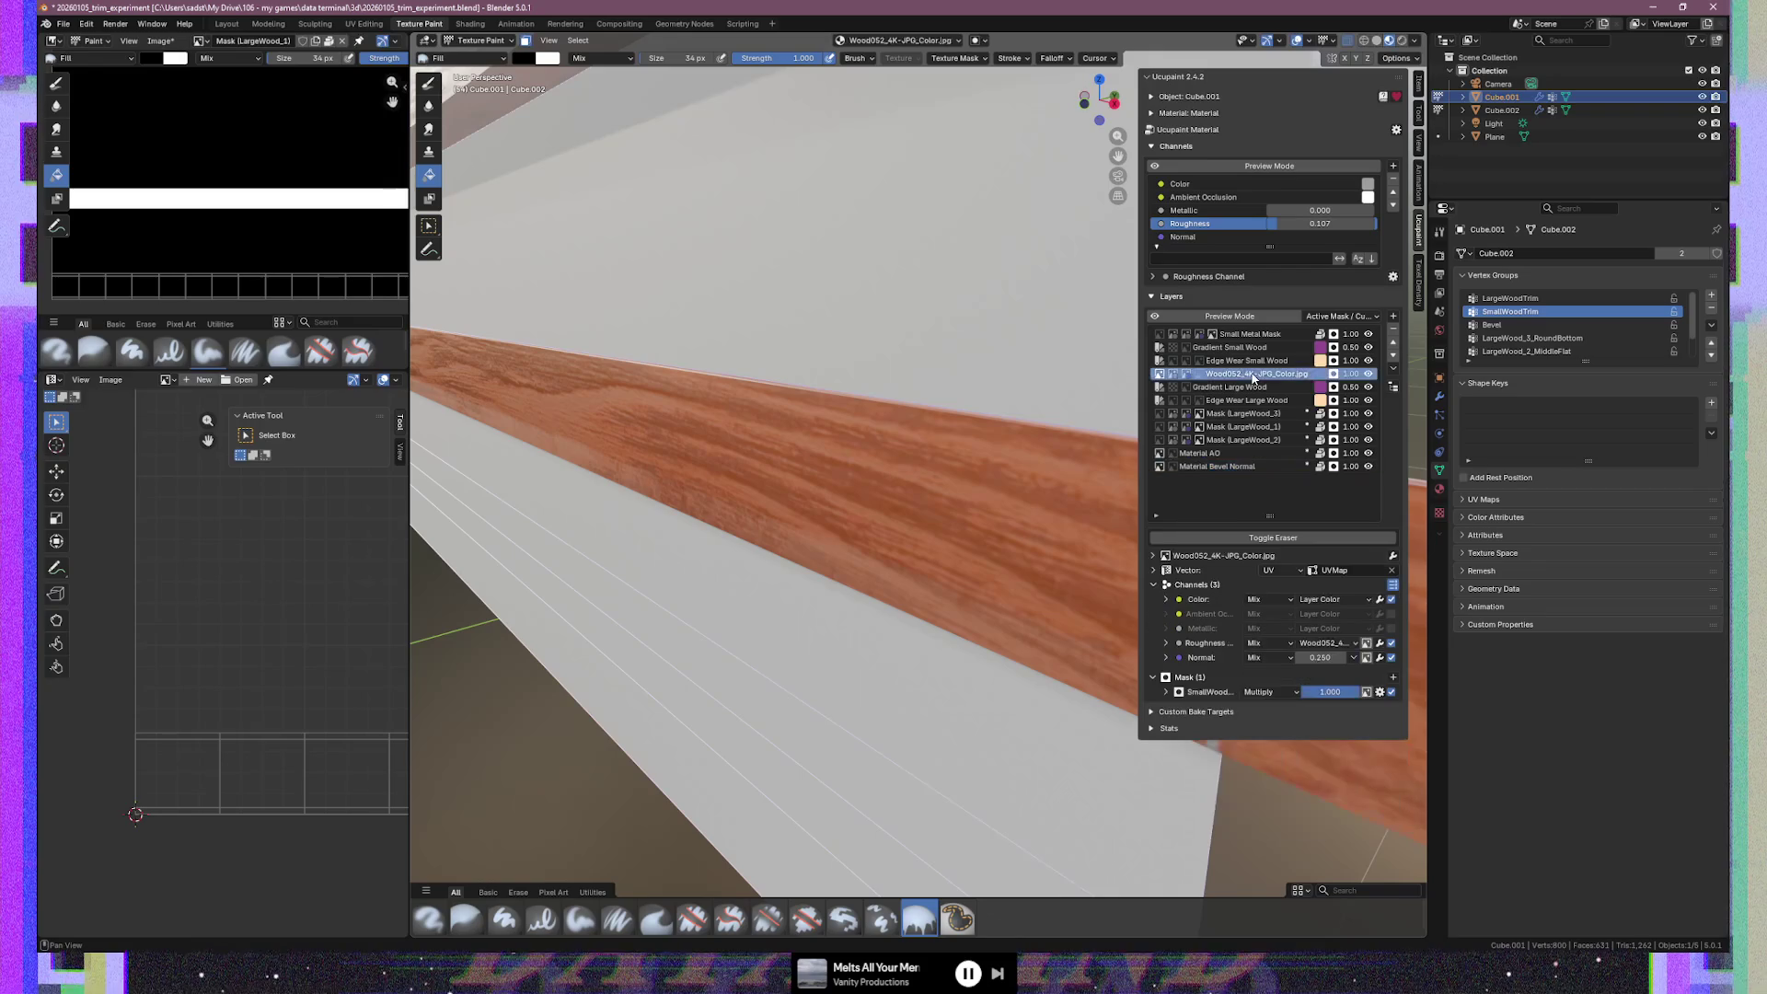
{"action": "left_click", "coordinate": [1207, 694]}
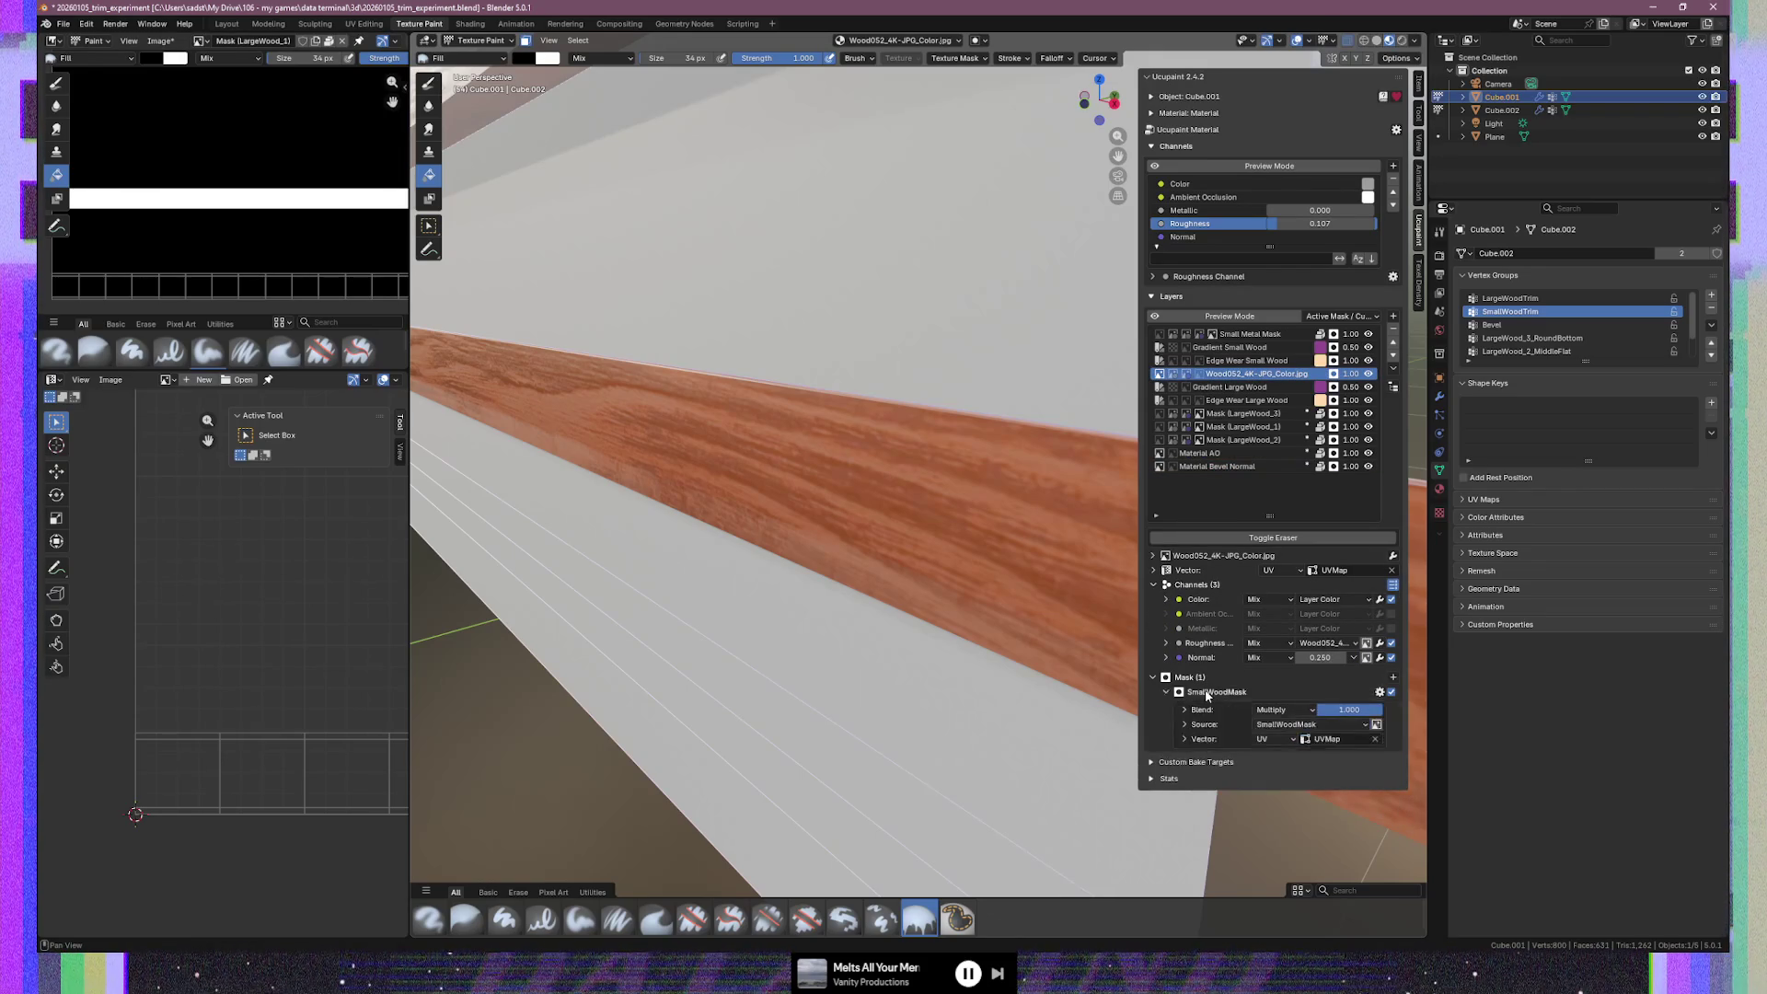
{"action": "left_click", "coordinate": [1199, 377]}
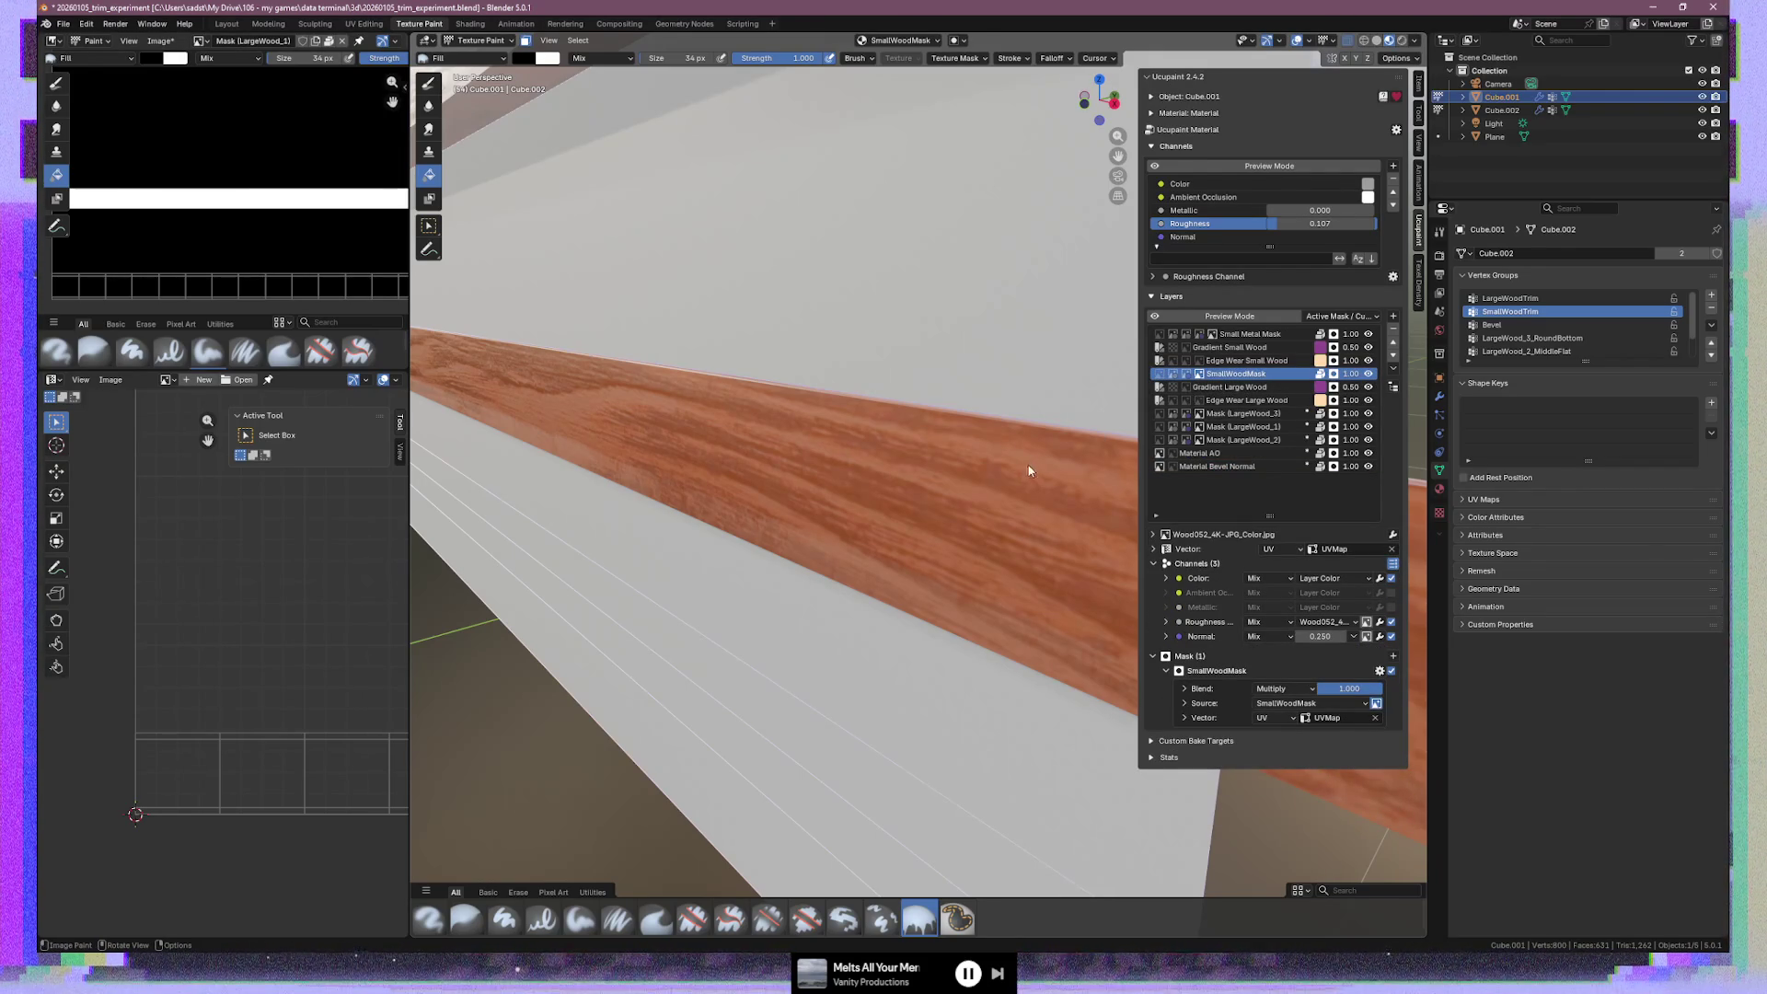
{"action": "key", "text": "Tab"}
{"action": "key", "text": "Tab"}
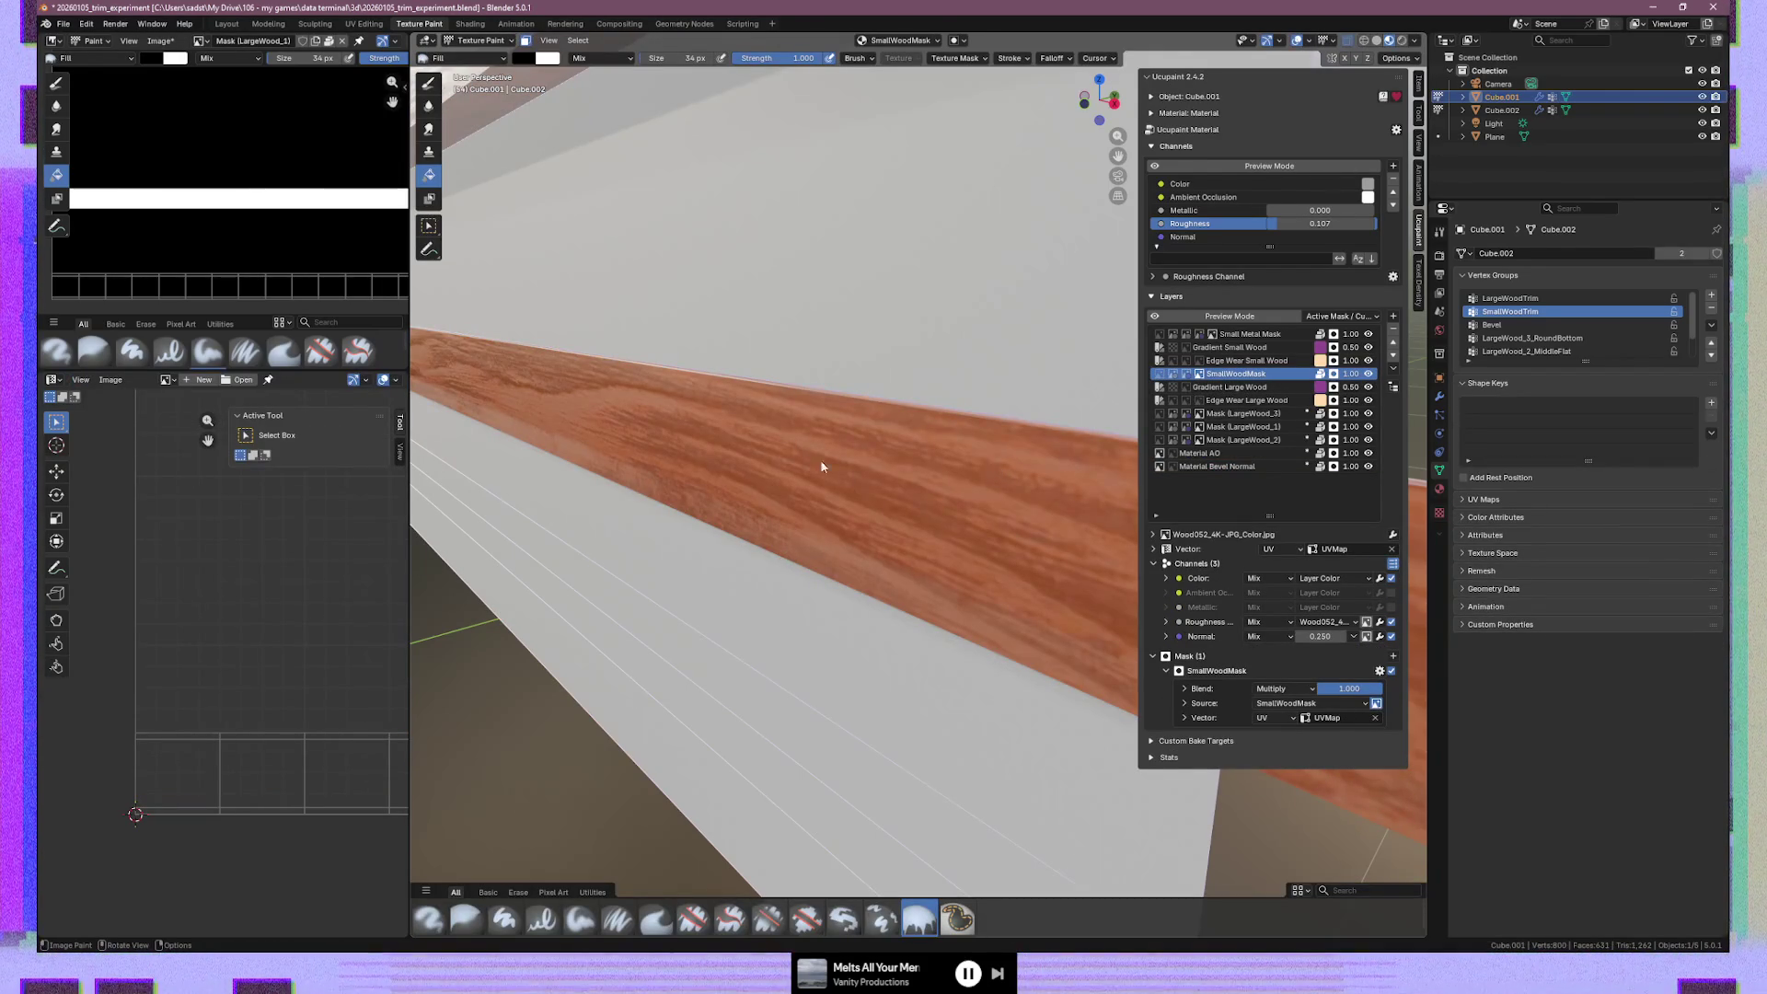
Show SmallWoodMask in the image editor, swap colours and fill it, then toggle Edit Mode
{"action": "left_click", "coordinate": [207, 42]}
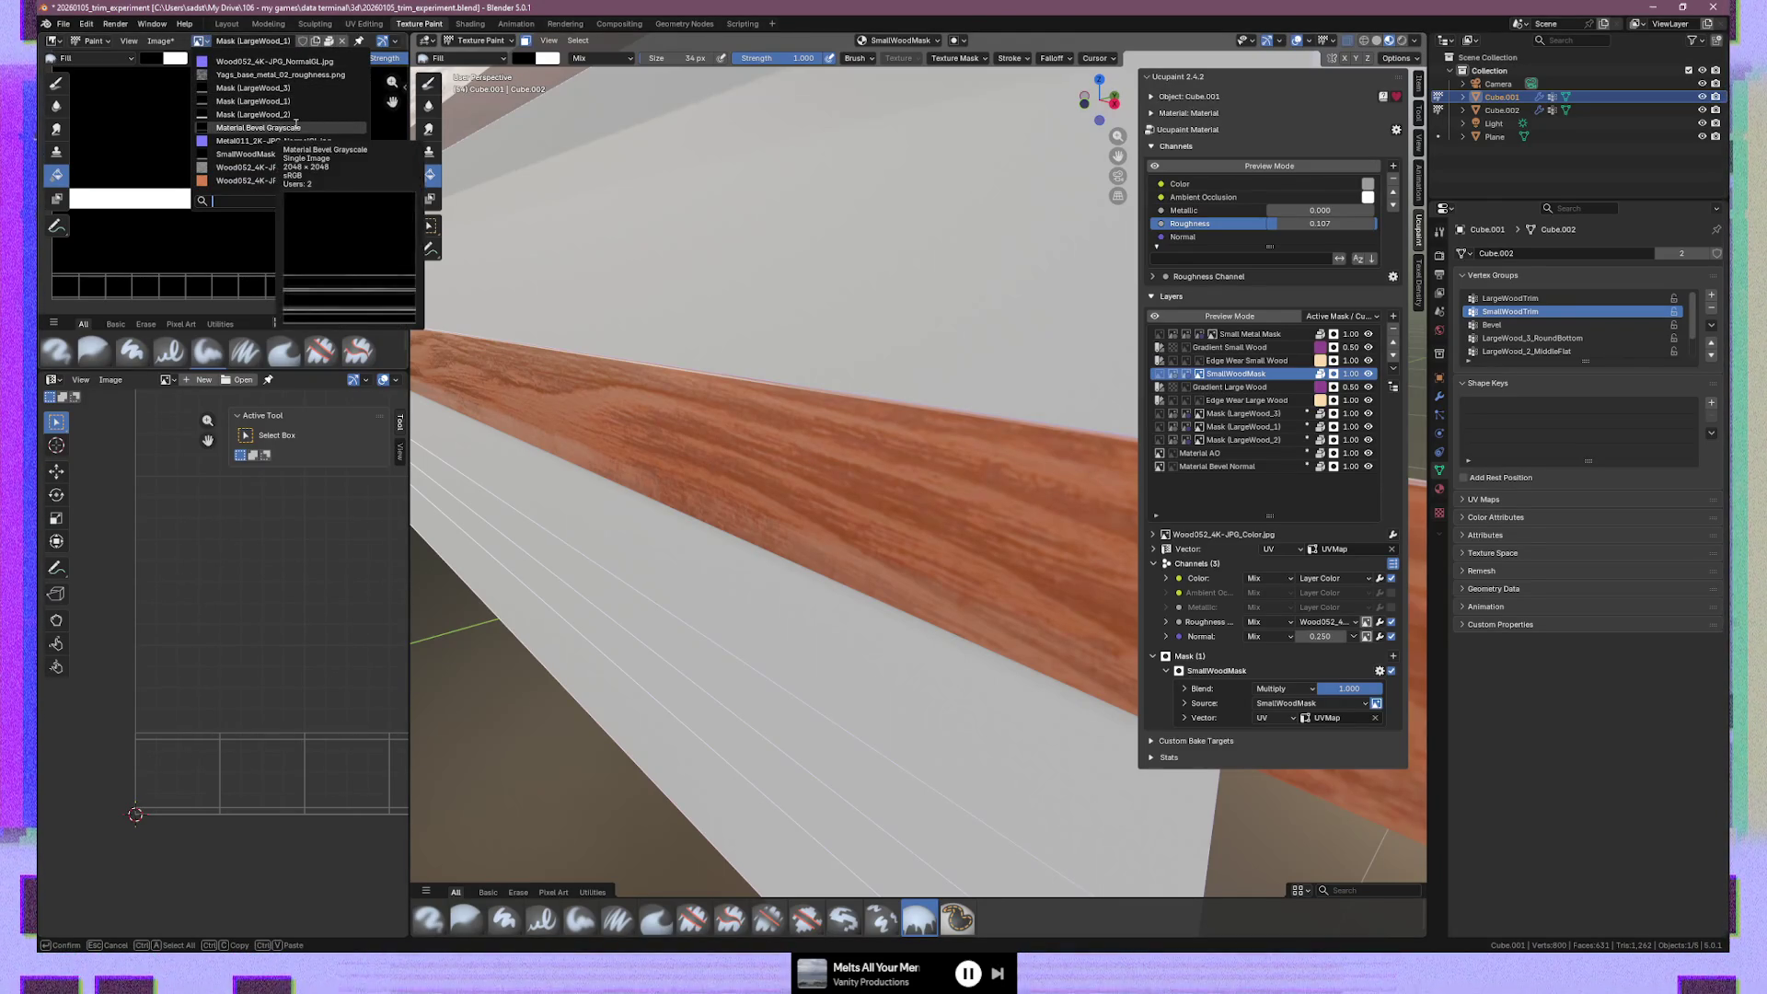
{"action": "left_click", "coordinate": [259, 153]}
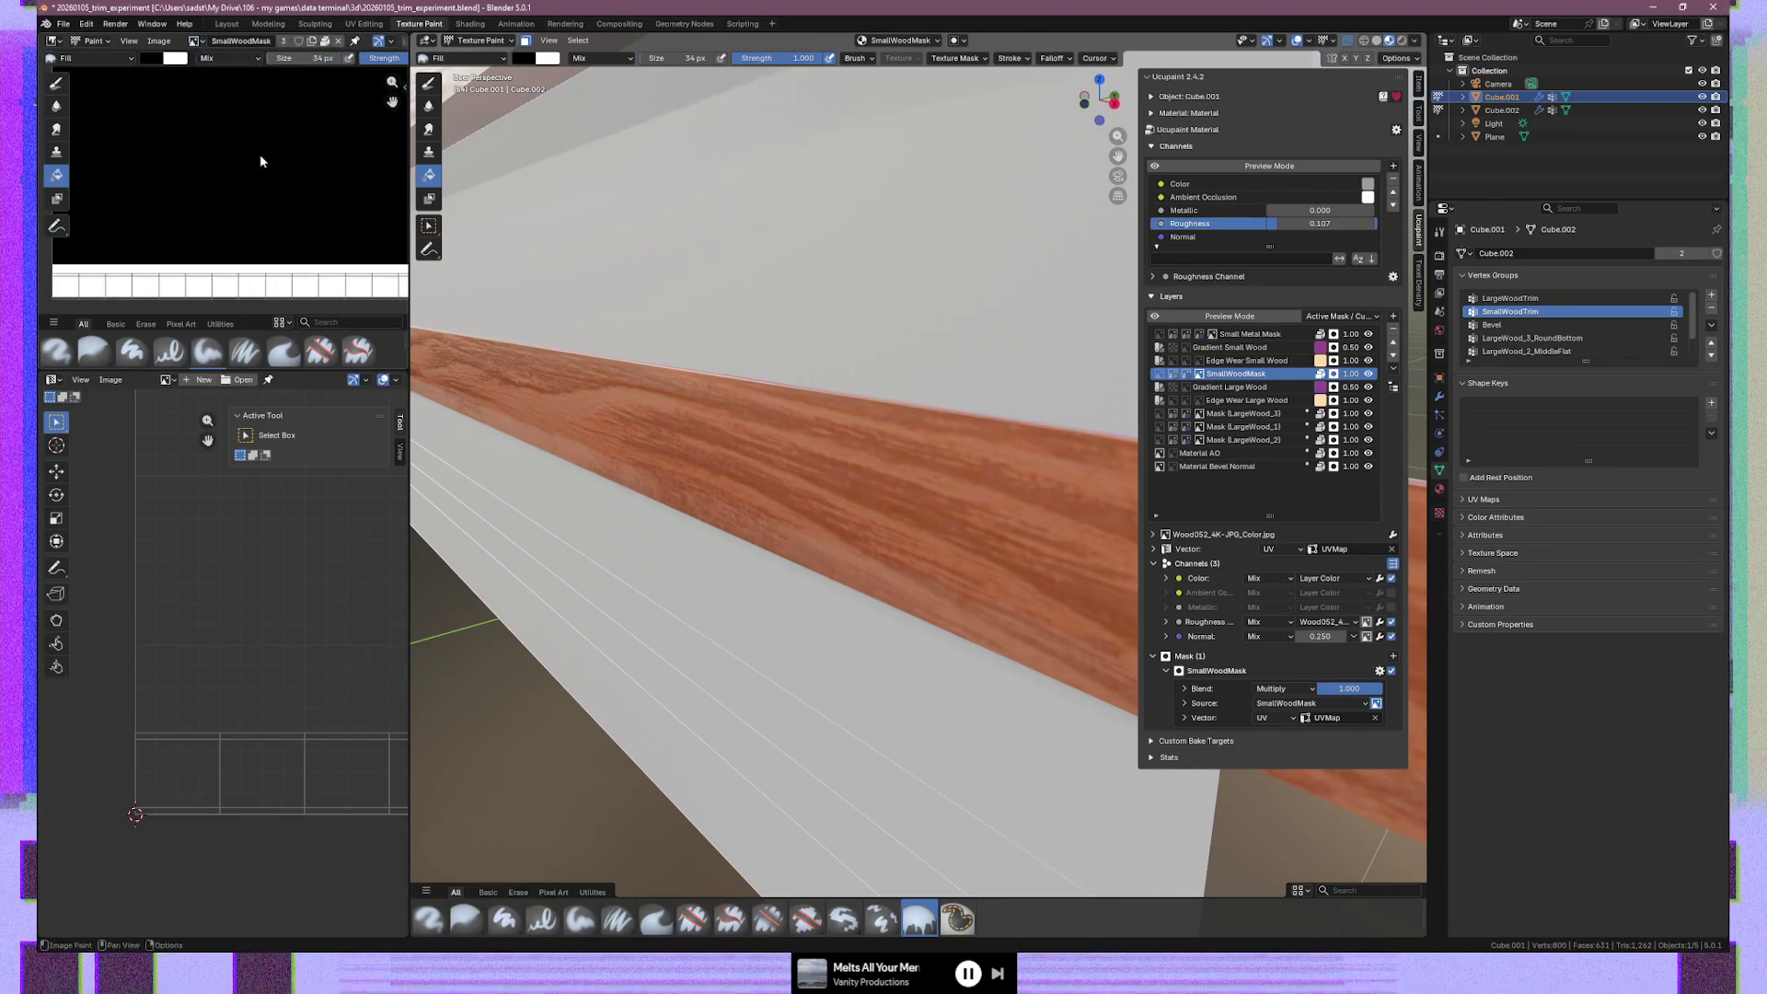
{"action": "key", "text": "x"}
{"action": "left_click", "coordinate": [729, 473]}
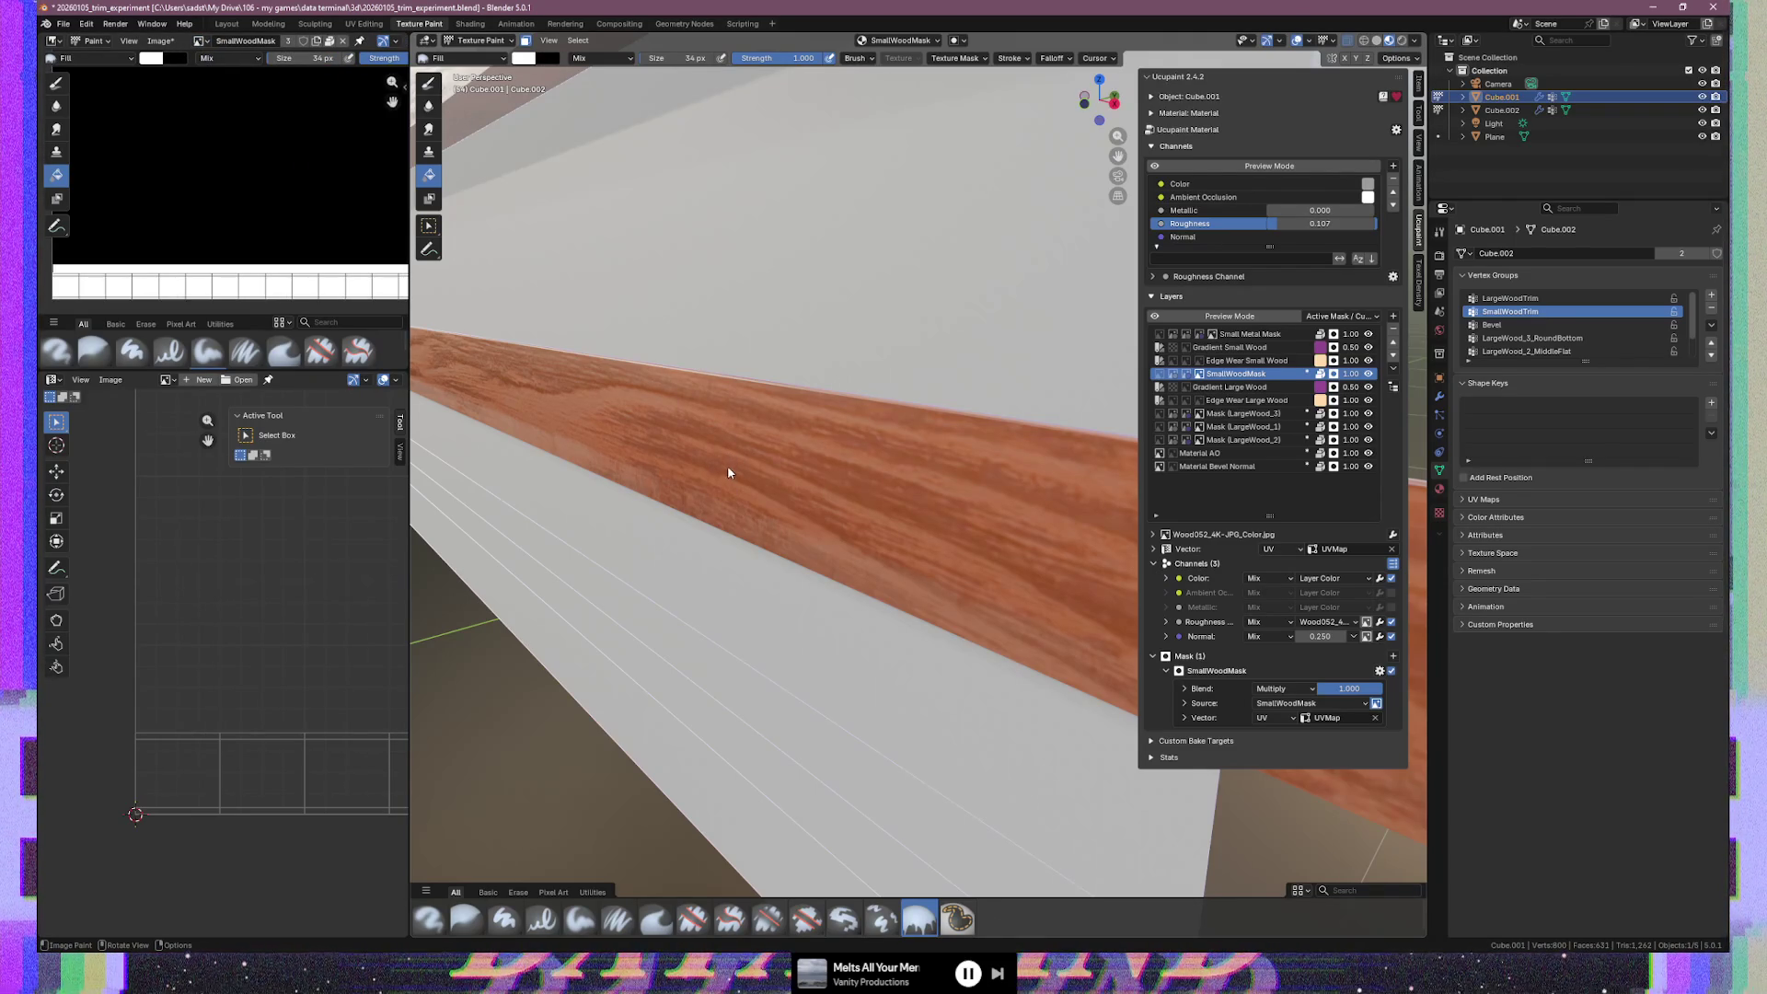
{"action": "key", "text": "Tab"}
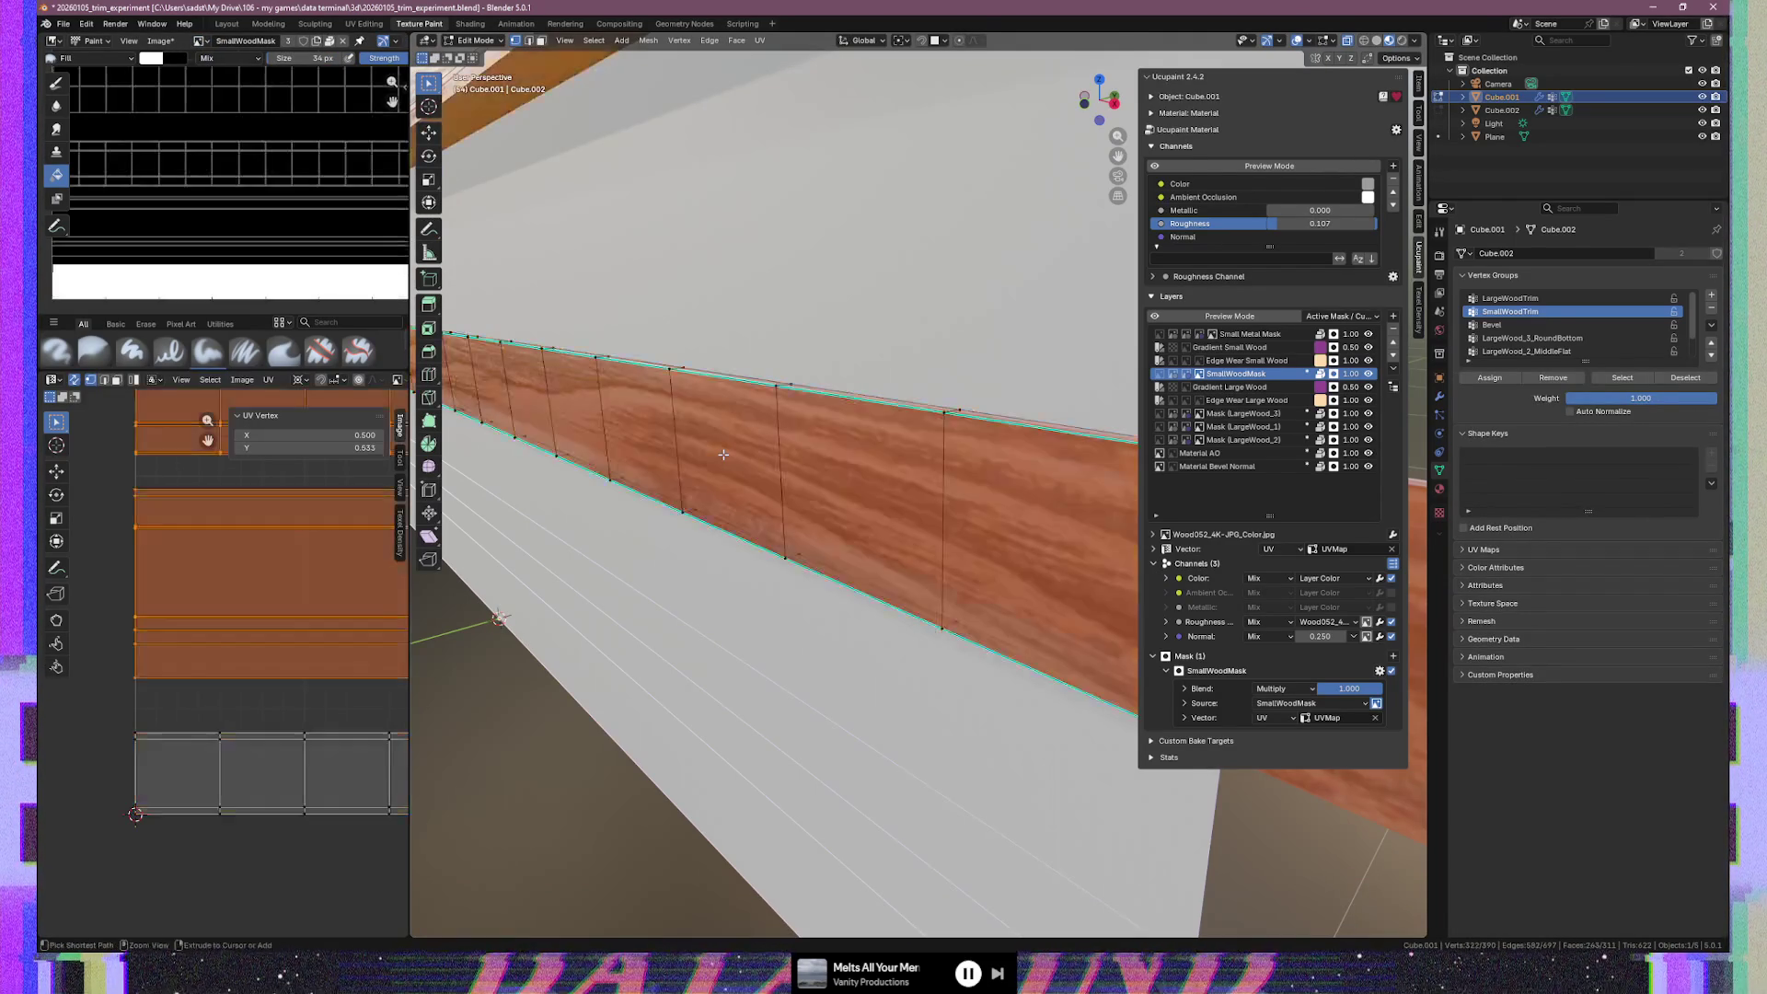
{"action": "key", "text": "Tab"}
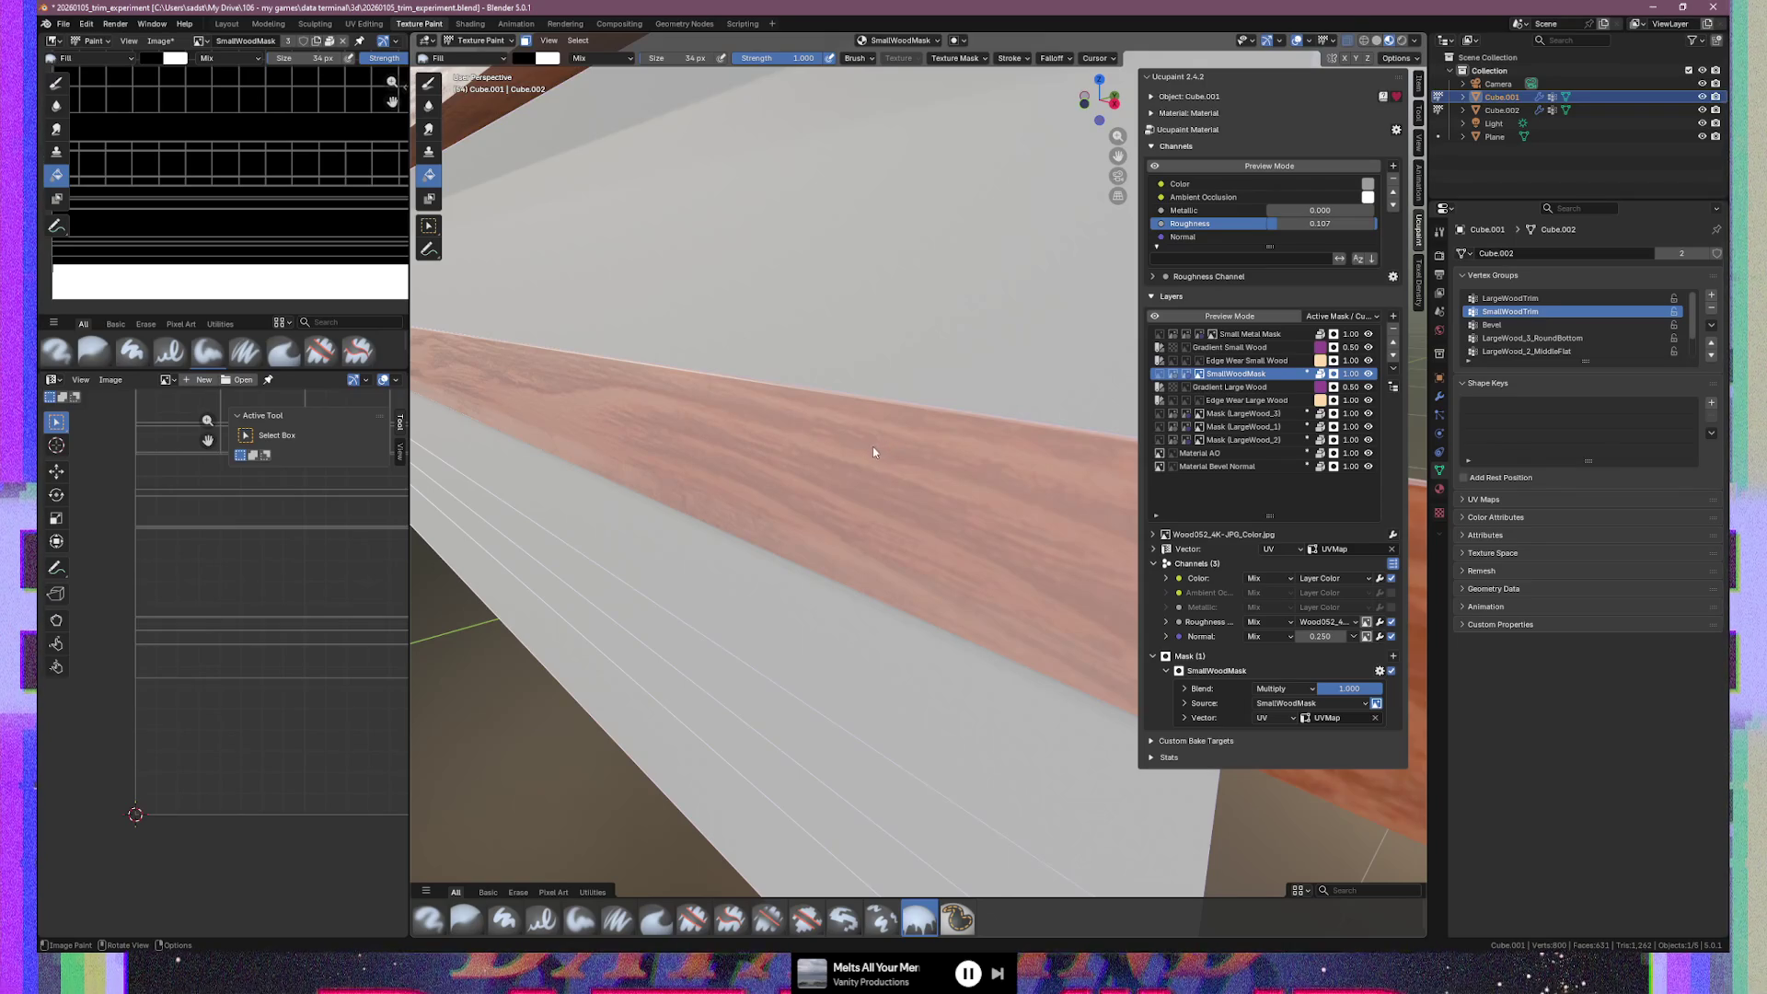
Toggle between Edit Mode and Texture Paint while orbiting, ending in Edit Mode viewing the strips from above
{"action": "key", "text": "Tab"}
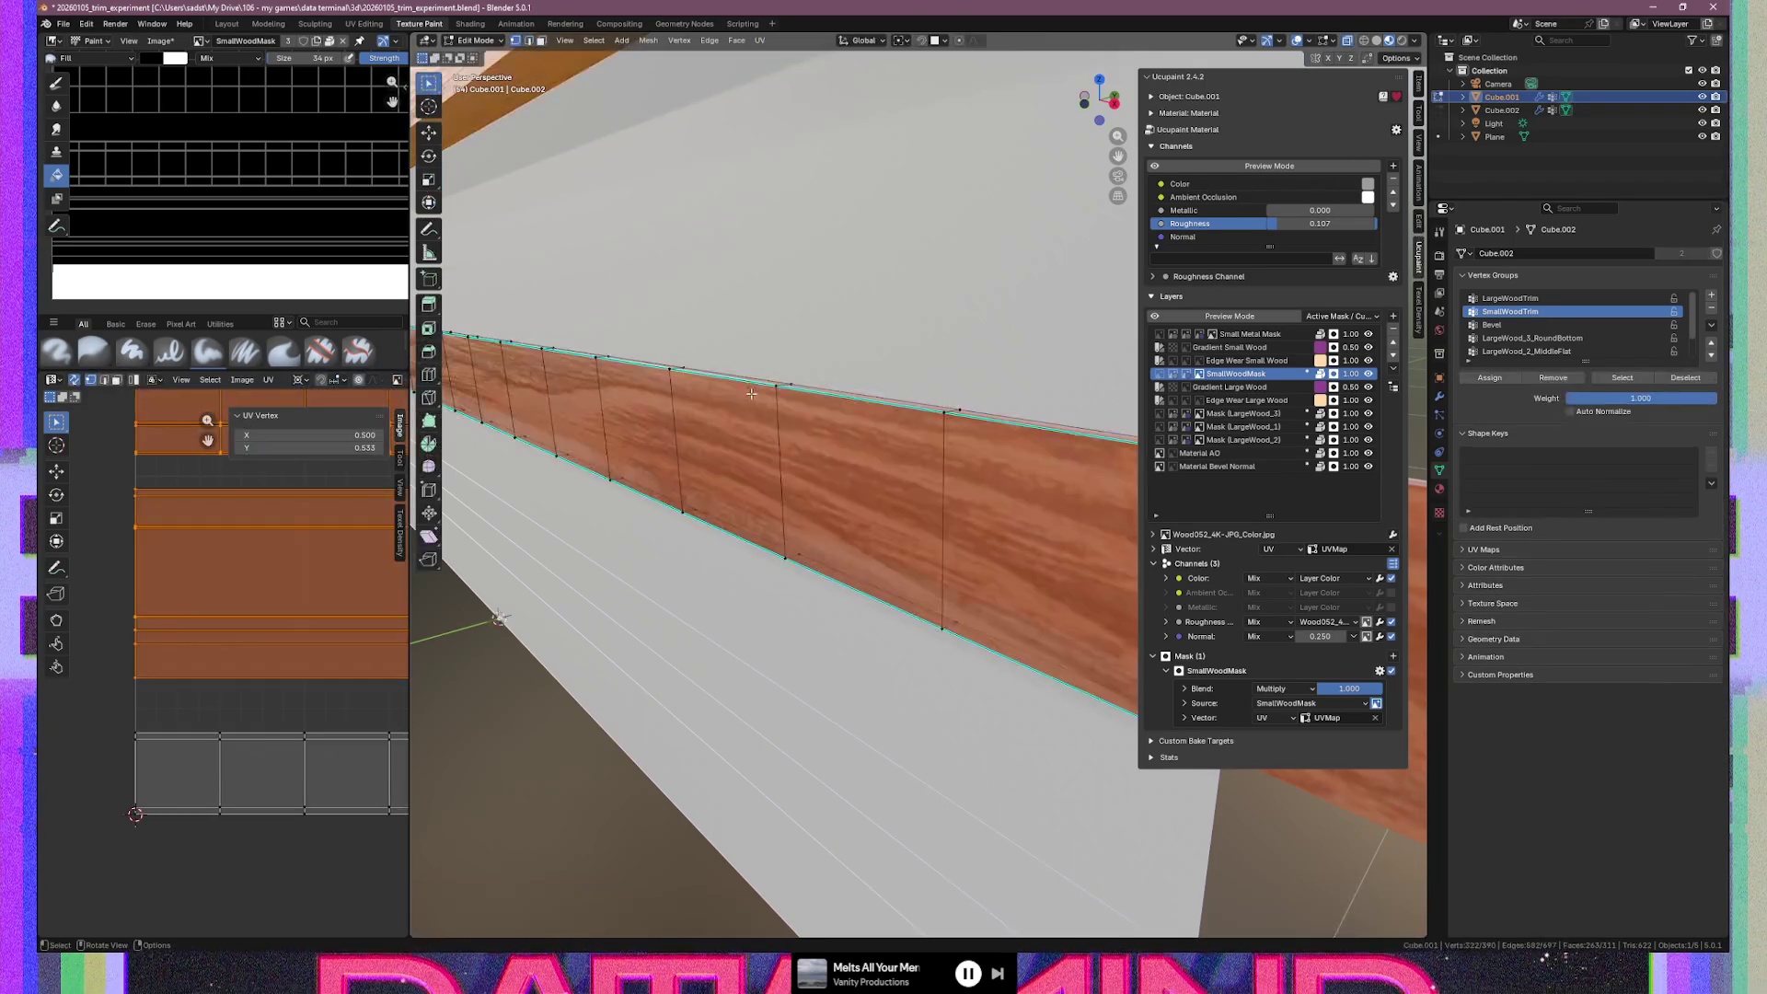
{"action": "mouse_move", "coordinate": [727, 376]}
{"action": "middle_mouse_down"}
{"action": "mouse_move", "coordinate": [831, 368]}
{"action": "mouse_move", "coordinate": [769, 377]}
{"action": "mouse_move", "coordinate": [871, 393]}
{"action": "middle_mouse_up"}
{"action": "scroll", "coordinate": [804, 382], "scroll_direction": "down", "scroll_amount": 2}
{"action": "key", "text": "ctrl+Tab"}
{"action": "scroll", "coordinate": [870, 385], "scroll_direction": "up", "scroll_amount": 6}
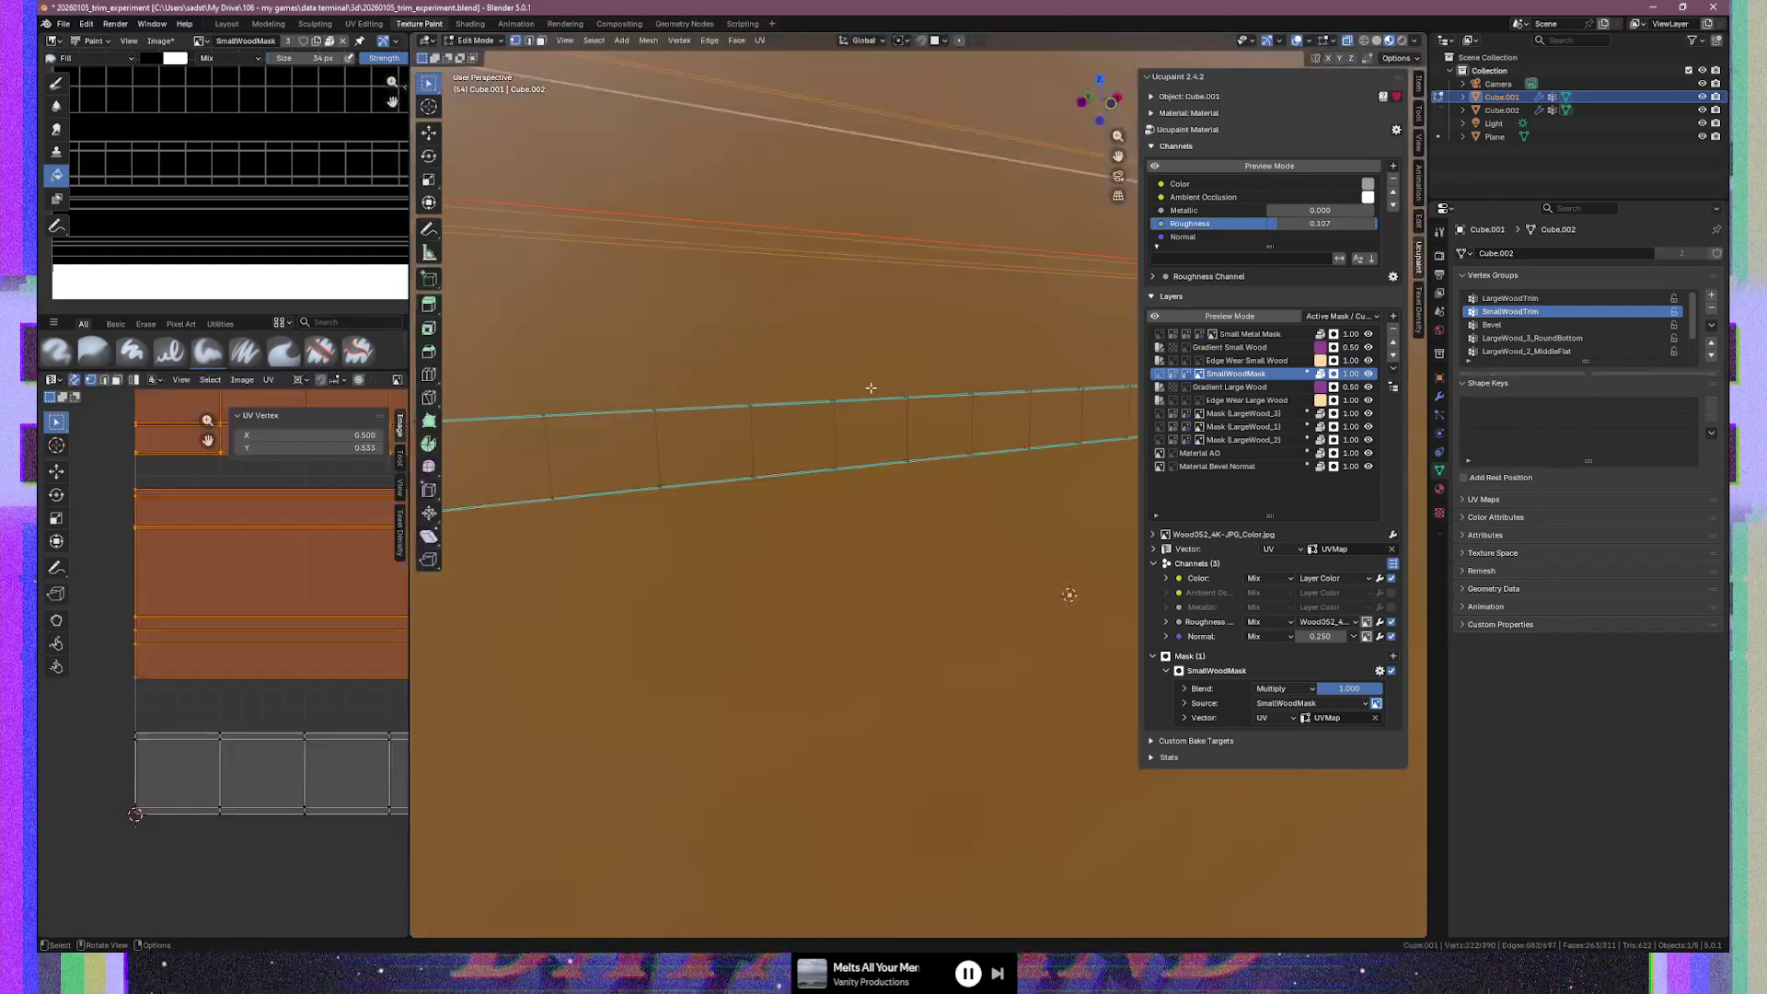
{"action": "scroll", "coordinate": [856, 395], "scroll_direction": "down", "scroll_amount": 3}
{"action": "scroll", "coordinate": [829, 408], "scroll_direction": "down", "scroll_amount": 3}
{"action": "middle_click_drag", "start_coordinate": [828, 406], "coordinate": [801, 405]}
{"action": "key", "text": "Tab"}
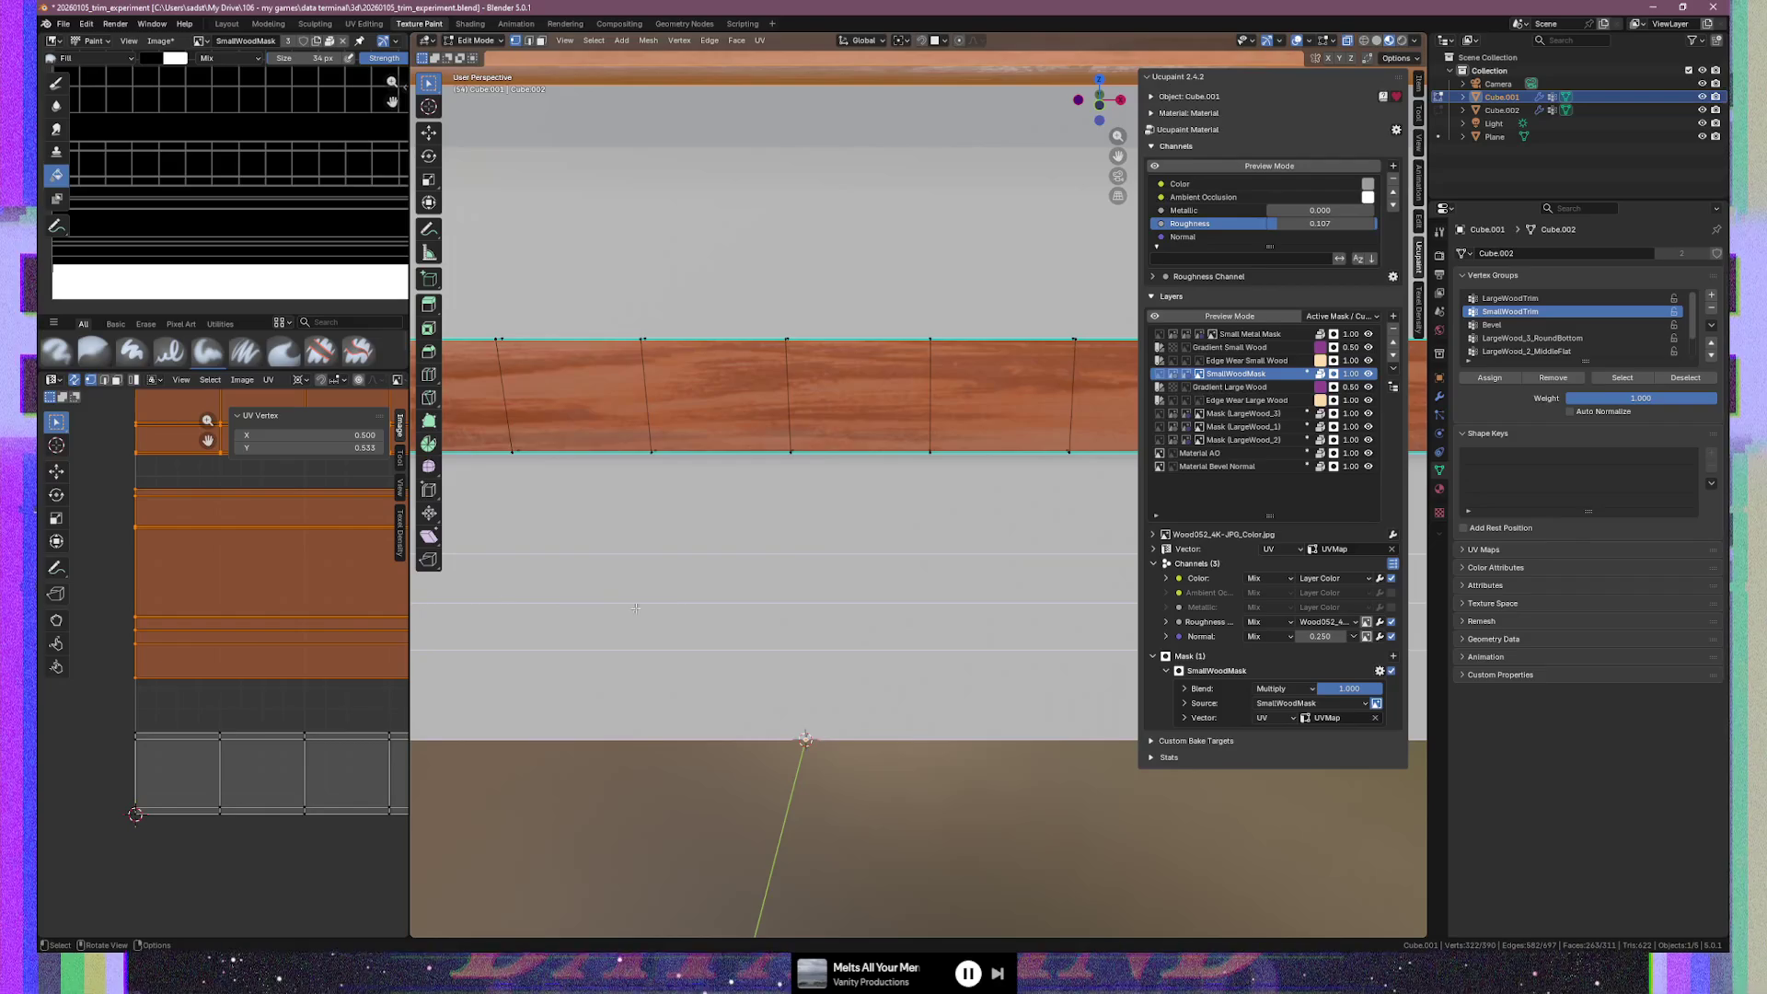
{"action": "scroll", "coordinate": [603, 615], "scroll_direction": "down", "scroll_amount": 3}
{"action": "mouse_move", "coordinate": [606, 602]}
{"action": "middle_mouse_down"}
{"action": "mouse_move", "coordinate": [617, 570]}
{"action": "mouse_move", "coordinate": [674, 533]}
{"action": "middle_mouse_up"}
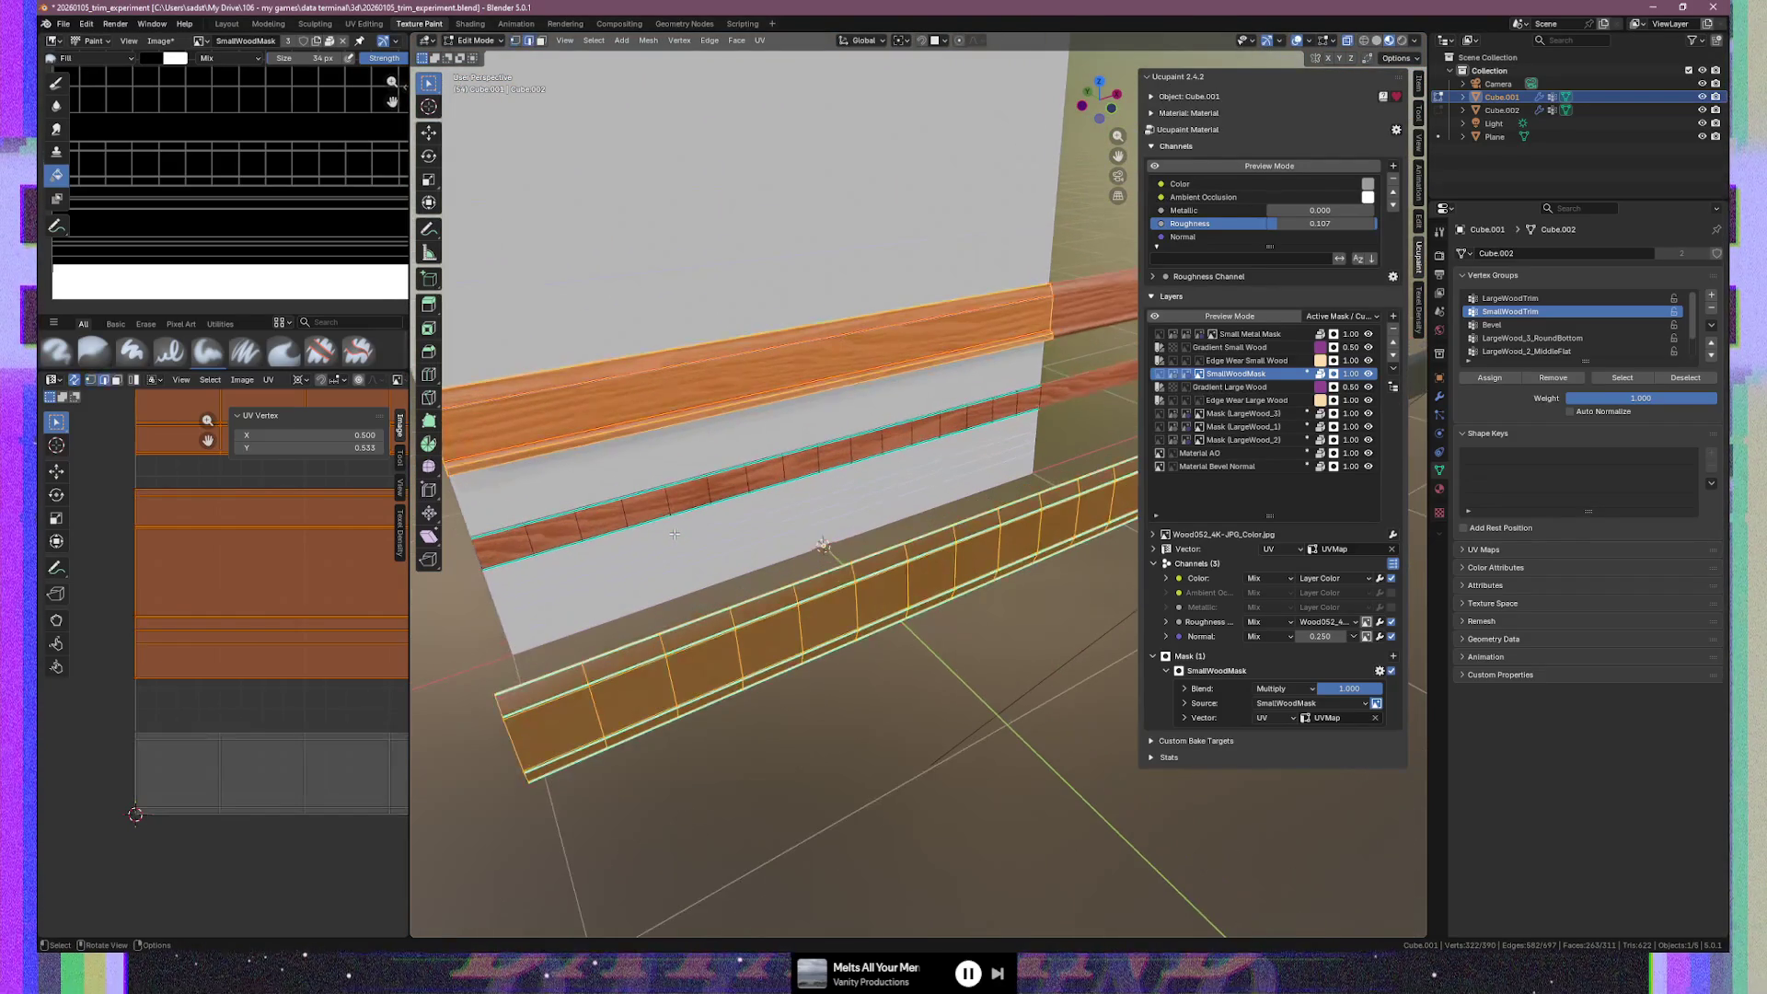
Pick a single edge on the middle wood trim, undoing an accidental region selection
{"action": "left_click", "coordinate": [523, 544]}
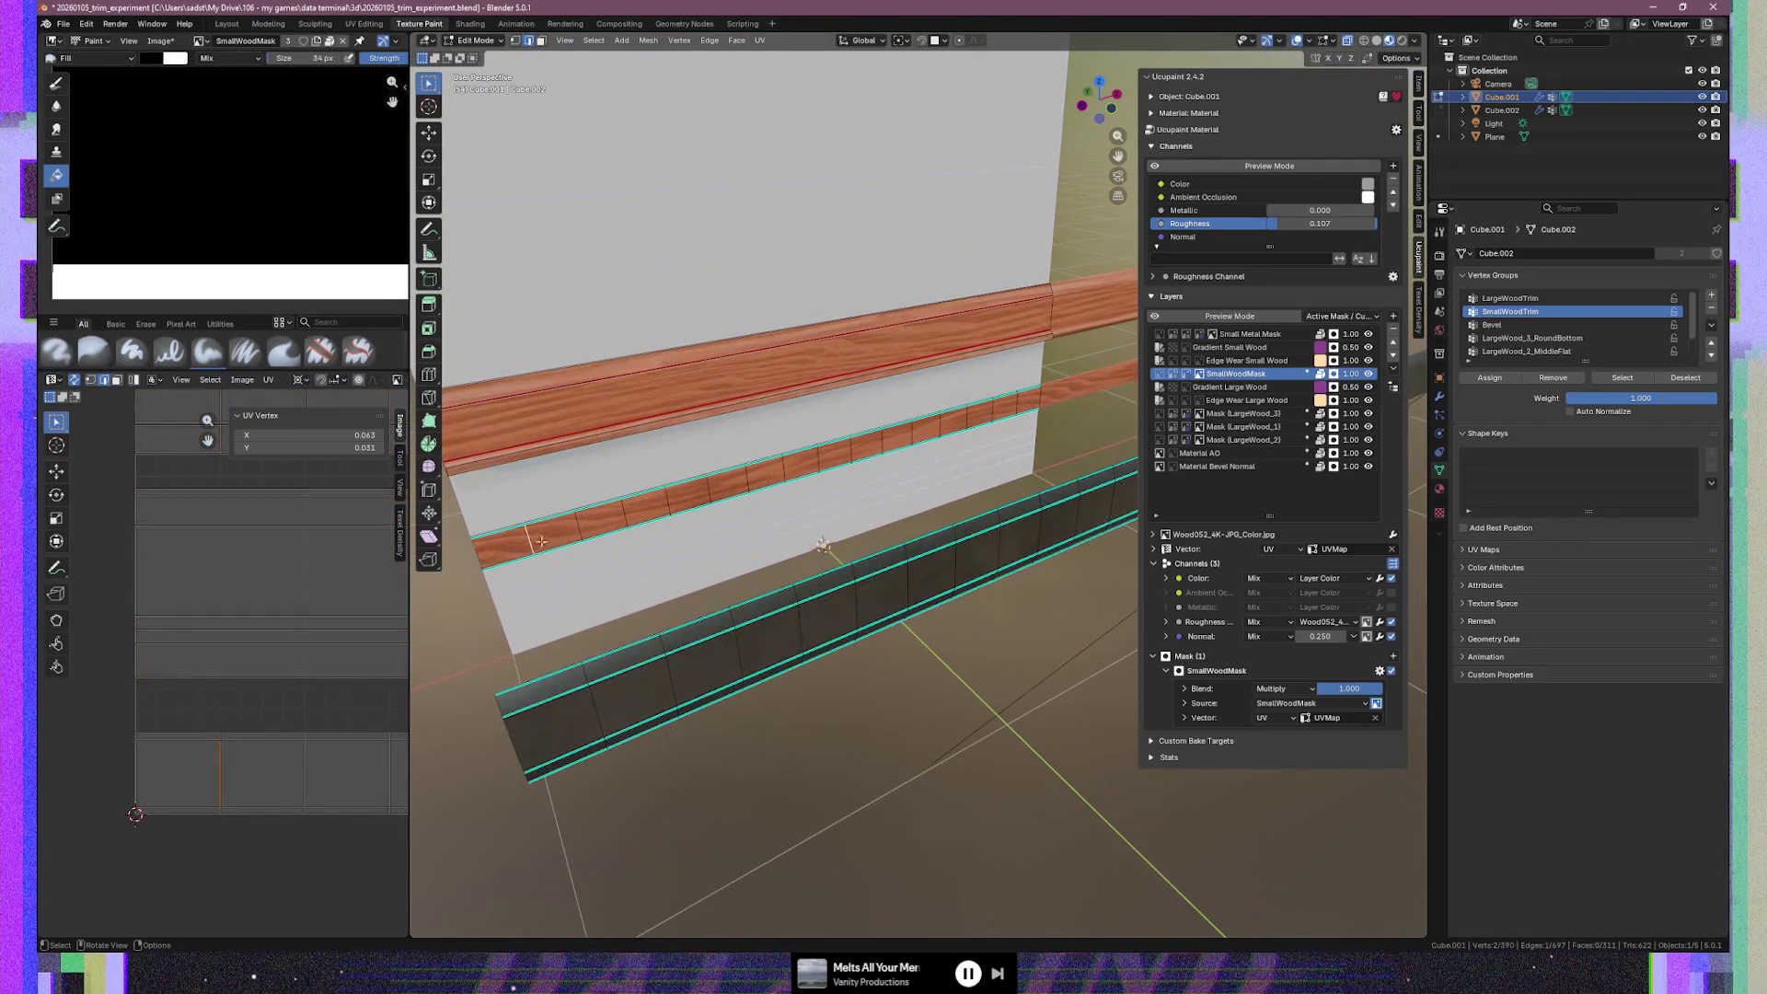
{"action": "left_click", "coordinate": [1013, 405], "text": "ctrl+shift"}
{"action": "key", "text": "ctrl+z"}
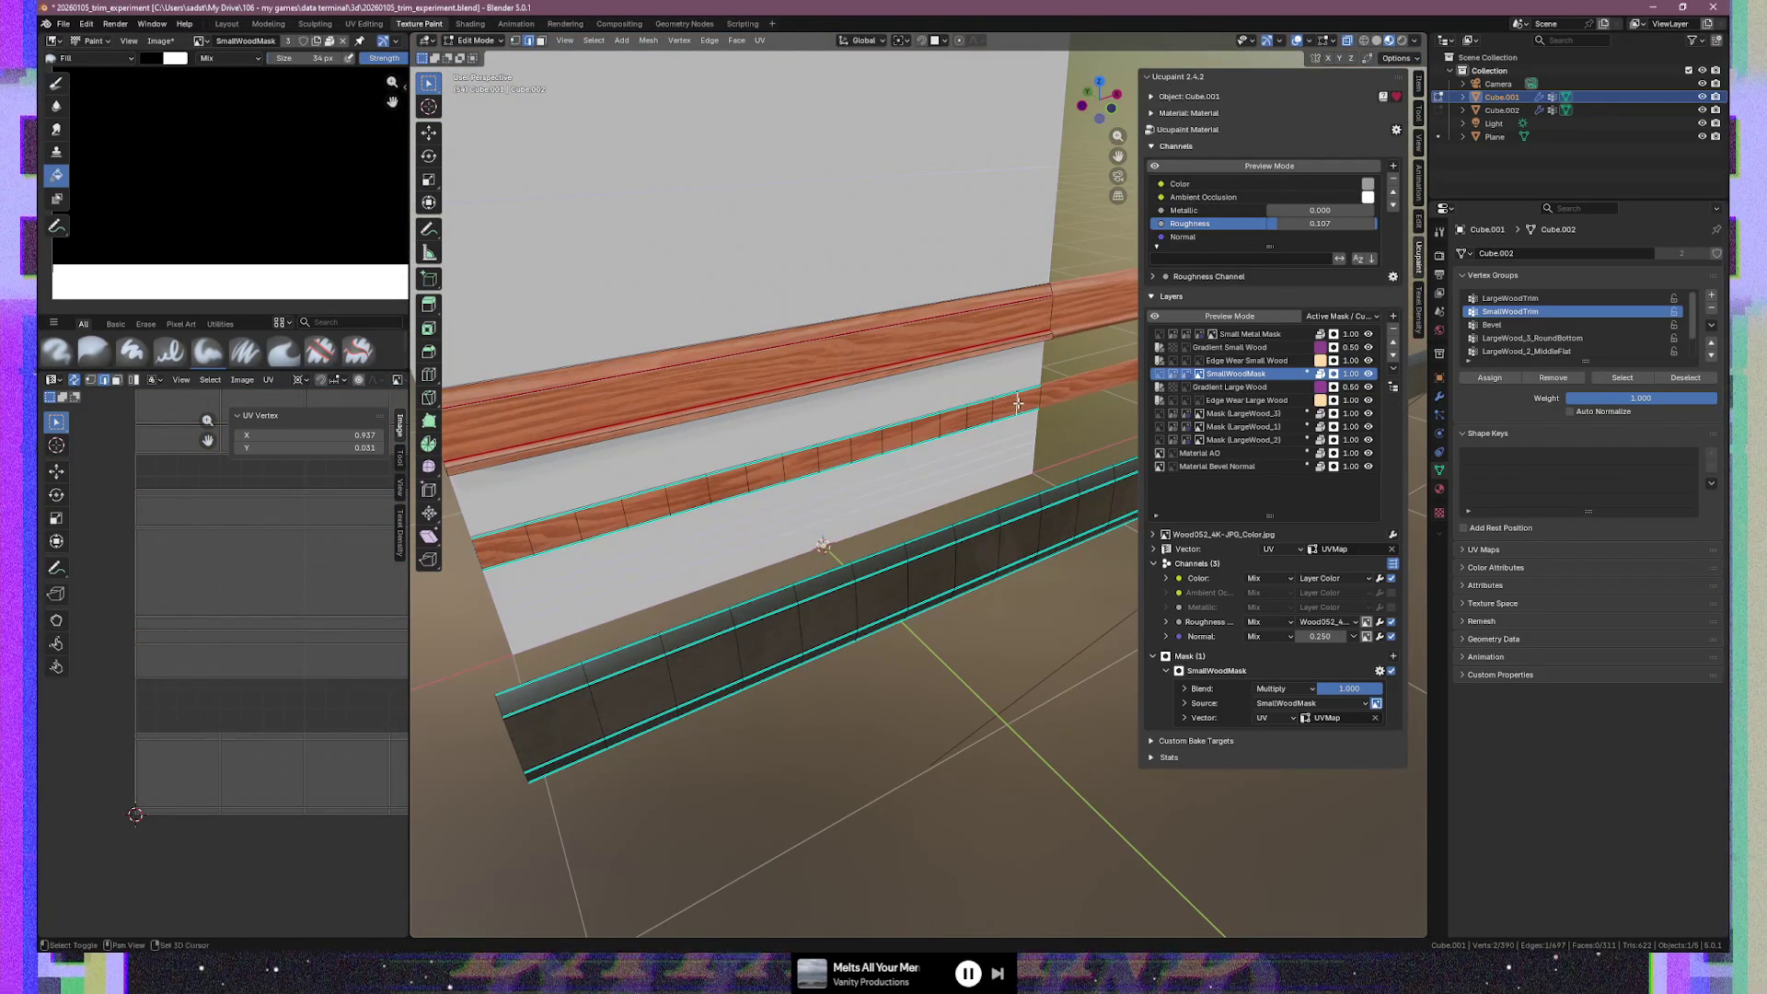
{"action": "left_click", "coordinate": [1018, 402], "text": "ctrl"}
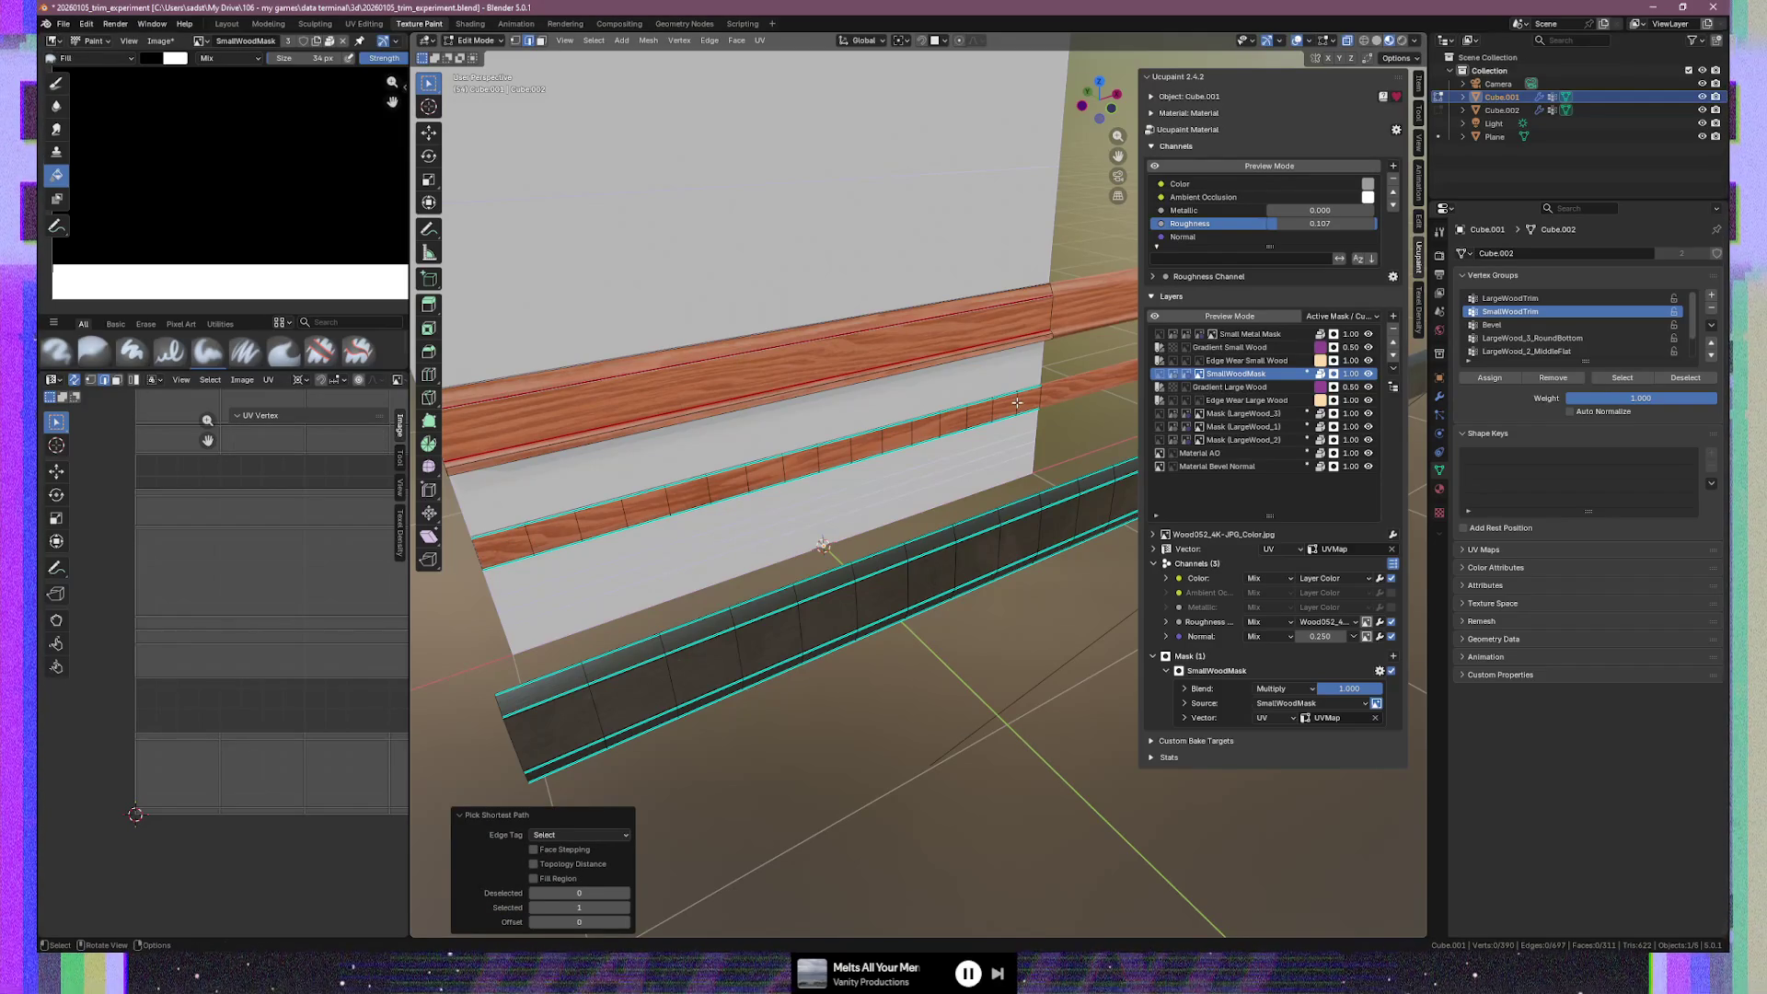
{"action": "left_click", "coordinate": [1016, 402], "text": "ctrl"}
{"action": "left_click", "coordinate": [1019, 403]}
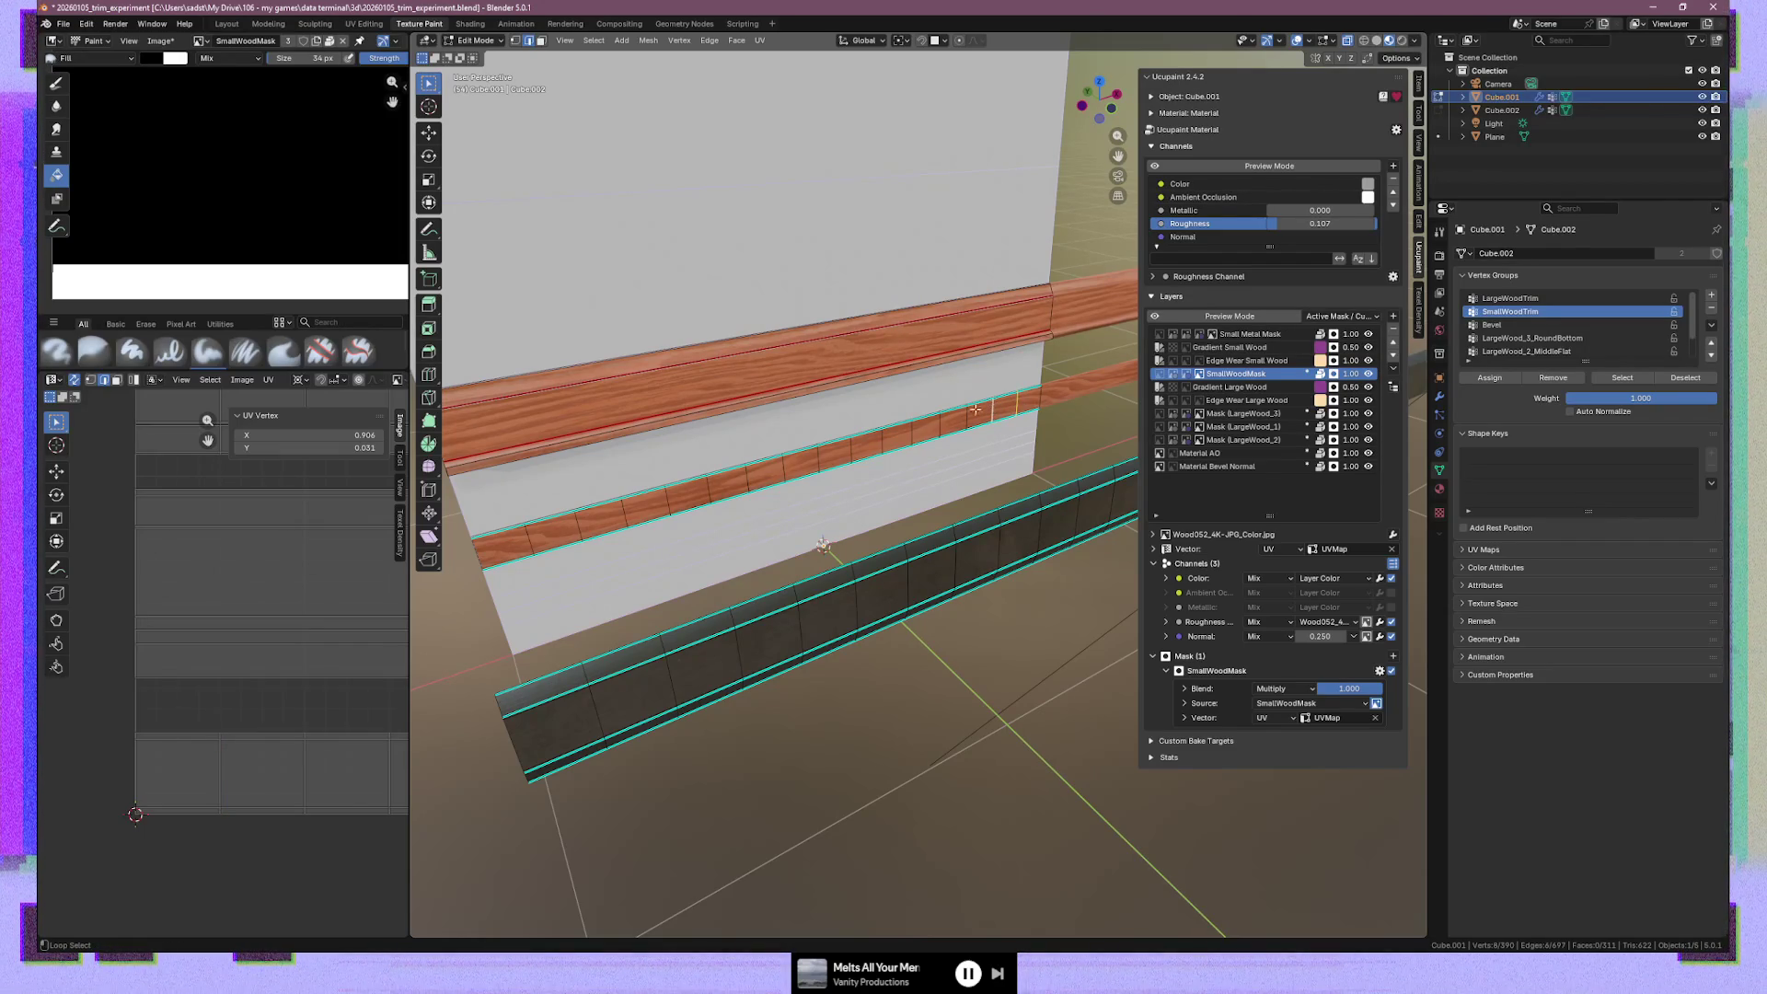
Add seven cross edge loops along the trim strip to the selection
{"action": "scroll", "coordinate": [964, 414], "scroll_direction": "up", "scroll_amount": 3}
{"action": "middle_click_drag", "start_coordinate": [973, 402], "coordinate": [925, 524], "text": "shift"}
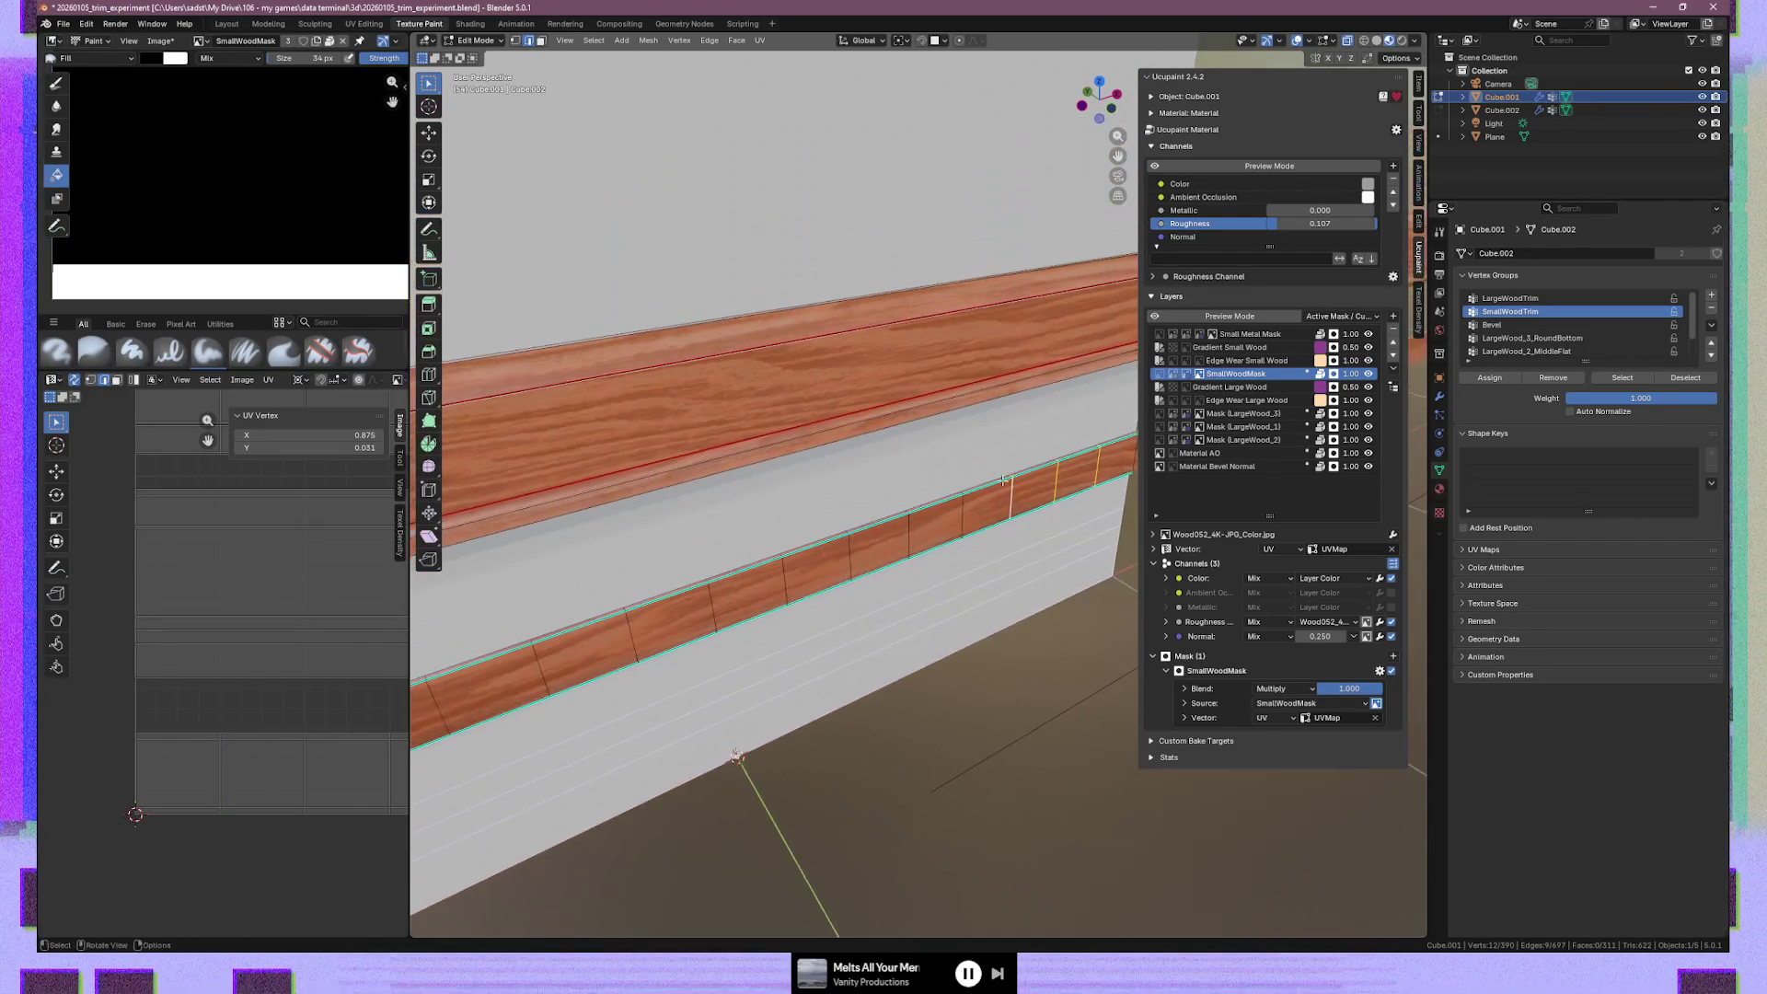
{"action": "left_click", "coordinate": [925, 523], "text": "alt+shift"}
{"action": "left_click", "coordinate": [908, 538], "text": "alt+shift"}
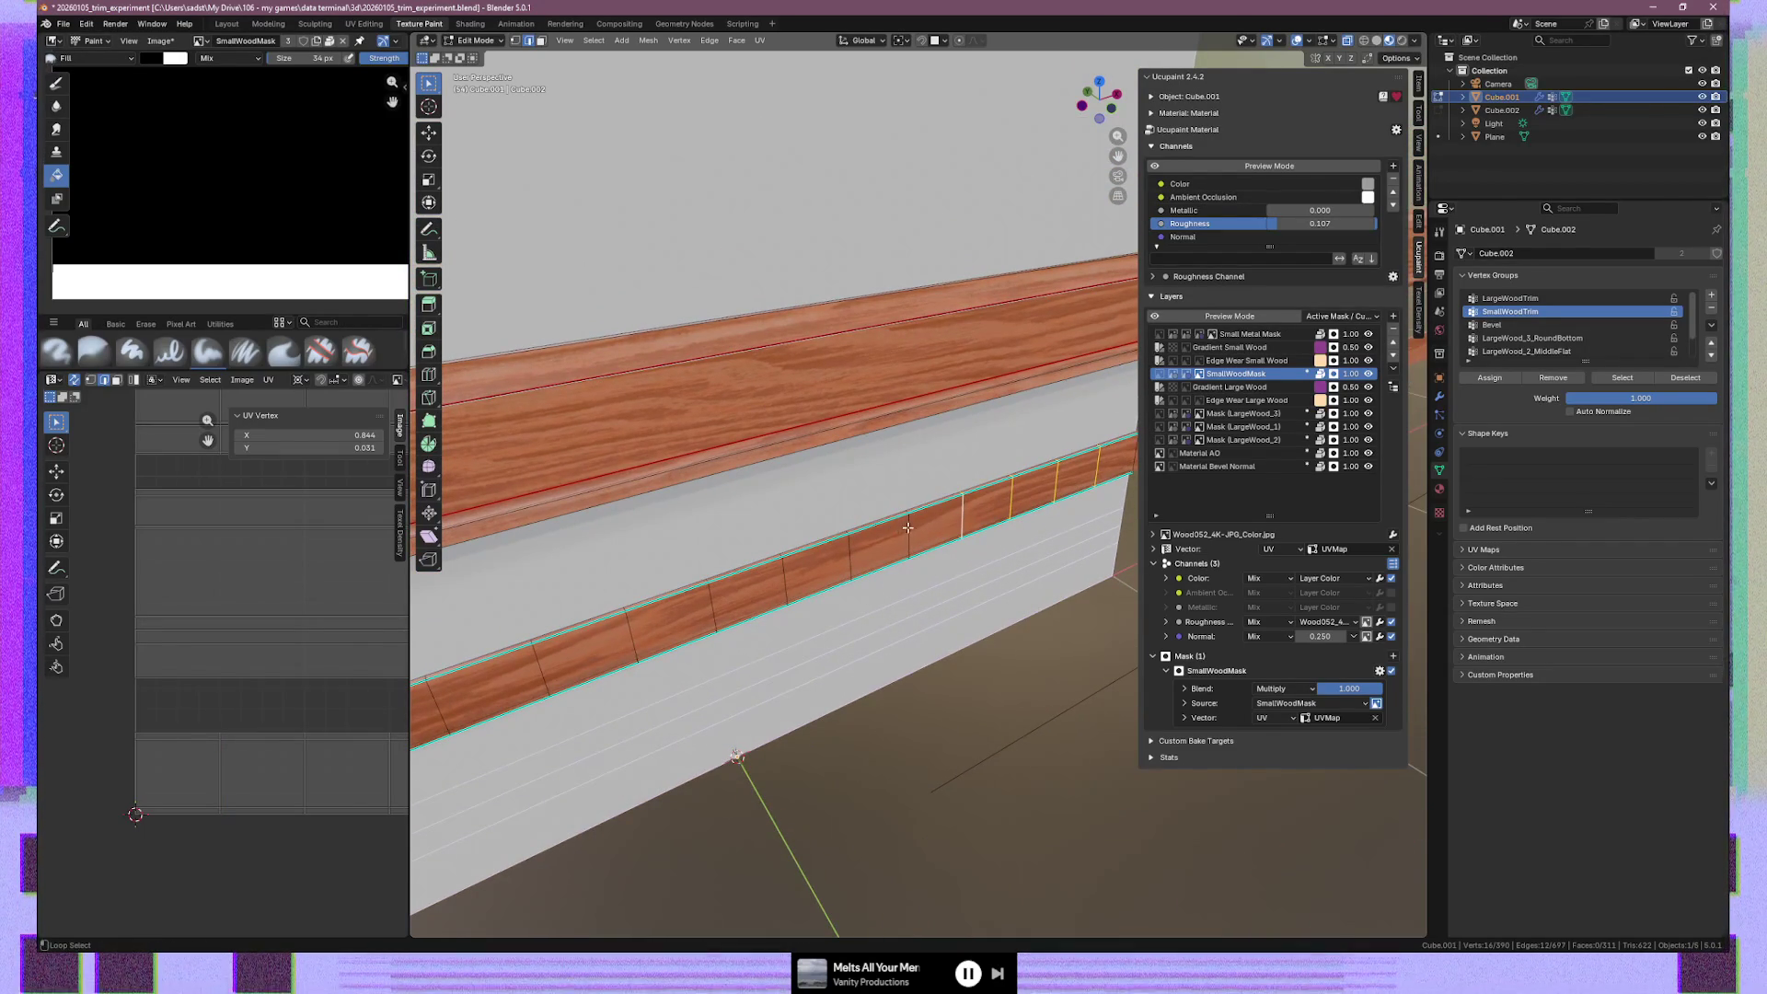
{"action": "left_click", "coordinate": [848, 558], "text": "alt+shift"}
{"action": "left_click", "coordinate": [785, 580], "text": "alt+shift"}
{"action": "left_click", "coordinate": [712, 605], "text": "alt+shift"}
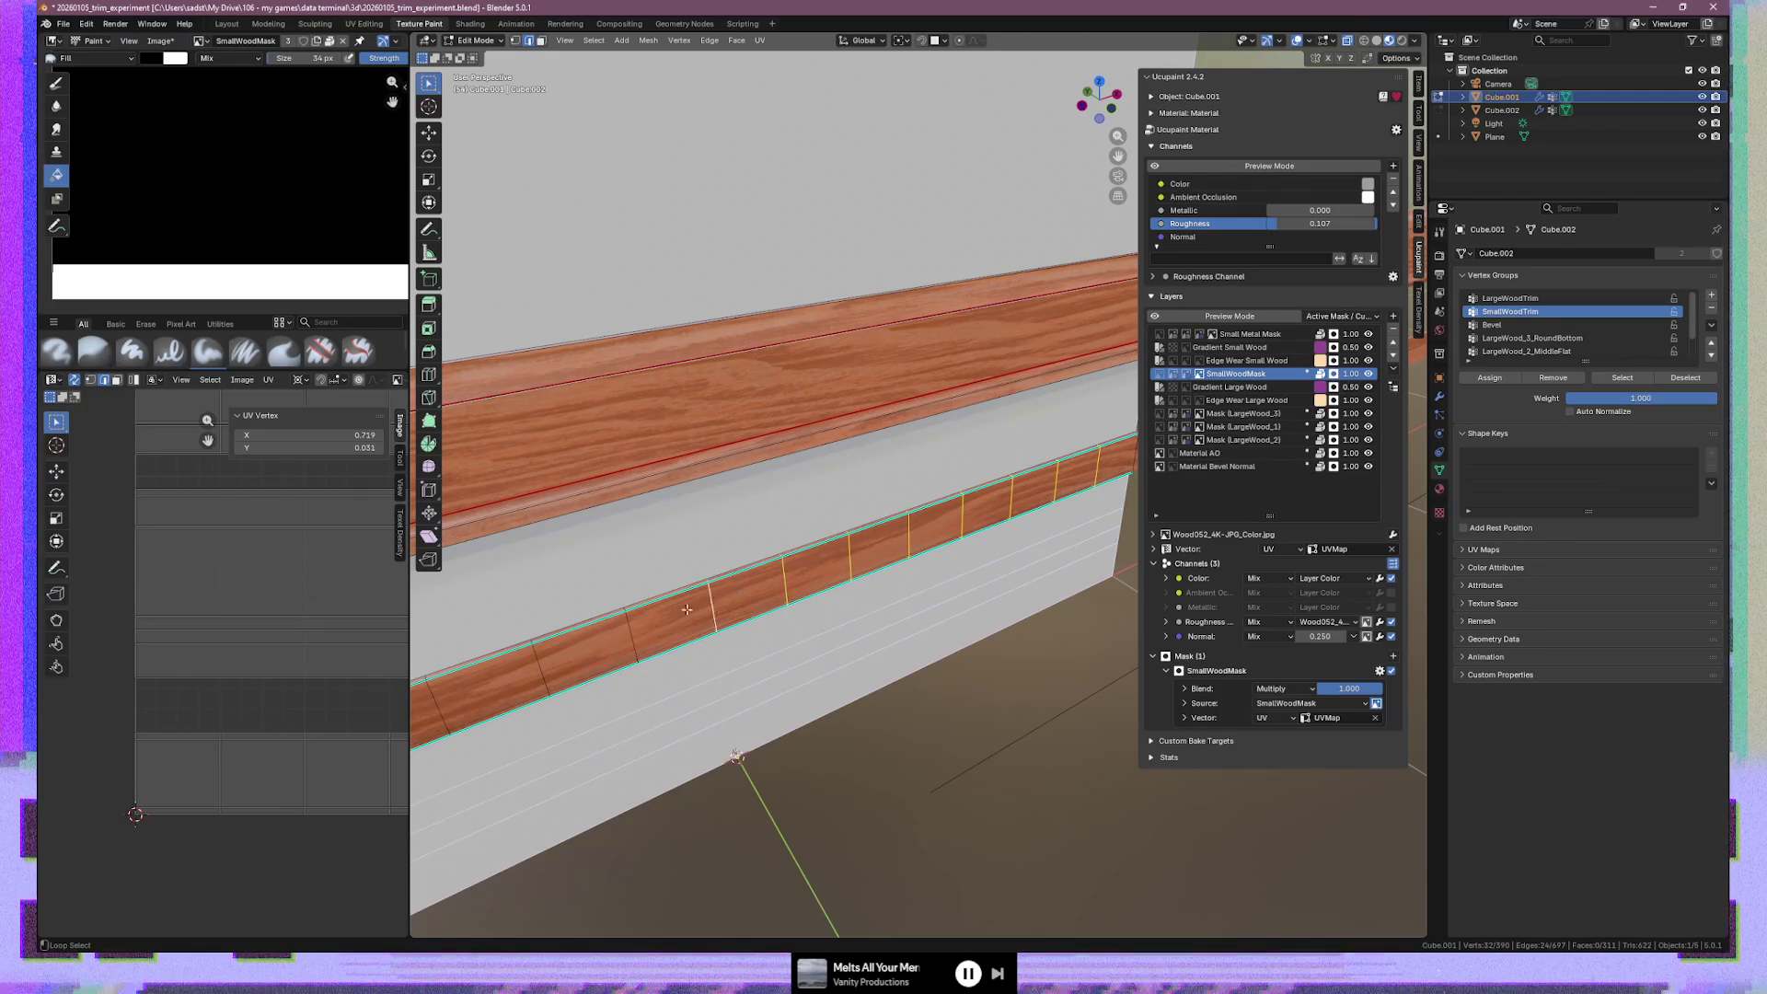
{"action": "left_click", "coordinate": [633, 633], "text": "alt+shift"}
{"action": "left_click", "coordinate": [556, 654], "text": "alt+shift"}
Add five more cross edge loops on the lower trim to the selection
{"action": "scroll", "coordinate": [557, 654], "scroll_direction": "up", "scroll_amount": 2}
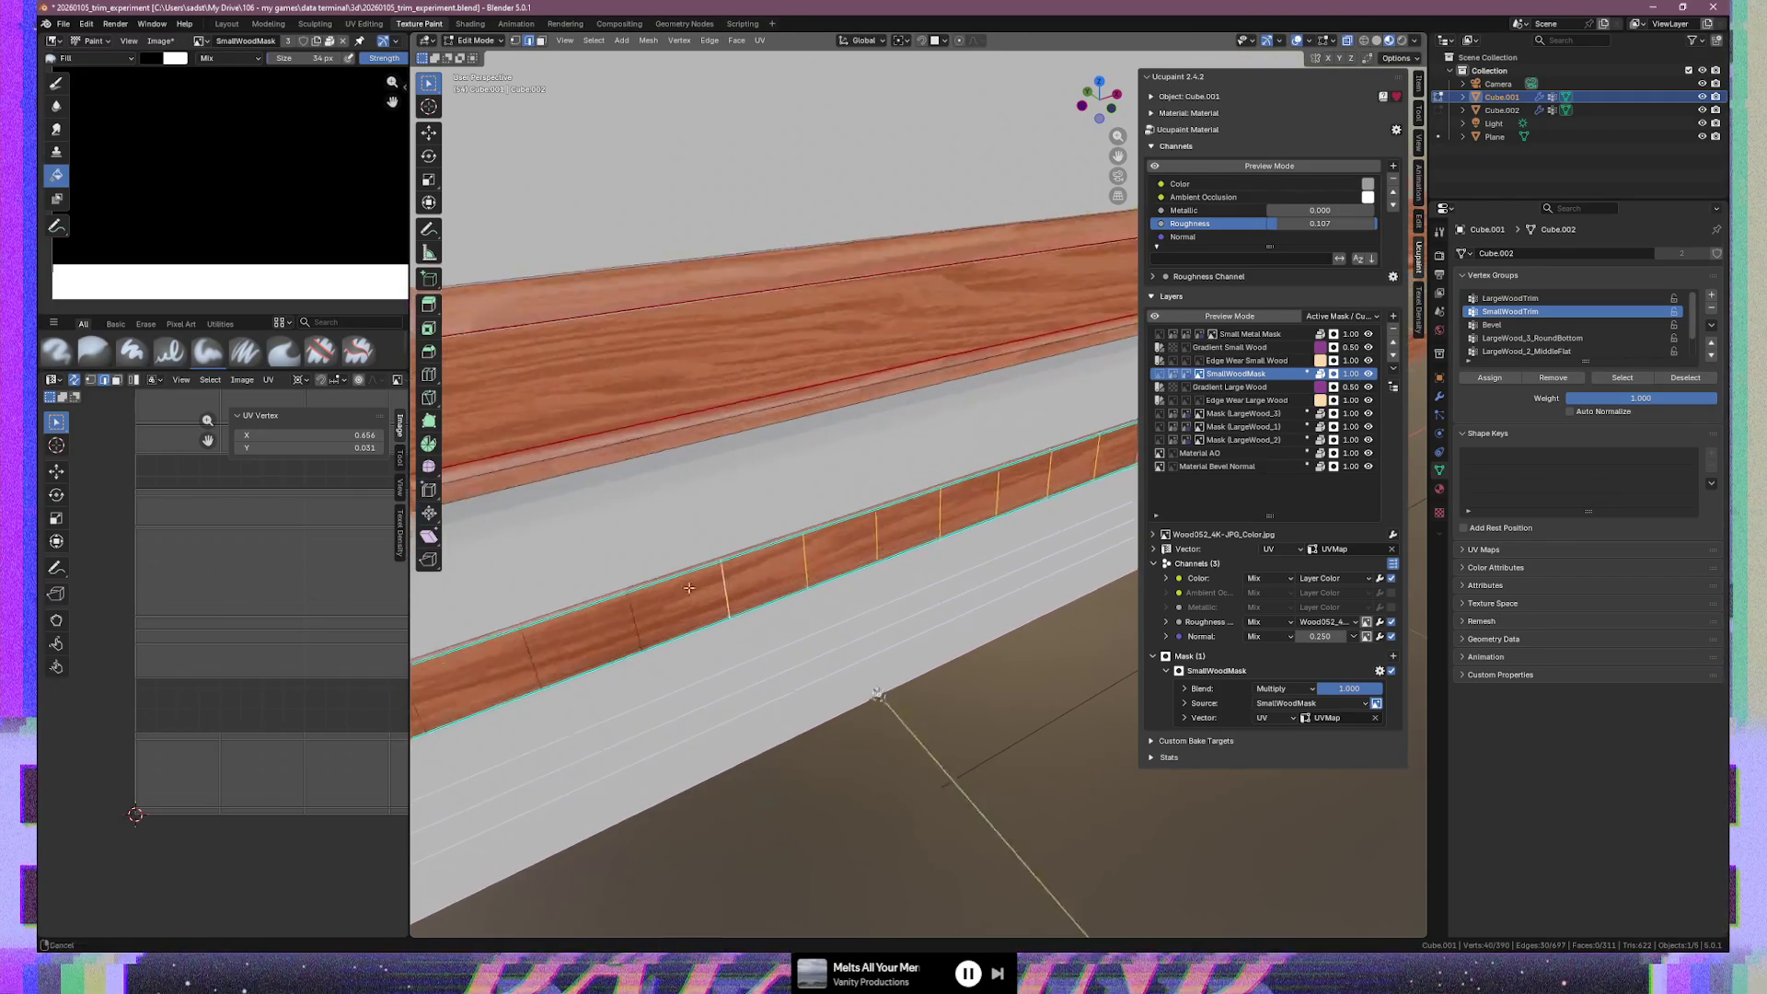
{"action": "left_click", "coordinate": [1008, 527], "text": "alt+shift"}
{"action": "left_click", "coordinate": [939, 545], "text": "alt+shift"}
{"action": "left_click", "coordinate": [850, 578], "text": "alt+shift"}
{"action": "left_click", "coordinate": [745, 618], "text": "alt+shift"}
{"action": "left_click", "coordinate": [638, 653], "text": "alt+shift"}
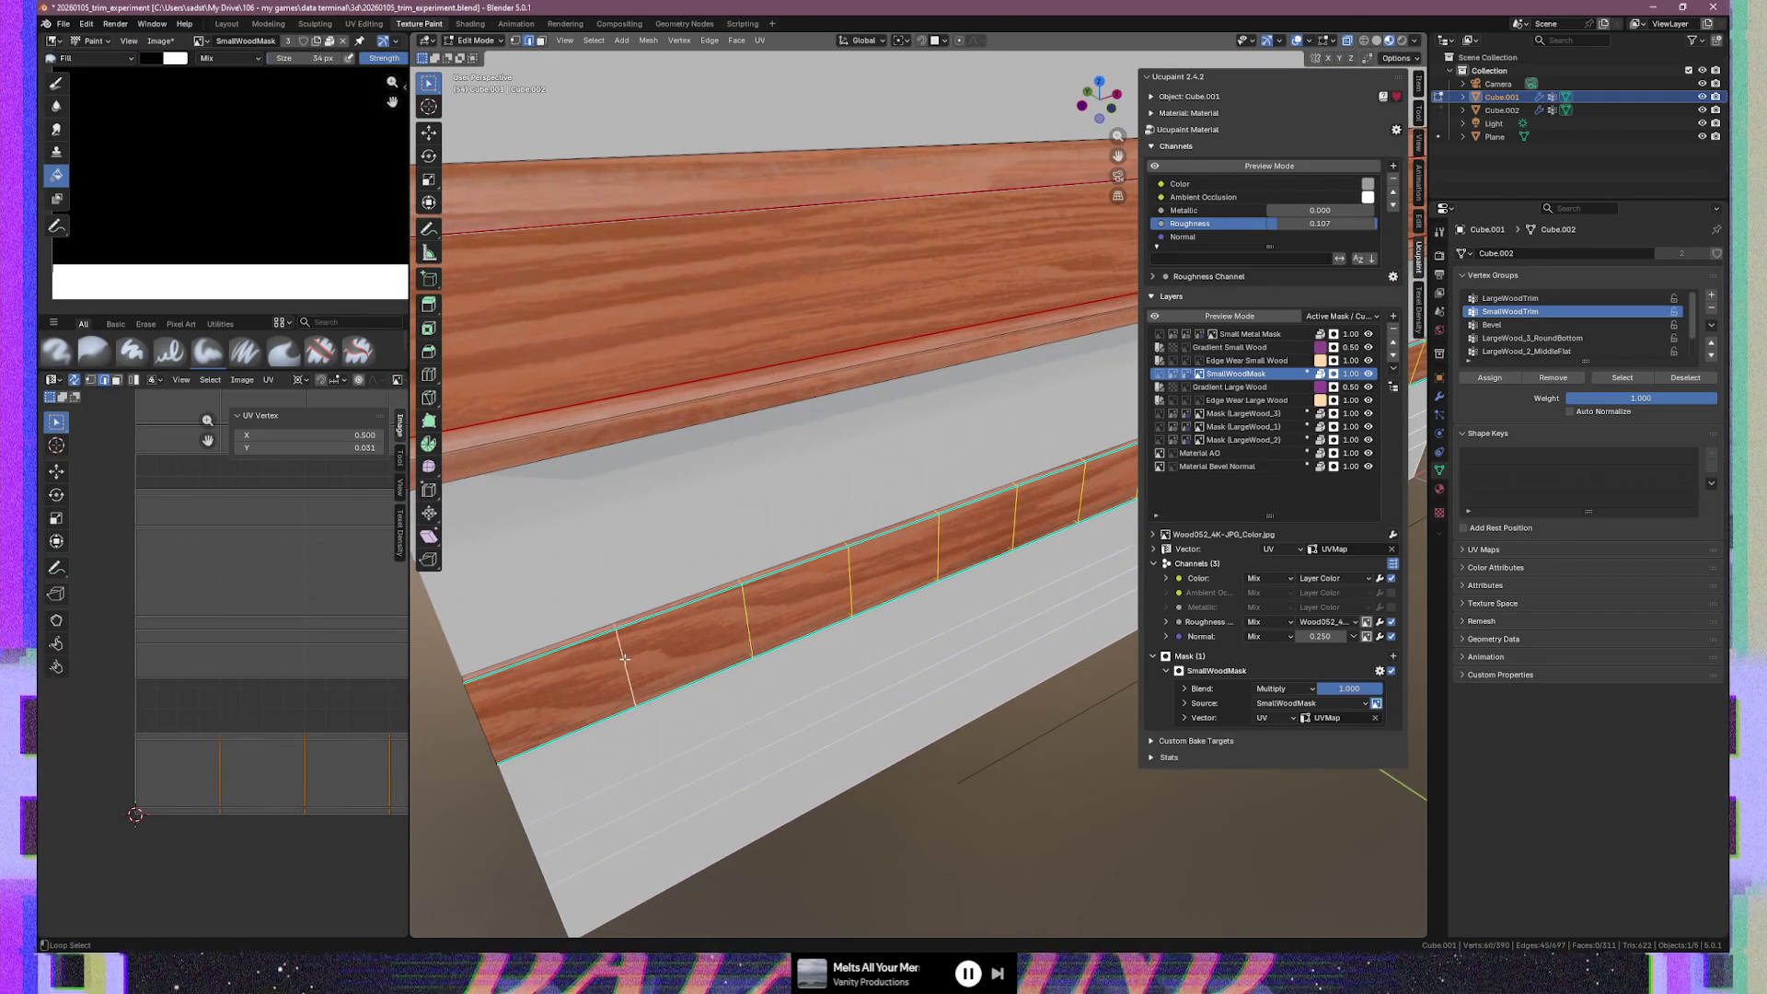
{"action": "right_click", "coordinate": [640, 683]}
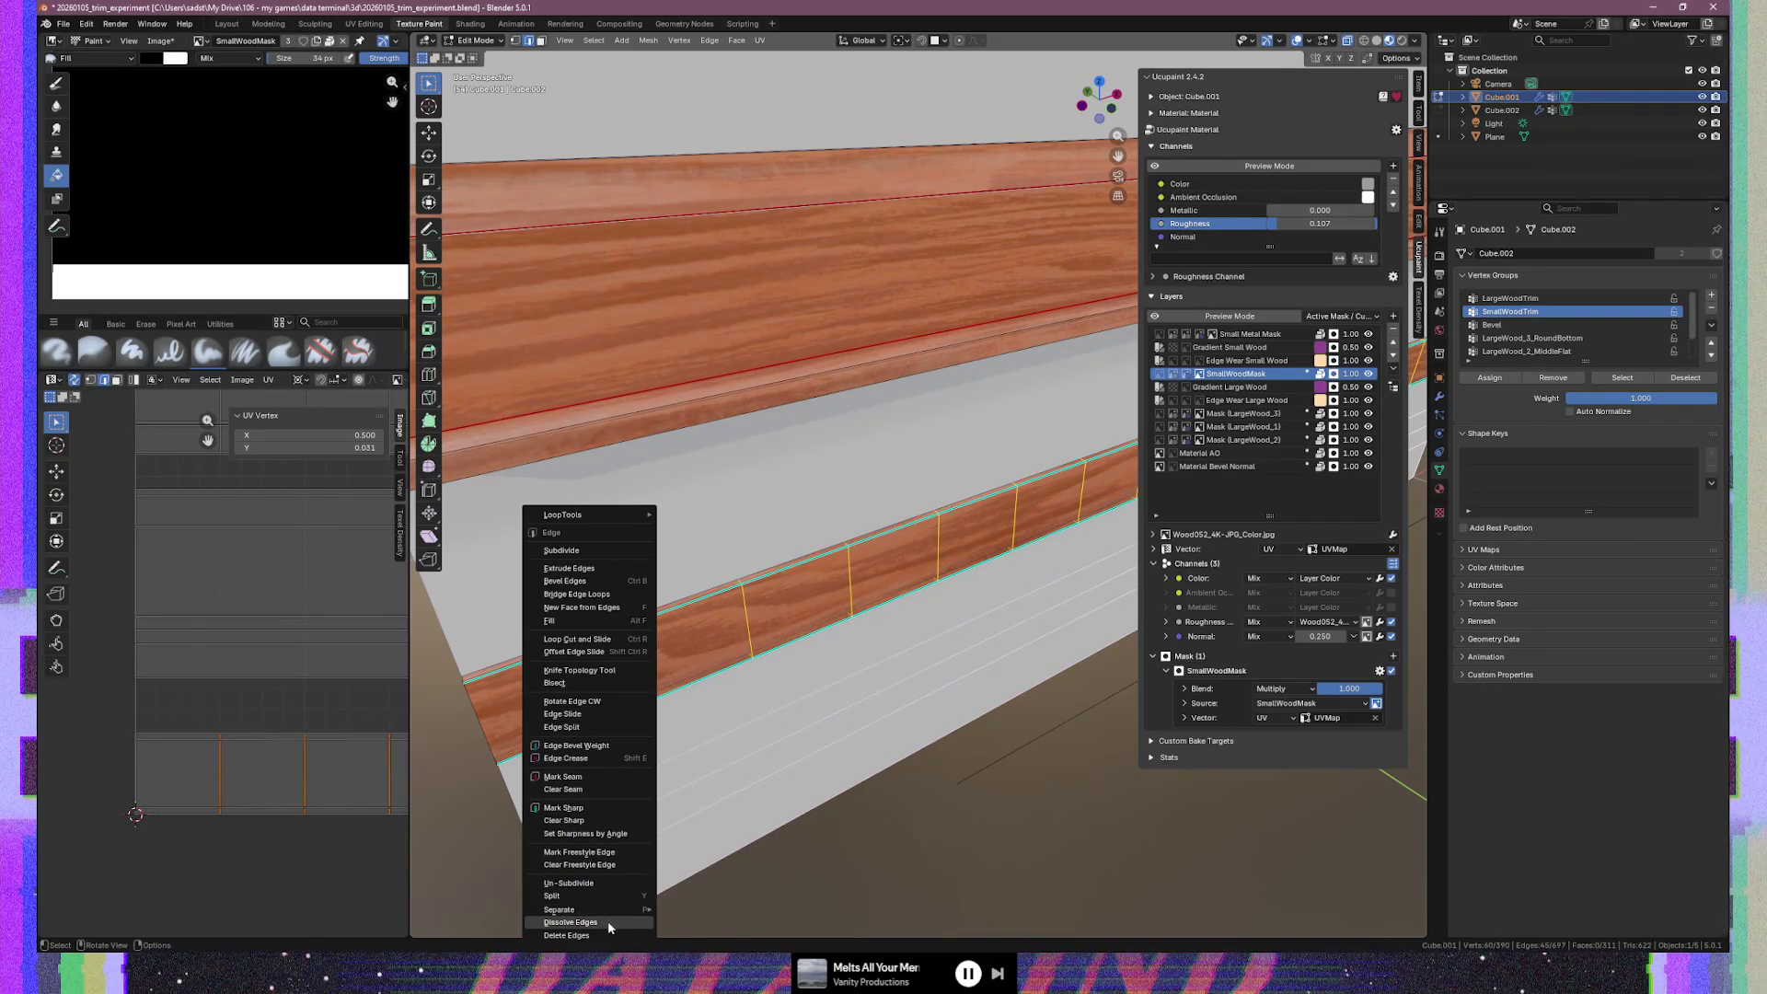
Dissolve the selected edge loops and return to Texture Paint mode
{"action": "left_click", "coordinate": [607, 921]}
{"action": "mouse_move", "coordinate": [607, 920]}
{"action": "middle_mouse_down"}
{"action": "mouse_move", "coordinate": [939, 533]}
{"action": "mouse_move", "coordinate": [828, 543]}
{"action": "mouse_move", "coordinate": [1038, 528]}
{"action": "mouse_move", "coordinate": [900, 552]}
{"action": "mouse_move", "coordinate": [797, 537]}
{"action": "mouse_move", "coordinate": [828, 557]}
{"action": "middle_mouse_up"}
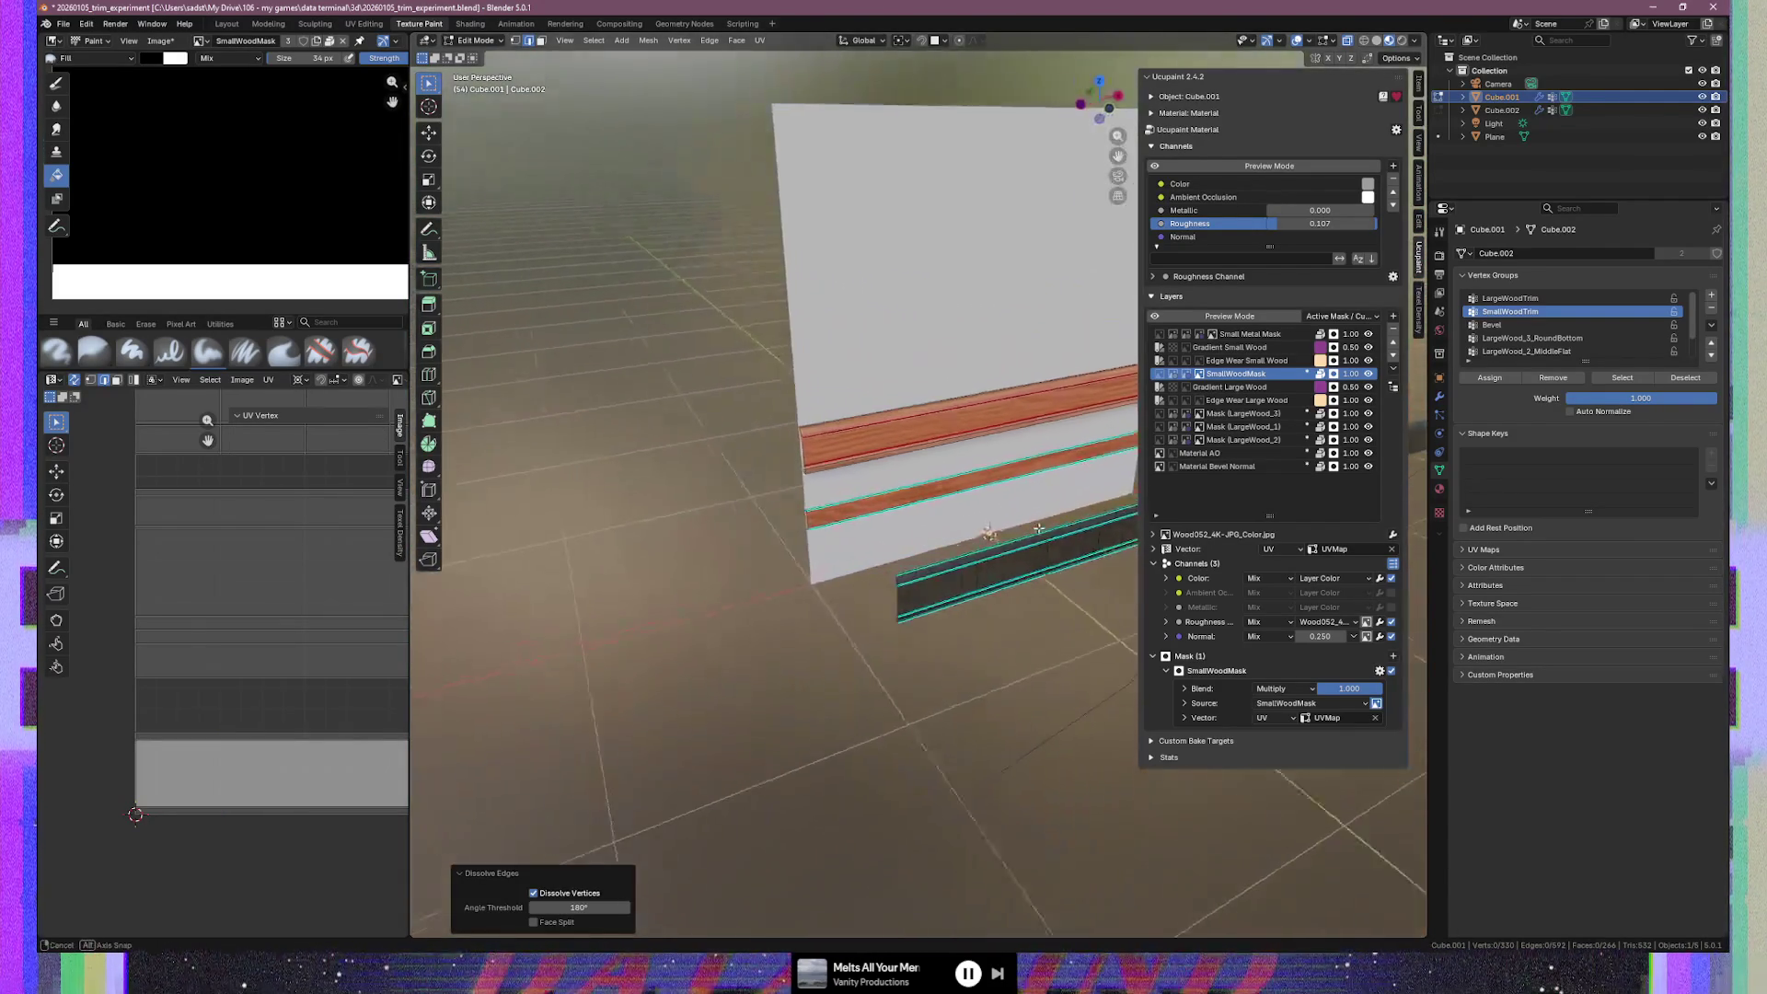
{"action": "key", "text": "Tab"}
{"action": "scroll", "coordinate": [899, 554], "scroll_direction": "up", "scroll_amount": 3}
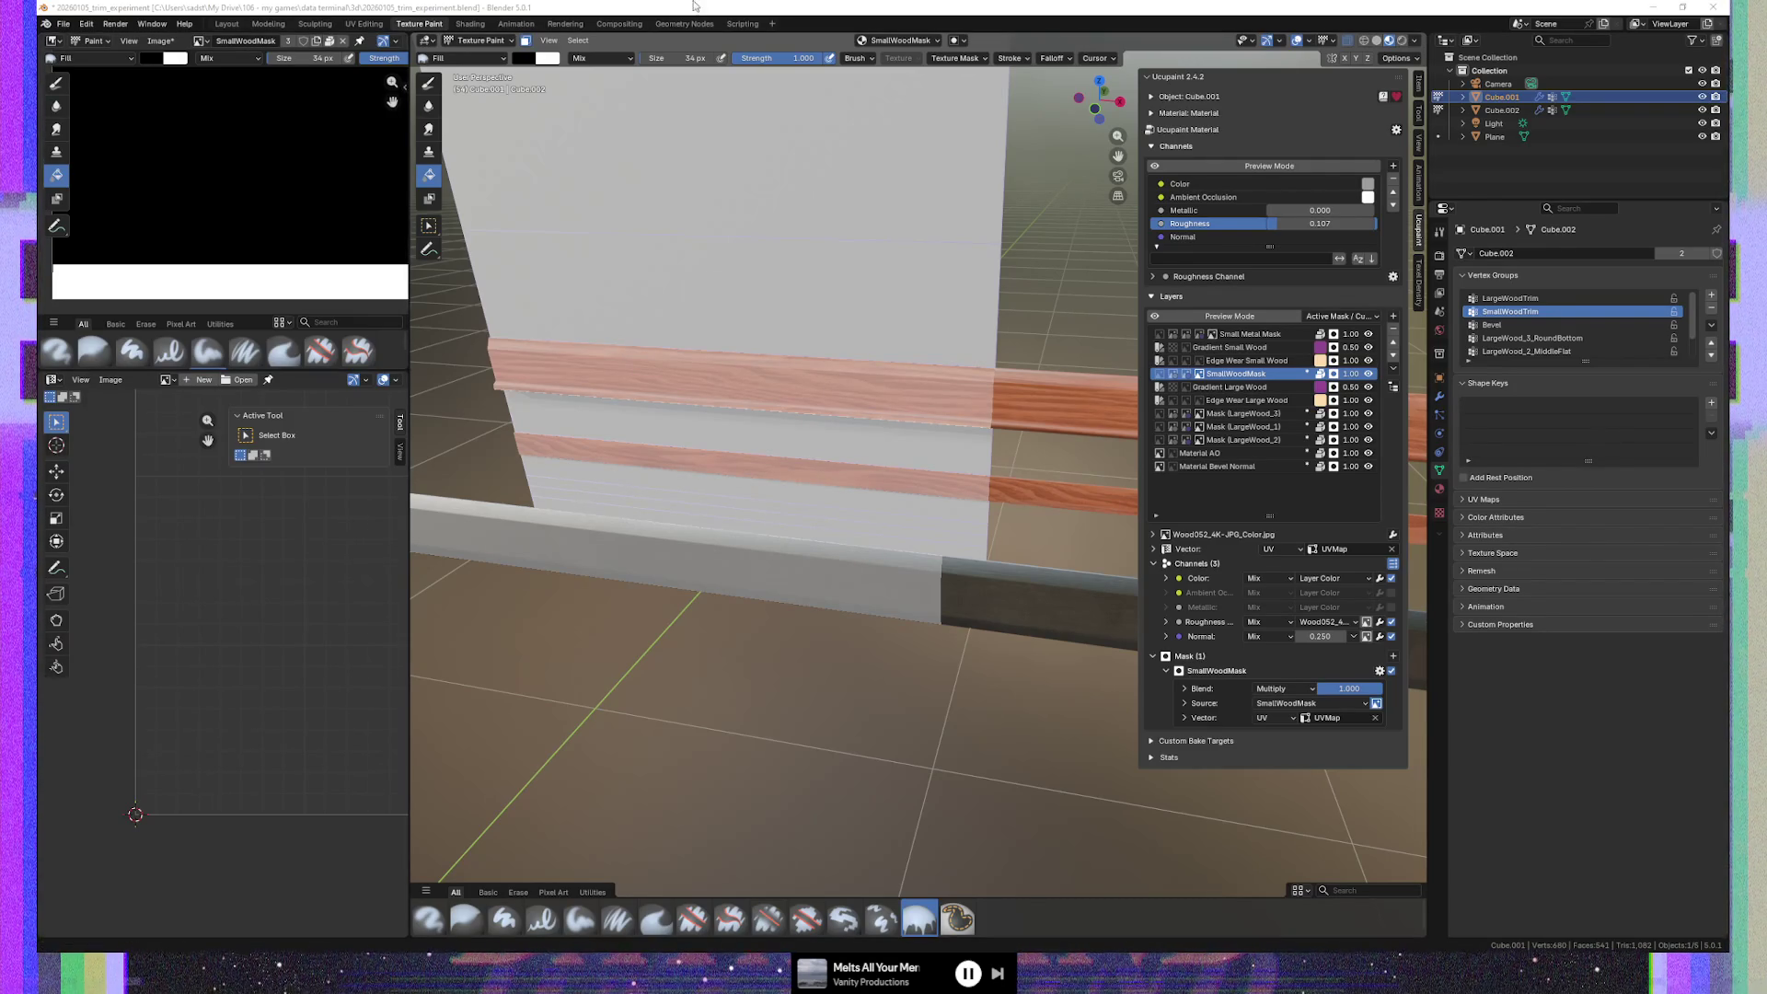
Enter Edit Mode, select the linked trim mesh, and pick an edge on the detached strip
{"action": "mouse_move", "coordinate": [755, 349]}
{"action": "middle_mouse_down"}
{"action": "mouse_move", "coordinate": [894, 306]}
{"action": "mouse_move", "coordinate": [848, 438]}
{"action": "middle_mouse_up"}
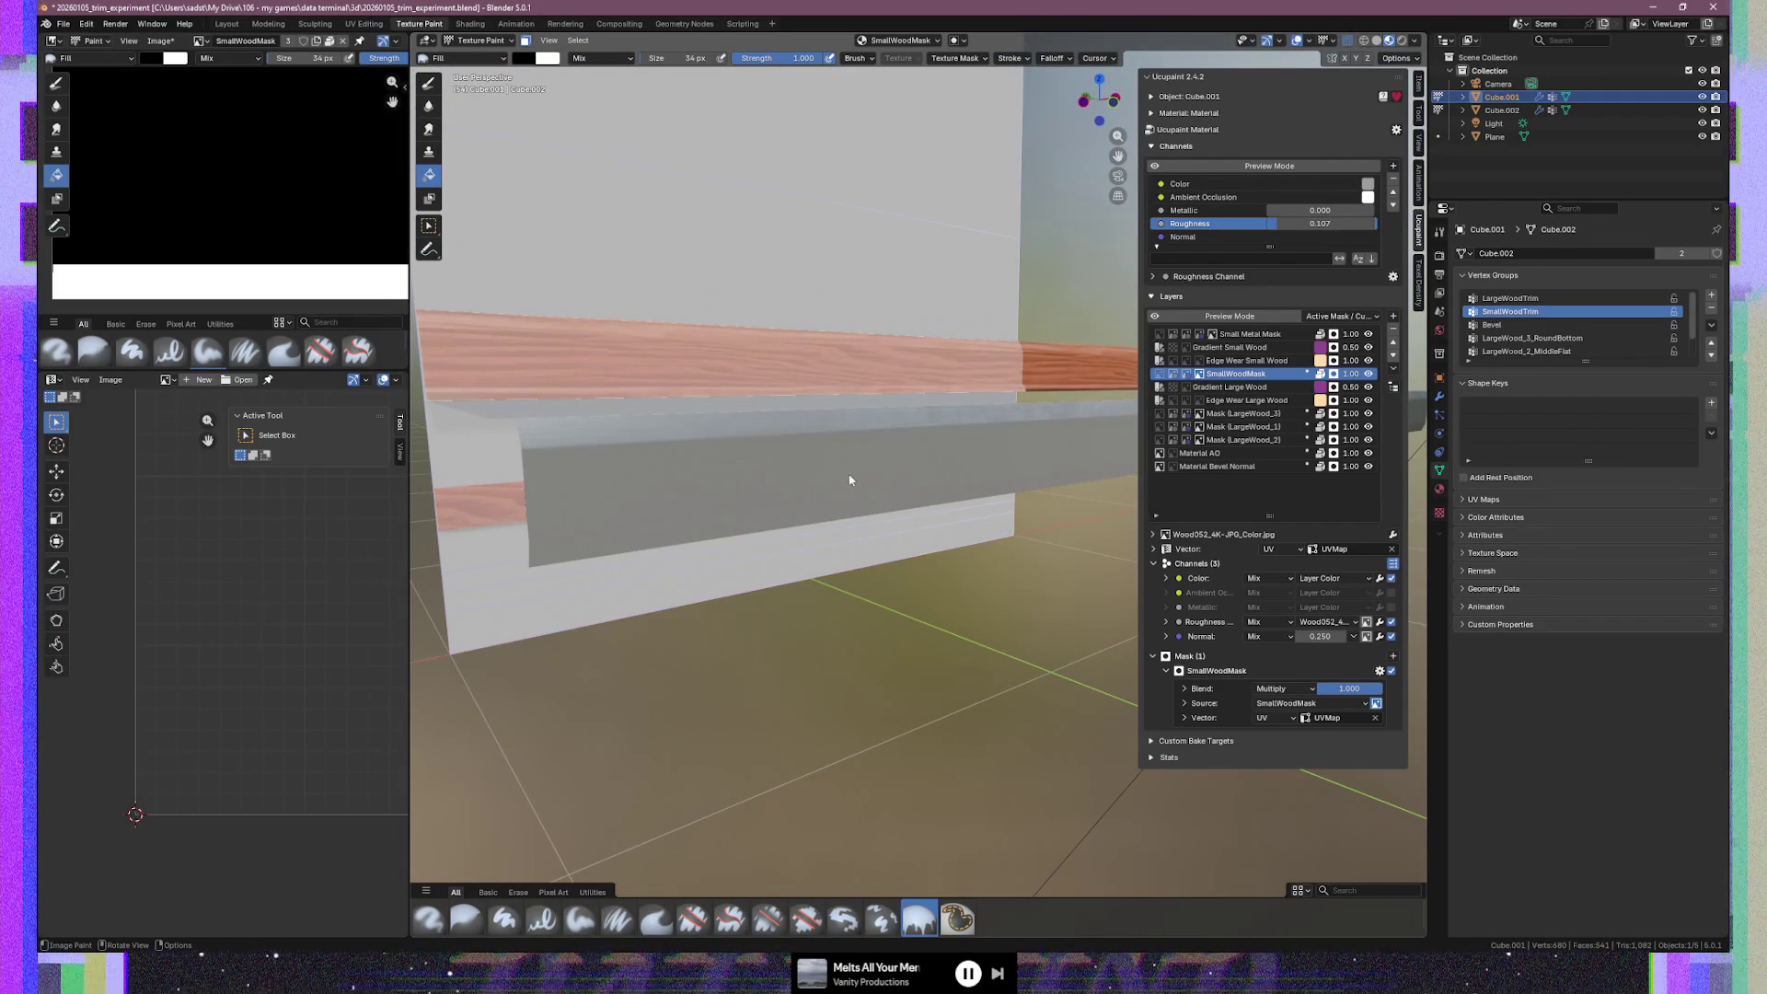
{"action": "mouse_move", "coordinate": [828, 490]}
{"action": "middle_mouse_down"}
{"action": "mouse_move", "coordinate": [703, 488]}
{"action": "mouse_move", "coordinate": [801, 482]}
{"action": "middle_mouse_up"}
{"action": "key", "text": "Tab"}
{"action": "key", "text": "Tab"}
{"action": "key", "text": "Tab"}
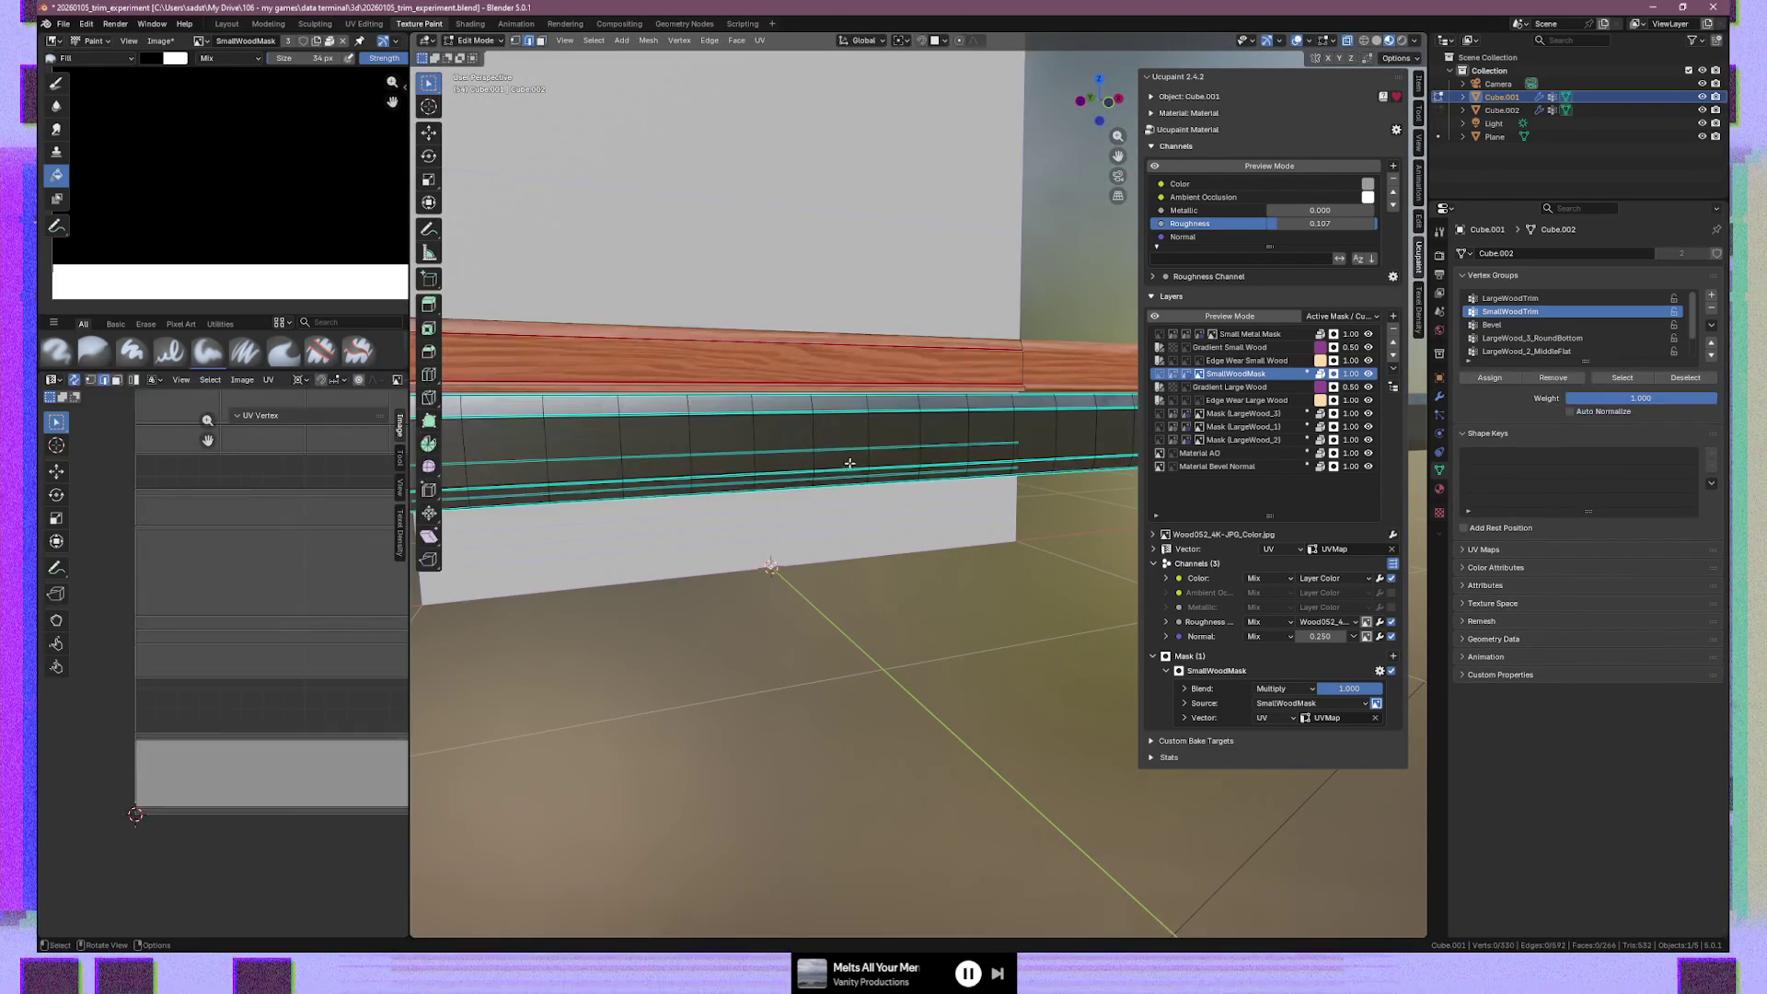
{"action": "key", "text": "ctrl+l"}
{"action": "mouse_move", "coordinate": [880, 427]}
{"action": "middle_mouse_down"}
{"action": "mouse_move", "coordinate": [926, 435]}
{"action": "mouse_move", "coordinate": [826, 420]}
{"action": "mouse_move", "coordinate": [999, 435]}
{"action": "middle_mouse_up"}
{"action": "left_click", "coordinate": [836, 517]}
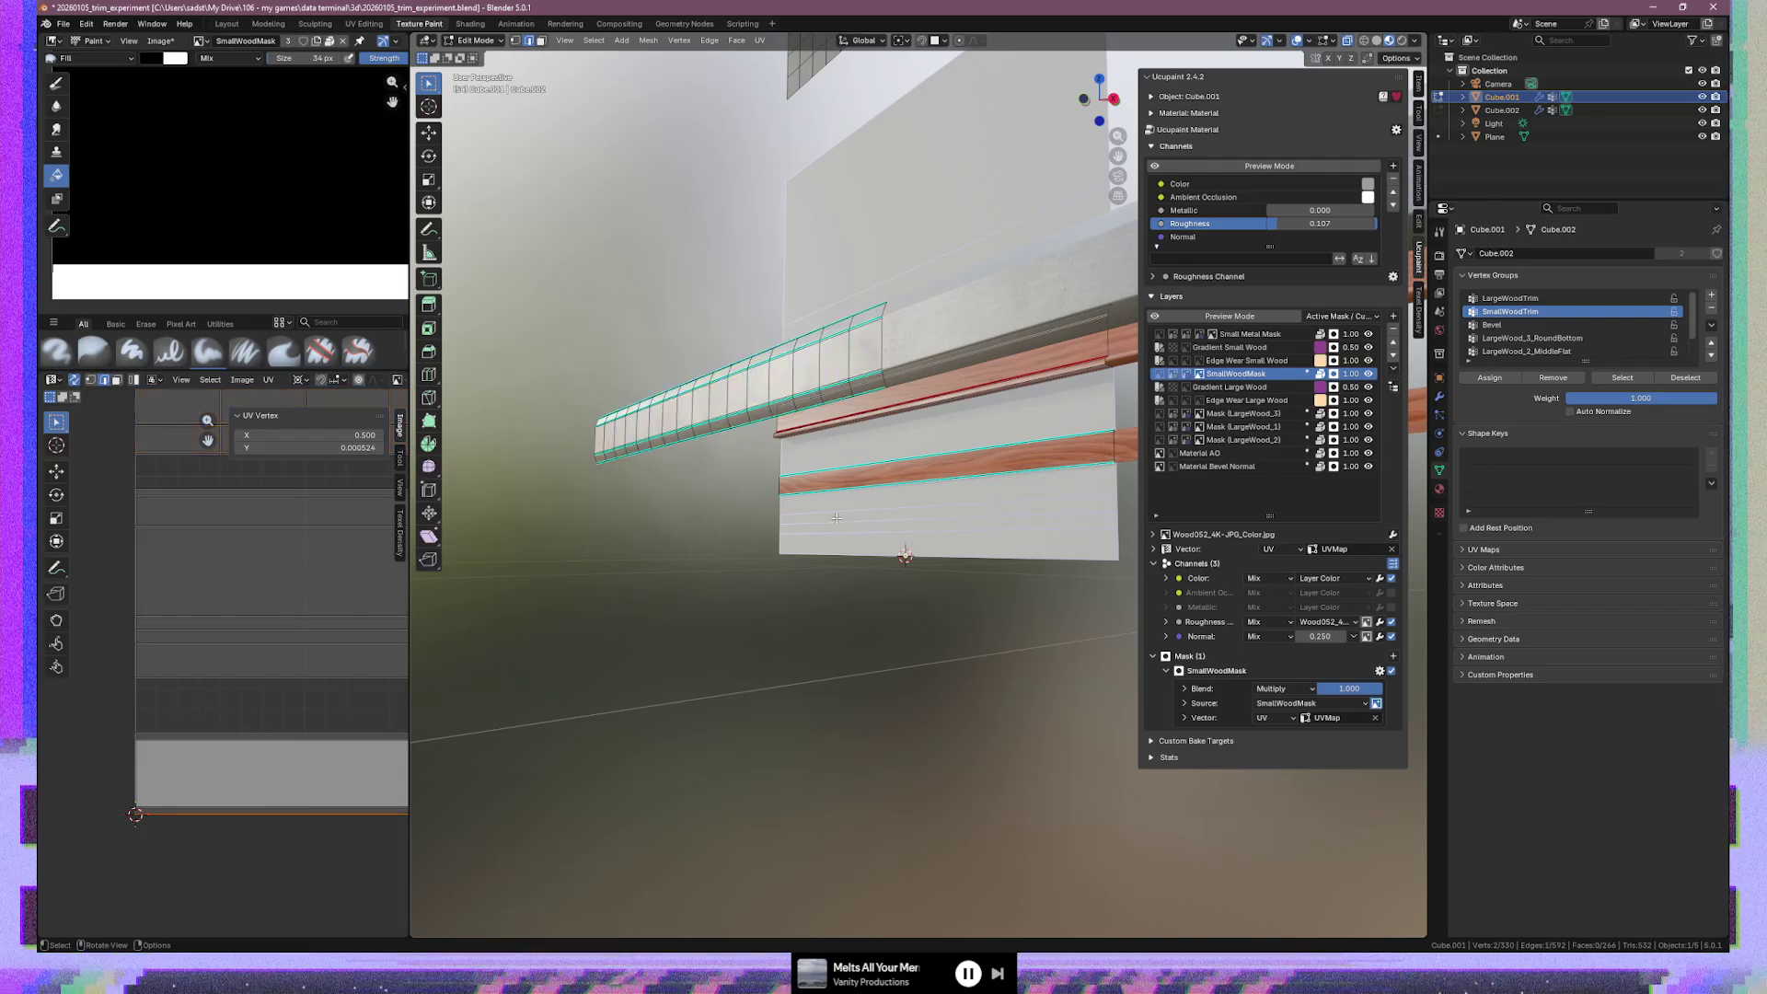
Select the whole linked trim strip and move it 0.91918 m along Y onto the wall
{"action": "key", "text": "ctrl+l"}
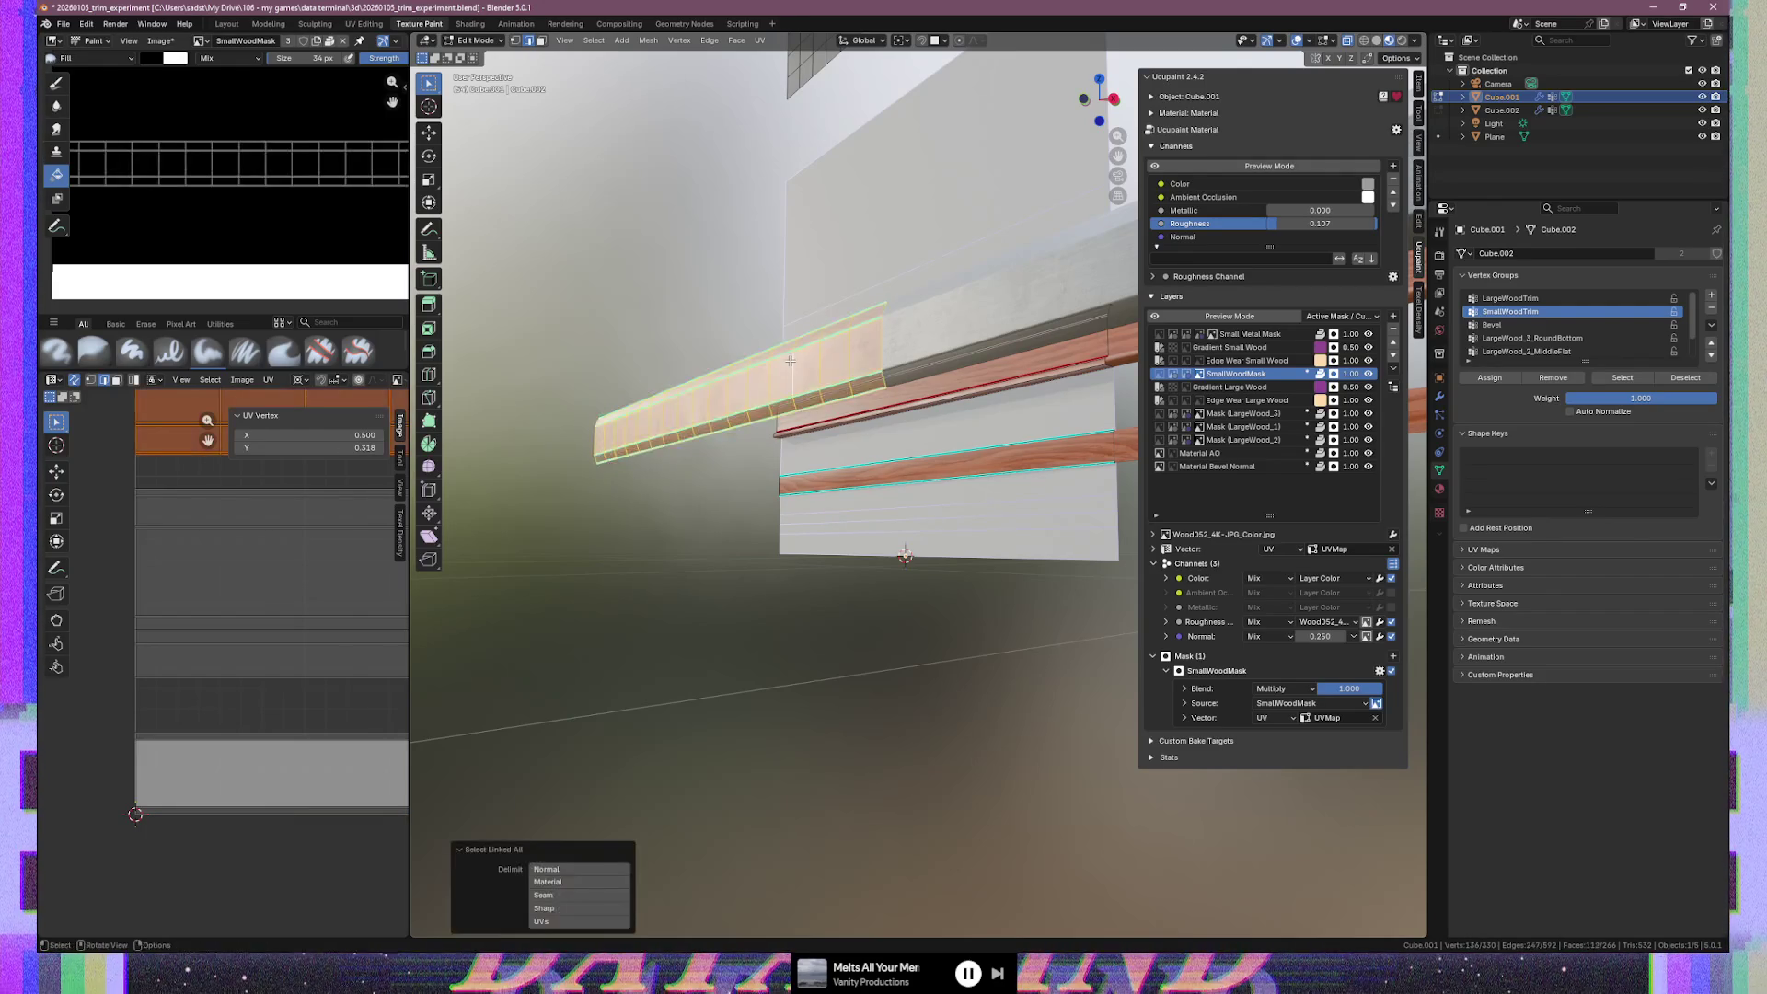
{"action": "middle_click_drag", "start_coordinate": [885, 372], "coordinate": [845, 378]}
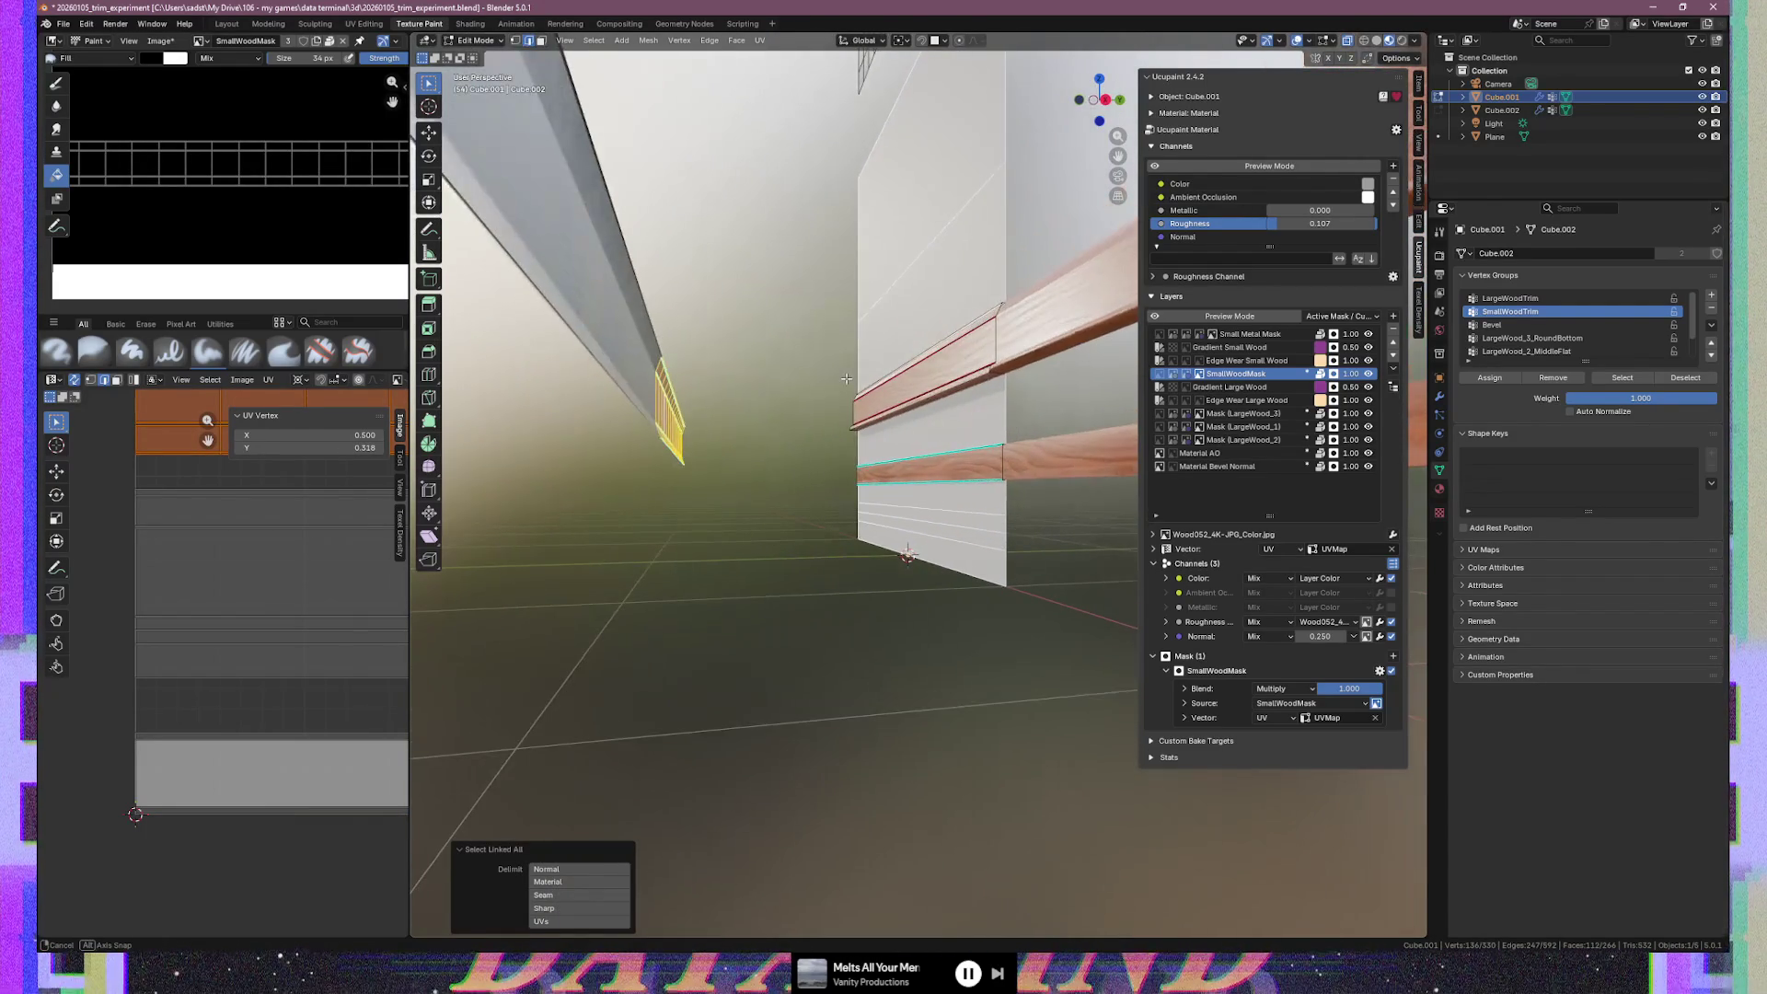
{"action": "key", "text": "g"}
{"action": "key", "text": "y"}
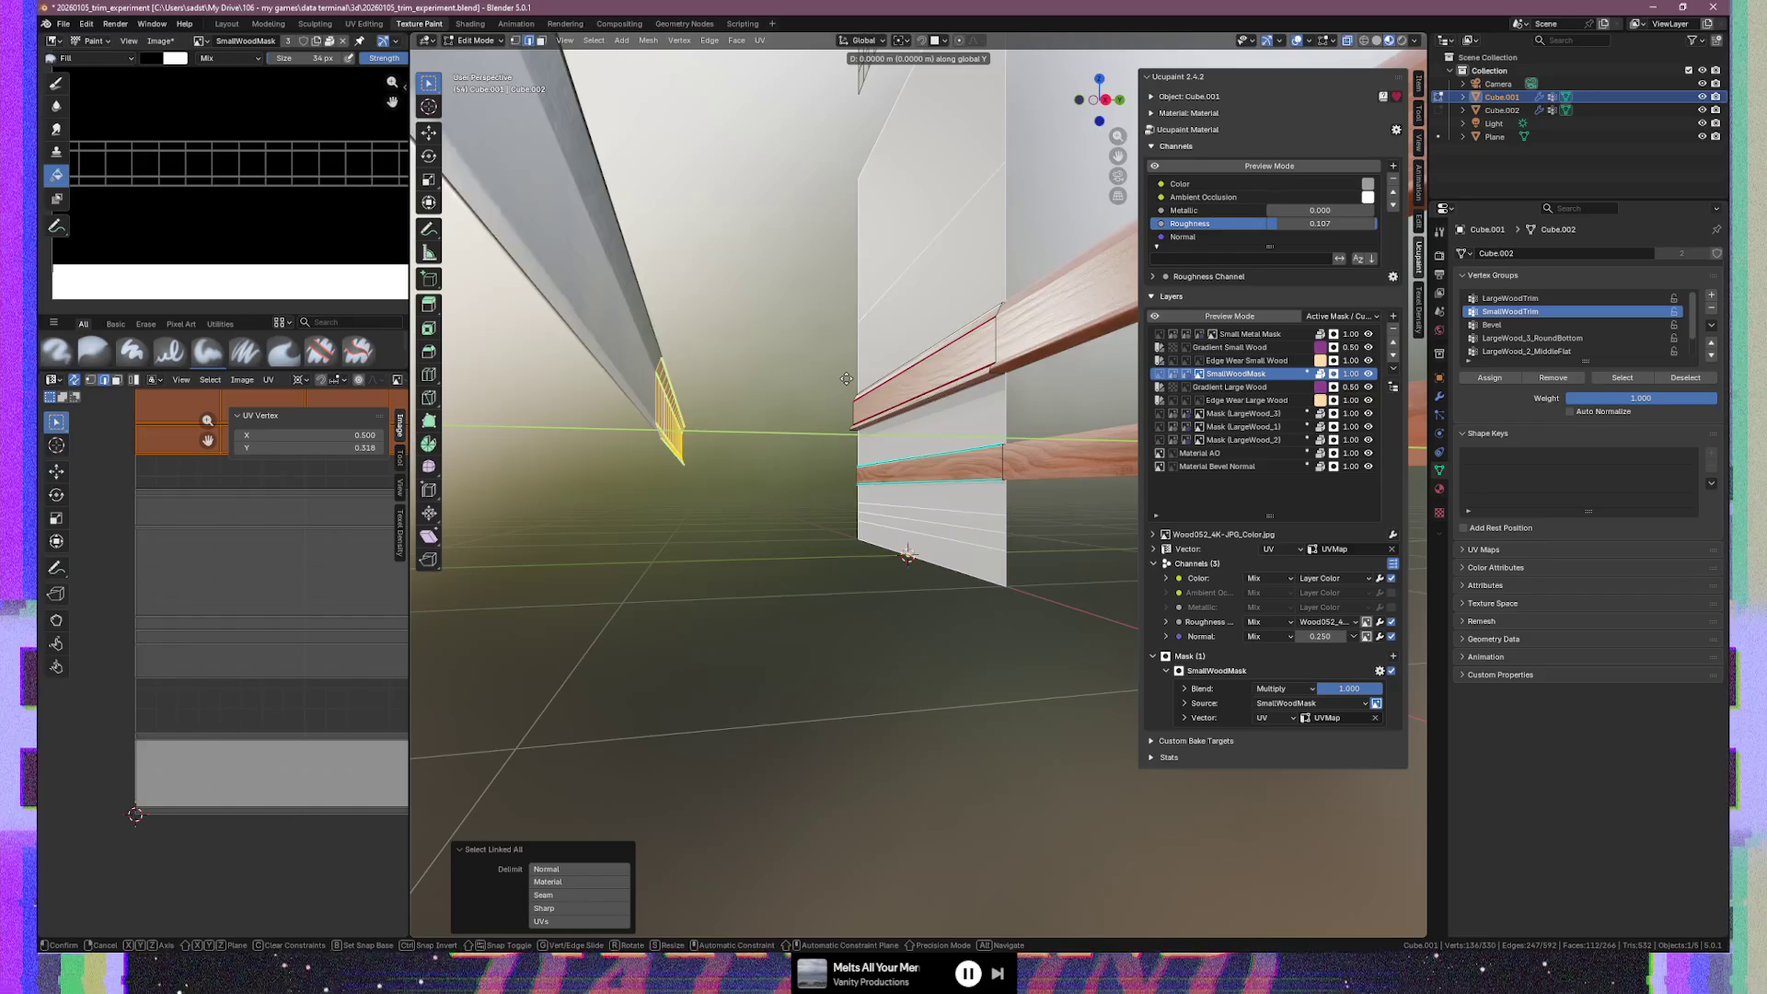
{"action": "left_click", "coordinate": [1080, 372]}
{"action": "mouse_move", "coordinate": [1079, 374]}
{"action": "middle_mouse_down"}
{"action": "mouse_move", "coordinate": [1046, 387]}
{"action": "mouse_move", "coordinate": [1068, 387]}
{"action": "middle_mouse_up"}
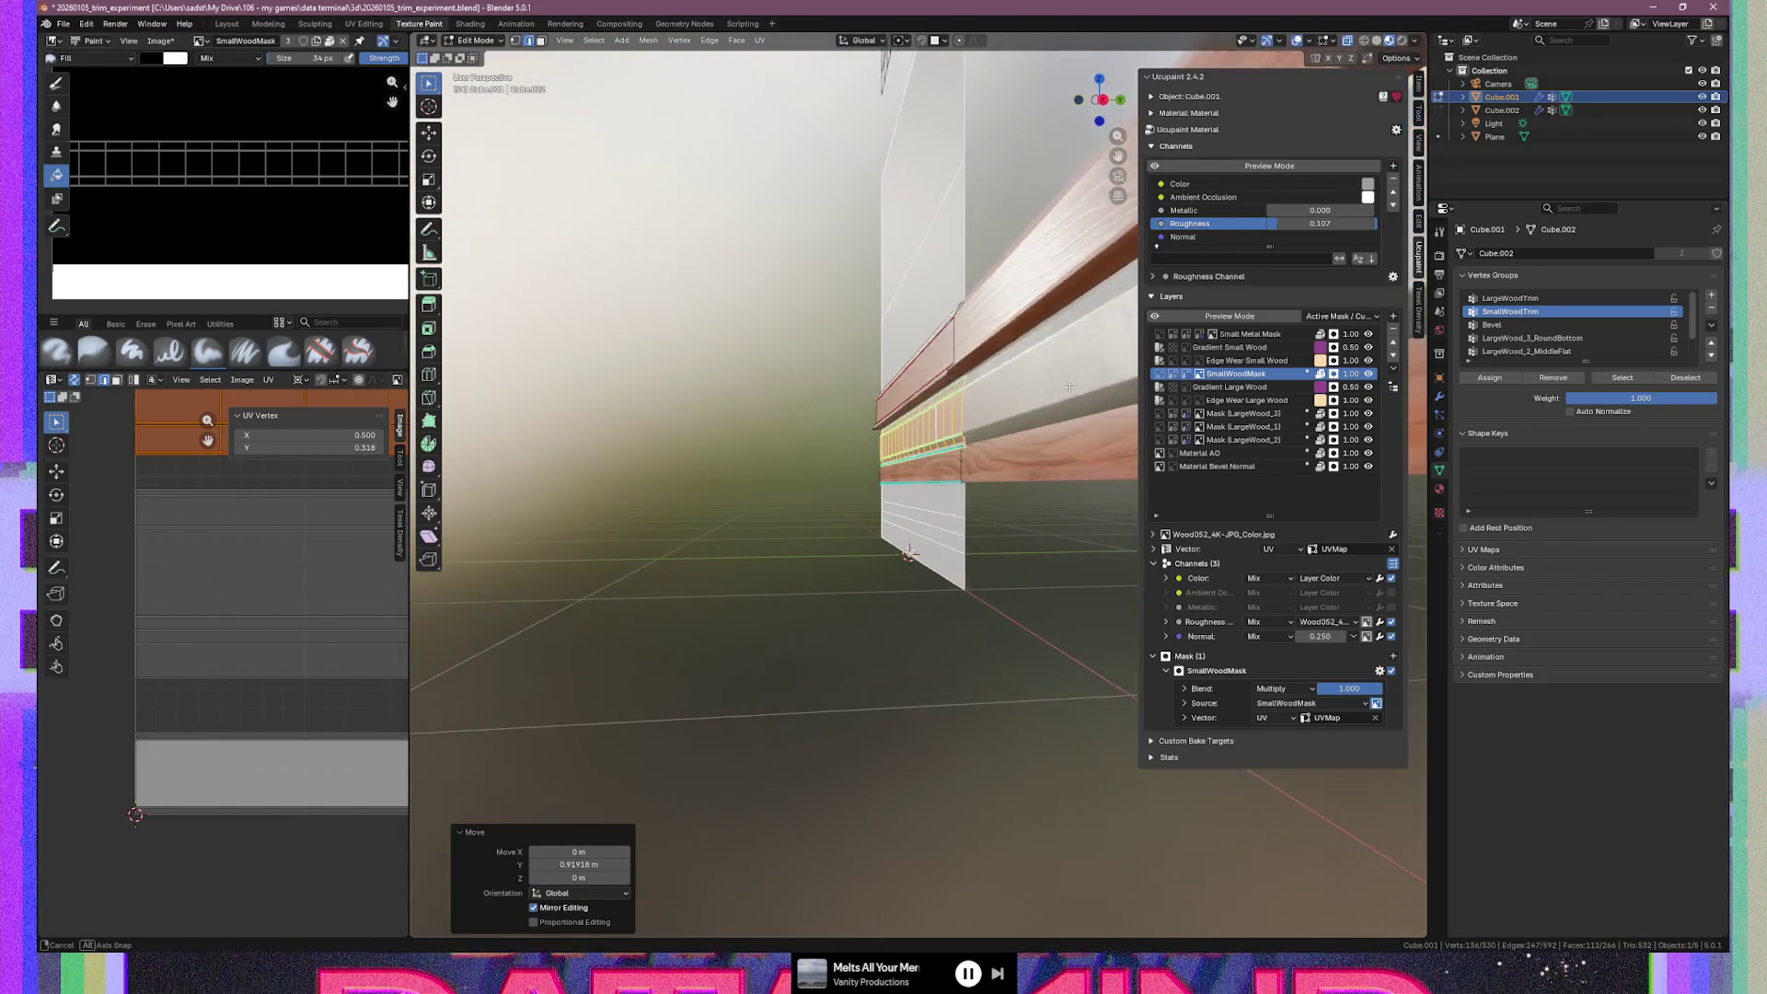
Lower the trim strip 0.3015 m along Z and switch to Right Orthographic view
{"action": "key", "text": "g"}
{"action": "key", "text": "z"}
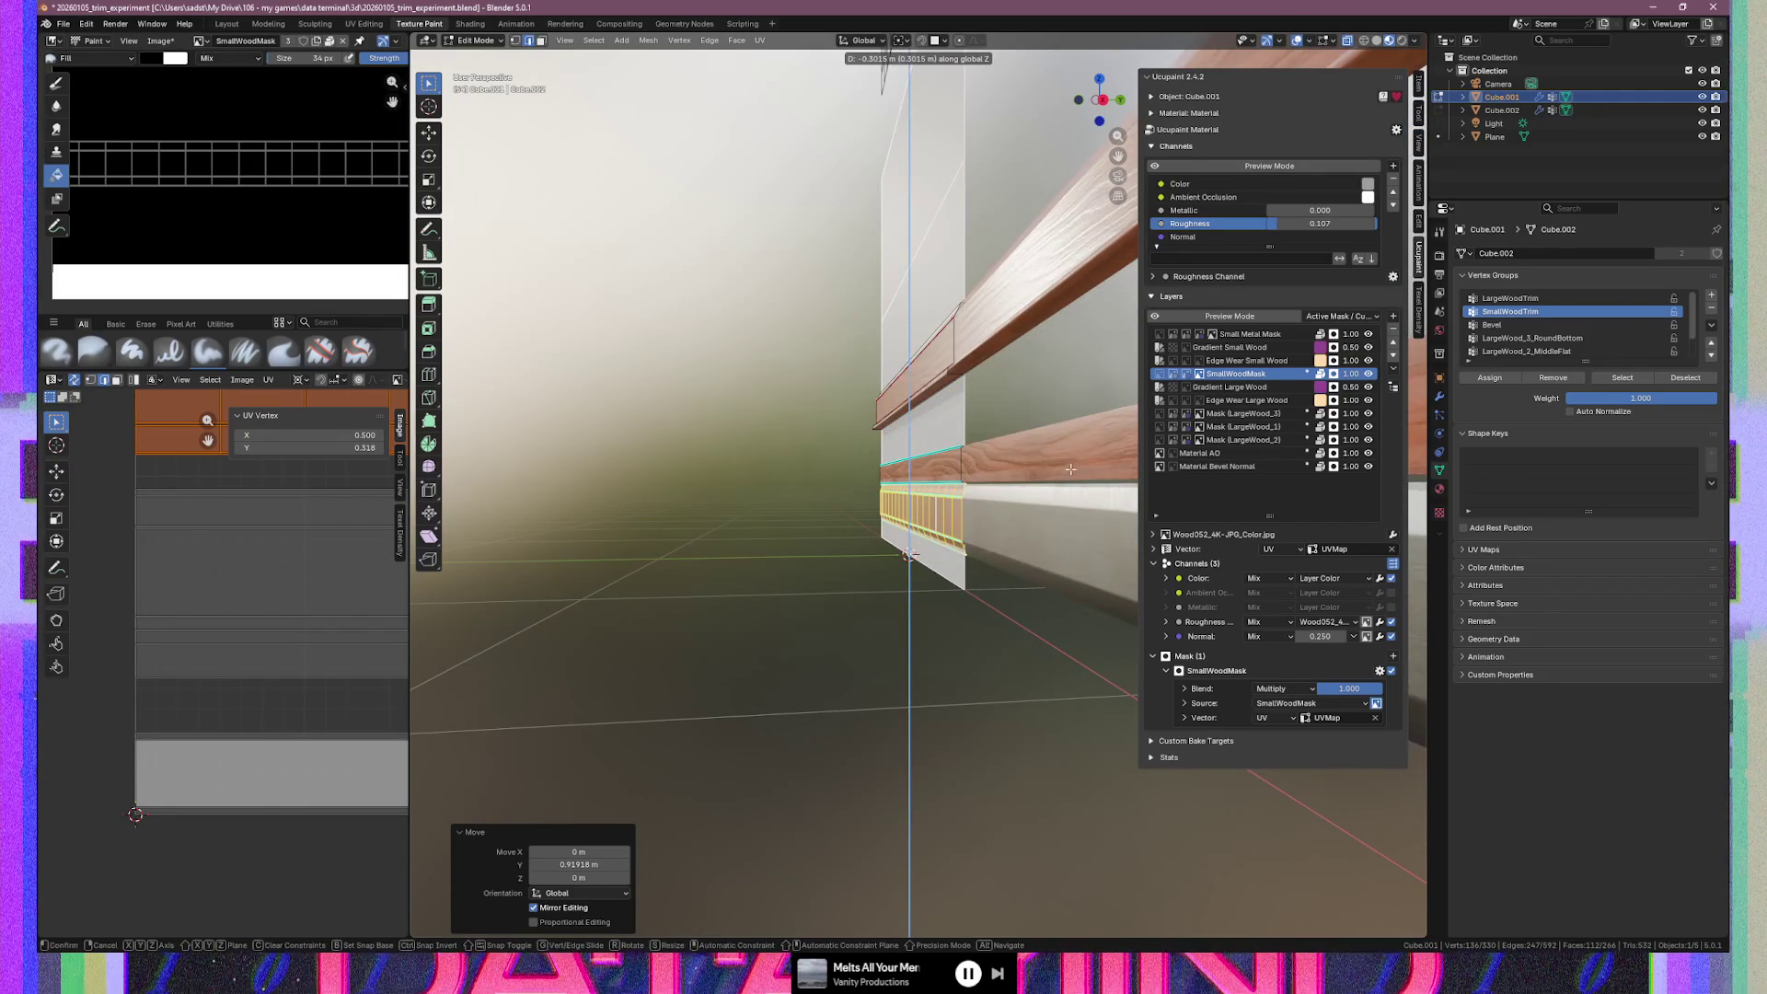
{"action": "left_click", "coordinate": [992, 504]}
{"action": "mouse_move", "coordinate": [992, 504]}
{"action": "middle_mouse_down"}
{"action": "mouse_move", "coordinate": [1004, 520]}
{"action": "mouse_move", "coordinate": [898, 589]}
{"action": "mouse_move", "coordinate": [951, 590]}
{"action": "middle_mouse_up"}
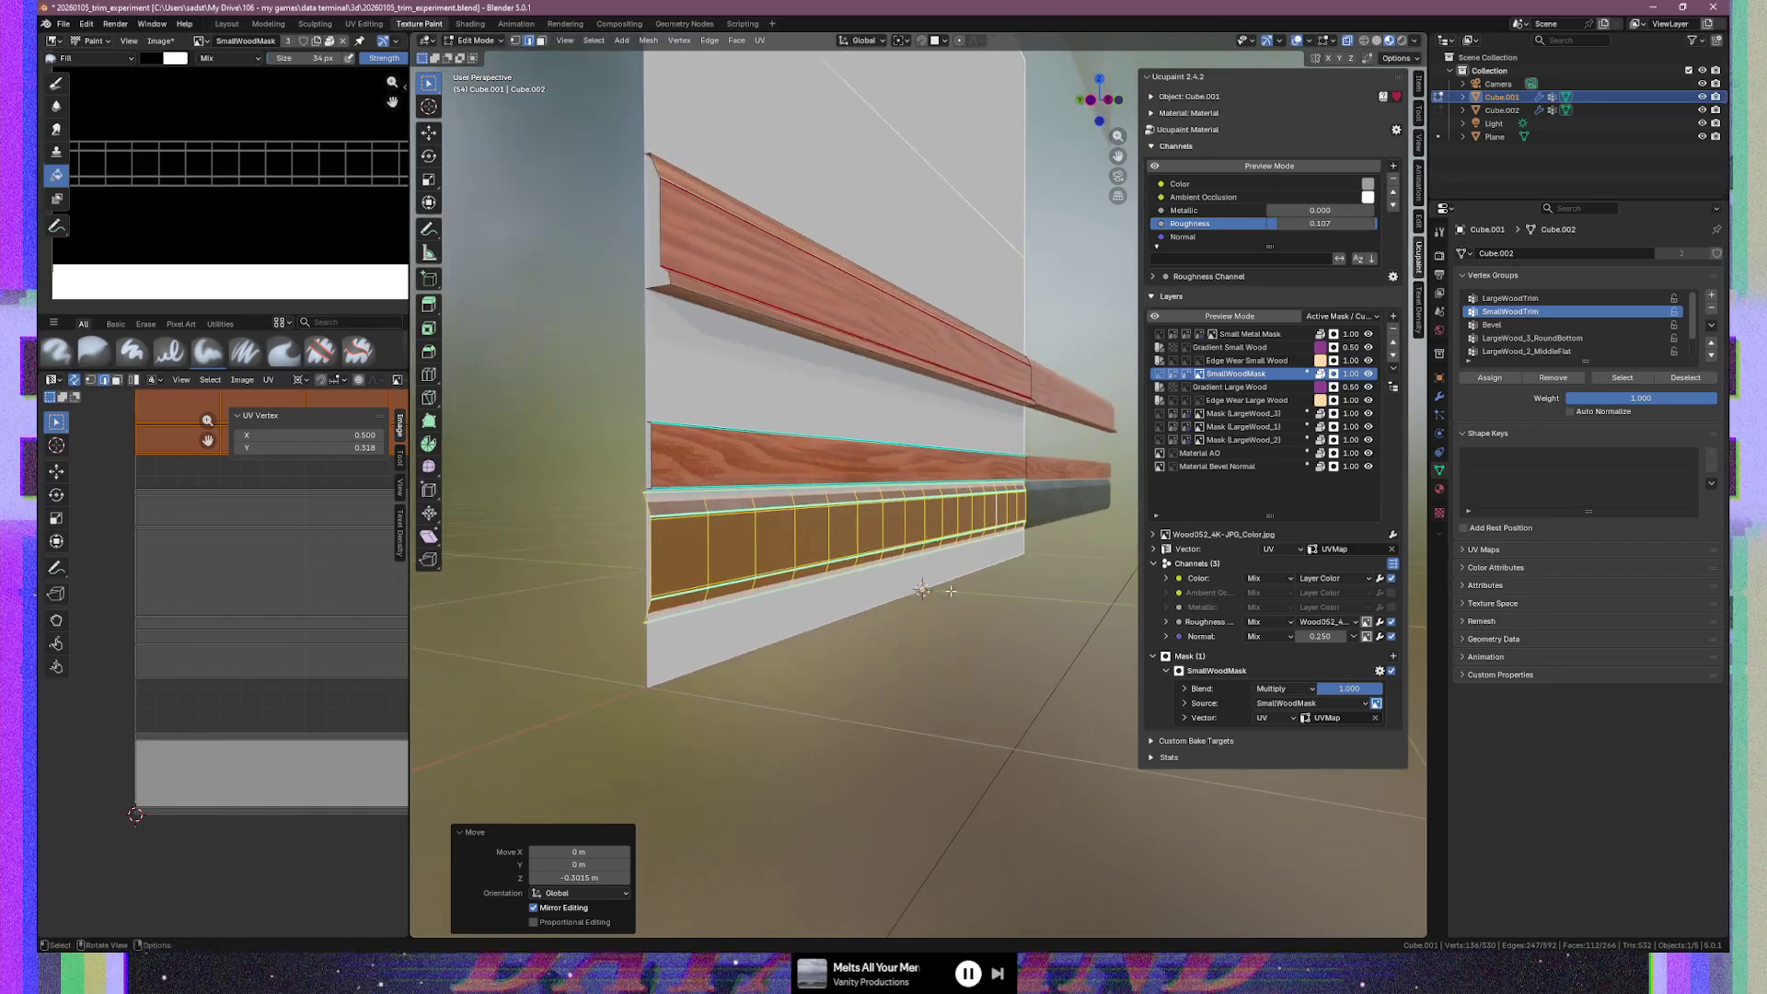
{"action": "key", "text": "KP_3"}
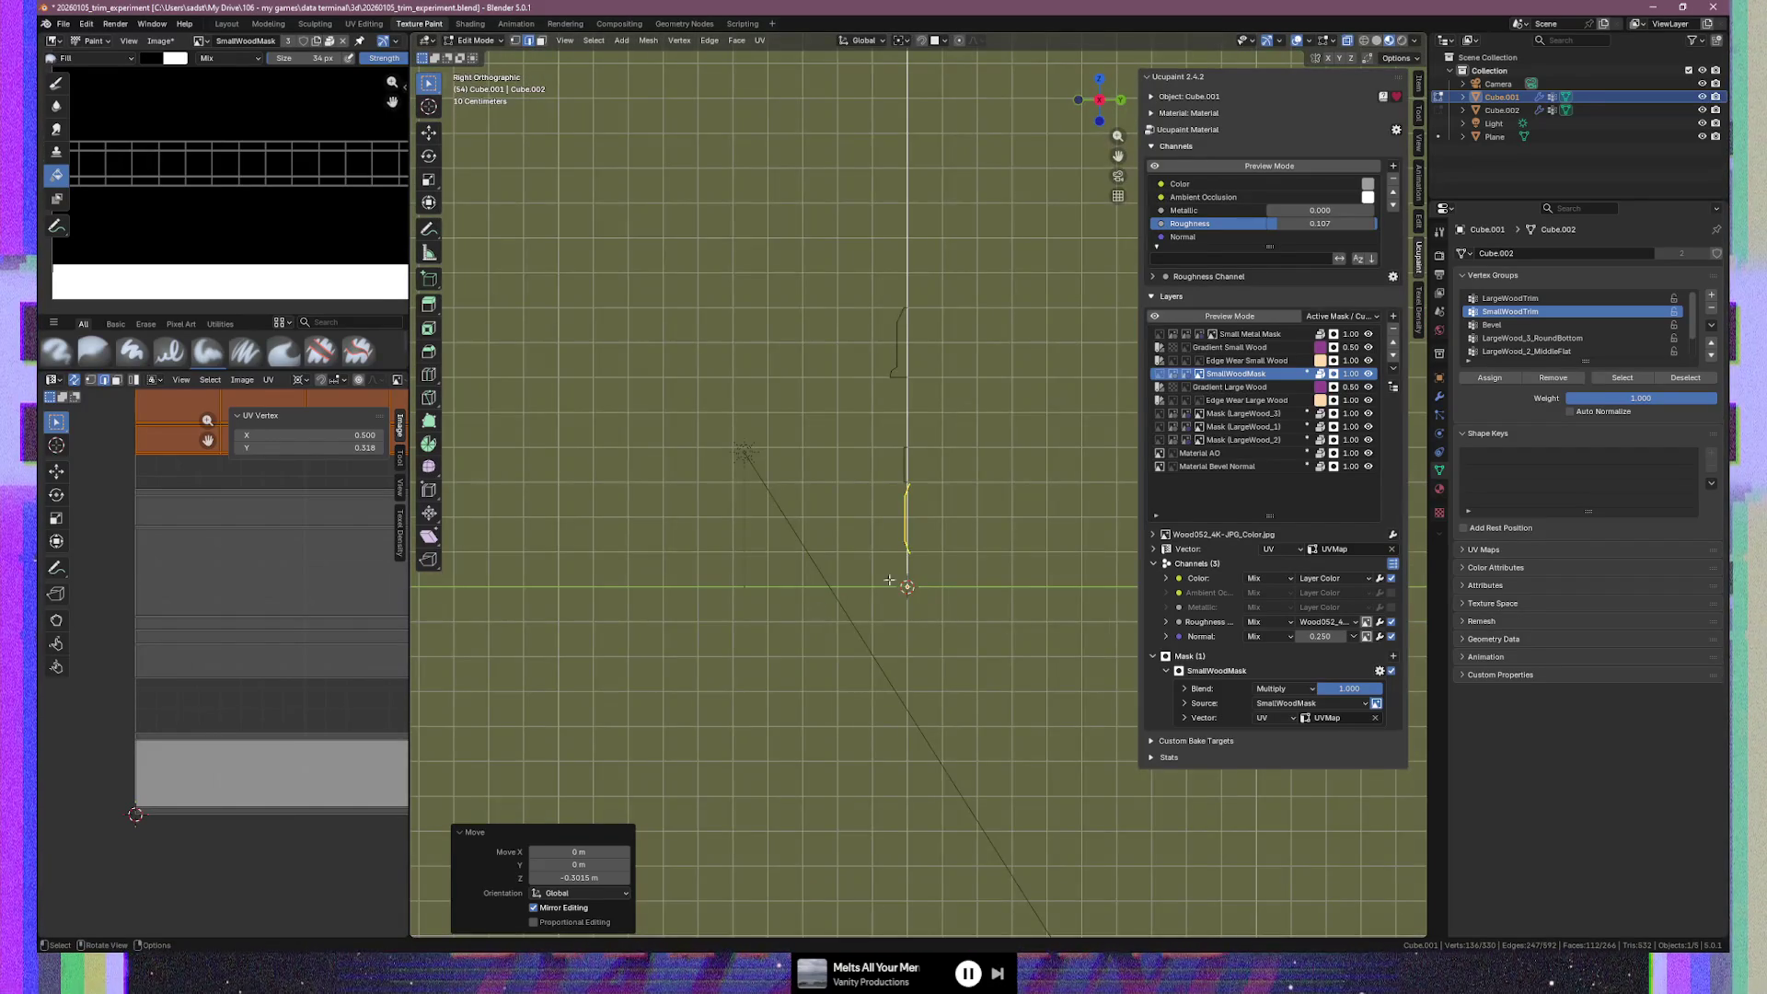
Shift the selected profile edge slightly along Y
{"action": "key", "text": "g"}
{"action": "key", "text": "y"}
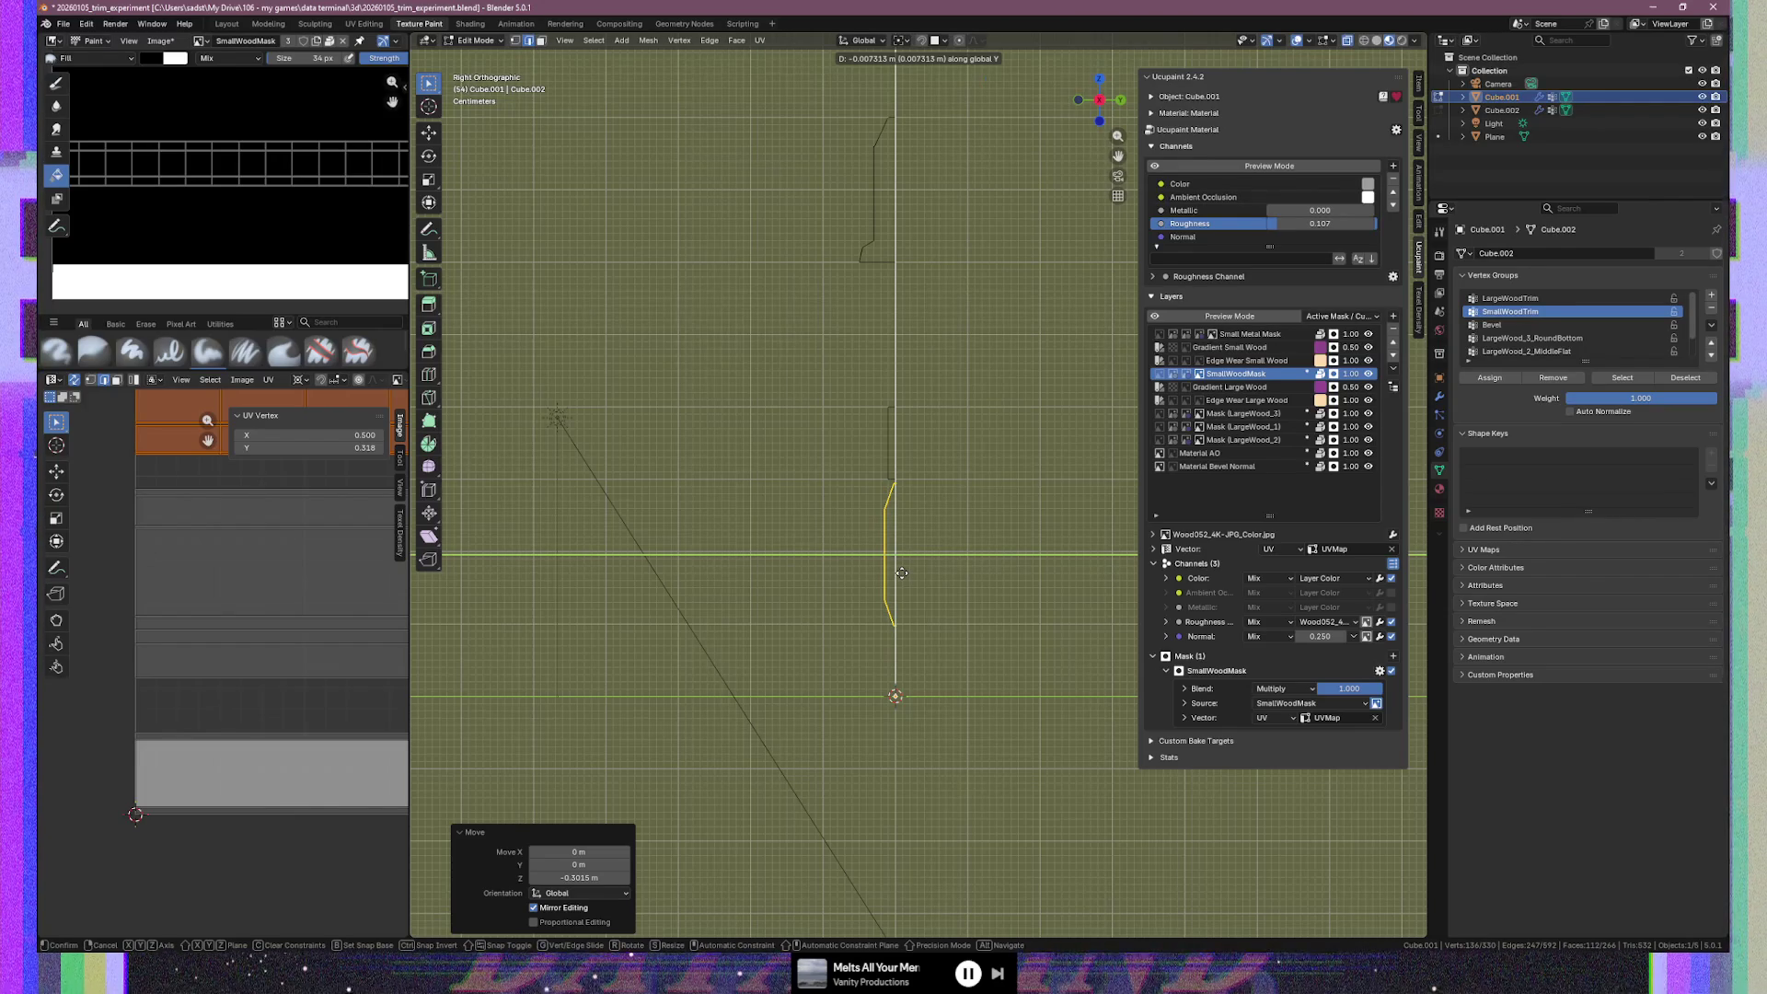
{"action": "left_click", "coordinate": [901, 573]}
{"action": "scroll", "coordinate": [906, 573], "scroll_direction": "up", "scroll_amount": 5}
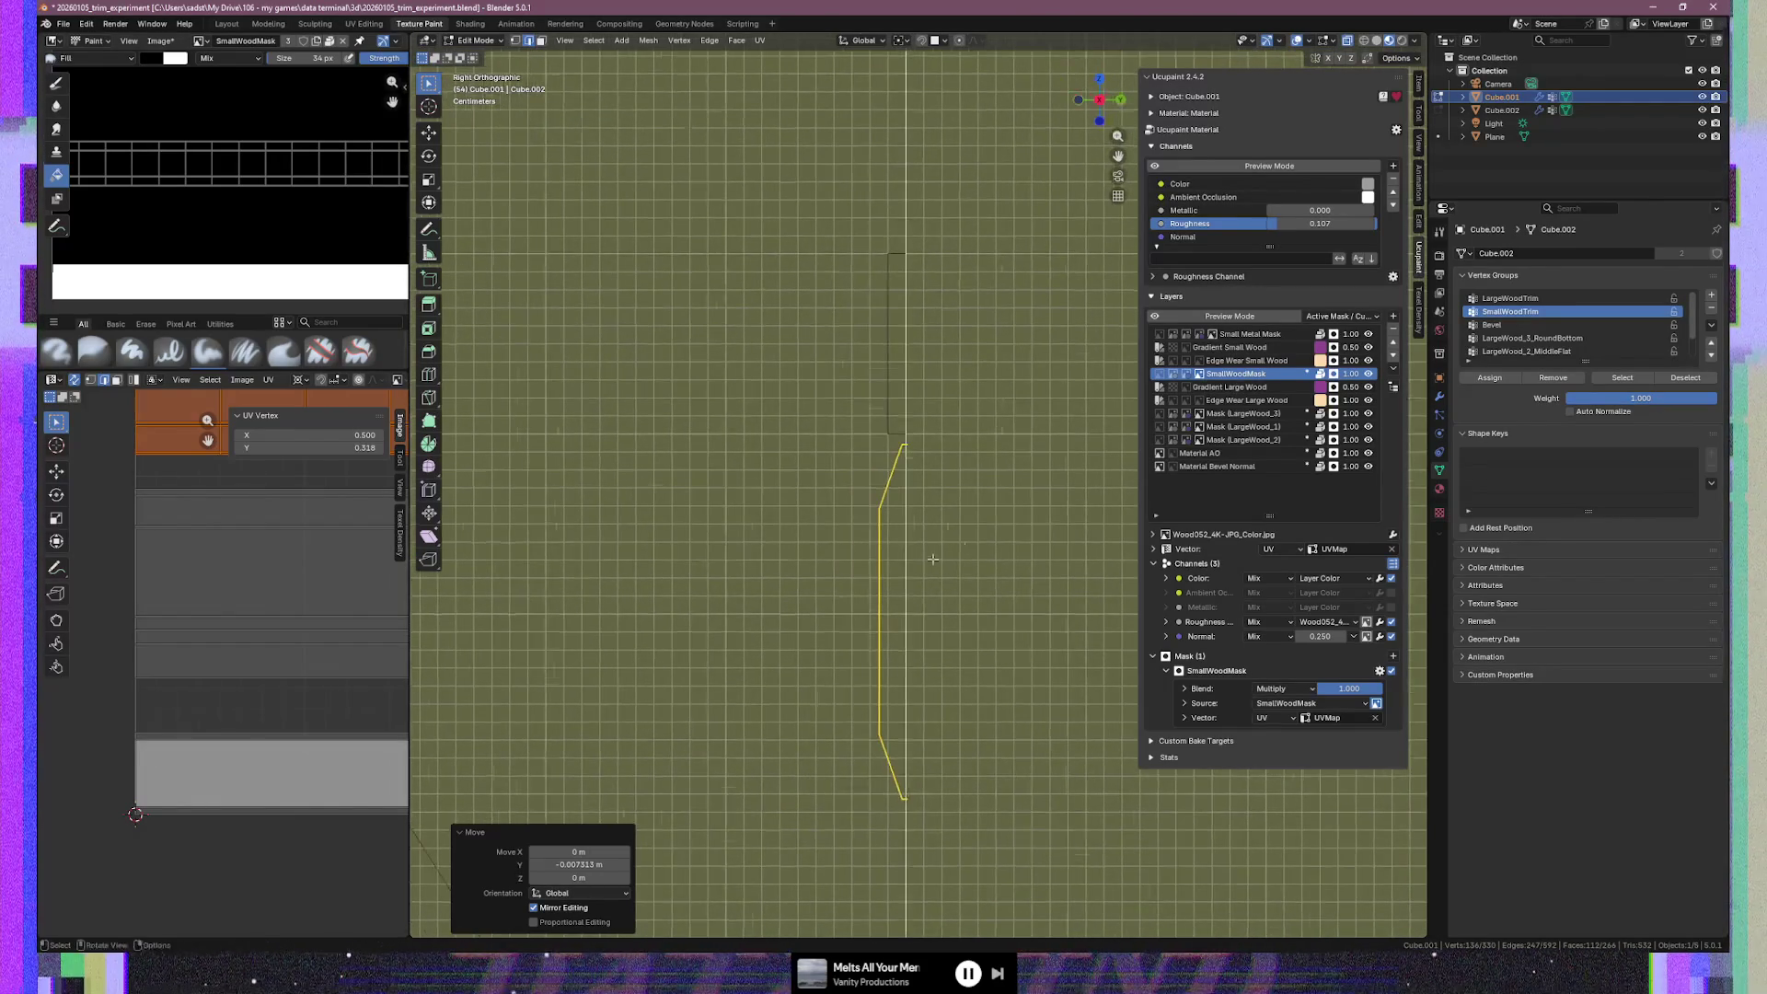
Raise the selected profile vertices 0.005511 m along Z
{"action": "key", "text": "g"}
{"action": "key", "text": "y"}
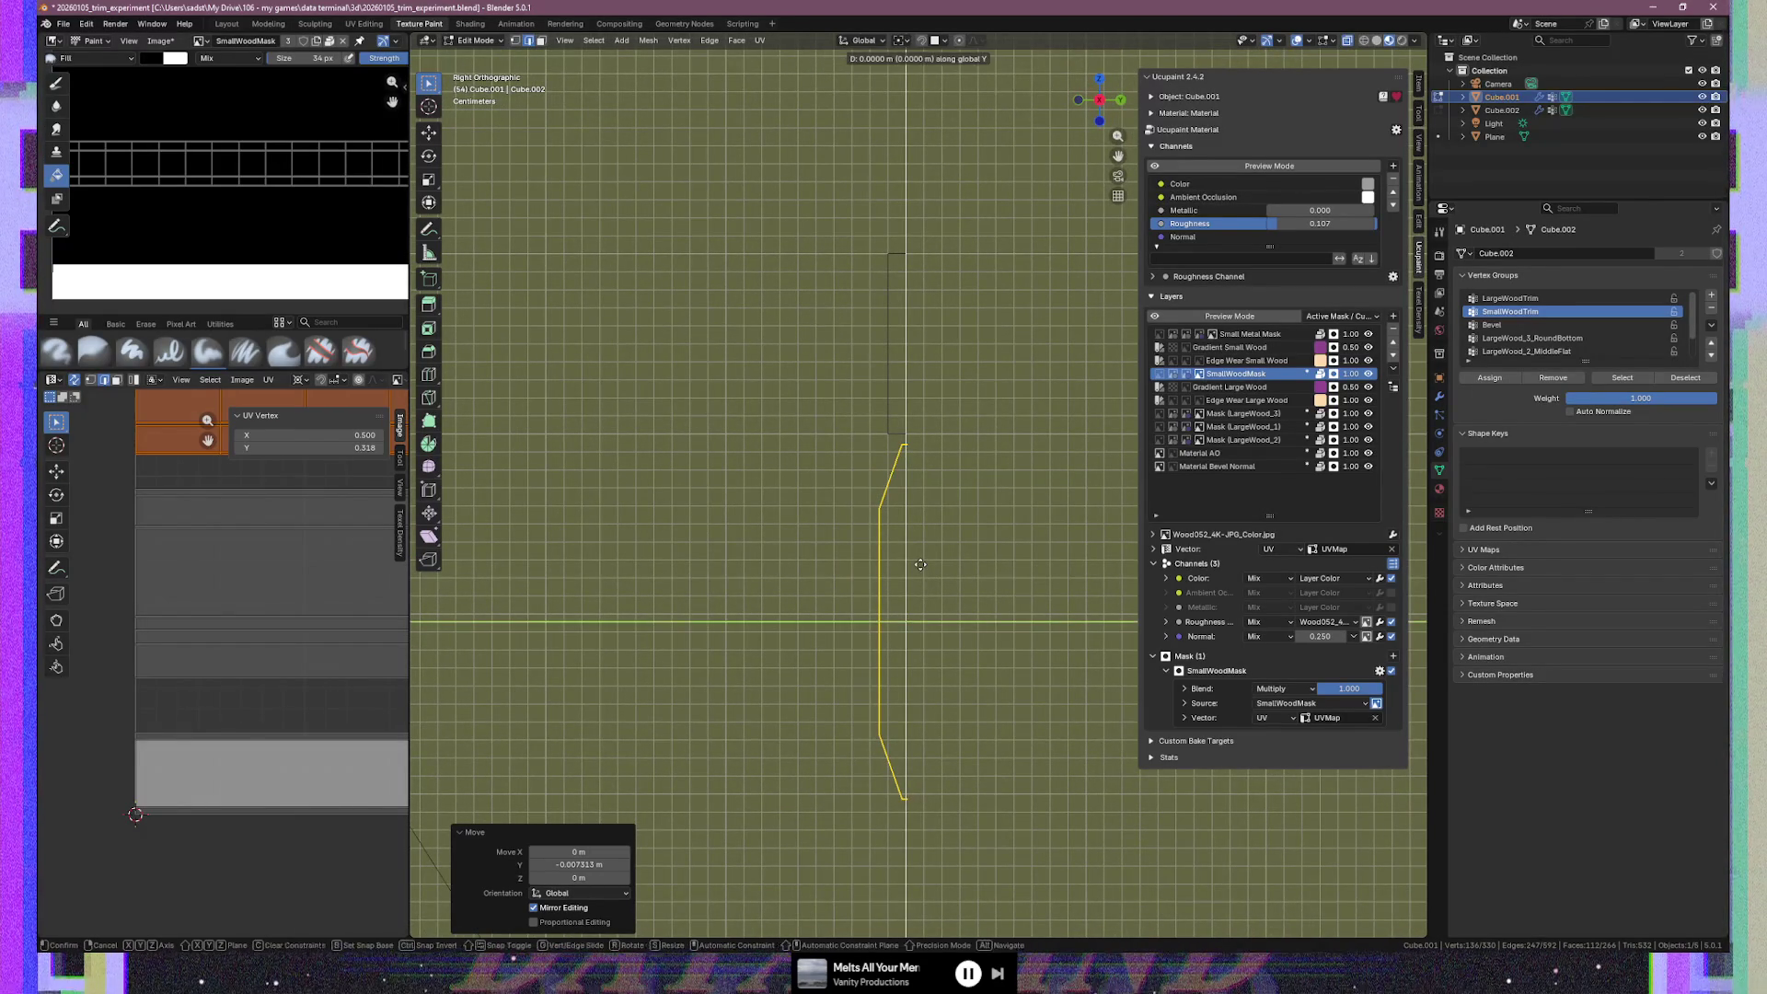
{"action": "key", "text": "y"}
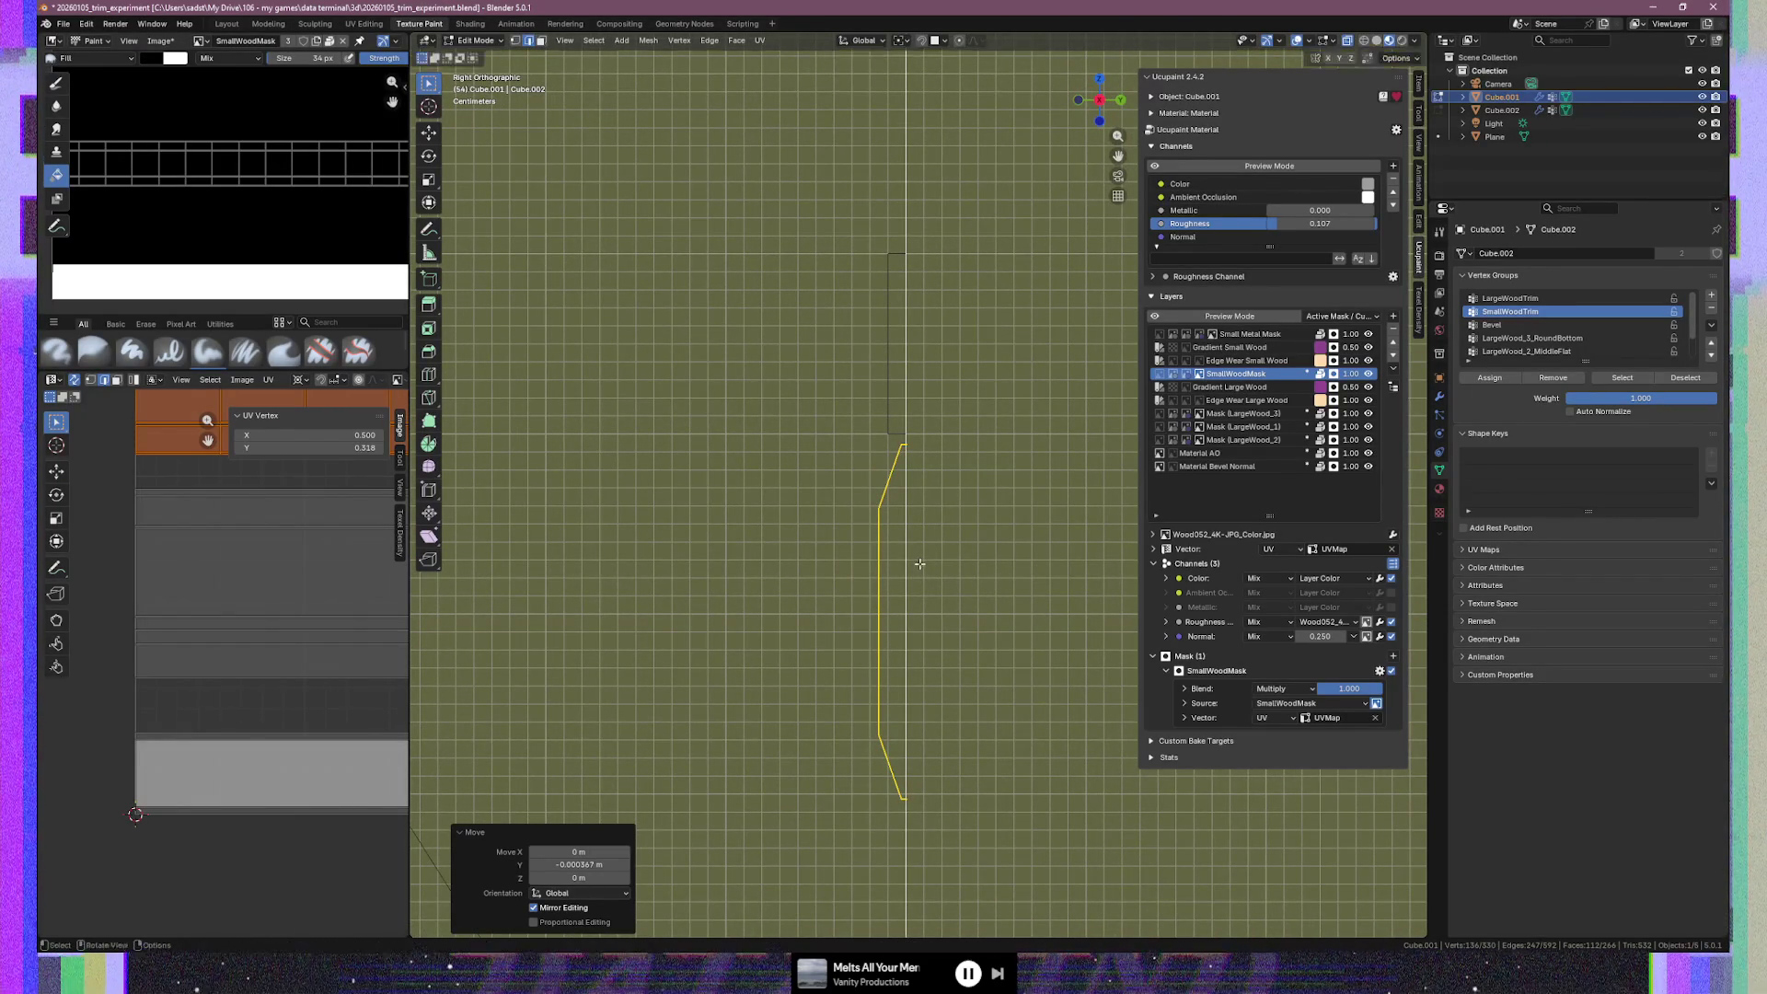
{"action": "key", "text": "z"}
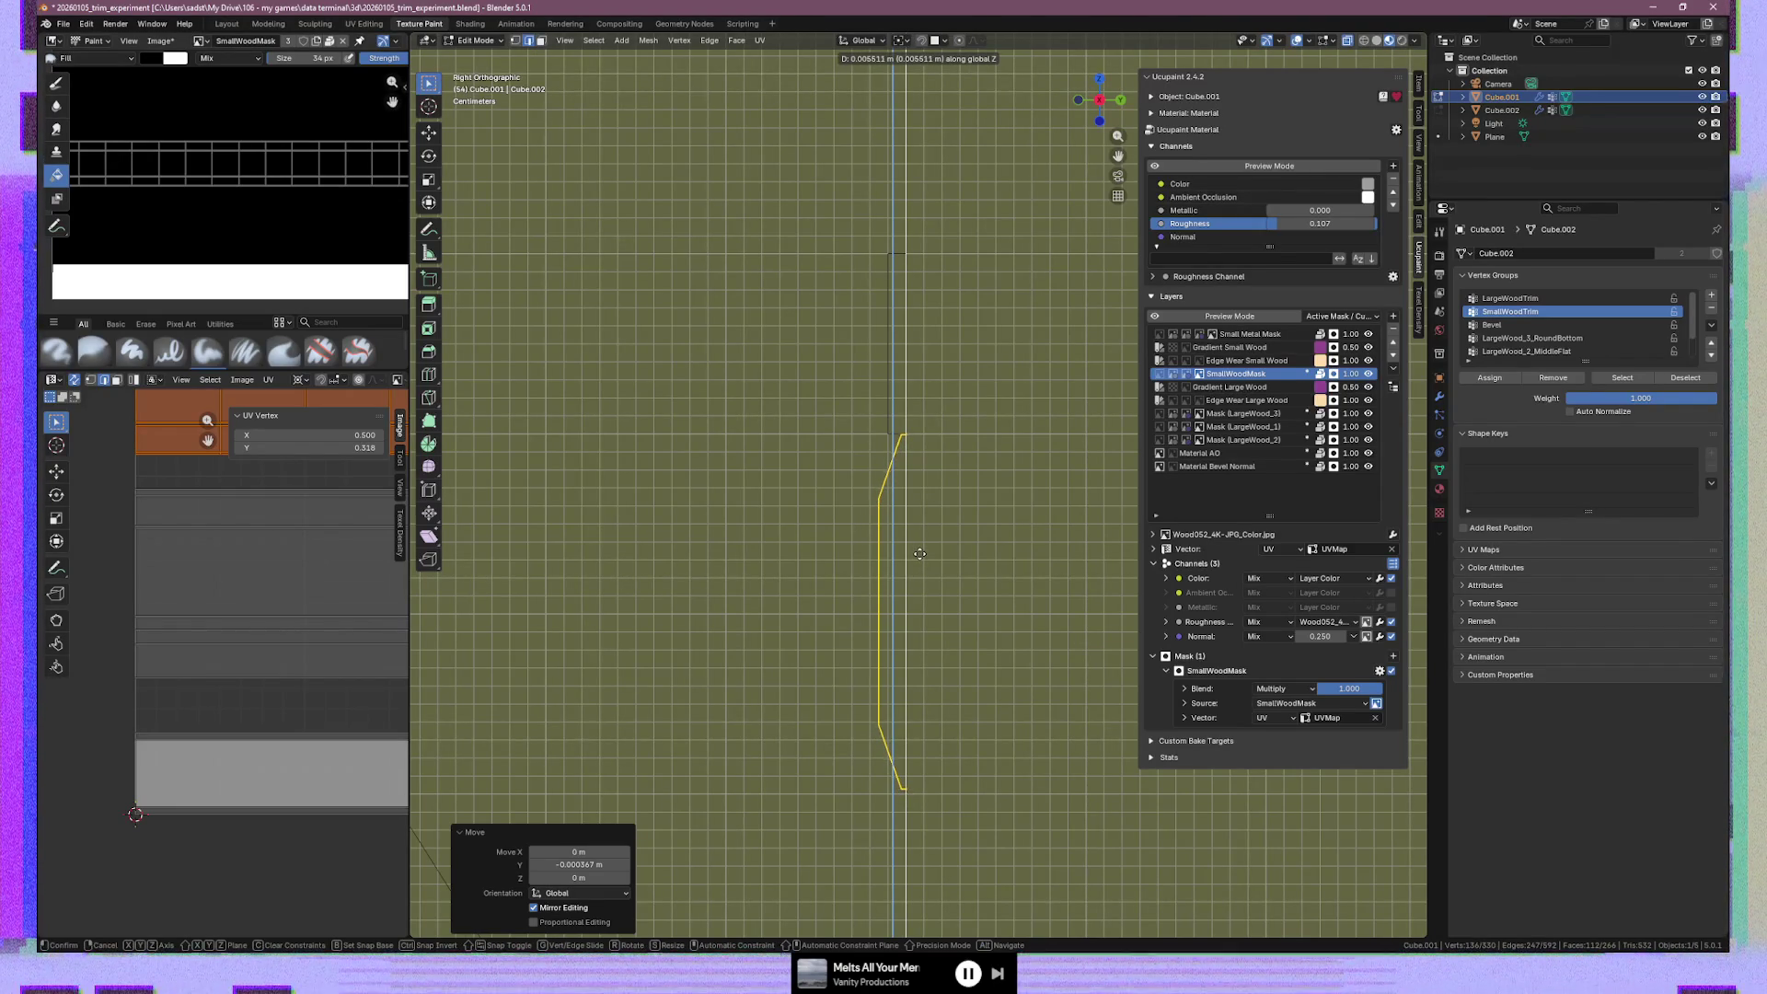
{"action": "left_click", "coordinate": [920, 553]}
Nudge the top corner vertex -0.00041 m along local Y, then zoom out to check the profile
{"action": "scroll", "coordinate": [902, 460], "scroll_direction": "up", "scroll_amount": 6}
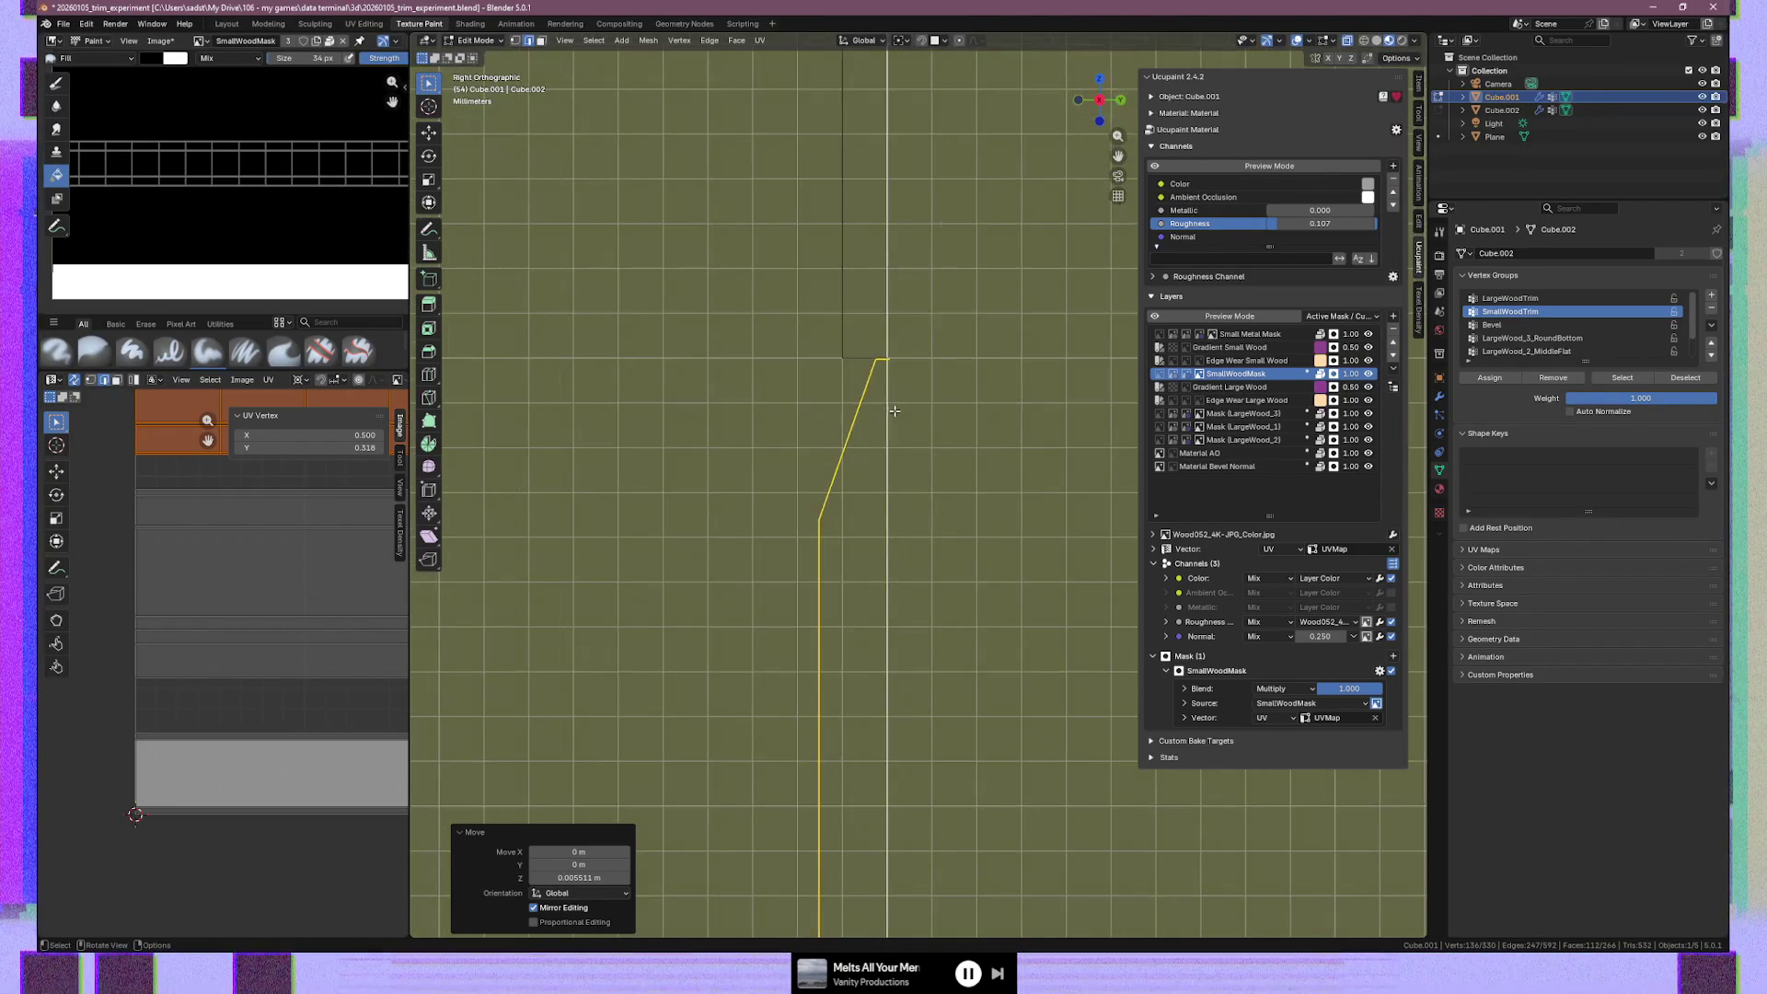
{"action": "key", "text": "KP_Decimal"}
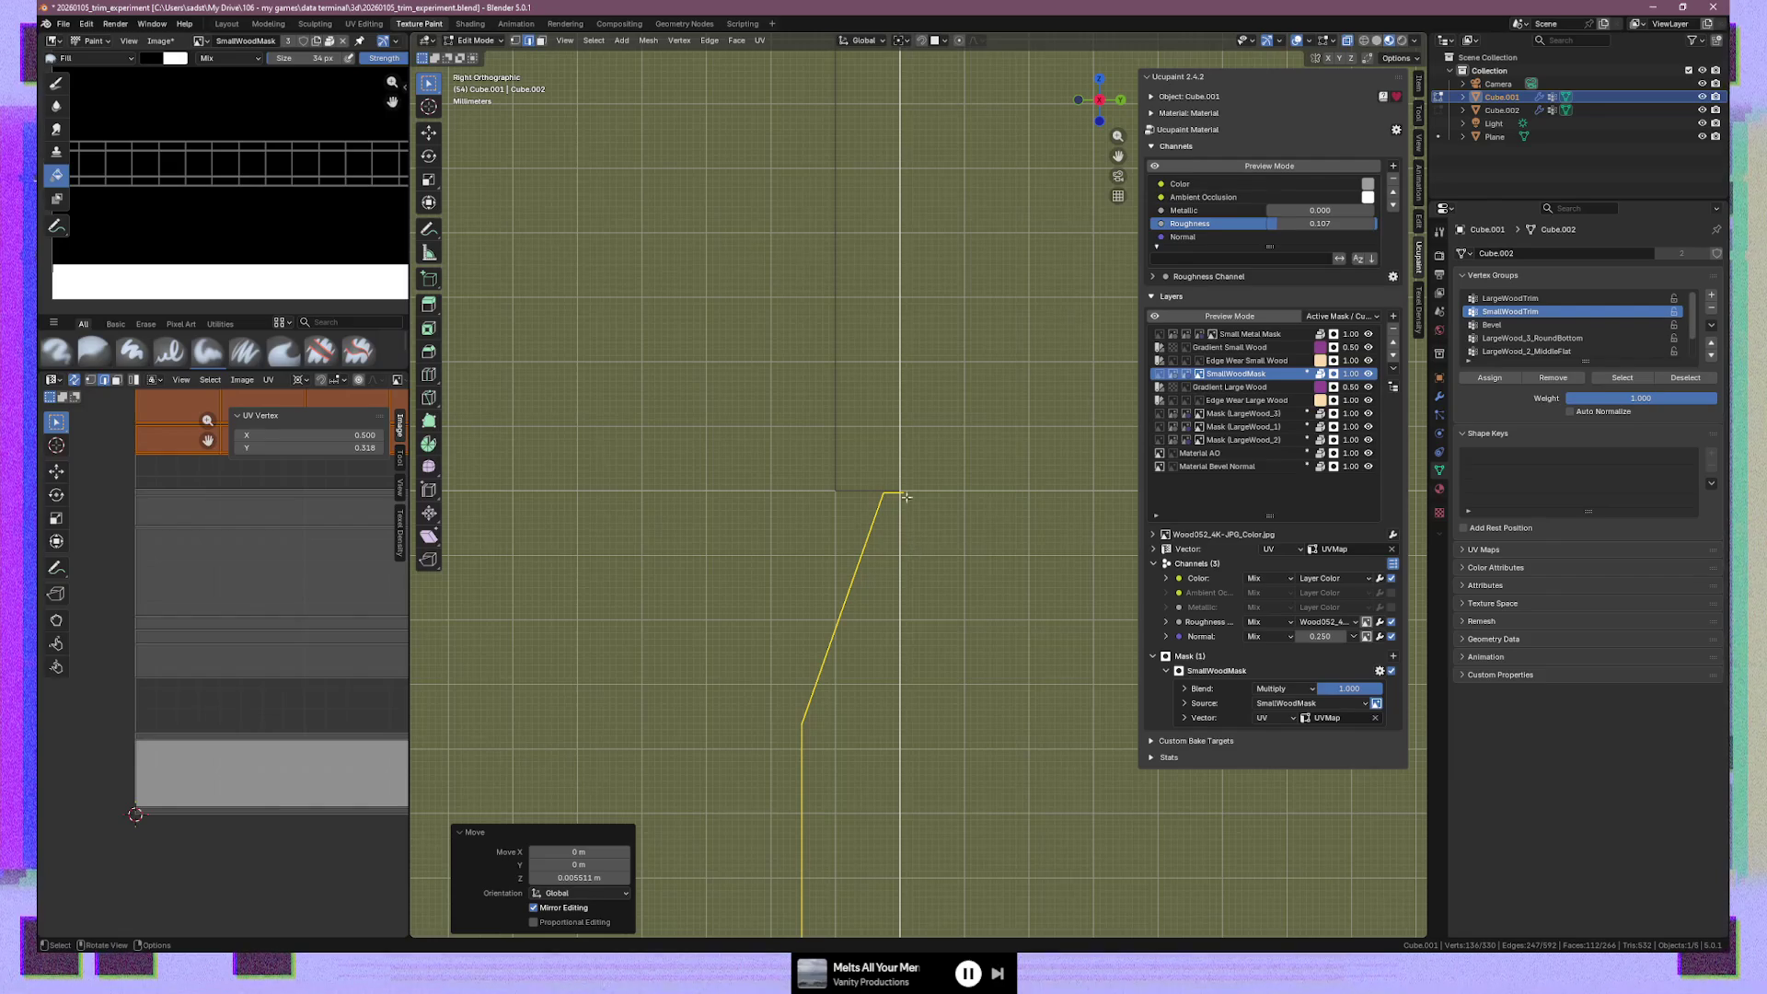
{"action": "key", "text": "g"}
{"action": "key", "text": "y"}
{"action": "key", "text": "y"}
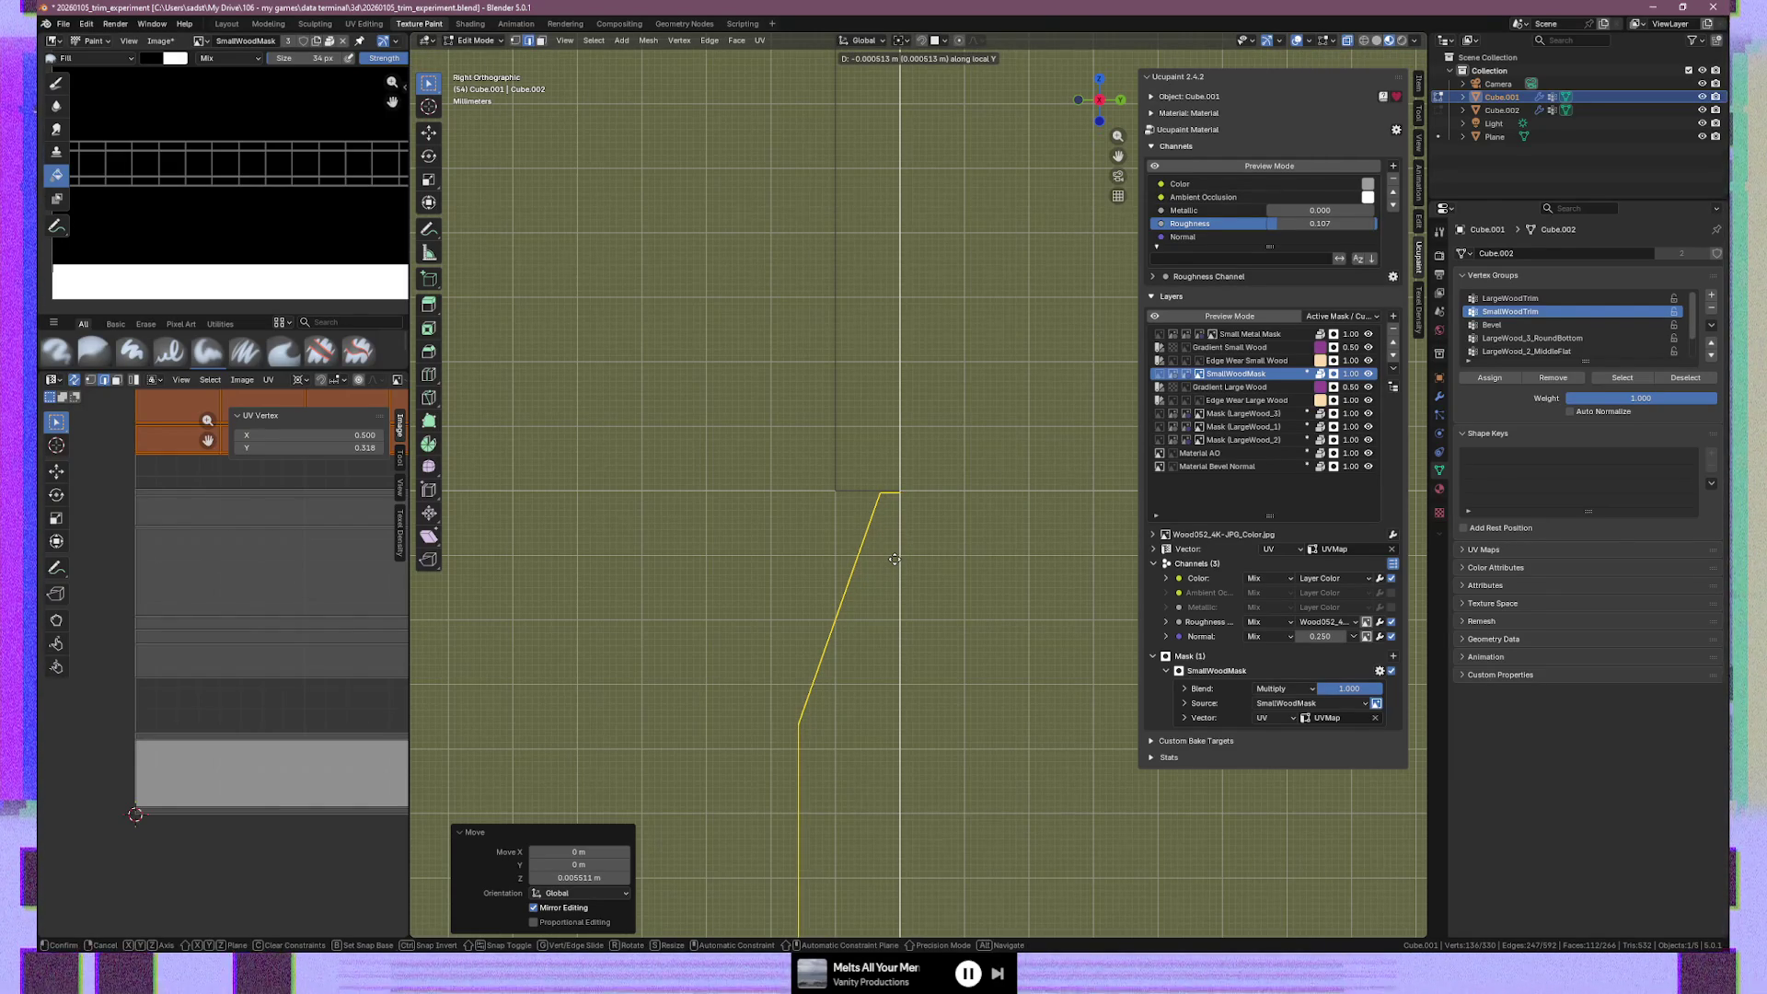
{"action": "left_click", "coordinate": [894, 558]}
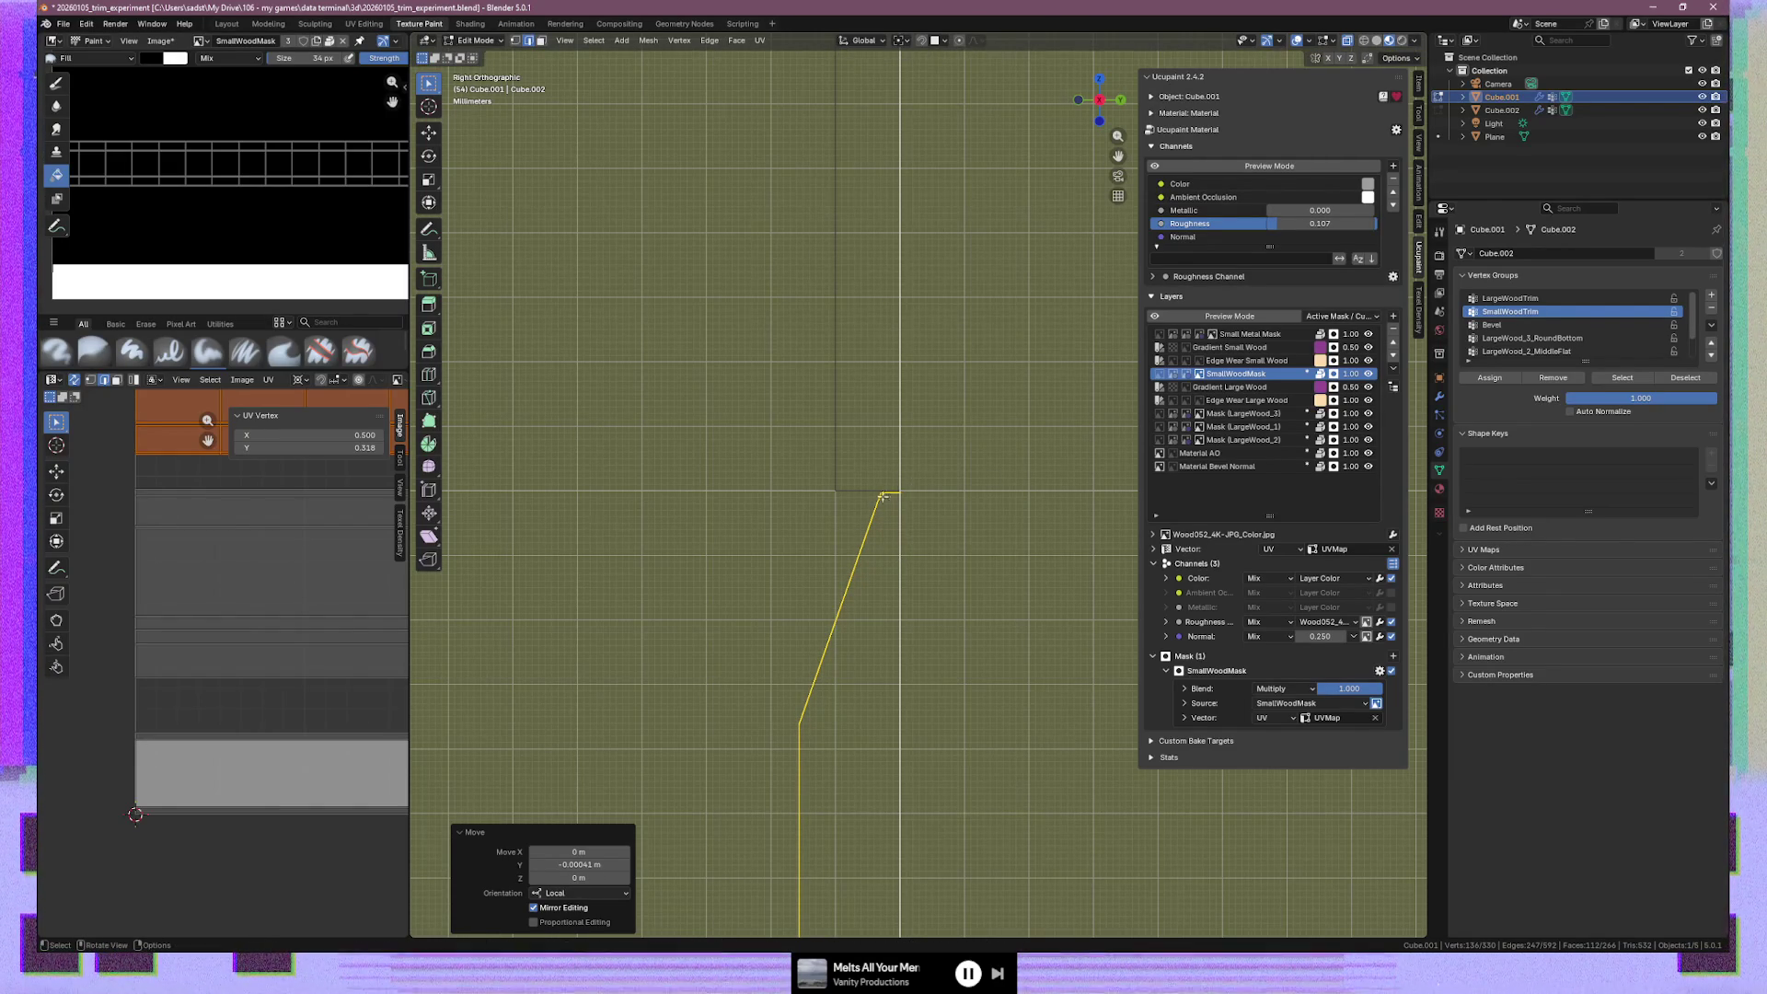
{"action": "scroll", "coordinate": [876, 593], "scroll_direction": "down", "scroll_amount": 5}
{"action": "mouse_move", "coordinate": [892, 601]}
{"action": "middle_mouse_down", "text": "shift"}
{"action": "mouse_move", "coordinate": [876, 355]}
{"action": "mouse_move", "coordinate": [874, 387]}
{"action": "middle_mouse_up", "text": "shift"}
{"action": "scroll", "coordinate": [921, 489], "scroll_direction": "down", "scroll_amount": 2}
{"action": "scroll", "coordinate": [911, 543], "scroll_direction": "down", "scroll_amount": 2}
{"action": "scroll", "coordinate": [909, 538], "scroll_direction": "down", "scroll_amount": 3}
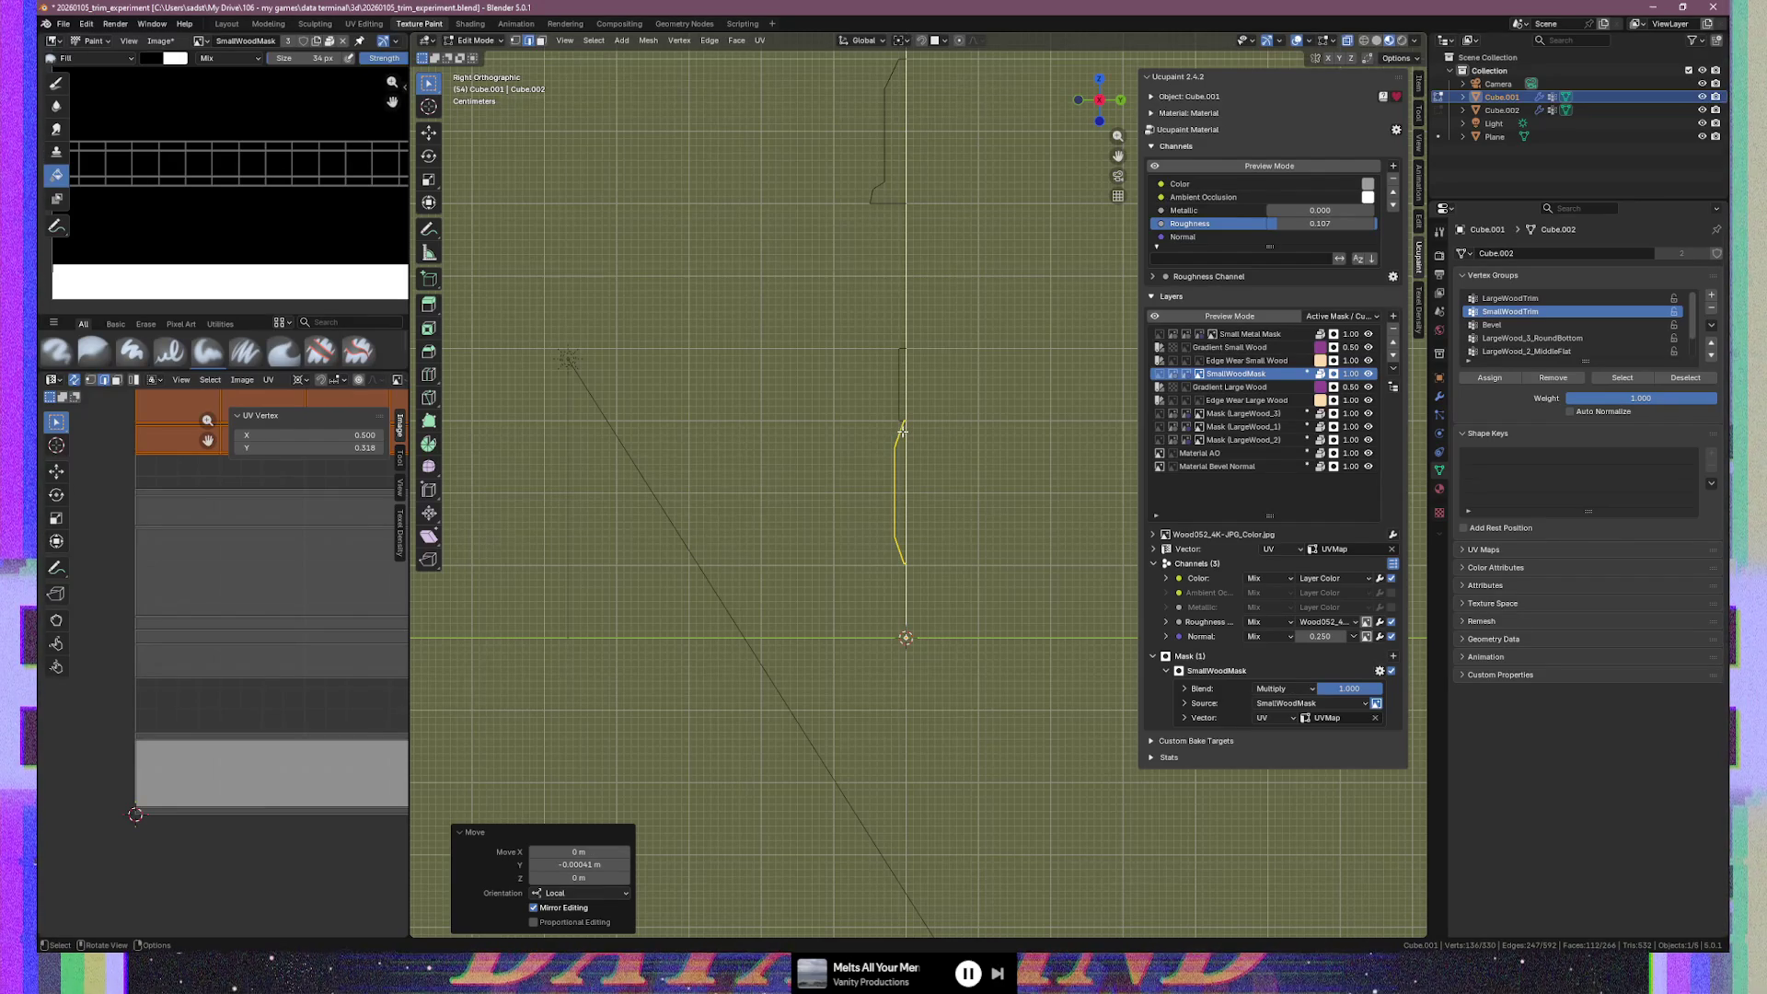
{"action": "scroll", "coordinate": [905, 424], "scroll_direction": "up", "scroll_amount": 4}
{"action": "scroll", "coordinate": [910, 411], "scroll_direction": "up", "scroll_amount": 2}
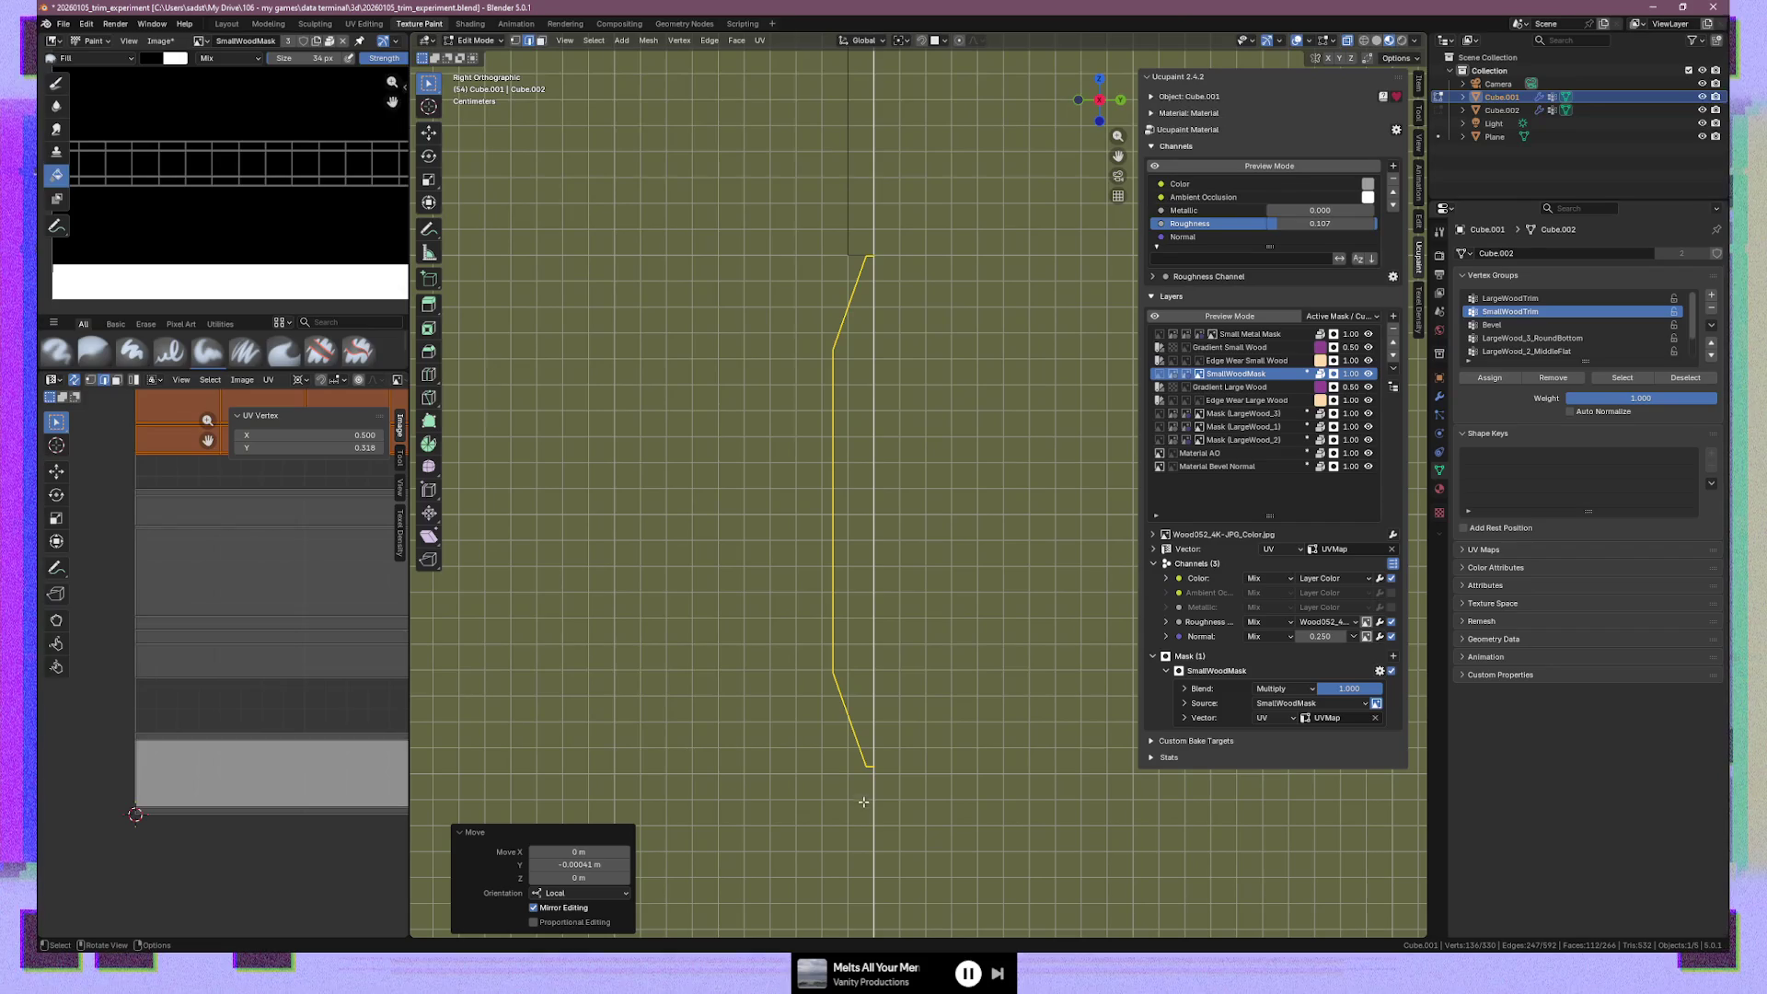
Scale the profile section to 0.497 along Z and raise it 0.049 m
{"action": "key", "text": "s"}
{"action": "key", "text": "z"}
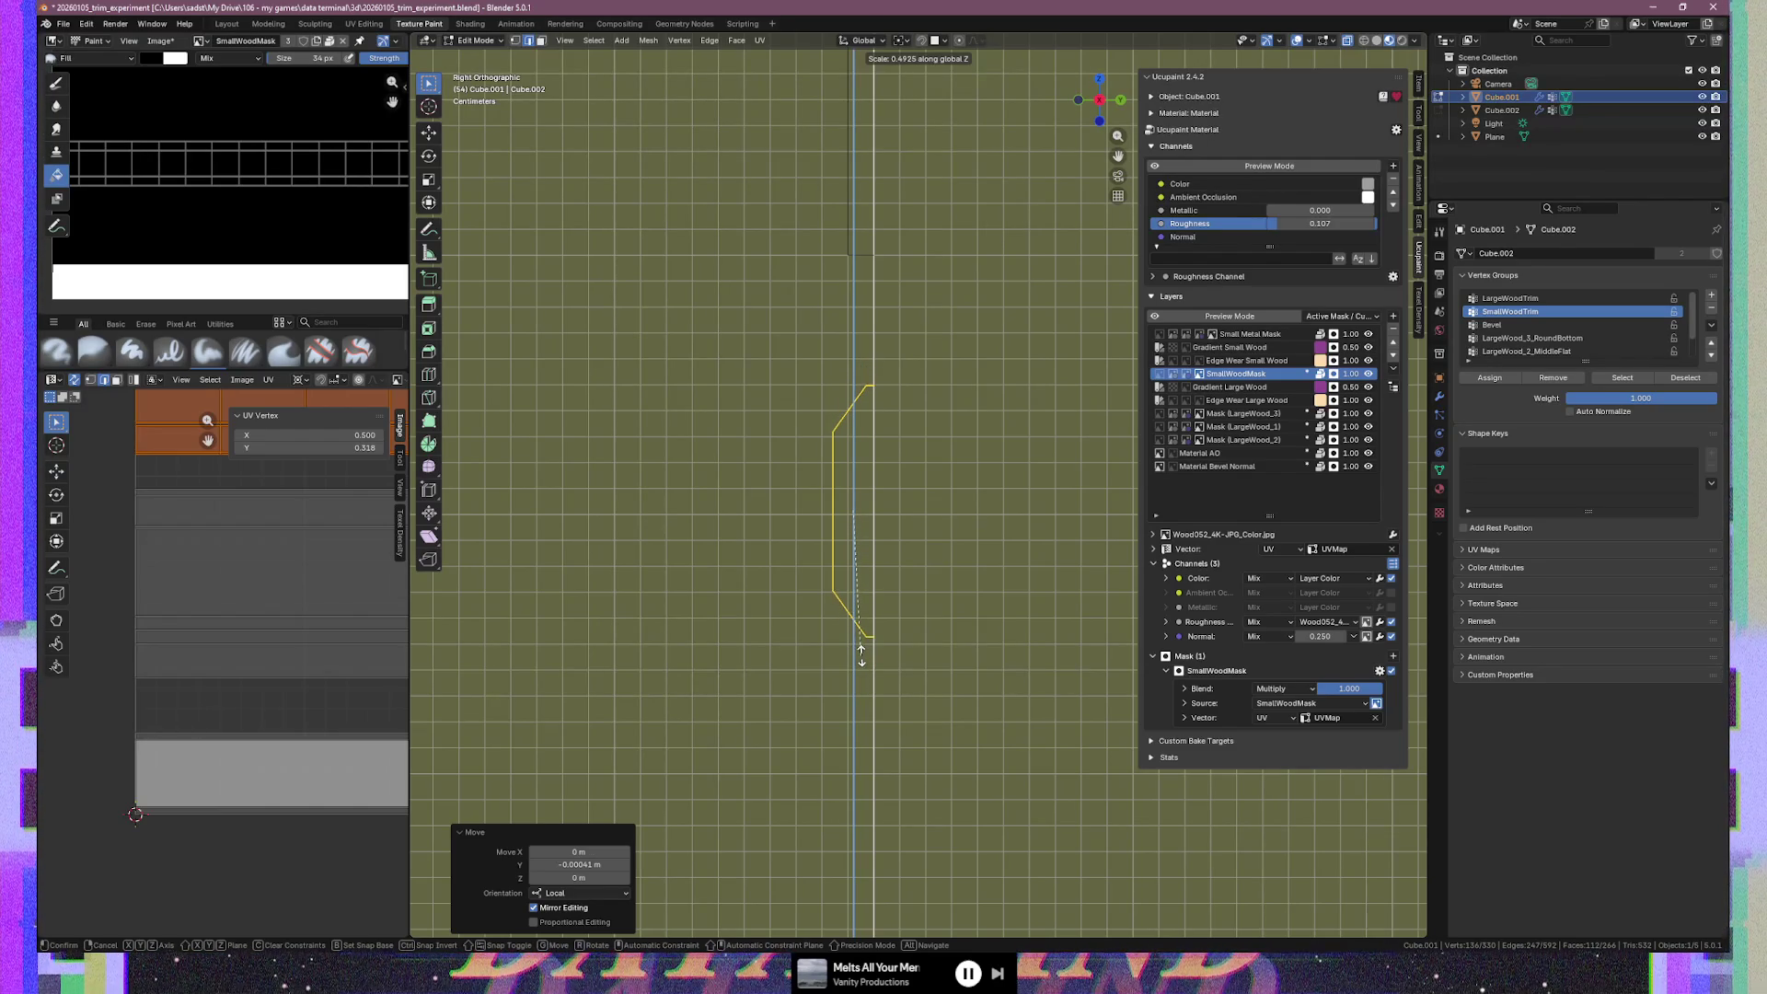
{"action": "left_click", "coordinate": [862, 657]}
{"action": "key", "text": "g"}
{"action": "key", "text": "y"}
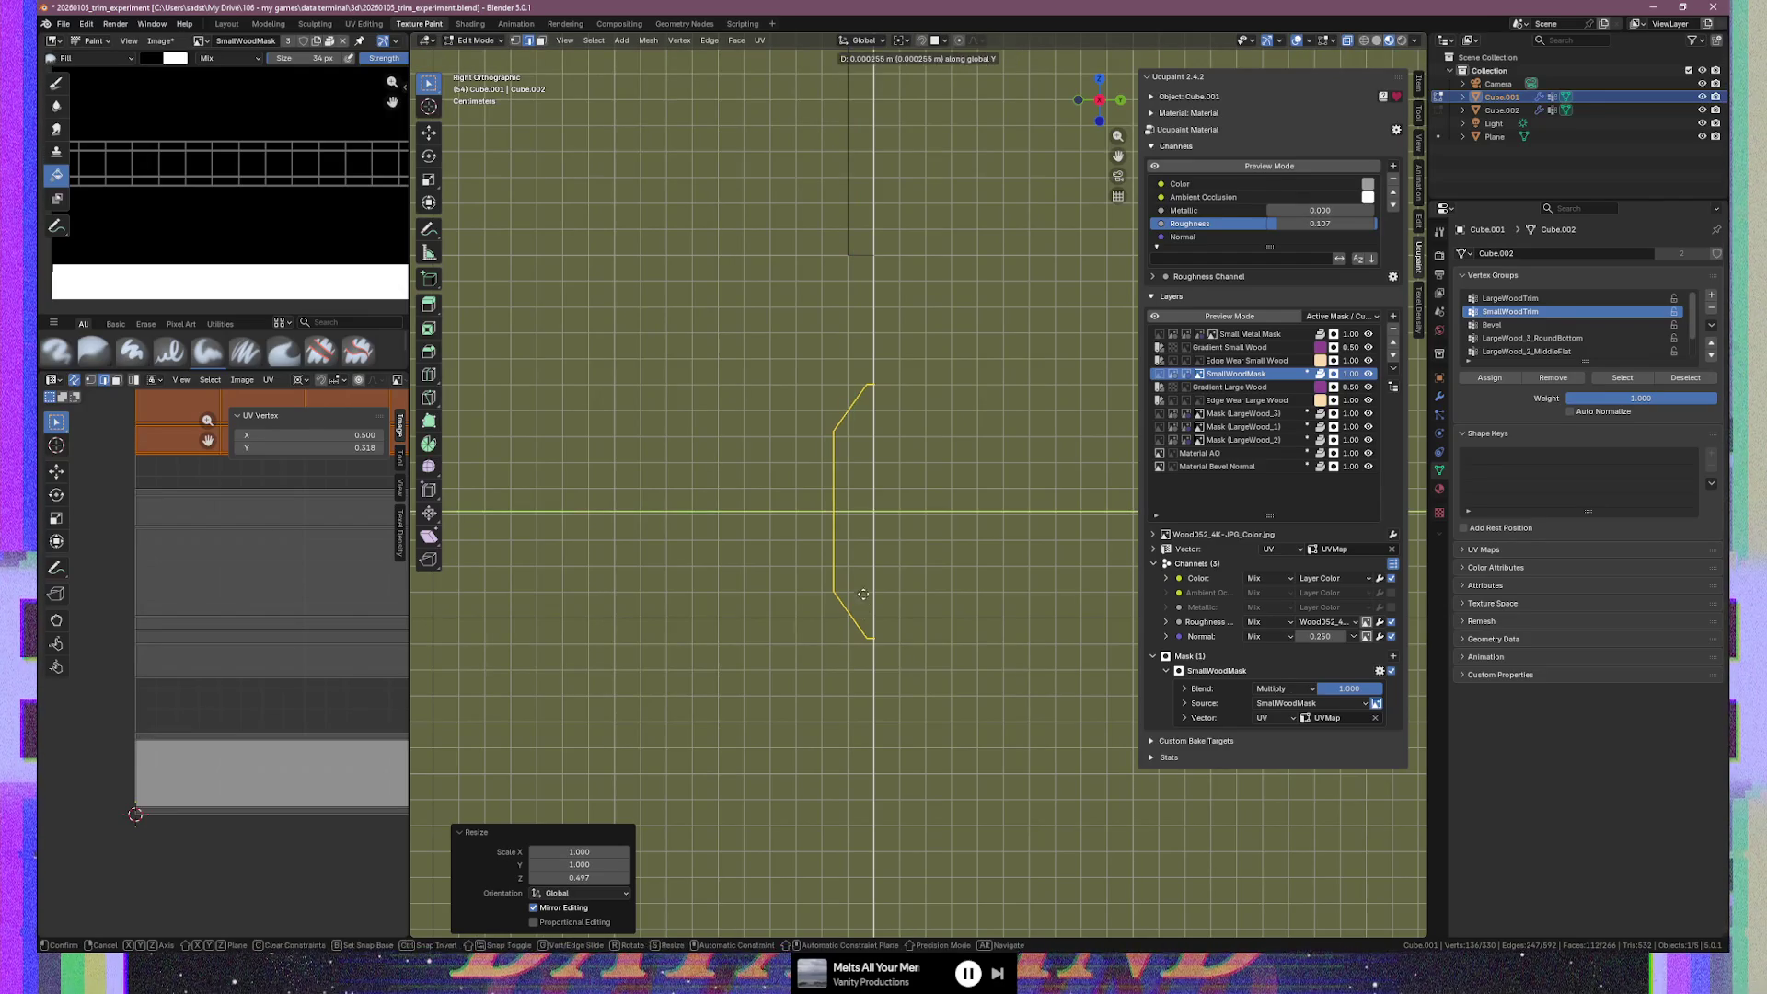
{"action": "key", "text": "z"}
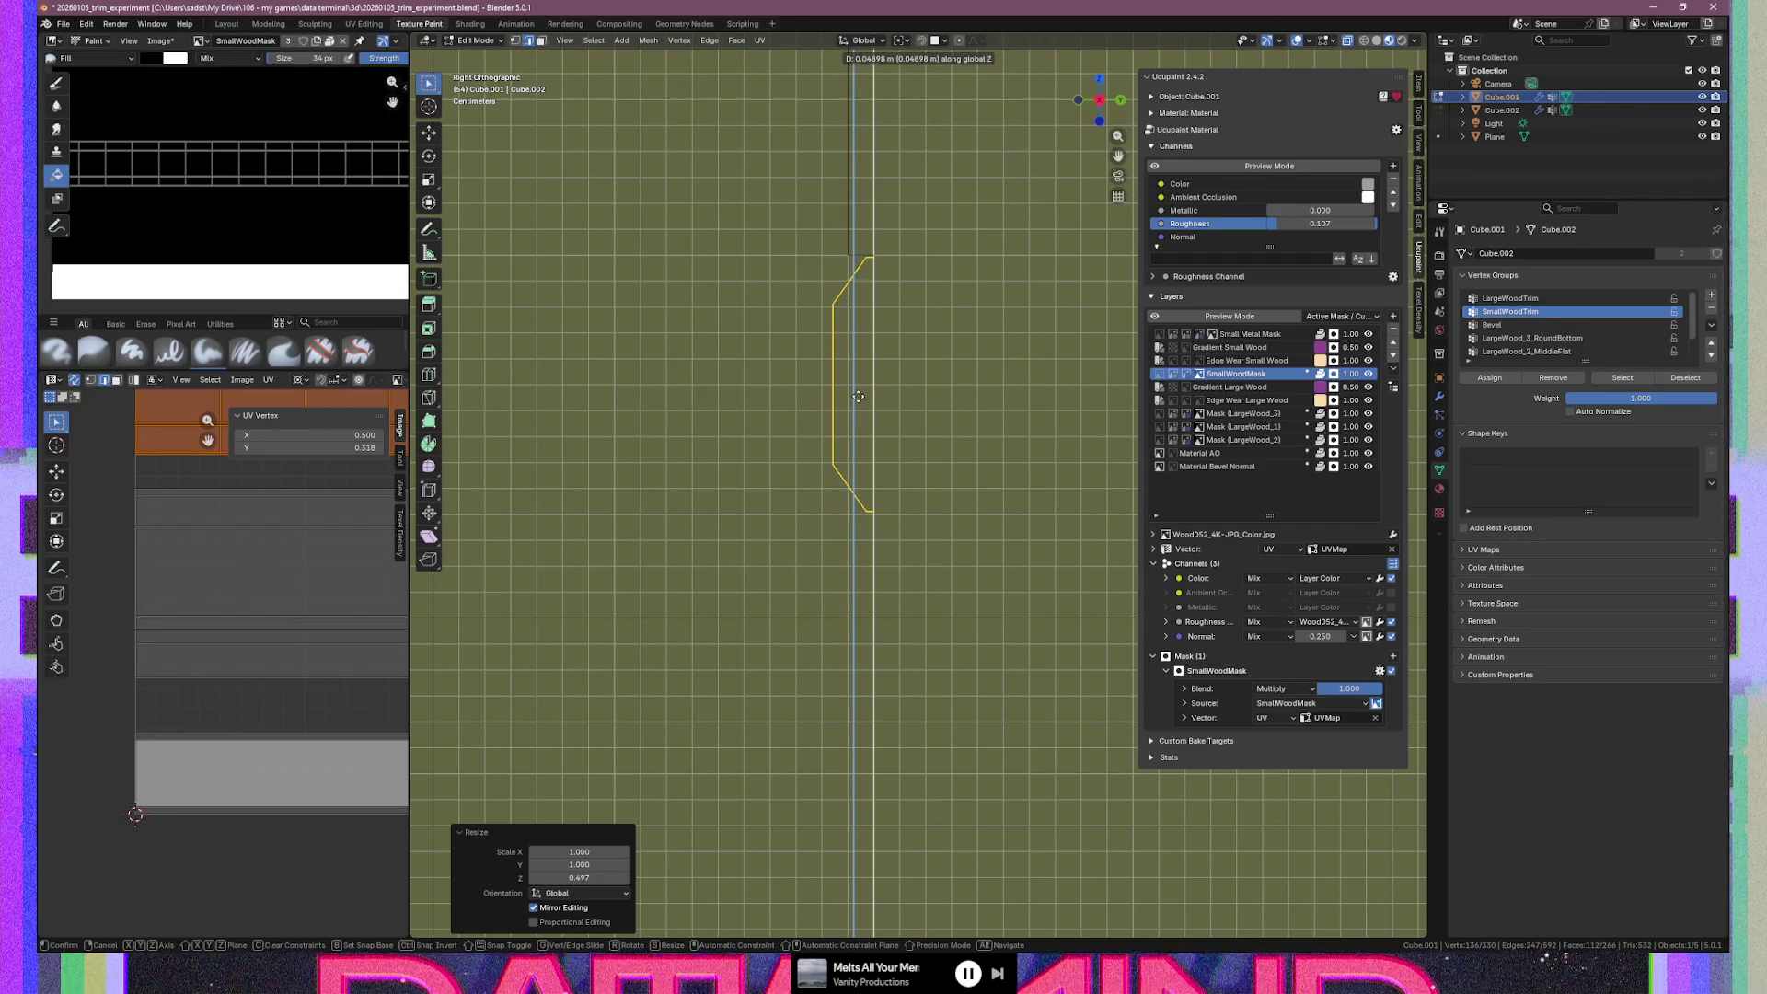
{"action": "left_click", "coordinate": [857, 396]}
Fine-tune the section by scaling Z to 1.015 and moving it -0.00051 m along Z
{"action": "key", "text": "s"}
{"action": "key", "text": "z"}
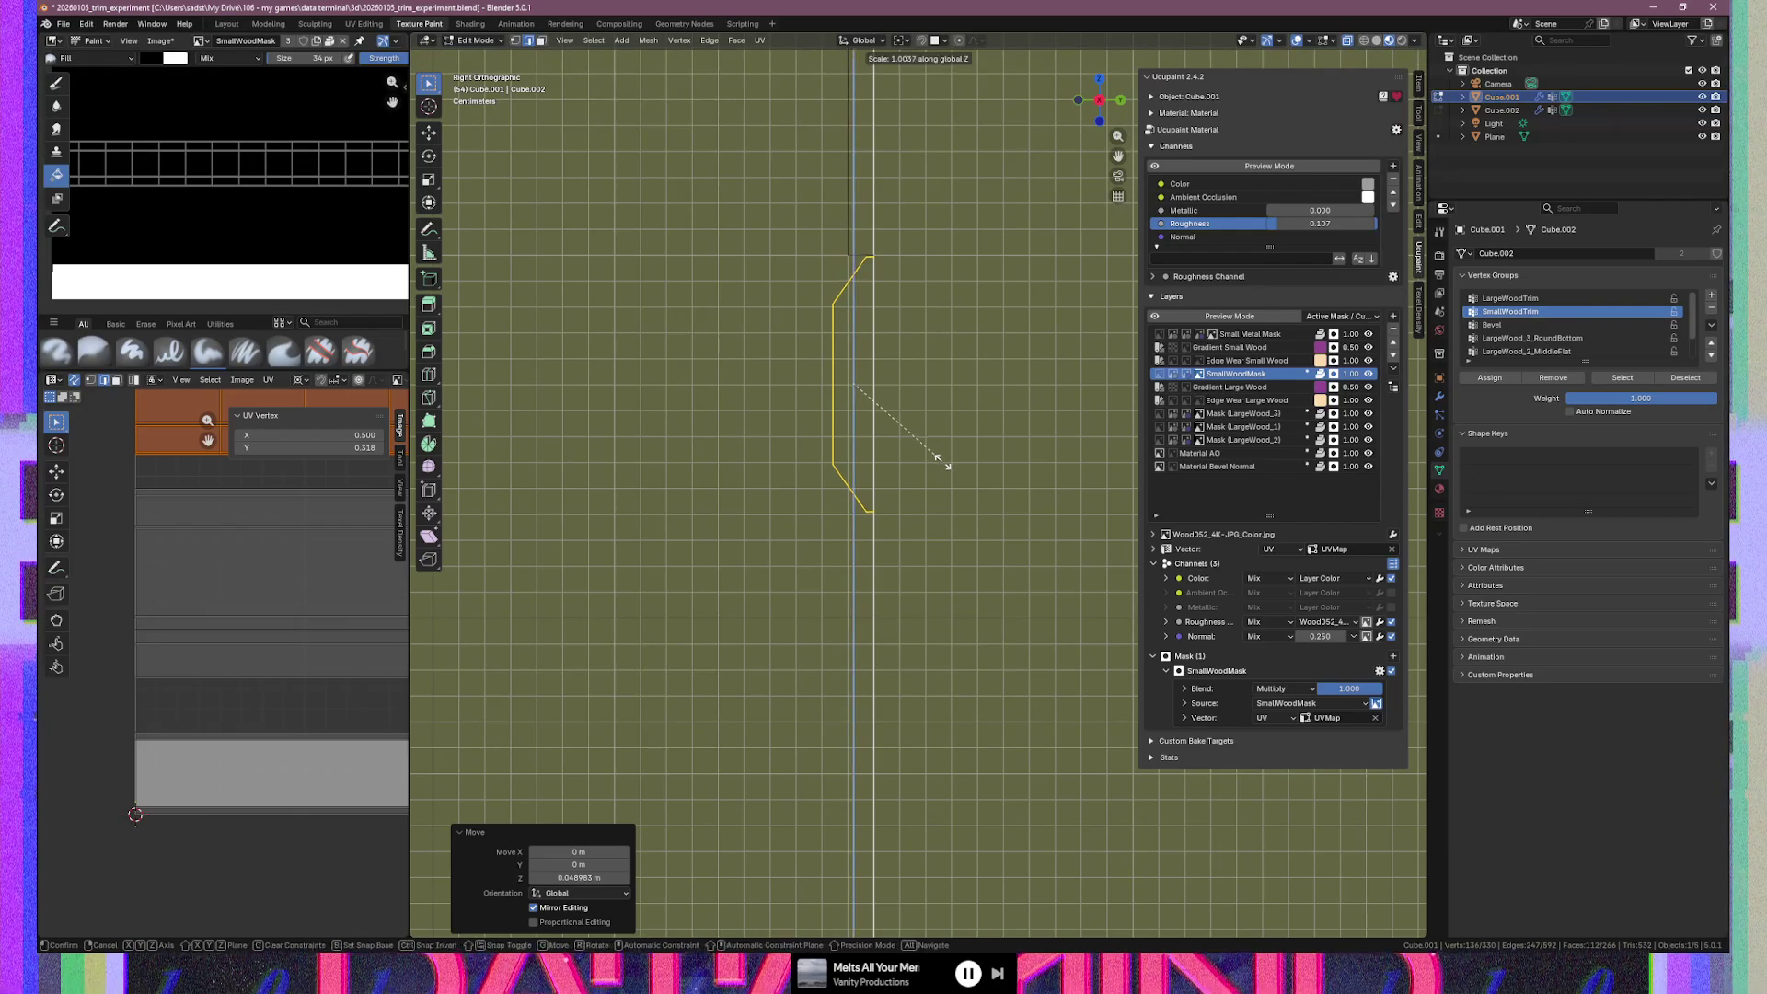
{"action": "left_click", "coordinate": [942, 463]}
{"action": "key", "text": "g"}
{"action": "key", "text": "z"}
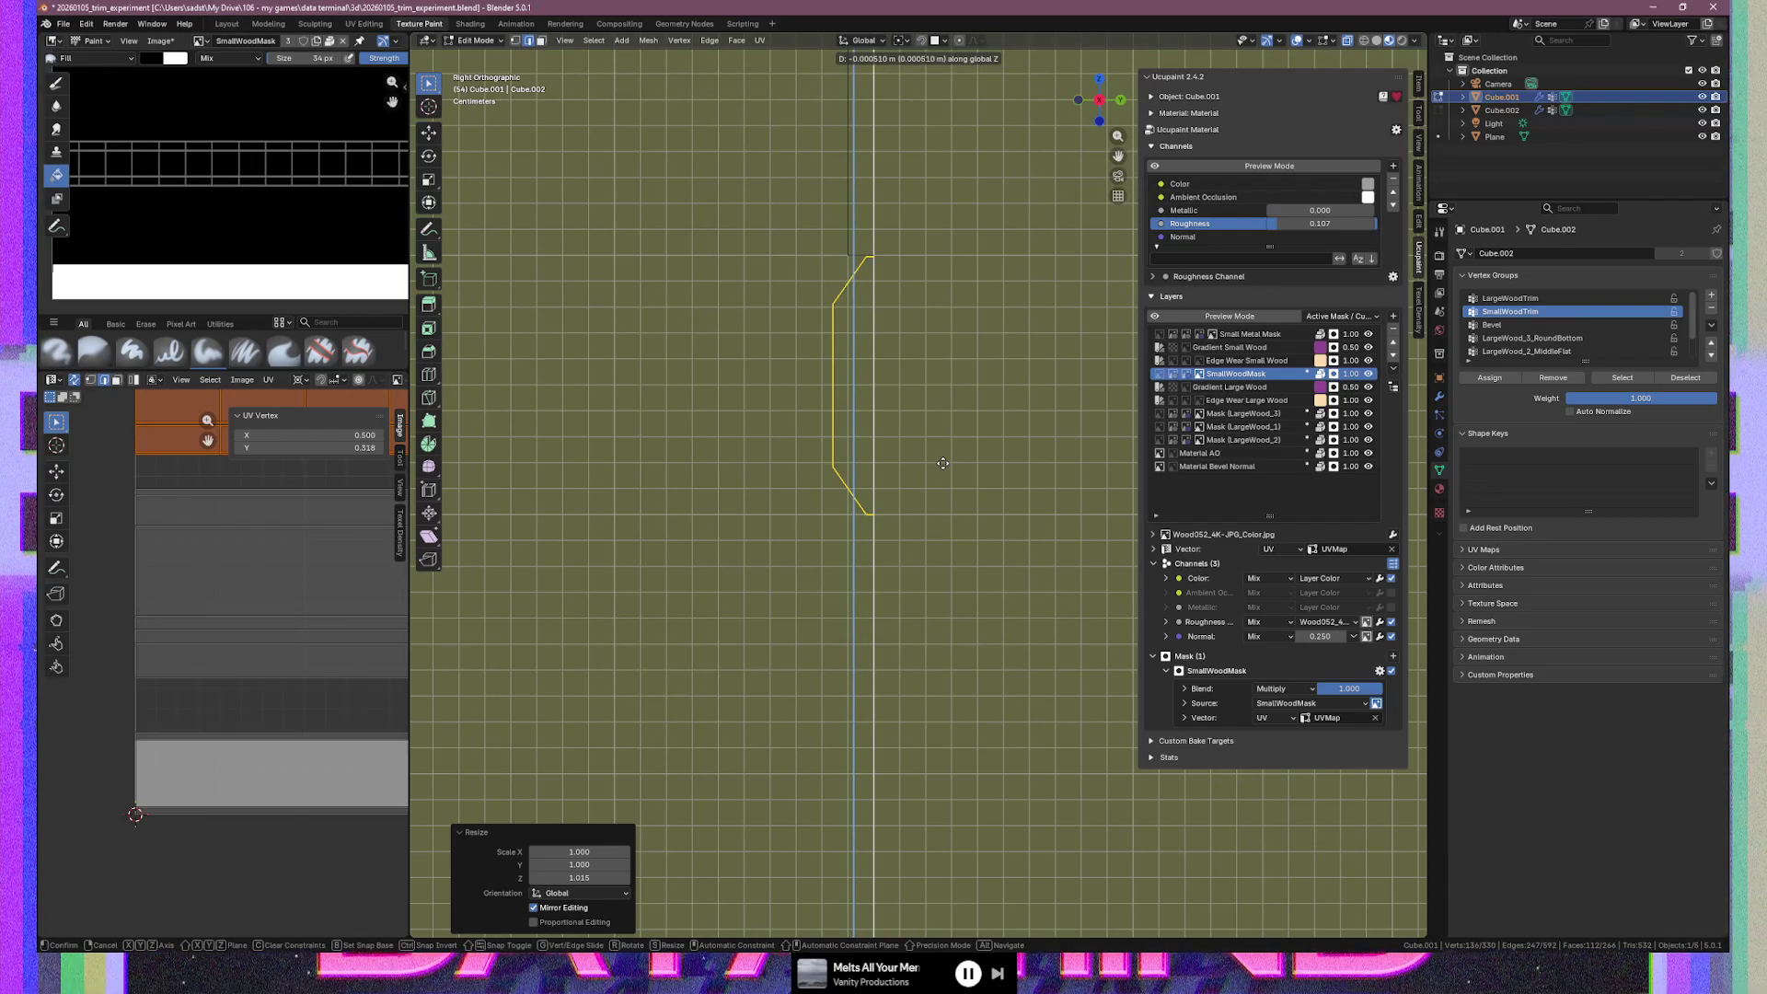
{"action": "left_click", "coordinate": [942, 463]}
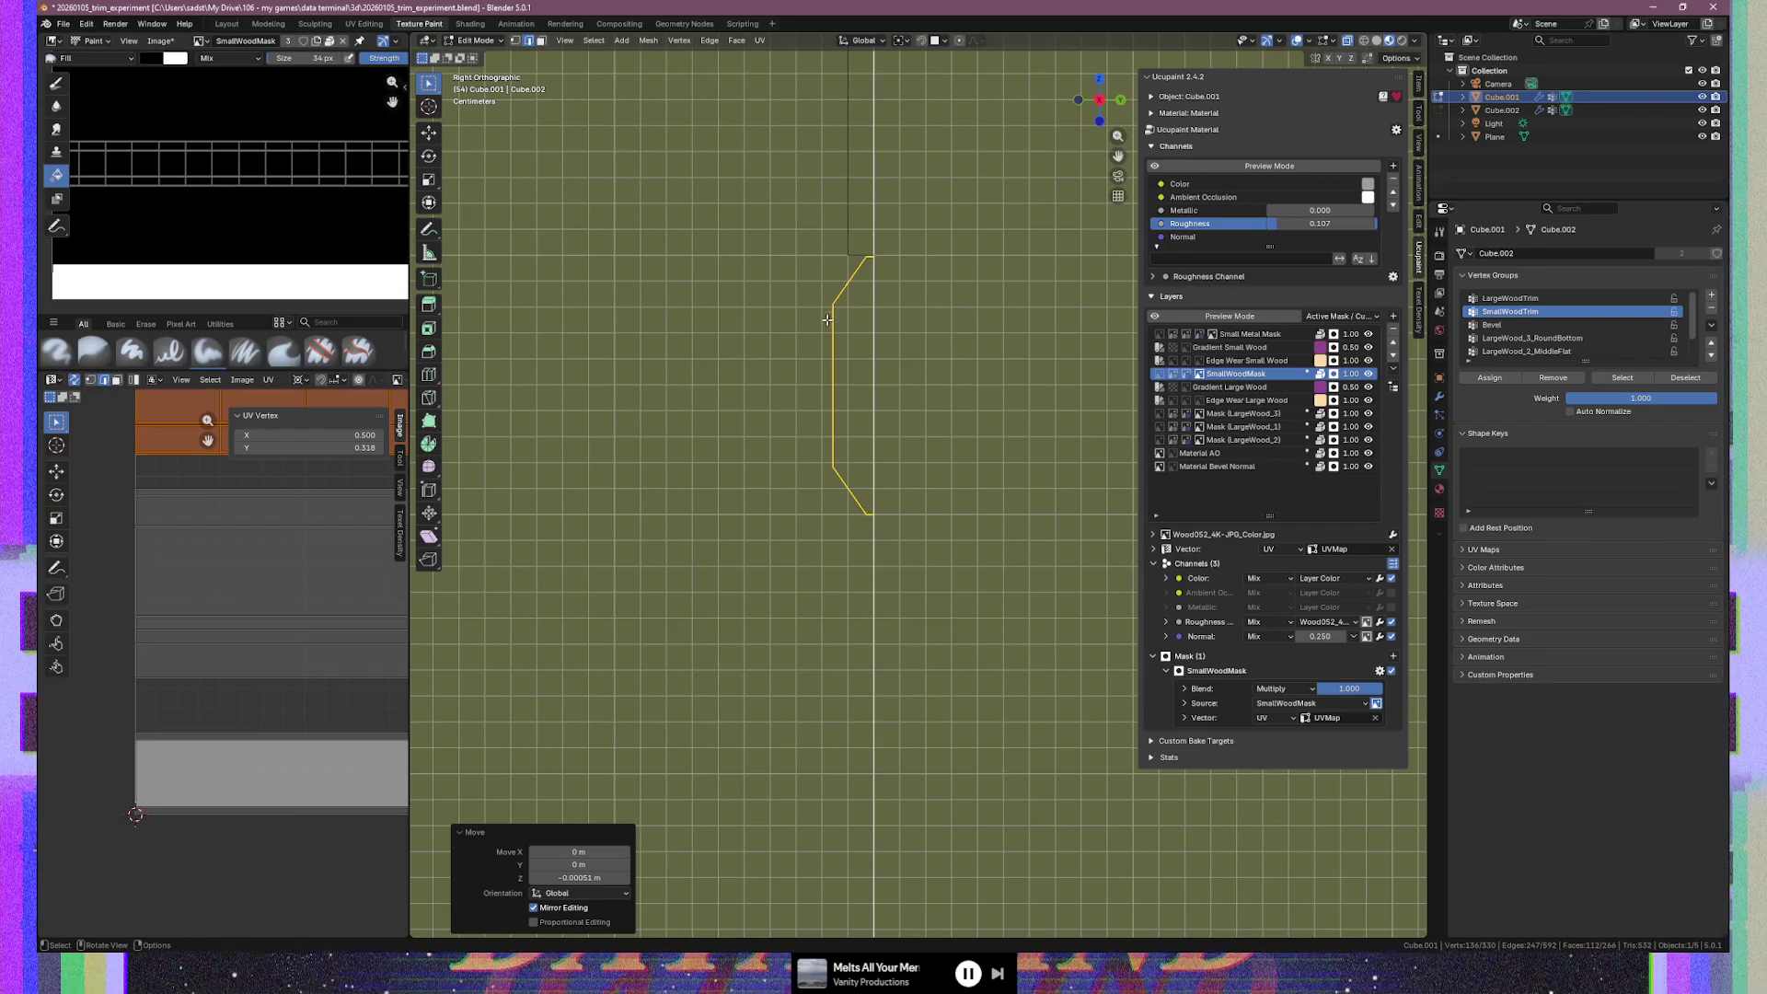
{"action": "mouse_move", "coordinate": [817, 332]}
{"action": "middle_mouse_down"}
{"action": "mouse_move", "coordinate": [905, 350]}
{"action": "mouse_move", "coordinate": [917, 568]}
{"action": "mouse_move", "coordinate": [726, 559]}
{"action": "mouse_move", "coordinate": [916, 553]}
{"action": "mouse_move", "coordinate": [819, 545]}
{"action": "mouse_move", "coordinate": [851, 574]}
{"action": "mouse_move", "coordinate": [785, 576]}
{"action": "mouse_move", "coordinate": [1065, 572]}
{"action": "mouse_move", "coordinate": [756, 571]}
{"action": "middle_mouse_up"}
{"action": "key", "text": "Tab"}
Fill the trim's grey middle band with wood texture using the Fill brush, then return to Select Box
{"action": "scroll", "coordinate": [991, 580], "scroll_direction": "up", "scroll_amount": 10}
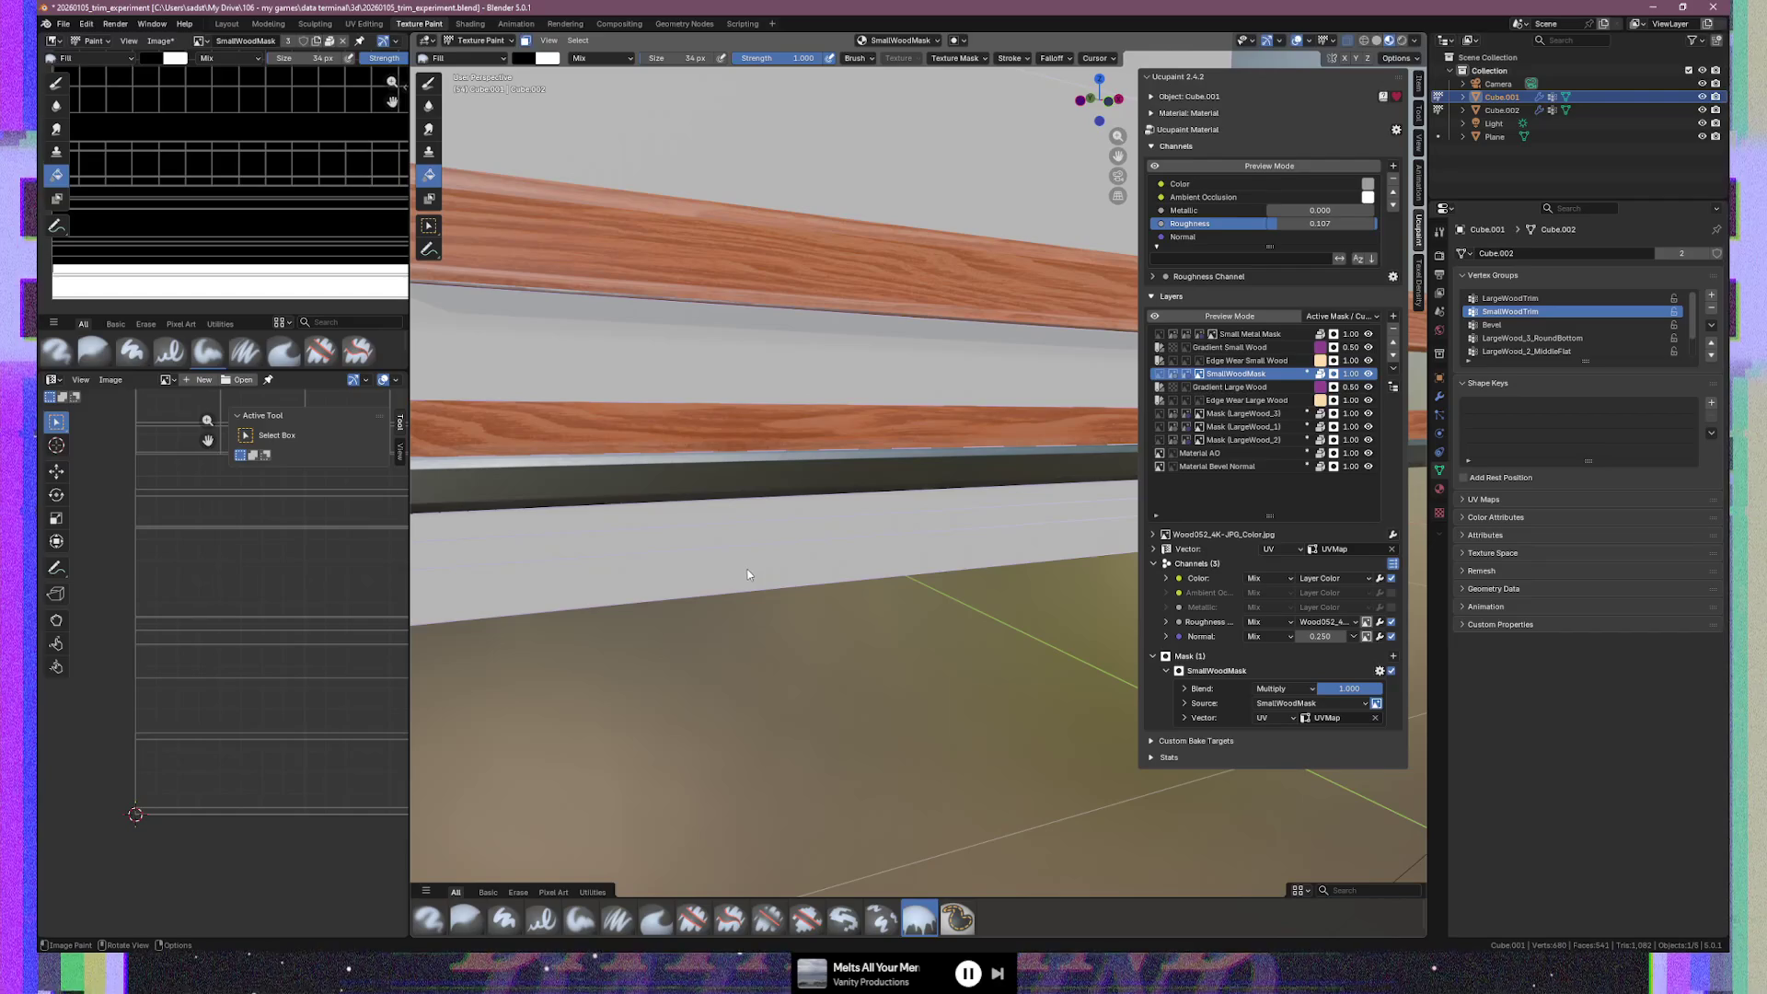
{"action": "mouse_move", "coordinate": [651, 619]}
{"action": "middle_mouse_down"}
{"action": "mouse_move", "coordinate": [931, 603]}
{"action": "mouse_move", "coordinate": [907, 562]}
{"action": "mouse_move", "coordinate": [681, 564]}
{"action": "mouse_move", "coordinate": [847, 577]}
{"action": "mouse_move", "coordinate": [838, 471]}
{"action": "middle_mouse_up"}
{"action": "scroll", "coordinate": [904, 563], "scroll_direction": "up", "scroll_amount": 5}
{"action": "left_click", "coordinate": [838, 472]}
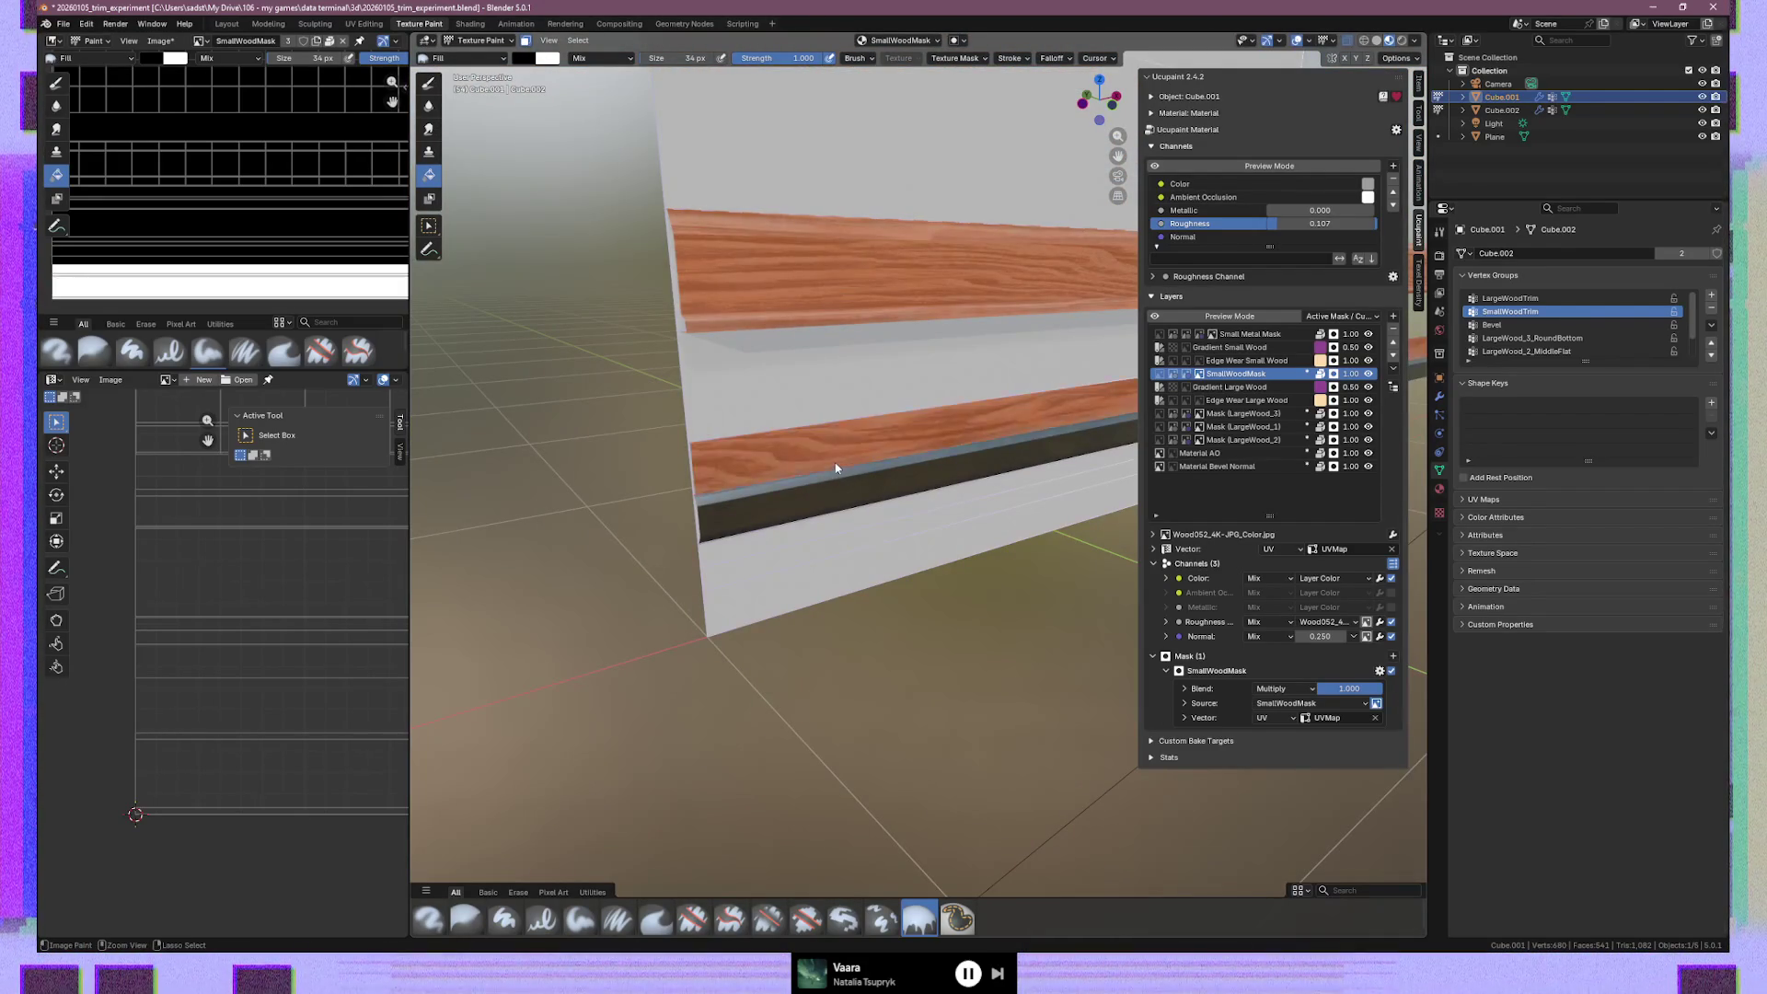
{"action": "key", "text": "ctrl+z"}
{"action": "mouse_move", "coordinate": [901, 704]}
{"action": "middle_mouse_down"}
{"action": "mouse_move", "coordinate": [963, 639]}
{"action": "mouse_move", "coordinate": [898, 631]}
{"action": "mouse_move", "coordinate": [1004, 635]}
{"action": "middle_mouse_up"}
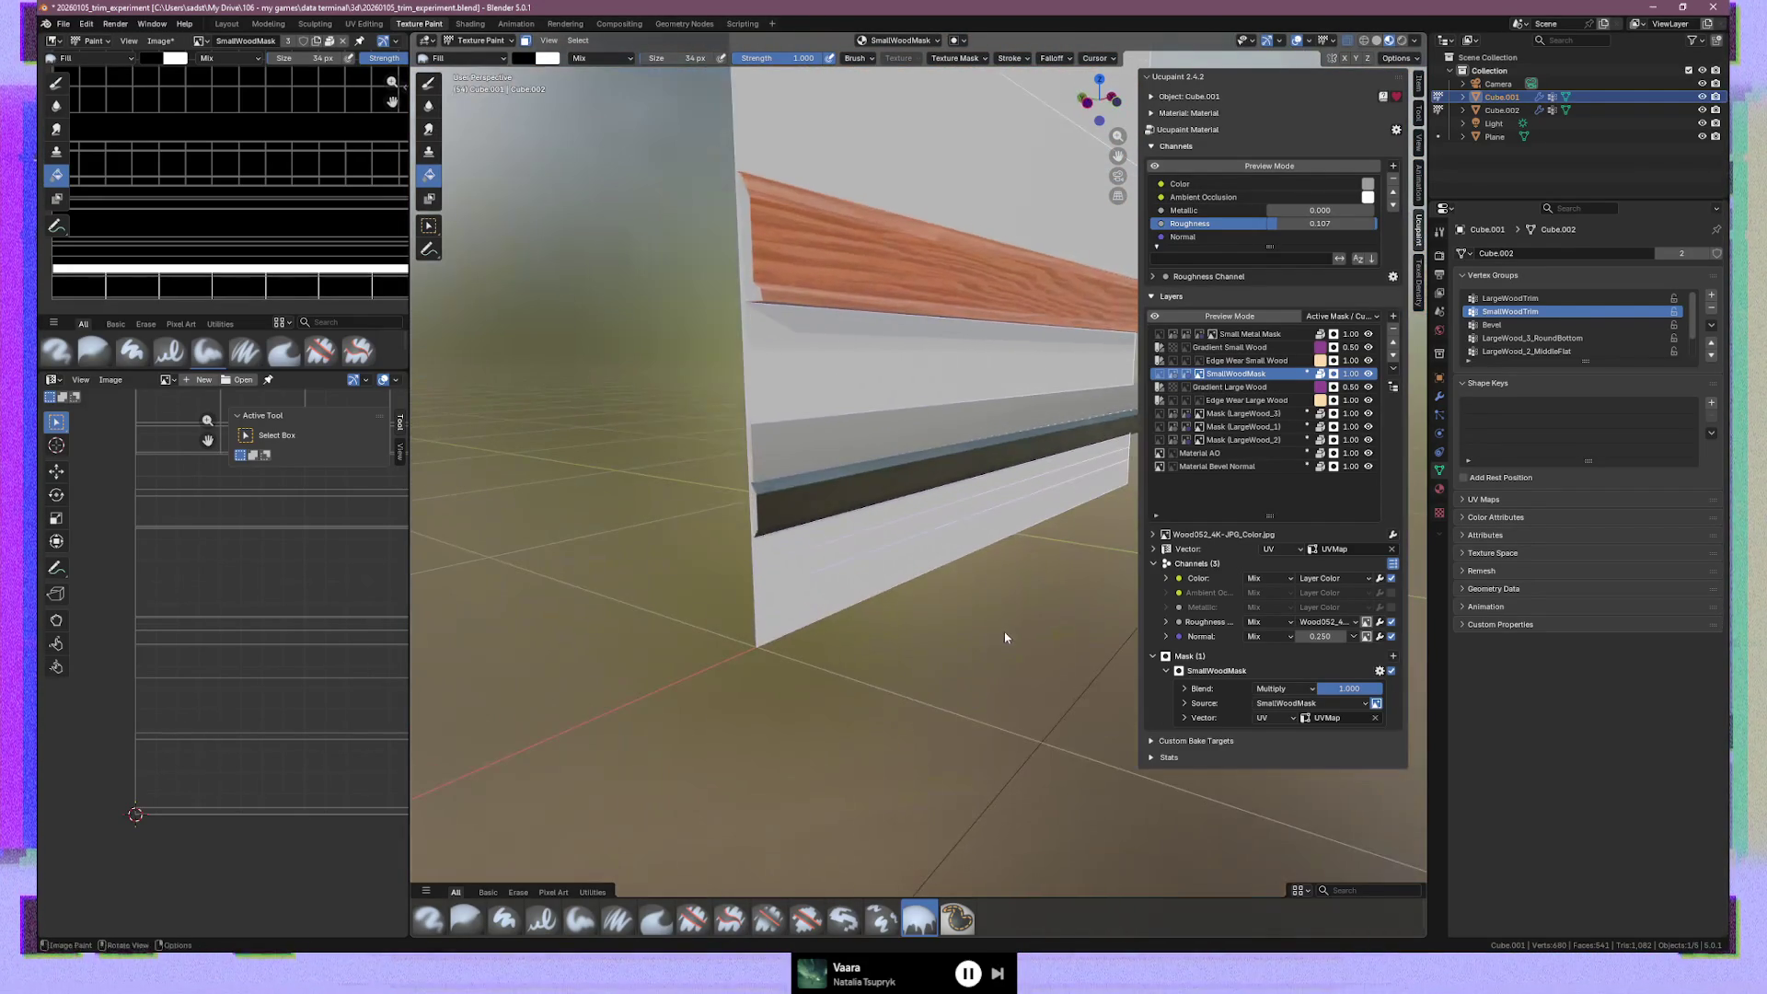
{"action": "key", "text": "ctrl+shift+z"}
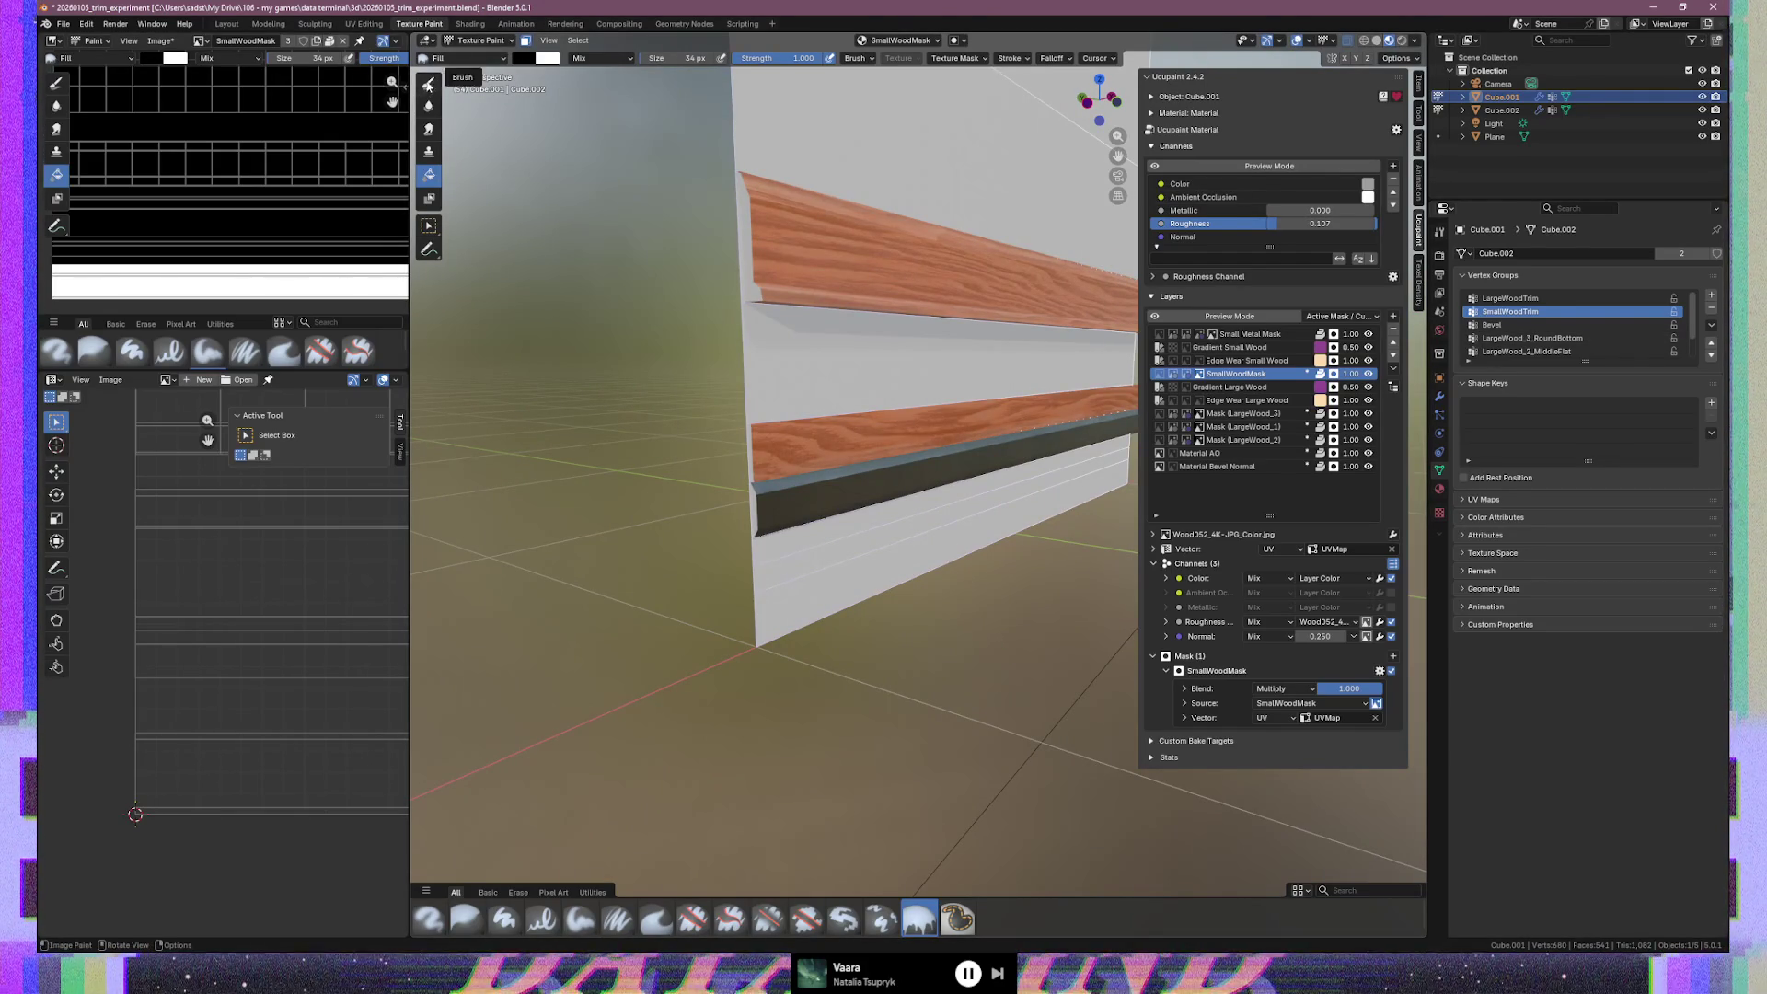
{"action": "left_click", "coordinate": [428, 226]}
{"action": "mouse_move", "coordinate": [886, 510]}
{"action": "middle_mouse_down"}
{"action": "mouse_move", "coordinate": [952, 587]}
{"action": "mouse_move", "coordinate": [785, 596]}
{"action": "mouse_move", "coordinate": [925, 587]}
{"action": "middle_mouse_up"}
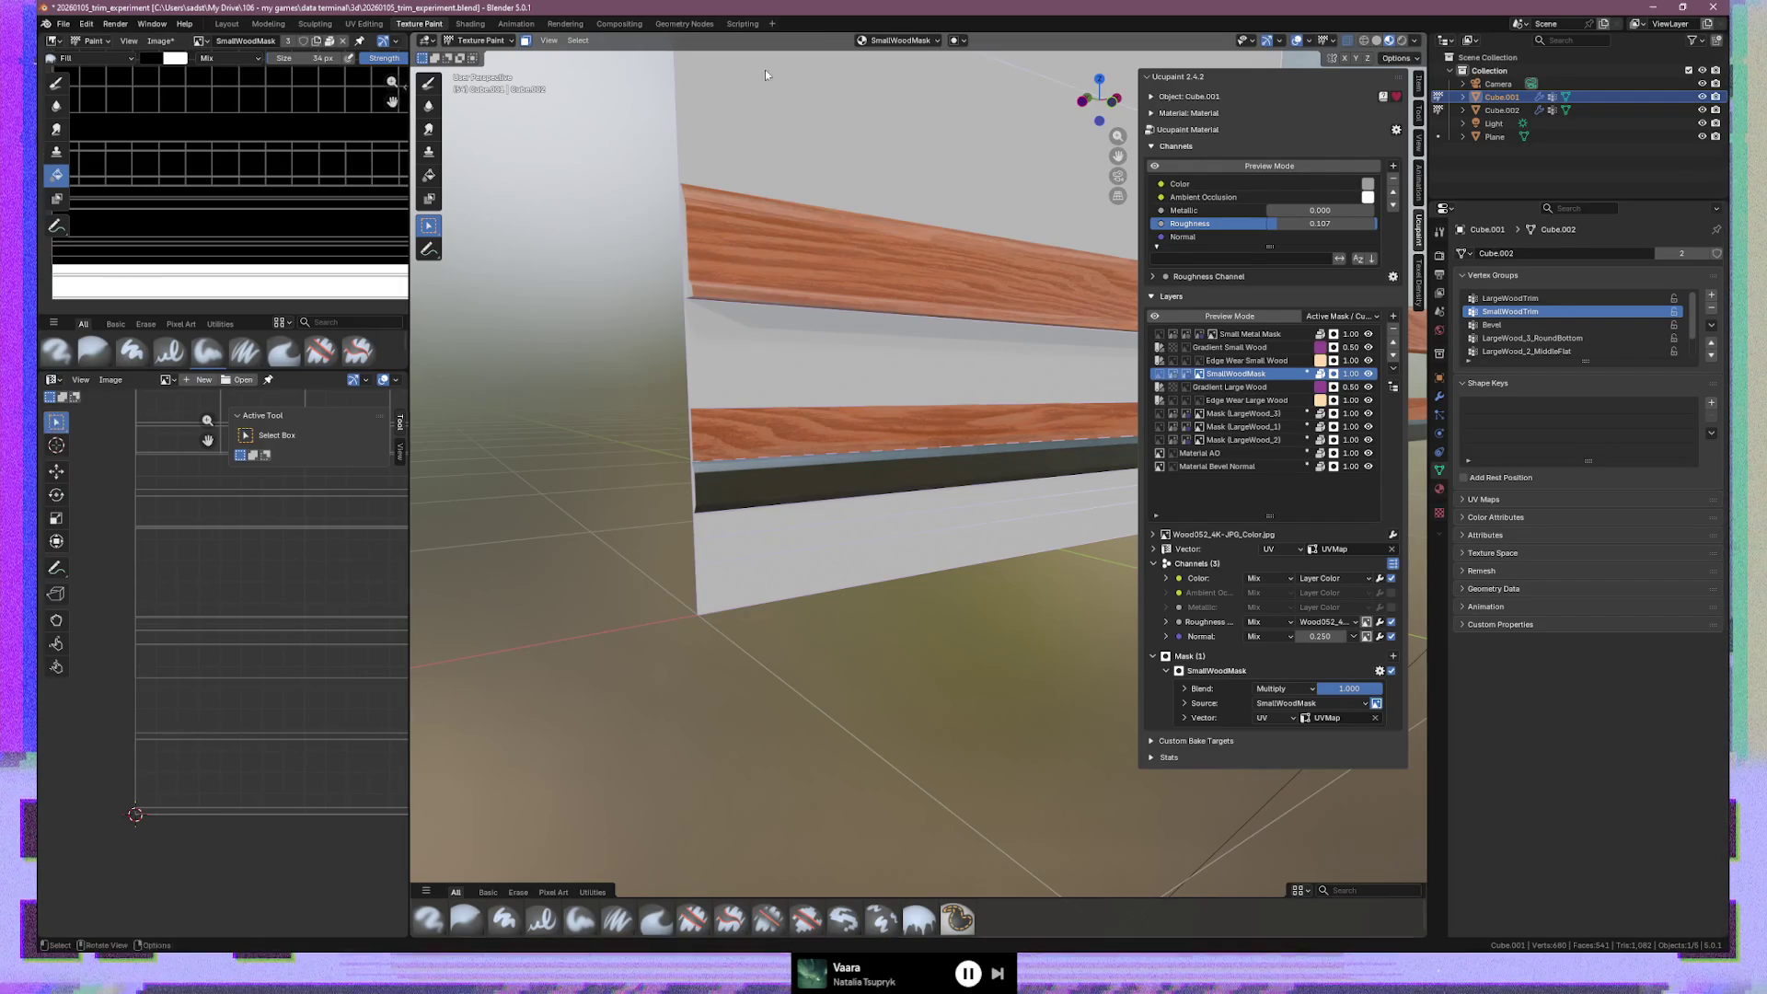
{"action": "mouse_move", "coordinate": [851, 460]}
{"action": "middle_mouse_down"}
{"action": "mouse_move", "coordinate": [647, 445]}
{"action": "mouse_move", "coordinate": [847, 454]}
{"action": "mouse_move", "coordinate": [824, 473]}
{"action": "mouse_move", "coordinate": [847, 479]}
{"action": "mouse_move", "coordinate": [894, 465]}
{"action": "middle_mouse_up"}
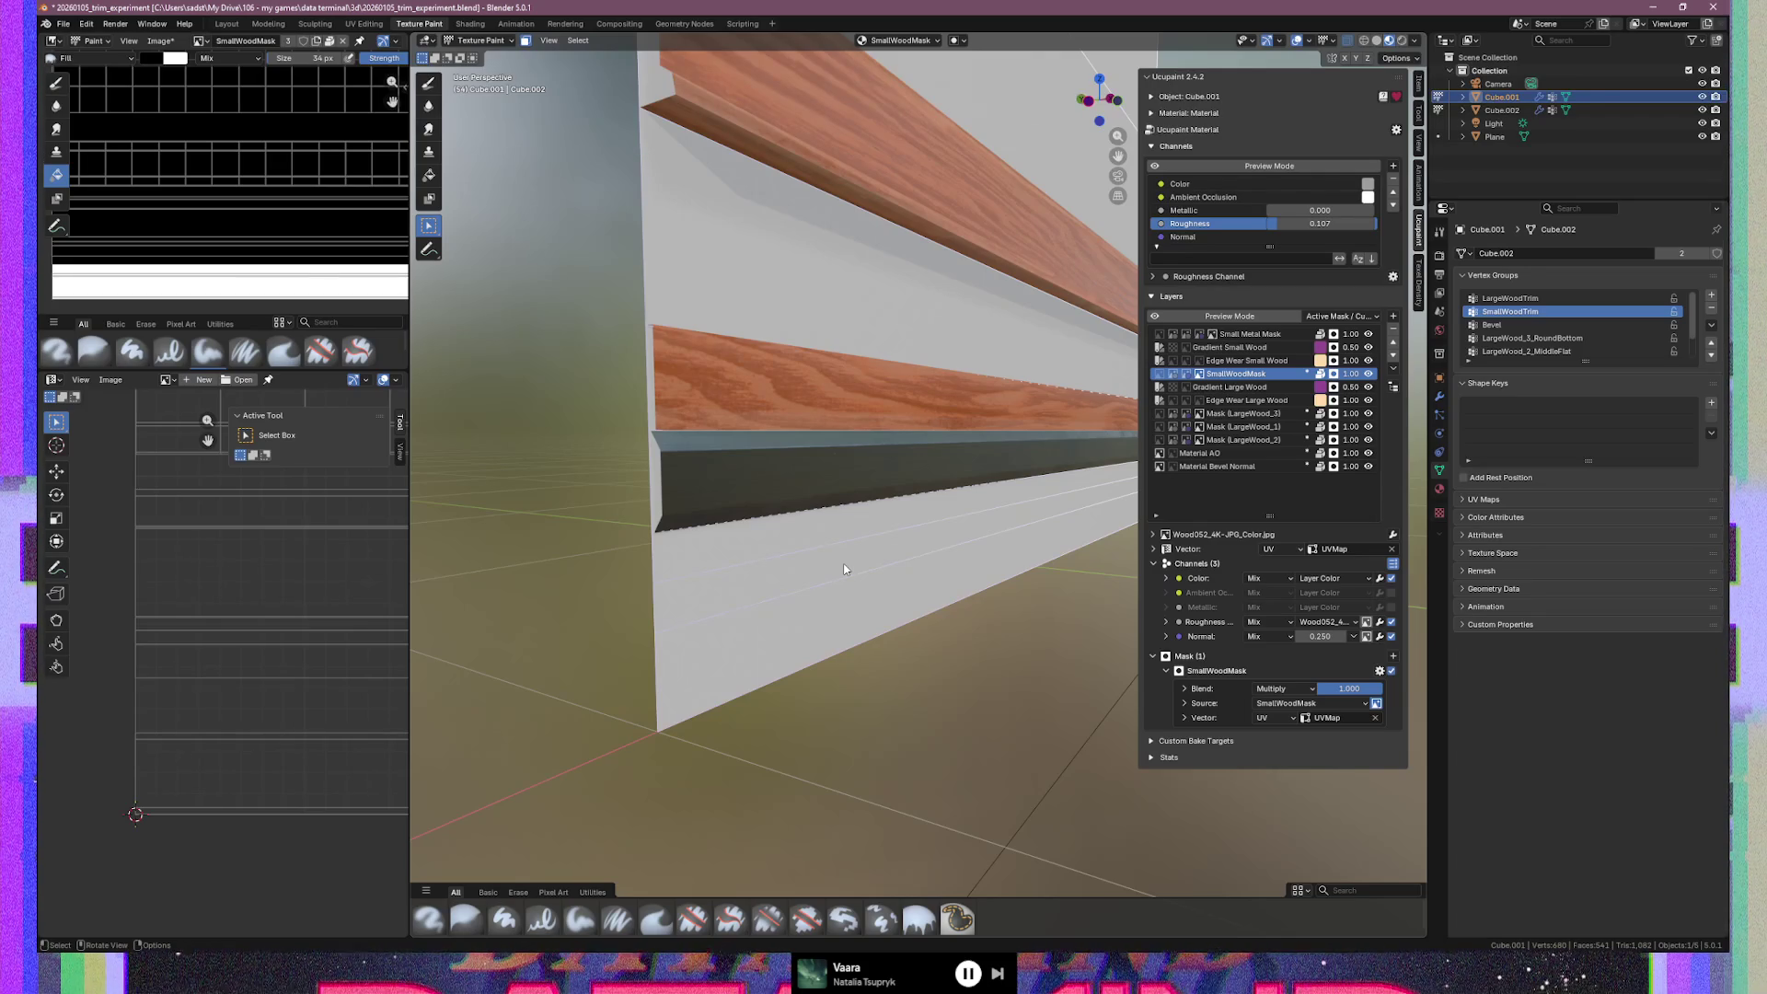
{"action": "left_click", "coordinate": [819, 605]}
{"action": "key", "text": "ctrl+z"}
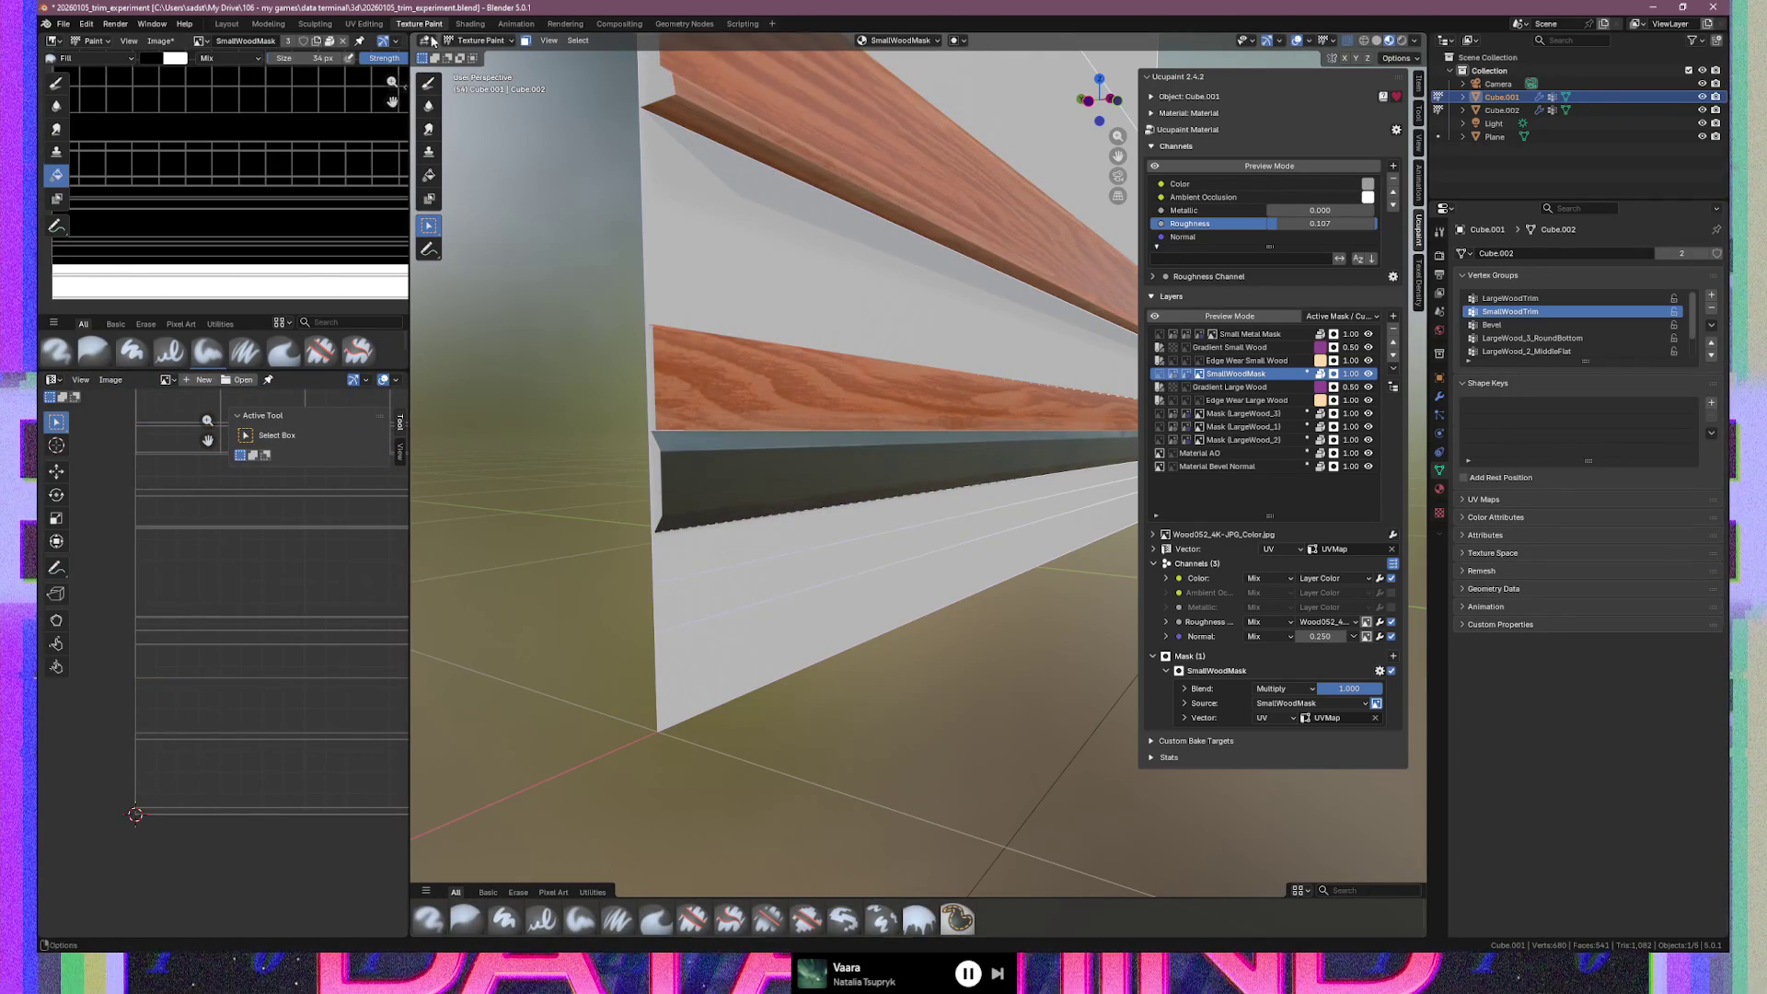
Switch to the Layout workspace, select the wall plane and isolate it in local view
{"action": "left_click", "coordinate": [227, 24]}
{"action": "left_click", "coordinate": [833, 229]}
{"action": "key", "text": "Tab"}
{"action": "middle_click_drag", "start_coordinate": [909, 288], "coordinate": [873, 281]}
{"action": "key", "text": "KP_Divide"}
{"action": "middle_click_drag", "start_coordinate": [702, 633], "coordinate": [686, 637]}
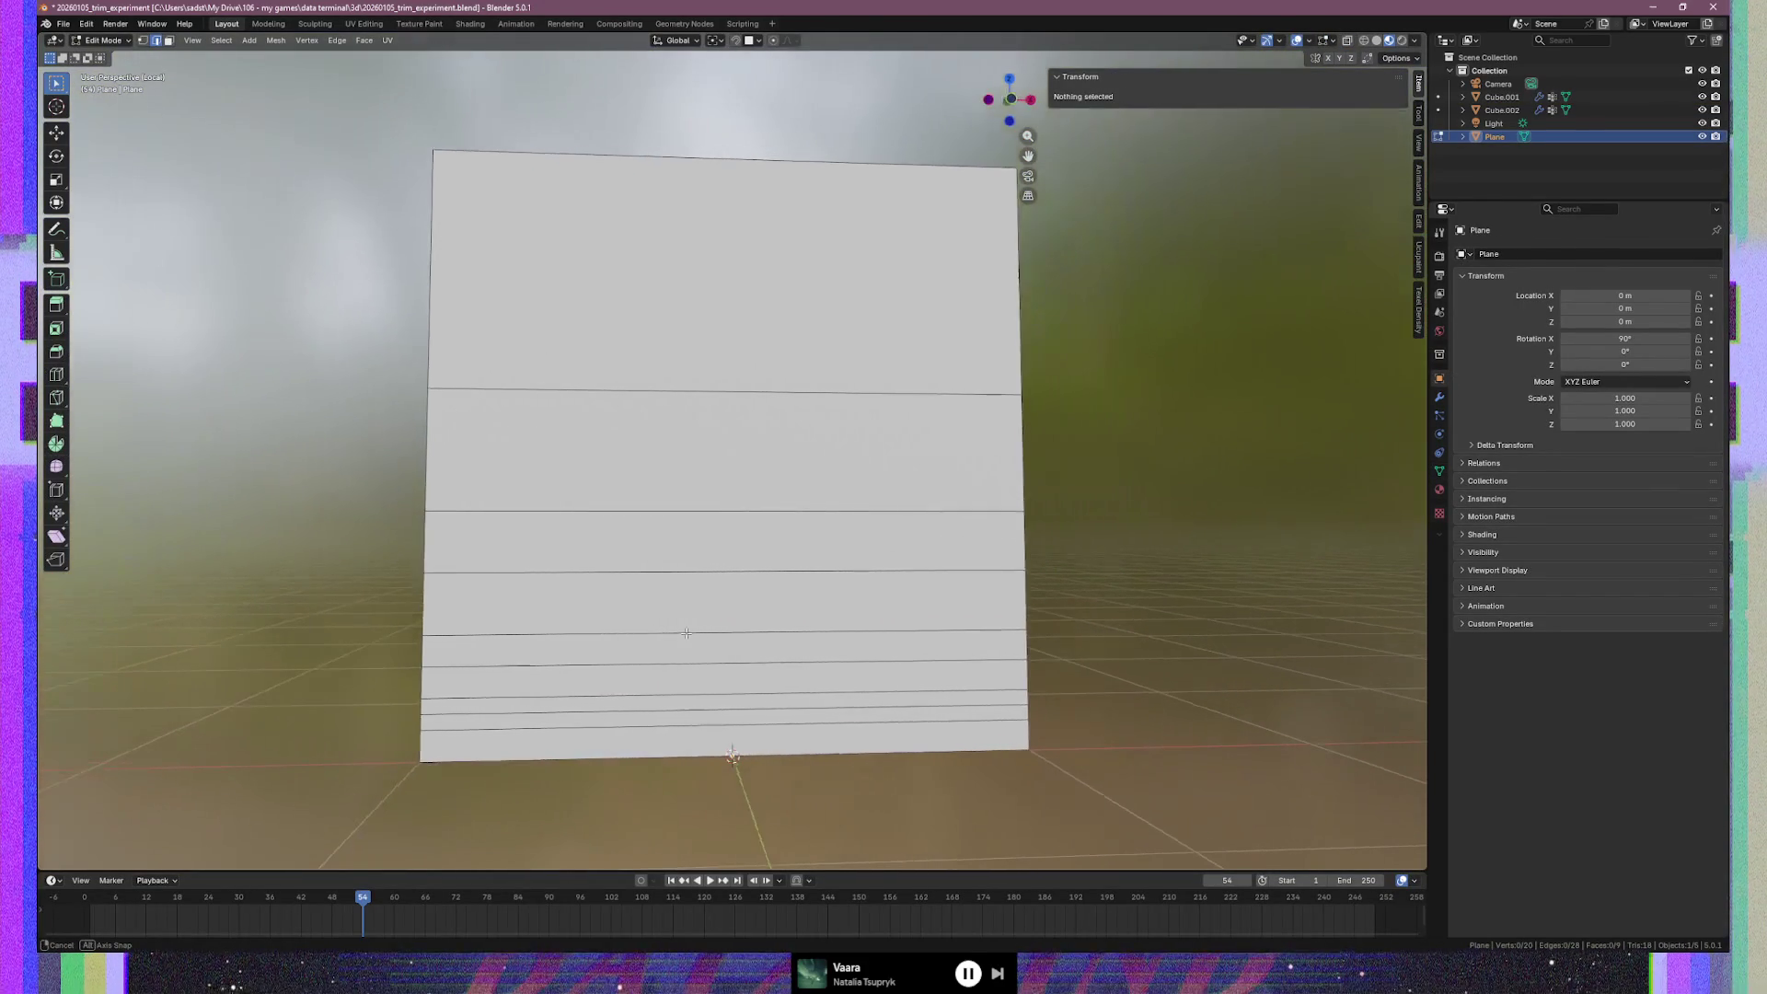
{"action": "key", "text": "Tab"}
{"action": "key", "text": "KP_Divide"}
{"action": "key", "text": "Tab"}
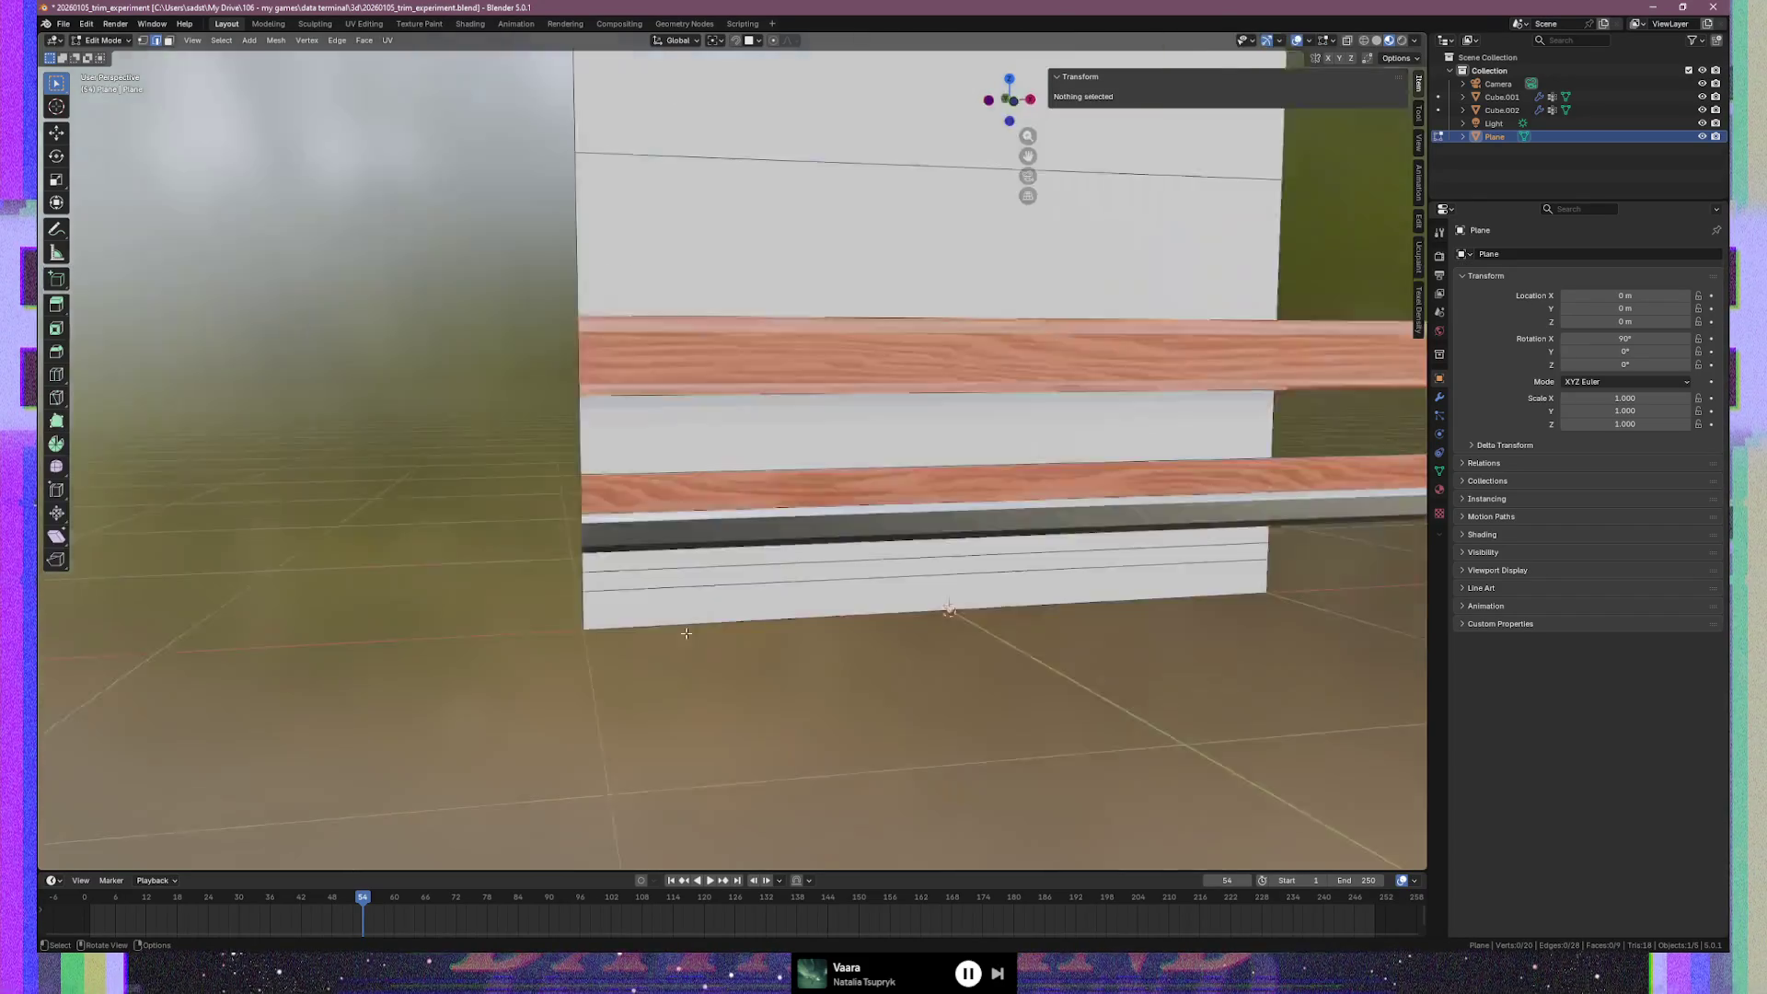
{"action": "key", "text": "KP_Divide"}
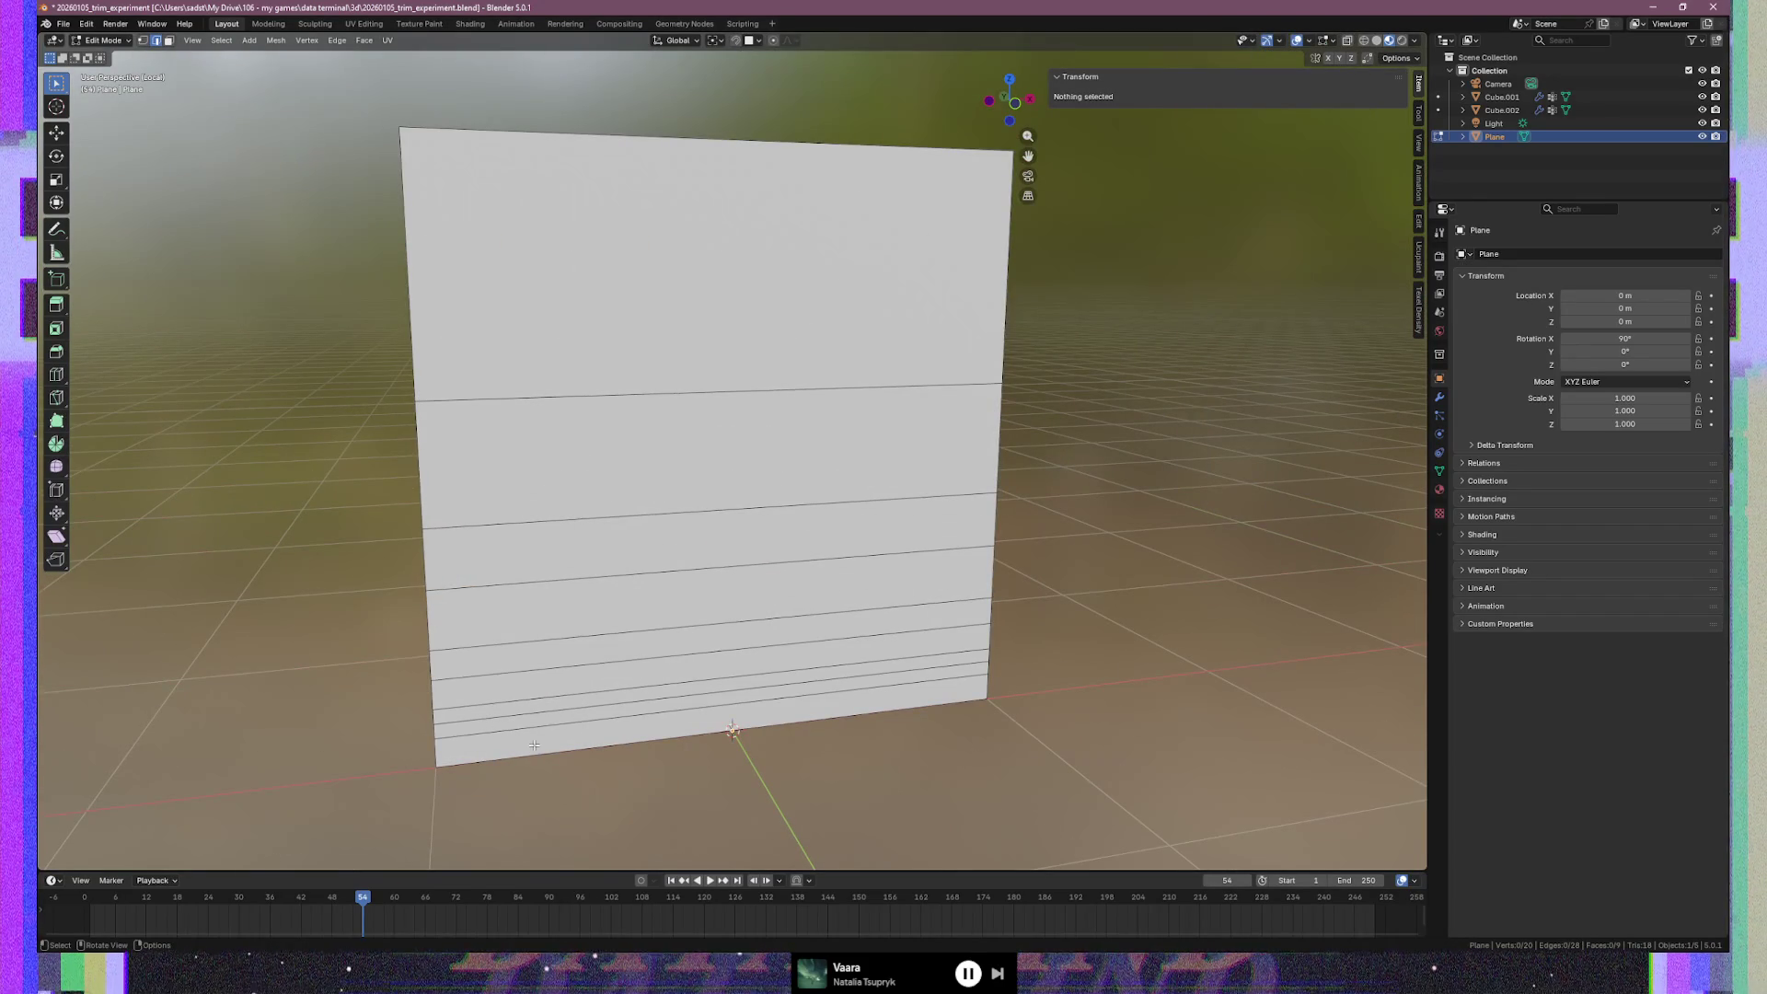
Frame the wall plane in Front view and re-enter Edit Mode
{"action": "key", "text": "KP_1"}
{"action": "scroll", "coordinate": [533, 747], "scroll_direction": "up", "scroll_amount": 2}
{"action": "middle_click_drag", "start_coordinate": [539, 808], "coordinate": [539, 624], "text": "shift"}
{"action": "key", "text": "Tab"}
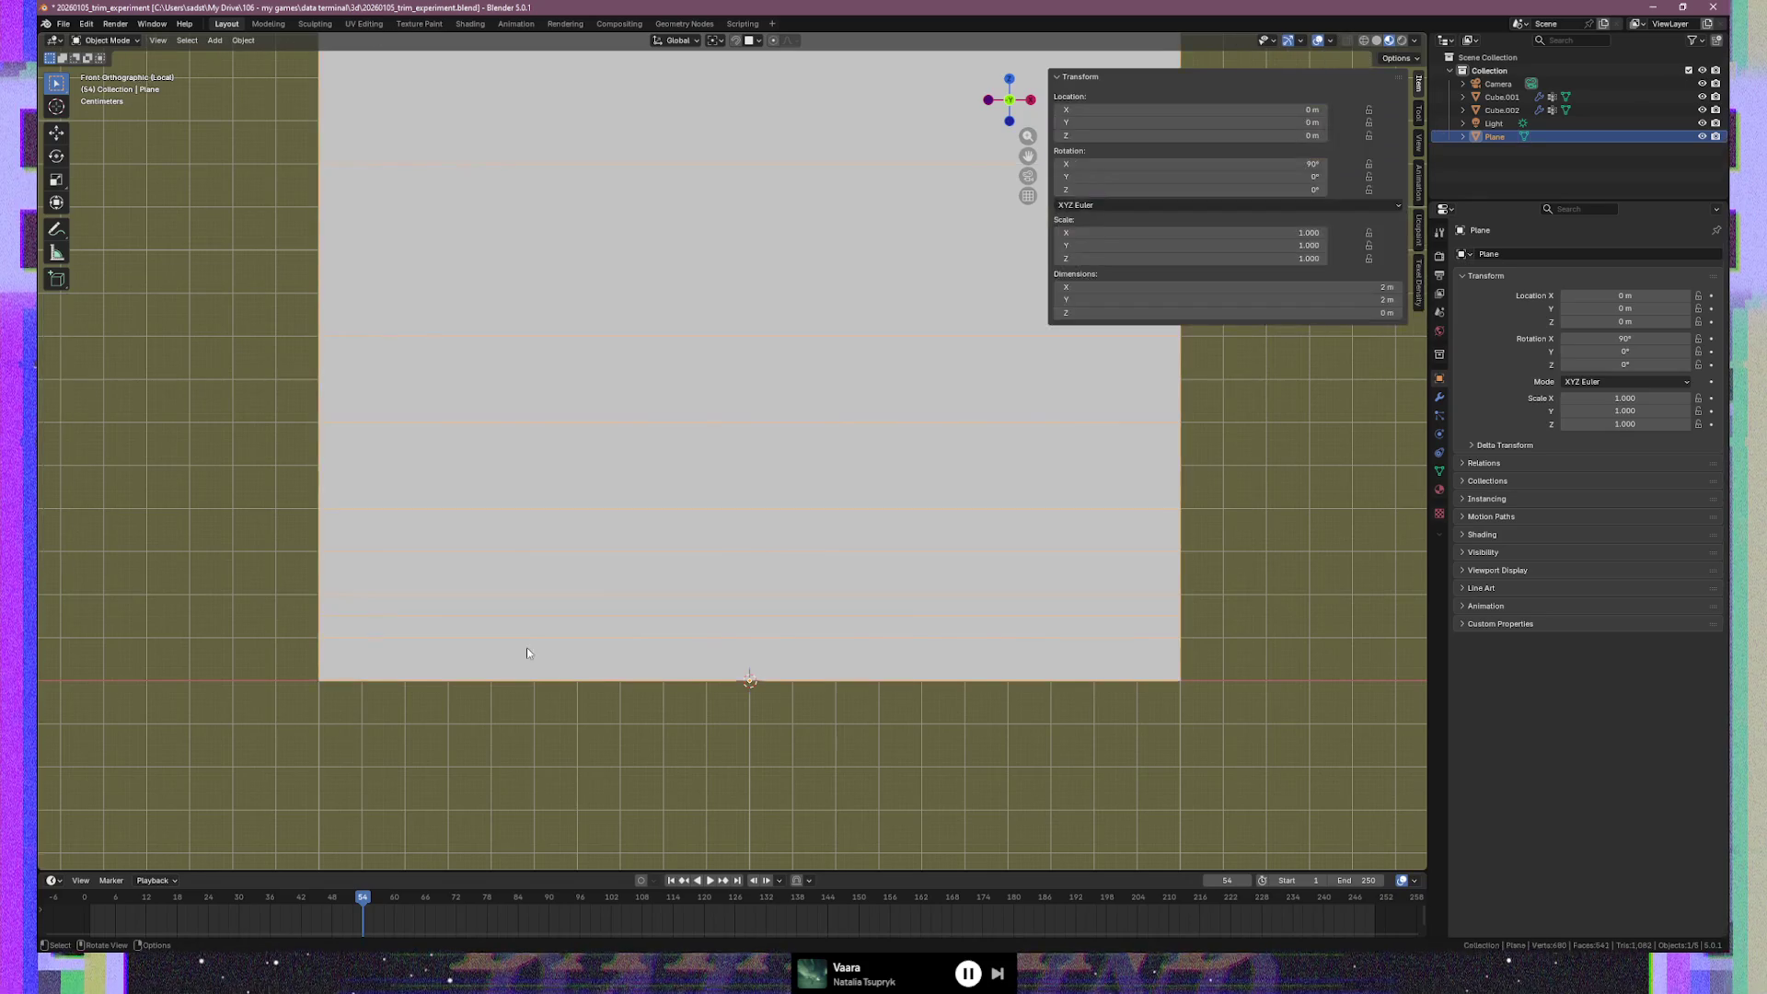
{"action": "key", "text": "Tab"}
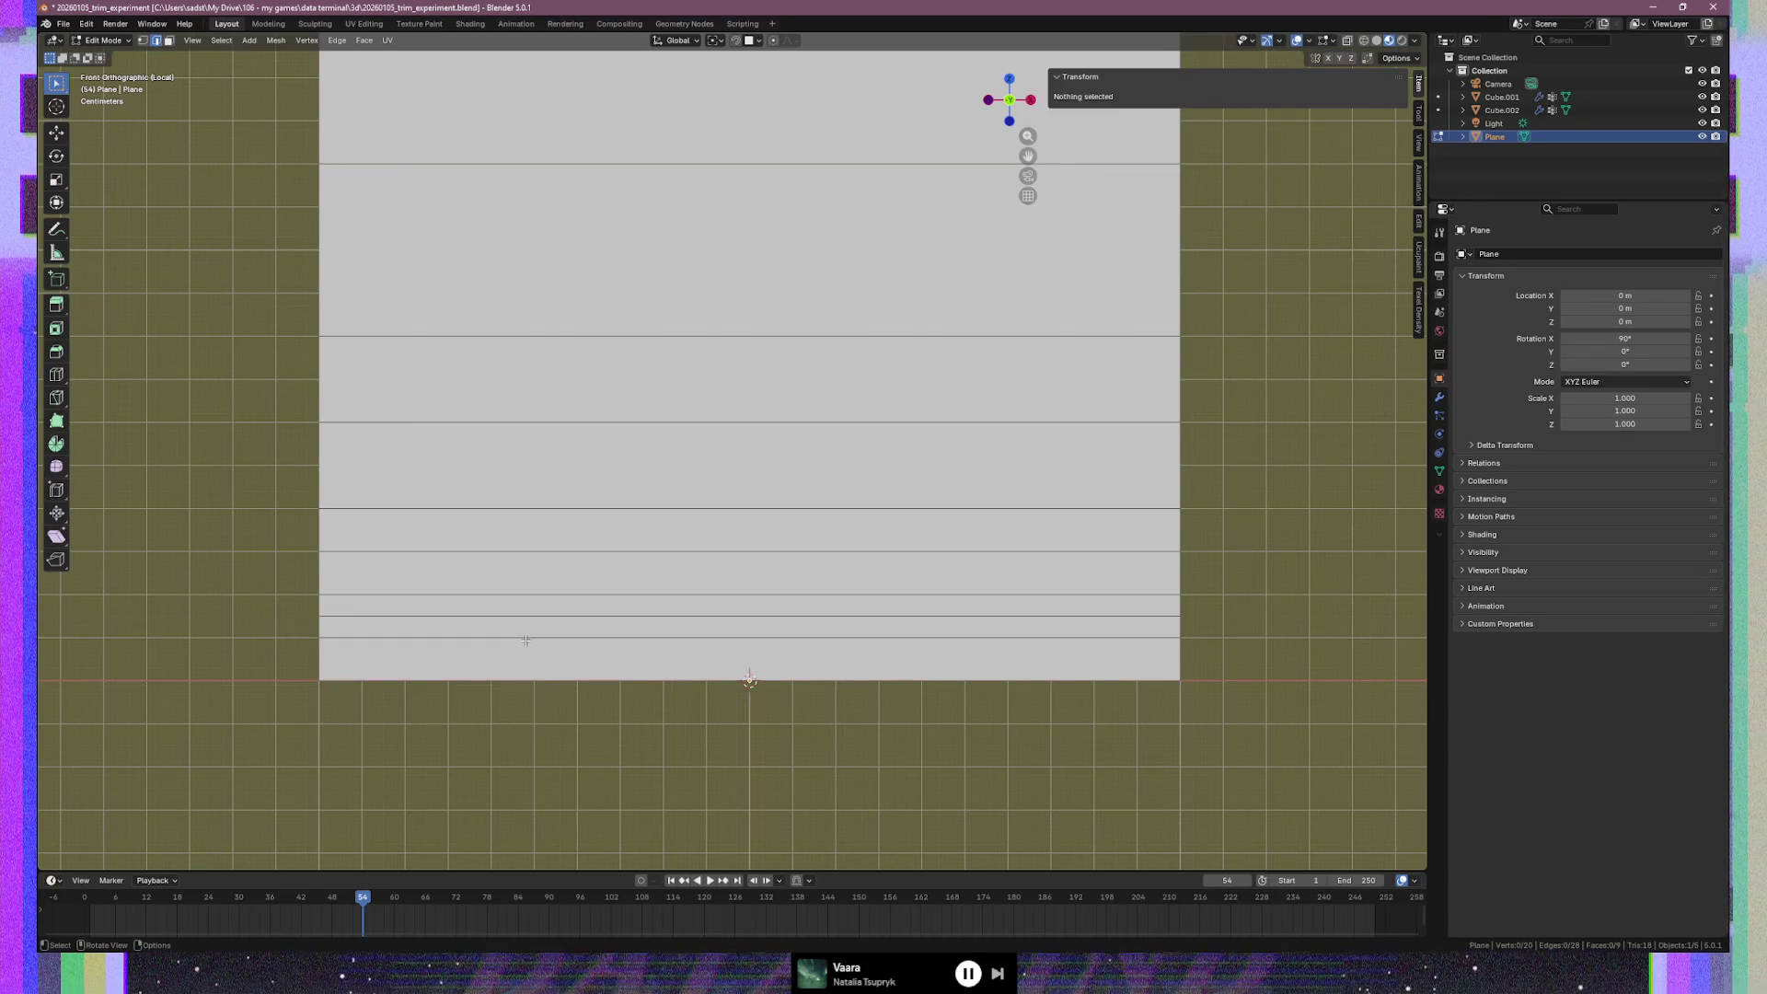
{"action": "key", "text": "Tab"}
{"action": "key", "text": "Tab"}
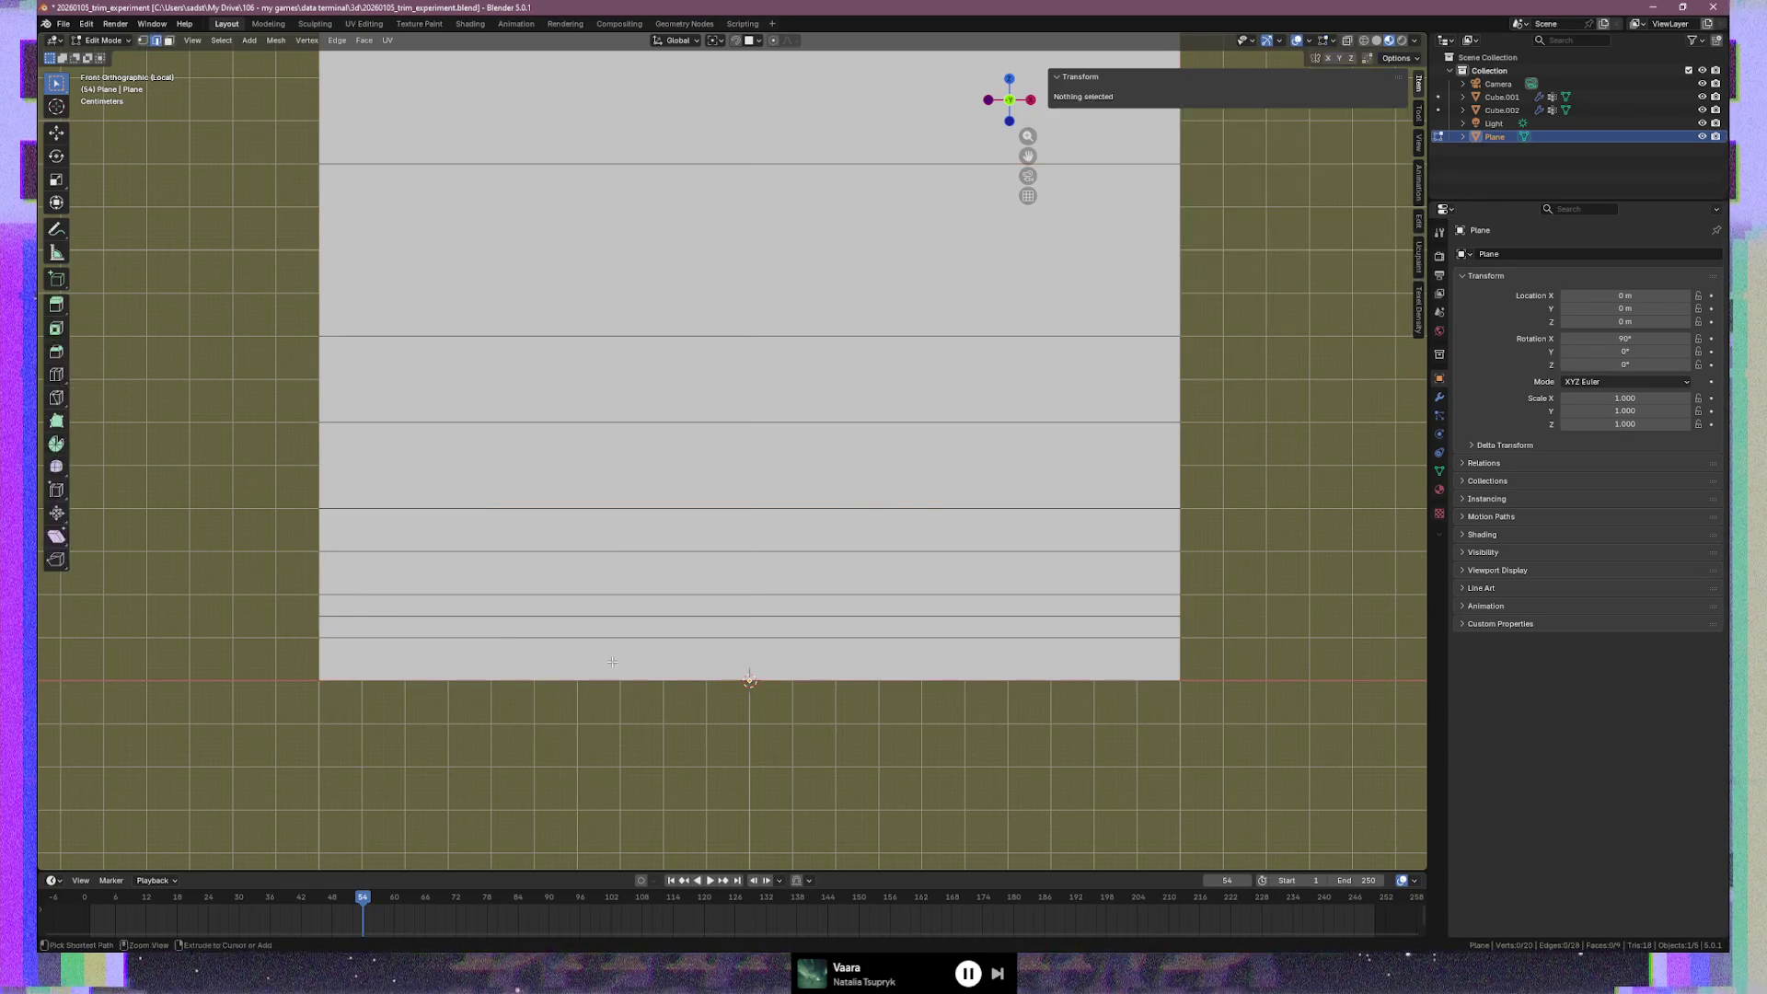
Cut new horizontal edge loops near the wall plane's bottom edge
{"action": "key", "text": "ctrl+r"}
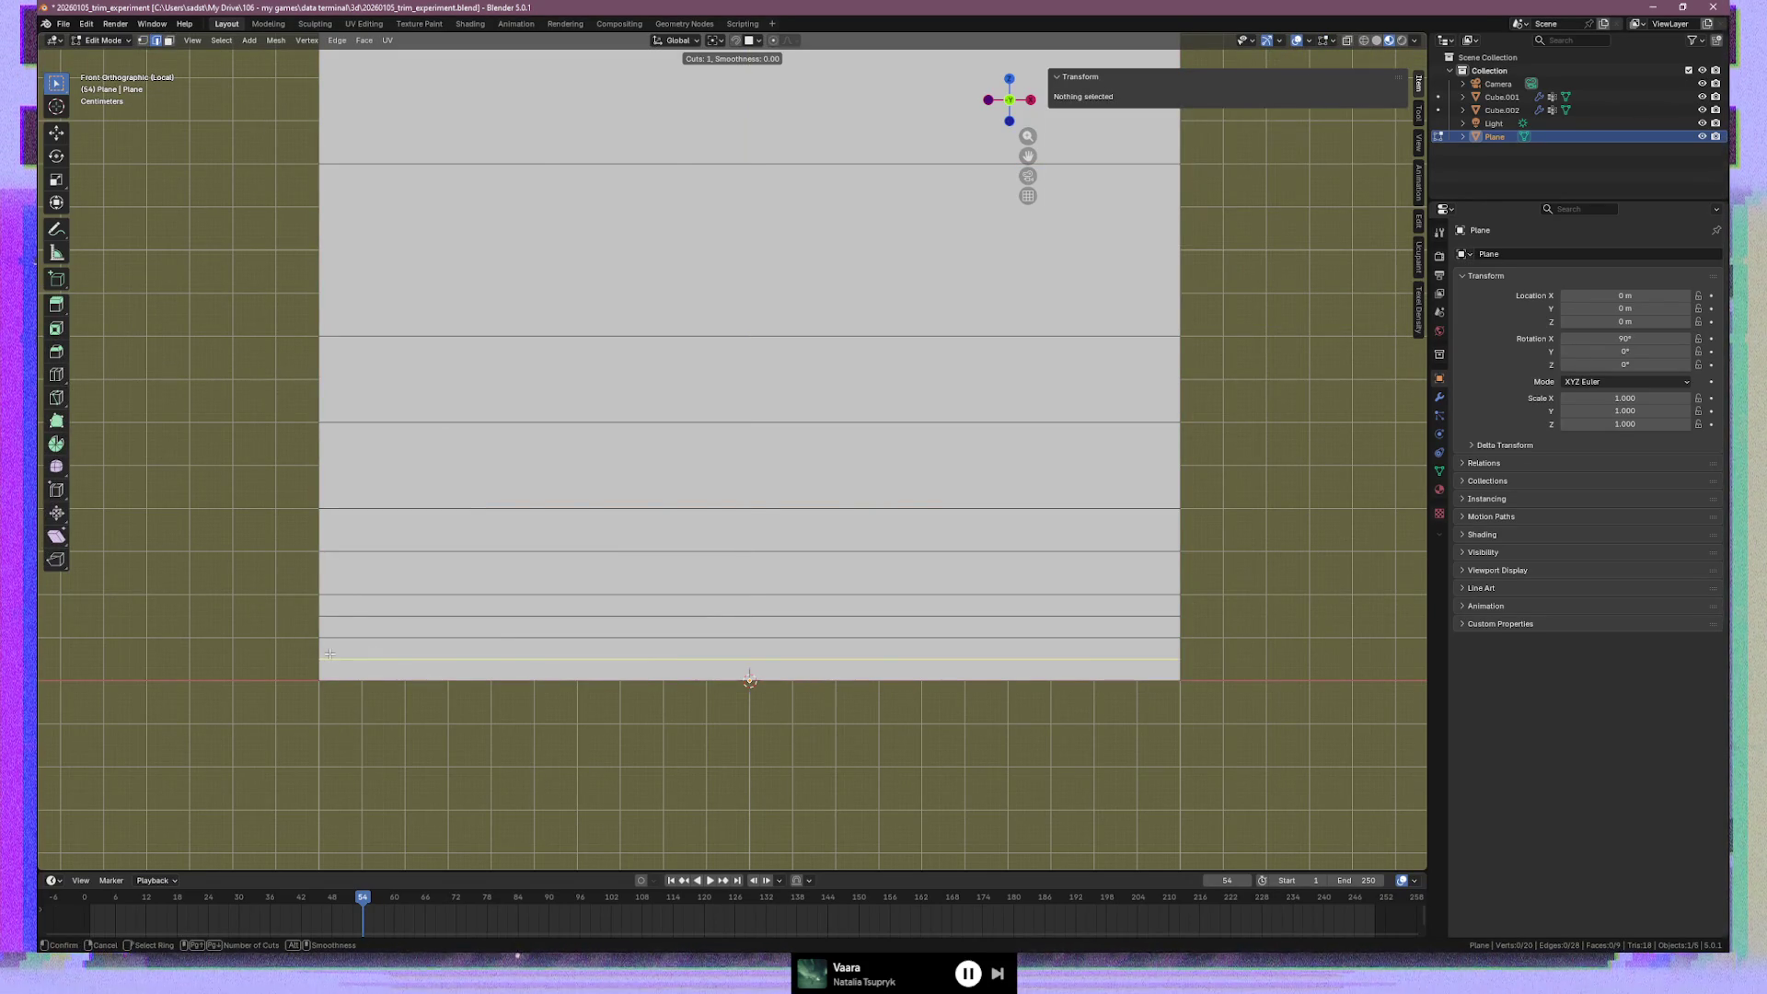
{"action": "left_click", "coordinate": [331, 654]}
{"action": "left_click", "coordinate": [331, 654]}
{"action": "left_click", "coordinate": [366, 652]}
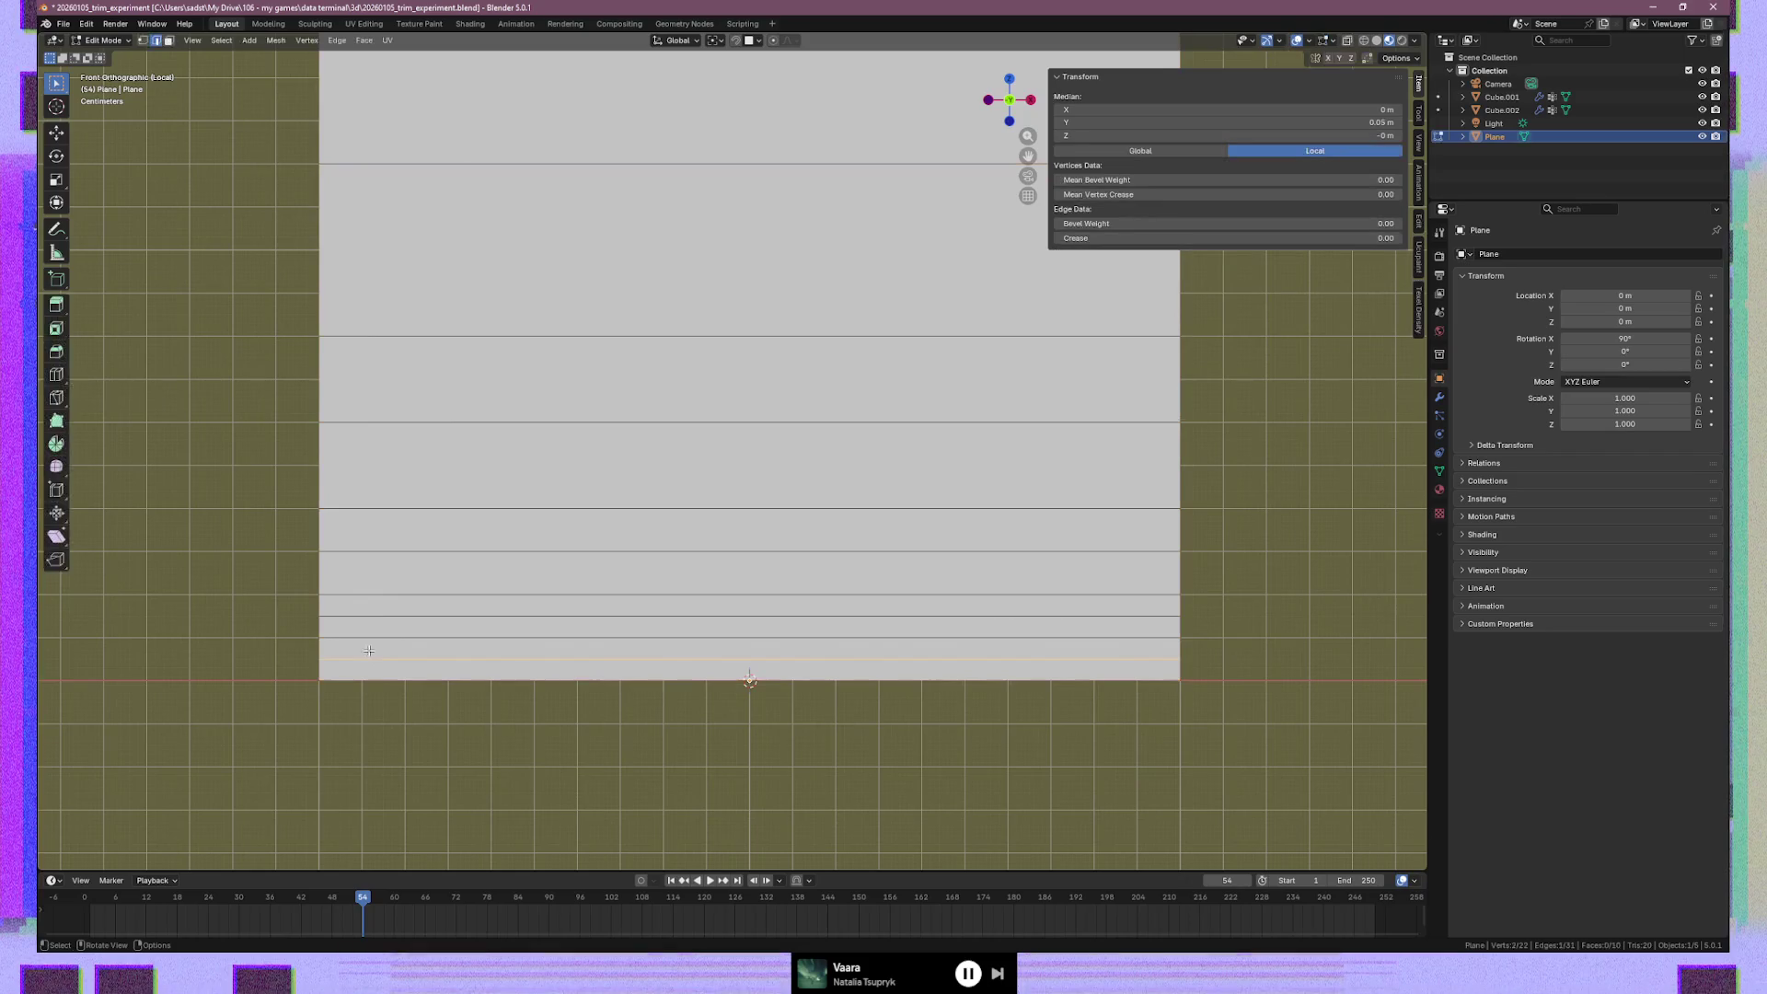
{"action": "key", "text": "ctrl+r"}
{"action": "left_click", "coordinate": [492, 649]}
{"action": "left_click", "coordinate": [492, 649]}
Return to Object Mode and orbit to an angled perspective view of the plane
{"action": "key", "text": "Tab"}
{"action": "mouse_move", "coordinate": [492, 649]}
{"action": "middle_mouse_down"}
{"action": "mouse_move", "coordinate": [524, 648]}
{"action": "mouse_move", "coordinate": [527, 603]}
{"action": "mouse_move", "coordinate": [462, 696]}
{"action": "middle_mouse_up"}
{"action": "scroll", "coordinate": [361, 652], "scroll_direction": "down", "scroll_amount": 4}
{"action": "middle_click_drag", "start_coordinate": [361, 652], "coordinate": [706, 591]}
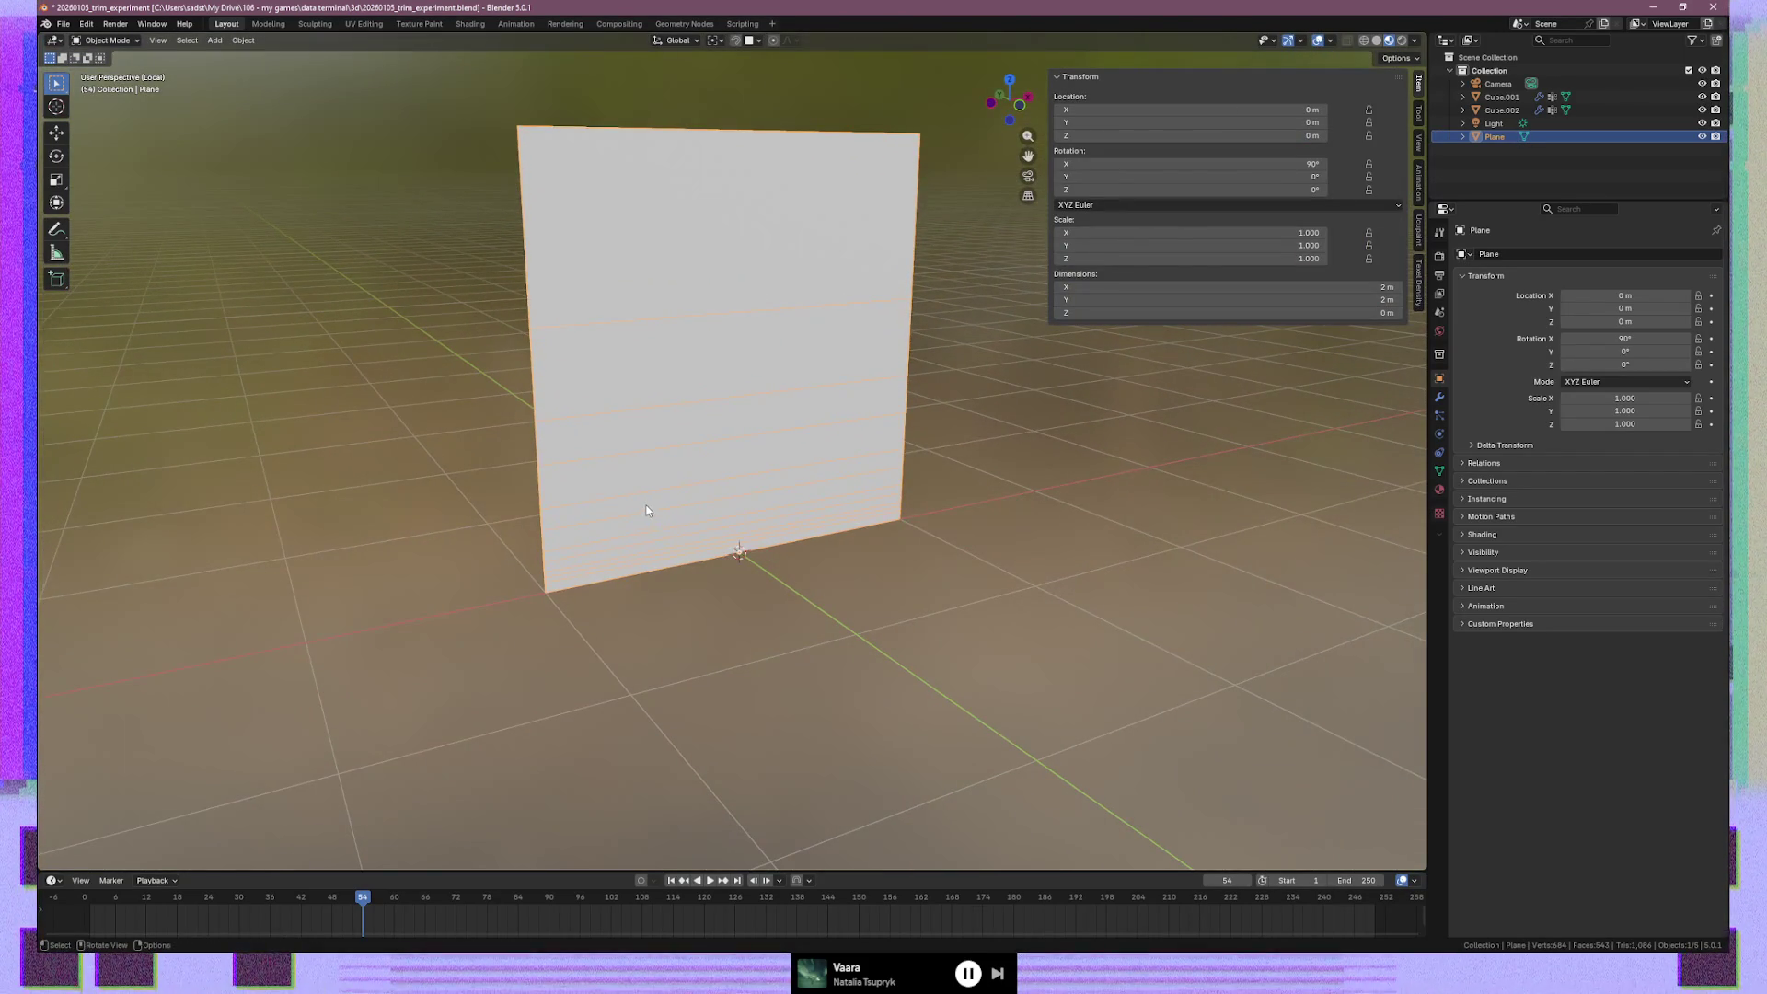
Exit local view, edit Cube.001 and select the whole linked lower trim strip
{"action": "key", "text": "KP_Divide"}
{"action": "mouse_move", "coordinate": [816, 426]}
{"action": "middle_mouse_down"}
{"action": "mouse_move", "coordinate": [897, 431]}
{"action": "mouse_move", "coordinate": [801, 443]}
{"action": "middle_mouse_up"}
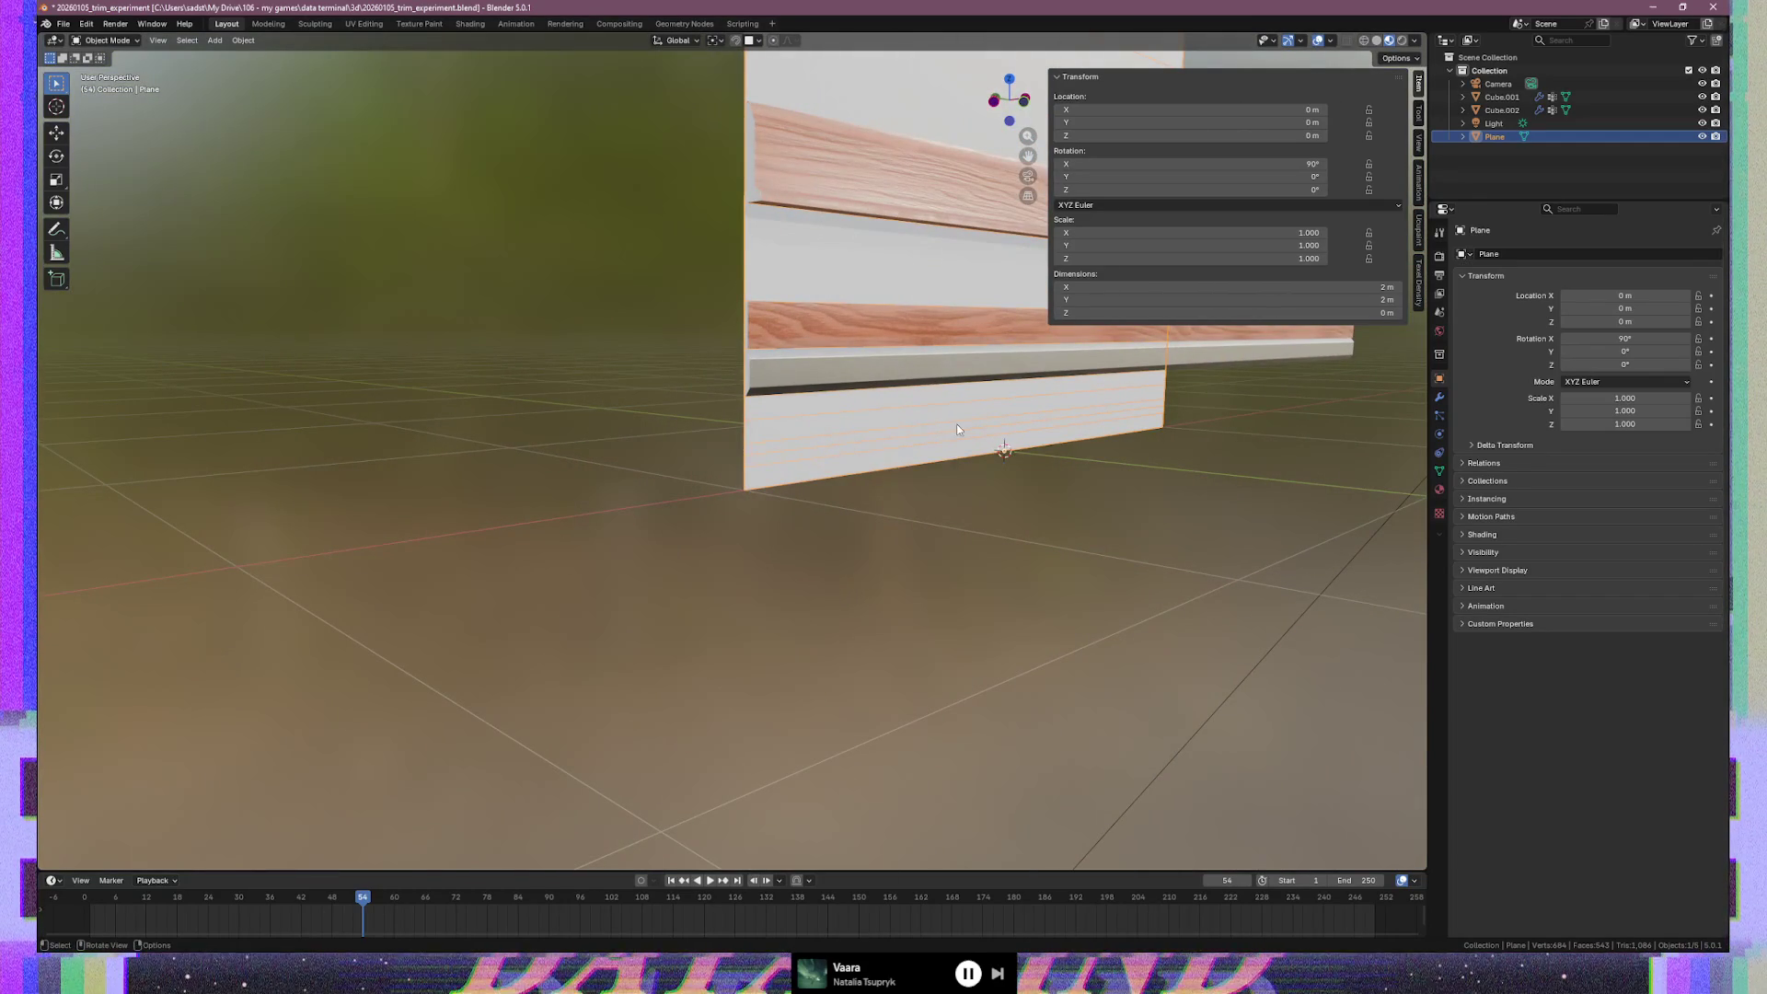
{"action": "left_click", "coordinate": [870, 368]}
{"action": "key", "text": "Tab"}
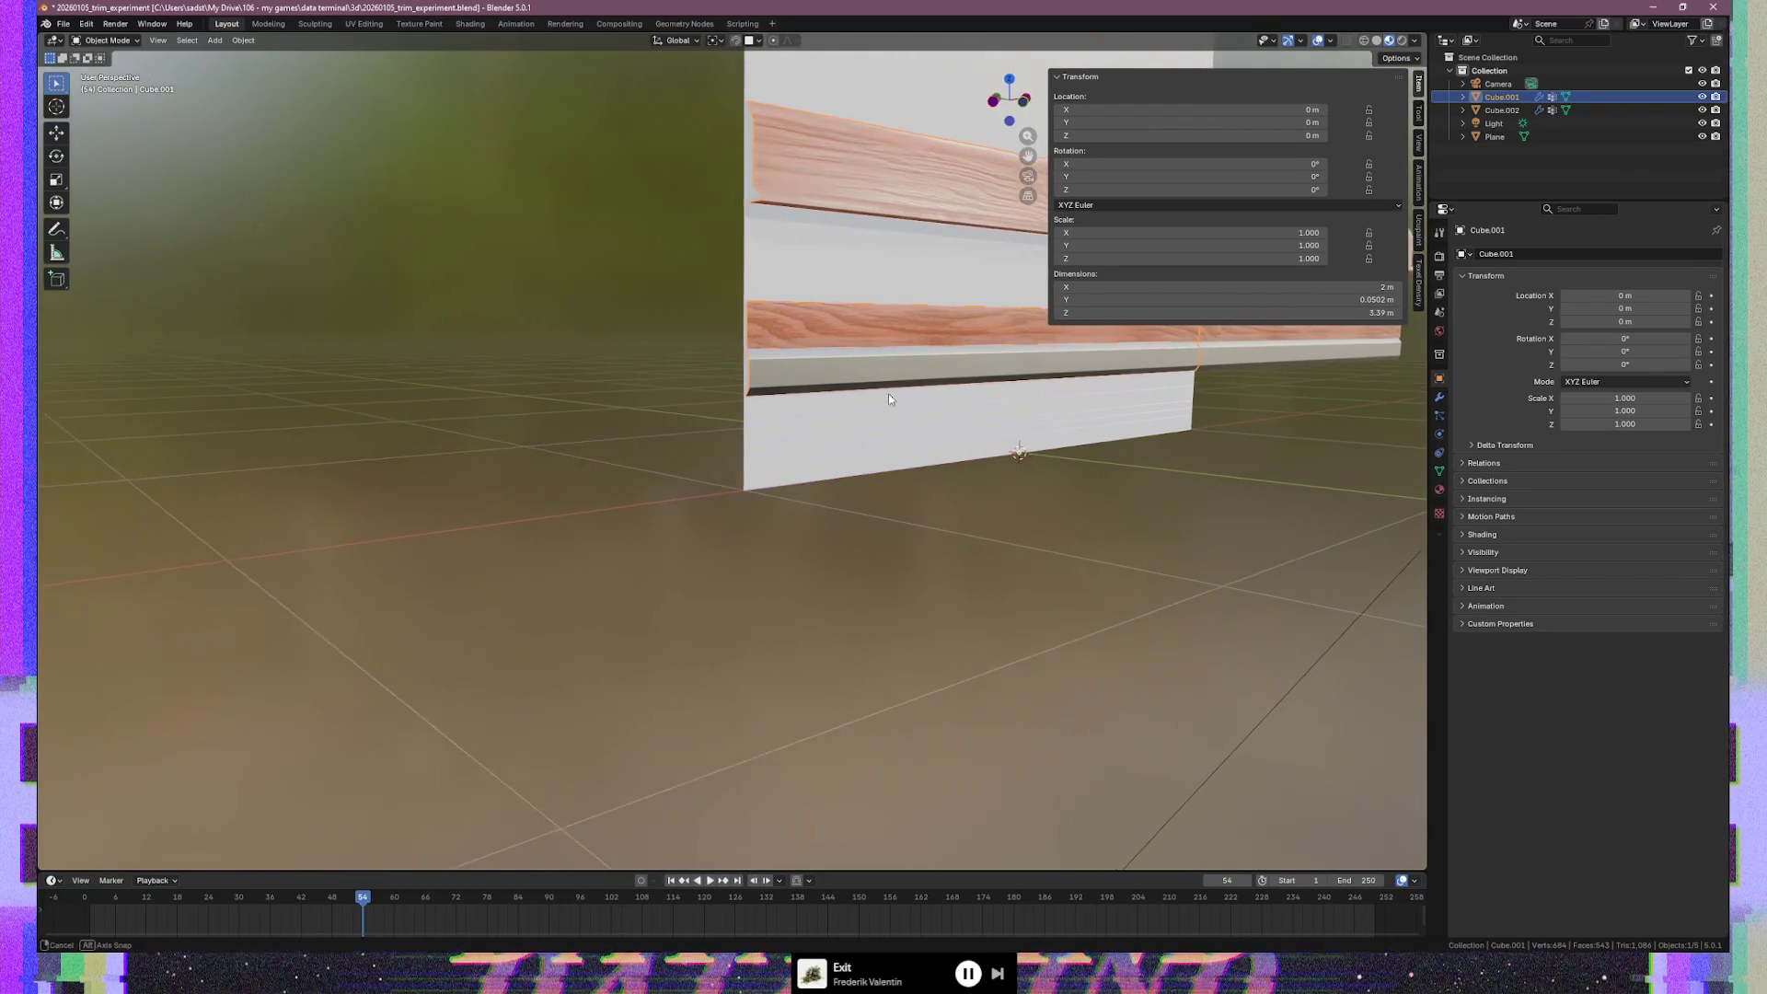
{"action": "left_click", "coordinate": [944, 366], "text": "alt"}
{"action": "left_click", "coordinate": [908, 371]}
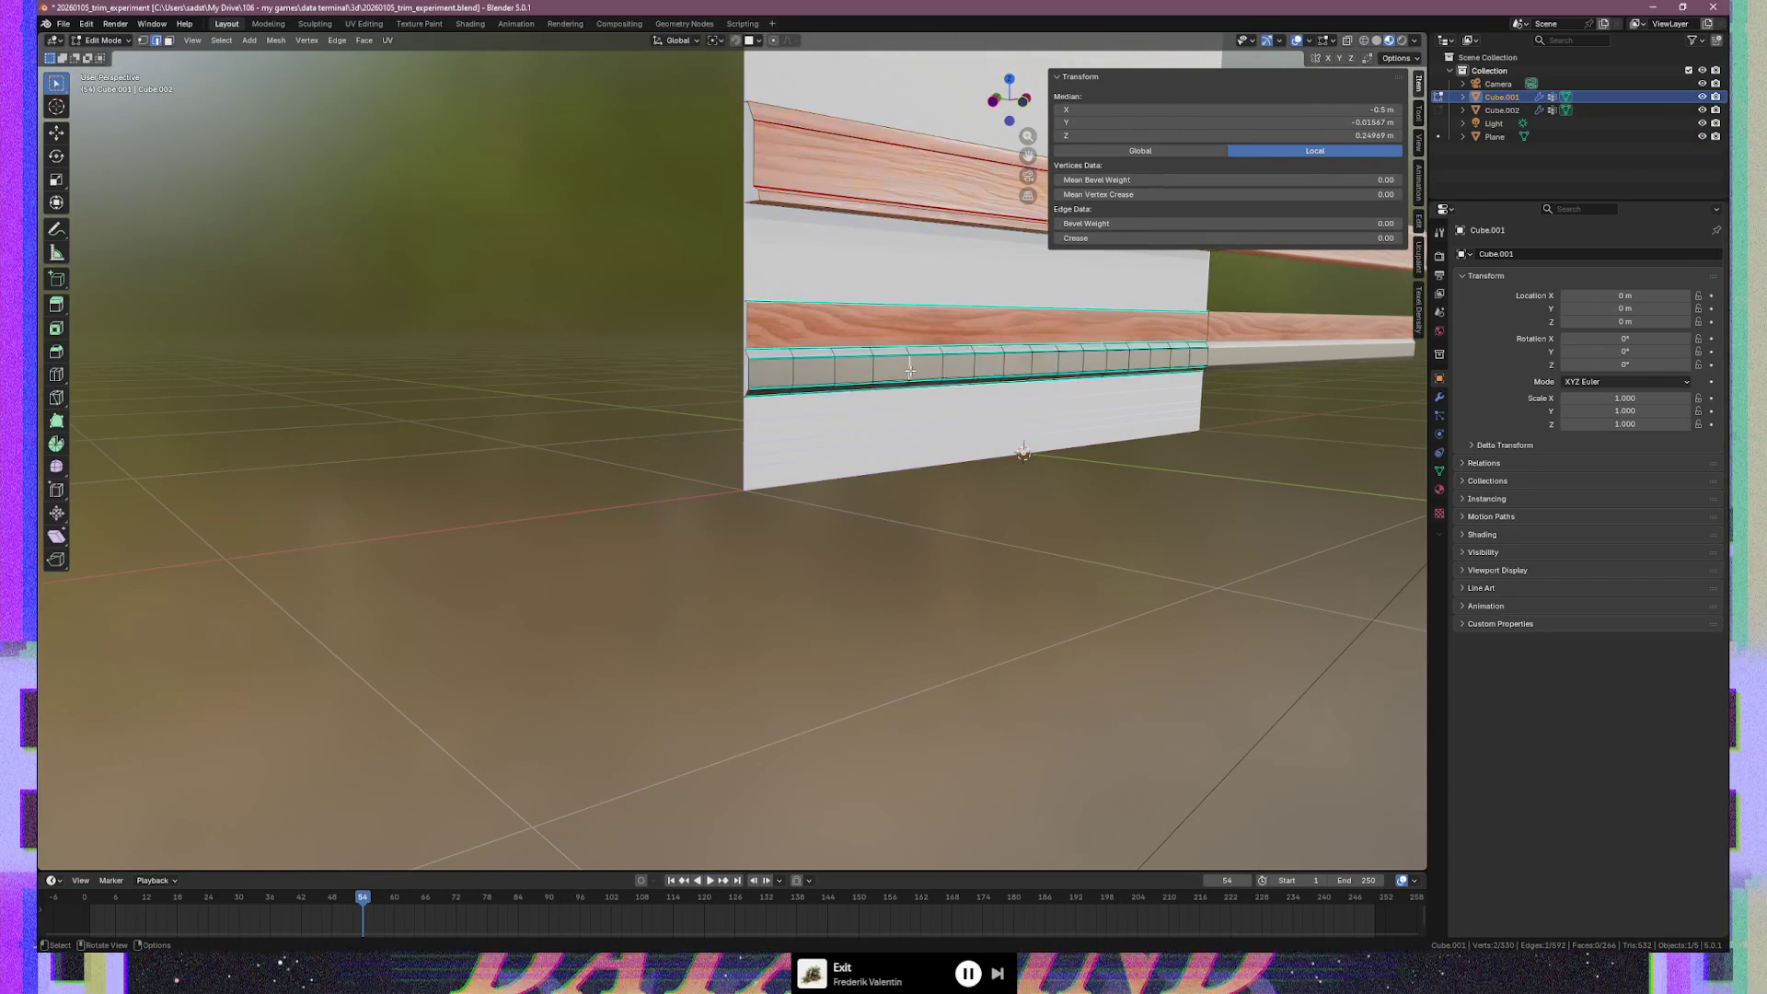
{"action": "key", "text": "ctrl+l"}
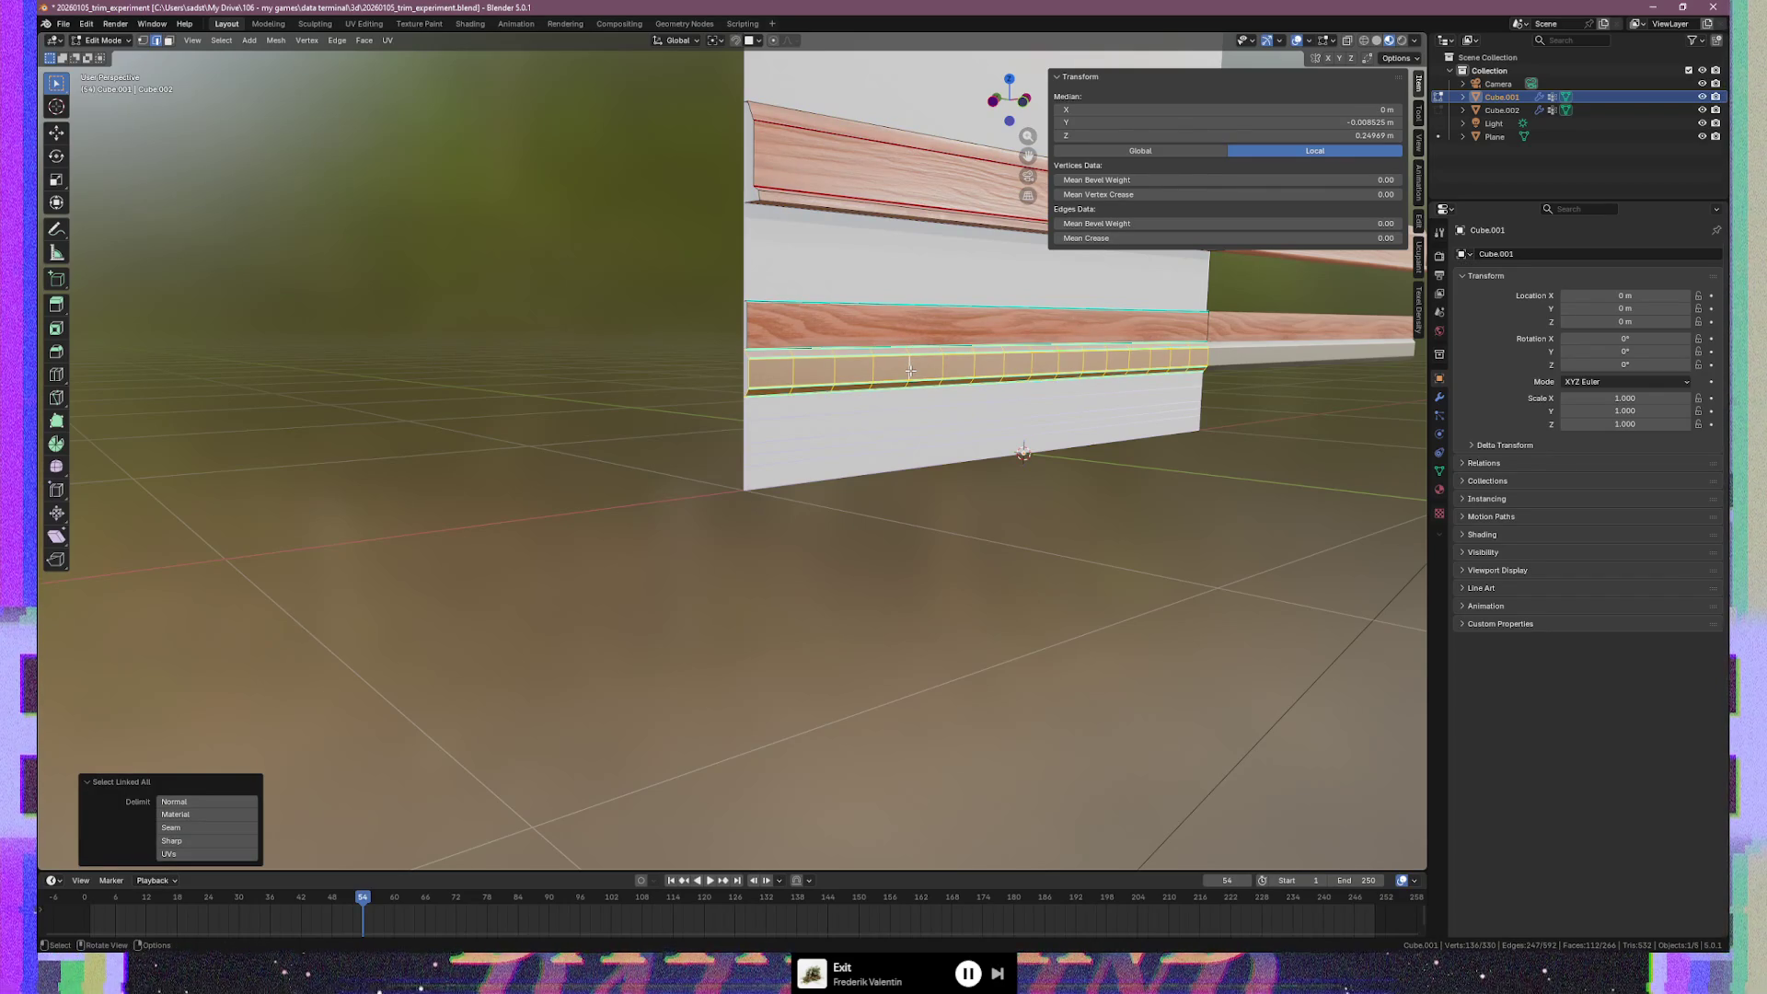
Duplicate the lower trim strip and move the copy down along Z
{"action": "key", "text": "shift+d"}
{"action": "key", "text": "z"}
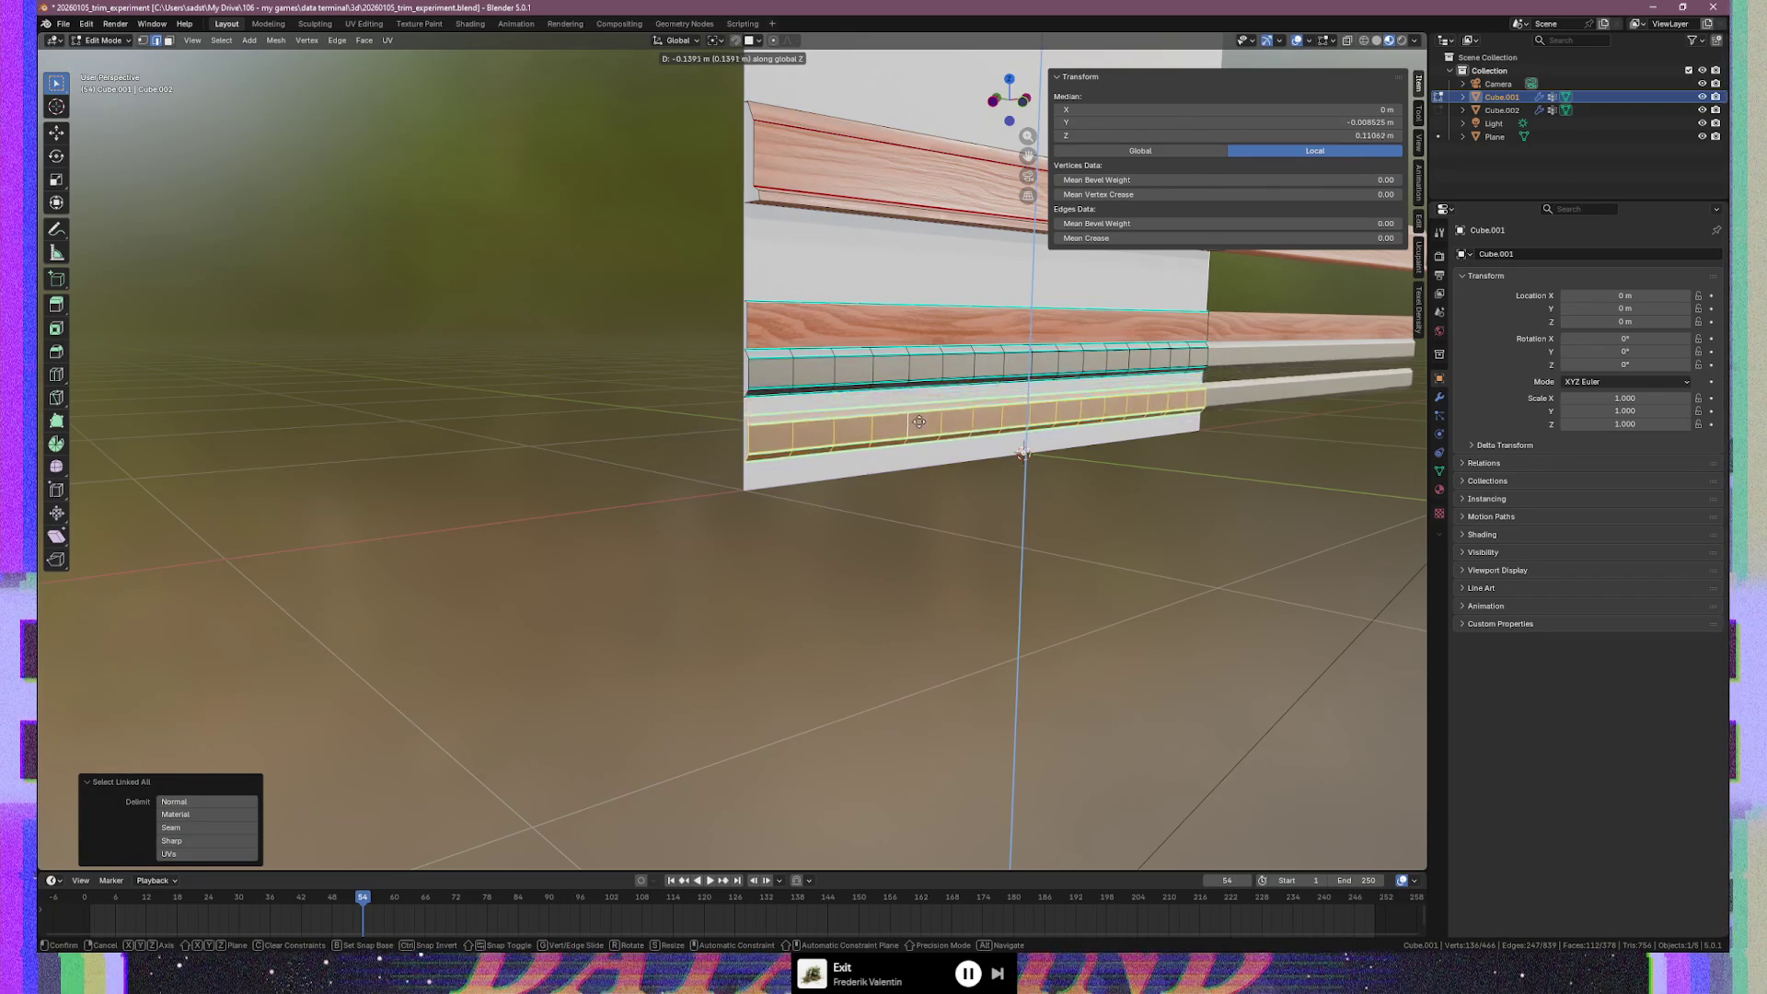
{"action": "left_click", "coordinate": [920, 430]}
{"action": "middle_click_drag", "start_coordinate": [920, 429], "coordinate": [665, 464]}
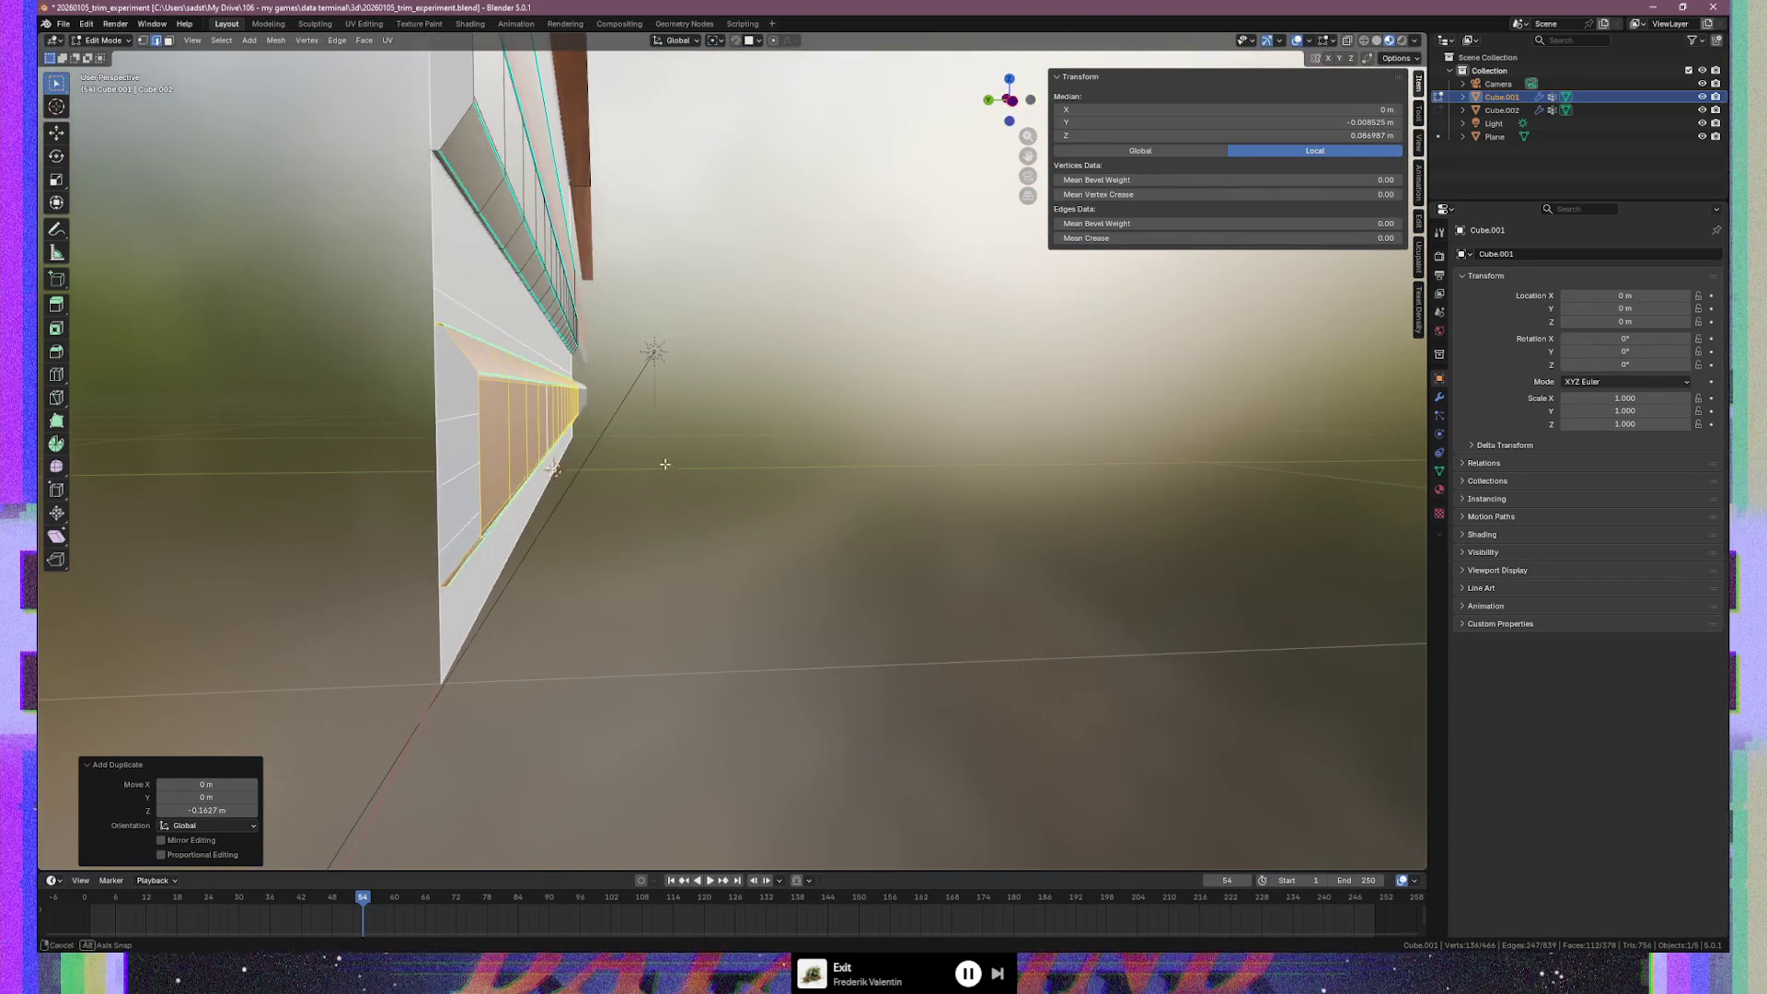
{"action": "middle_click_drag", "start_coordinate": [555, 469], "coordinate": [947, 447], "text": "alt"}
{"action": "scroll", "coordinate": [947, 448], "scroll_direction": "up", "scroll_amount": 3}
{"action": "mouse_move", "coordinate": [1058, 430]}
{"action": "middle_mouse_down", "text": "shift"}
{"action": "mouse_move", "coordinate": [720, 460]}
{"action": "mouse_move", "coordinate": [1180, 481]}
{"action": "mouse_move", "coordinate": [644, 549]}
{"action": "middle_mouse_up", "text": "shift"}
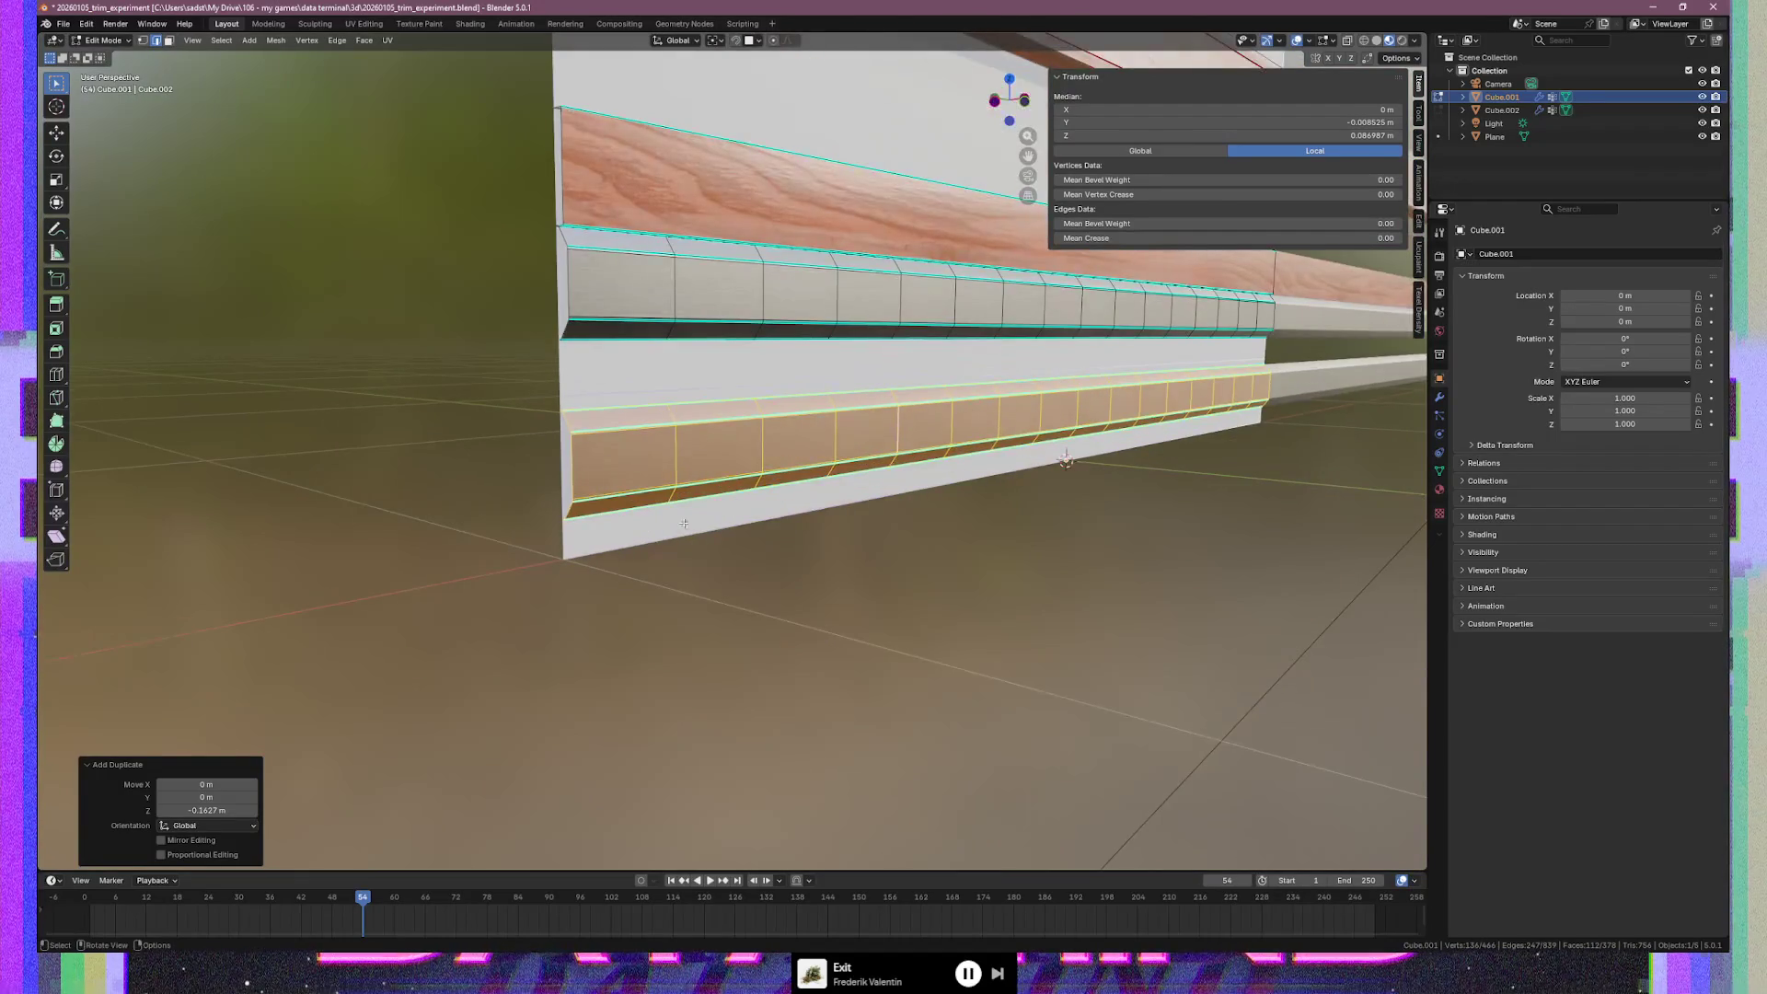
Scale the copied strip to 0.390 along Z and return to Object Mode
{"action": "key", "text": "s"}
{"action": "key", "text": "z"}
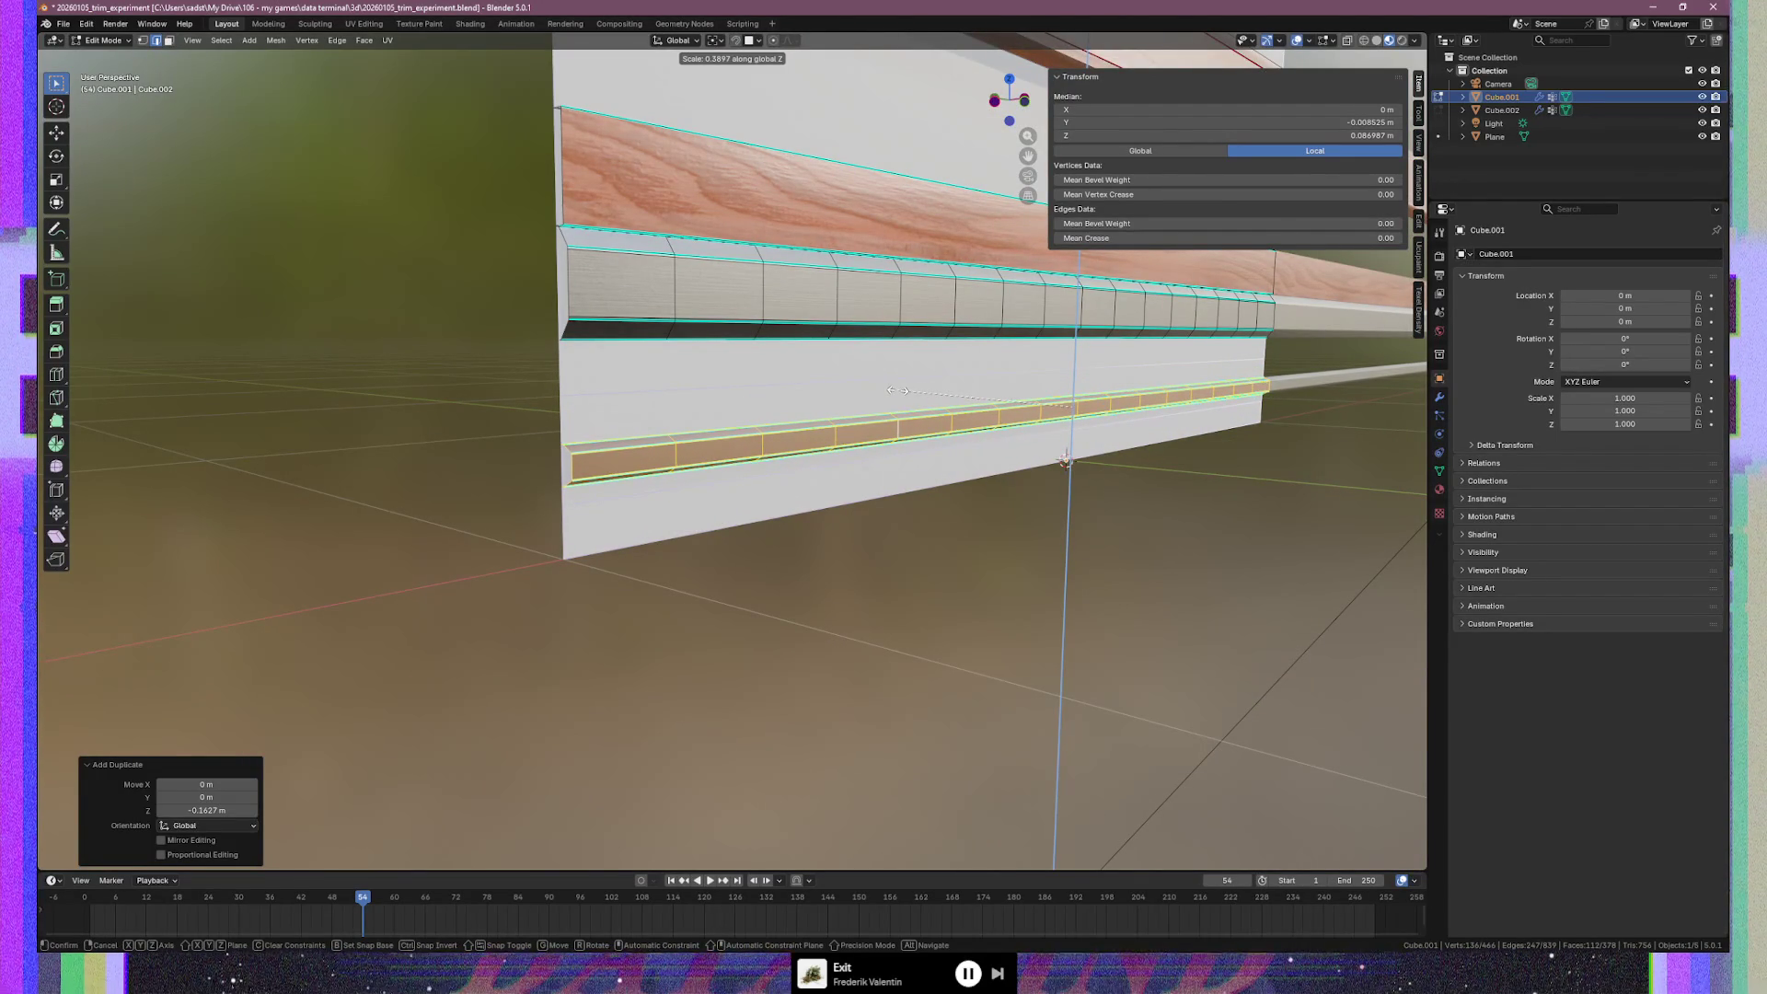
{"action": "left_click", "coordinate": [897, 390]}
{"action": "middle_click_drag", "start_coordinate": [479, 642], "coordinate": [670, 605]}
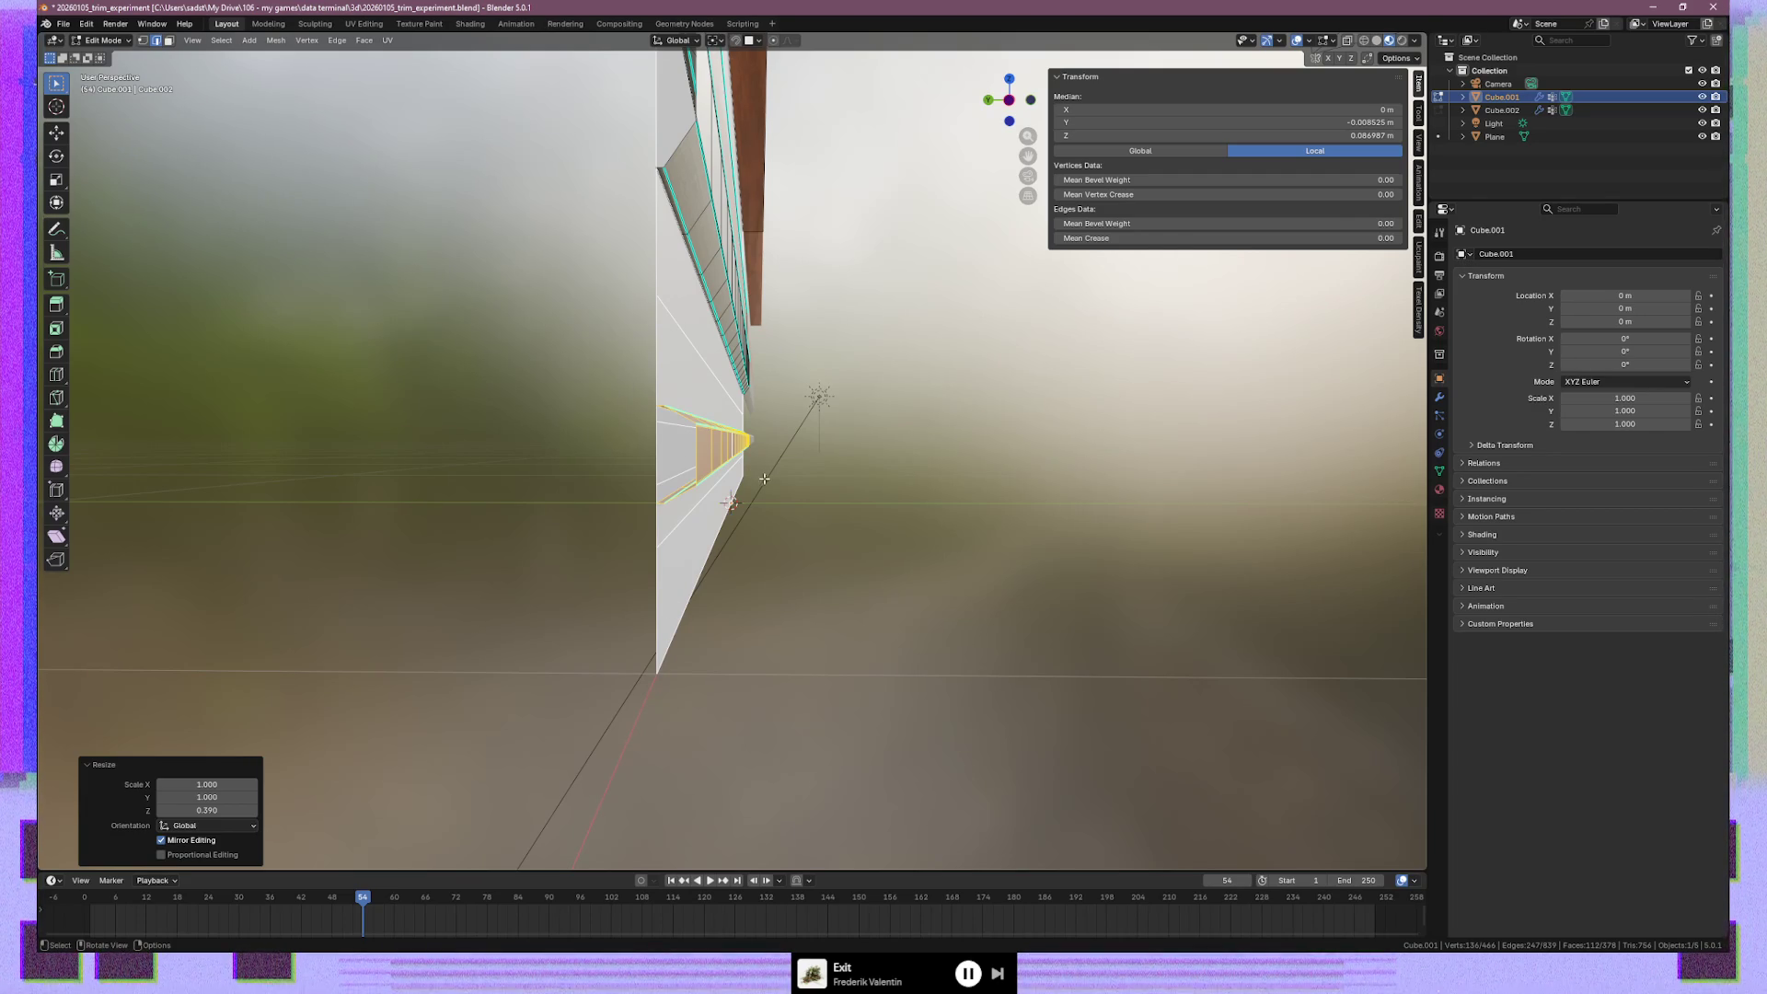
{"action": "left_click", "coordinate": [674, 544], "text": "shift"}
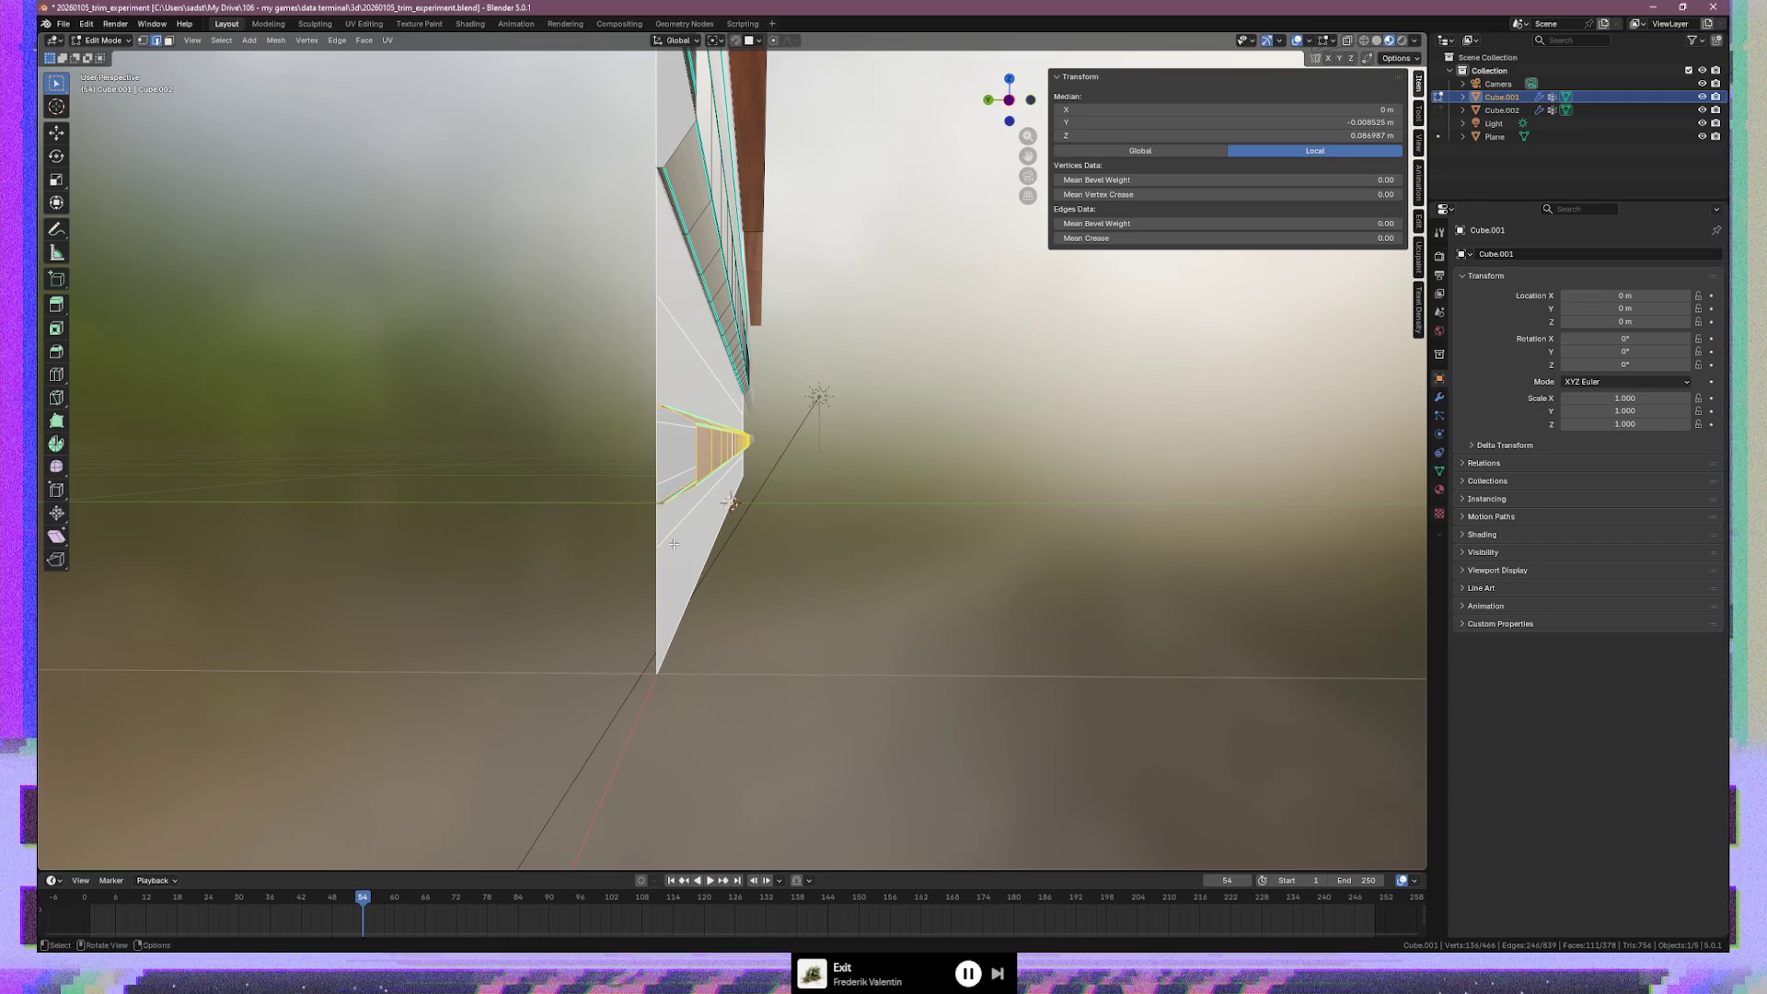
{"action": "key", "text": "Tab"}
Enter vertex-select Edit Mode and view the trim profile from the Right side
{"action": "left_click", "coordinate": [686, 575]}
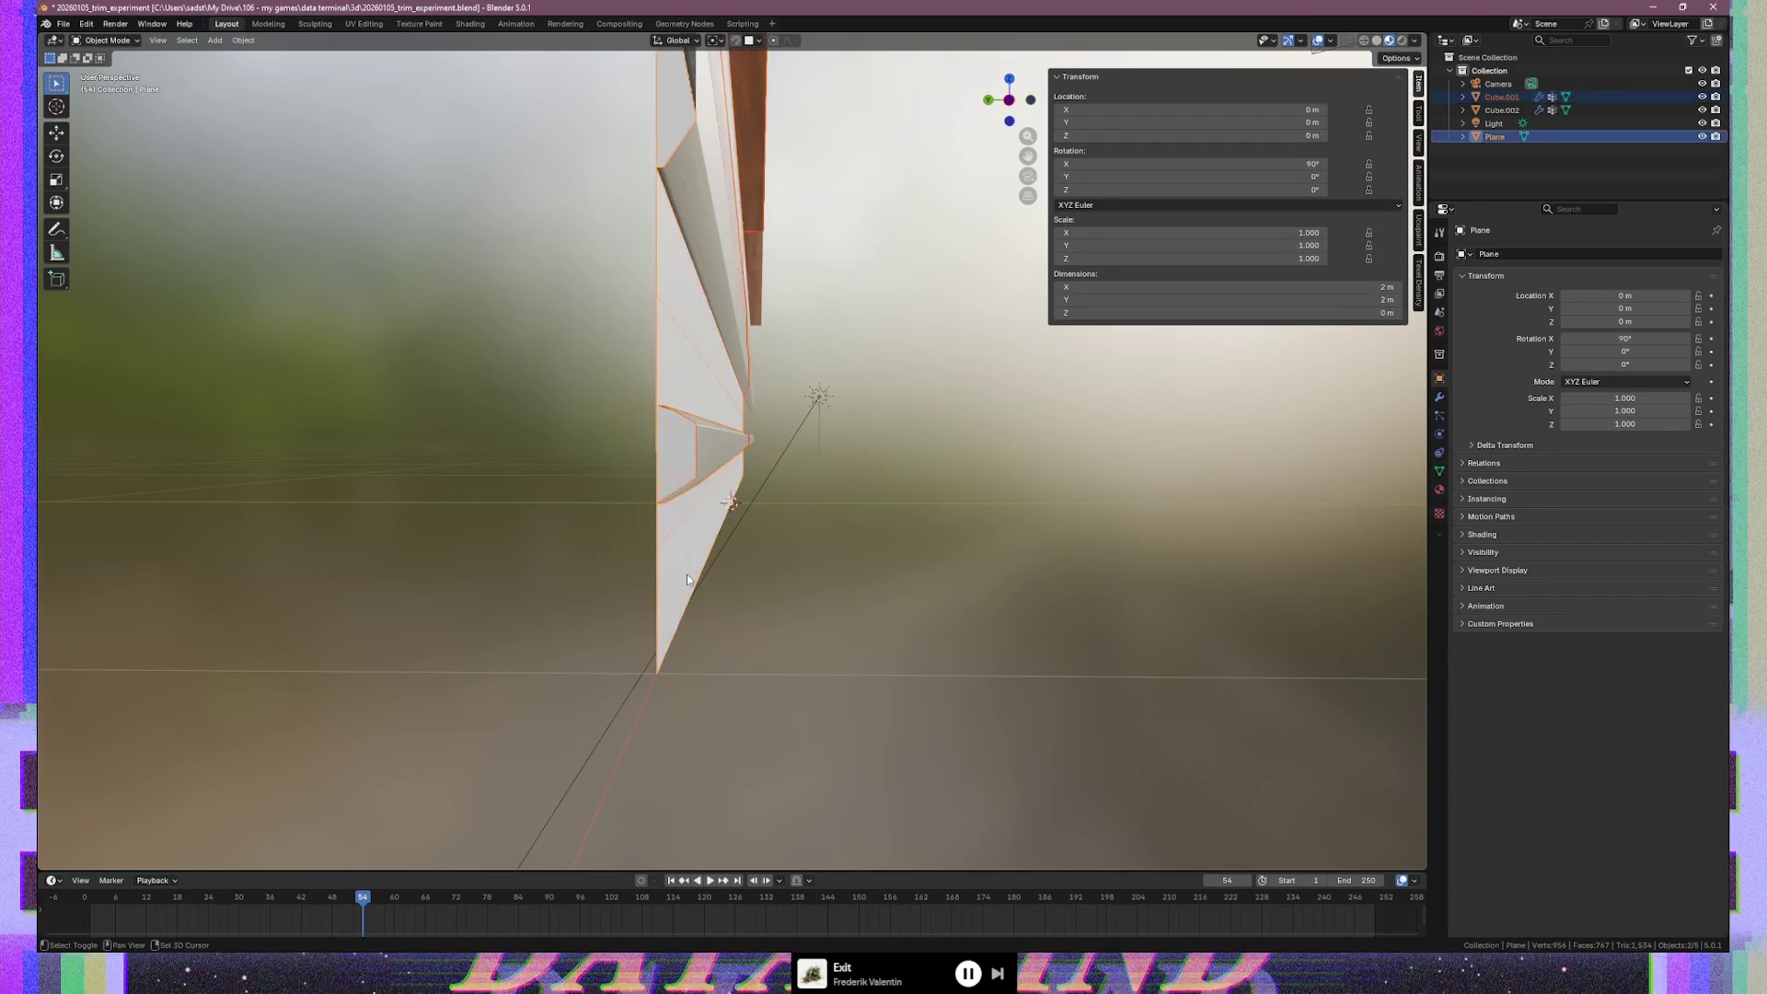
{"action": "key", "text": "Tab"}
{"action": "key", "text": "1"}
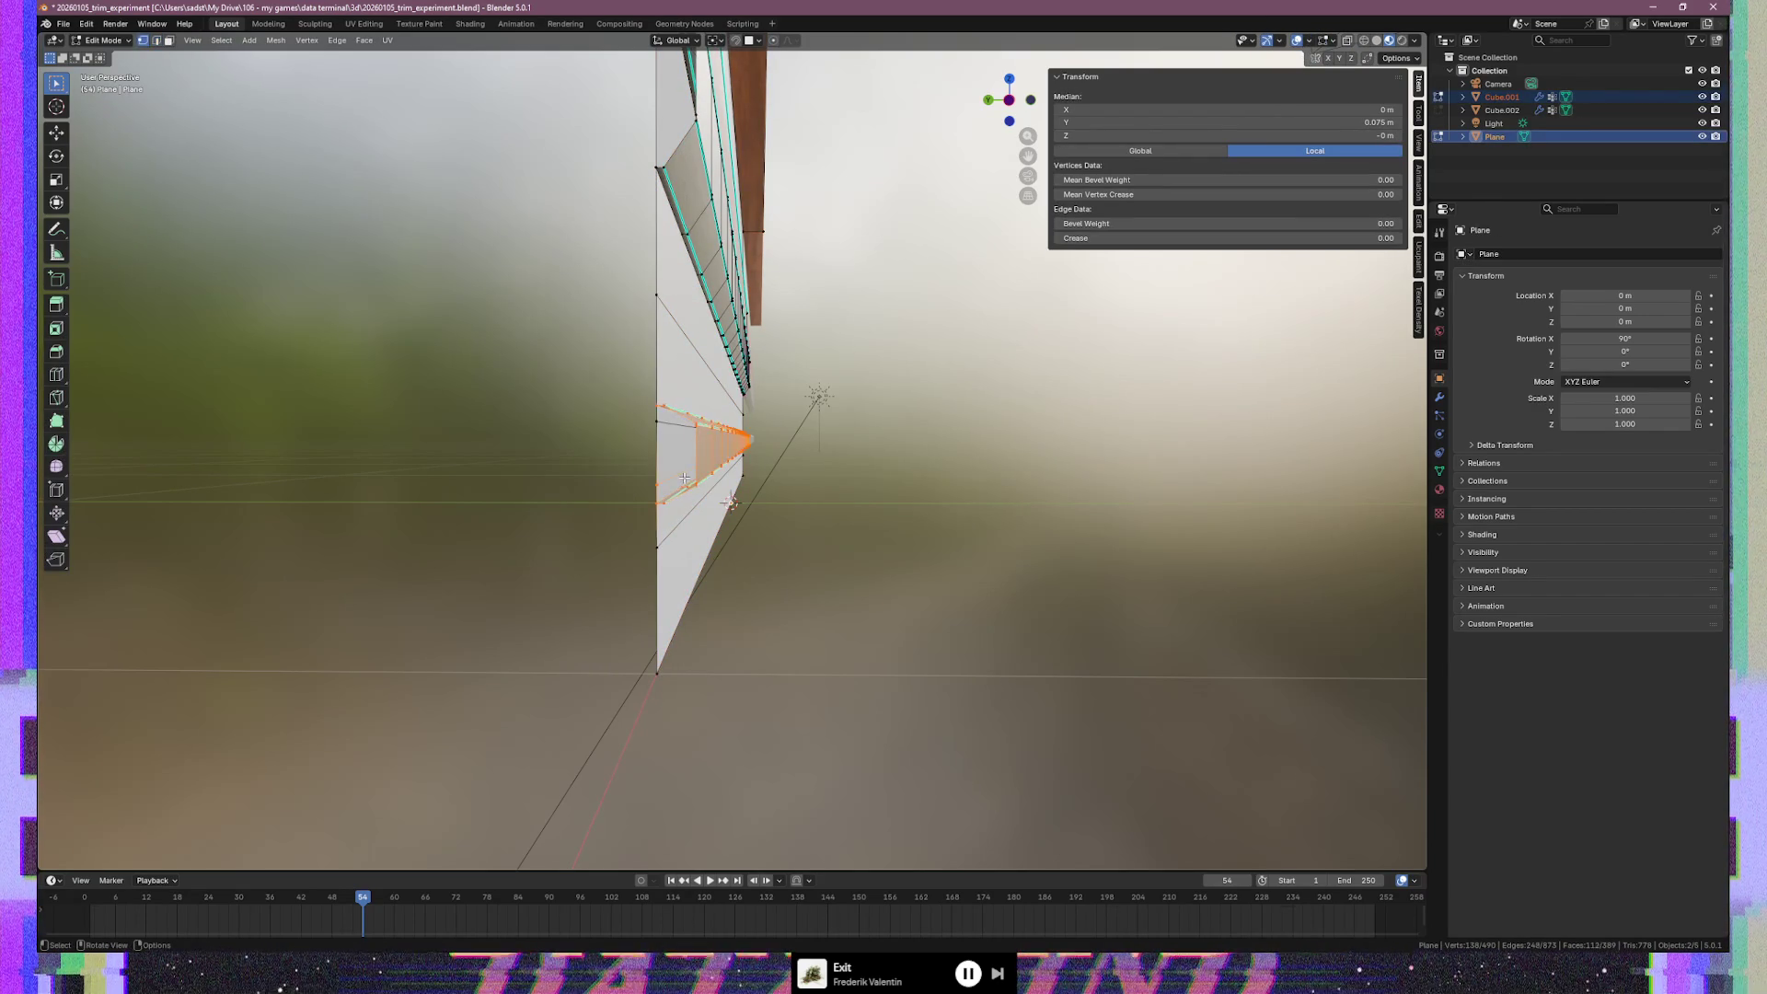
{"action": "key", "text": "KP_3"}
{"action": "scroll", "coordinate": [706, 437], "scroll_direction": "up", "scroll_amount": 4}
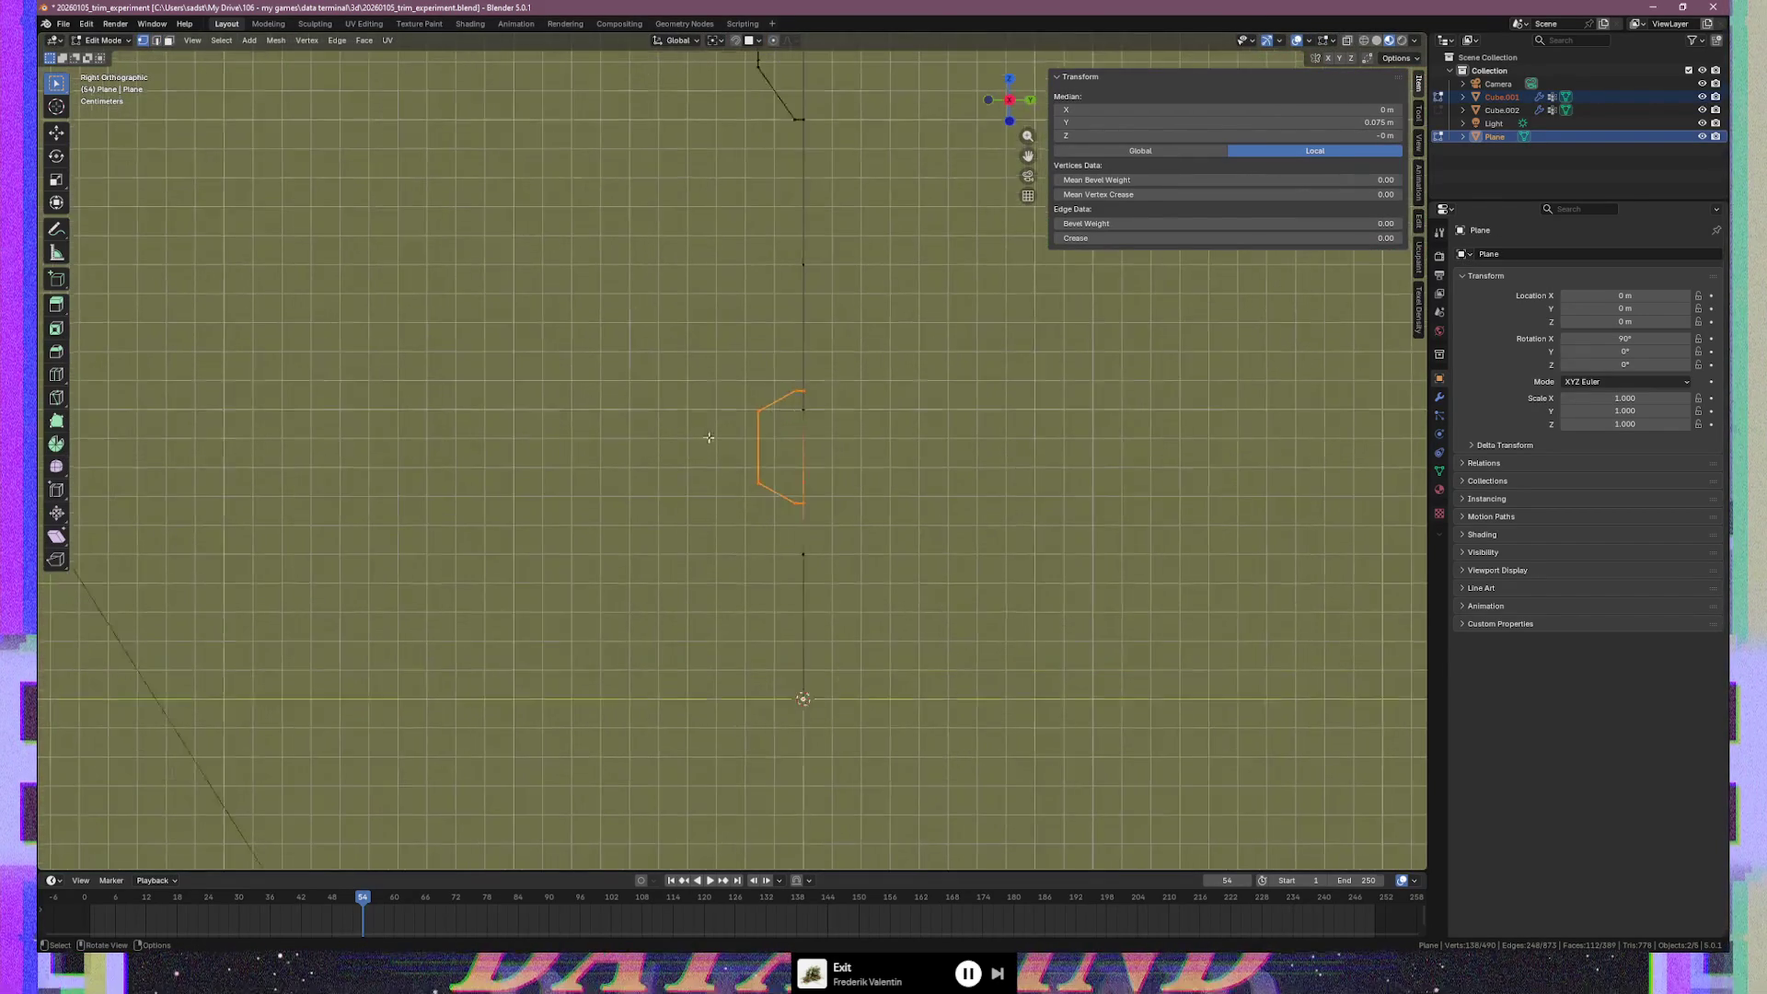
{"action": "middle_click_drag", "start_coordinate": [829, 452], "coordinate": [742, 450], "text": "shift"}
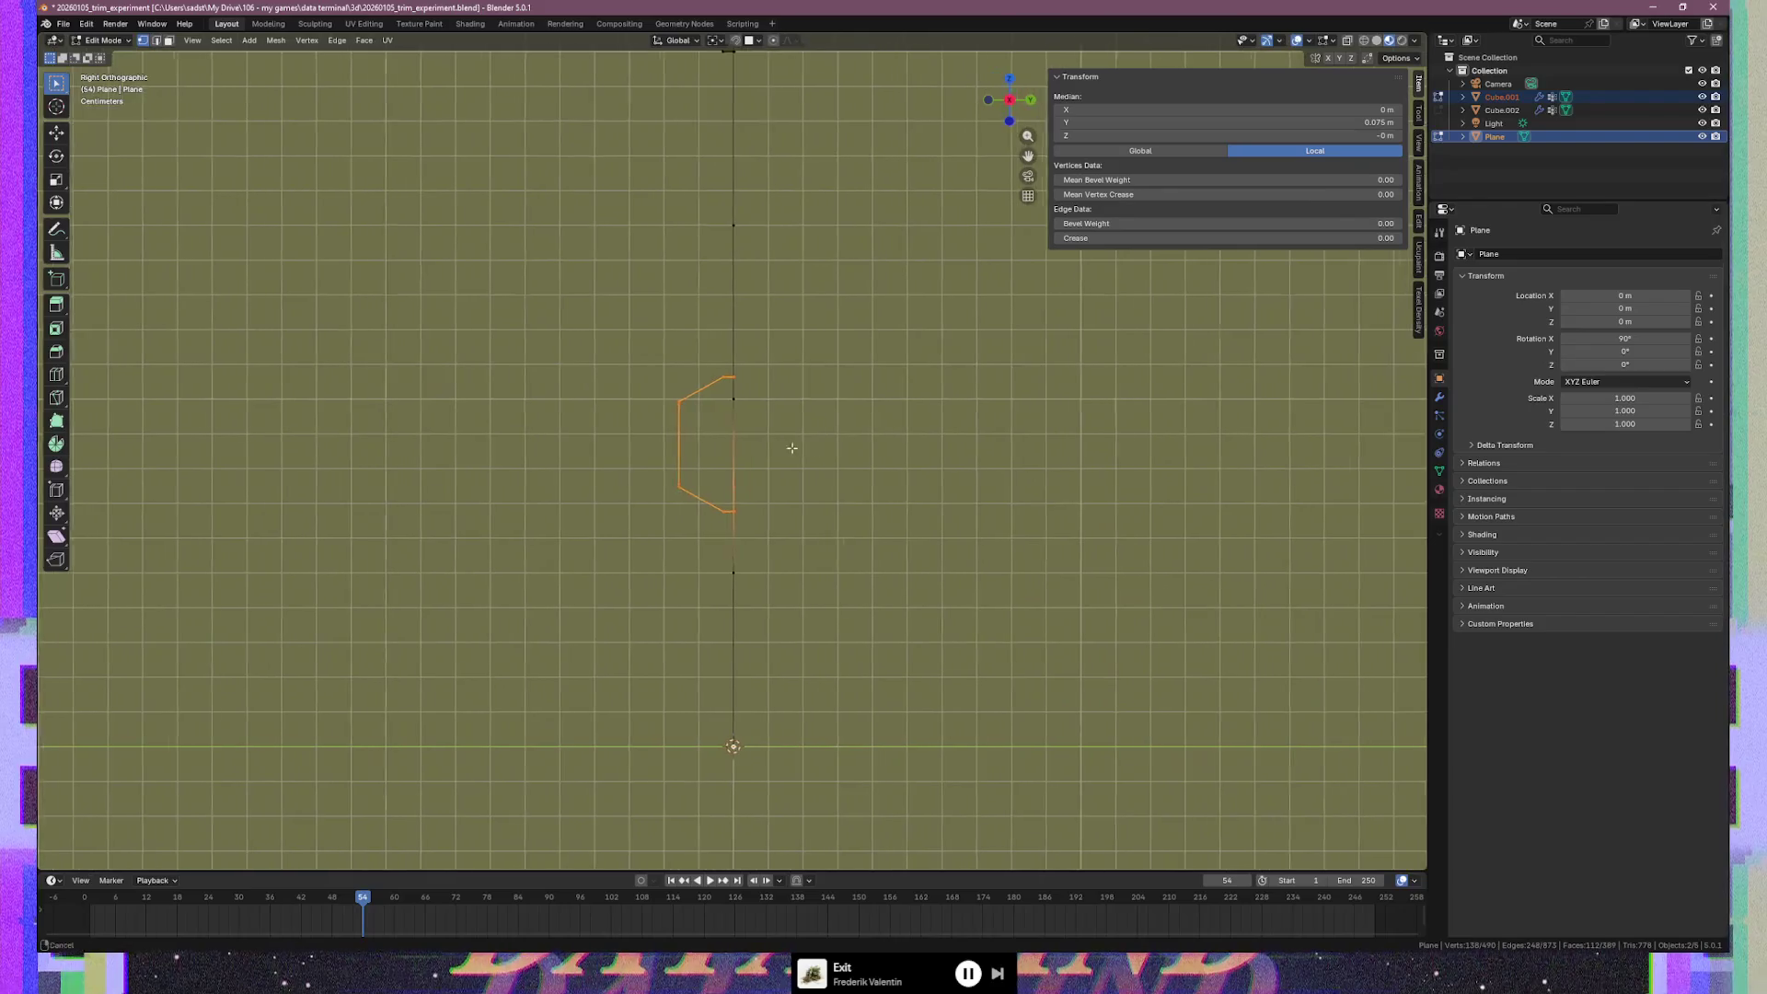
Select the profile's left-edge vertices and move them along Y toward the wall
{"action": "left_click", "coordinate": [687, 427]}
{"action": "left_click", "coordinate": [675, 402]}
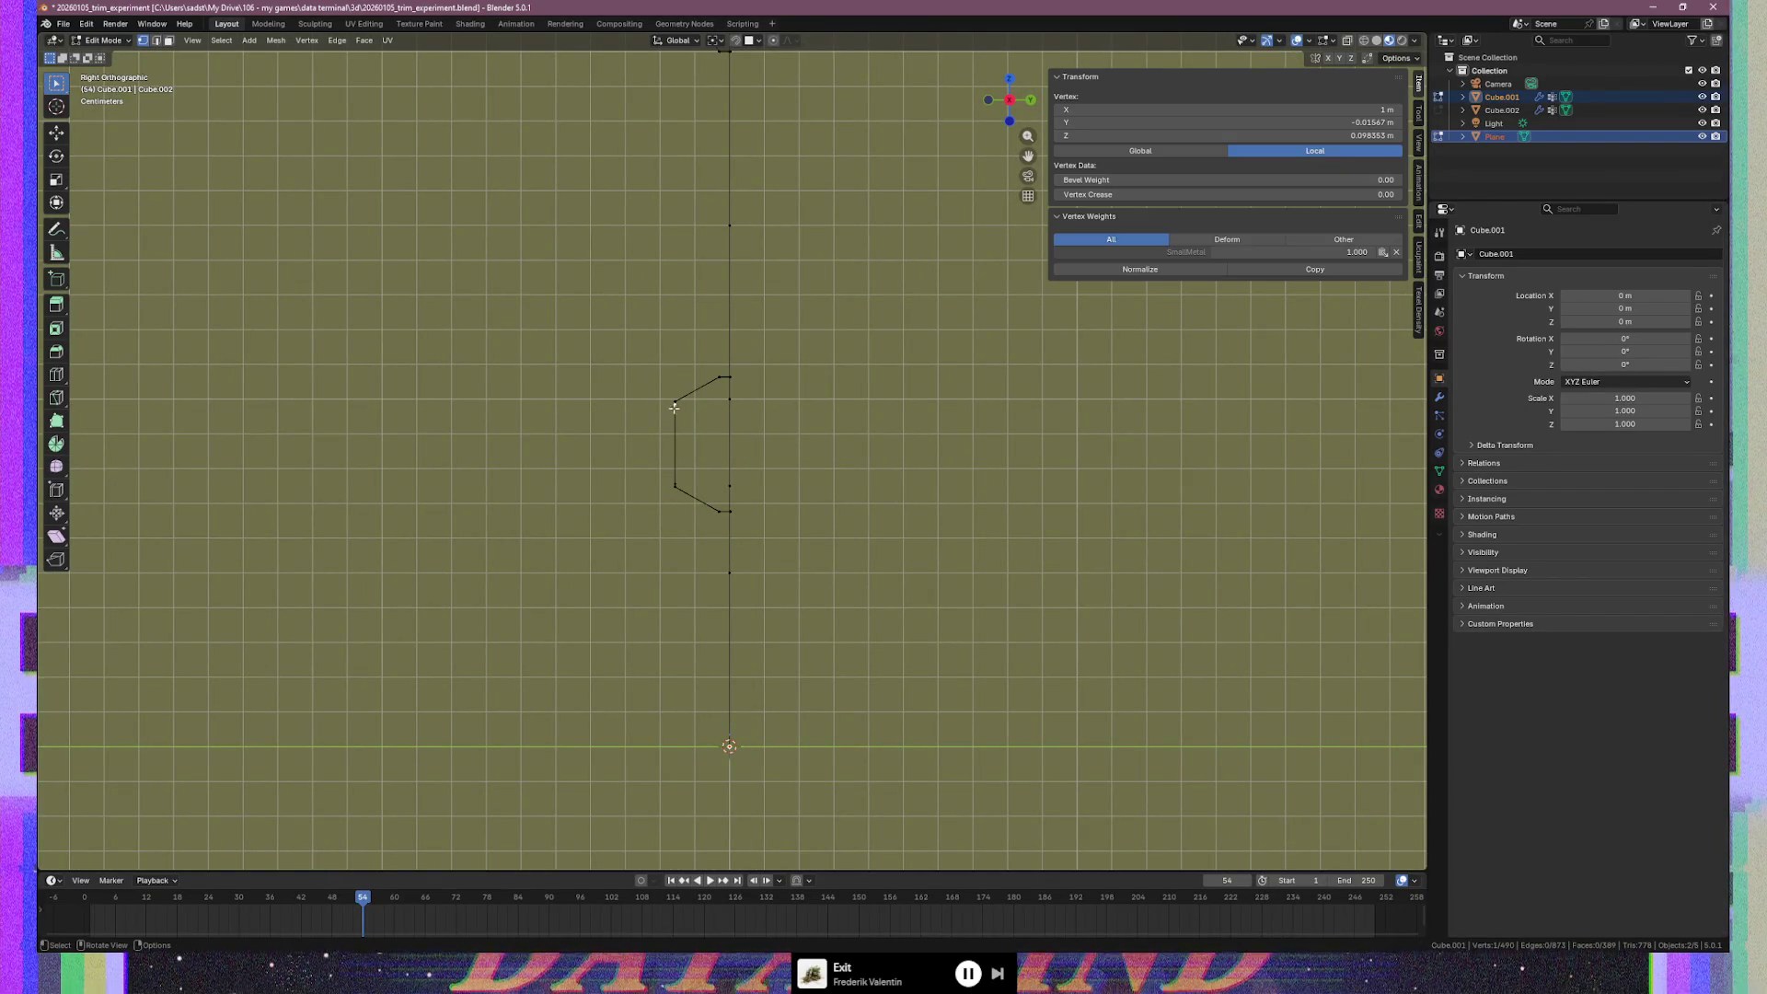
{"action": "left_click_drag", "start_coordinate": [658, 392], "coordinate": [691, 497]}
{"action": "key", "text": "g"}
{"action": "key", "text": "y"}
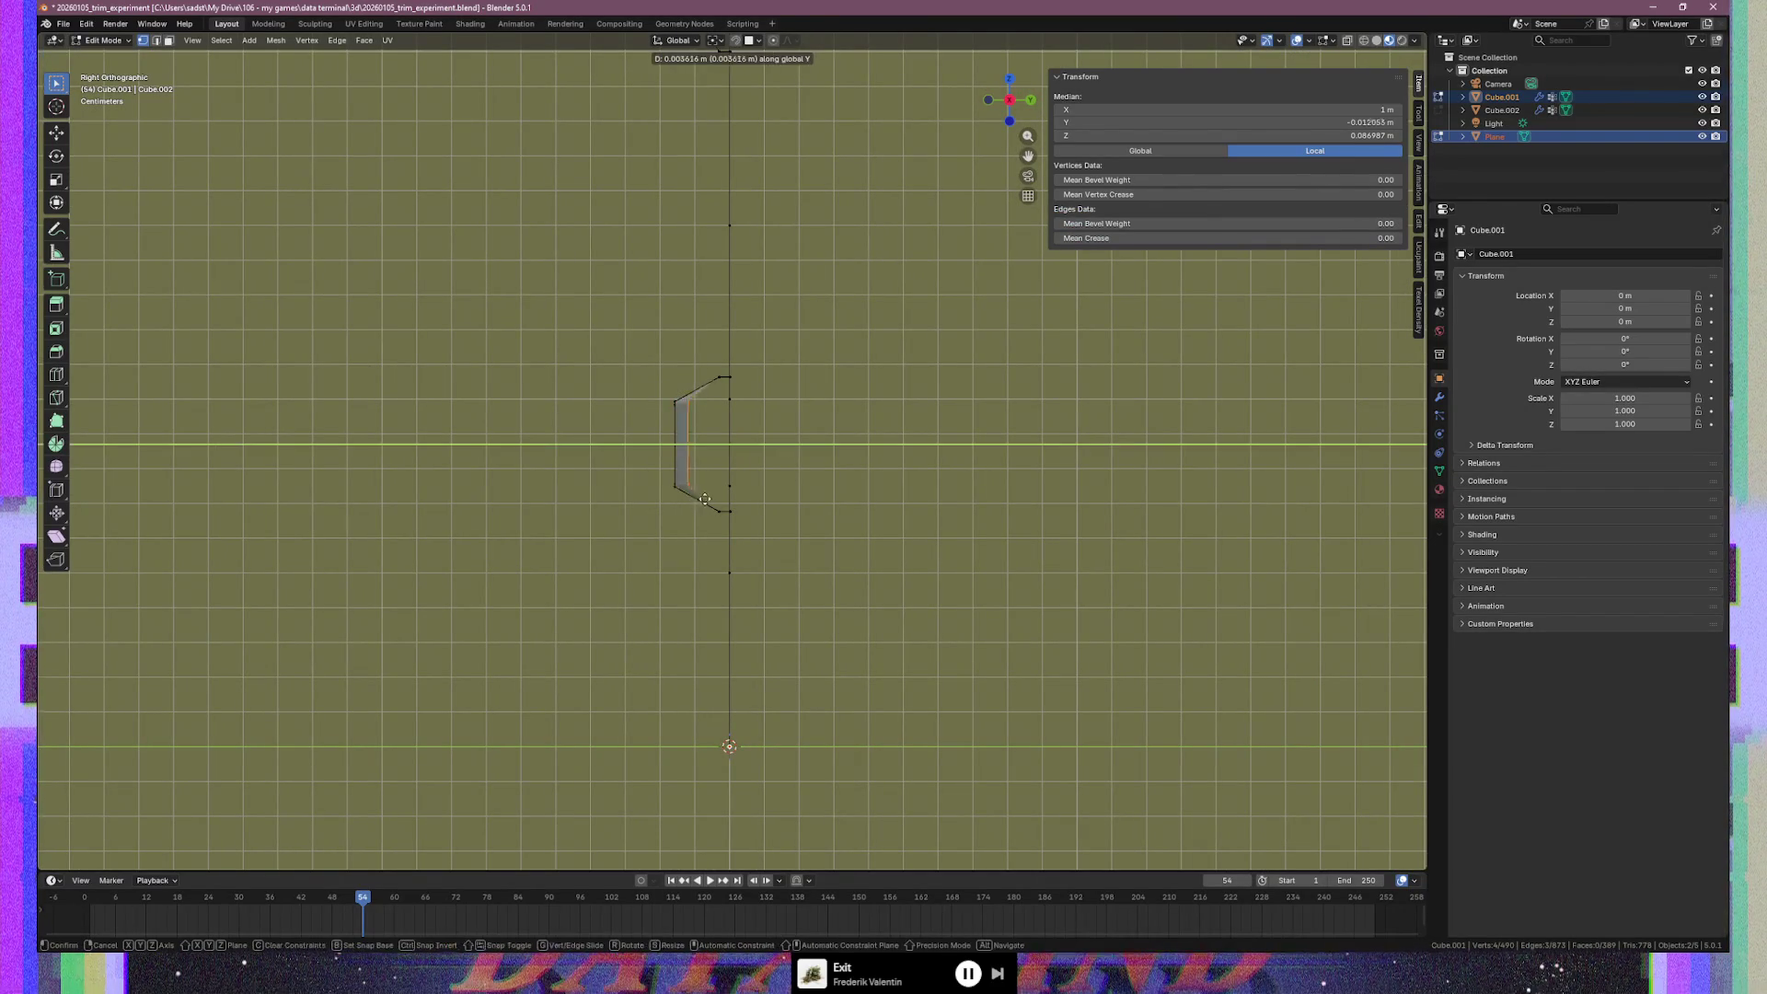
{"action": "key", "text": "Escape"}
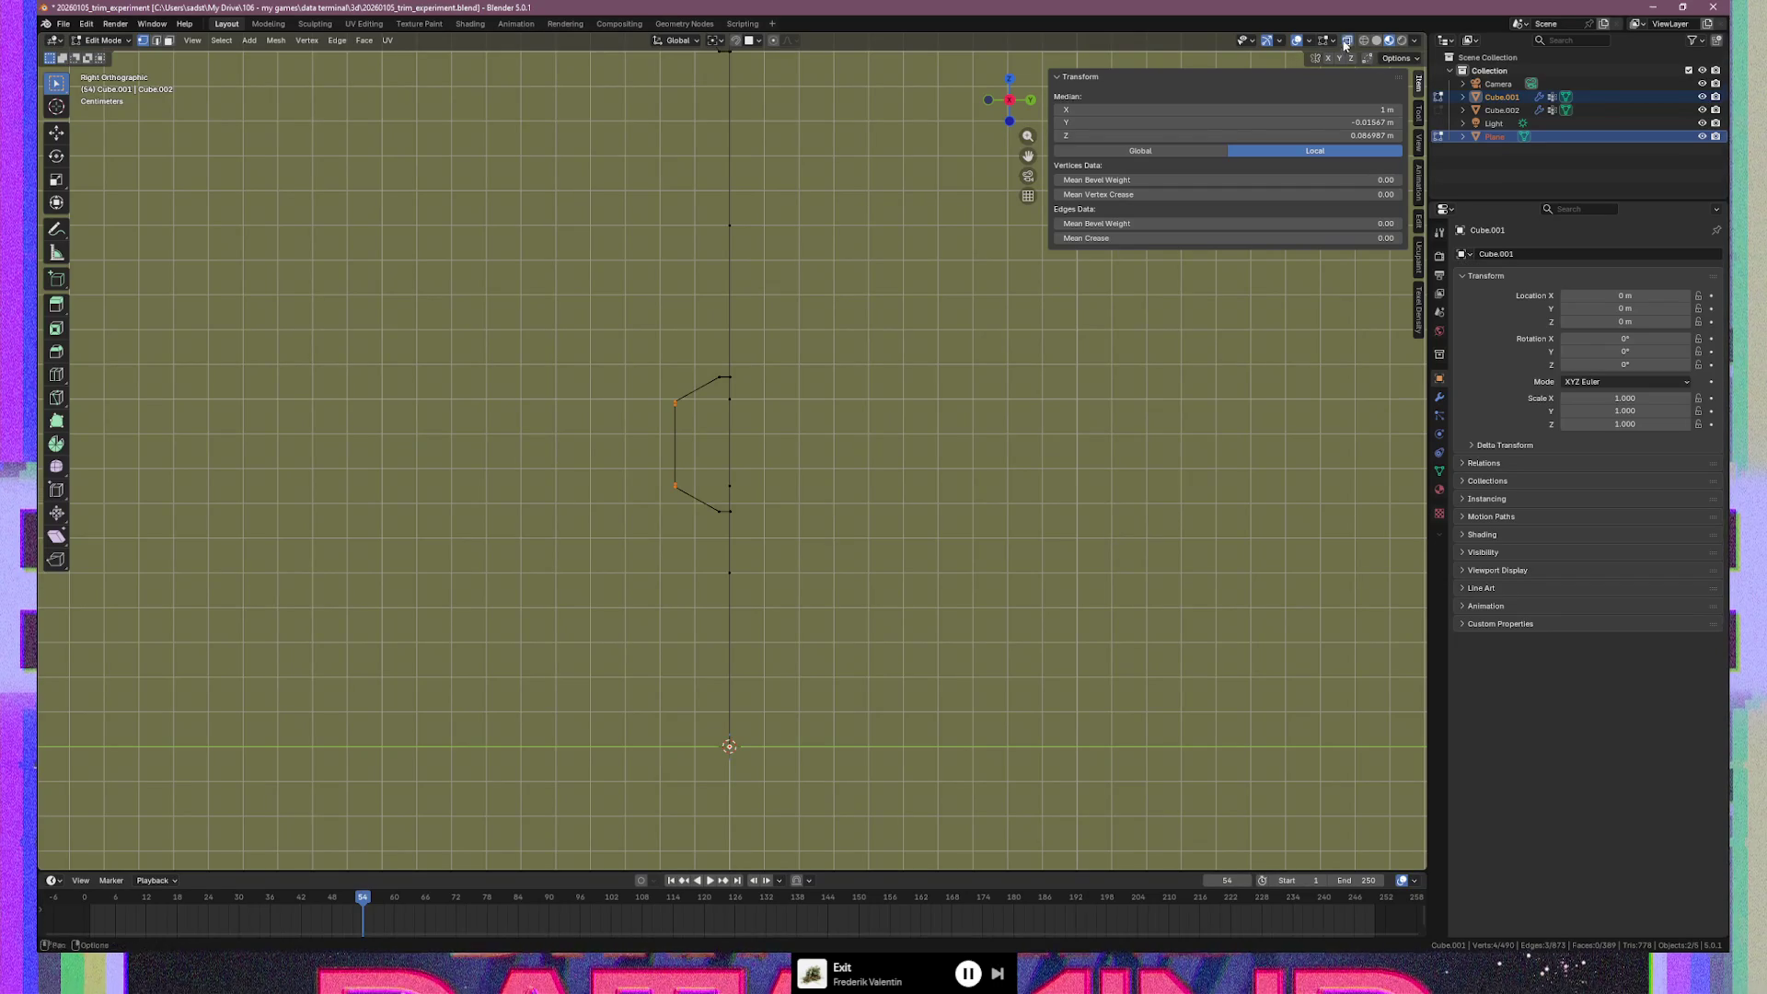
{"action": "left_click_drag", "start_coordinate": [617, 378], "coordinate": [679, 486]}
{"action": "key", "text": "g"}
{"action": "key", "text": "y"}
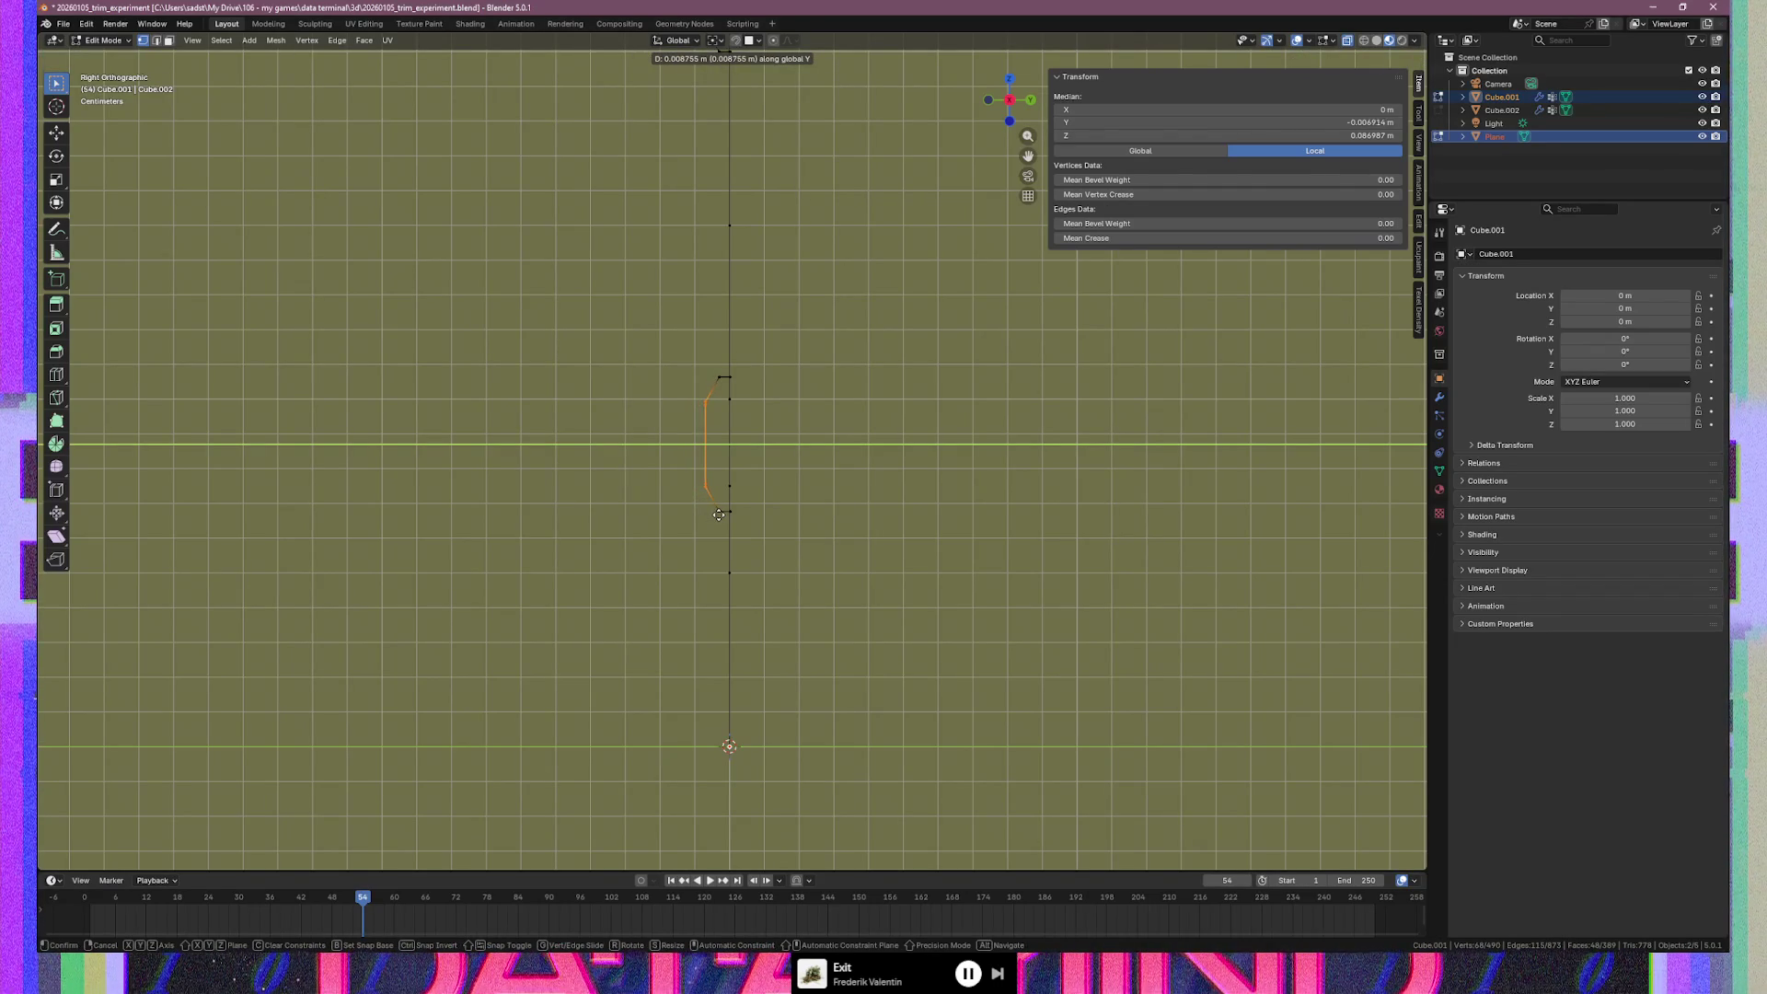
{"action": "left_click", "coordinate": [718, 515]}
Select the top and bottom profile vertices and scale them to 0.679 along Z
{"action": "scroll", "coordinate": [718, 427], "scroll_direction": "up", "scroll_amount": 2}
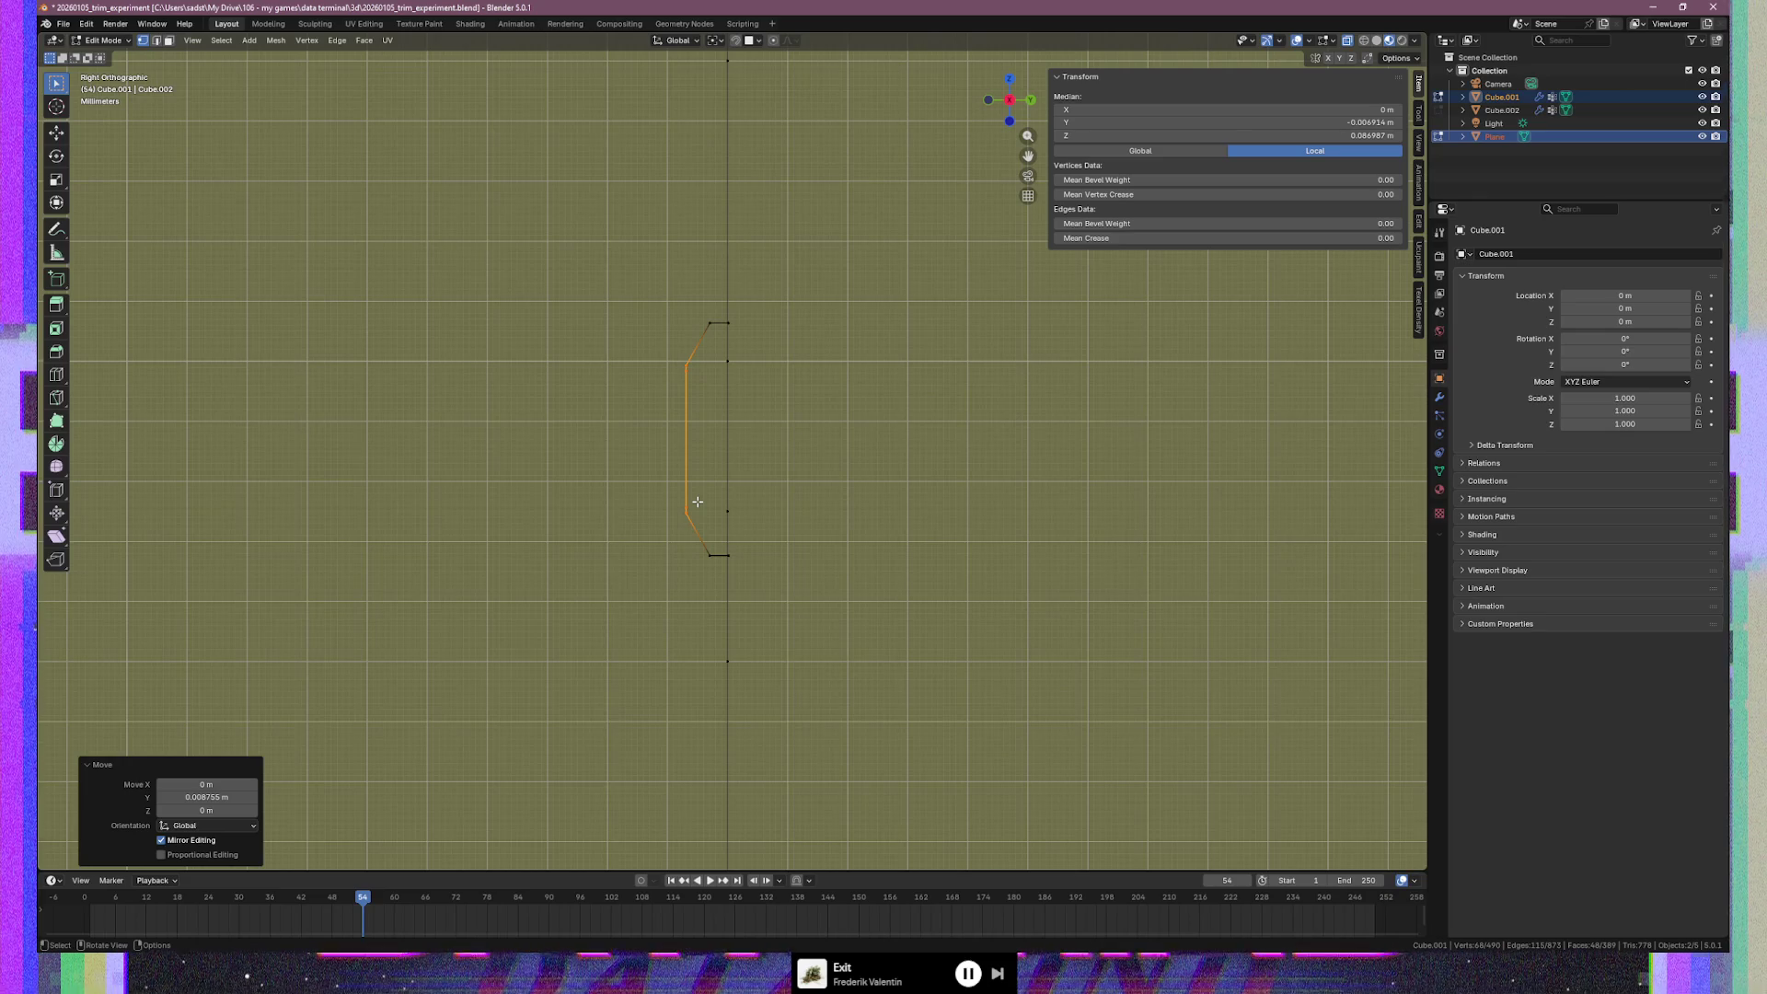
{"action": "left_click_drag", "start_coordinate": [694, 316], "coordinate": [751, 341]}
{"action": "key", "text": "g"}
{"action": "key", "text": "y"}
{"action": "right_click", "coordinate": [766, 379]}
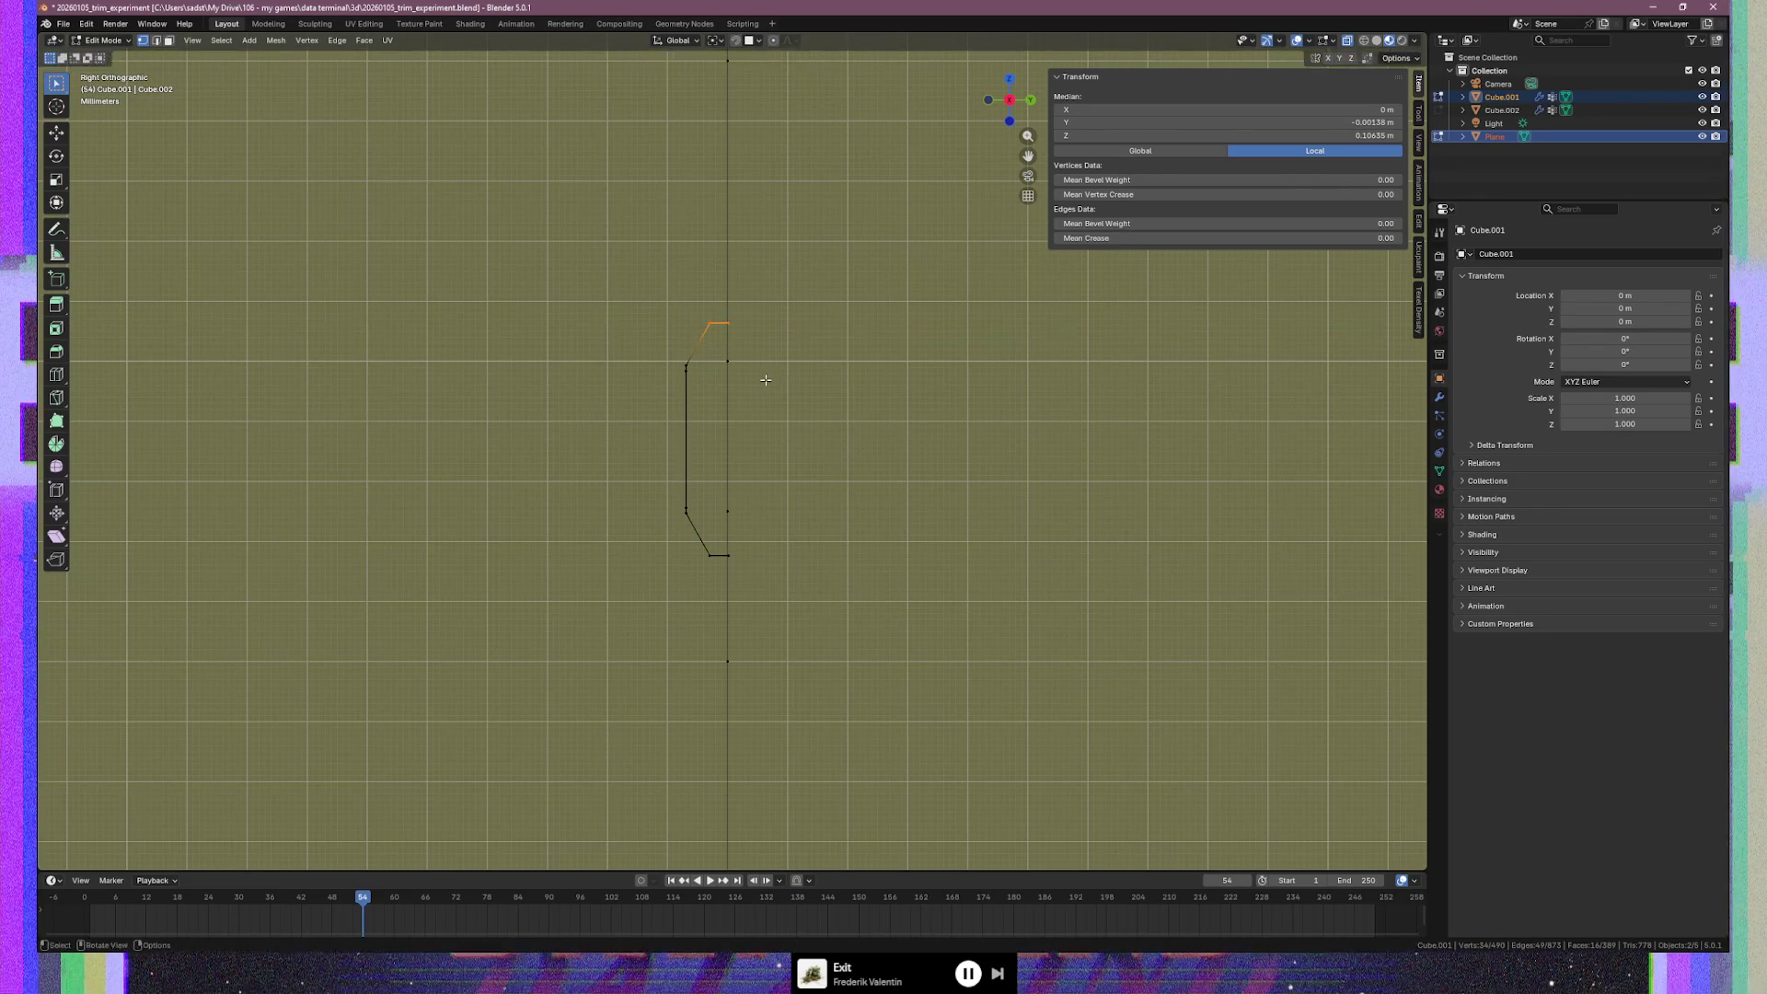
{"action": "left_click_drag", "start_coordinate": [763, 582], "coordinate": [698, 543], "text": "shift"}
{"action": "key", "text": "s"}
{"action": "key", "text": "z"}
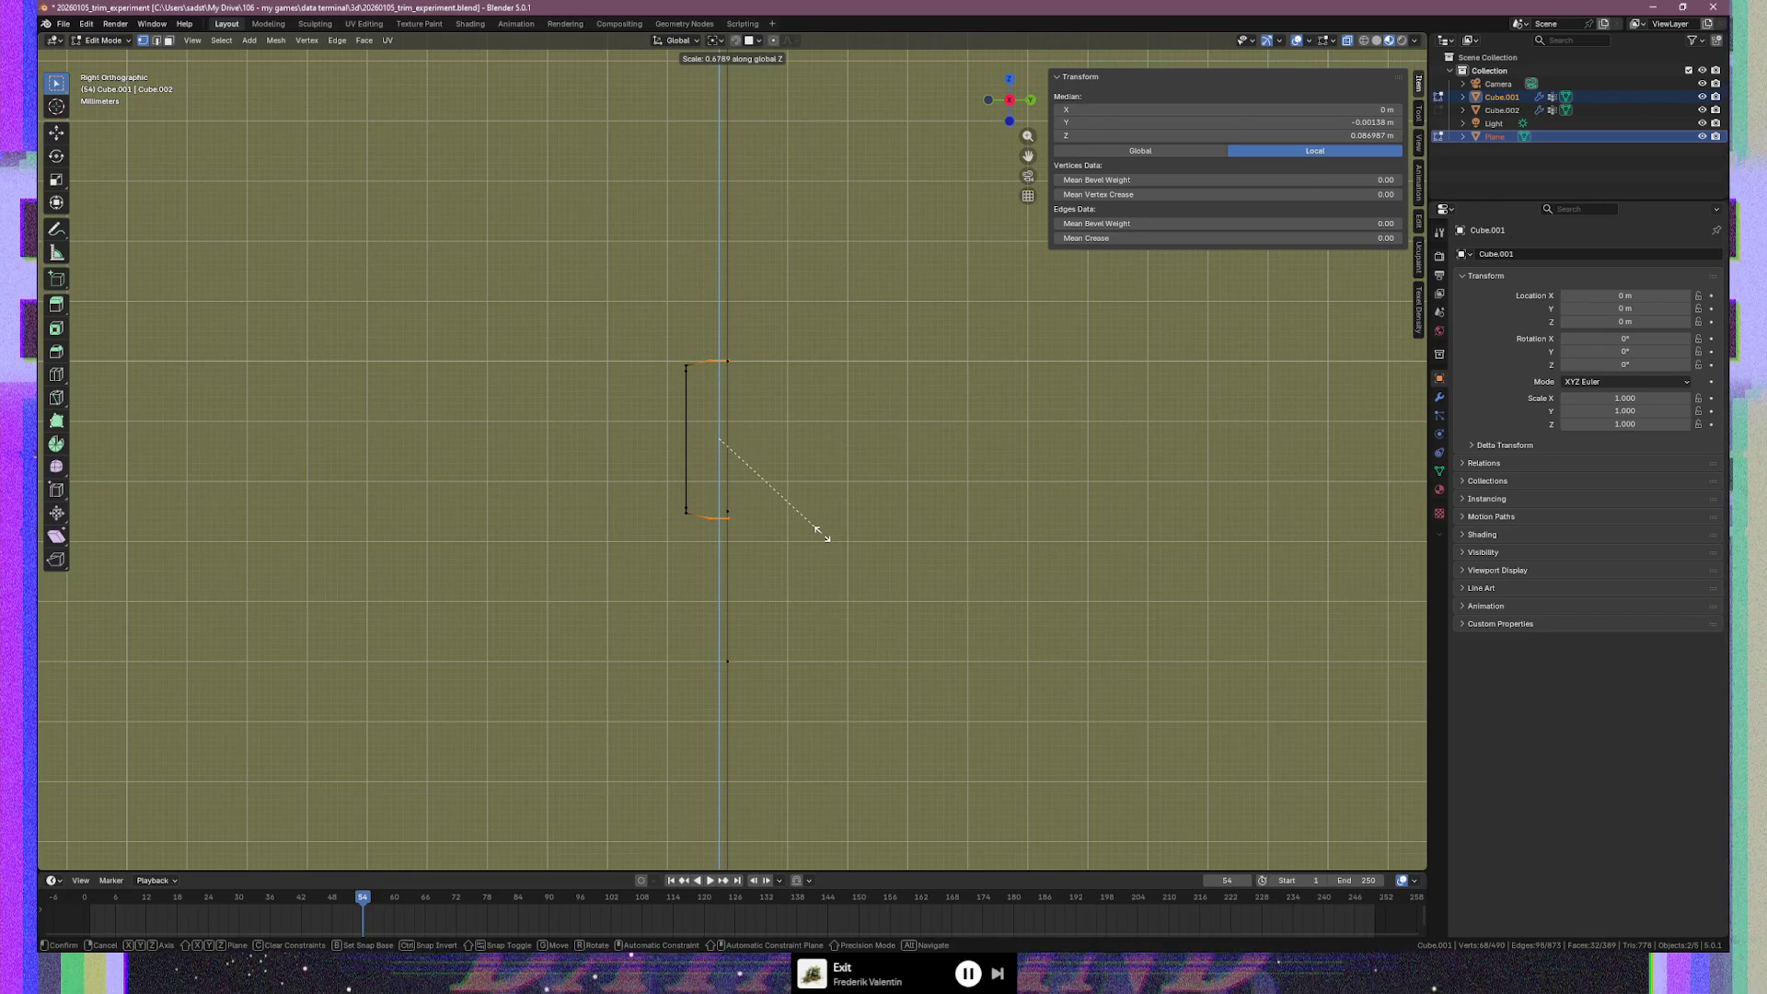
{"action": "left_click", "coordinate": [819, 532]}
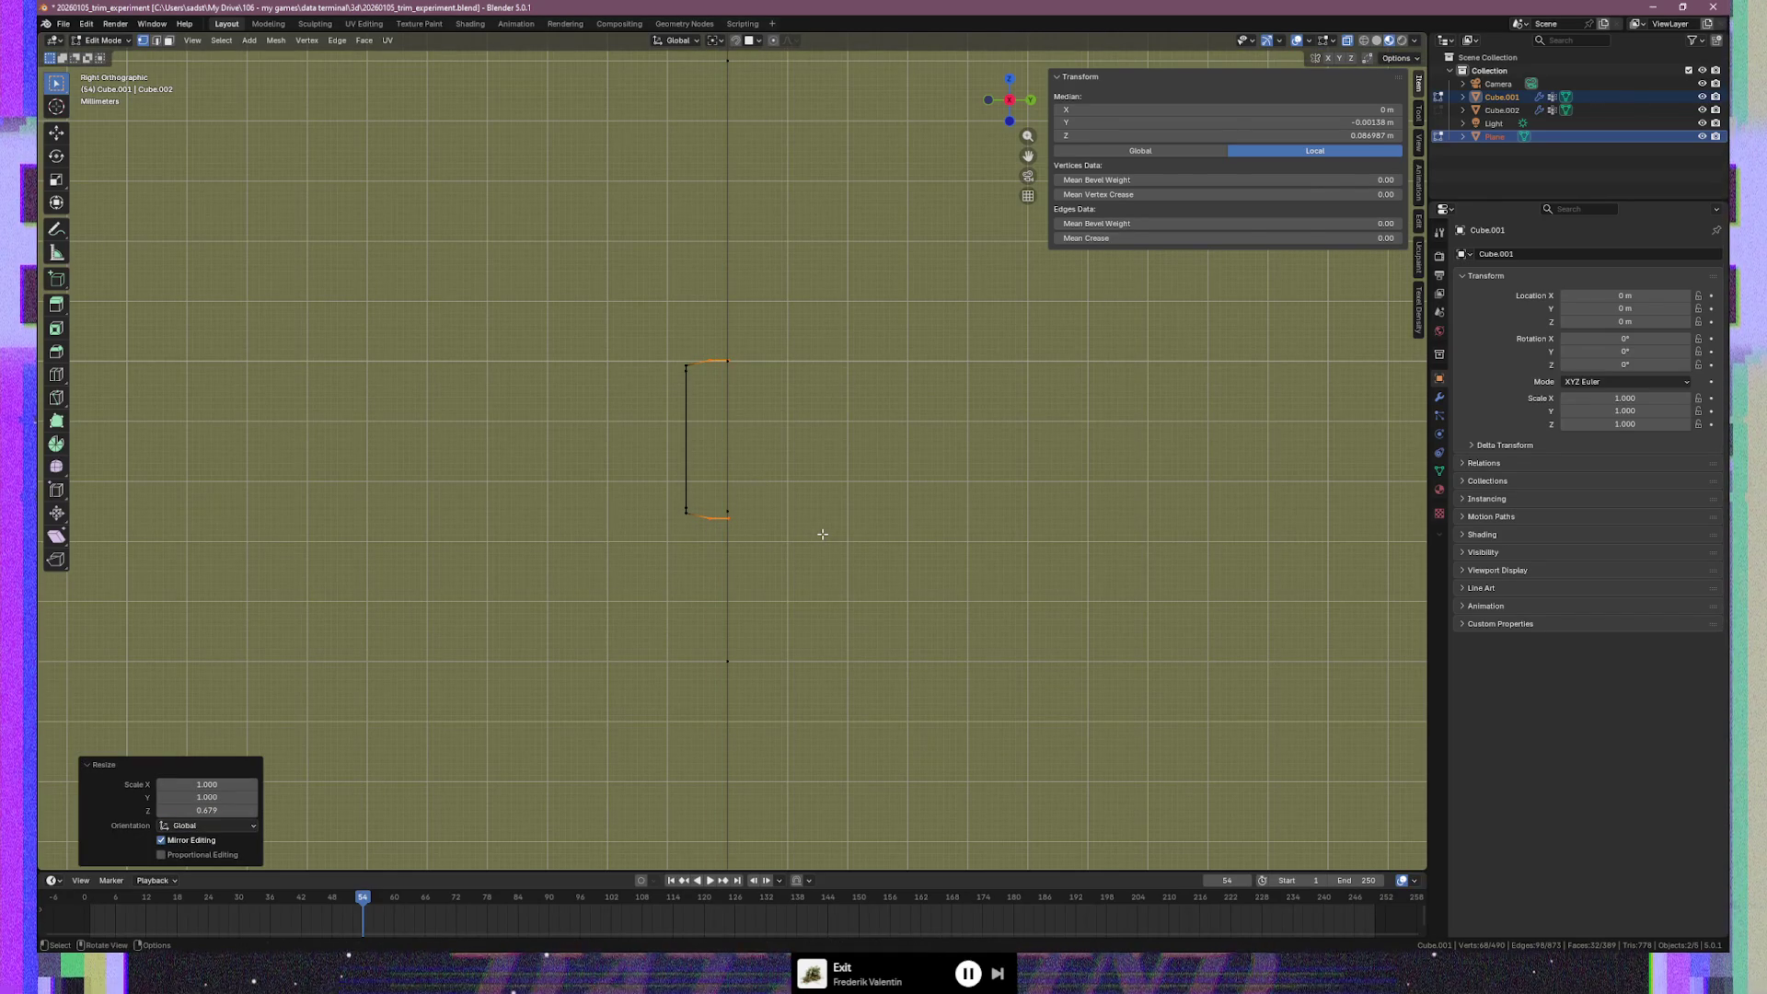
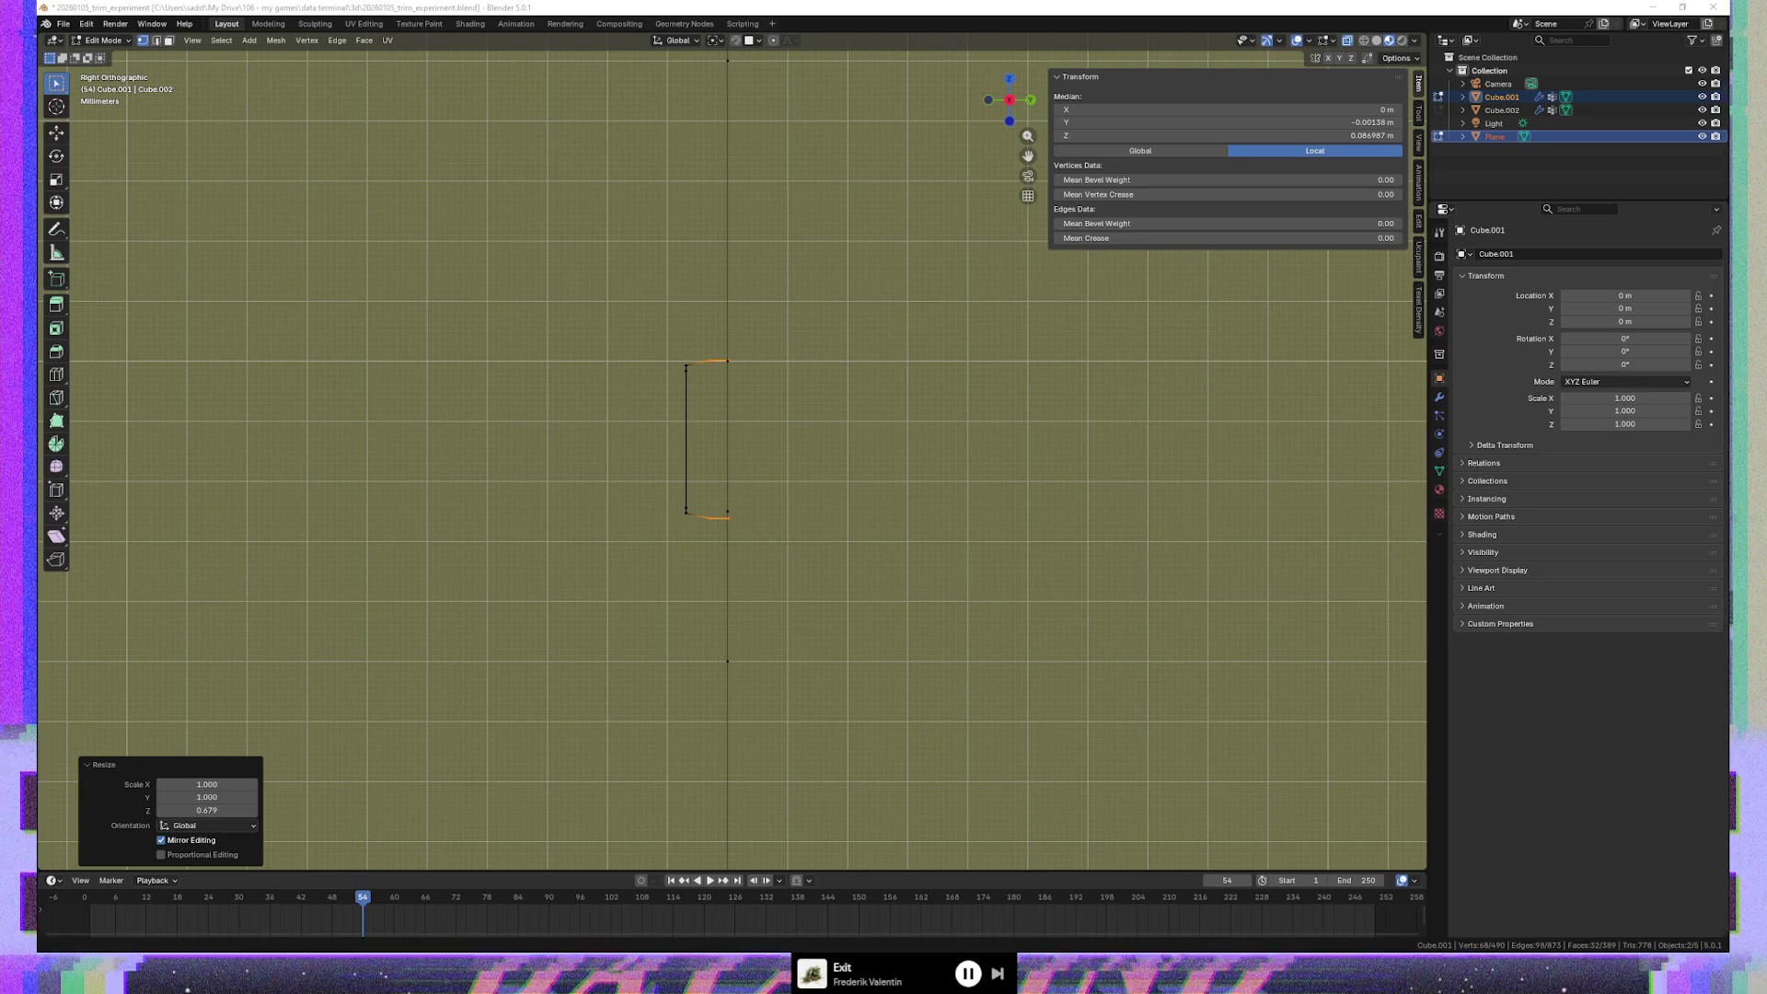
Shift the trim profile's left vertical edge about 0.0032 m along Y toward the wall
{"action": "scroll", "coordinate": [736, 595], "scroll_direction": "up", "scroll_amount": 1}
{"action": "scroll", "coordinate": [761, 469], "scroll_direction": "up", "scroll_amount": 1}
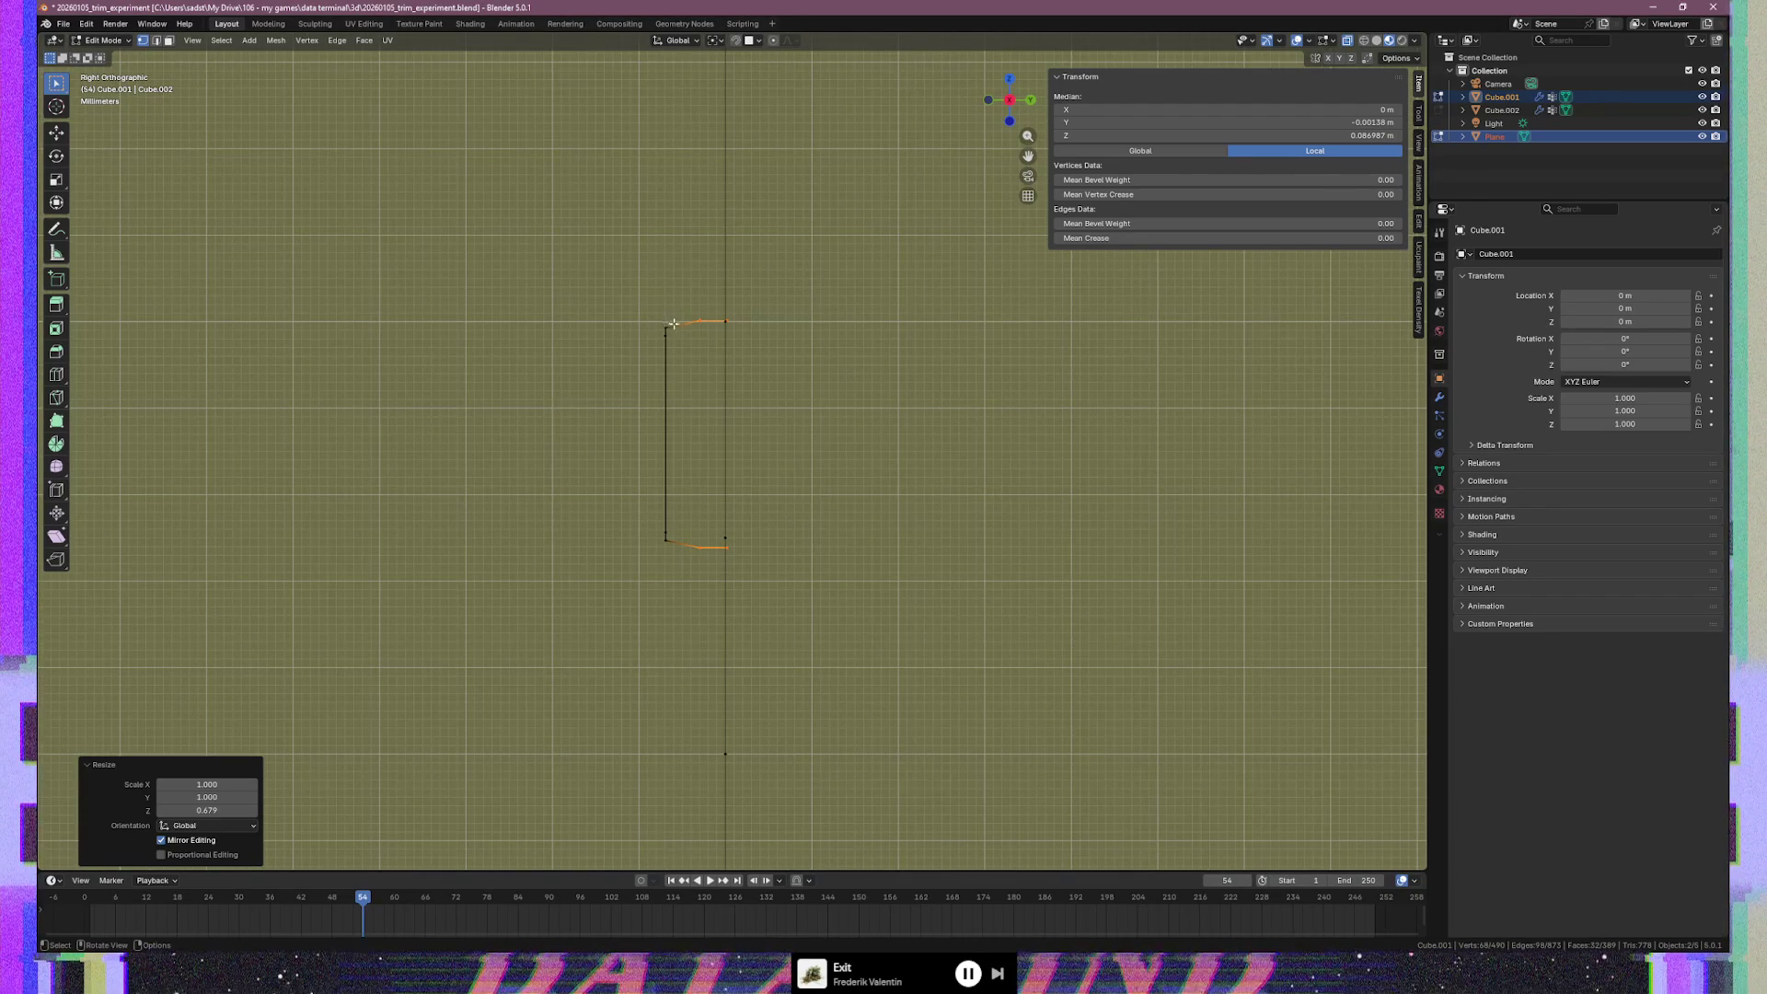
{"action": "left_click_drag", "start_coordinate": [644, 312], "coordinate": [682, 543]}
{"action": "key", "text": "g"}
{"action": "key", "text": "y"}
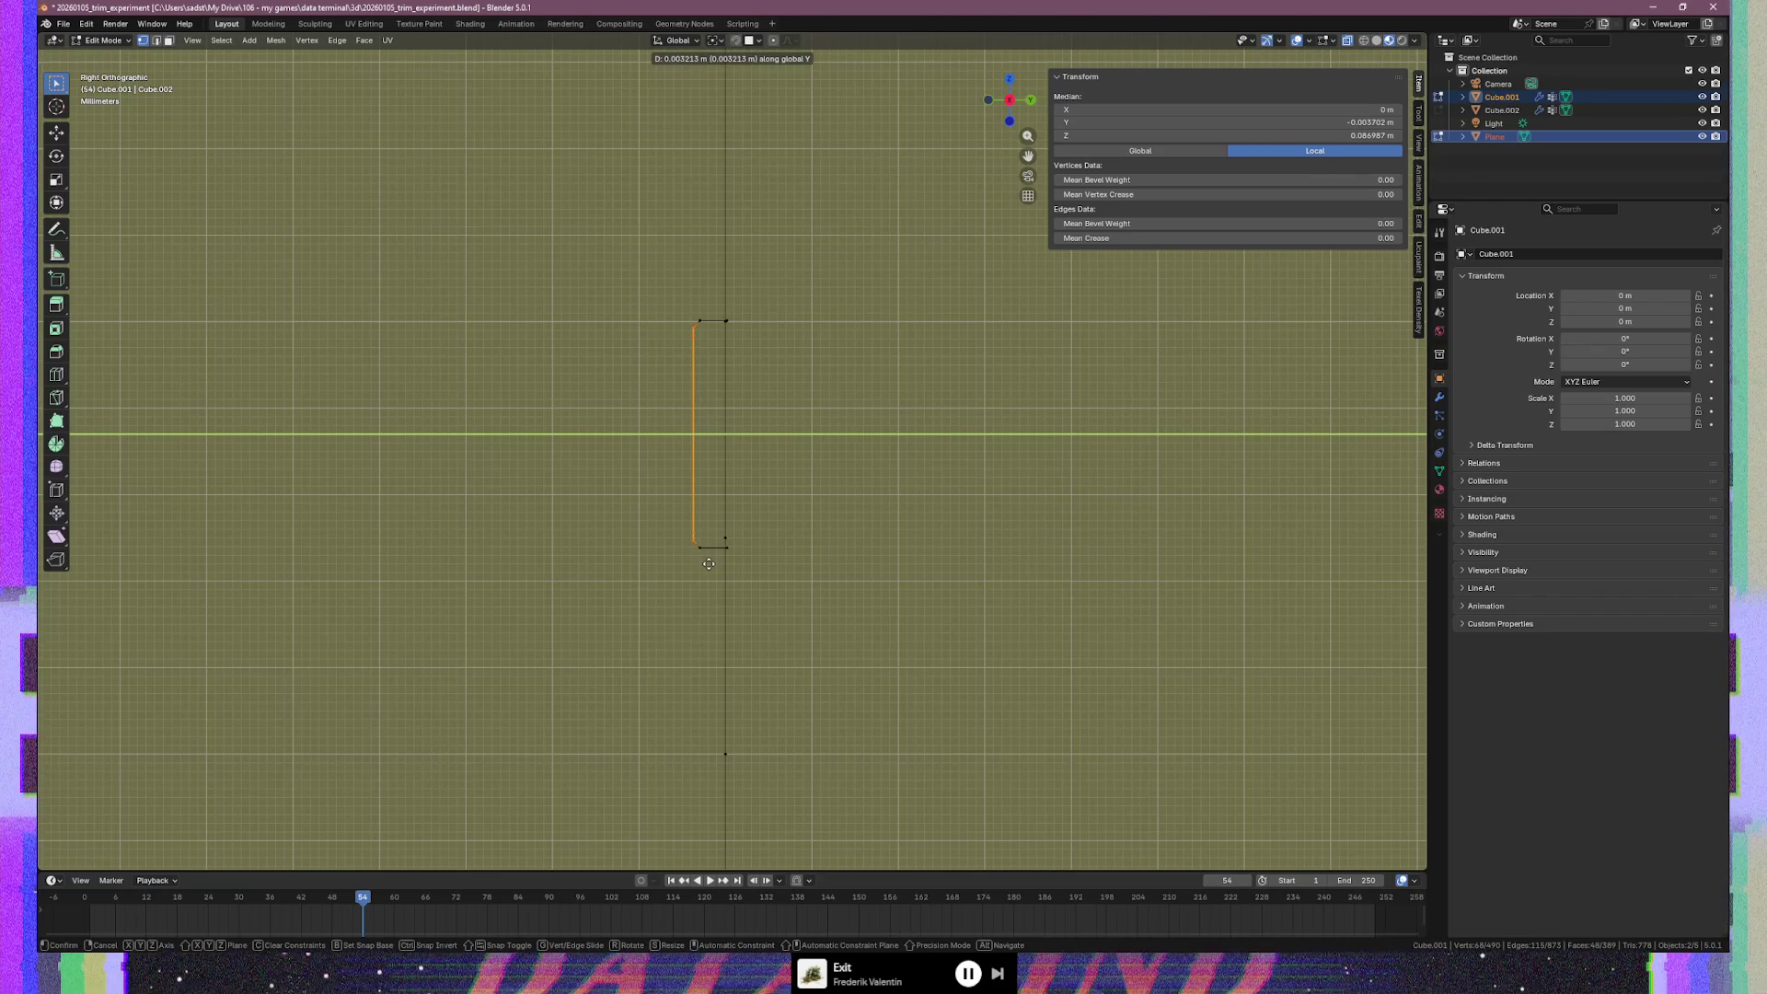
{"action": "left_click", "coordinate": [708, 563]}
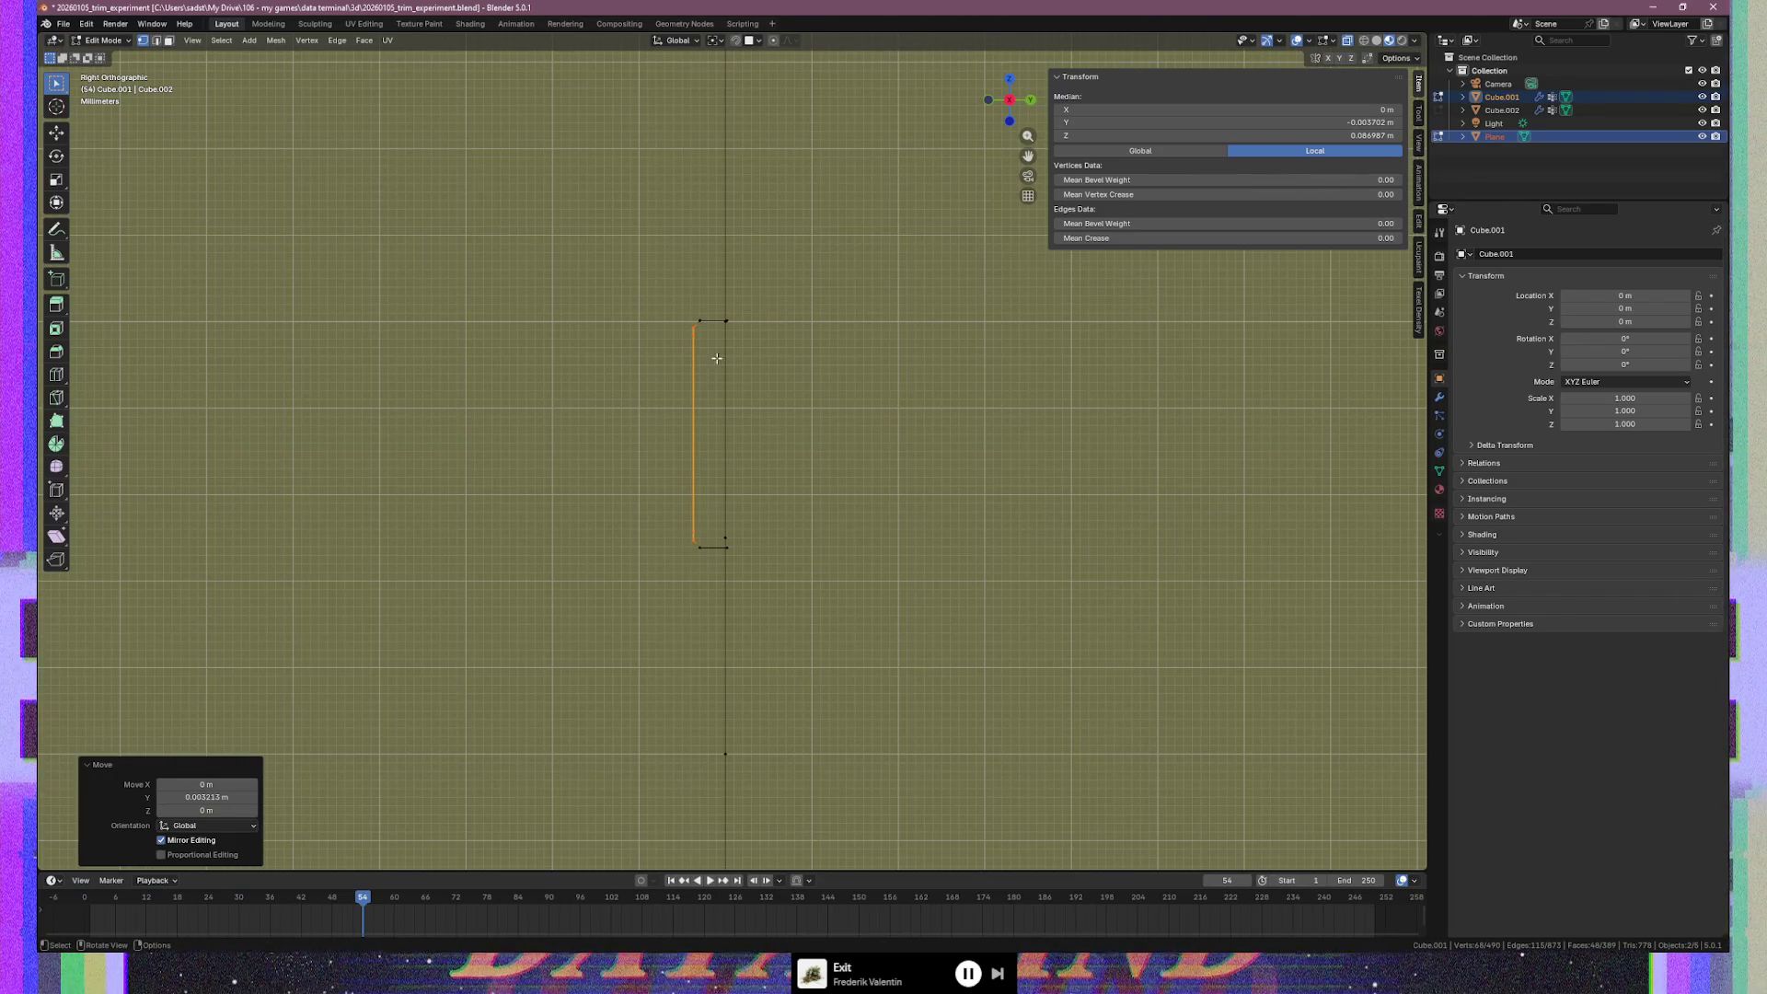
Select the top point of the left edge and extend the selection down the edge chain
{"action": "left_click", "coordinate": [697, 339]}
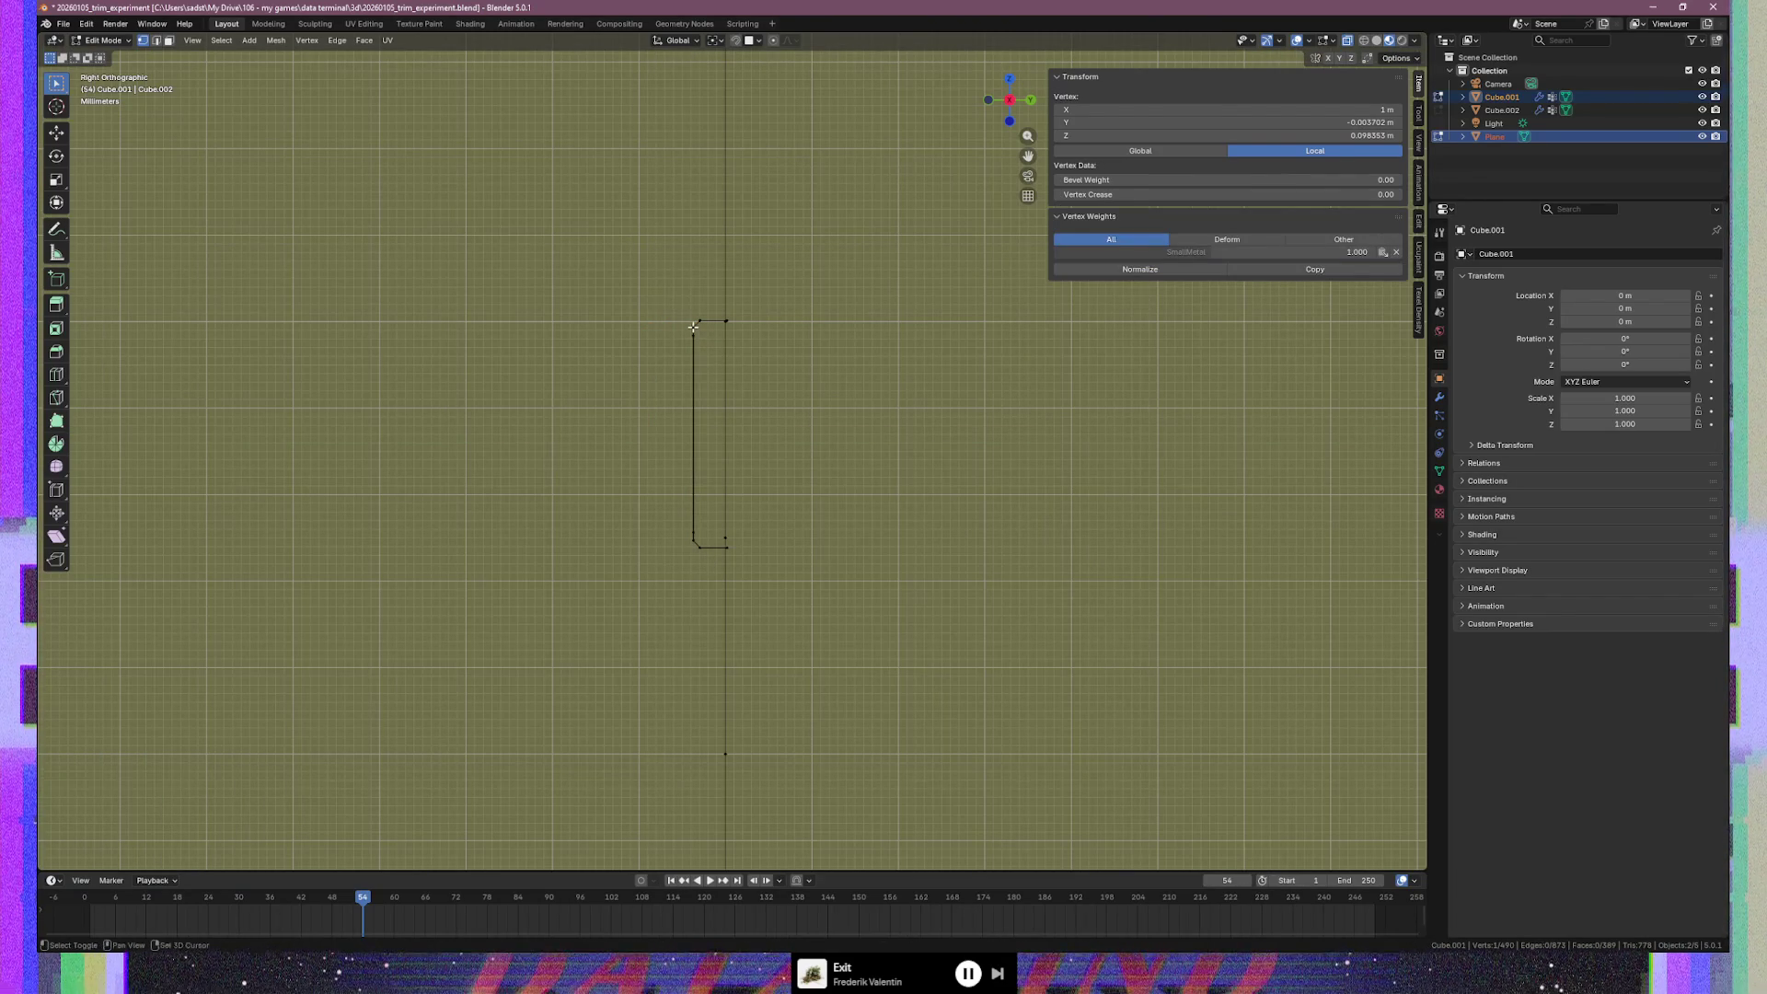
{"action": "left_click", "coordinate": [694, 333], "text": "alt"}
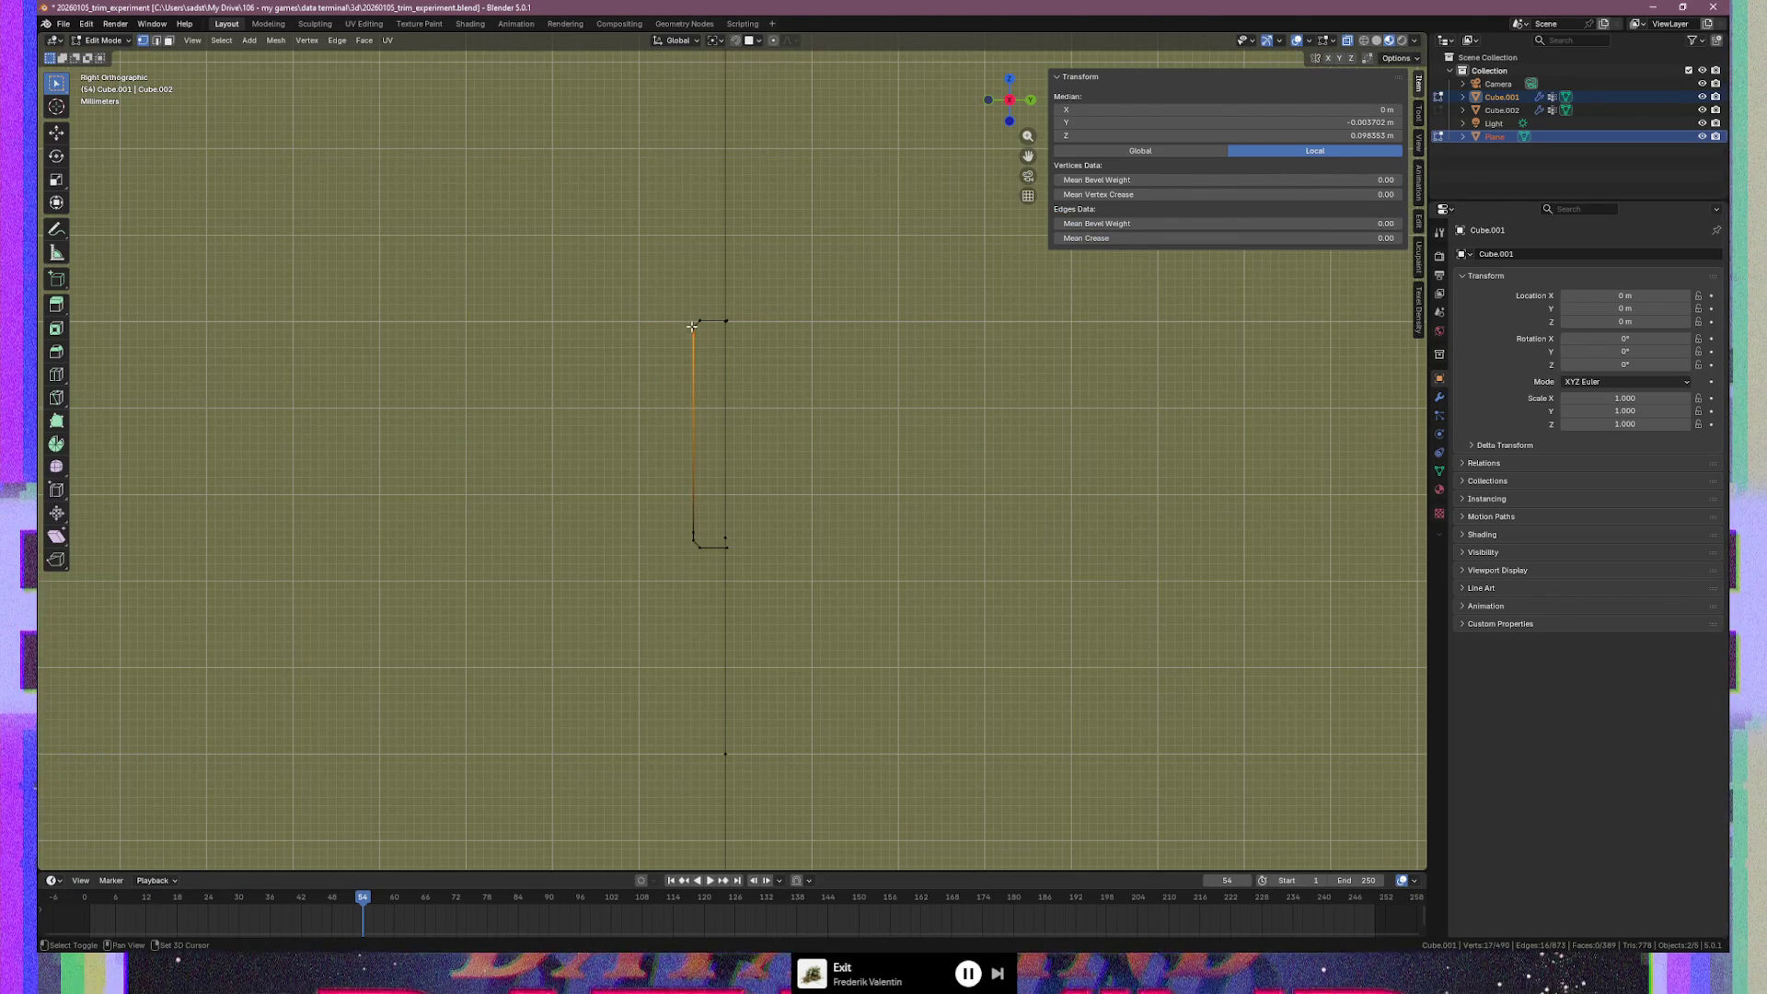
{"action": "left_click", "coordinate": [693, 332], "text": "alt+shift"}
{"action": "middle_click_drag", "start_coordinate": [712, 360], "coordinate": [1080, 465]}
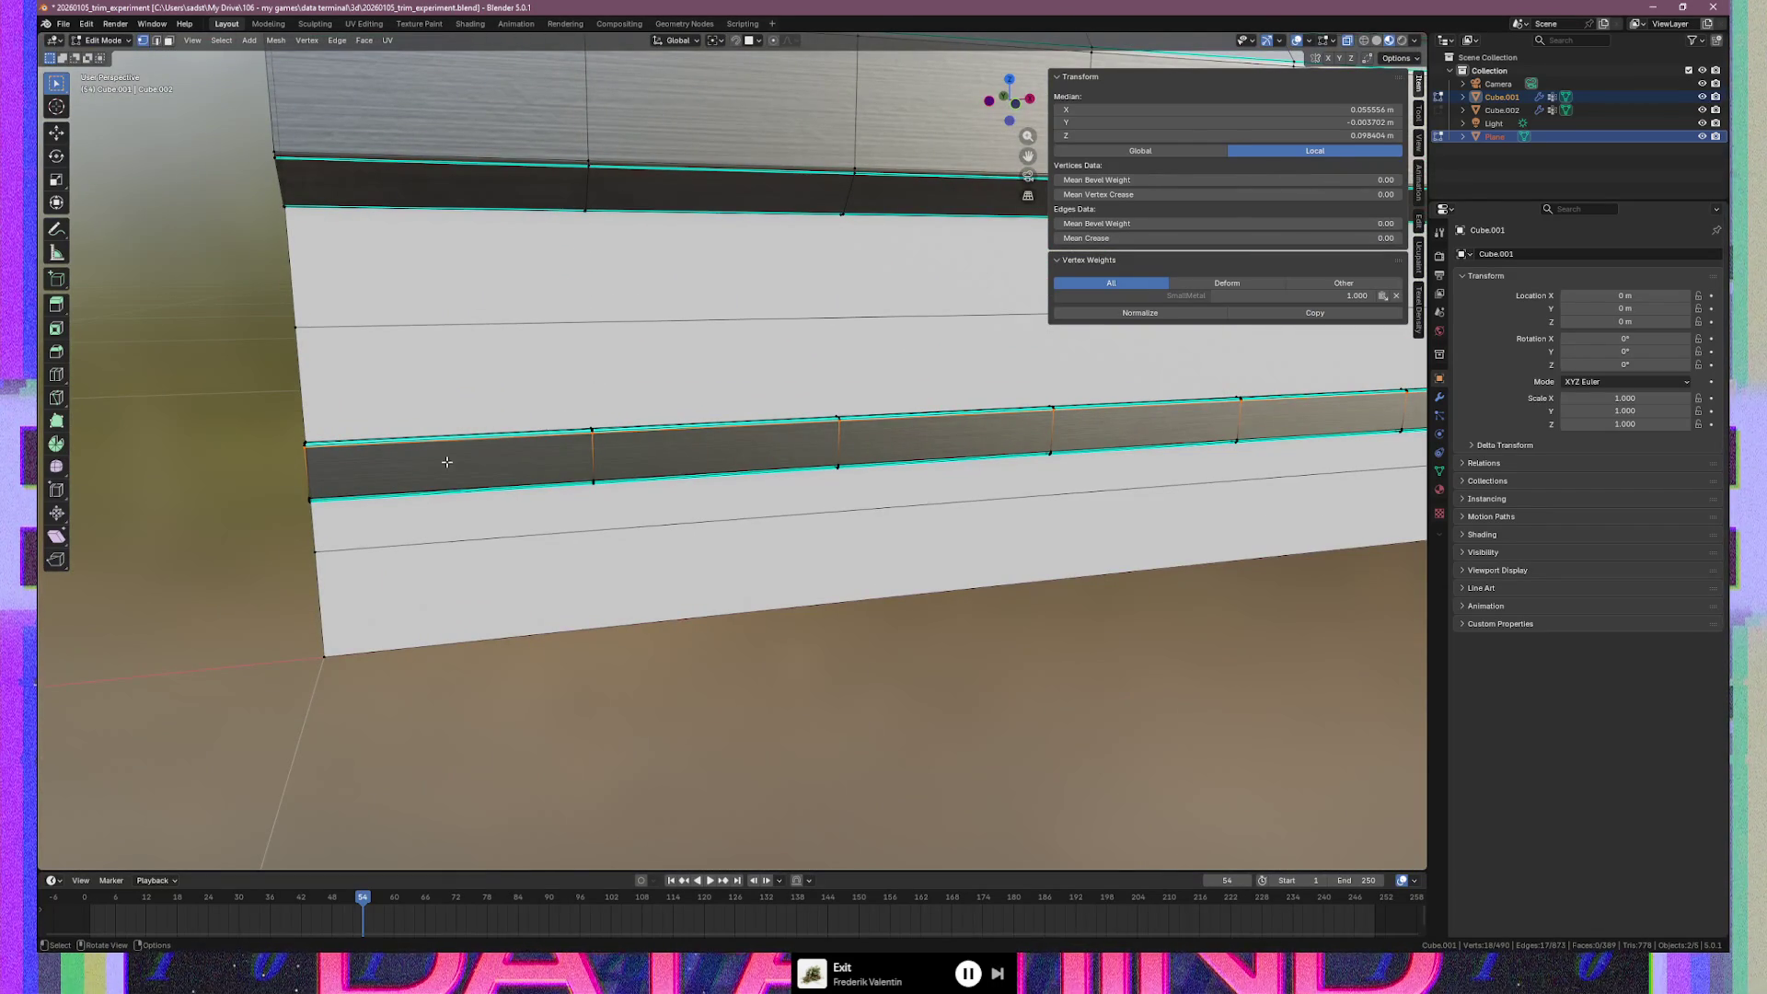
{"action": "key", "text": "2"}
{"action": "left_click", "coordinate": [592, 453], "text": "alt"}
{"action": "left_click", "coordinate": [837, 440], "text": "alt+shift"}
{"action": "left_click", "coordinate": [1054, 434], "text": "alt+shift"}
{"action": "left_click", "coordinate": [1233, 419], "text": "alt+shift"}
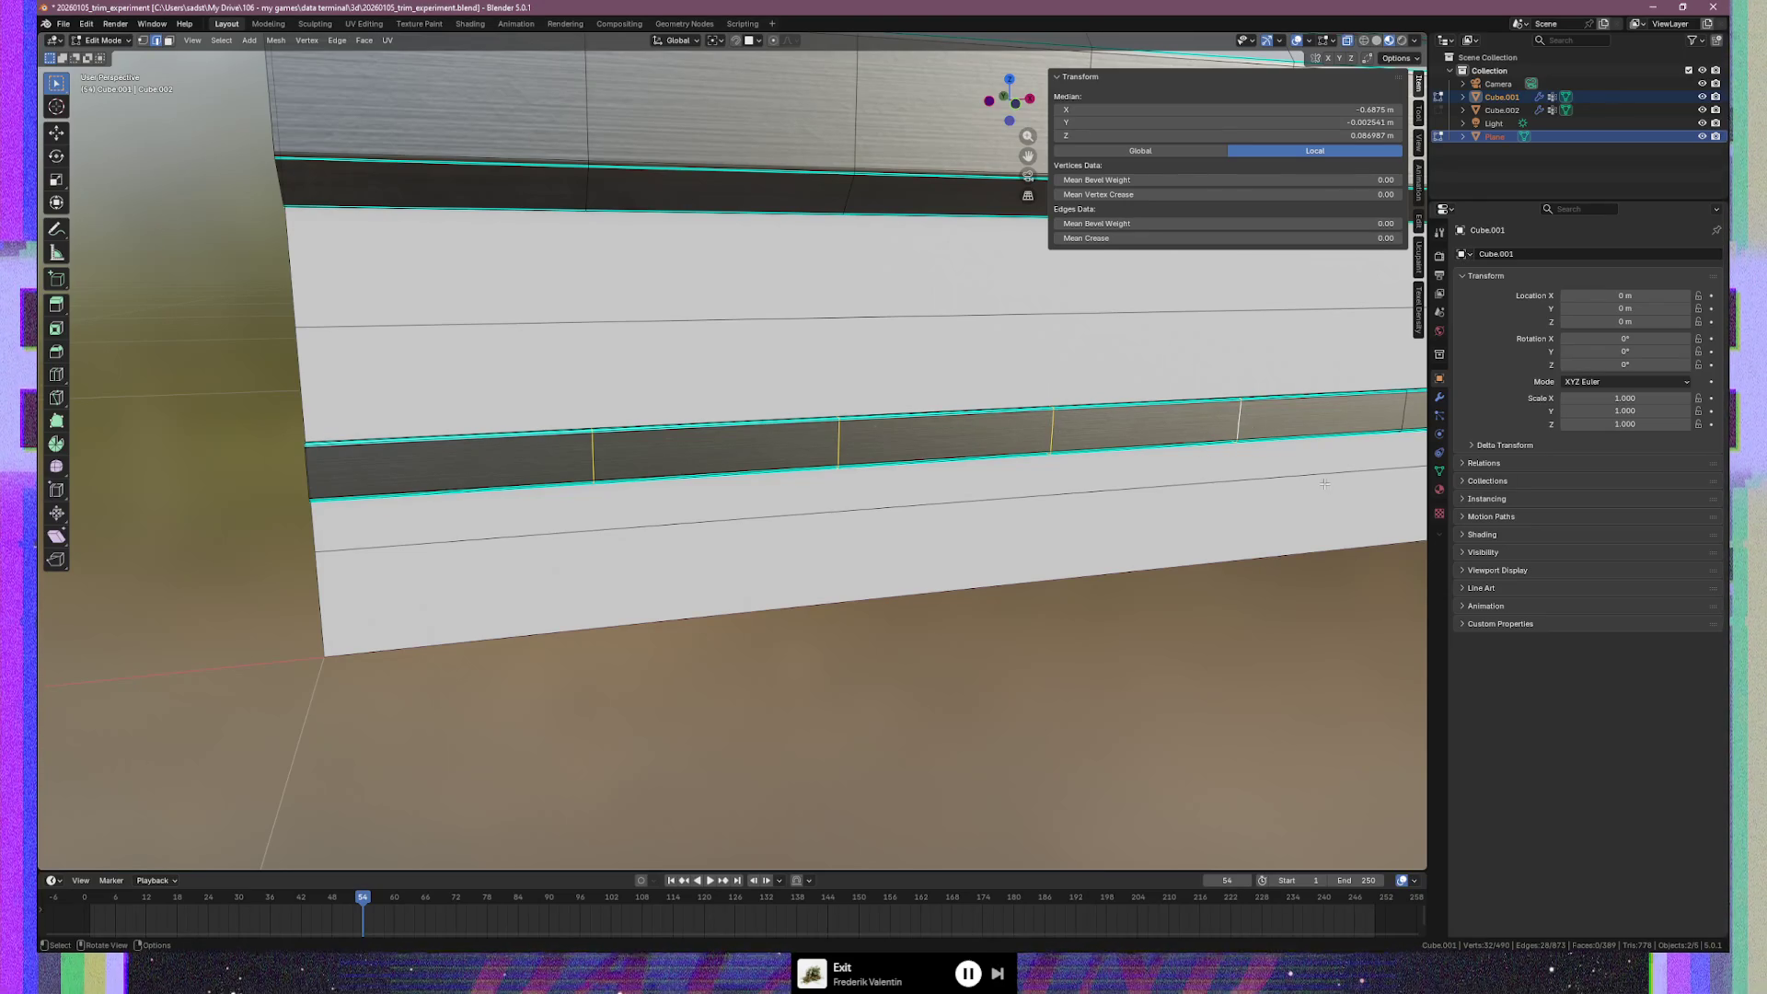
{"action": "left_click", "coordinate": [1223, 536]}
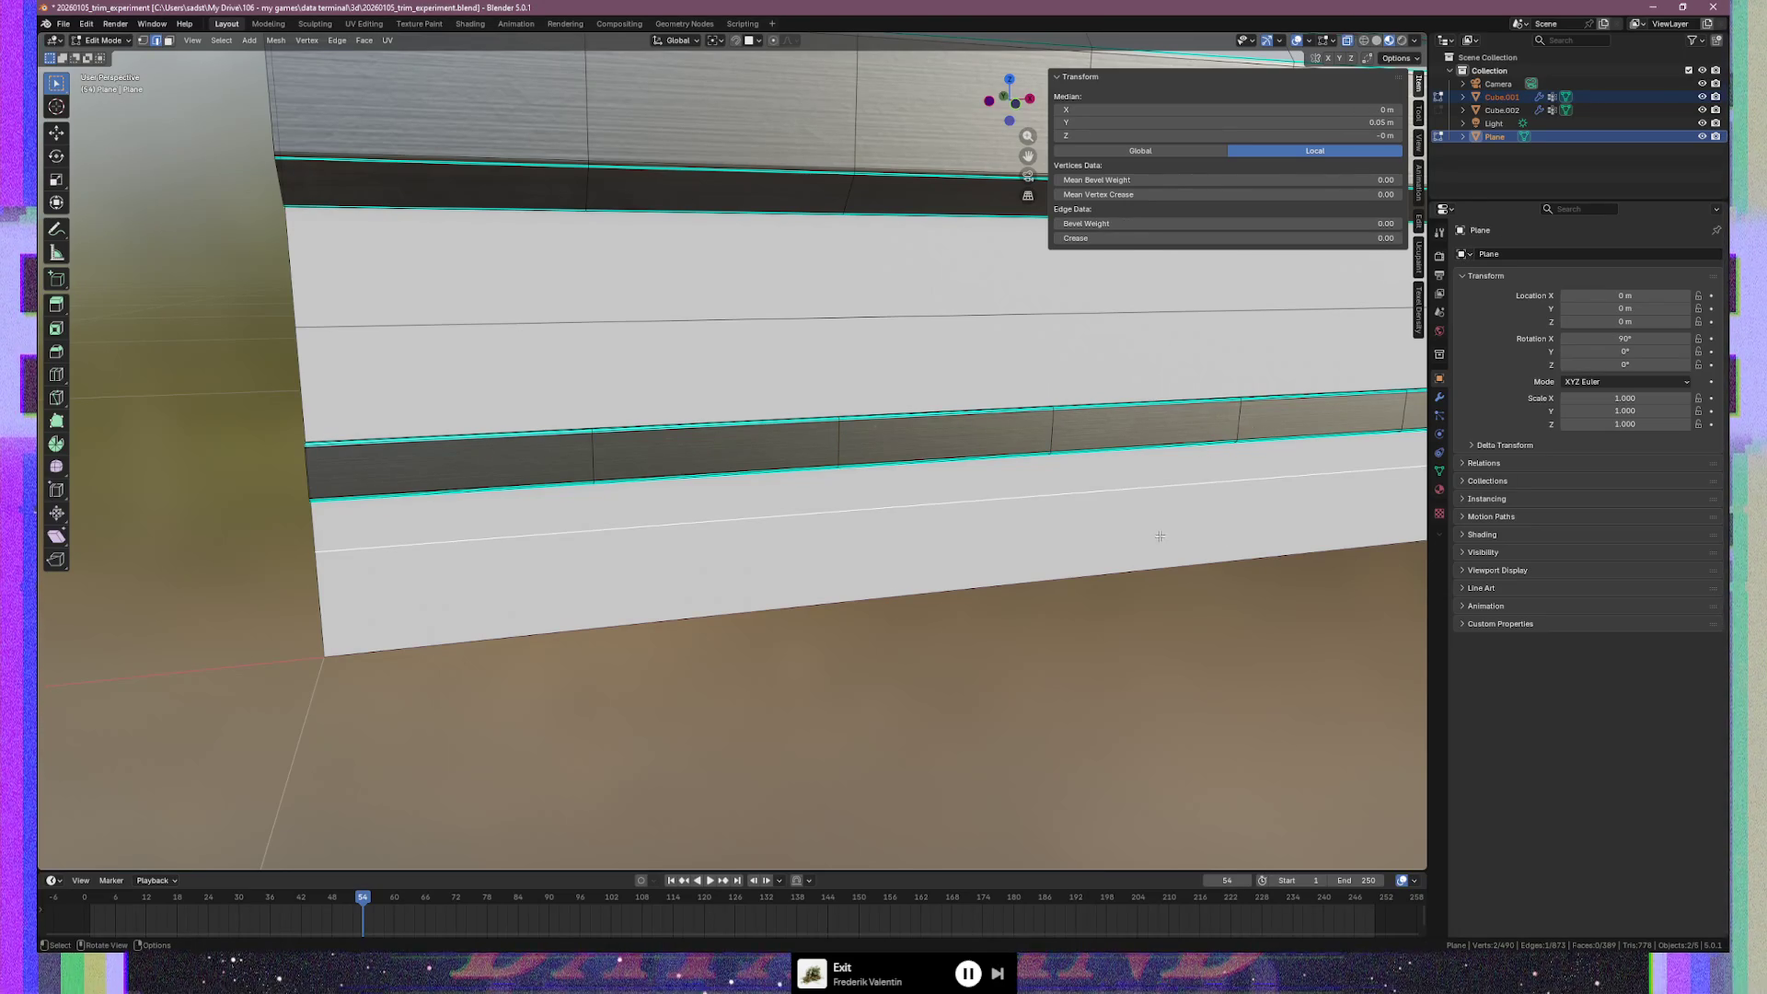
{"action": "key", "text": "KP_3"}
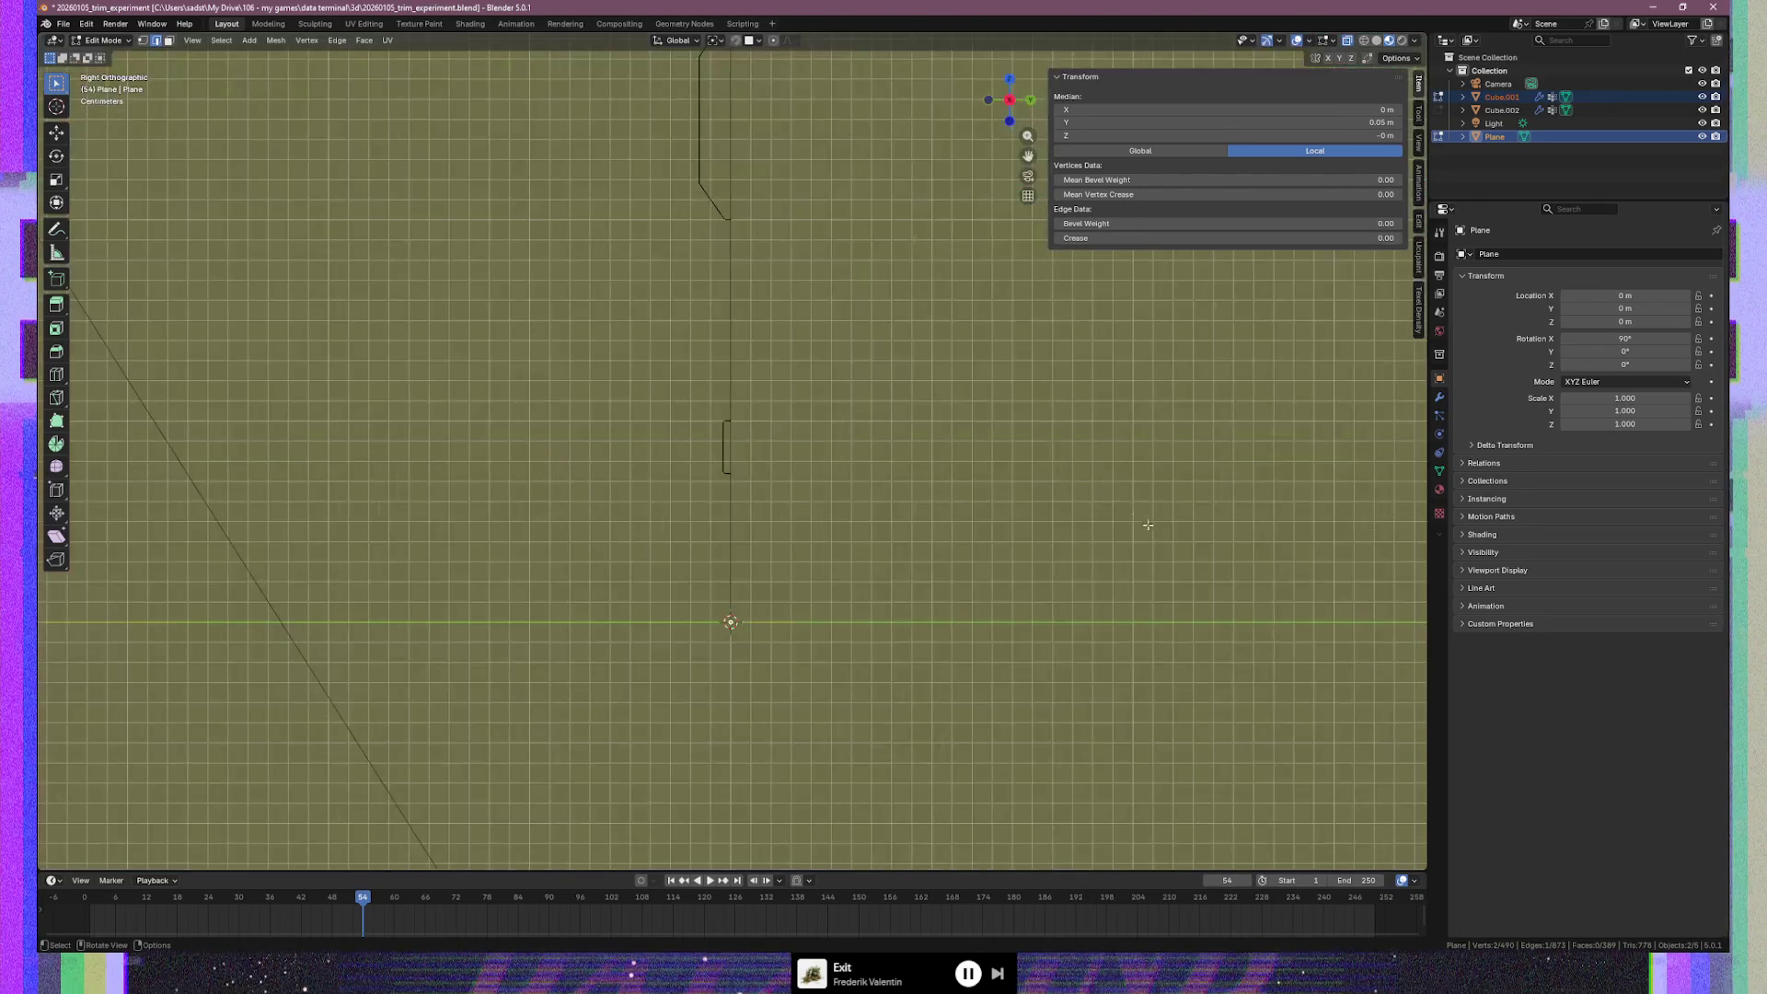
Select the whole connected trim profile and nudge it slightly along Y, then along Z
{"action": "scroll", "coordinate": [718, 410], "scroll_direction": "up", "scroll_amount": 4}
{"action": "key", "text": "1"}
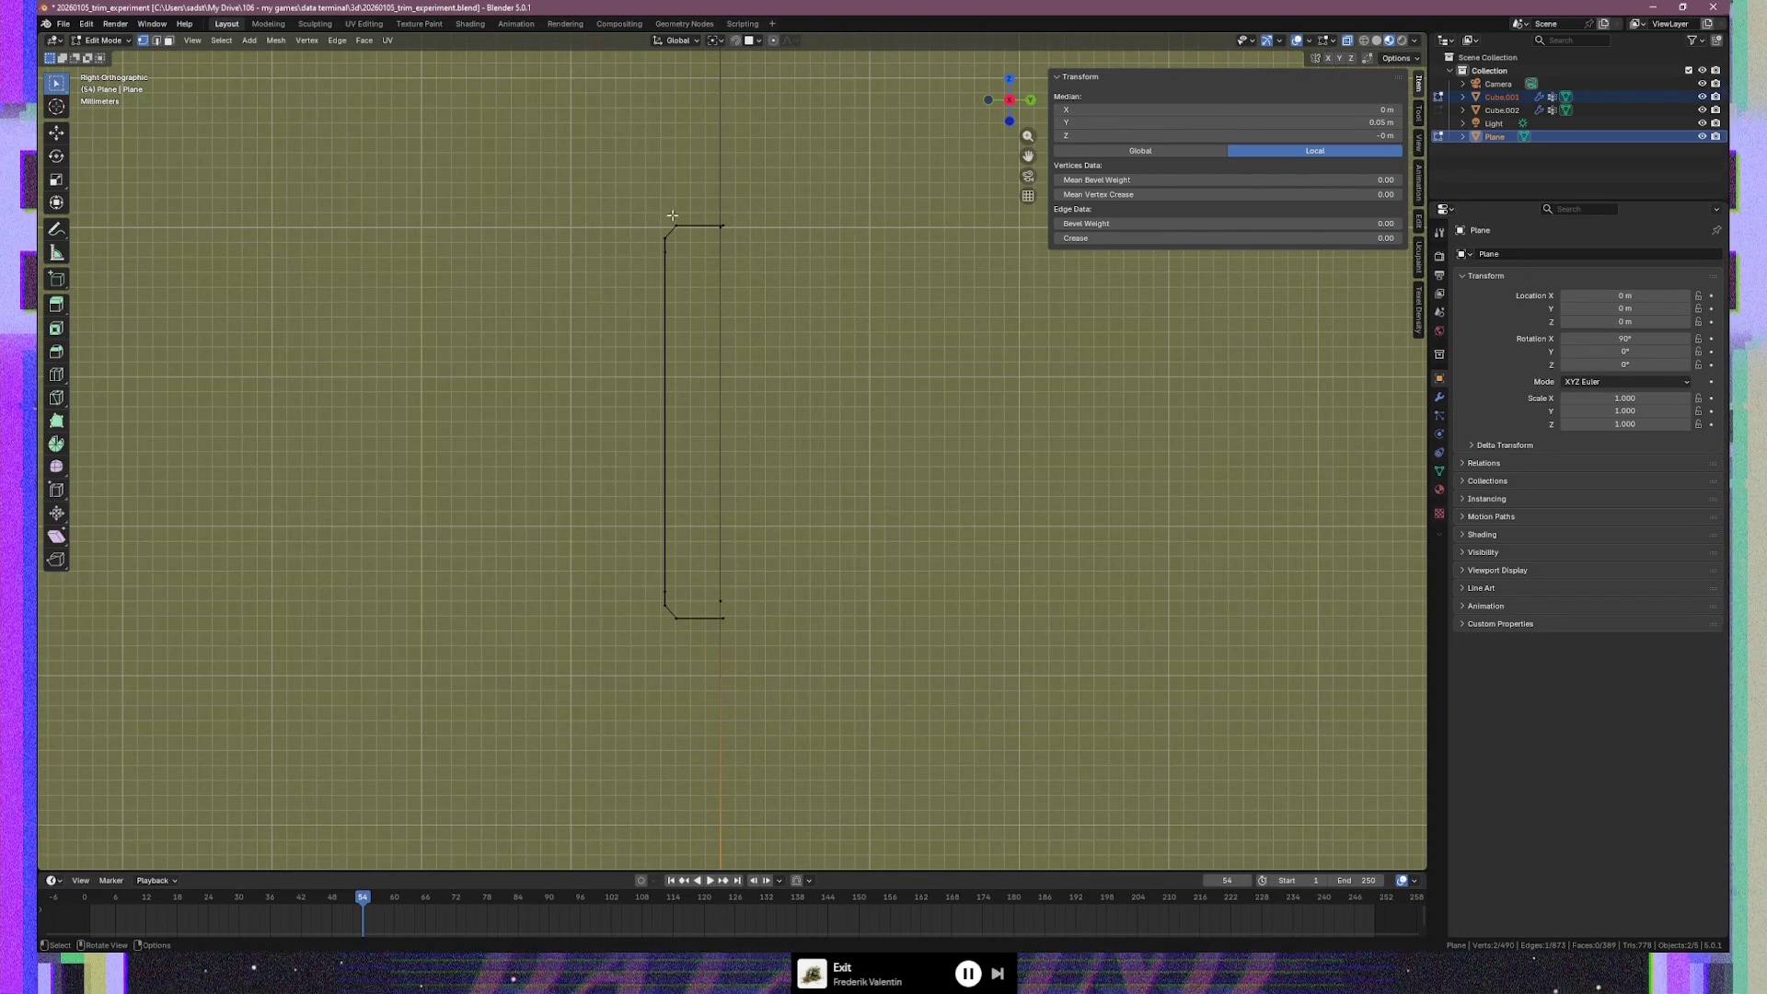
{"action": "left_click", "coordinate": [676, 226]}
{"action": "key", "text": "ctrl+l"}
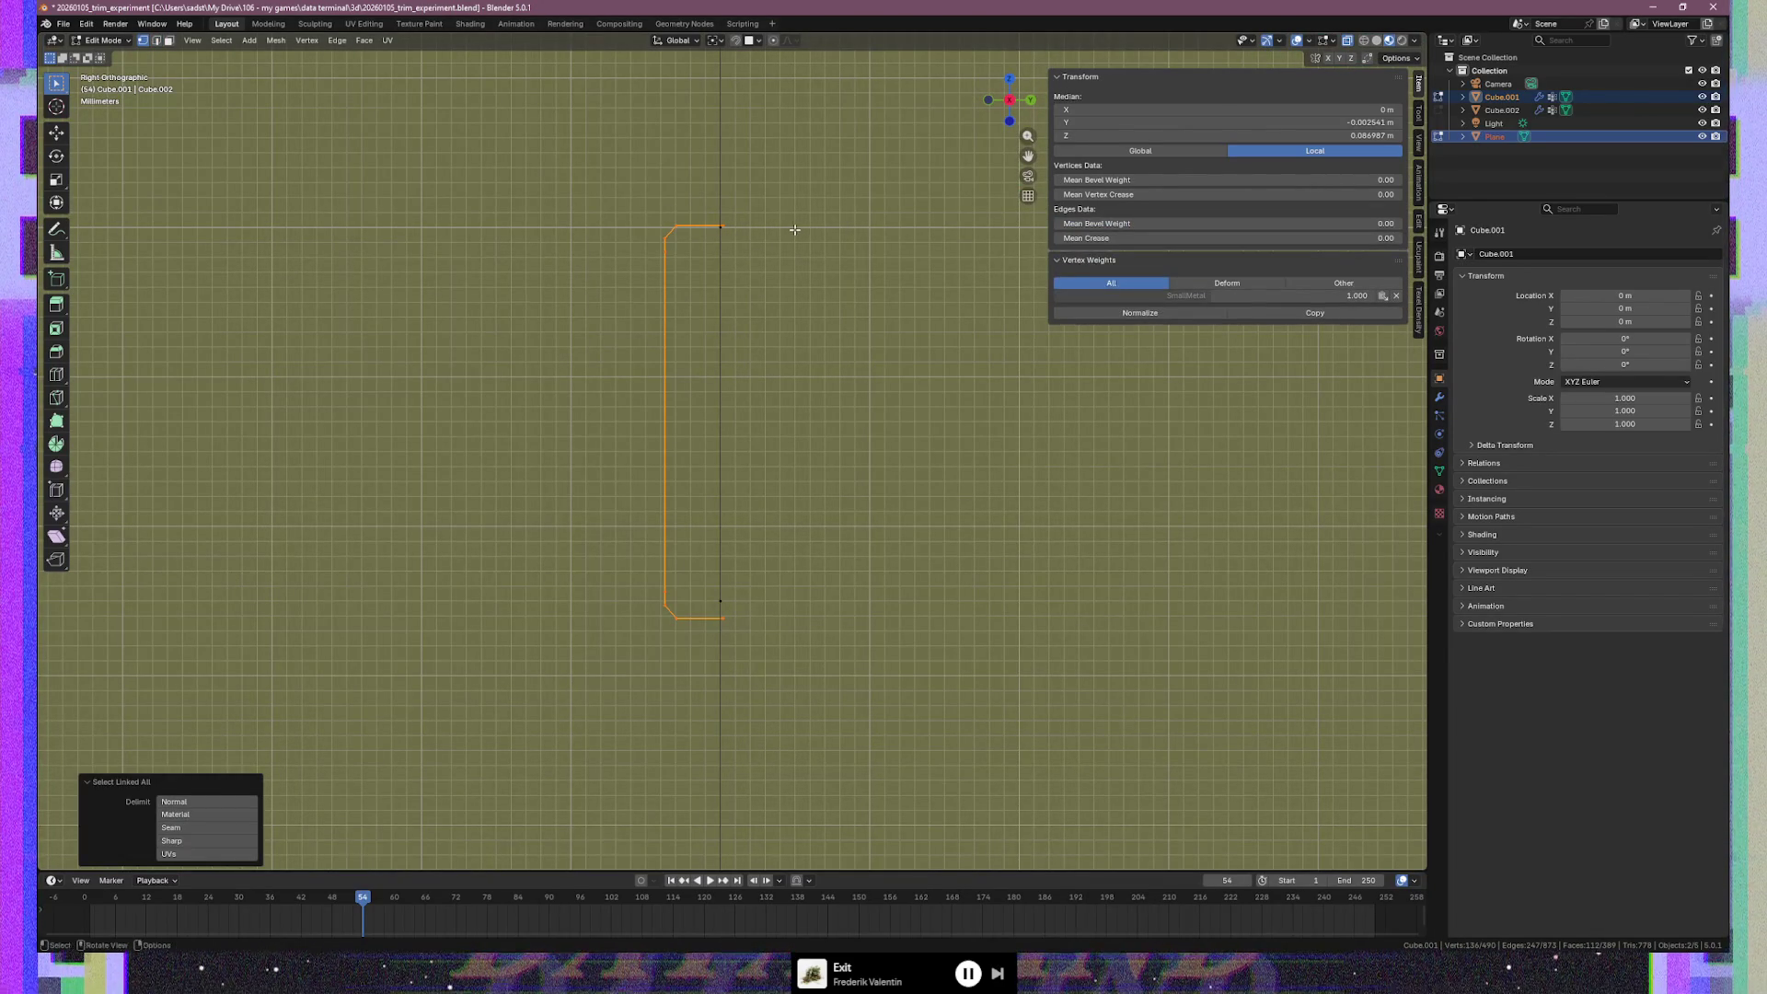
{"action": "key", "text": "g"}
{"action": "key", "text": "y"}
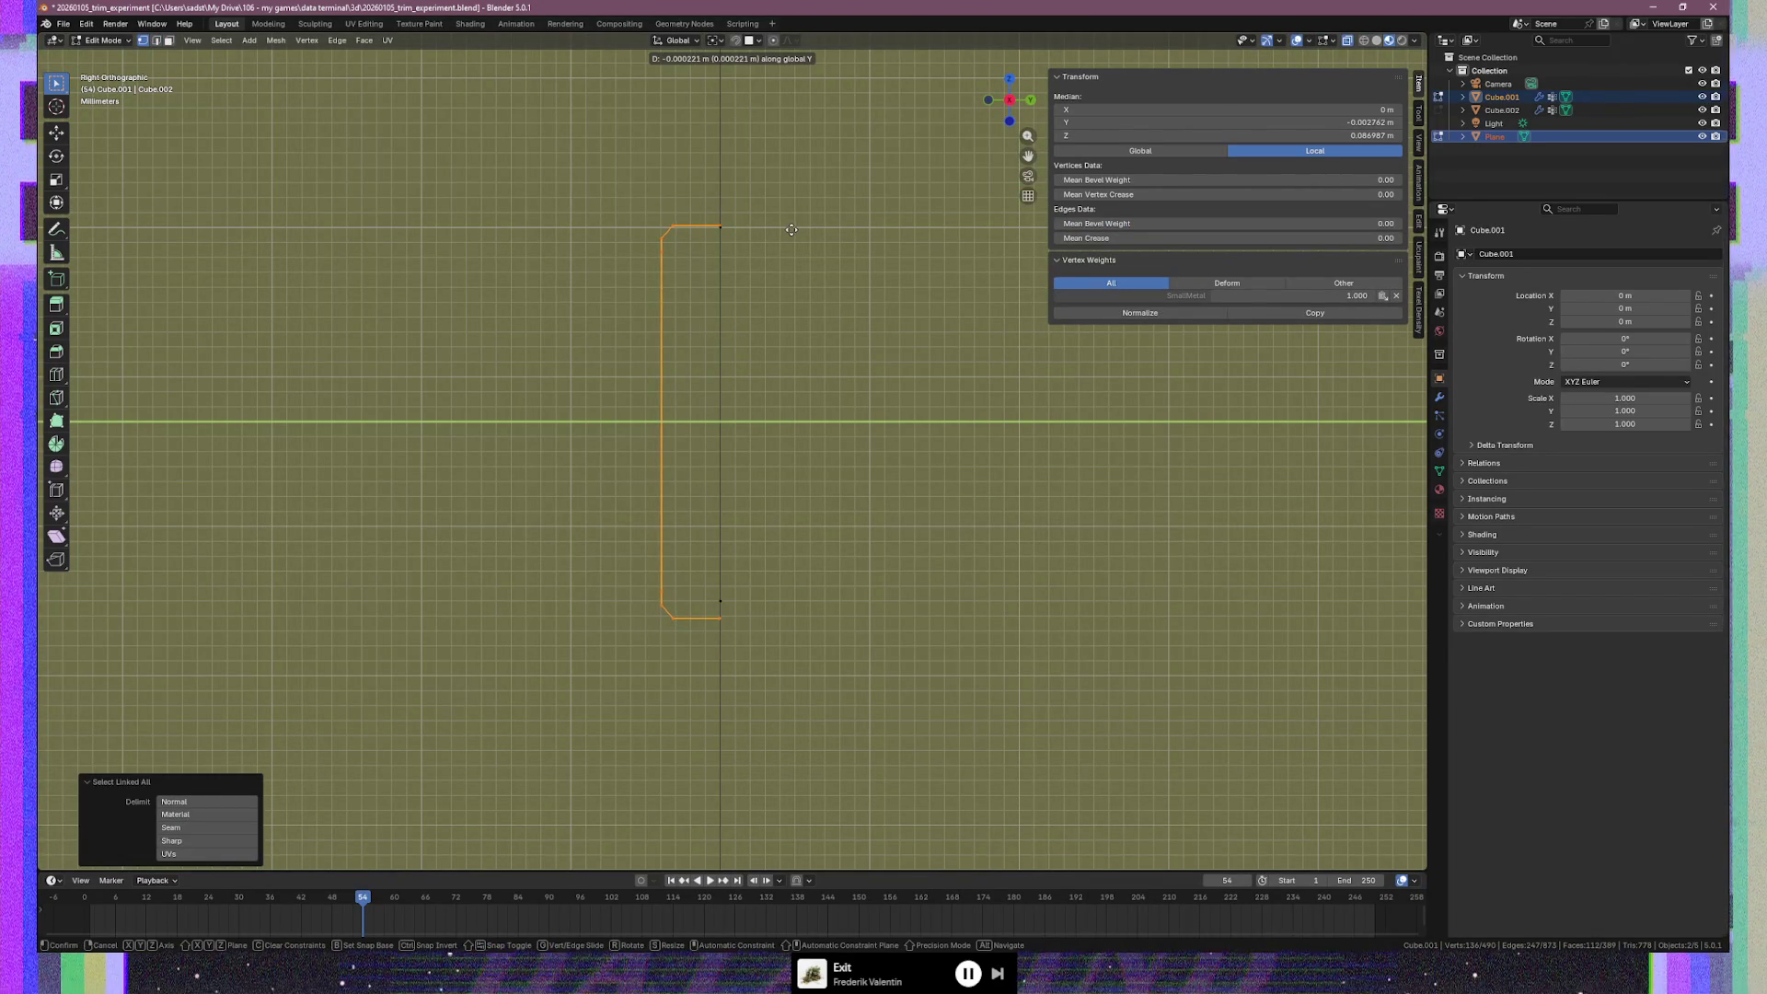
{"action": "left_click", "coordinate": [790, 229]}
{"action": "key", "text": "g"}
{"action": "key", "text": "z"}
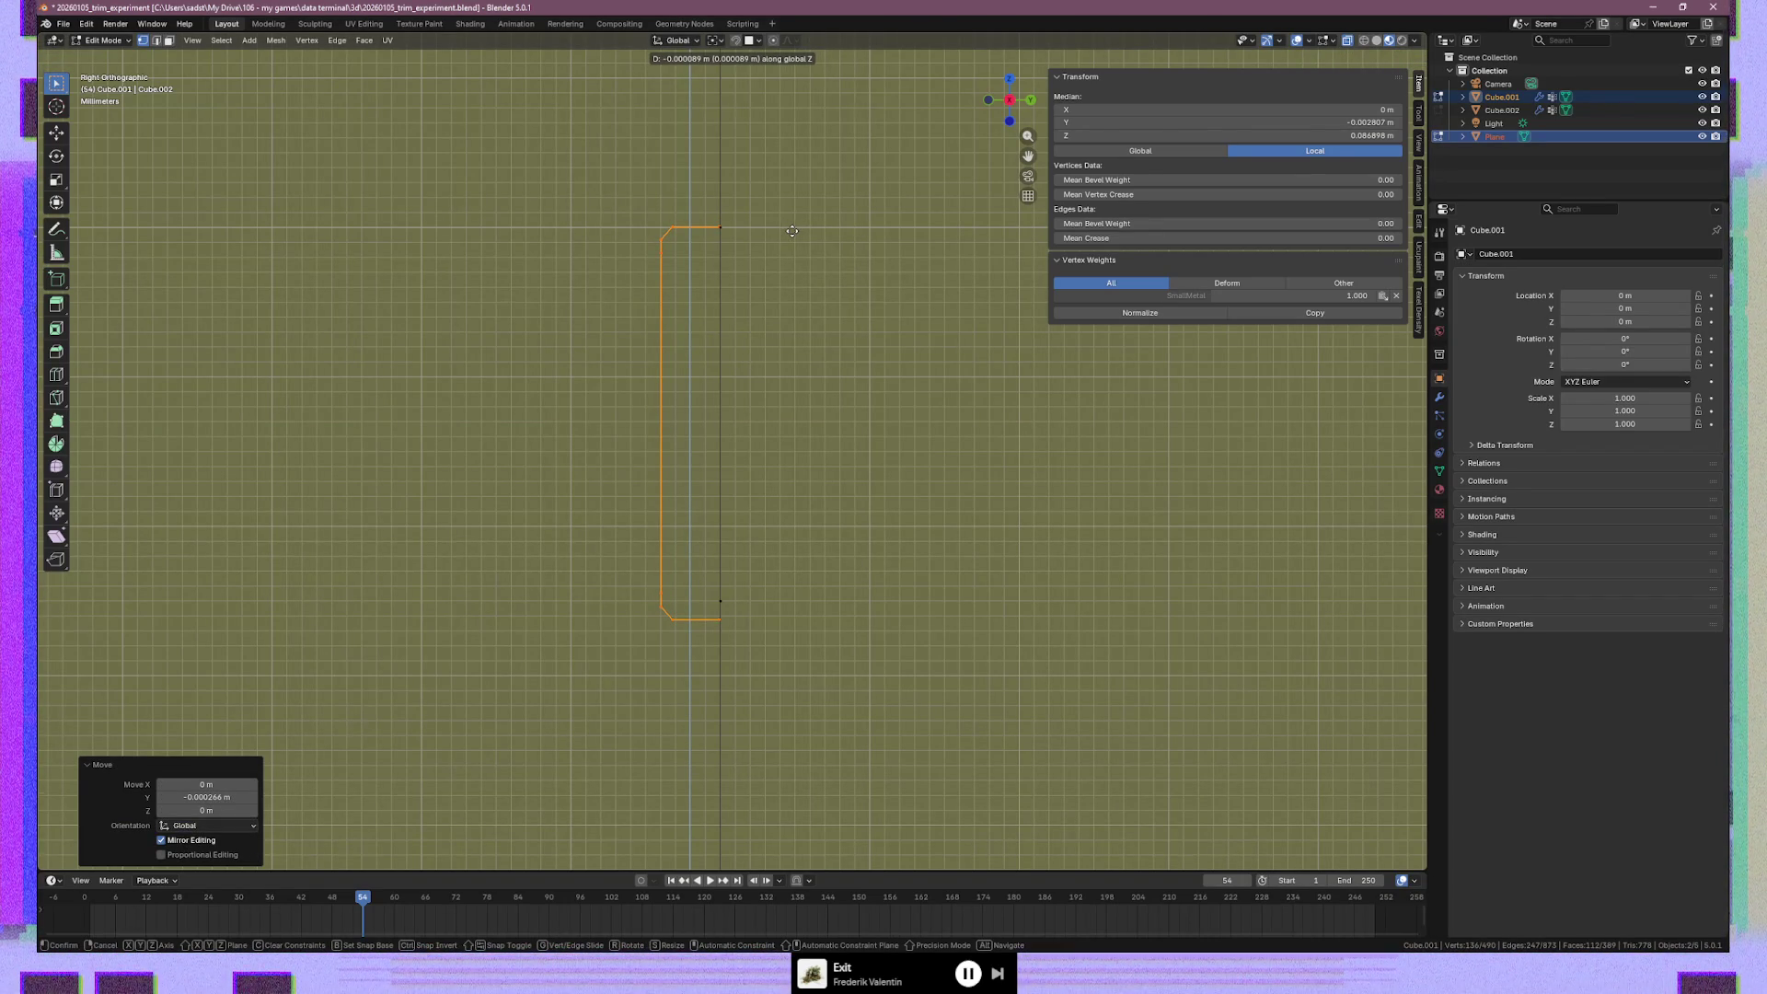
{"action": "left_click", "coordinate": [792, 231]}
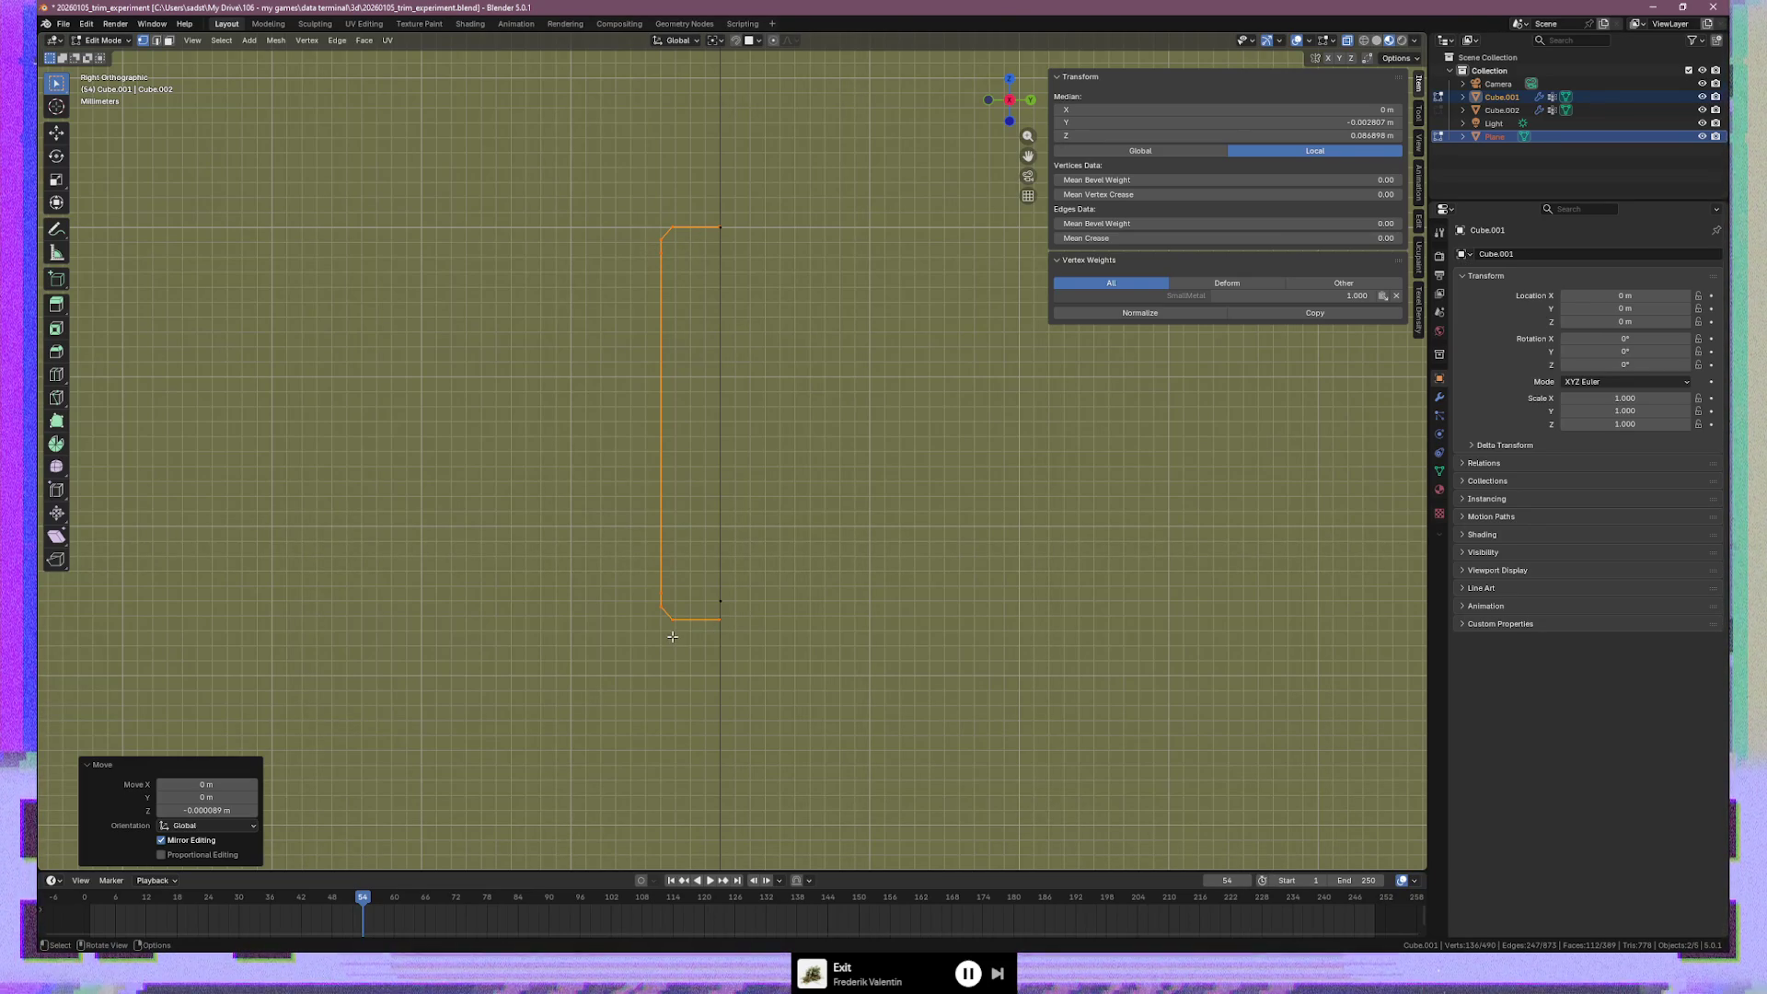
Raise the profile's bottom corner vertices about 0.0012 m along Z instead of moving them in Y
{"action": "left_click_drag", "start_coordinate": [619, 572], "coordinate": [789, 632]}
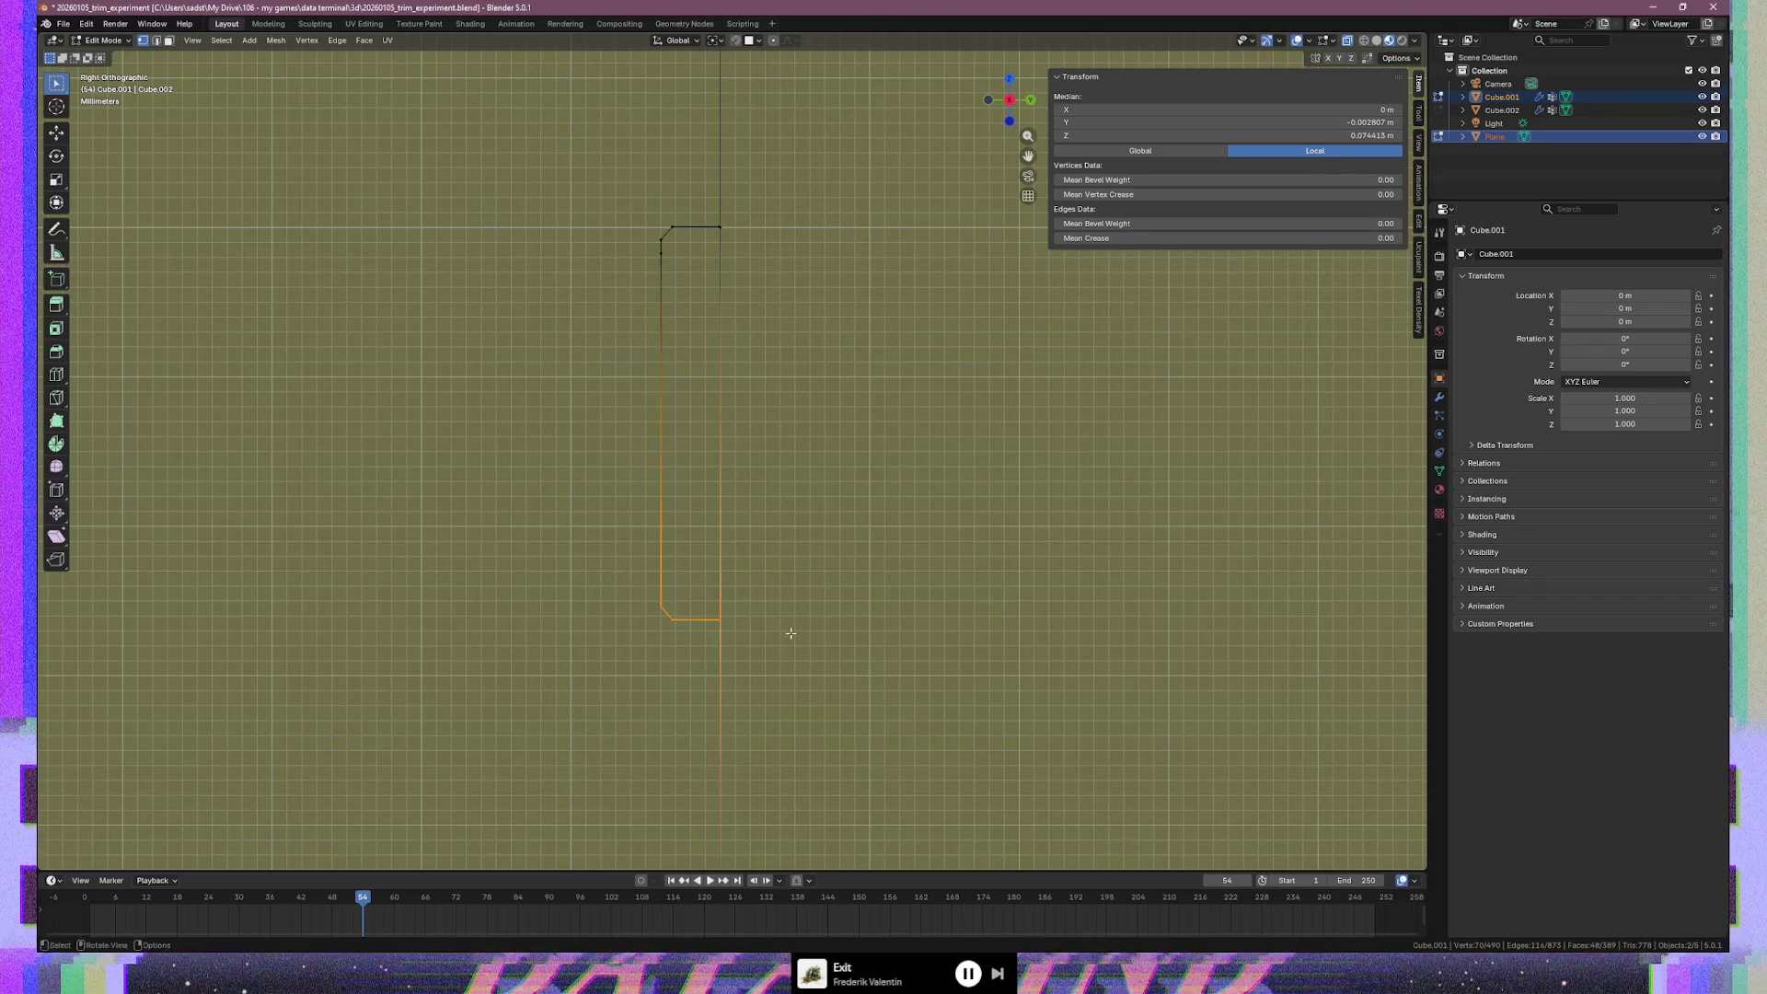
{"action": "left_click_drag", "start_coordinate": [612, 582], "coordinate": [744, 633]}
{"action": "key", "text": "g"}
{"action": "key", "text": "y"}
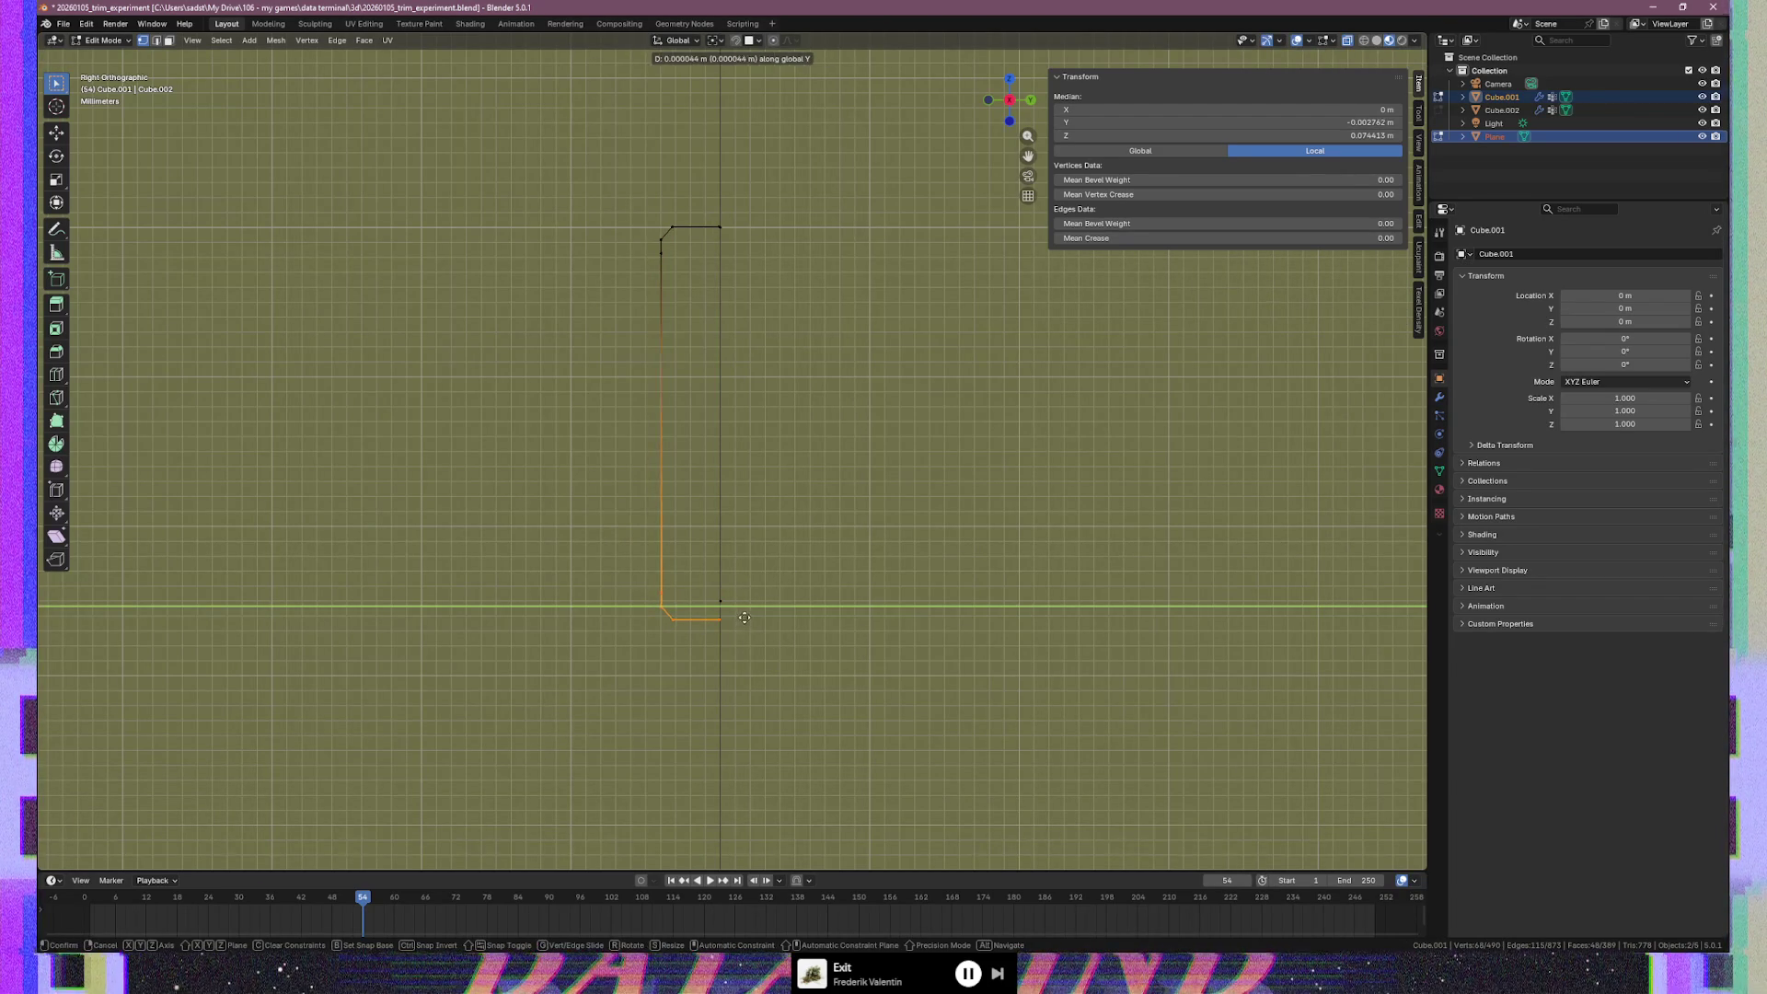
{"action": "left_click", "coordinate": [744, 616]}
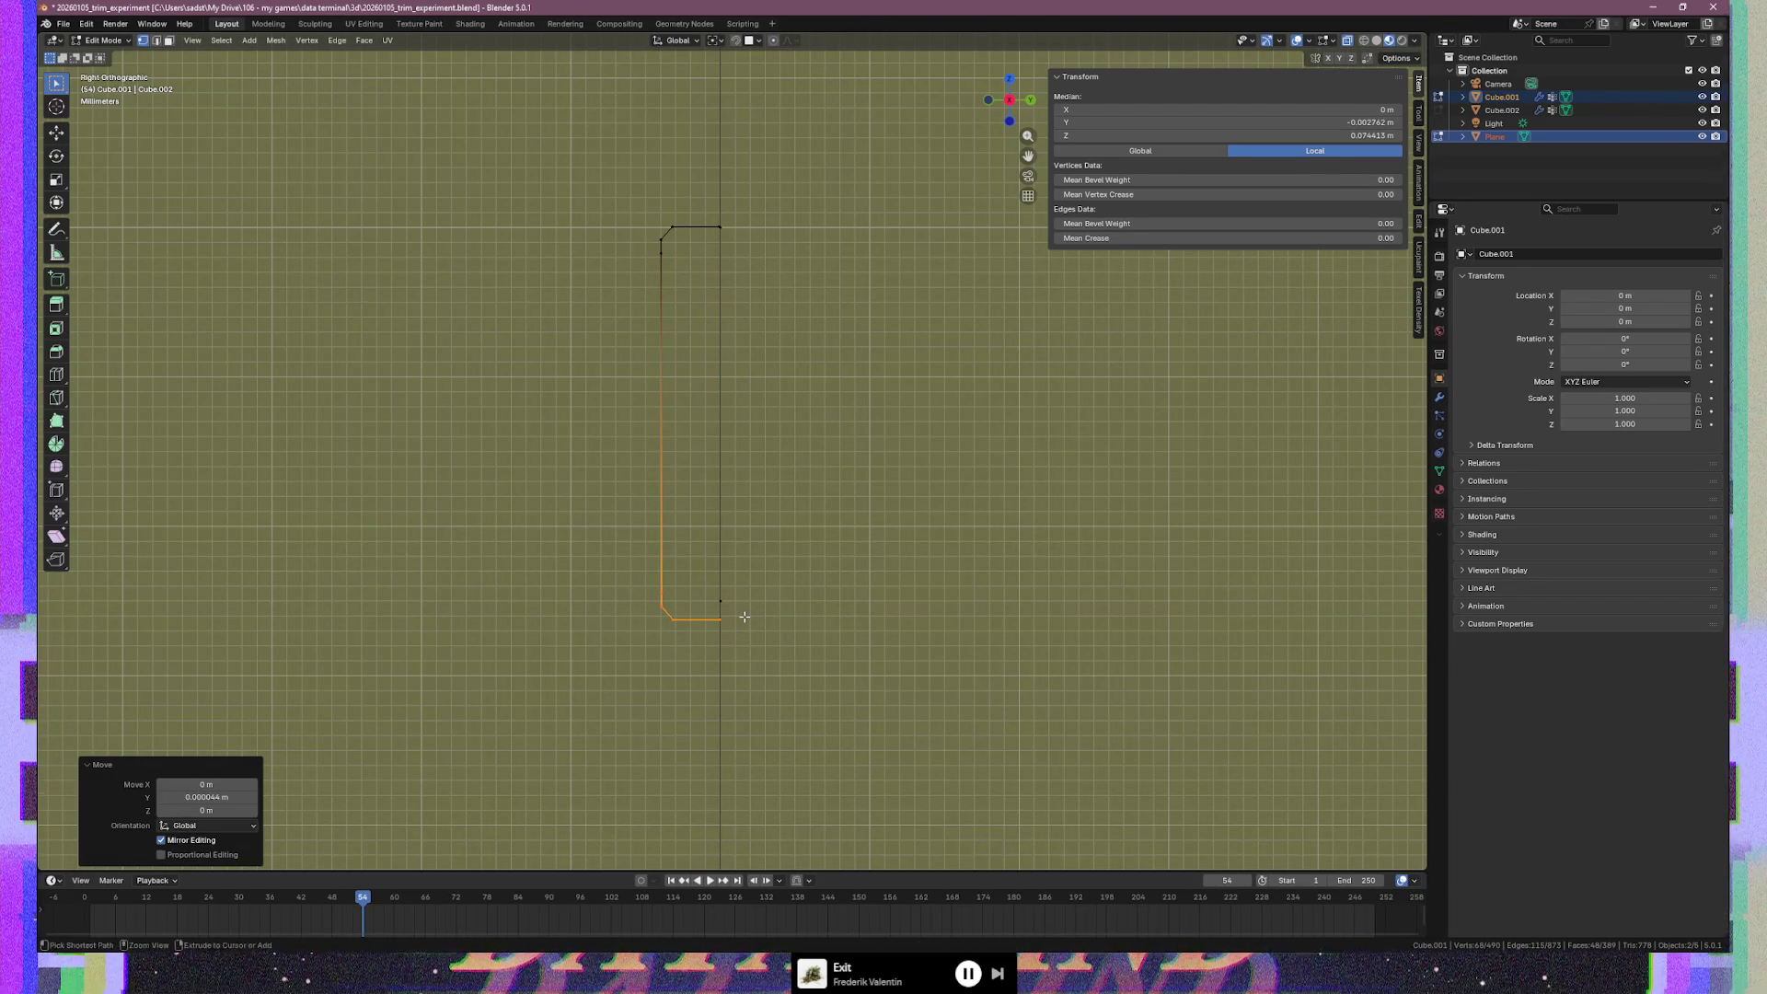
{"action": "key", "text": "ctrl+z"}
{"action": "key", "text": "g"}
{"action": "key", "text": "z"}
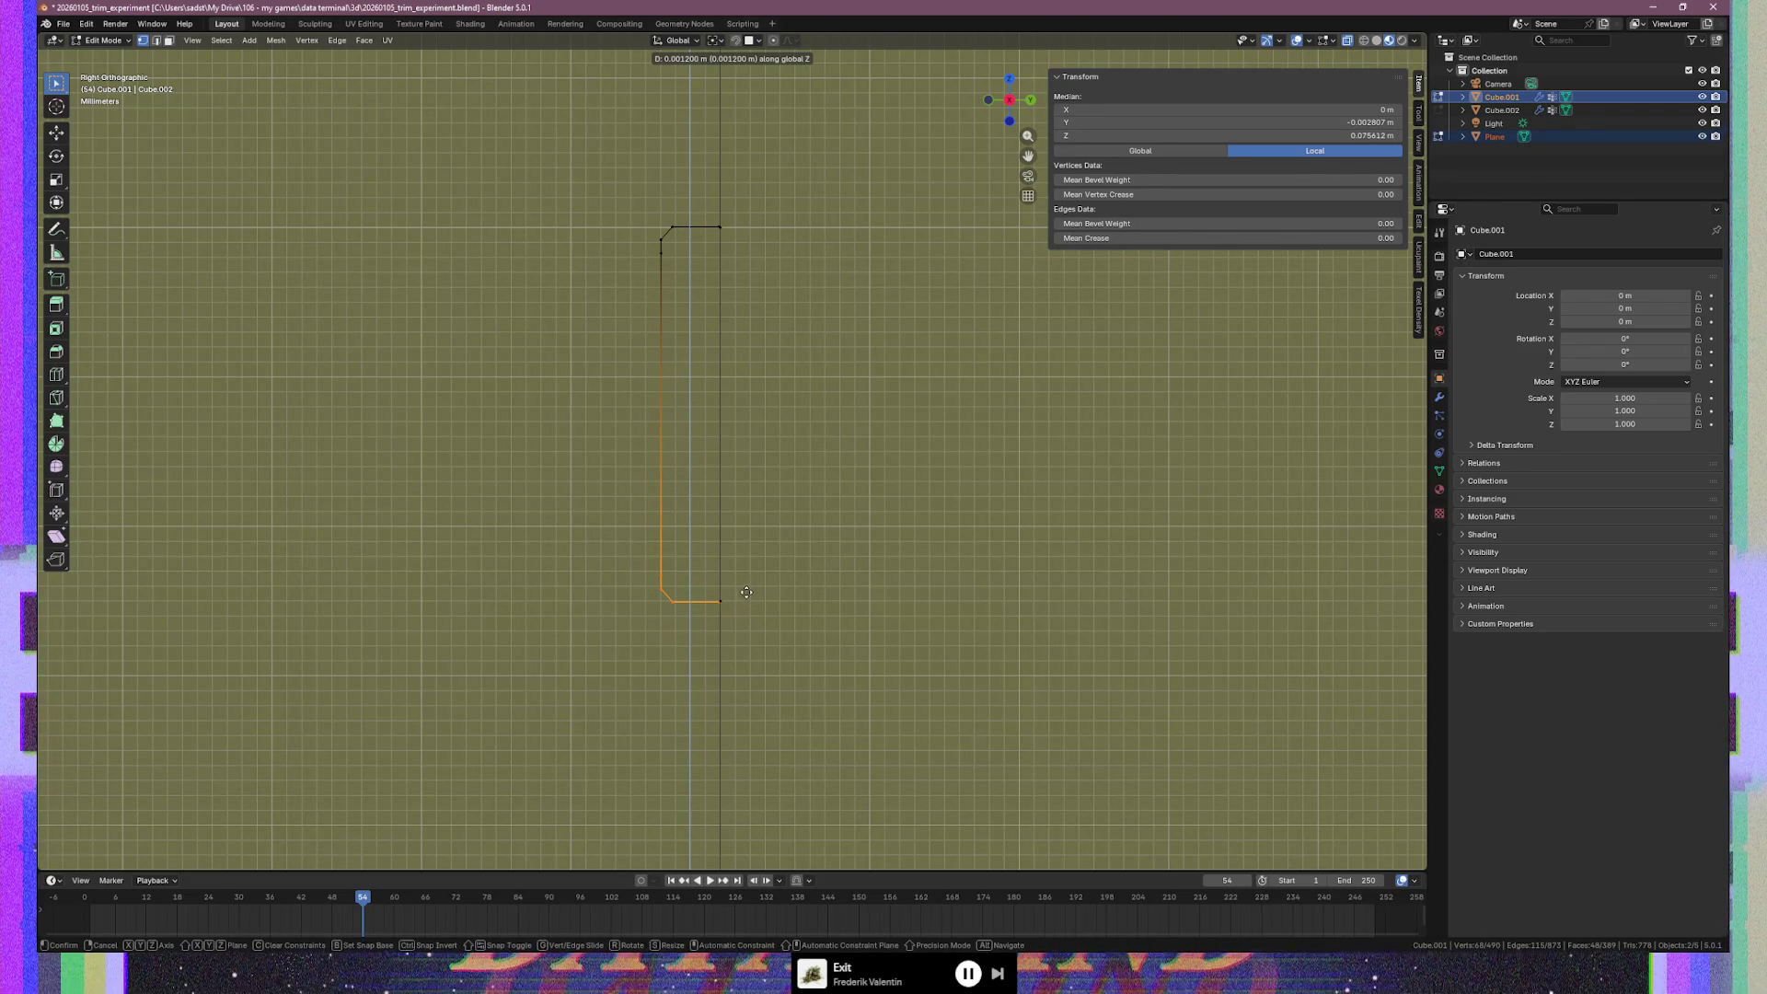
{"action": "left_click", "coordinate": [746, 591]}
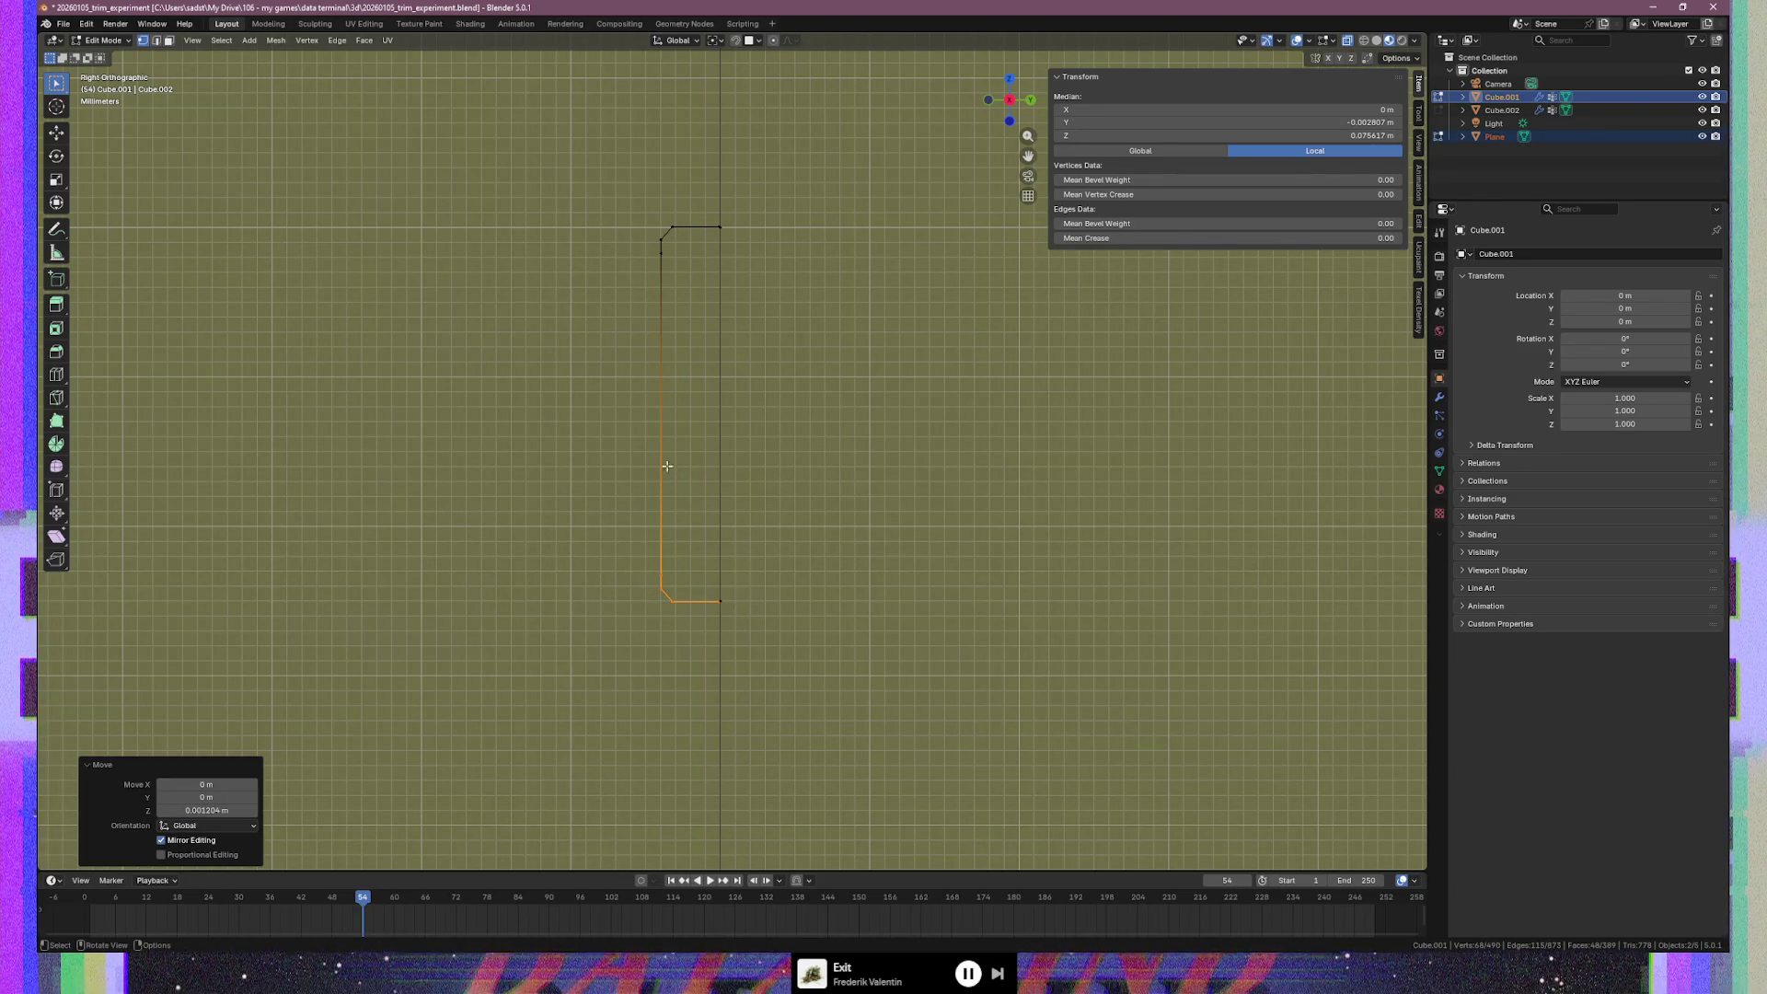
{"action": "mouse_move", "coordinate": [675, 560]}
{"action": "middle_mouse_down"}
{"action": "mouse_move", "coordinate": [882, 570]}
{"action": "mouse_move", "coordinate": [698, 571]}
{"action": "middle_mouse_up"}
{"action": "key", "text": "KP_1"}
{"action": "key", "text": "KP_3"}
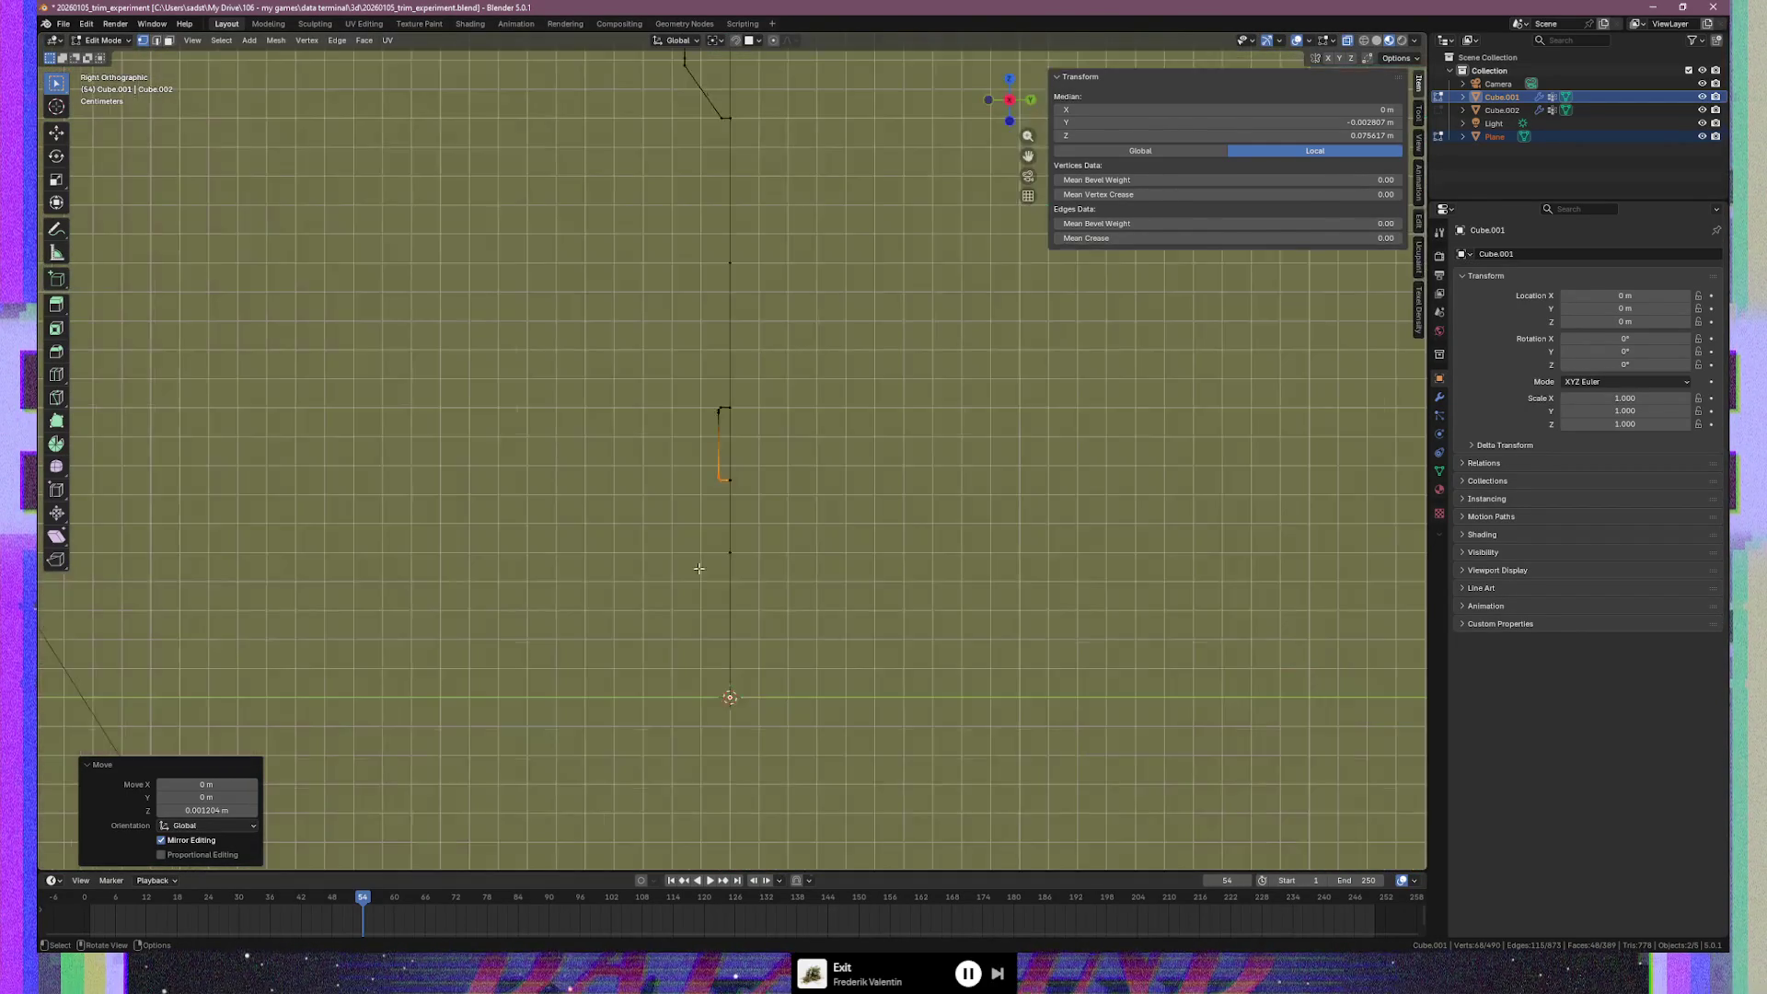
{"action": "scroll", "coordinate": [750, 446], "scroll_direction": "down", "scroll_amount": 5}
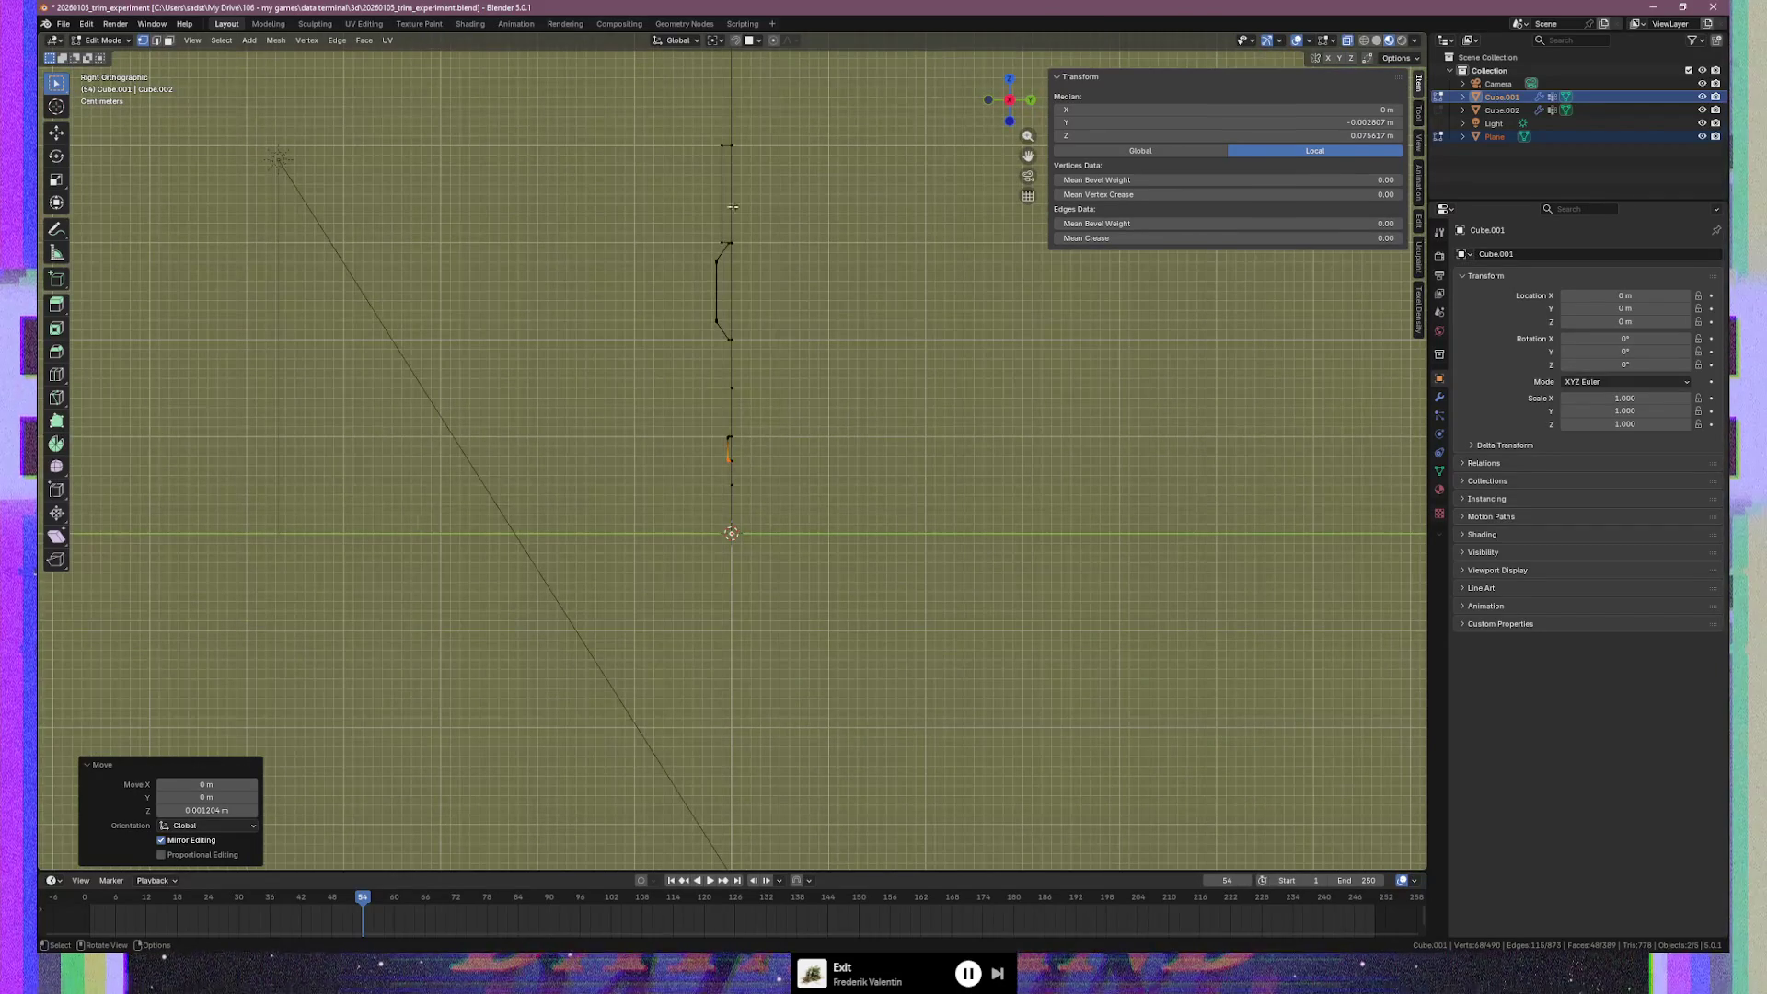
{"action": "scroll", "coordinate": [725, 276], "scroll_direction": "down", "scroll_amount": 1}
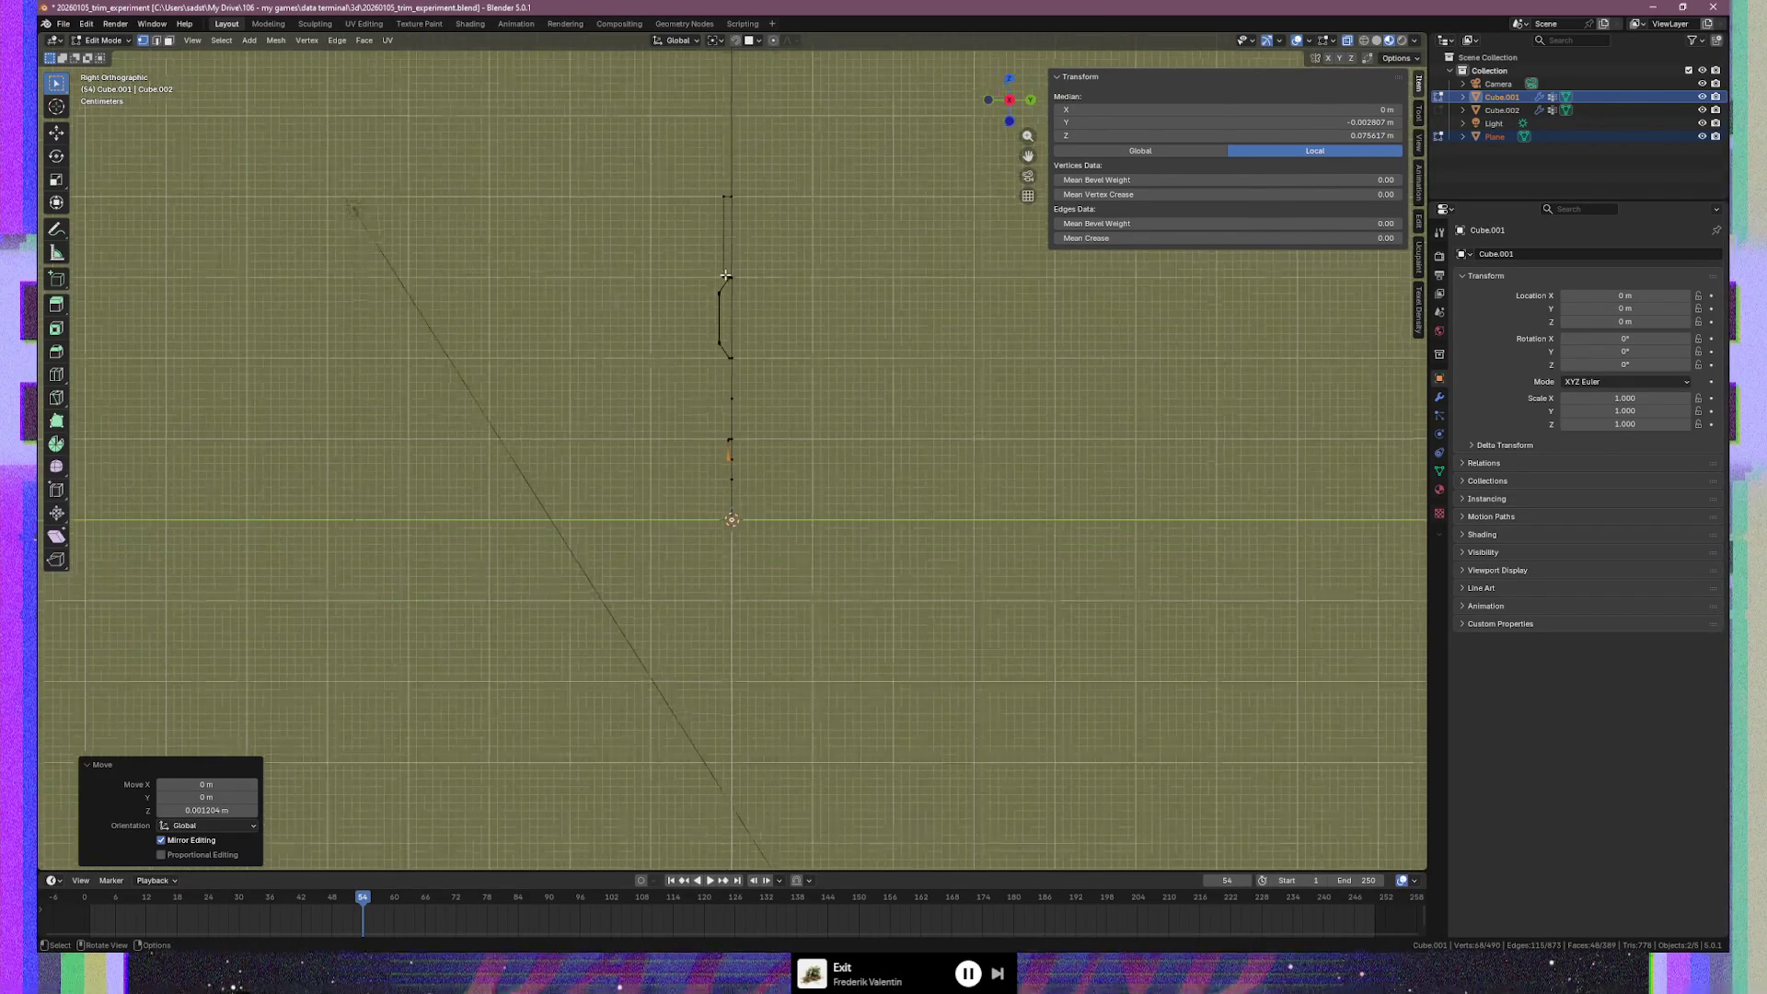
{"action": "scroll", "coordinate": [725, 274], "scroll_direction": "down", "scroll_amount": 3}
{"action": "scroll", "coordinate": [726, 274], "scroll_direction": "up", "scroll_amount": 5}
{"action": "scroll", "coordinate": [701, 354], "scroll_direction": "up", "scroll_amount": 4}
{"action": "scroll", "coordinate": [689, 392], "scroll_direction": "down", "scroll_amount": 5}
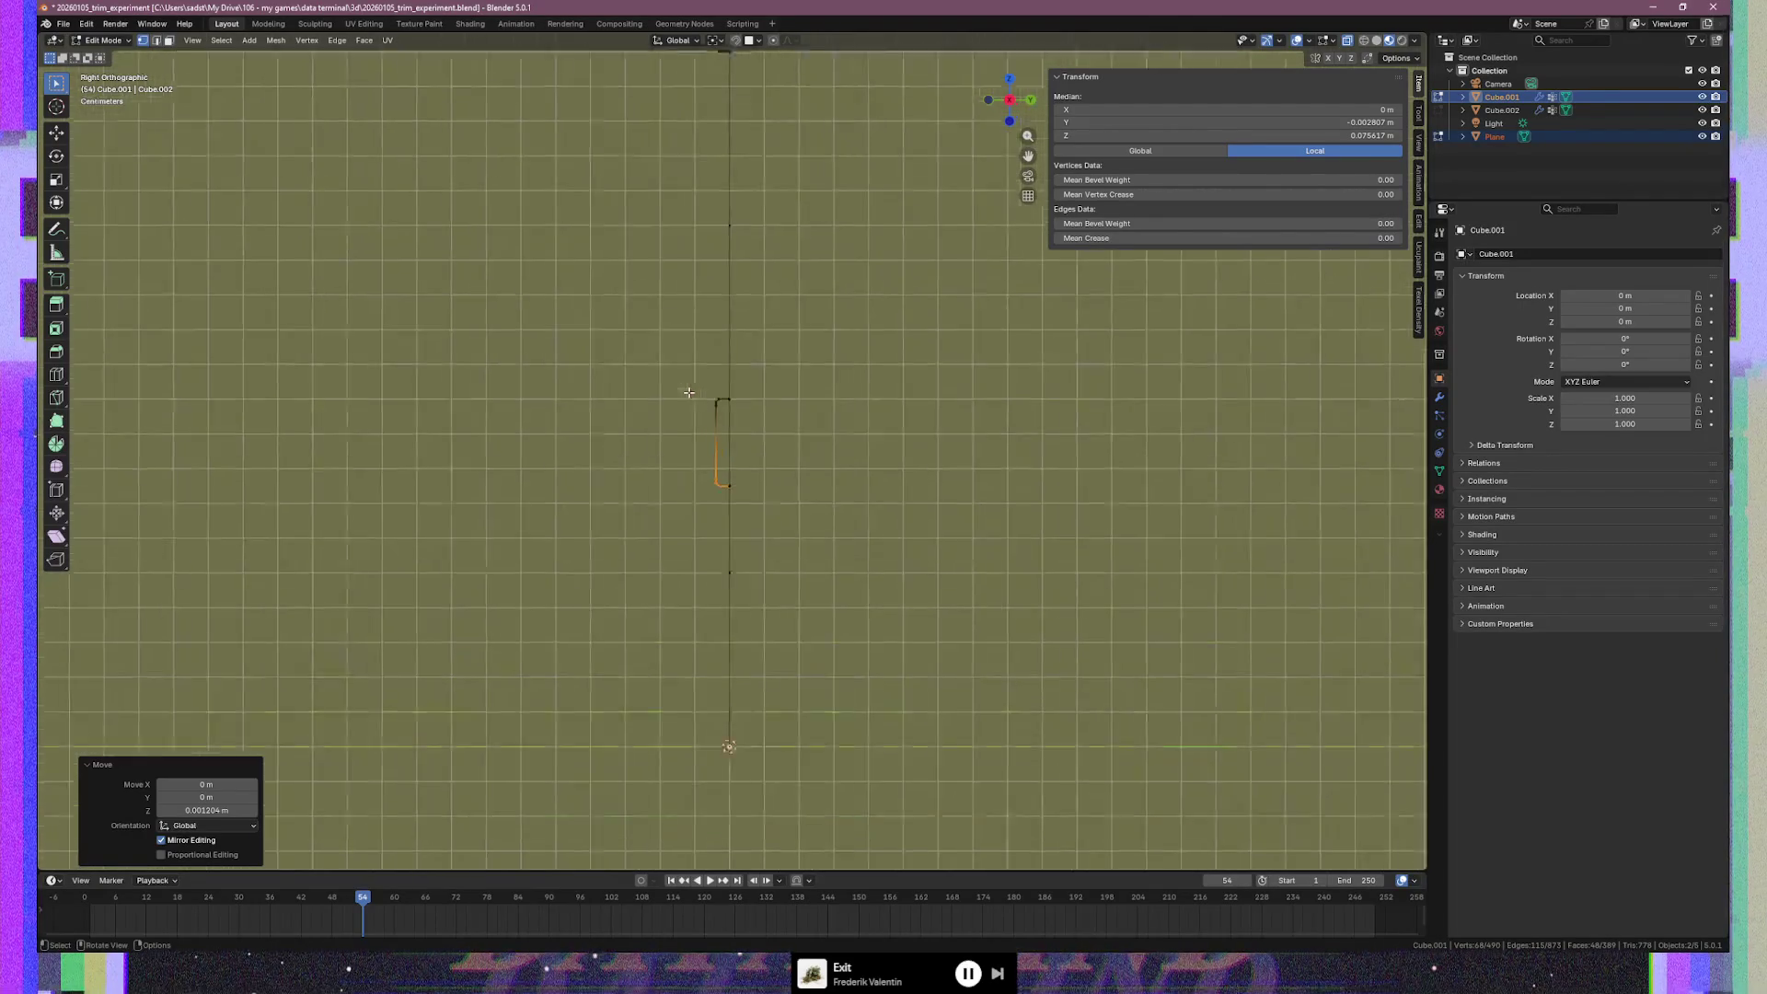
{"action": "scroll", "coordinate": [689, 392], "scroll_direction": "up", "scroll_amount": 1}
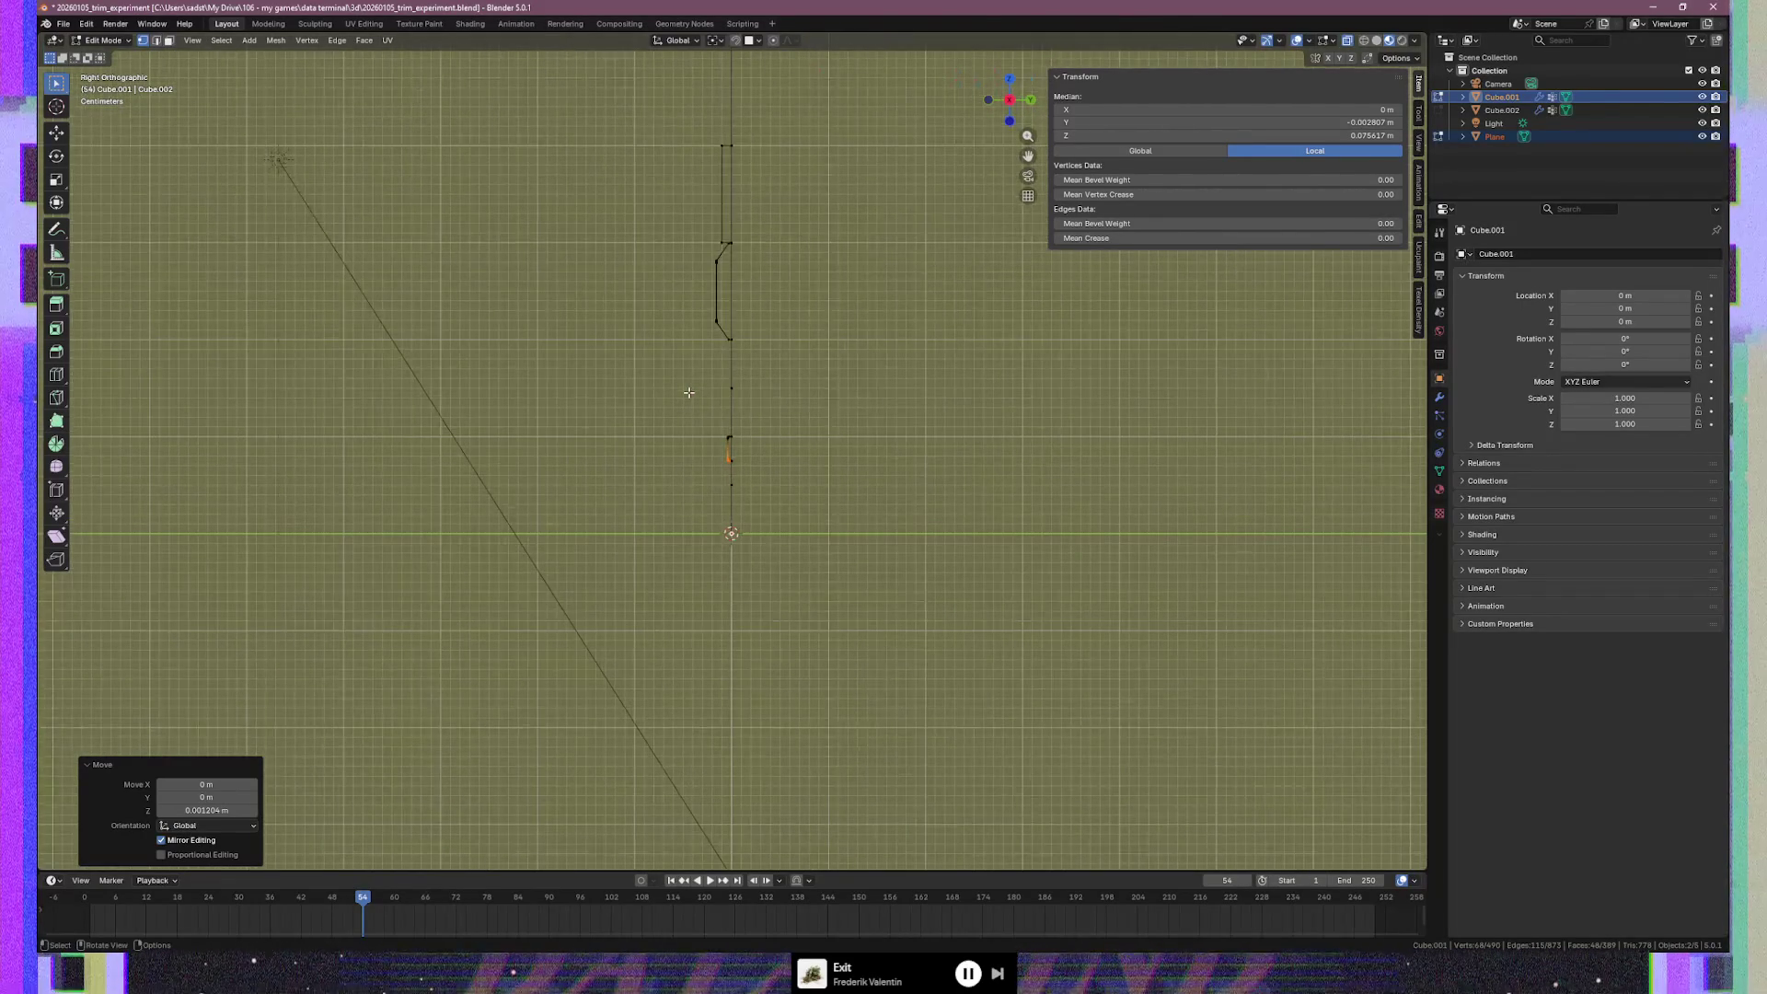
{"action": "scroll", "coordinate": [713, 433], "scroll_direction": "up", "scroll_amount": 5}
{"action": "scroll", "coordinate": [670, 339], "scroll_direction": "up", "scroll_amount": 4}
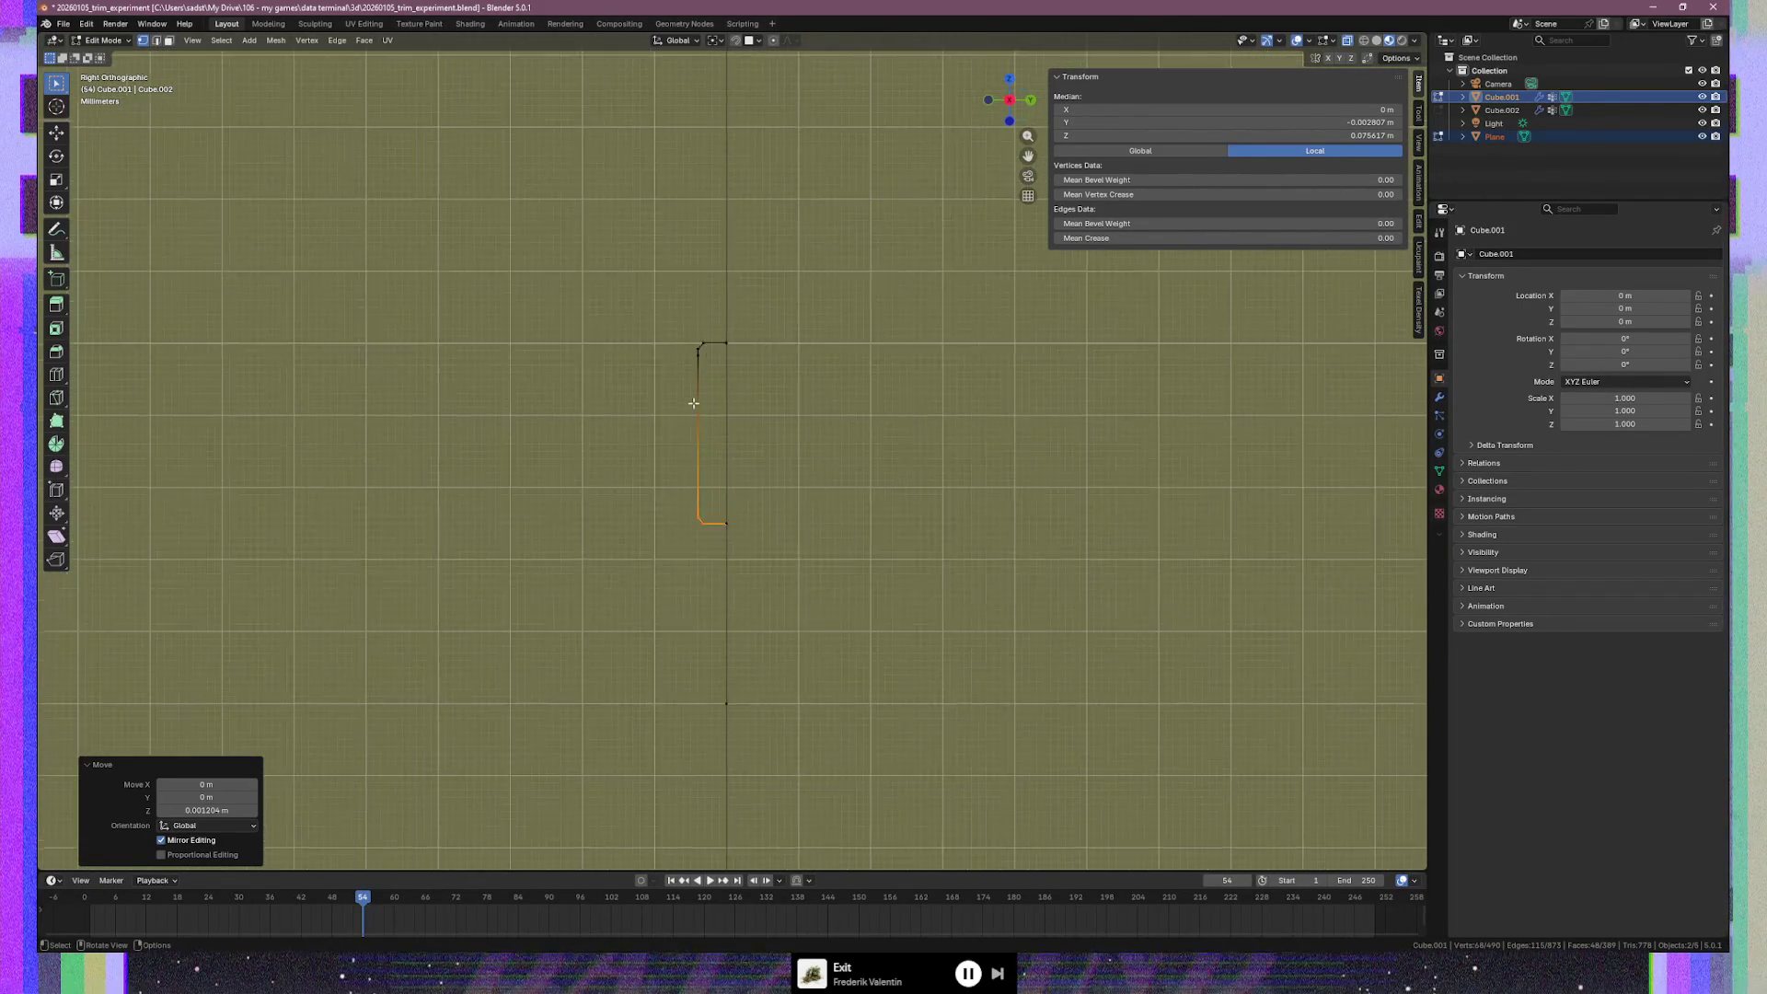
{"action": "mouse_move", "coordinate": [636, 233]}
{"action": "left_mouse_down"}
{"action": "mouse_move", "coordinate": [669, 346]}
{"action": "mouse_move", "coordinate": [678, 577]}
{"action": "left_mouse_up"}
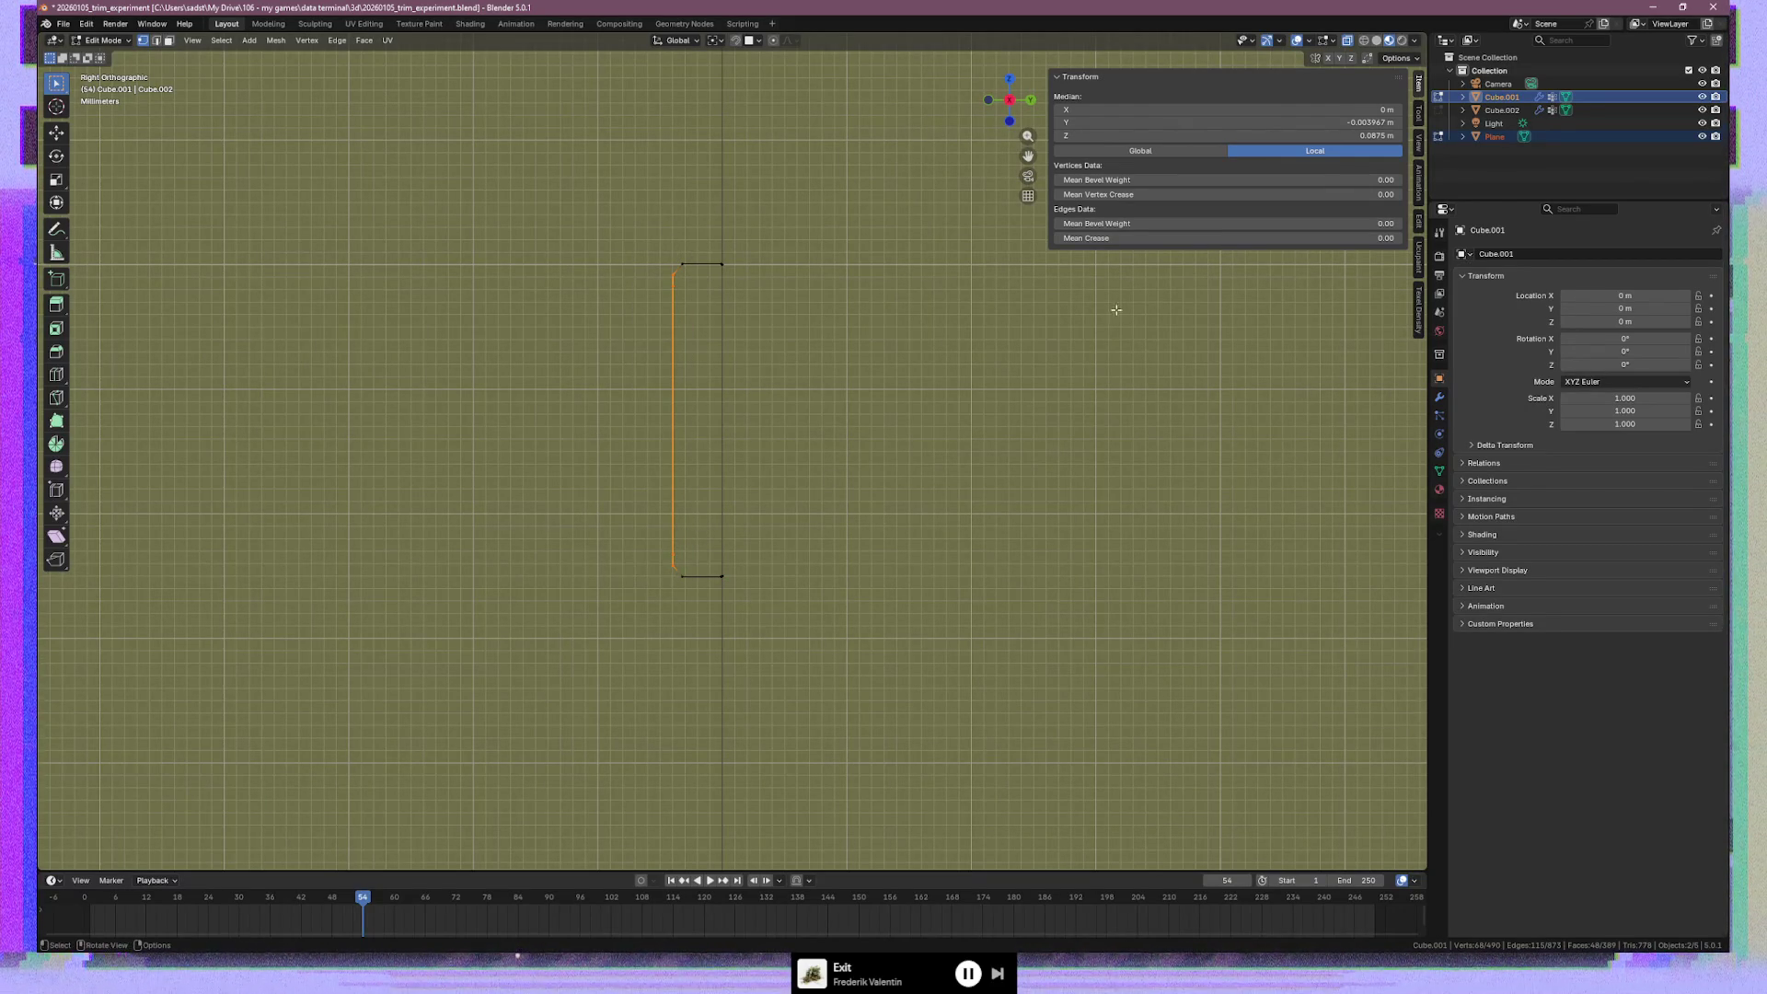
{"action": "left_click", "coordinate": [1281, 123]}
Set the selected edge's median Y to -0.004 m
{"action": "key", "text": "End"}
{"action": "key", "text": "Left"}
{"action": "key", "text": "Left"}
{"action": "key", "text": "BackSpace"}
{"action": "key", "text": "BackSpace"}
{"action": "key", "text": "BackSpace"}
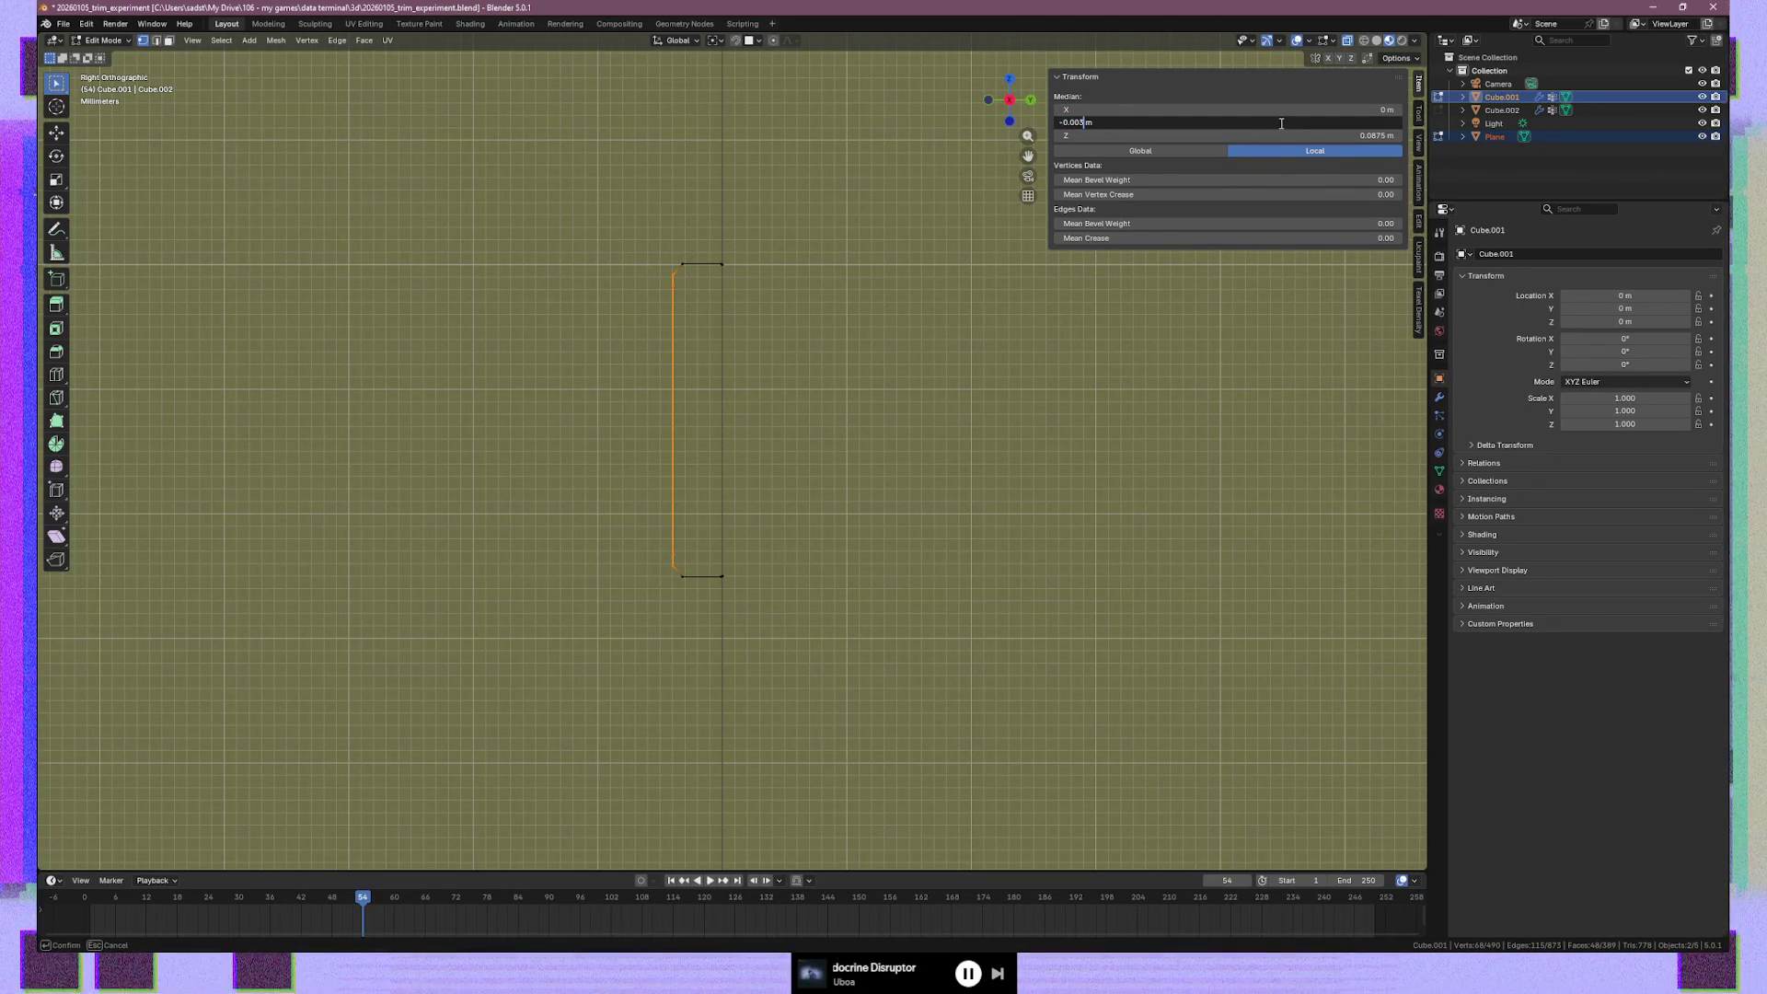
{"action": "type", "text": "4"}
{"action": "key", "text": "Return"}
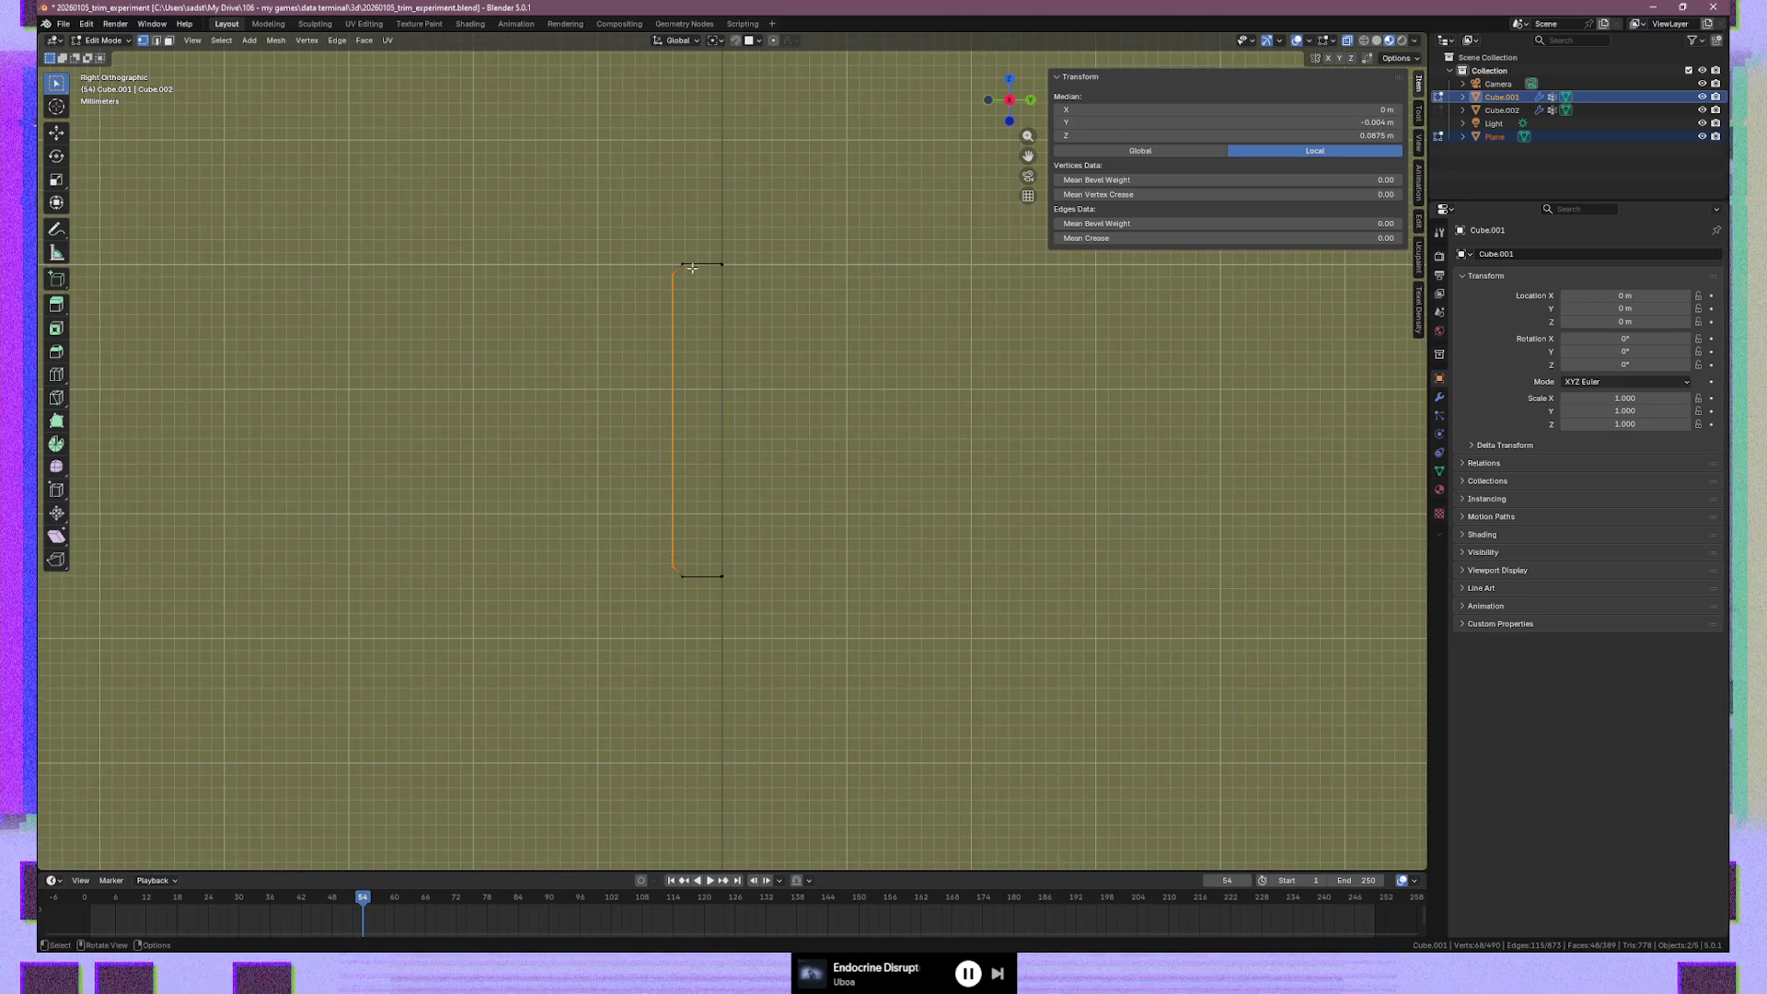
Set the top-left and bottom-left corner vertices' median Y to -0.0032 m
{"action": "left_click_drag", "start_coordinate": [678, 257], "coordinate": [702, 355]}
{"action": "left_click_drag", "start_coordinate": [707, 555], "coordinate": [673, 599], "text": "shift"}
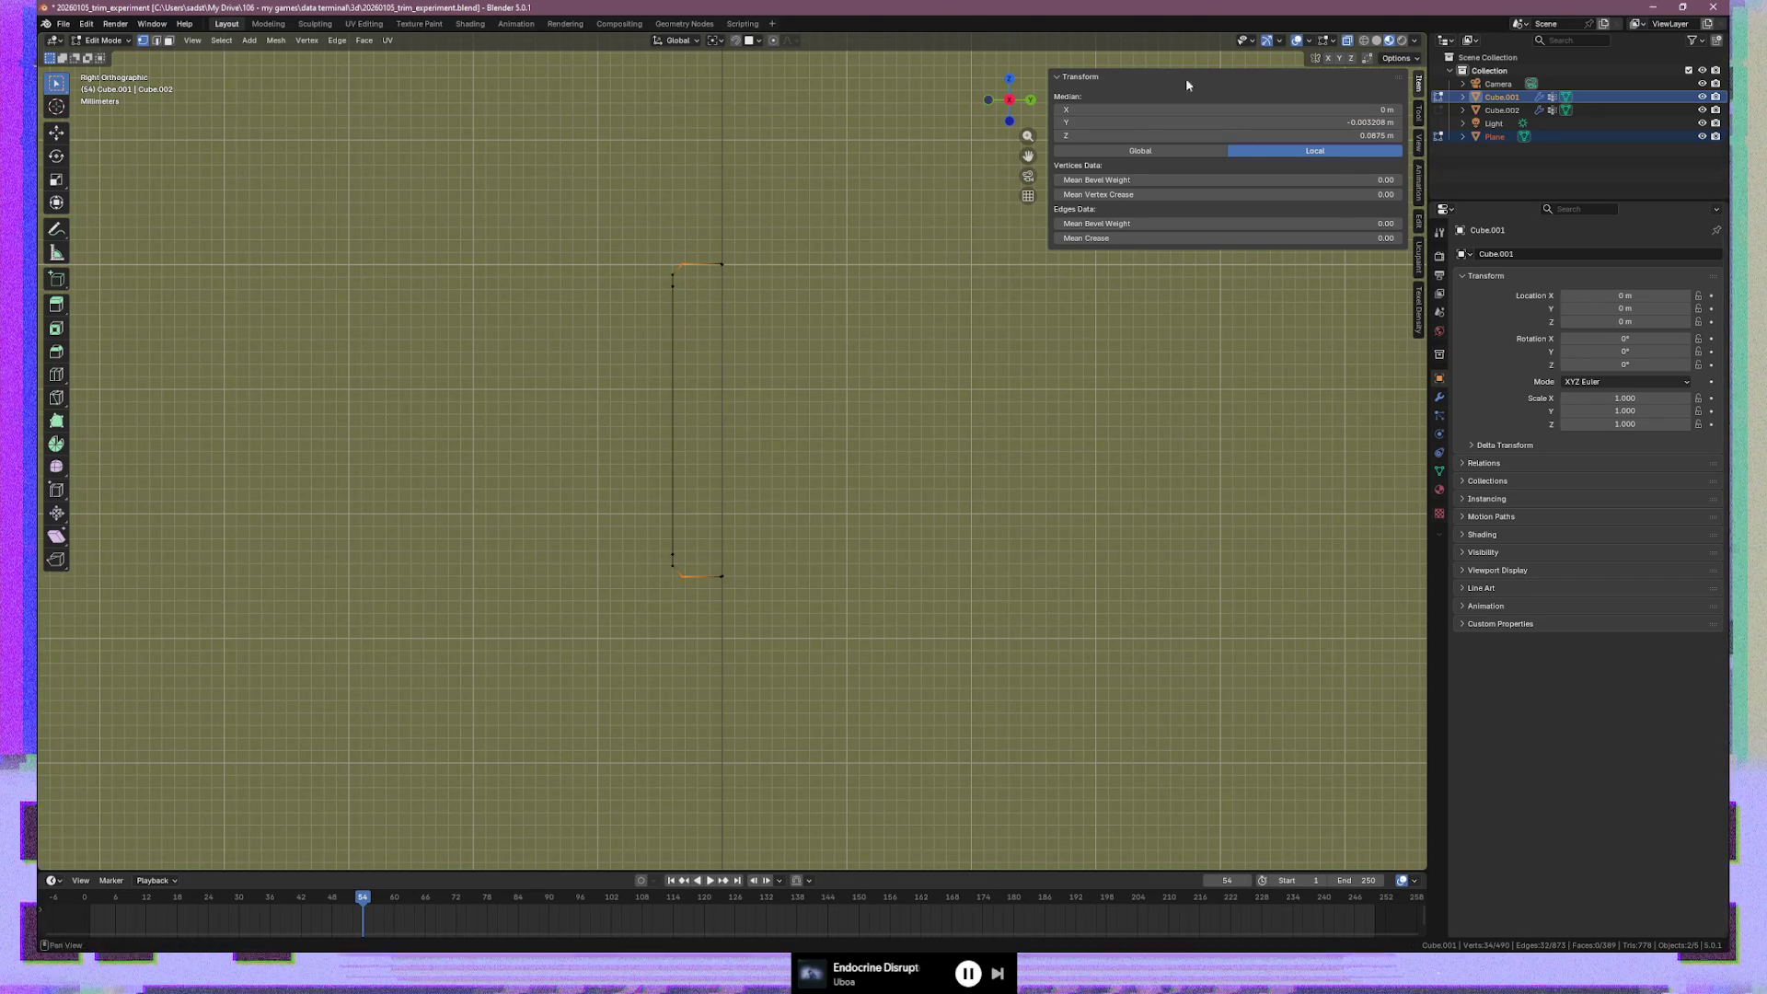
{"action": "left_click", "coordinate": [1212, 123]}
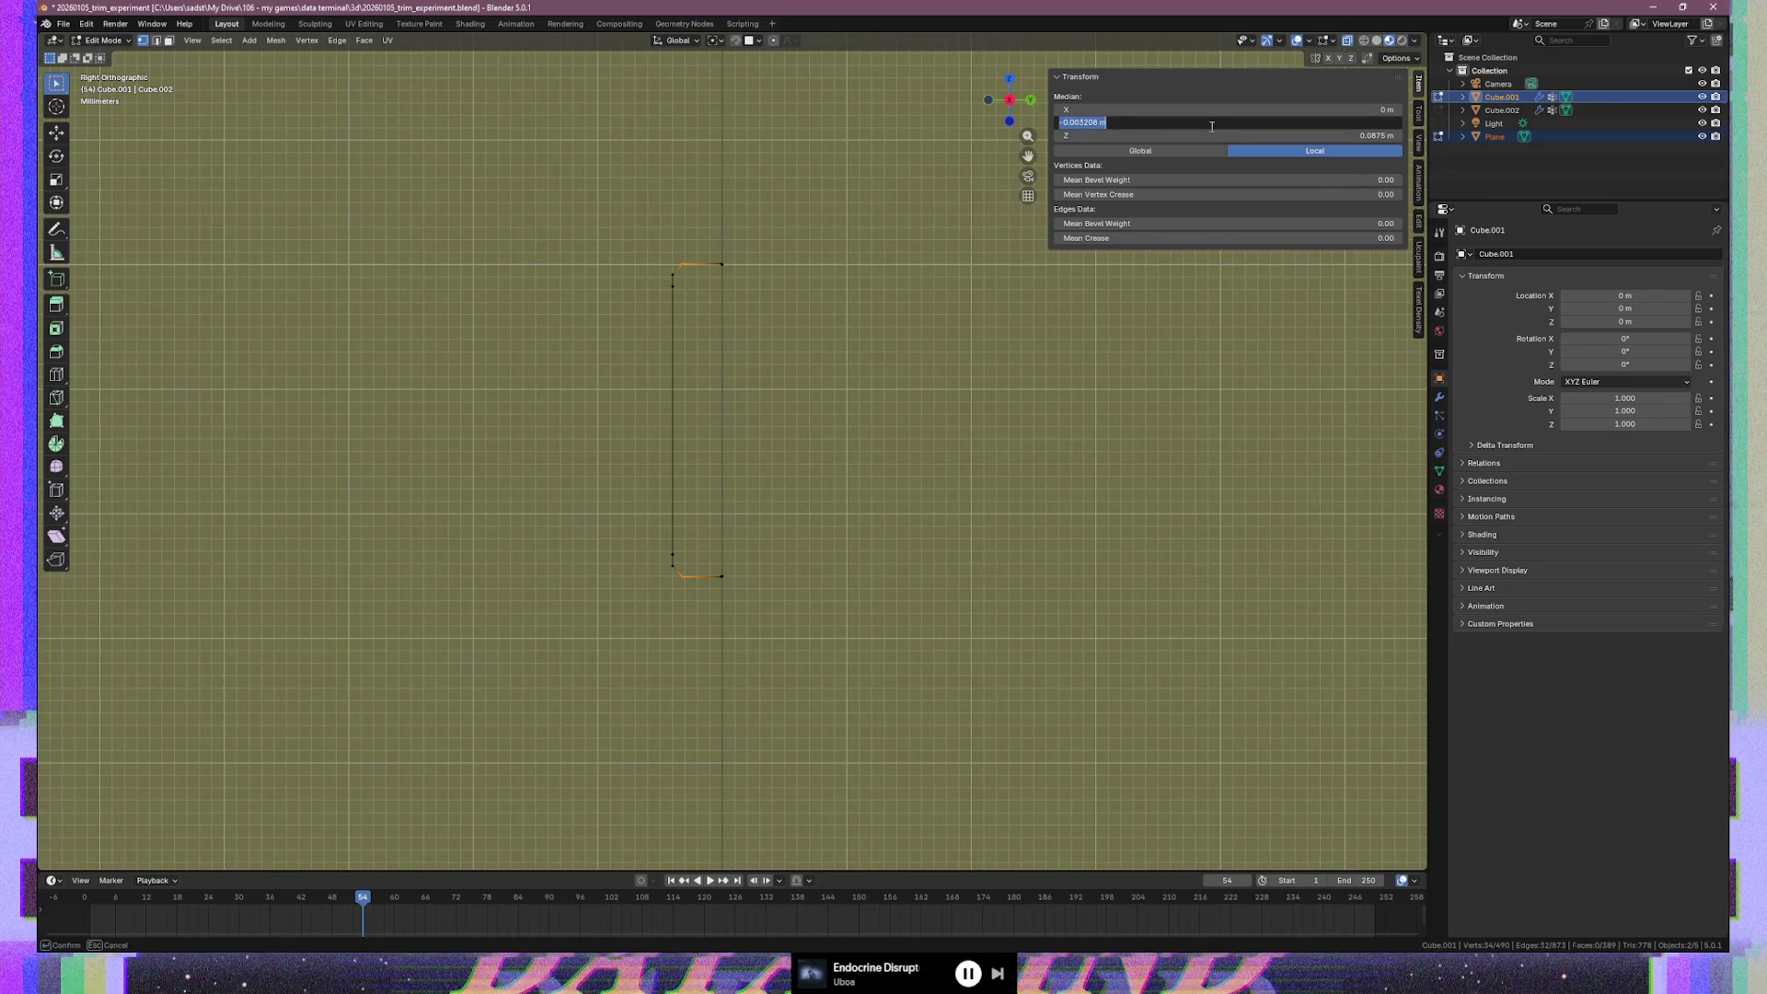
{"action": "key", "text": "Right"}
{"action": "key", "text": "Right"}
{"action": "key", "text": "Right"}
{"action": "key", "text": "Delete"}
{"action": "key", "text": "Delete"}
{"action": "key", "text": "Return"}
Snap the 3D cursor to the Plane's top profile vertex
{"action": "left_click", "coordinate": [708, 253], "text": "alt"}
{"action": "key", "text": "b"}
{"action": "left_click", "coordinate": [674, 263]}
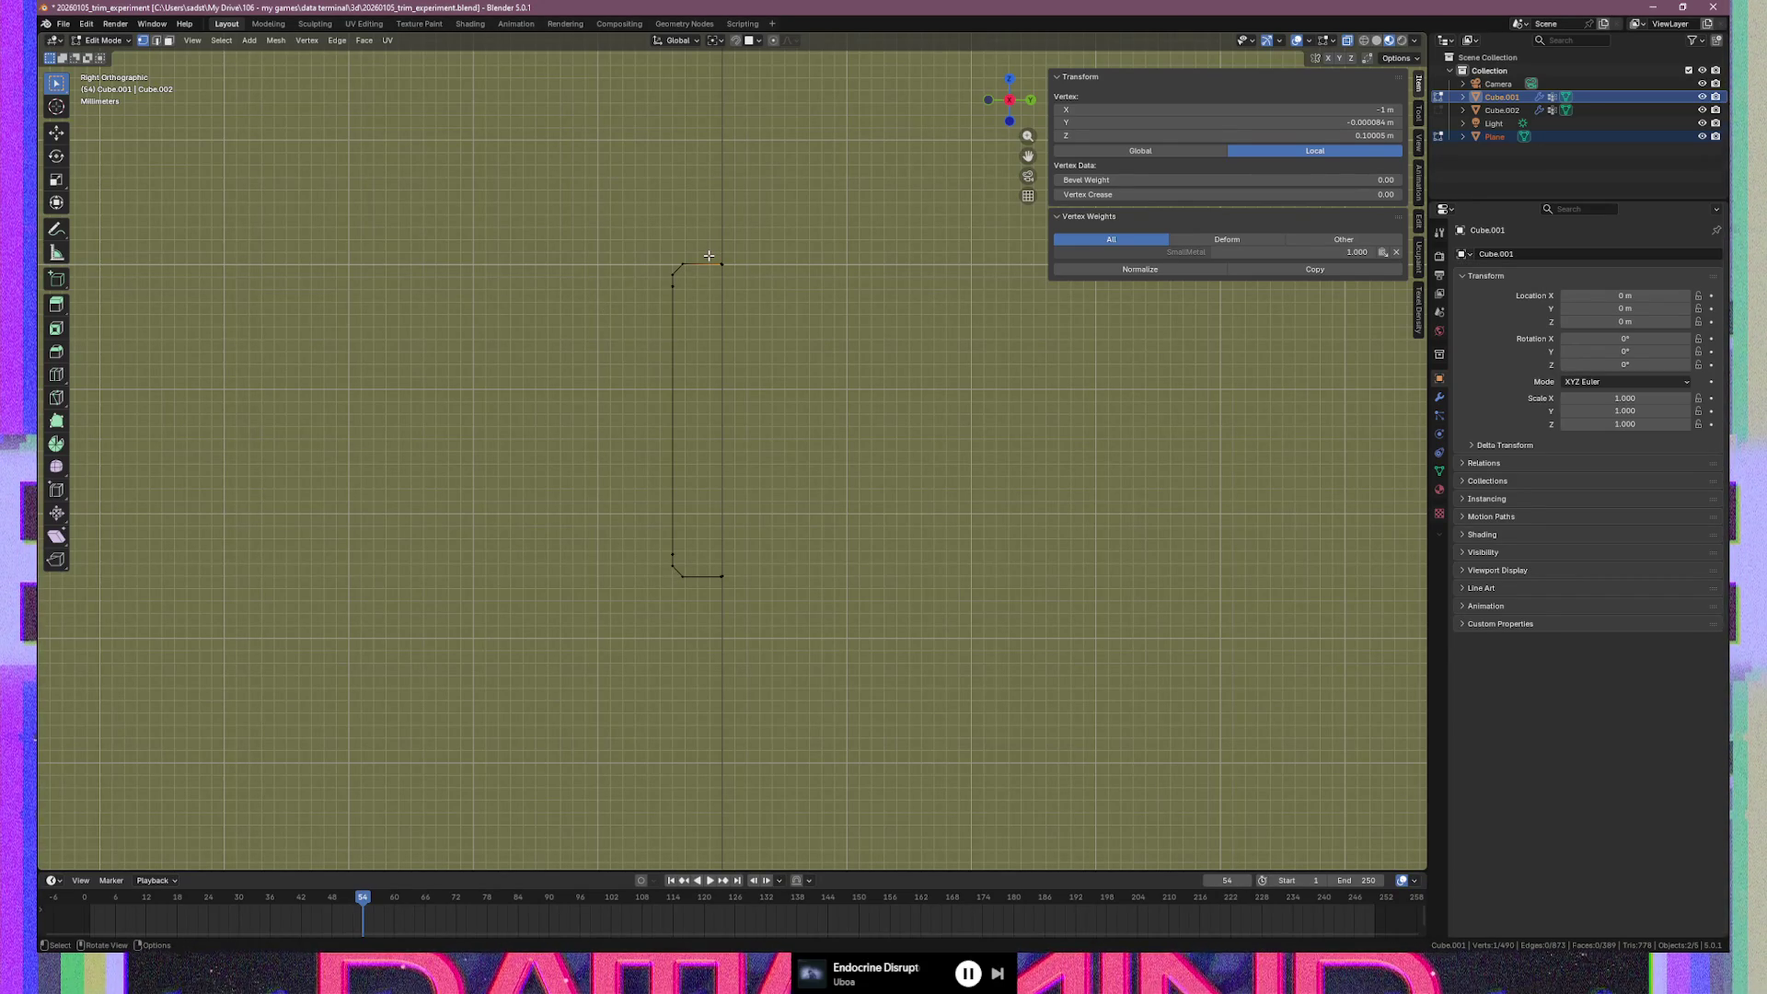
{"action": "left_click", "coordinate": [722, 281]}
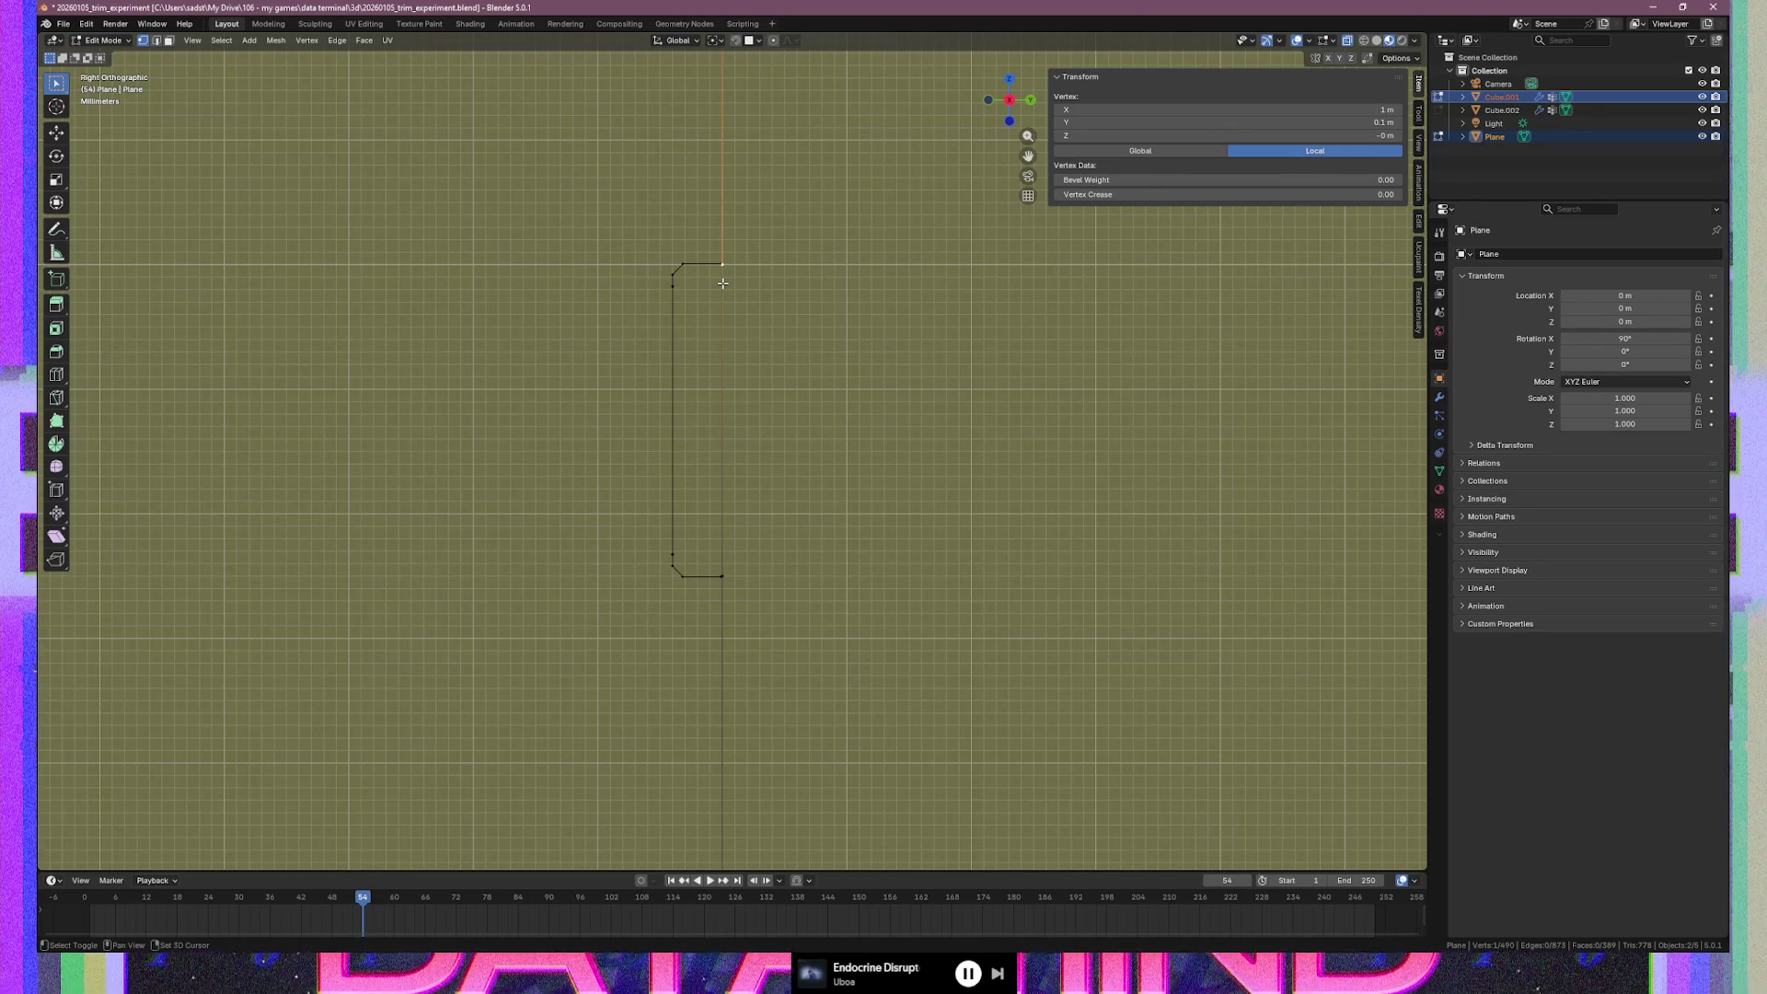
{"action": "key", "text": "shift+s"}
{"action": "left_click", "coordinate": [729, 364]}
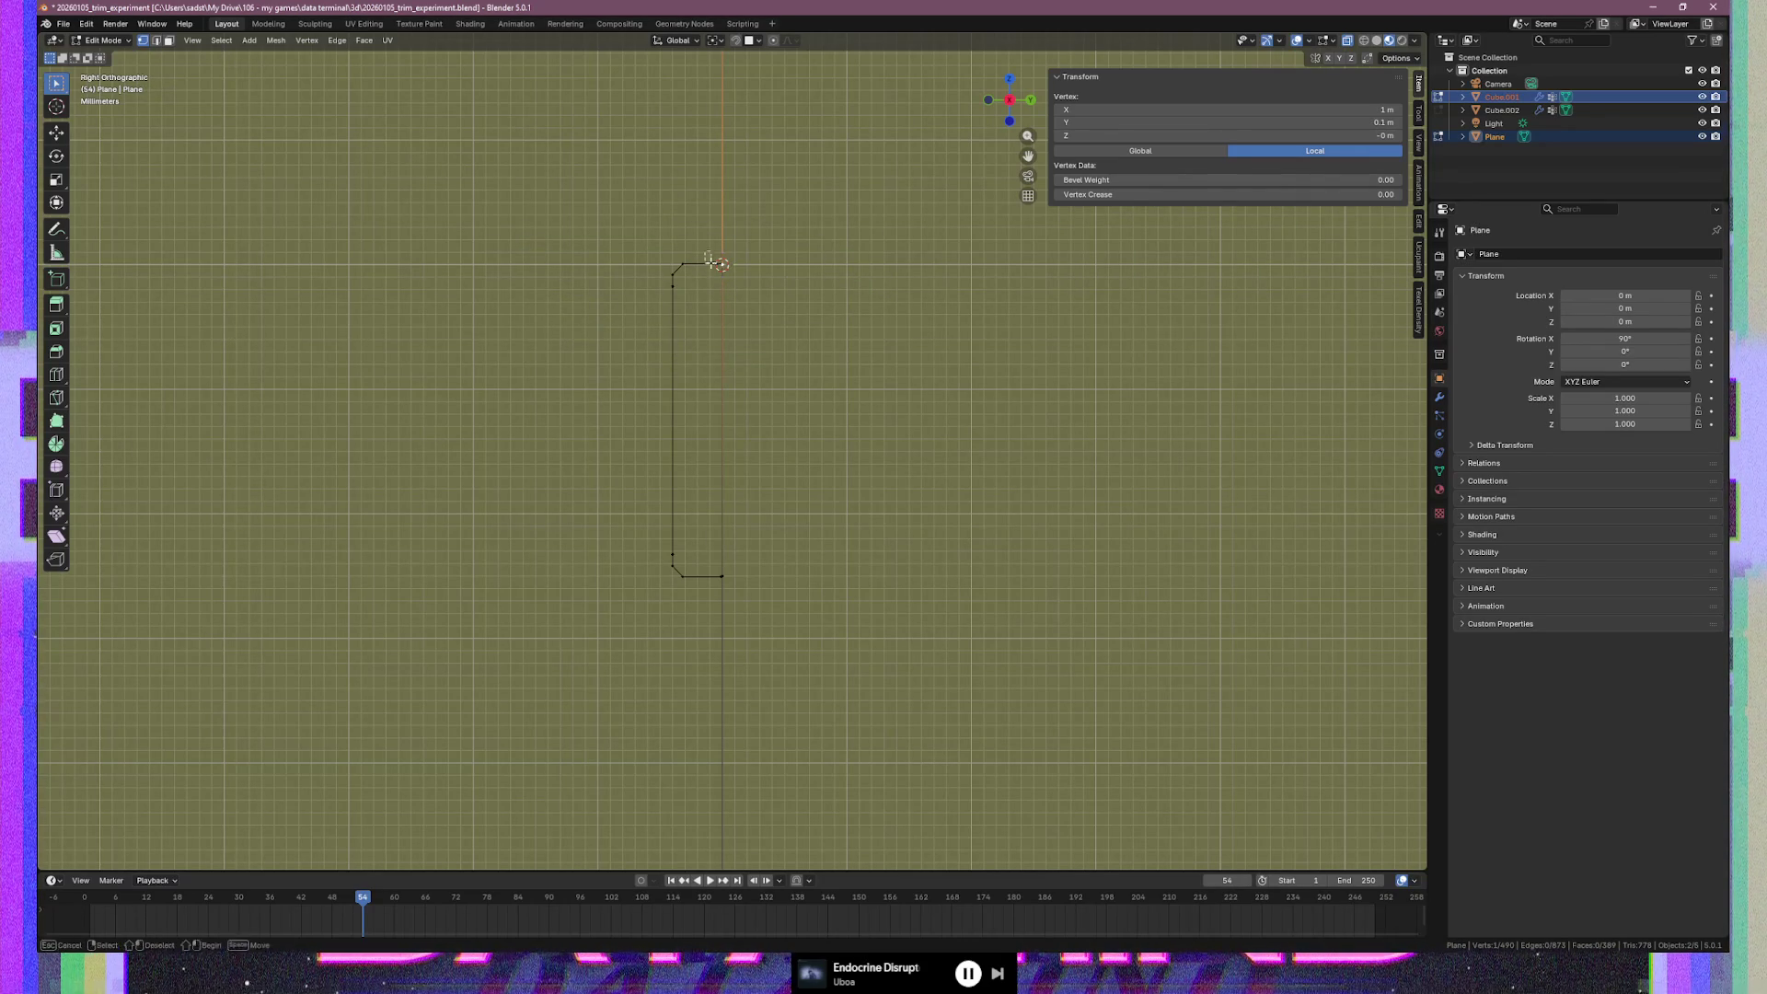
With the 3D cursor as pivot, scale the profile vertices to 0 on Y to align them
{"action": "left_click", "coordinate": [739, 284], "text": "alt"}
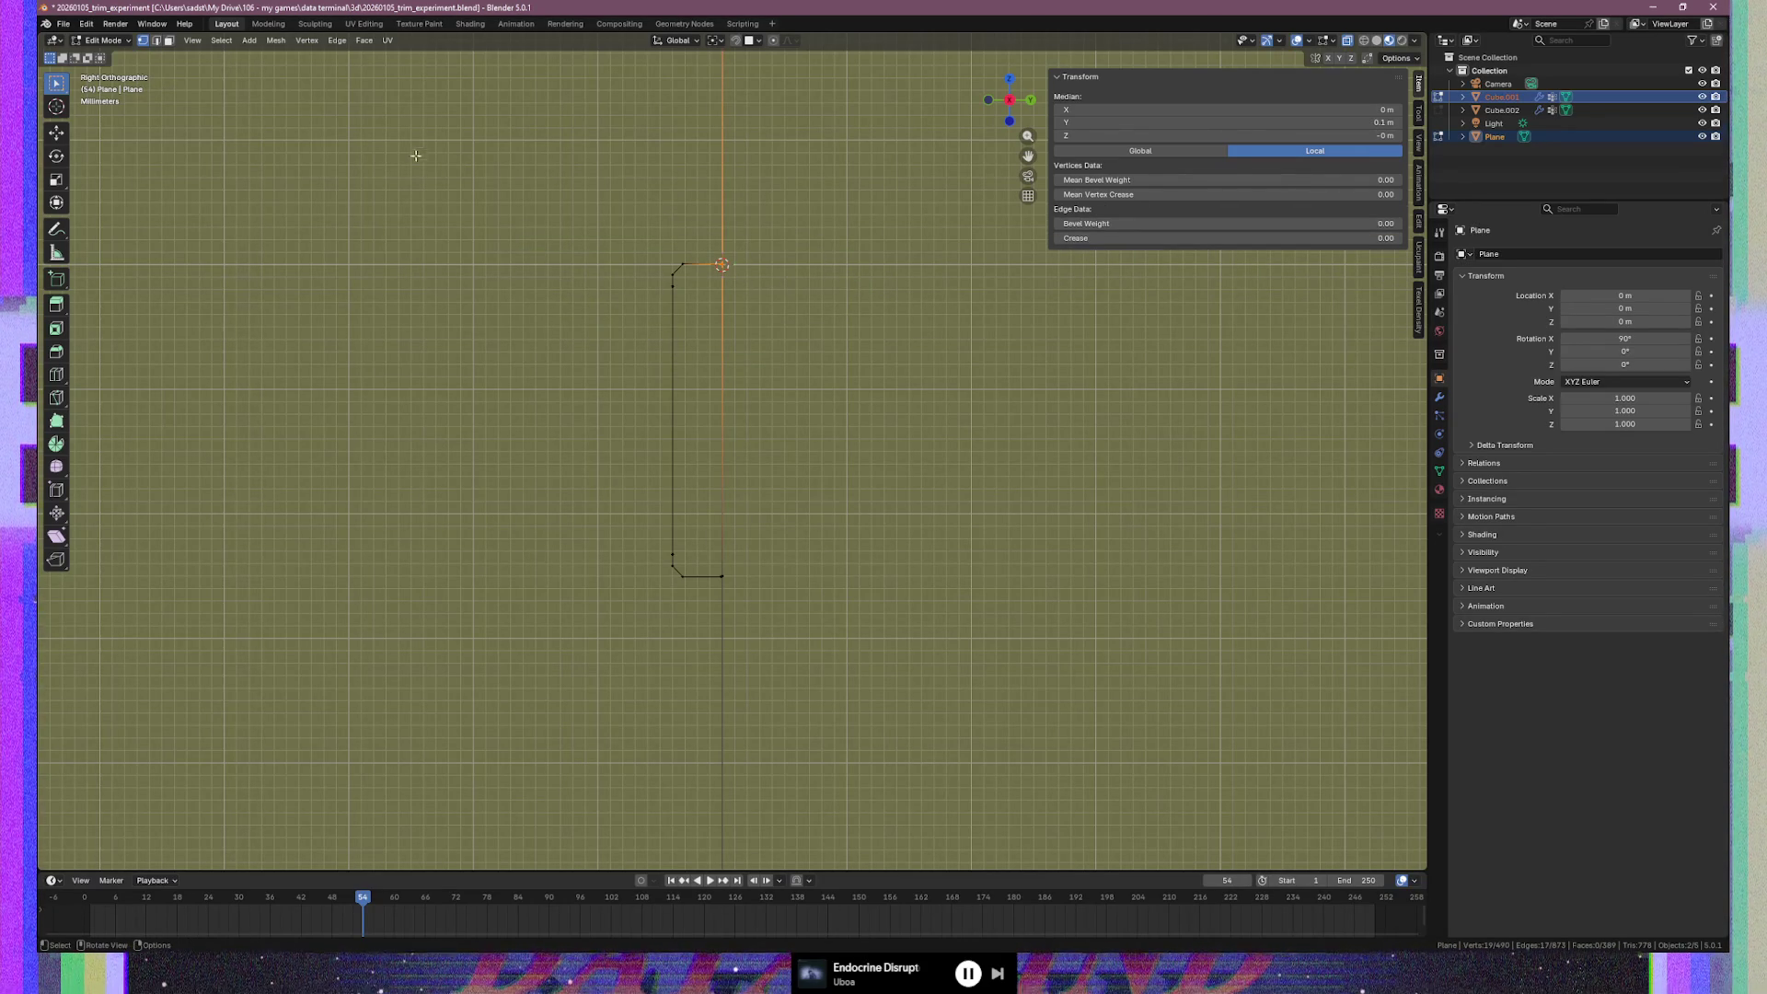
{"action": "left_click", "coordinate": [716, 41]}
{"action": "left_click", "coordinate": [755, 89]}
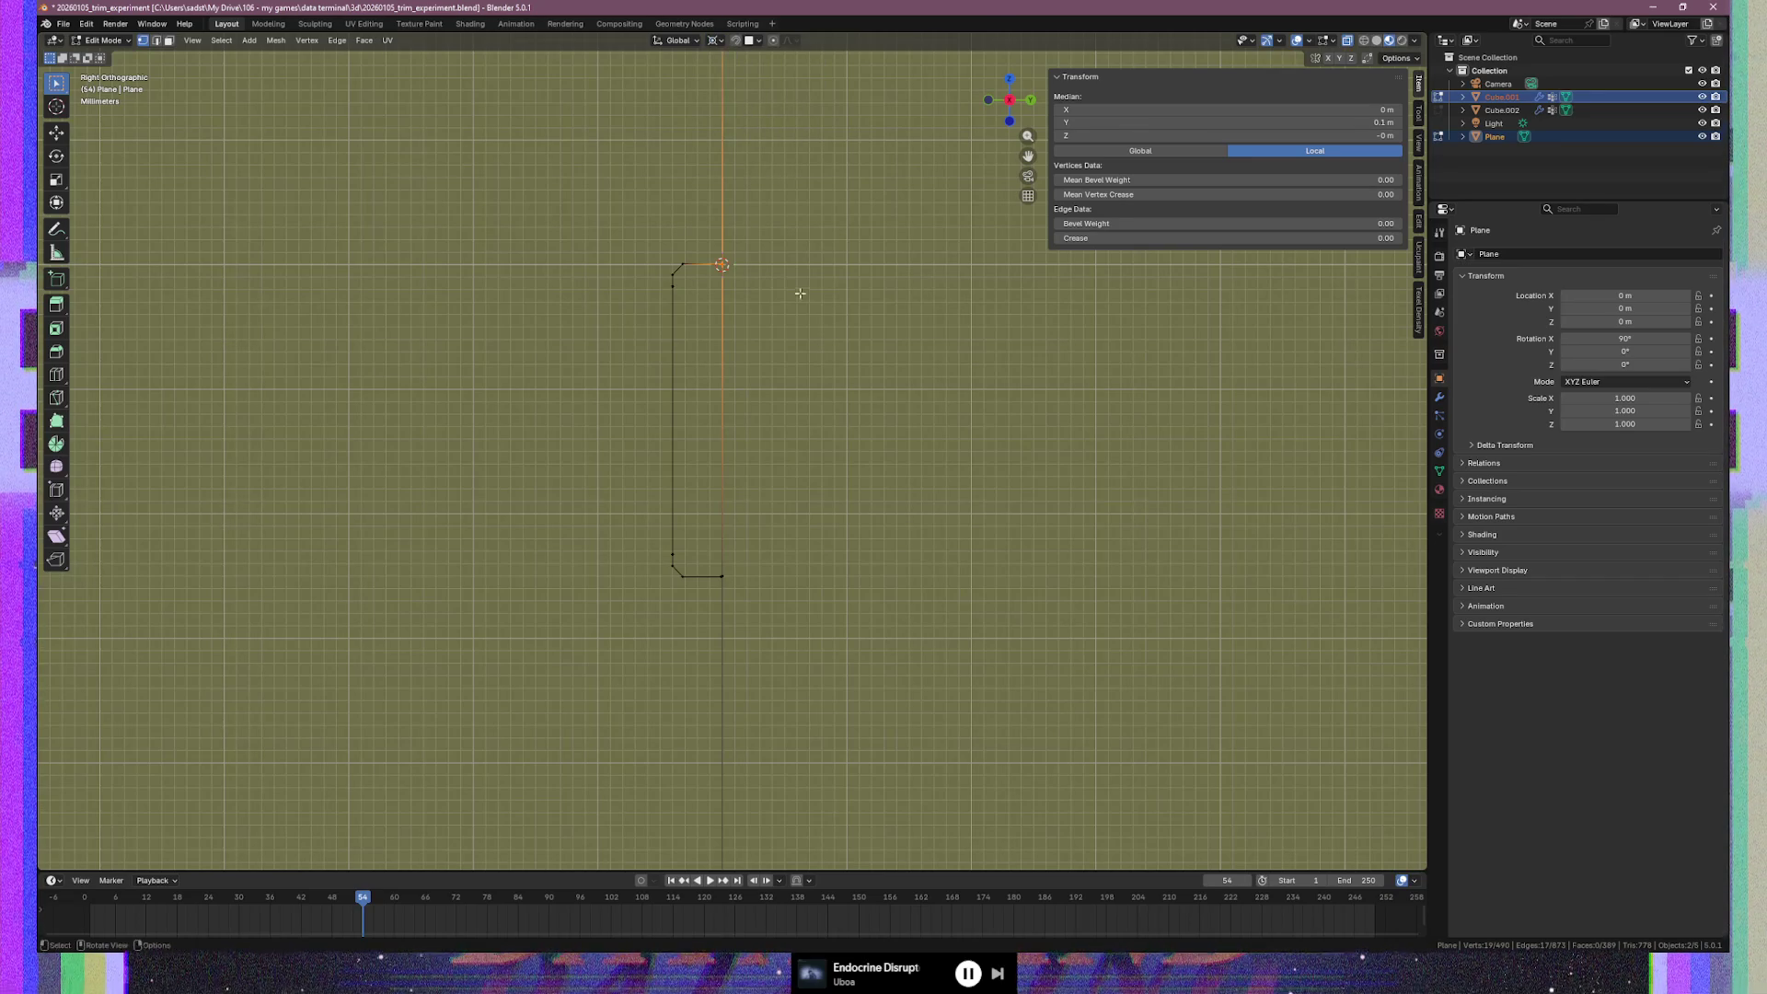
{"action": "type", "text": "s"}
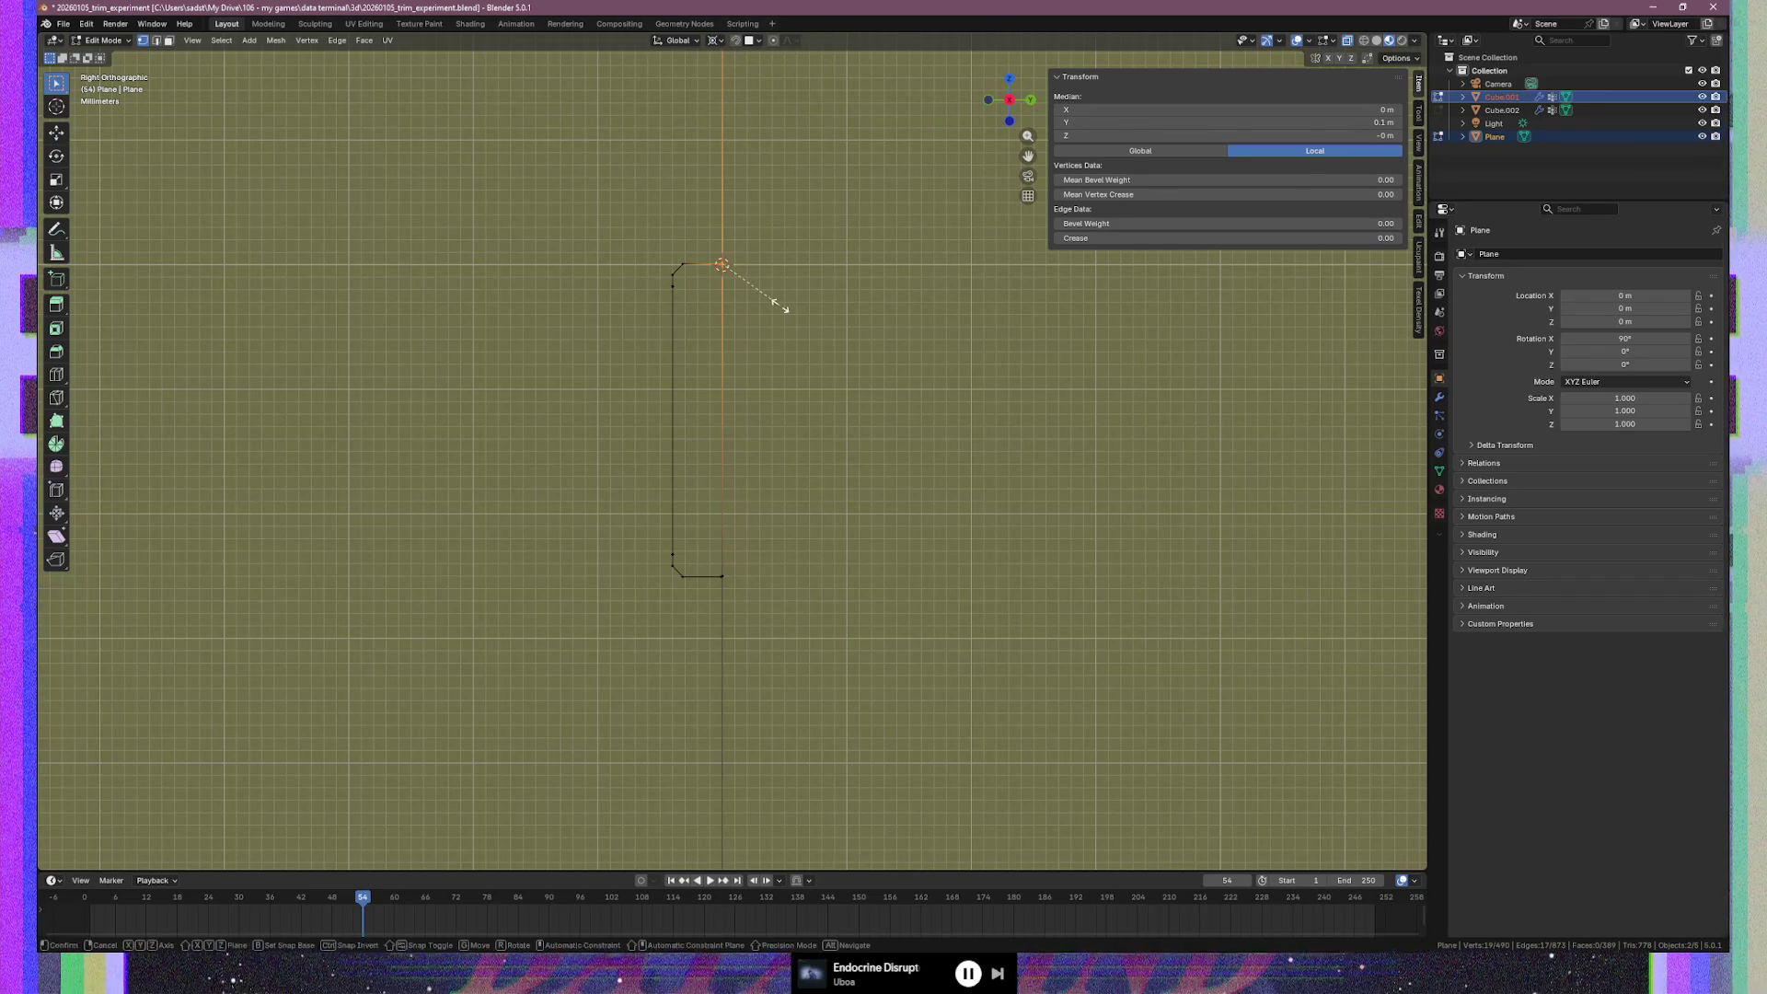
{"action": "type", "text": "y0"}
{"action": "key", "text": "Return"}
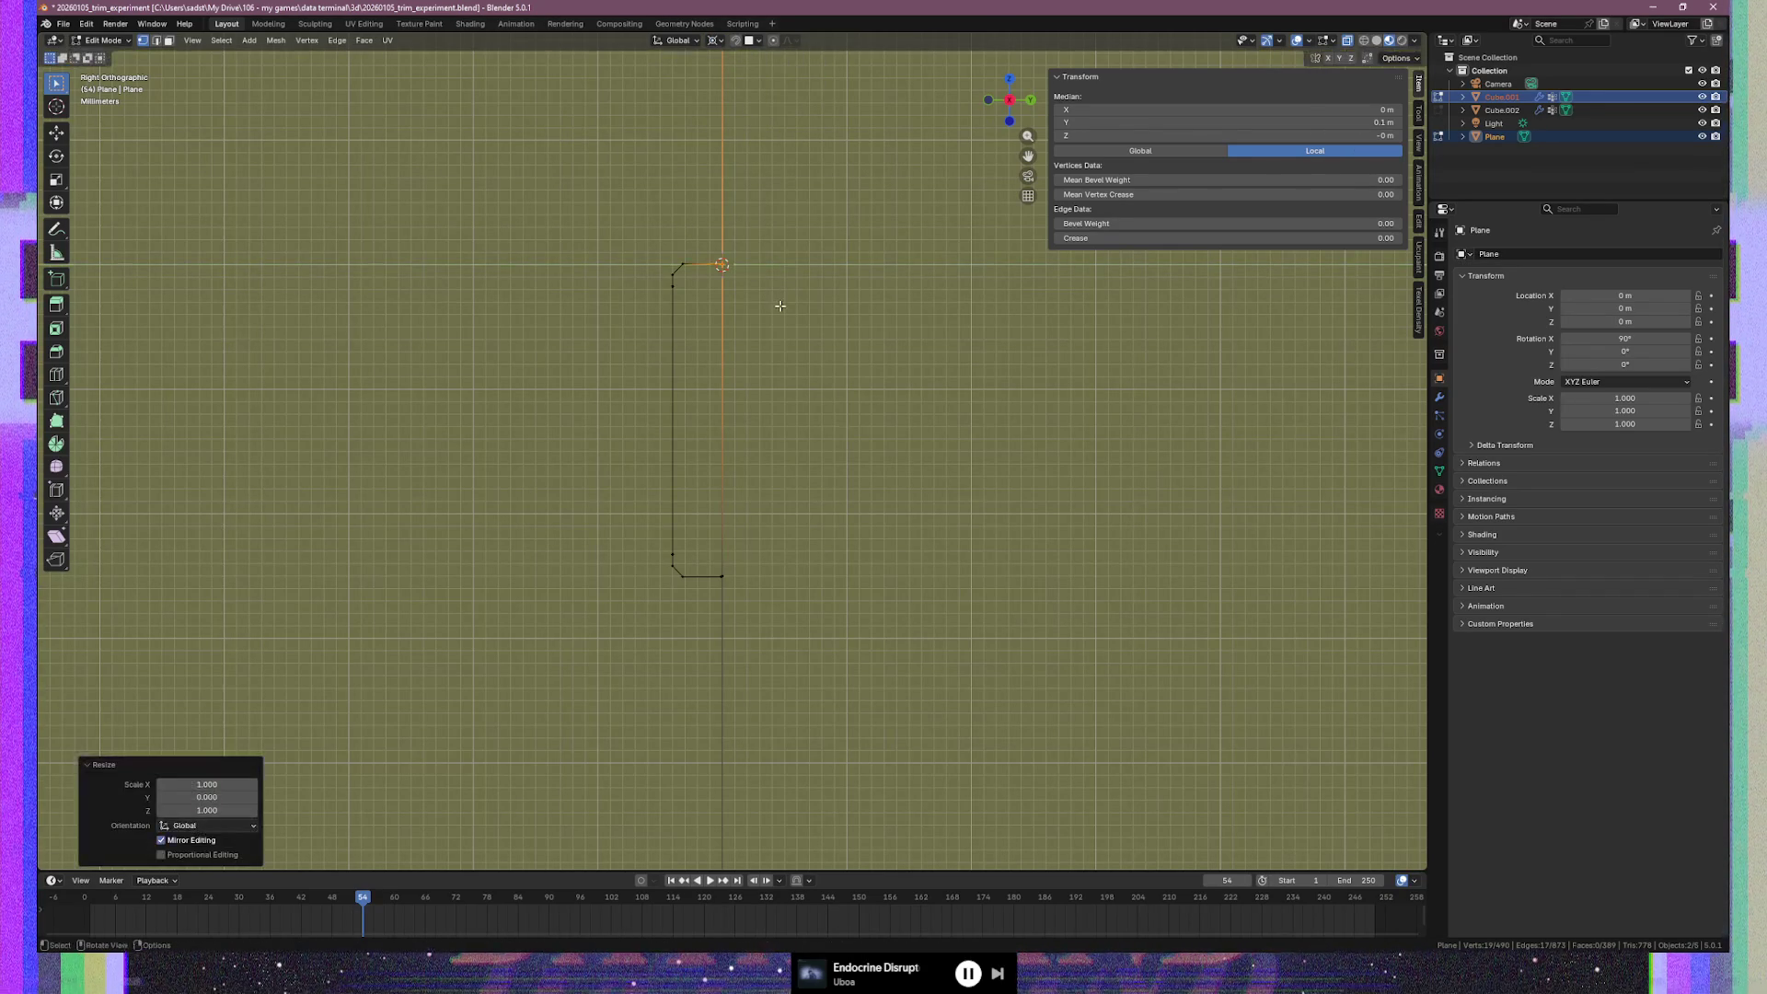
Flatten the bottom-right vertex onto the cursor's Y line with a Y scale of 0
{"action": "left_click", "coordinate": [723, 578]}
{"action": "type", "text": "sy90"}
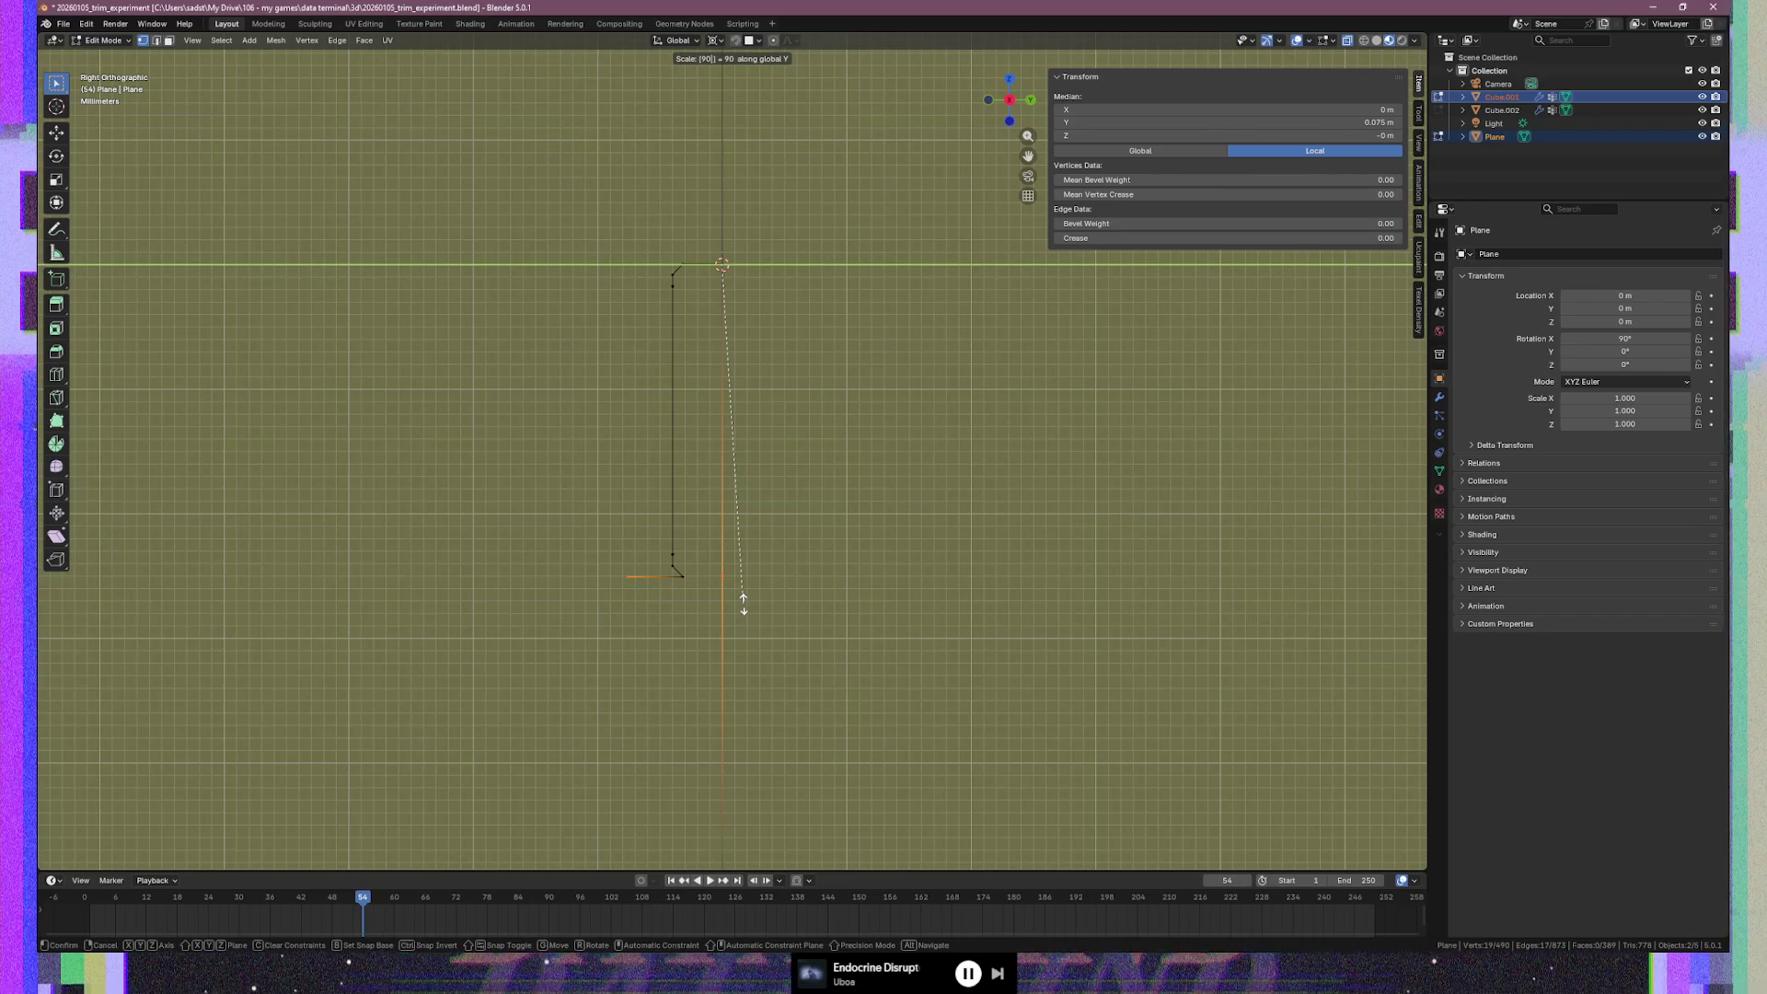
{"action": "type", "text": "0"}
{"action": "key", "text": "Escape"}
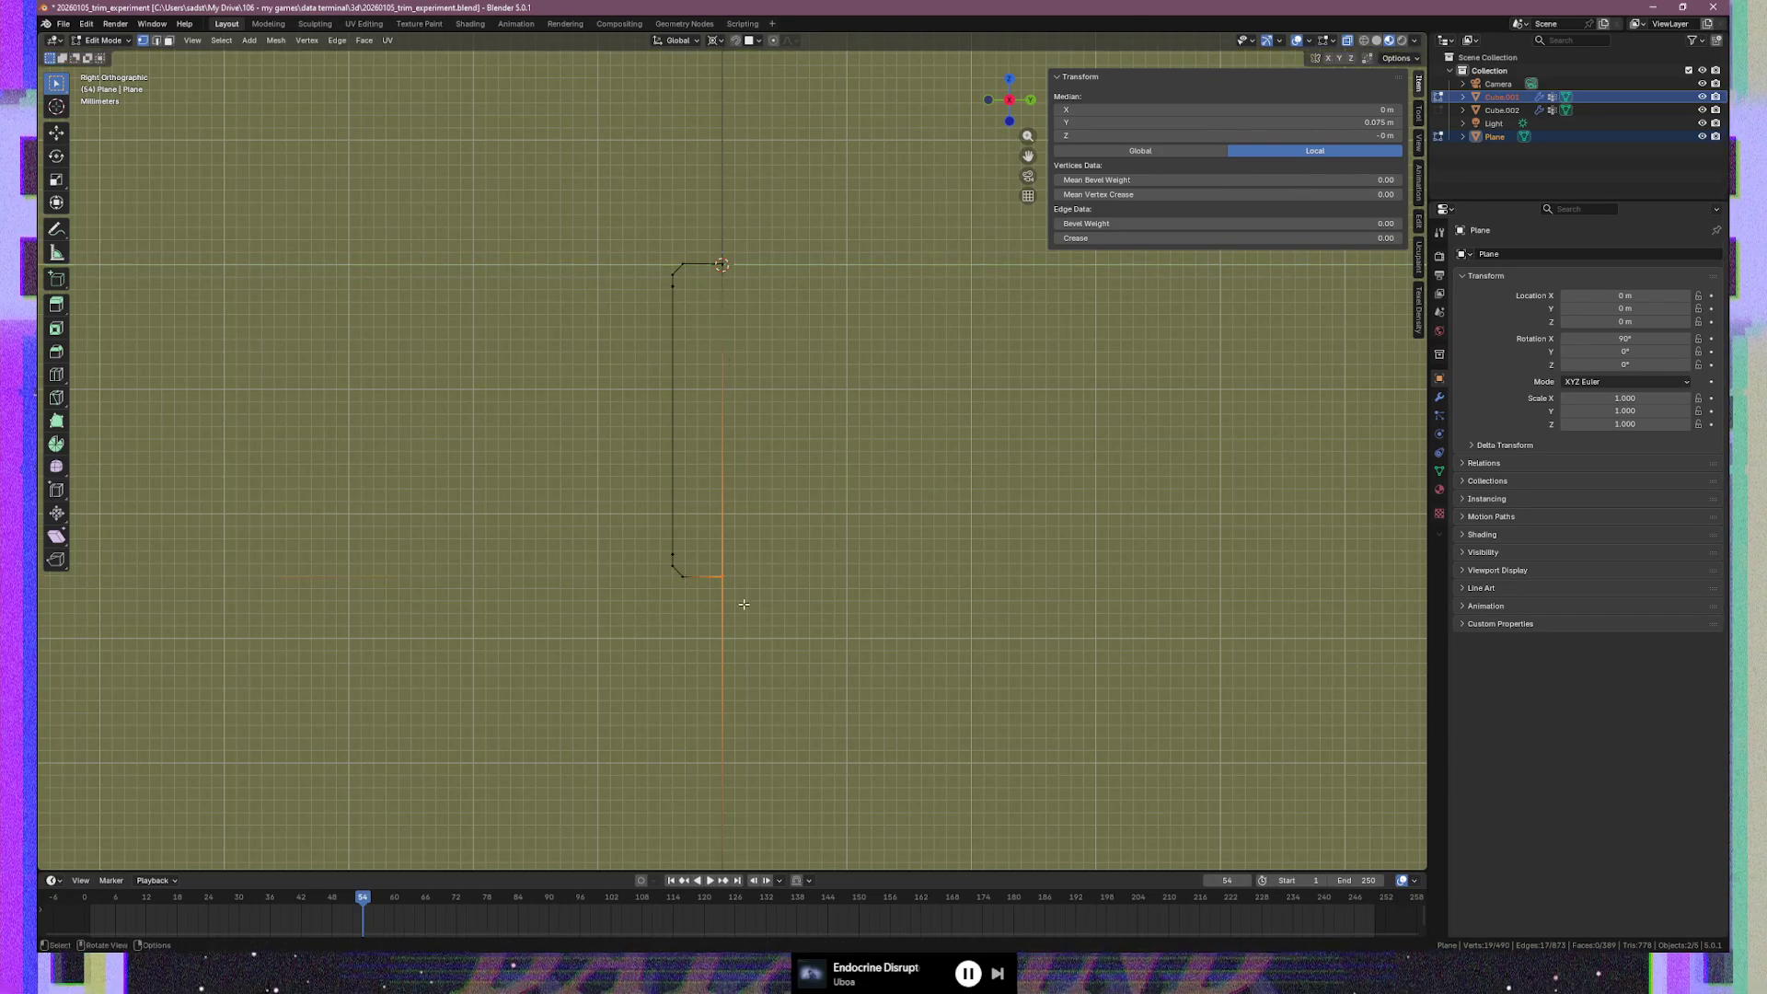
{"action": "type", "text": "sy0"}
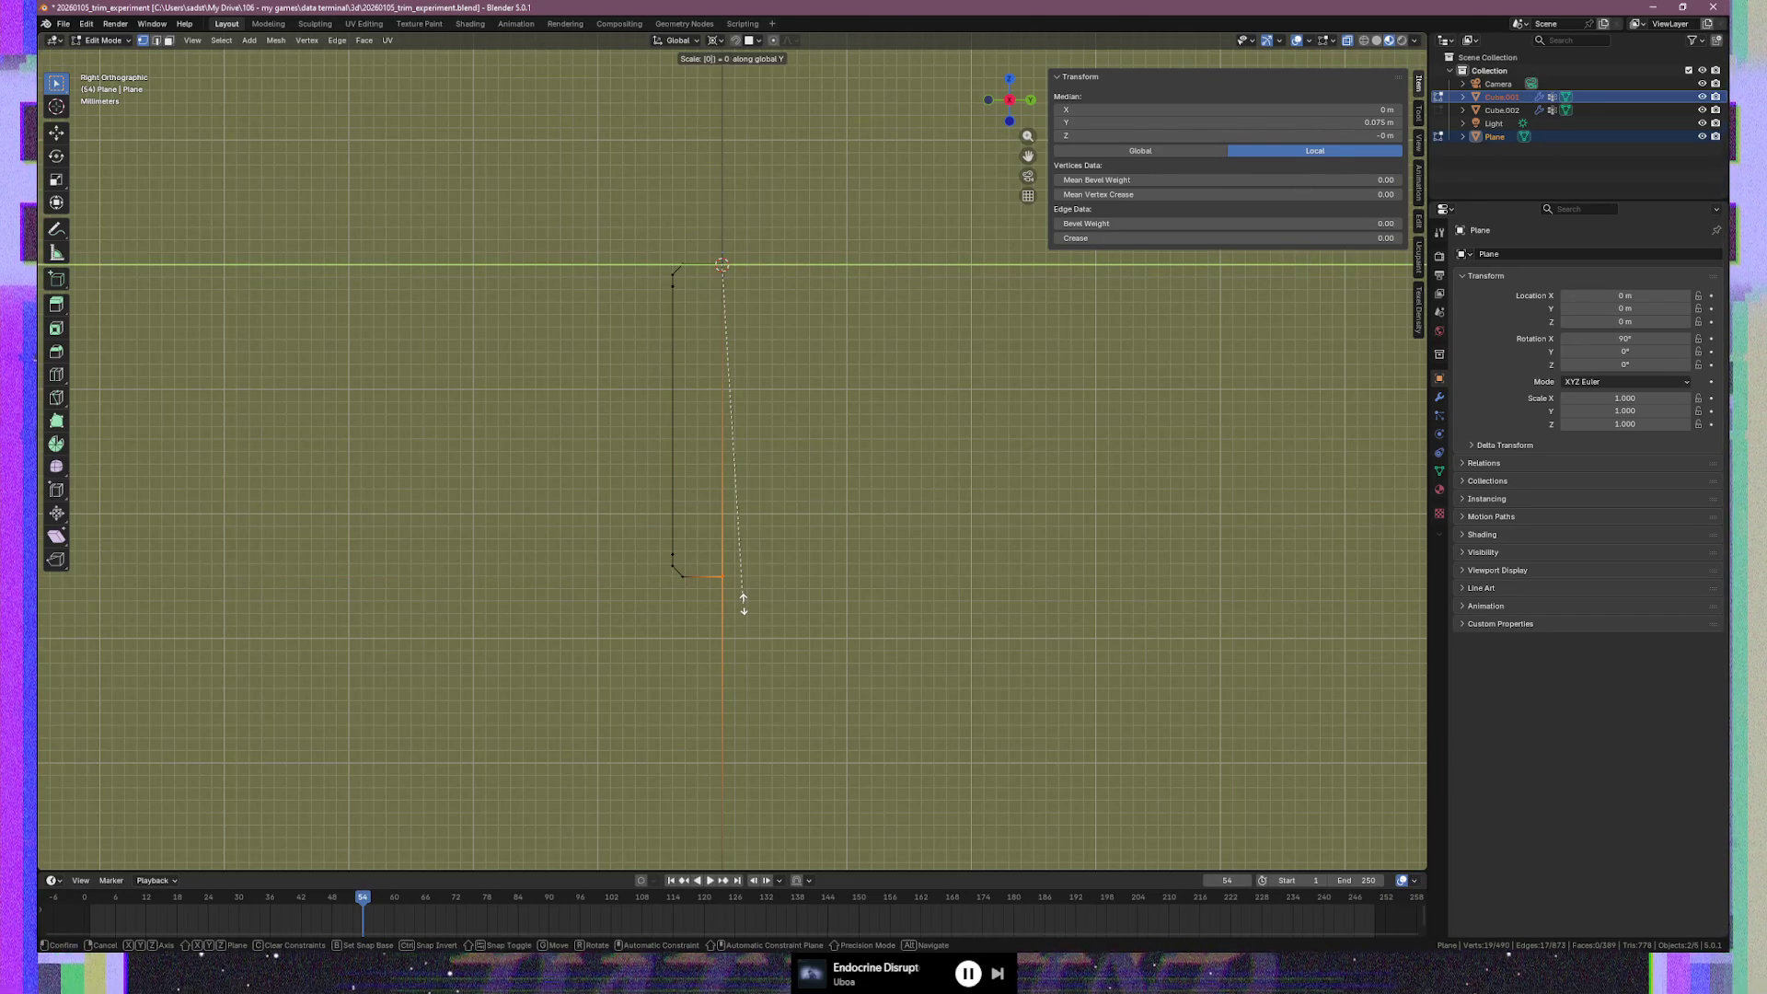
{"action": "key", "text": "Return"}
{"action": "left_click", "coordinate": [754, 334]}
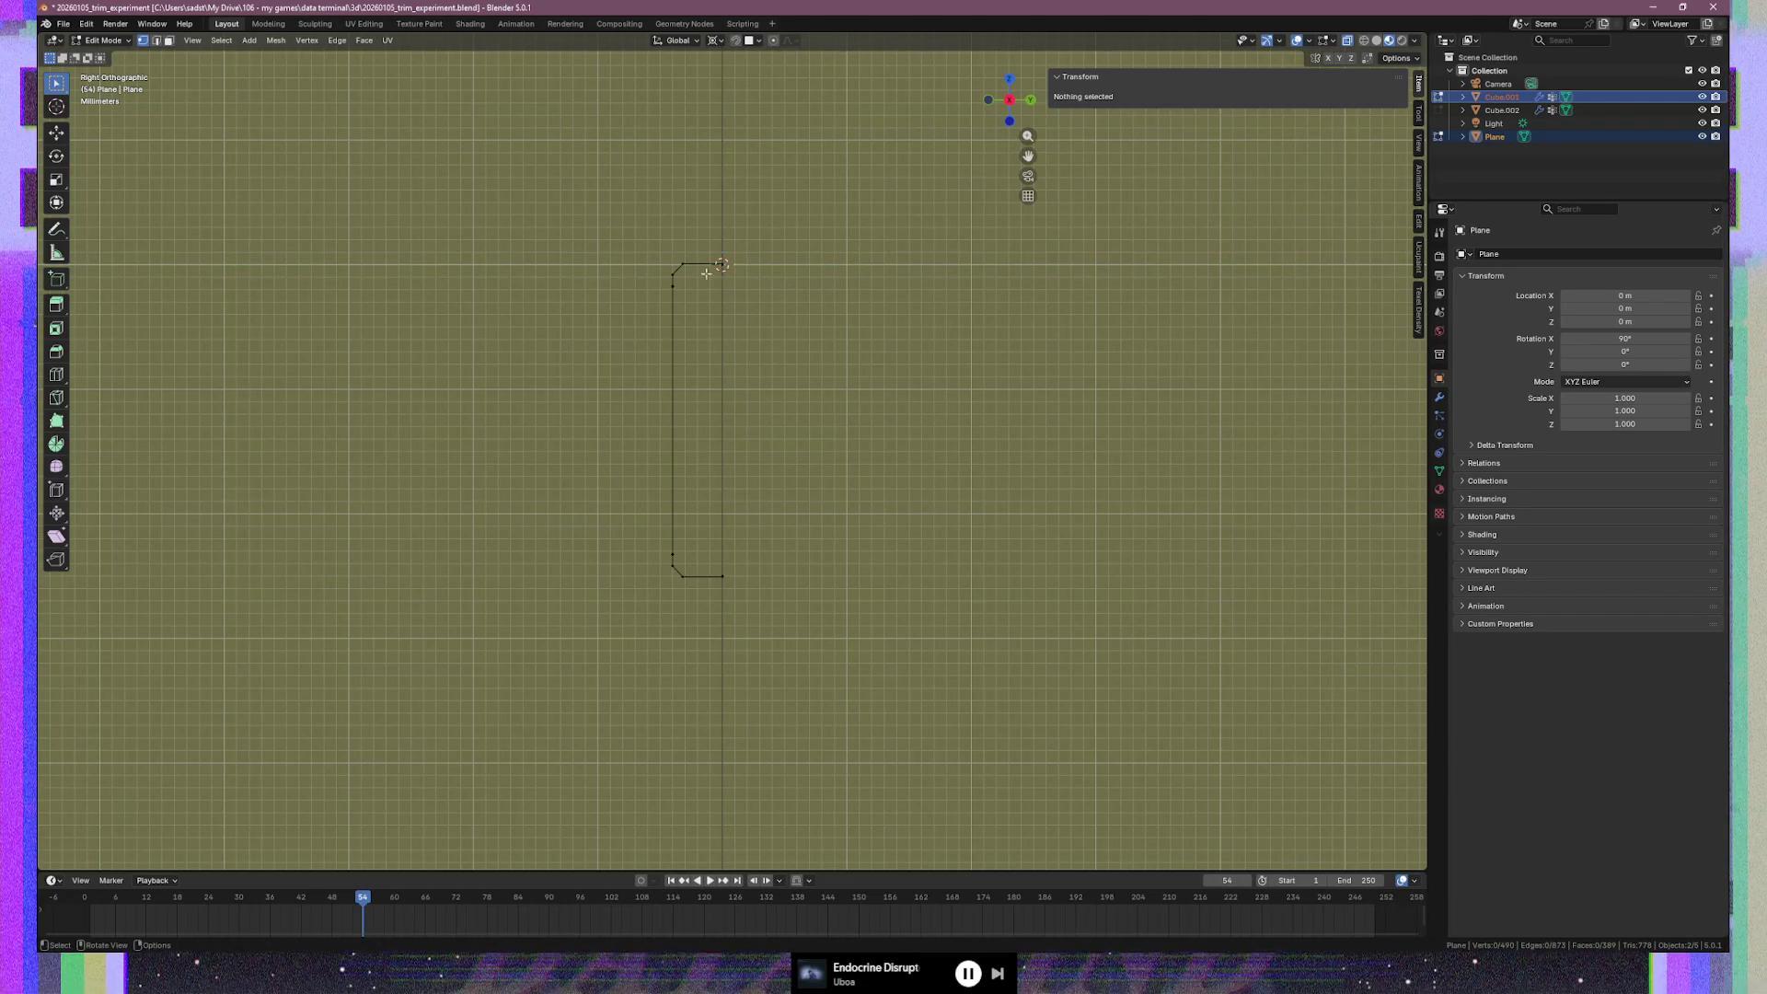
{"action": "left_click_drag", "start_coordinate": [699, 257], "coordinate": [731, 269]}
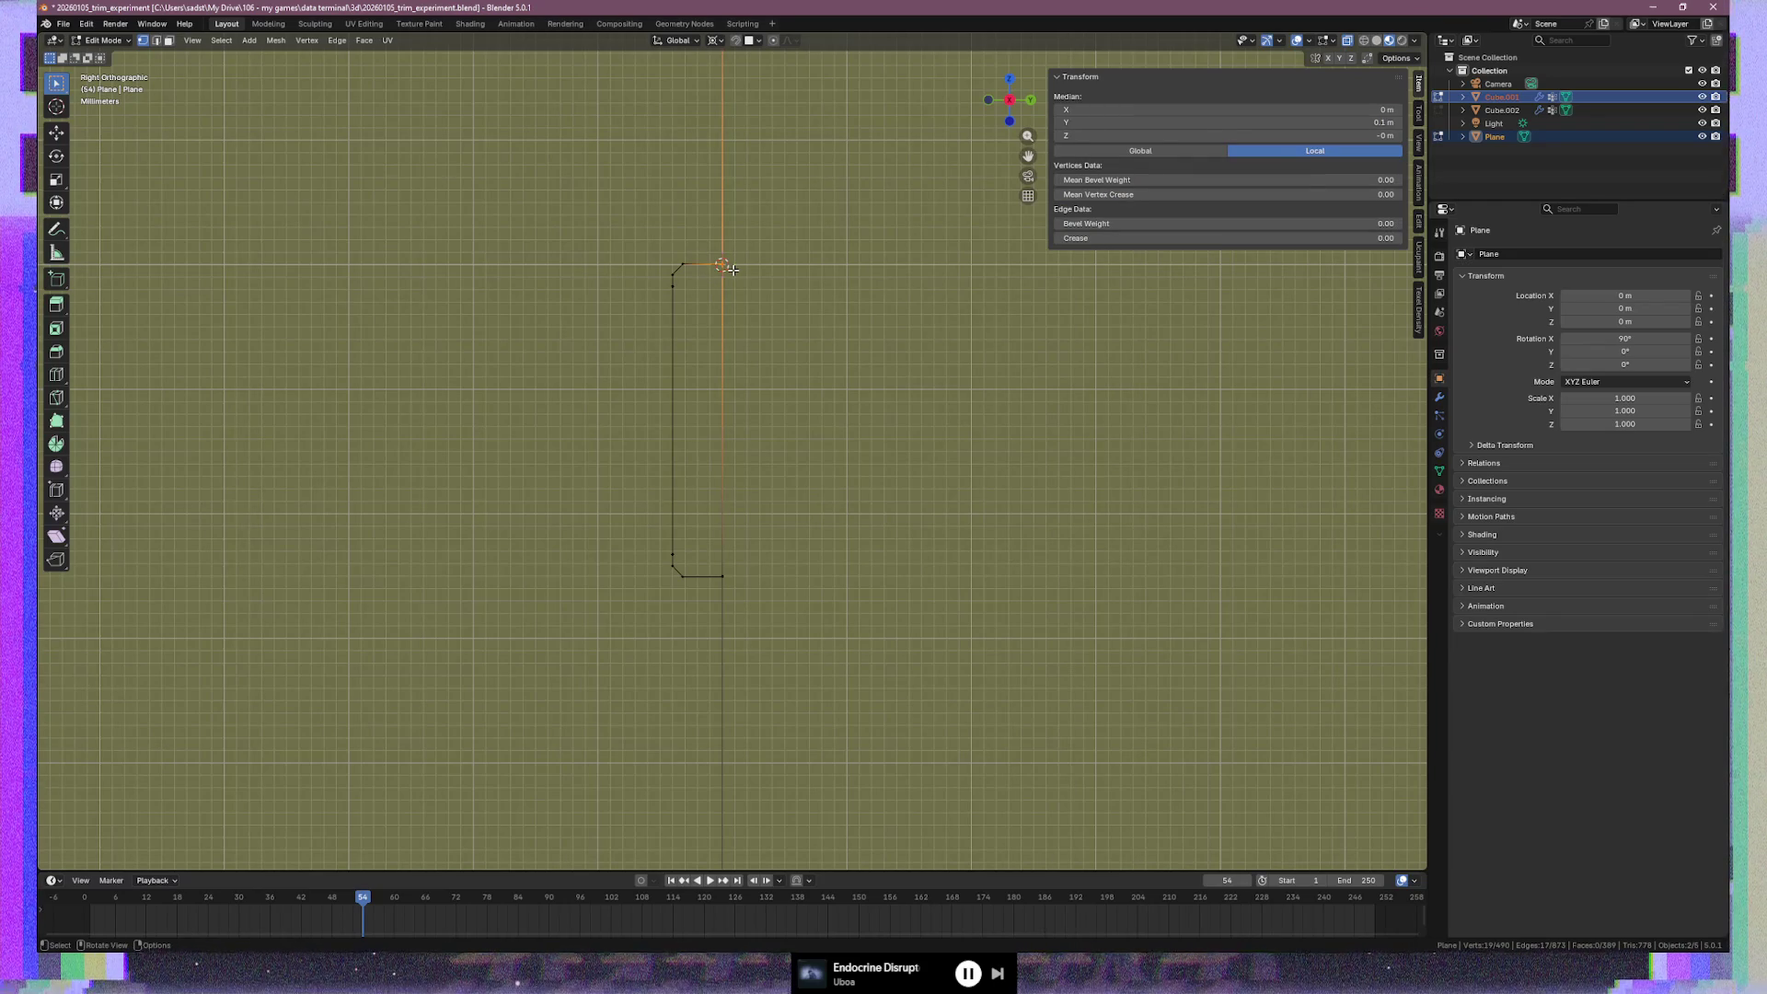
{"action": "left_click", "coordinate": [723, 577]}
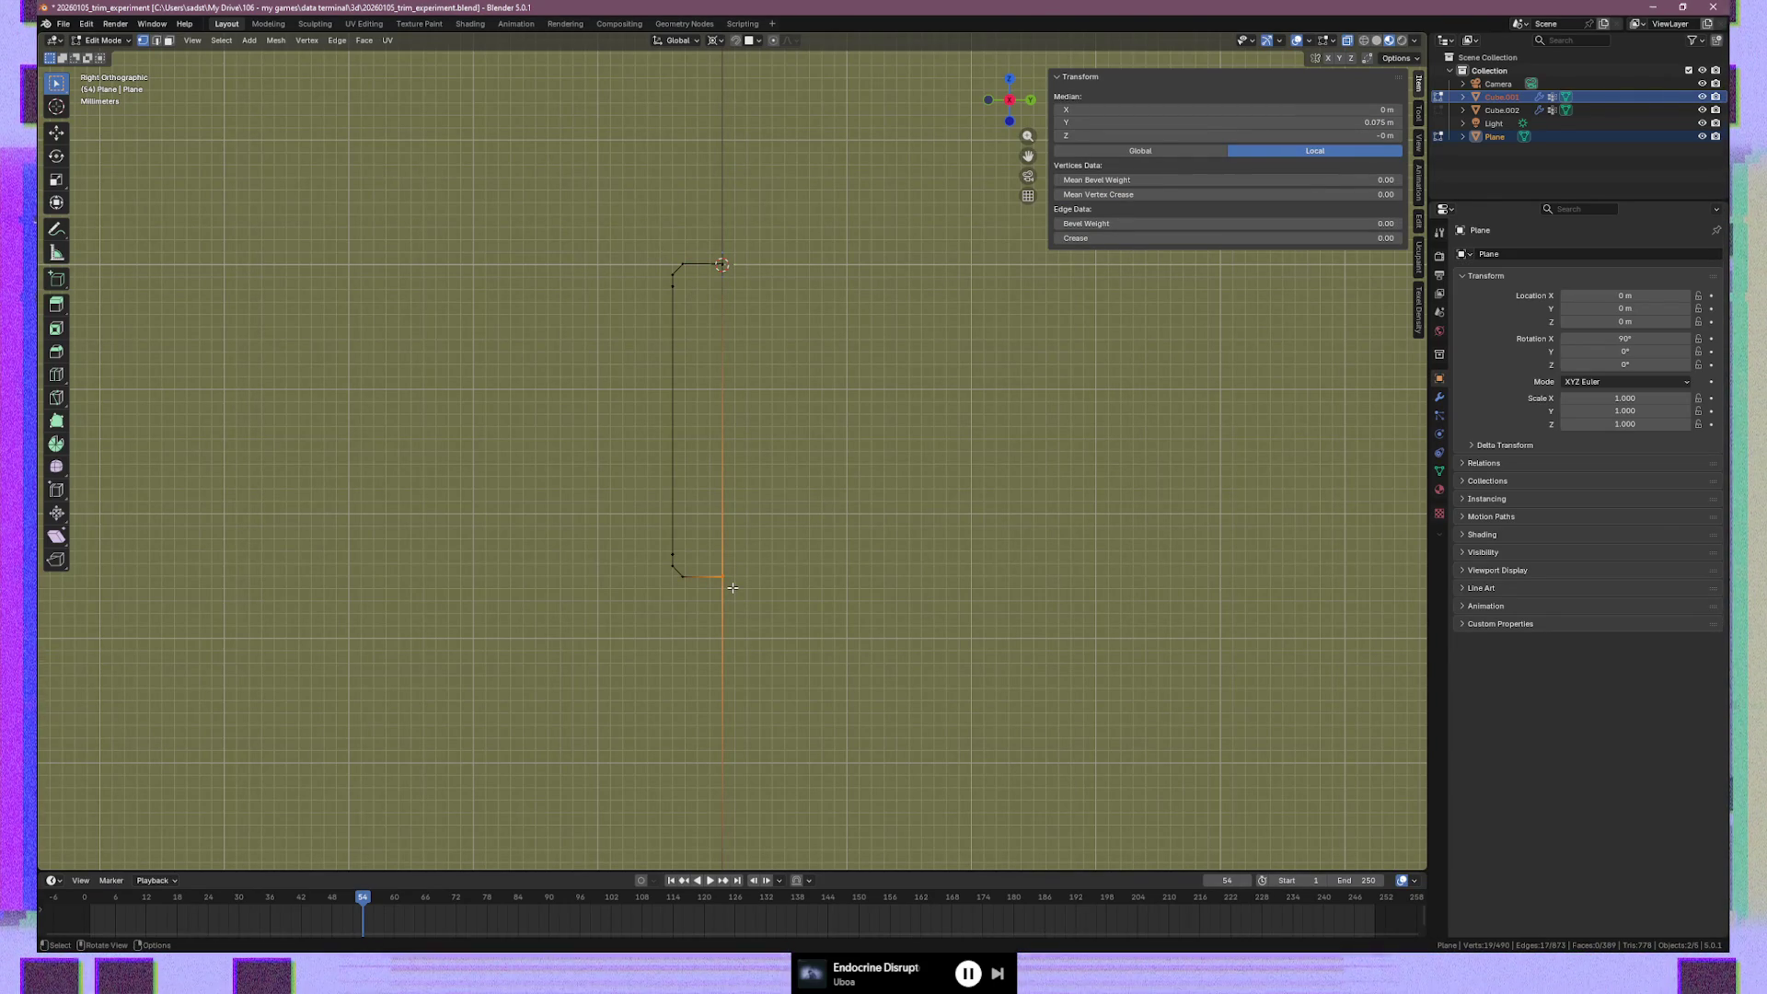
{"action": "middle_click_drag", "start_coordinate": [671, 555], "coordinate": [704, 571]}
Dissolve the first vertical edge loop crossing the lower trim strip
{"action": "key", "text": "2"}
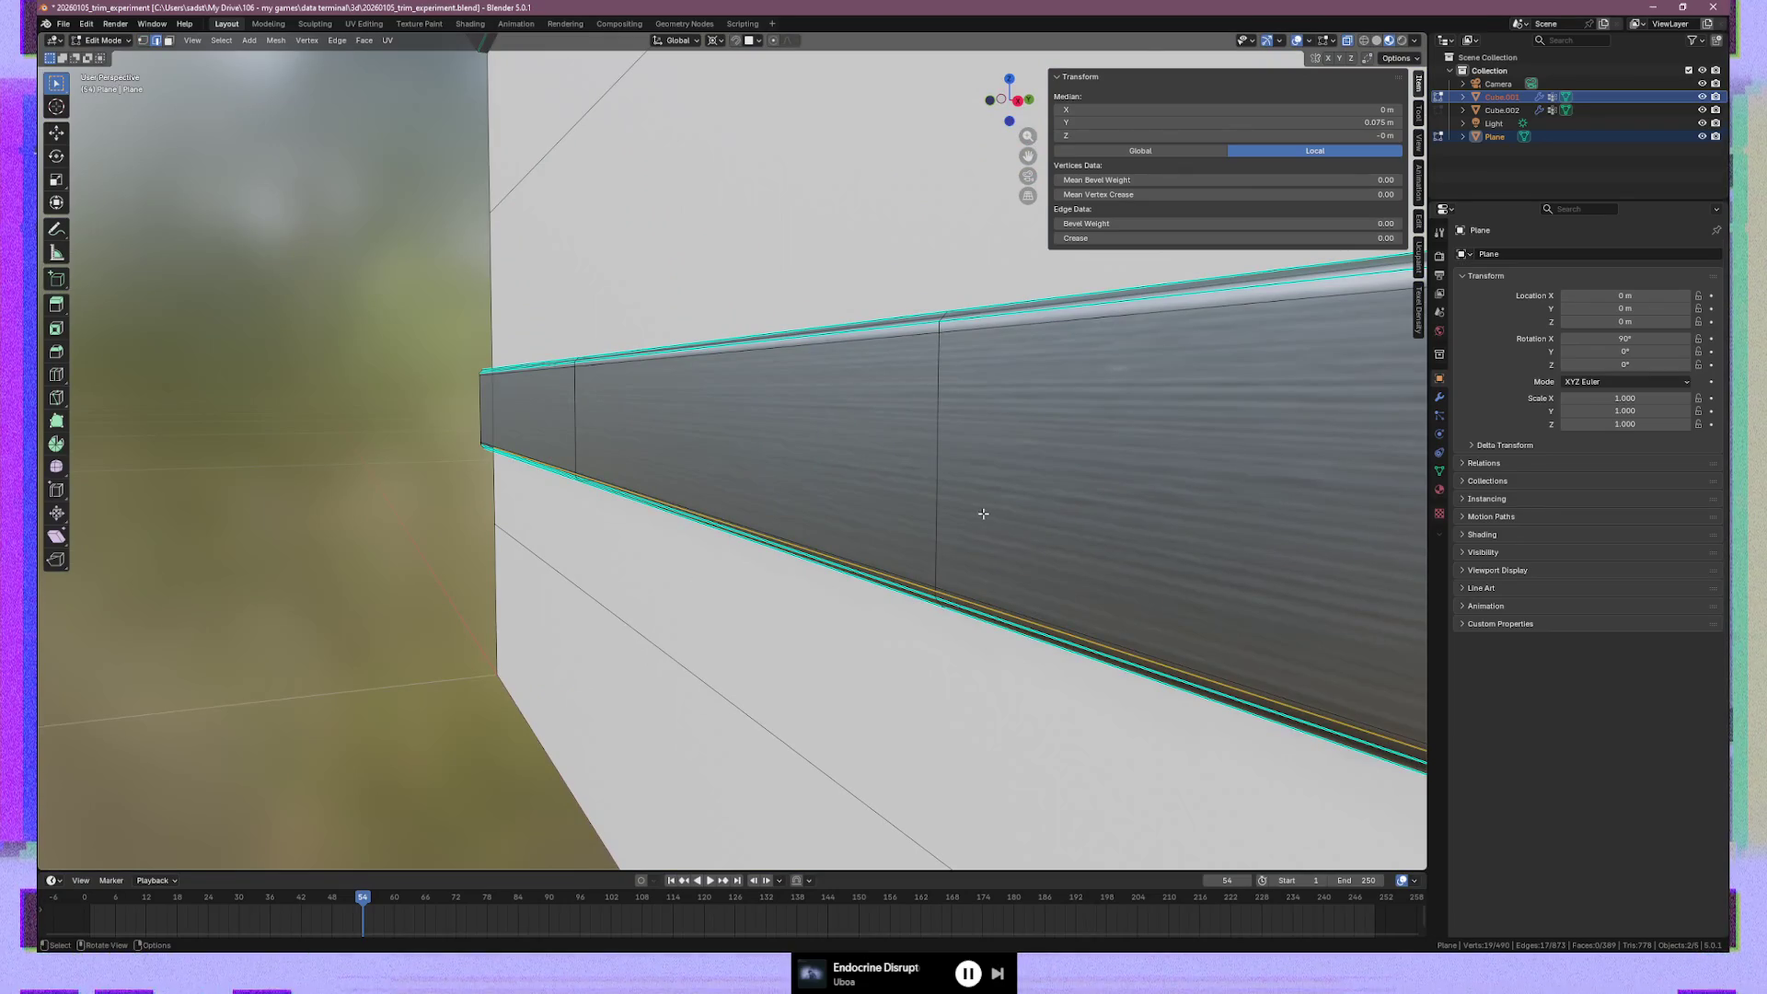
{"action": "middle_click_drag", "start_coordinate": [962, 560], "coordinate": [1037, 540]}
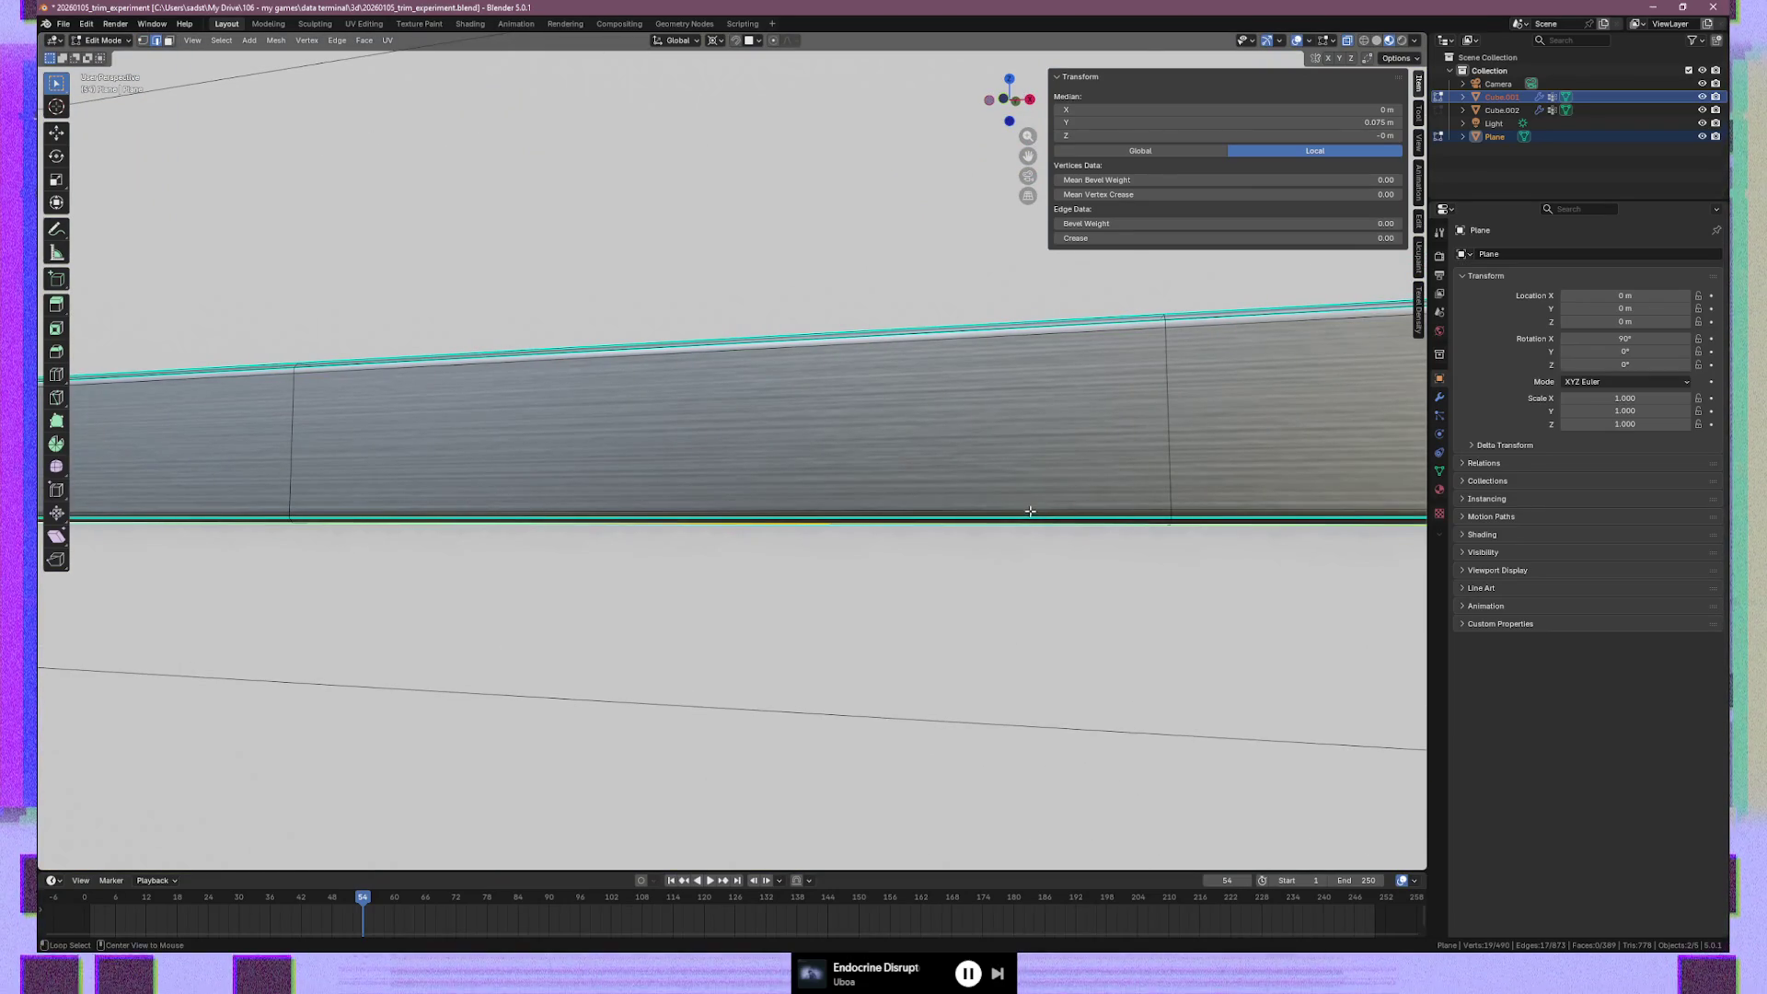
{"action": "left_click", "coordinate": [1030, 511], "text": "alt"}
{"action": "right_click", "coordinate": [997, 351]}
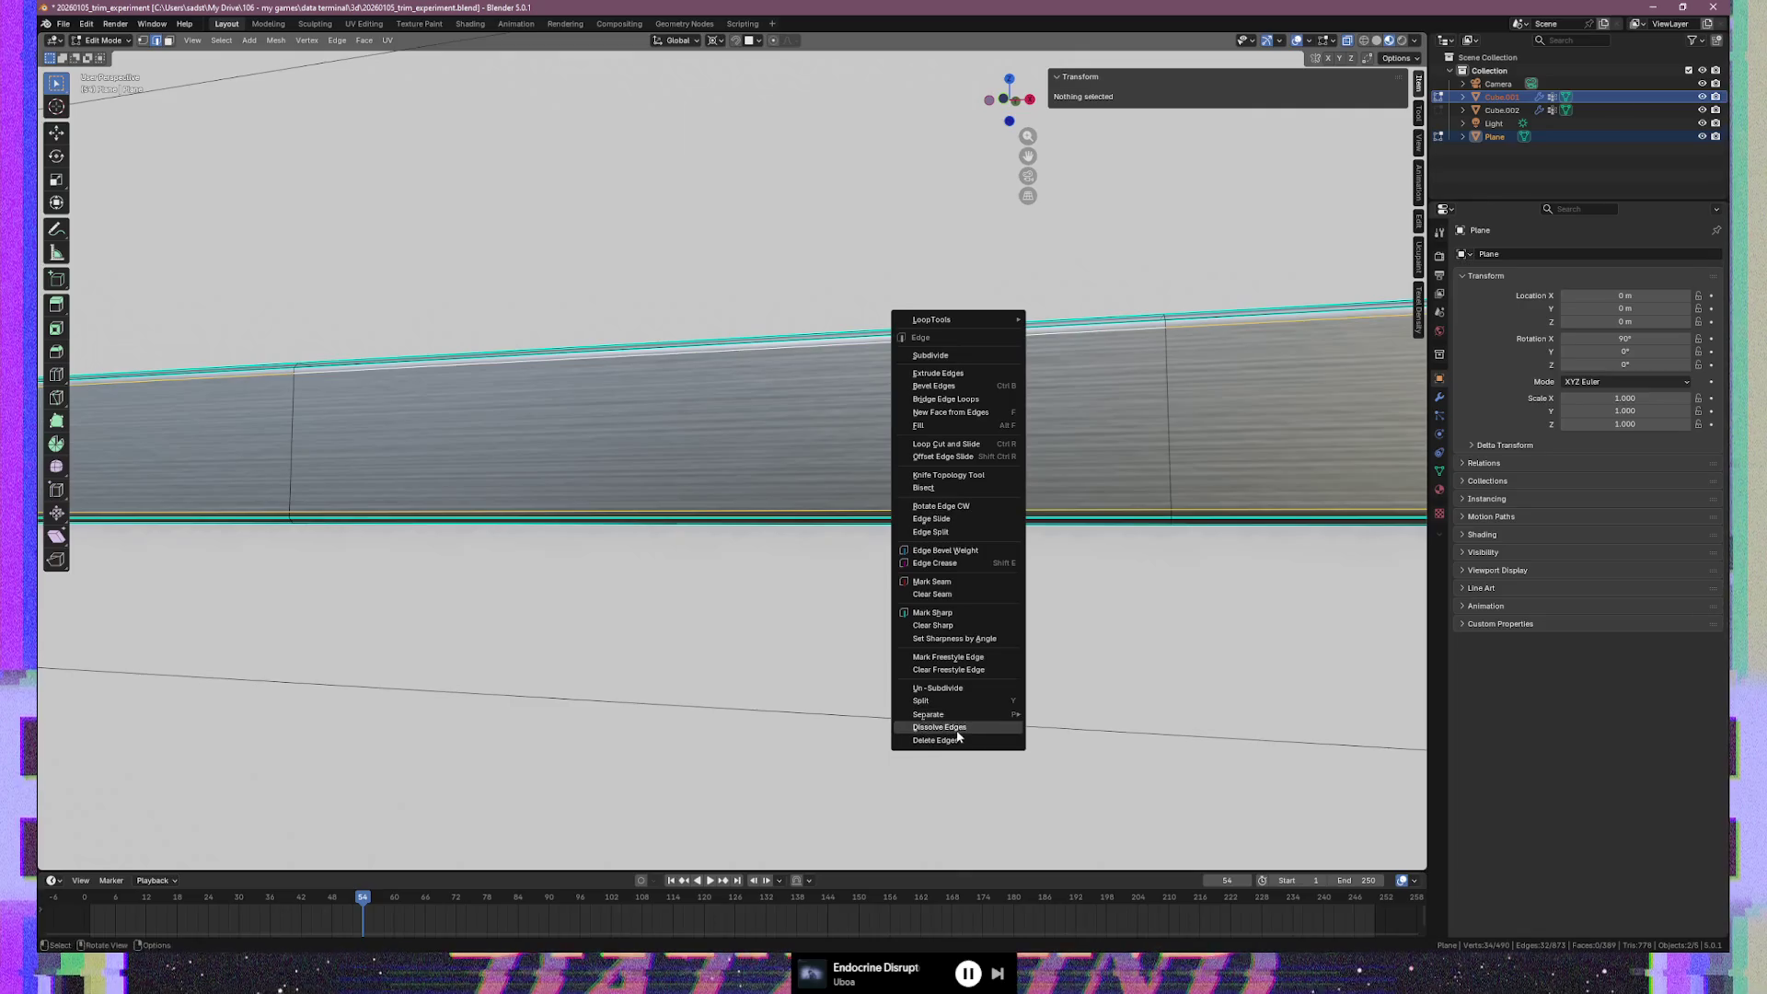
{"action": "left_click", "coordinate": [962, 729]}
Select all the remaining crossing edge loops along the lower trim strip
{"action": "mouse_move", "coordinate": [966, 603]}
{"action": "middle_mouse_down"}
{"action": "mouse_move", "coordinate": [907, 600]}
{"action": "mouse_move", "coordinate": [1025, 595]}
{"action": "middle_mouse_up"}
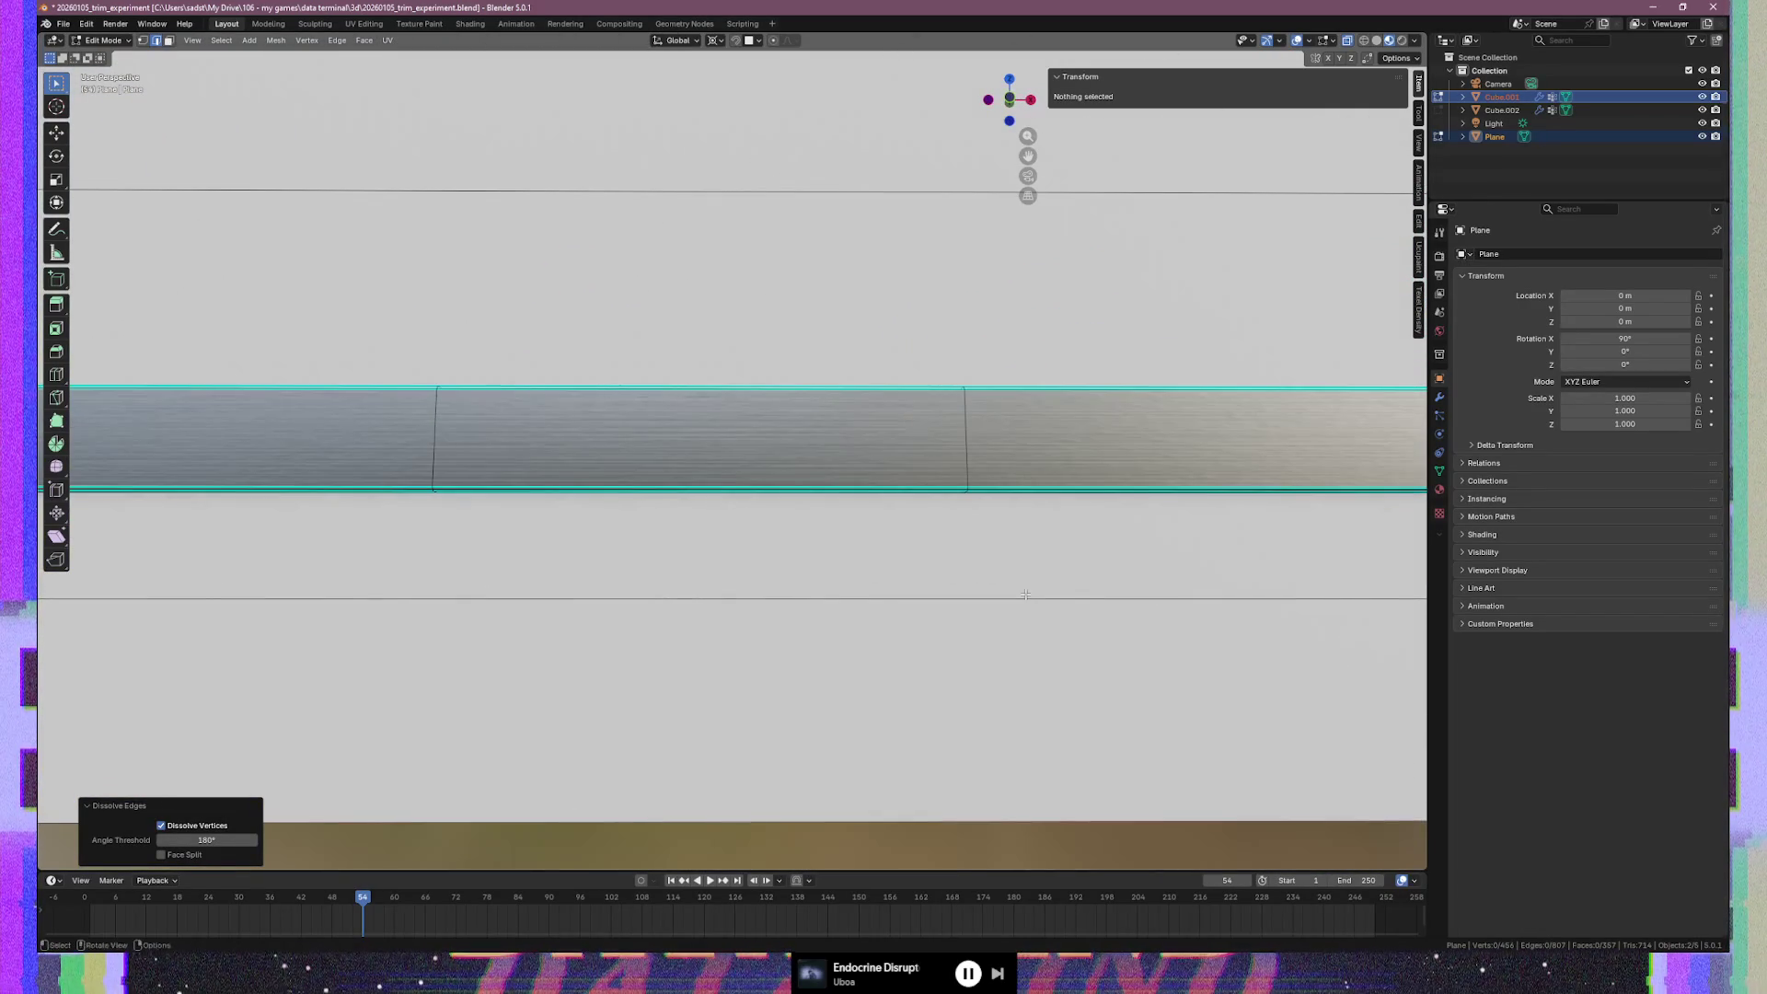
{"action": "middle_click_drag", "start_coordinate": [675, 583], "coordinate": [1136, 582], "text": "shift"}
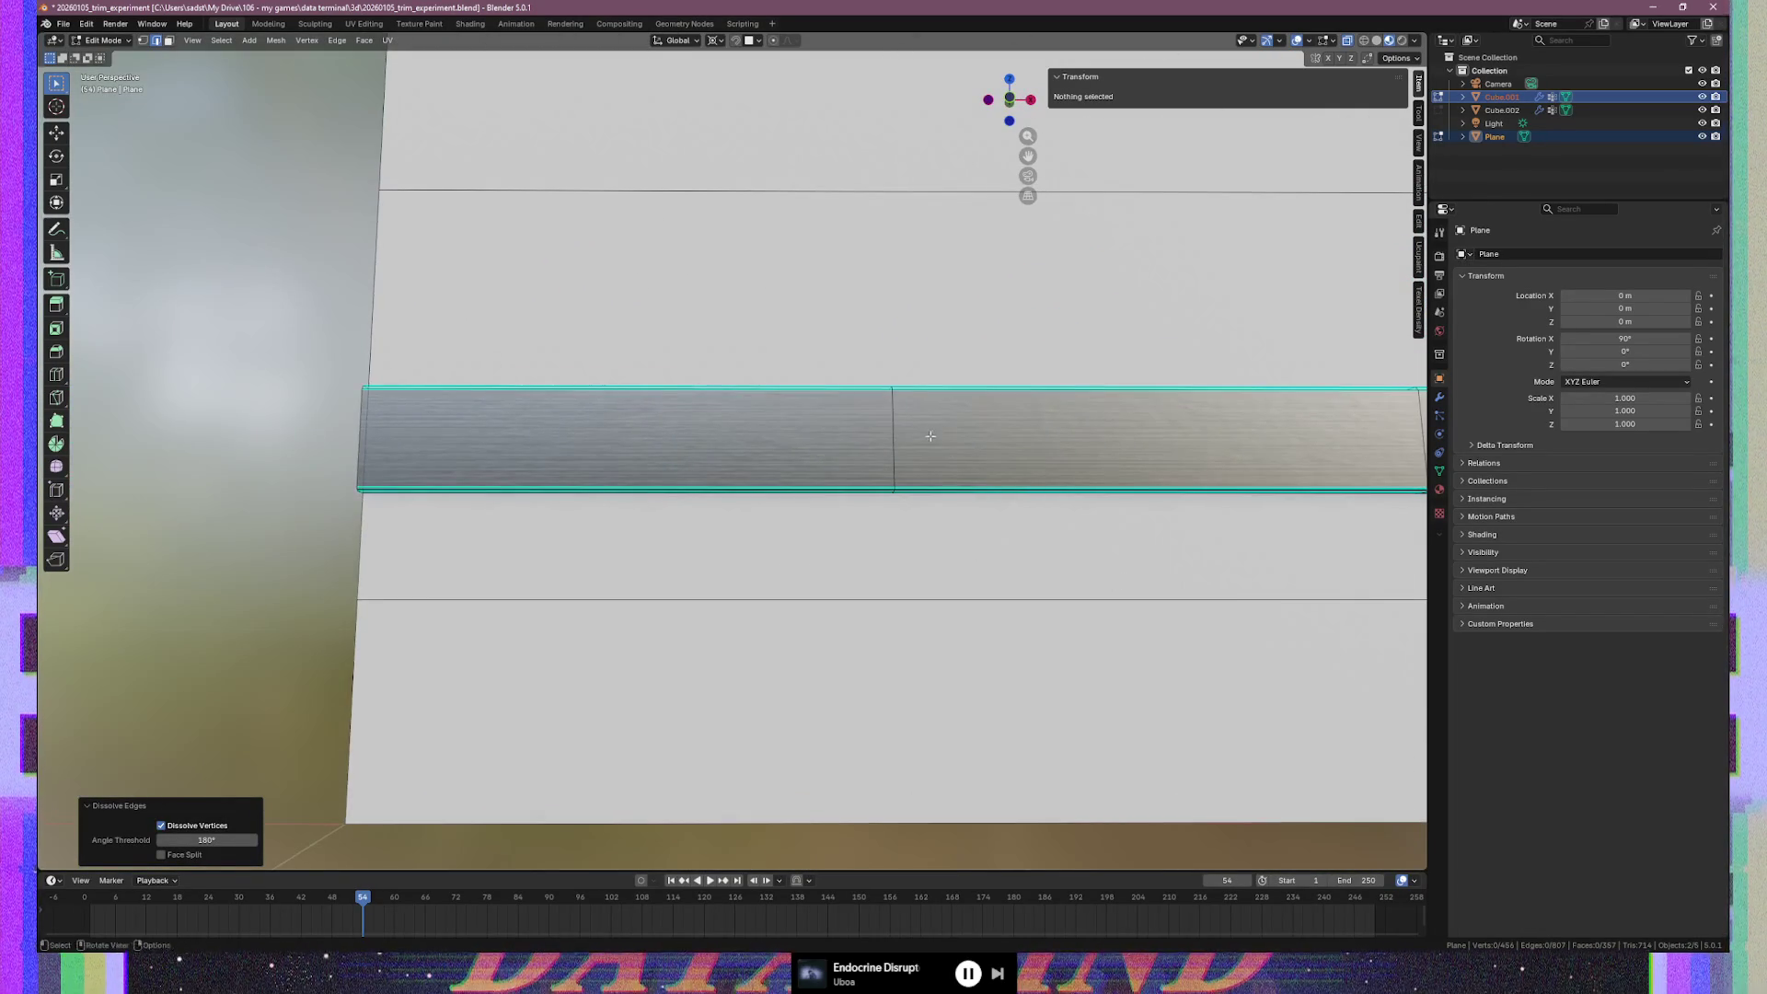
{"action": "left_click", "coordinate": [897, 428], "text": "alt"}
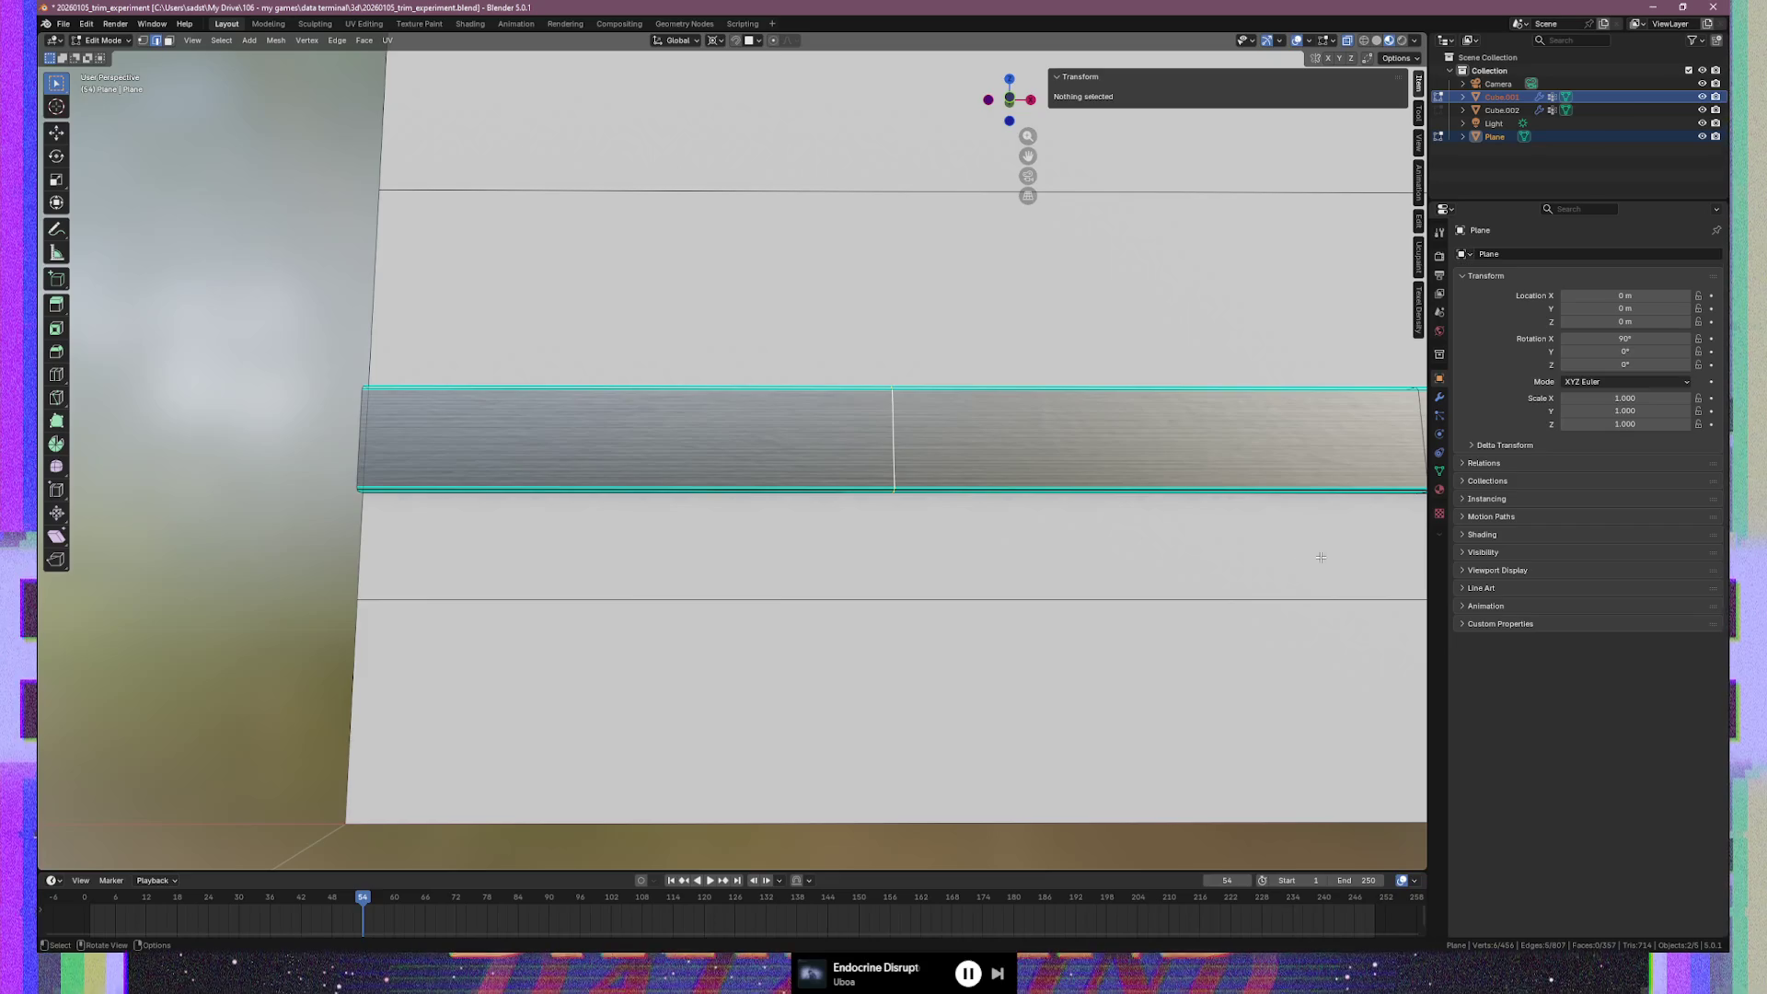
{"action": "middle_click_drag", "start_coordinate": [1315, 557], "coordinate": [1219, 555]}
{"action": "mouse_move", "coordinate": [1116, 577]}
{"action": "middle_mouse_down"}
{"action": "mouse_move", "coordinate": [887, 547]}
{"action": "mouse_move", "coordinate": [1148, 525]}
{"action": "mouse_move", "coordinate": [1113, 473]}
{"action": "mouse_move", "coordinate": [899, 422]}
{"action": "middle_mouse_up"}
{"action": "left_click", "coordinate": [1036, 498], "text": "alt+shift"}
{"action": "left_click", "coordinate": [862, 433], "text": "alt+shift"}
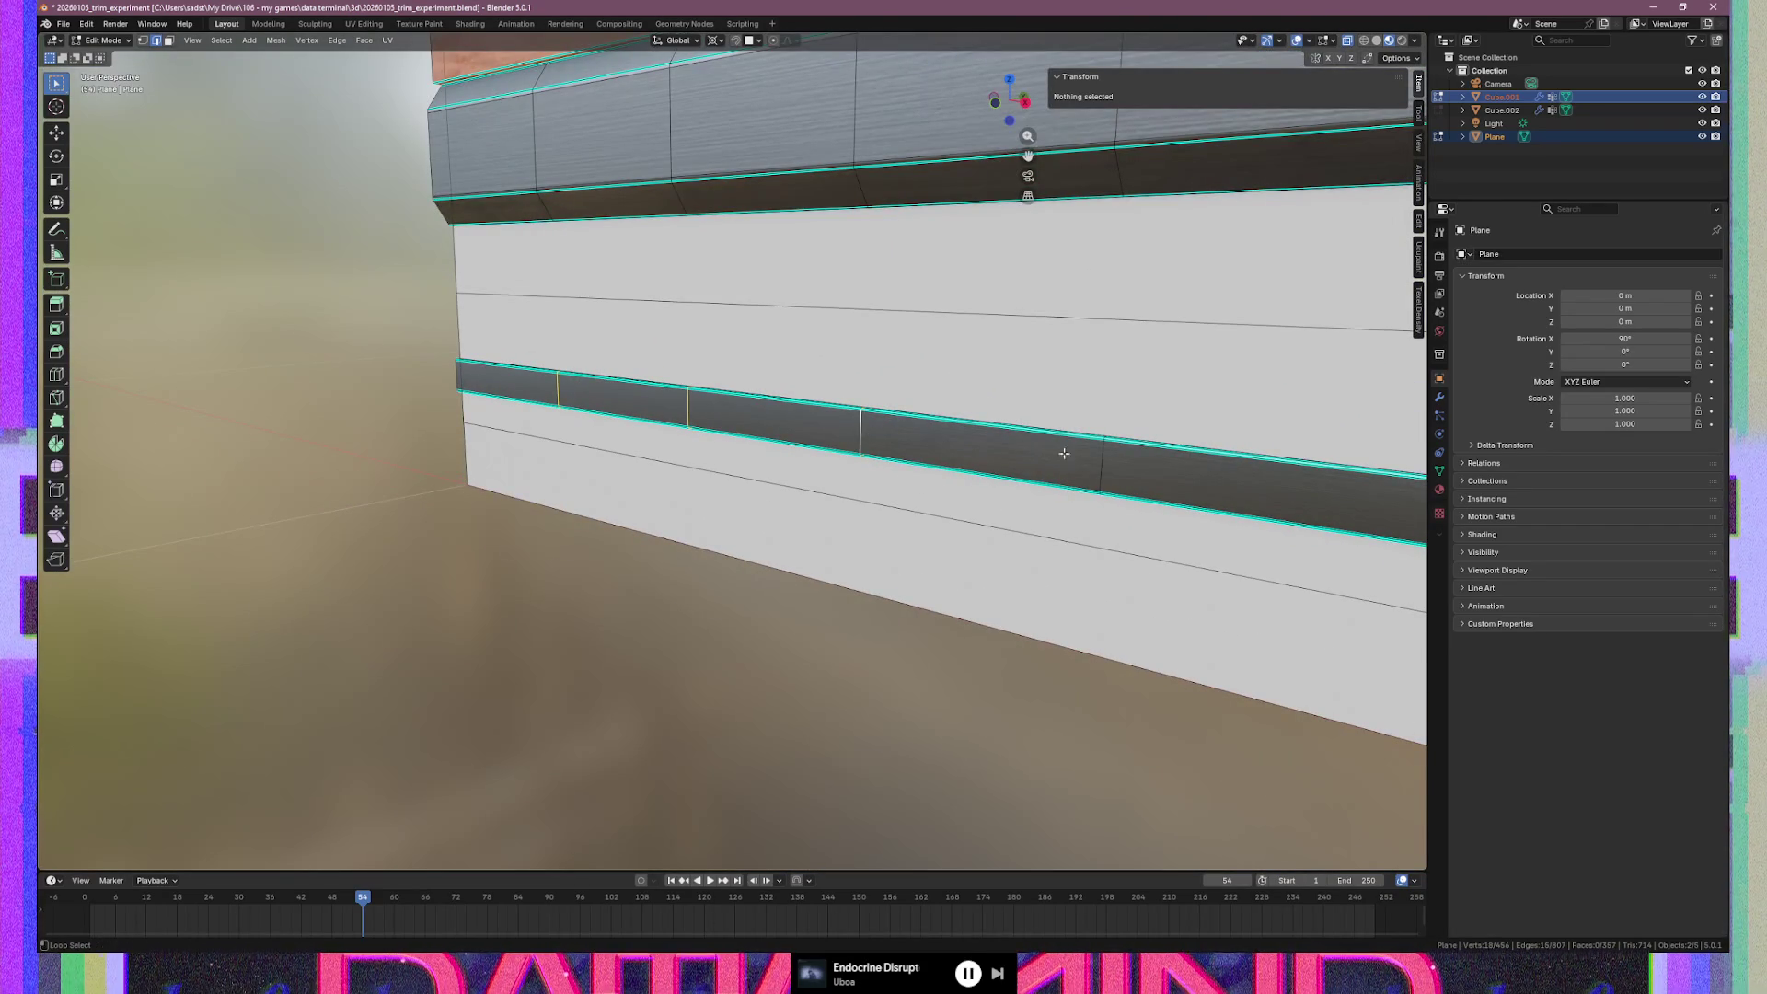
{"action": "left_click", "coordinate": [1099, 462], "text": "alt+shift"}
{"action": "middle_click_drag", "start_coordinate": [1099, 462], "coordinate": [932, 453]}
{"action": "left_click", "coordinate": [926, 445], "text": "alt+shift"}
{"action": "mouse_move", "coordinate": [1402, 553]}
{"action": "middle_mouse_down"}
{"action": "mouse_move", "coordinate": [1203, 506]}
{"action": "mouse_move", "coordinate": [1163, 468]}
{"action": "middle_mouse_up"}
{"action": "left_click", "coordinate": [1157, 460], "text": "alt+shift"}
{"action": "left_click", "coordinate": [900, 429], "text": "alt+shift"}
{"action": "mouse_move", "coordinate": [901, 429]}
{"action": "middle_mouse_down"}
{"action": "mouse_move", "coordinate": [1155, 516]}
{"action": "mouse_move", "coordinate": [1050, 489]}
{"action": "middle_mouse_up"}
{"action": "left_click", "coordinate": [919, 415], "text": "alt+shift"}
{"action": "left_click", "coordinate": [1370, 445], "text": "alt+shift"}
{"action": "middle_click_drag", "start_coordinate": [1370, 445], "coordinate": [1133, 496]}
{"action": "left_click", "coordinate": [982, 437], "text": "alt+shift"}
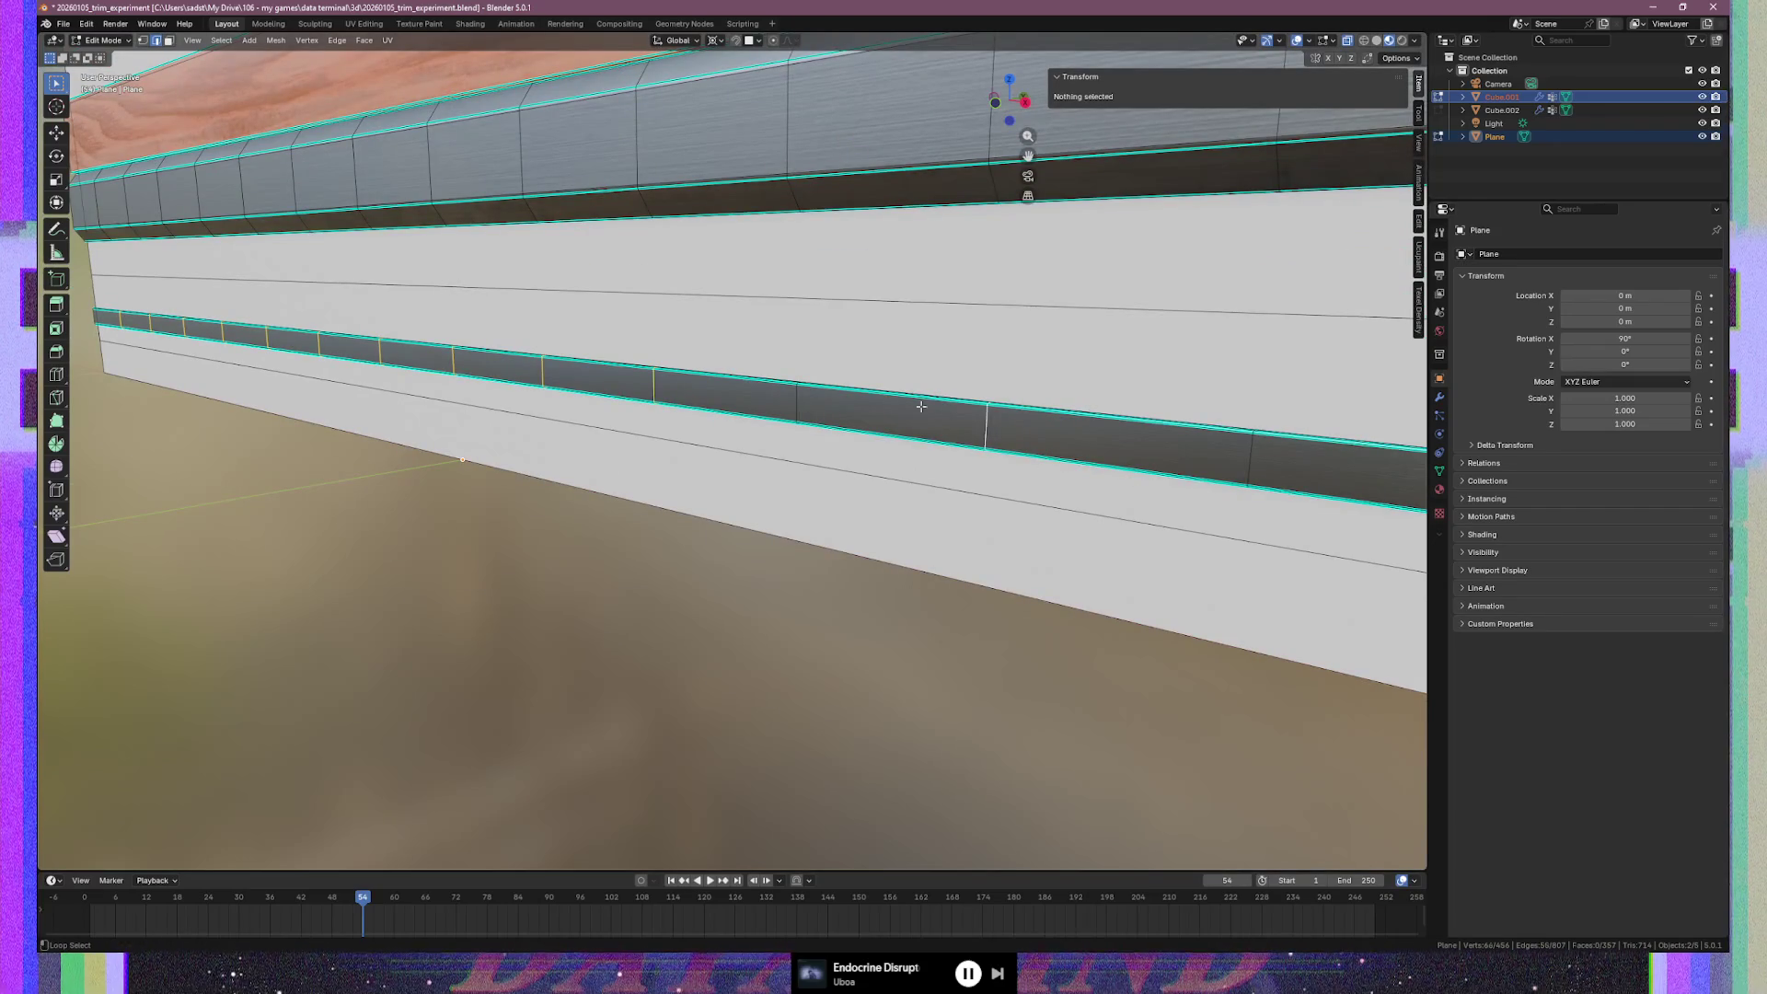
{"action": "left_click", "coordinate": [797, 406], "text": "alt+shift"}
{"action": "left_click", "coordinate": [1251, 454], "text": "alt+shift"}
{"action": "mouse_move", "coordinate": [1251, 454]}
{"action": "middle_mouse_down"}
{"action": "mouse_move", "coordinate": [1254, 485]}
{"action": "mouse_move", "coordinate": [1048, 404]}
{"action": "mouse_move", "coordinate": [1098, 458]}
{"action": "middle_mouse_up"}
{"action": "left_click", "coordinate": [1041, 398], "text": "alt+shift"}
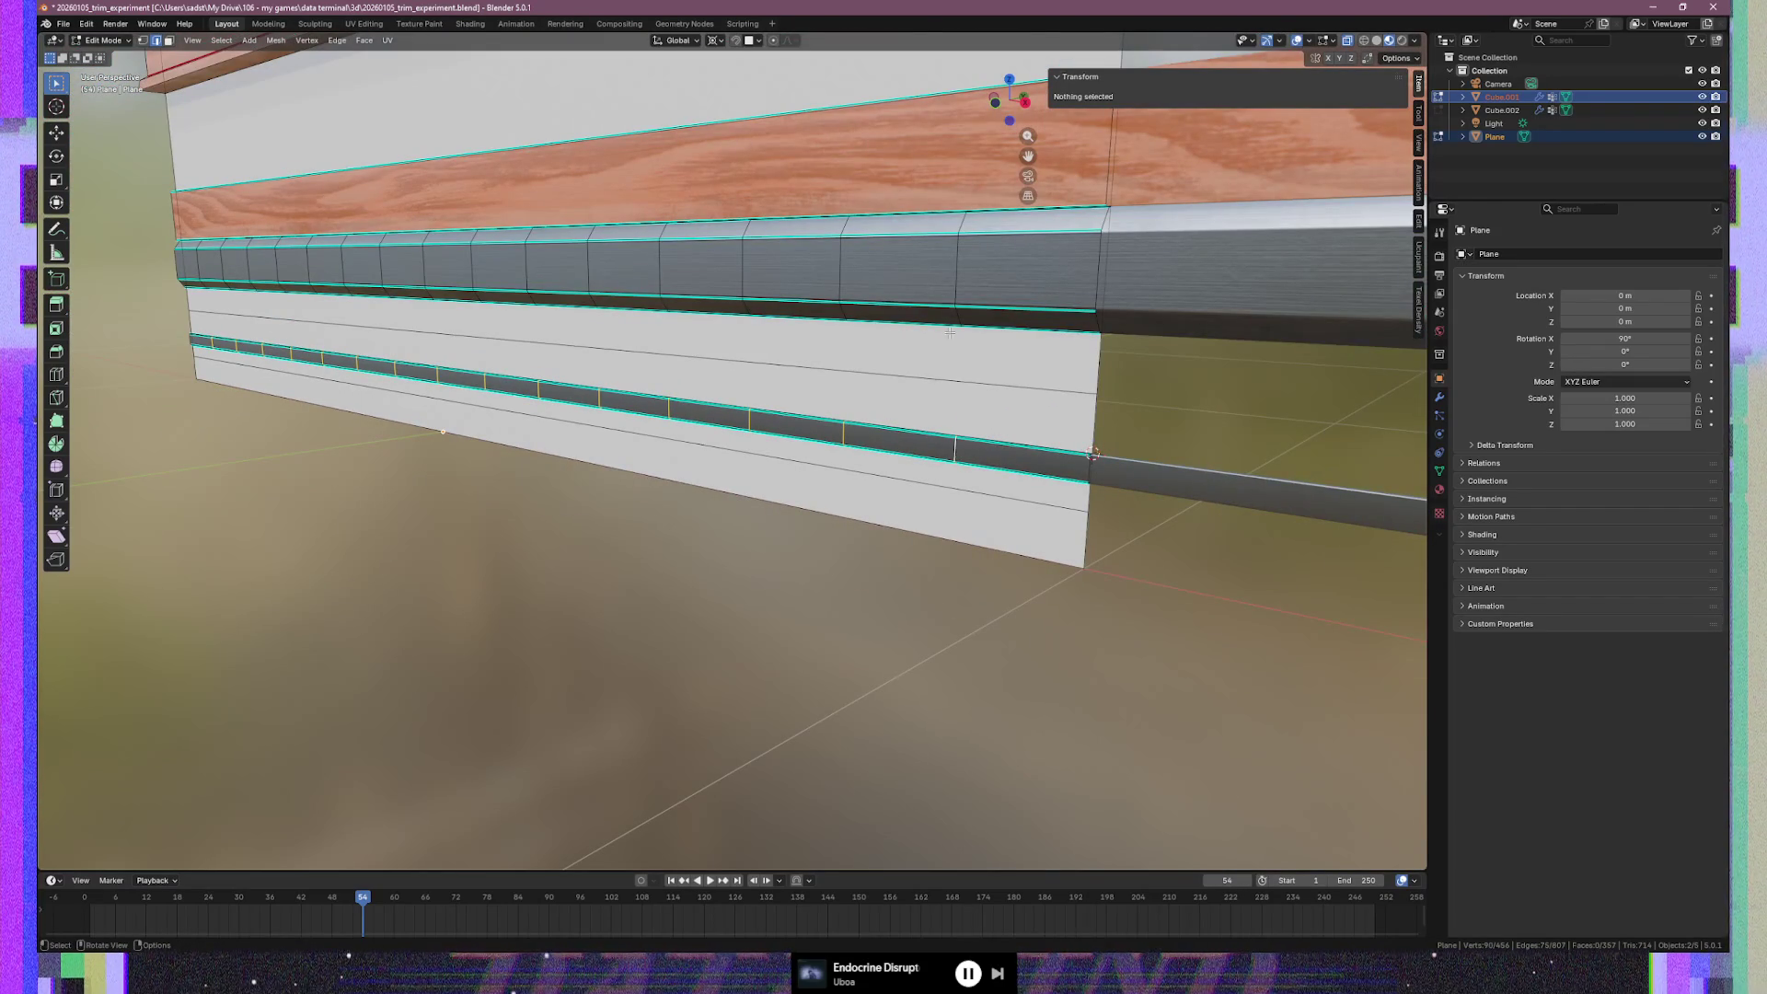
Add the upper strip's fifteen crossing loops to the selection and dissolve all the edges
{"action": "left_click", "coordinate": [957, 253], "text": "alt+shift"}
{"action": "left_click", "coordinate": [841, 249], "text": "alt+shift"}
{"action": "left_click", "coordinate": [743, 254], "text": "alt+shift"}
{"action": "left_click", "coordinate": [660, 258], "text": "alt+shift"}
{"action": "left_click", "coordinate": [590, 262], "text": "alt+shift"}
{"action": "left_click", "coordinate": [527, 260], "text": "alt+shift"}
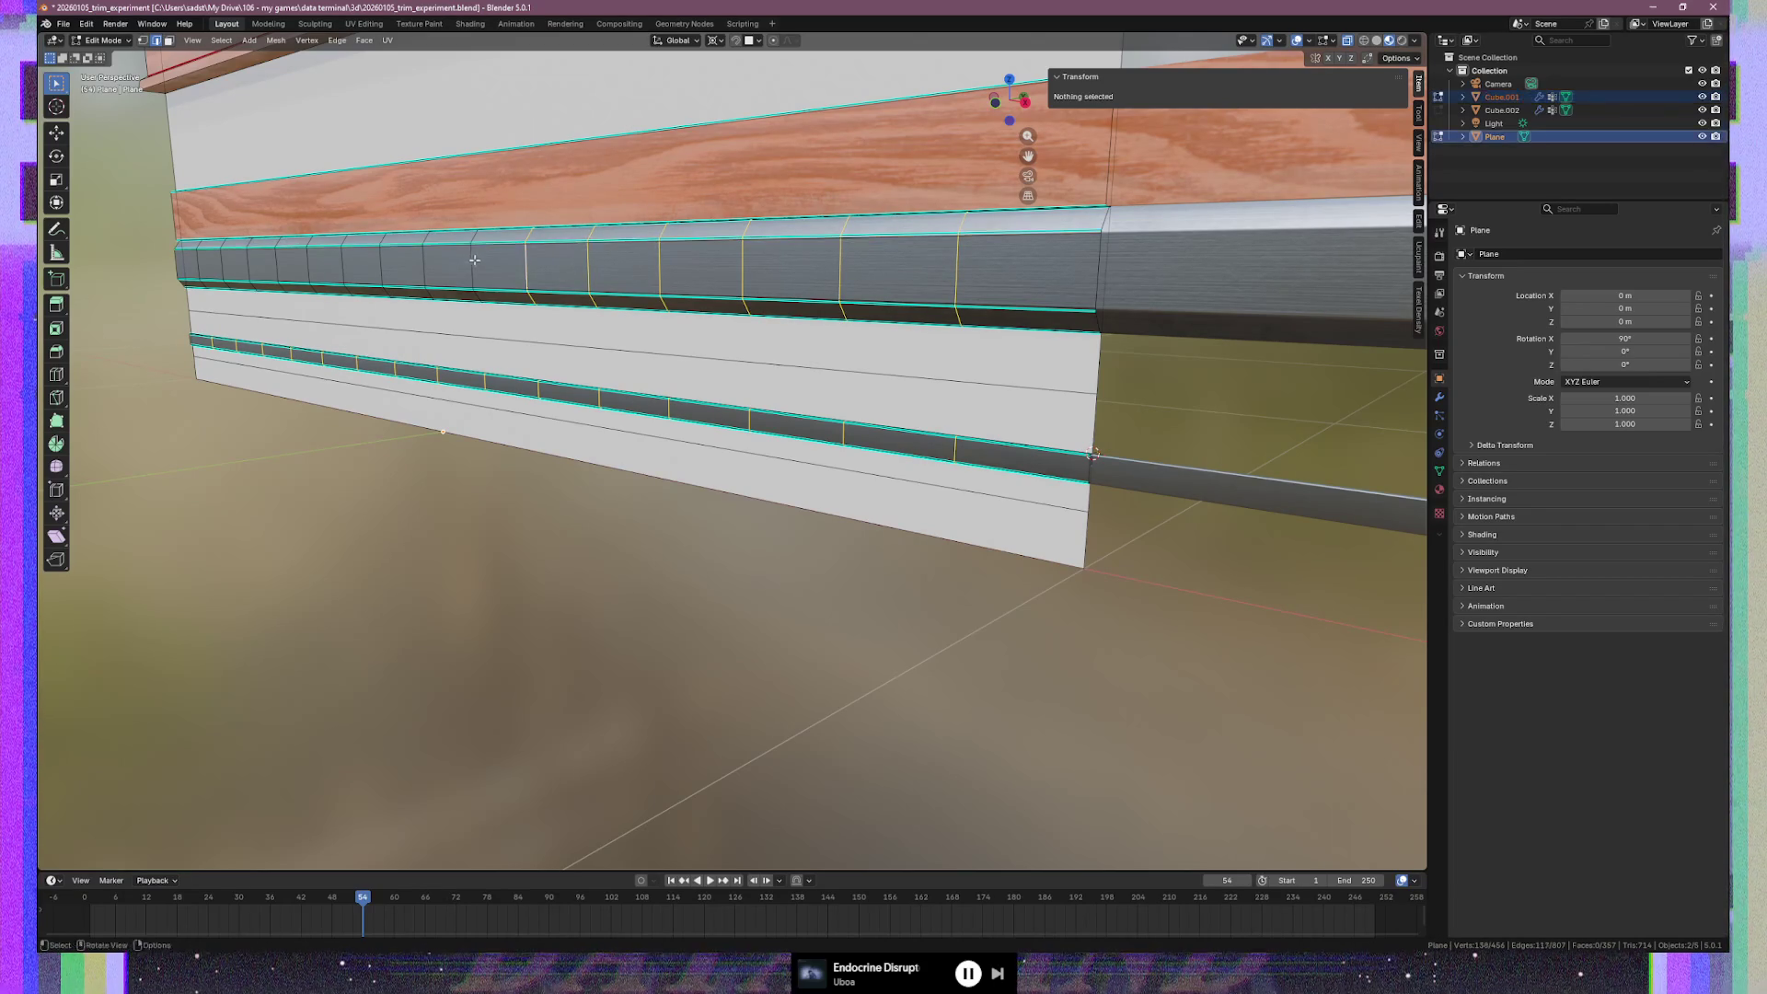
{"action": "left_click", "coordinate": [472, 262], "text": "alt+shift"}
{"action": "left_click", "coordinate": [423, 262], "text": "alt+shift"}
{"action": "left_click", "coordinate": [381, 262], "text": "alt+shift"}
{"action": "left_click", "coordinate": [343, 262], "text": "alt+shift"}
{"action": "left_click", "coordinate": [308, 262], "text": "alt+shift"}
{"action": "left_click", "coordinate": [277, 263], "text": "alt+shift"}
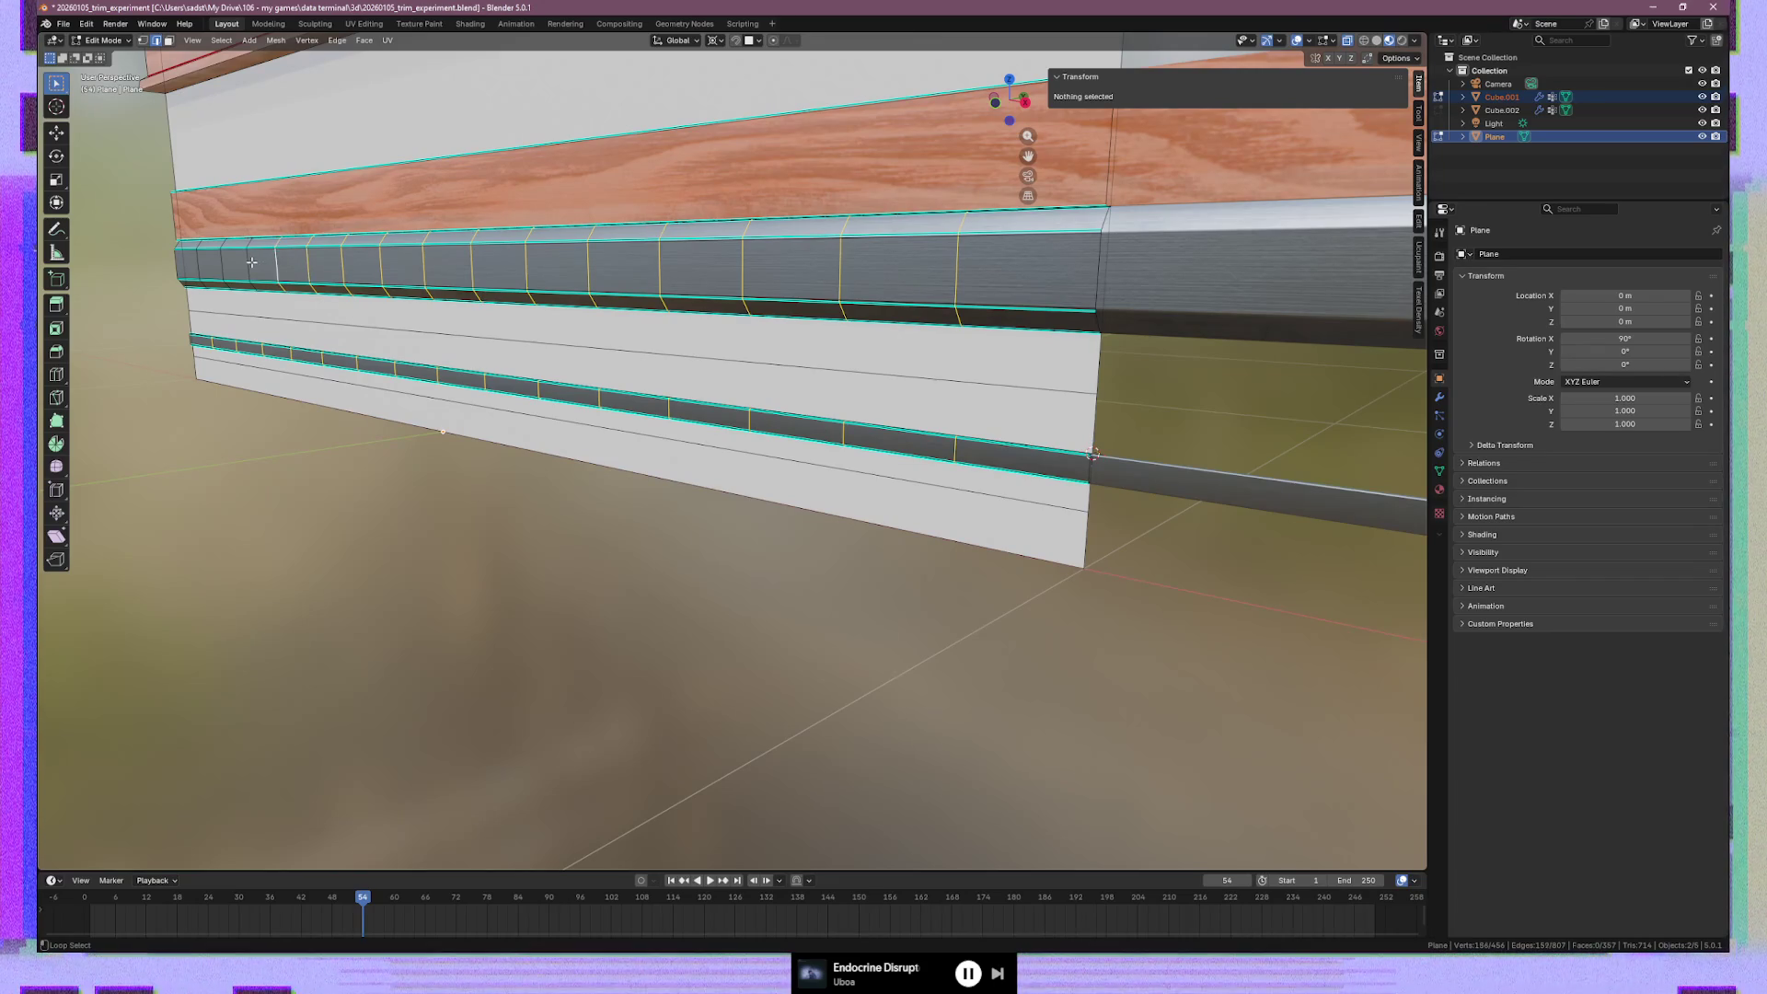
{"action": "left_click", "coordinate": [252, 263], "text": "alt+shift"}
{"action": "left_click", "coordinate": [222, 264], "text": "alt+shift"}
{"action": "left_click", "coordinate": [199, 262], "text": "alt+shift"}
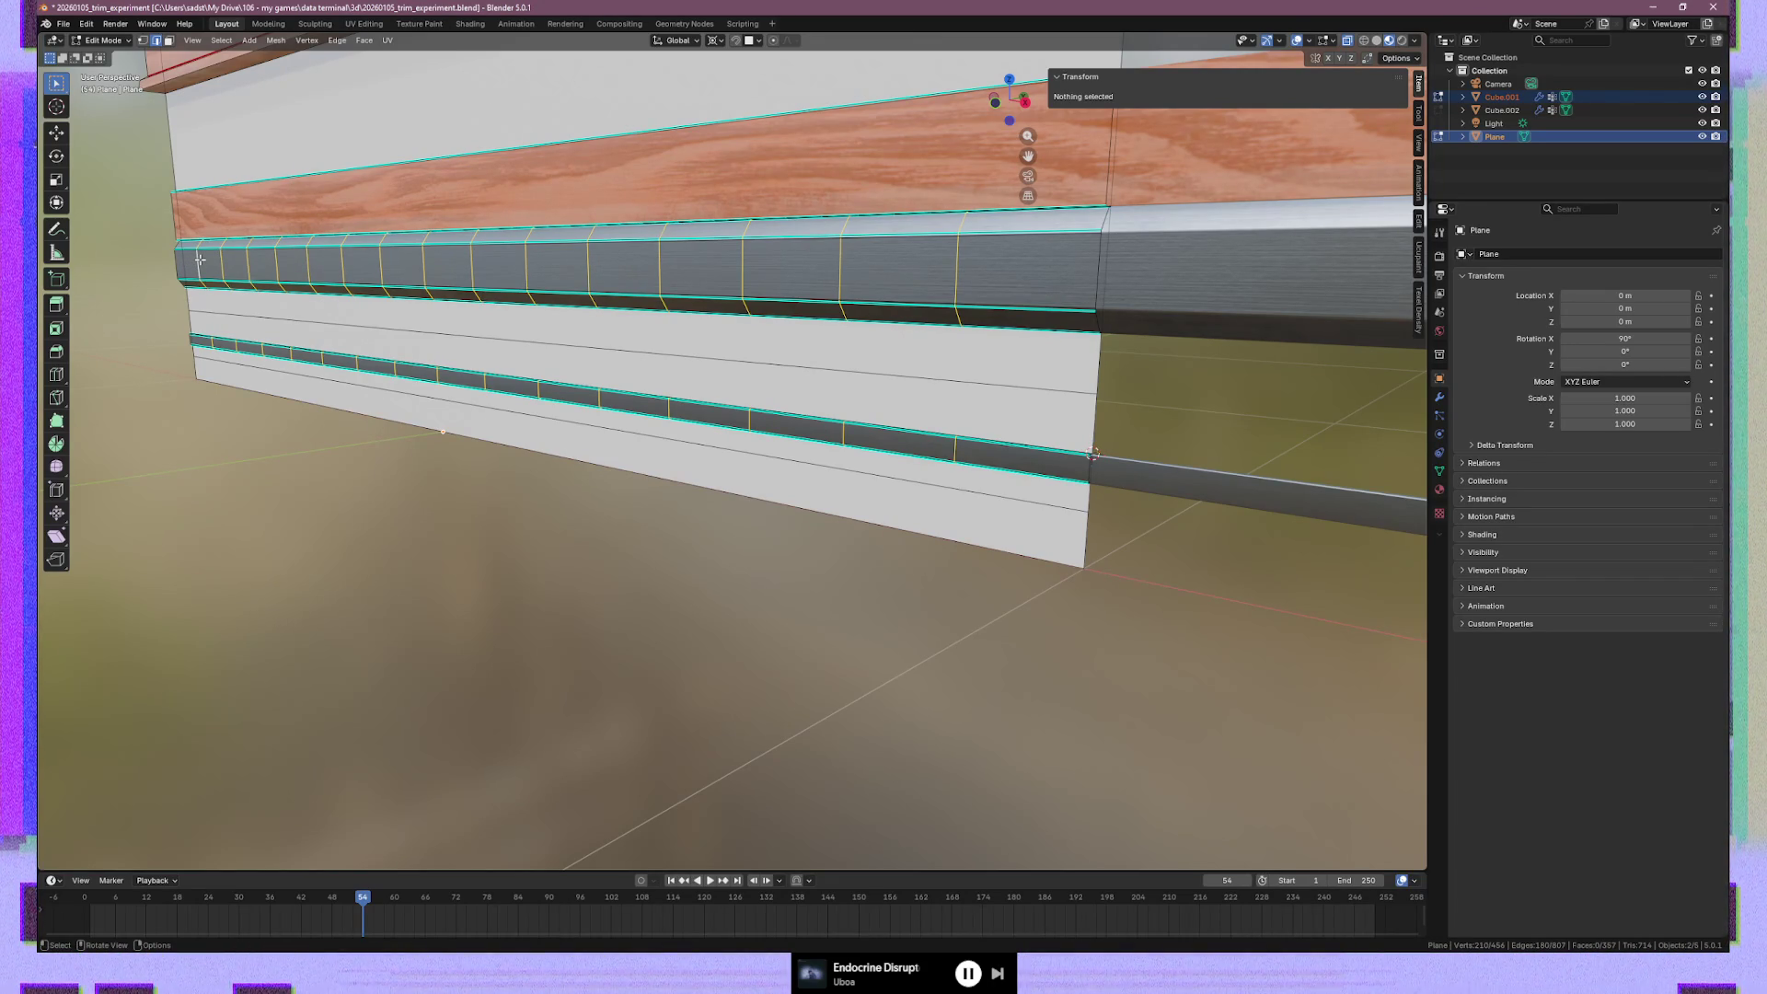
{"action": "key", "text": "ctrl+e"}
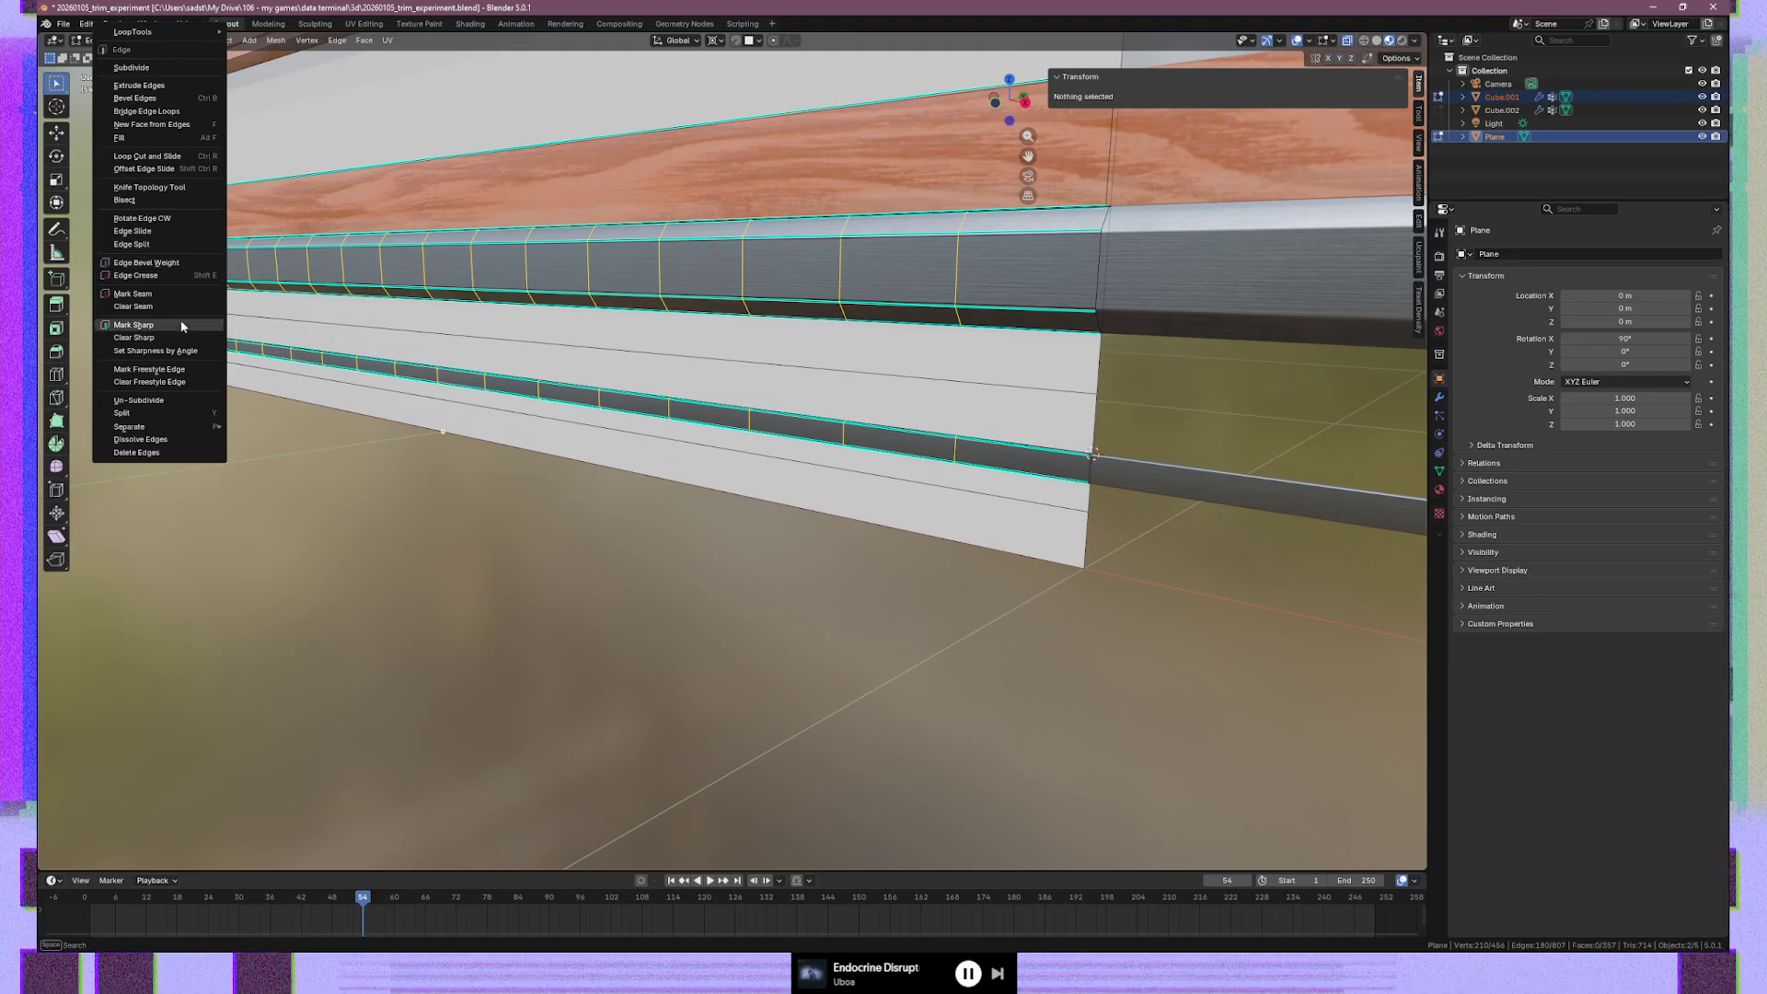
{"action": "left_click", "coordinate": [162, 441]}
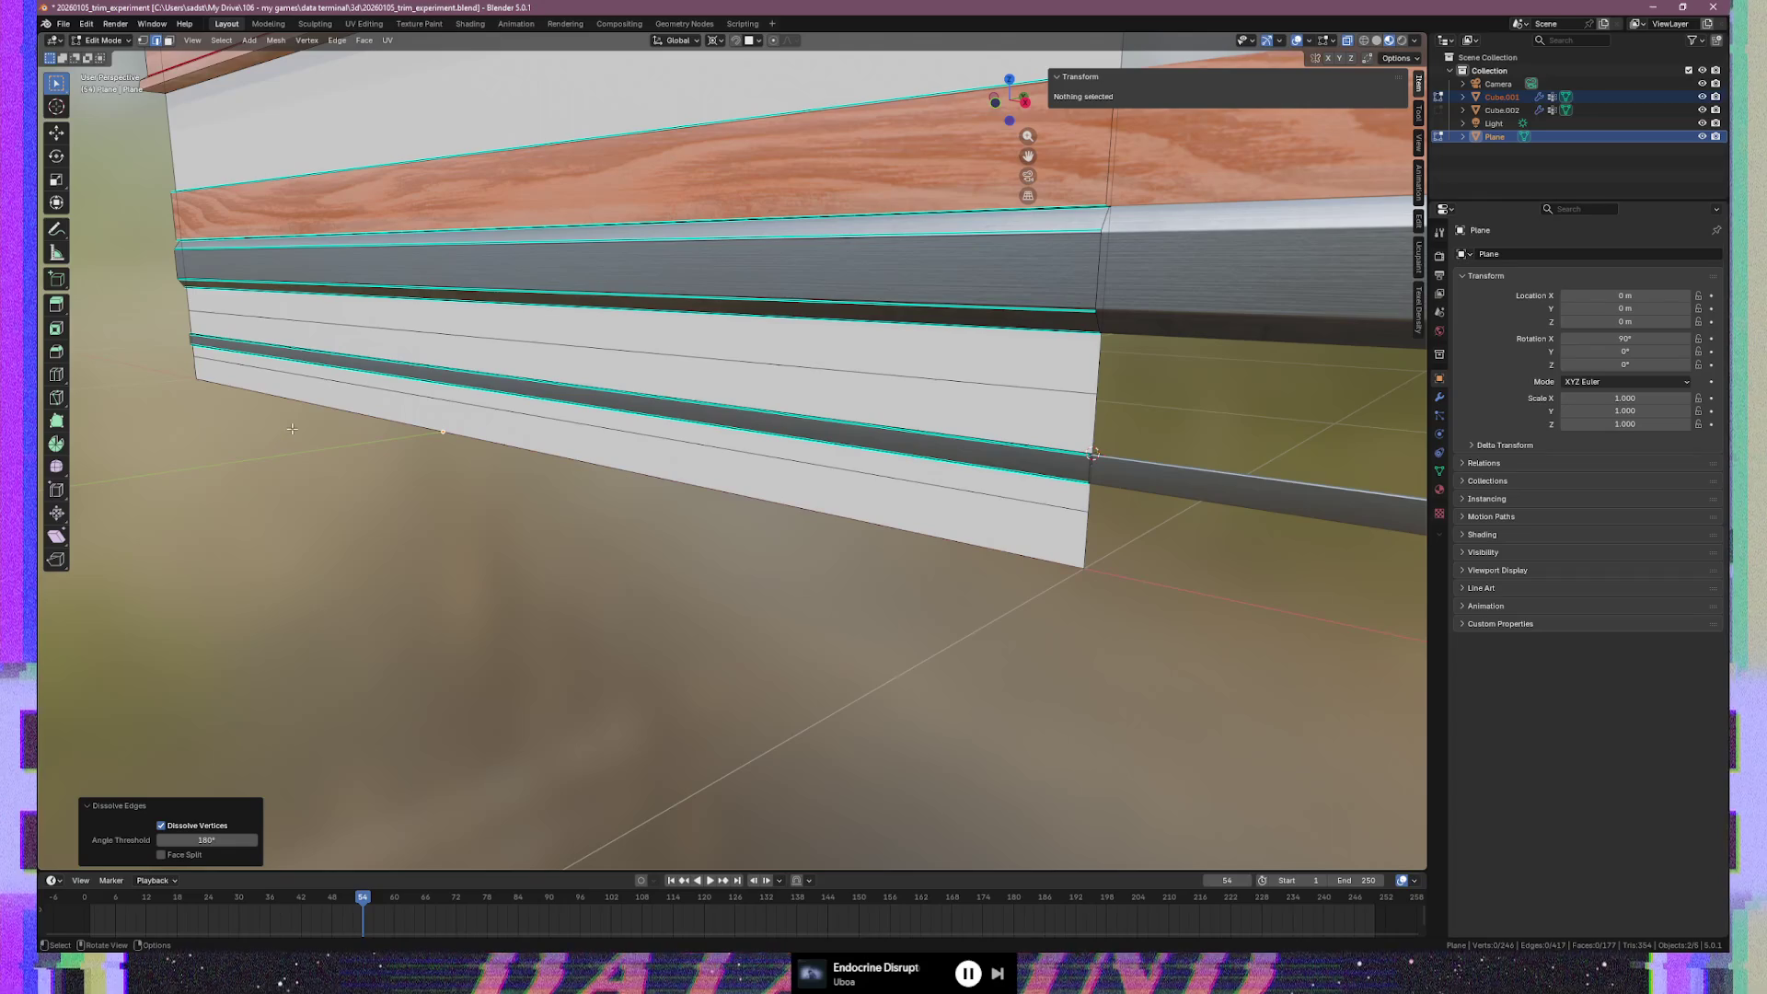
{"action": "middle_click_drag", "start_coordinate": [780, 450], "coordinate": [865, 469]}
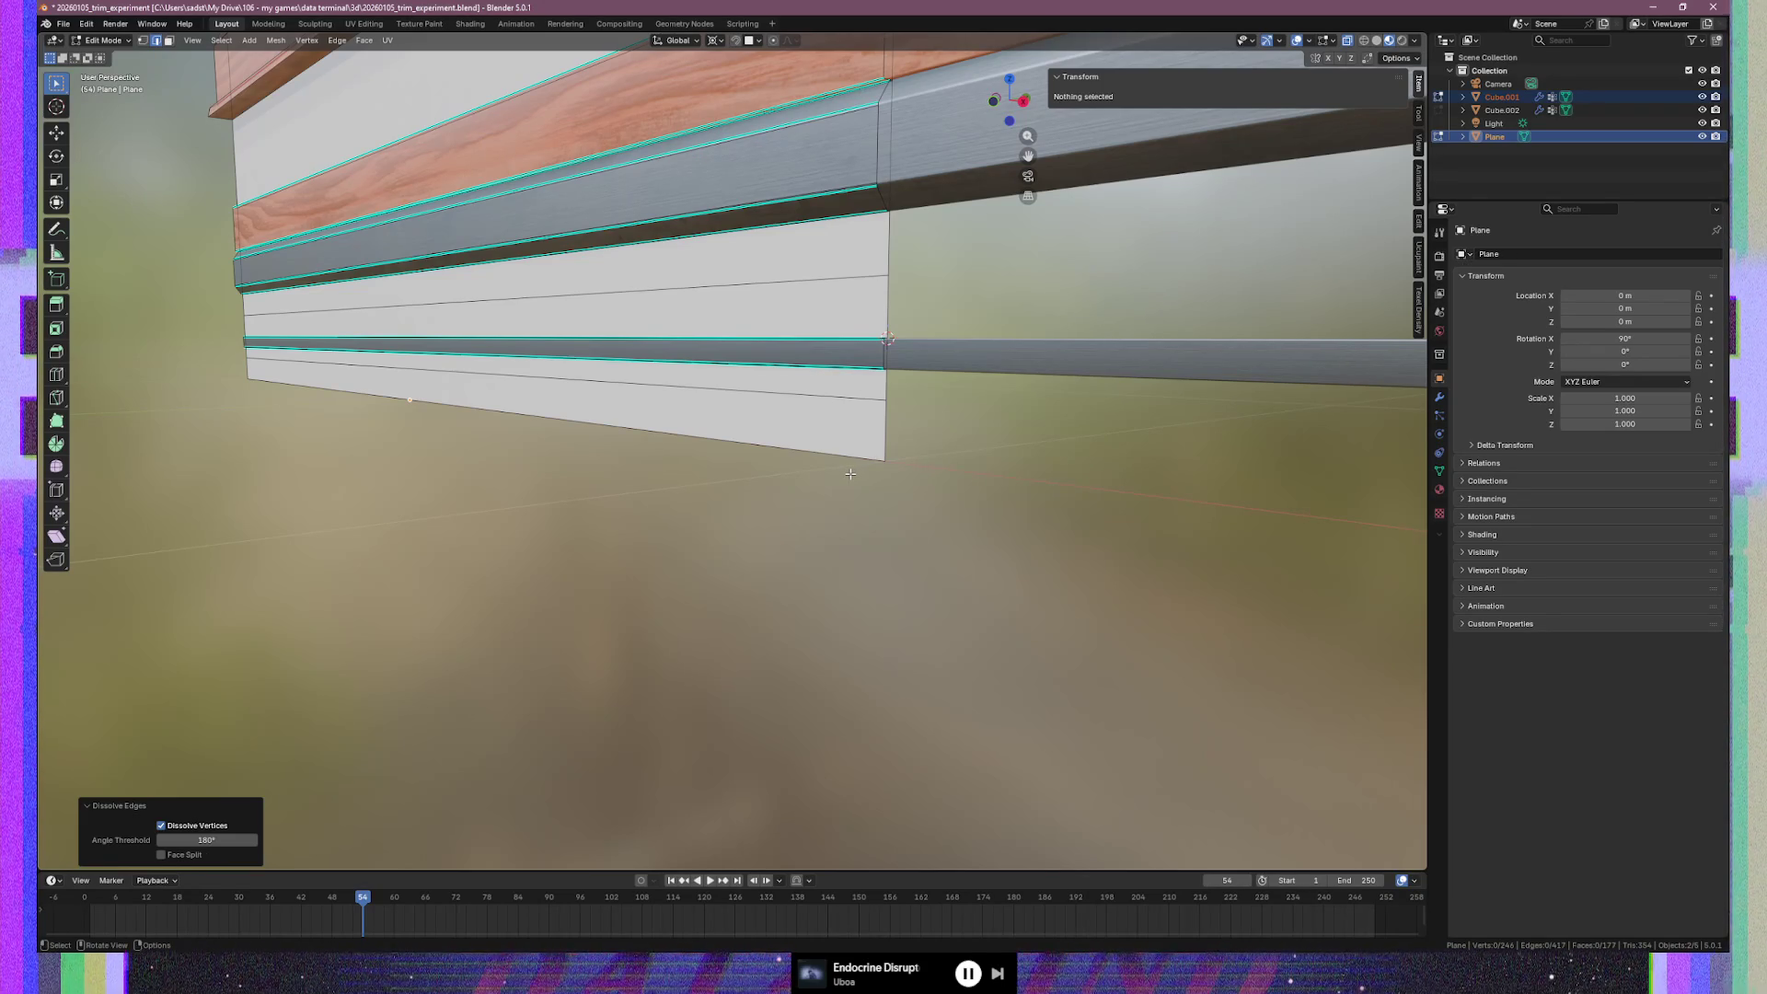
{"action": "mouse_move", "coordinate": [799, 446]}
{"action": "middle_mouse_down"}
{"action": "mouse_move", "coordinate": [966, 445]}
{"action": "mouse_move", "coordinate": [835, 427]}
{"action": "middle_mouse_up"}
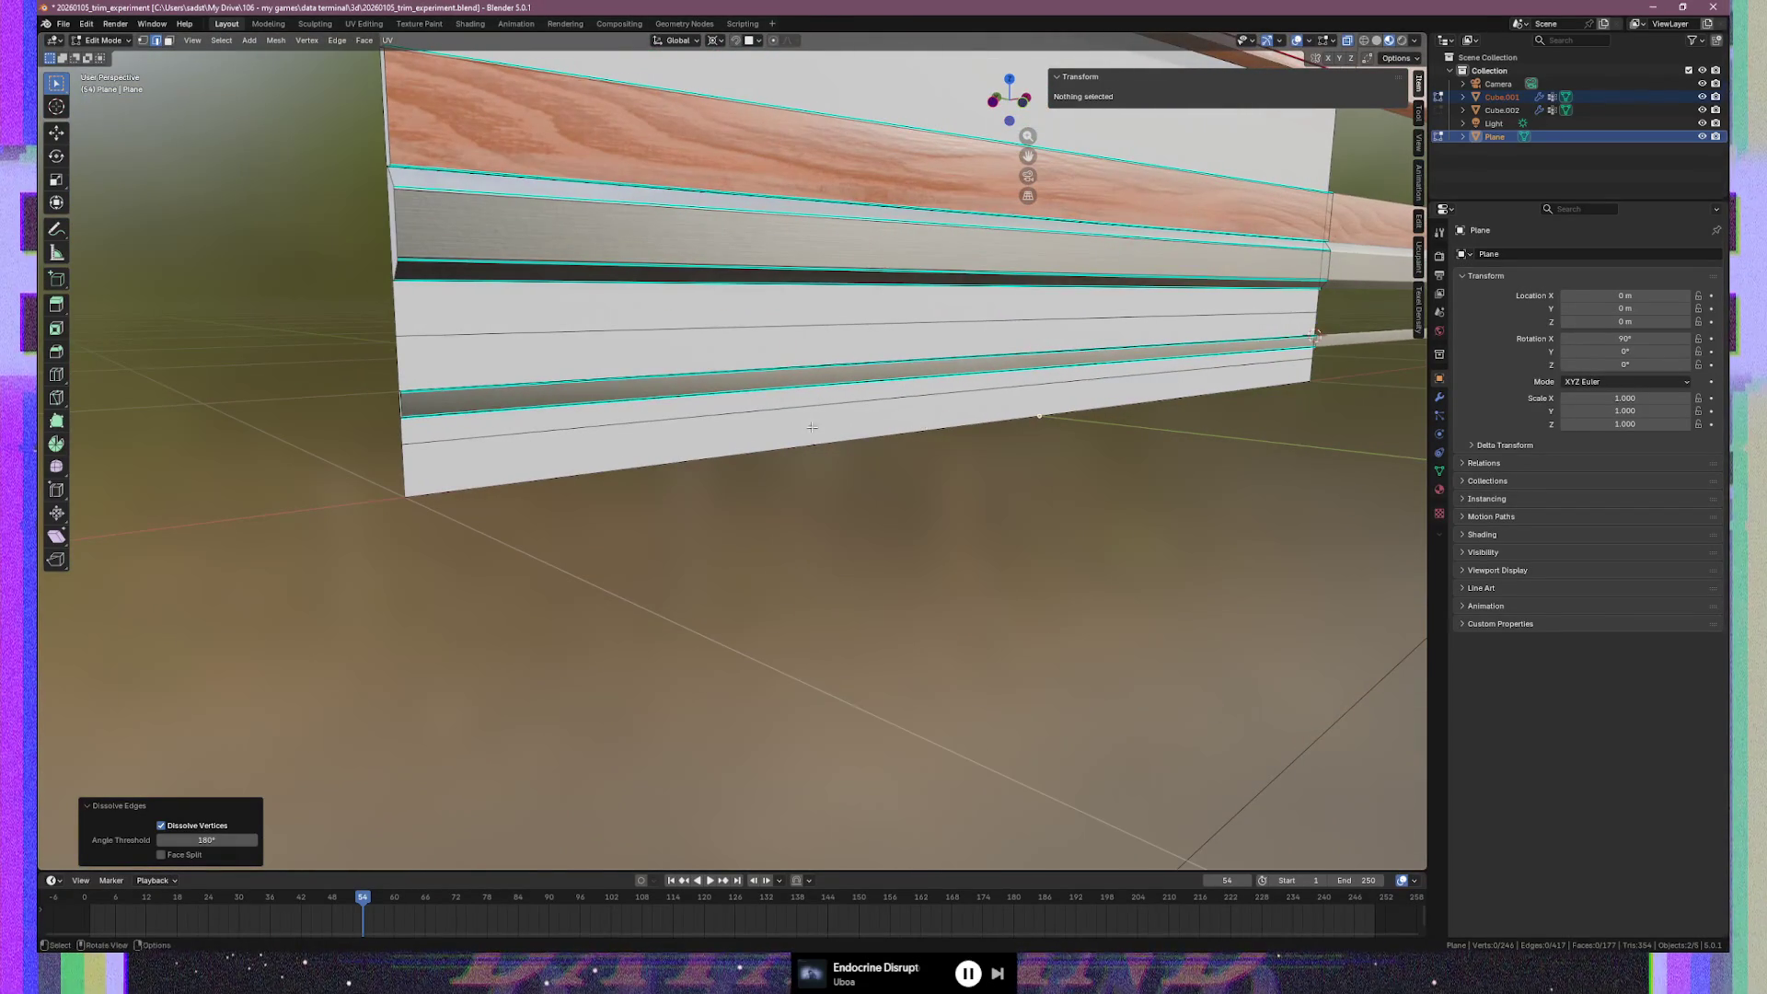
{"action": "middle_click_drag", "start_coordinate": [656, 445], "coordinate": [846, 411]}
{"action": "key", "text": "KP_3"}
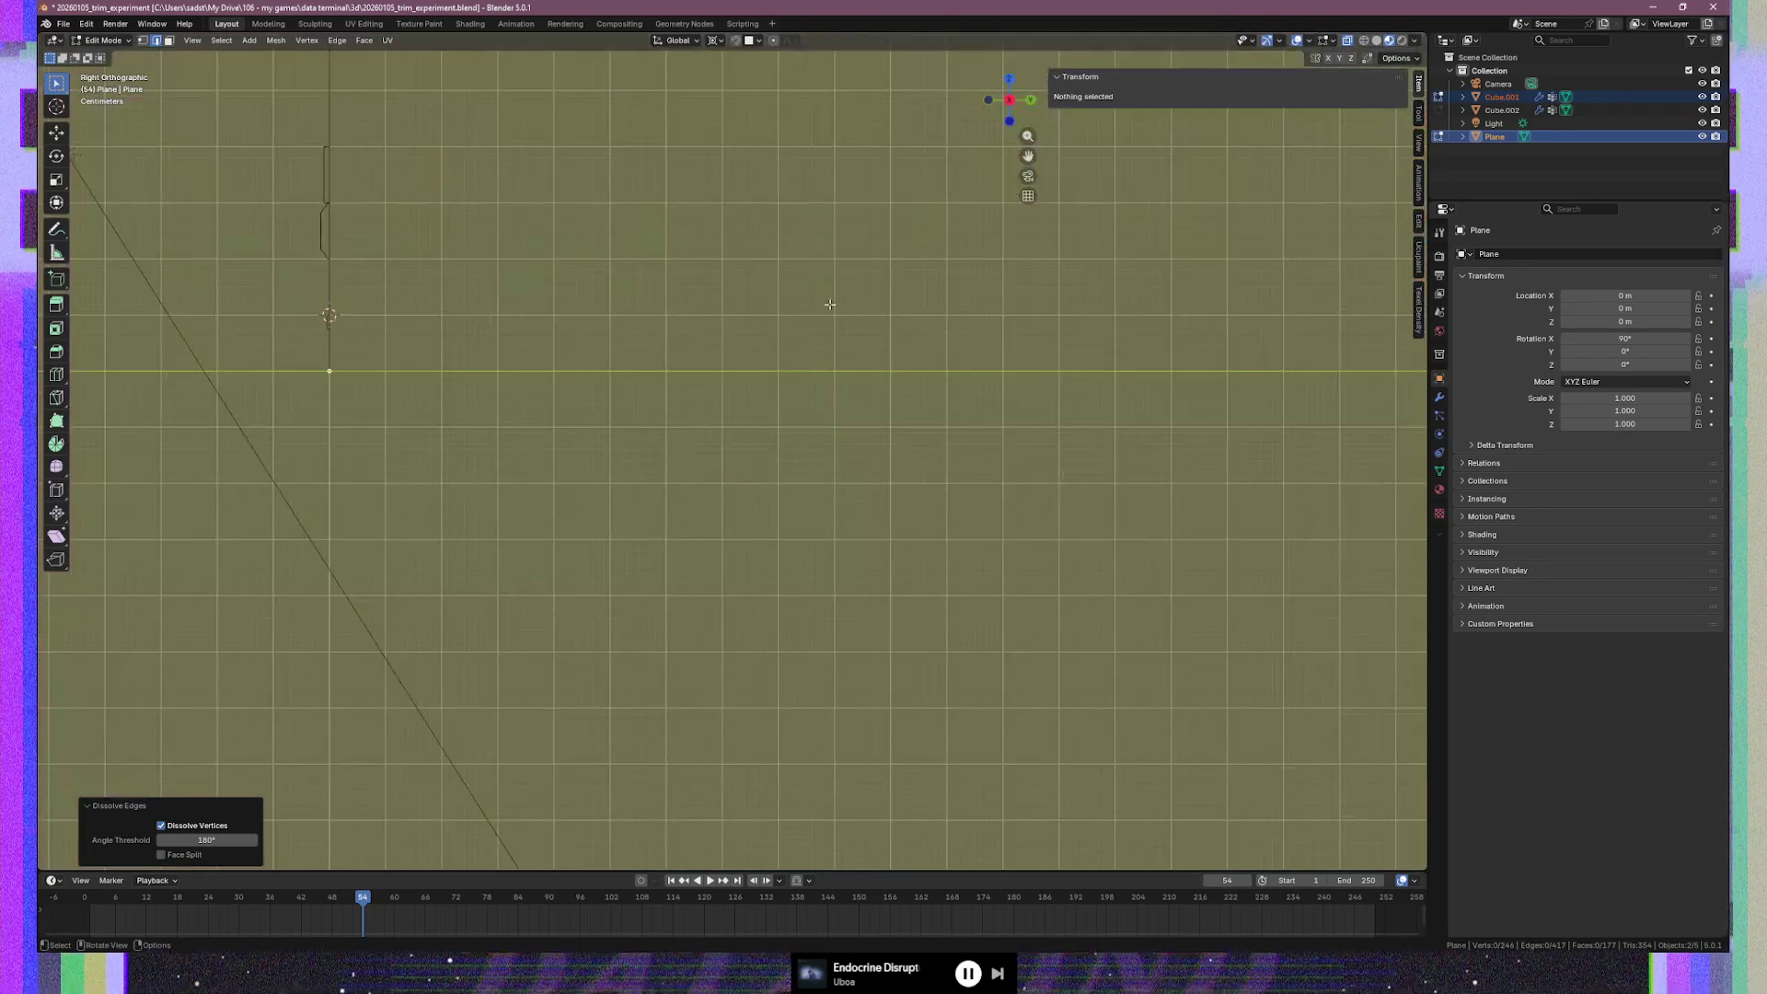
{"action": "mouse_move", "coordinate": [477, 333]}
{"action": "middle_mouse_down", "text": "shift"}
{"action": "mouse_move", "coordinate": [698, 482]}
{"action": "mouse_move", "coordinate": [488, 481]}
{"action": "mouse_move", "coordinate": [1013, 473]}
{"action": "mouse_move", "coordinate": [828, 493]}
{"action": "middle_mouse_up", "text": "shift"}
{"action": "scroll", "coordinate": [828, 493], "scroll_direction": "up", "scroll_amount": 4}
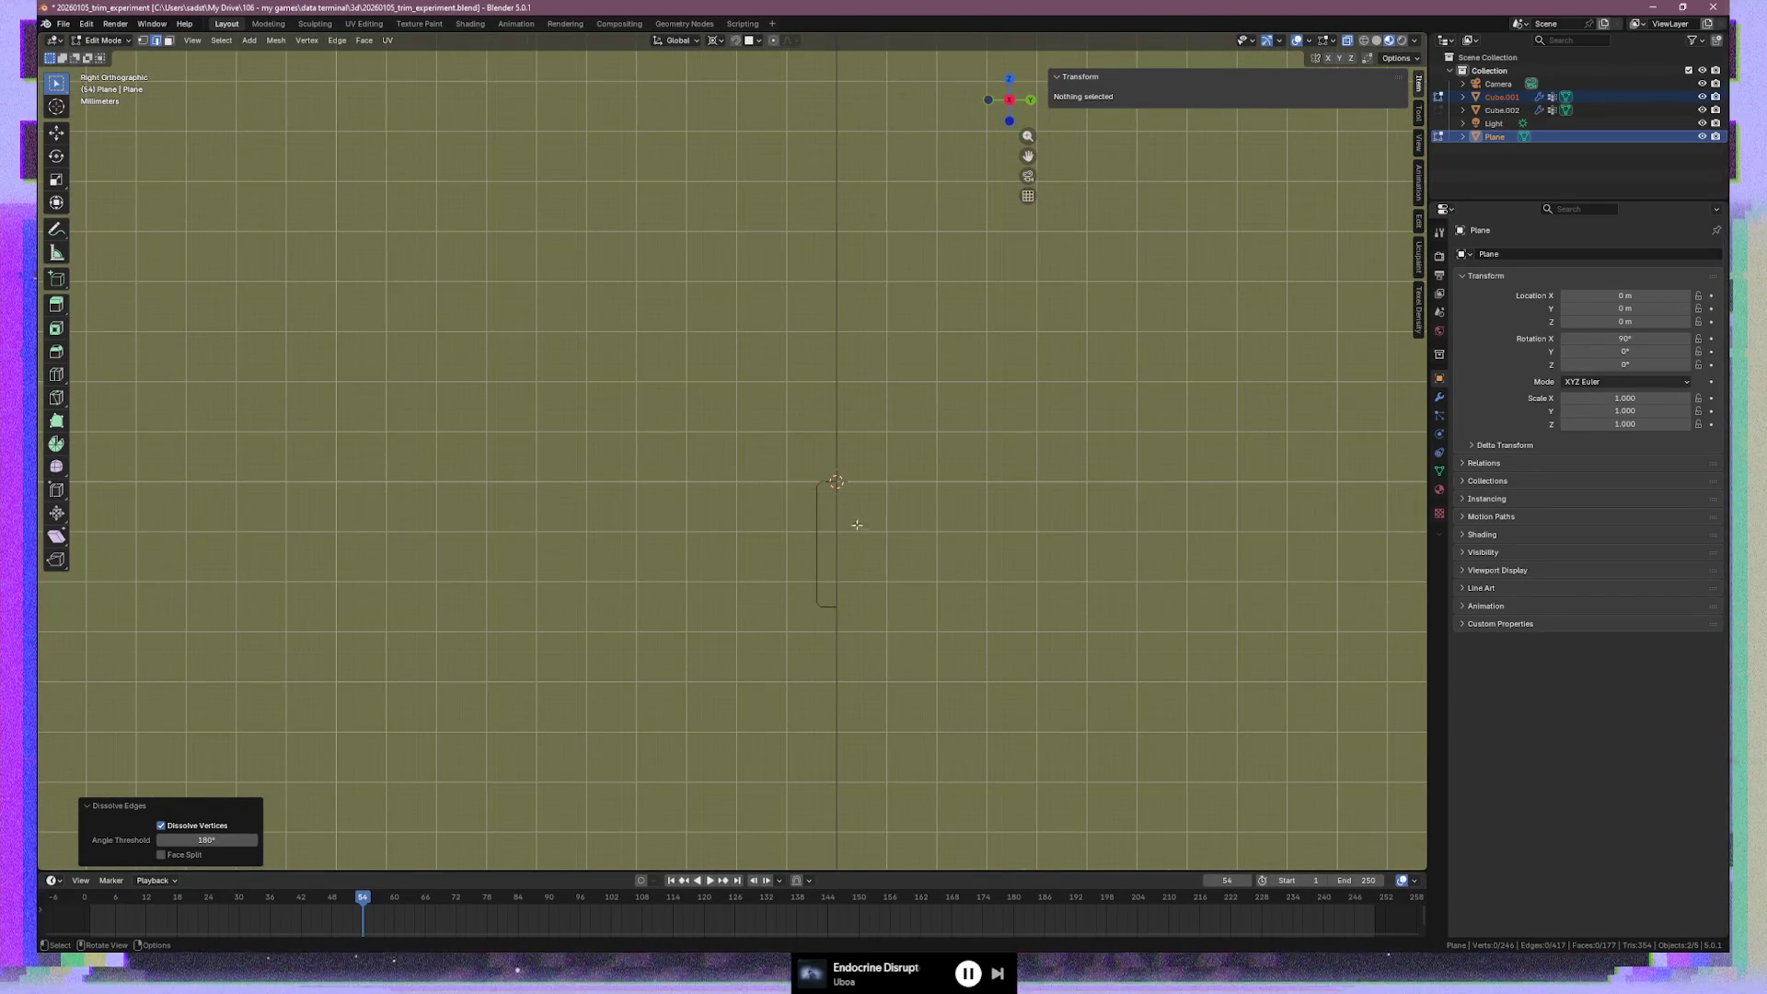
{"action": "middle_click_drag", "start_coordinate": [812, 583], "coordinate": [1090, 578]}
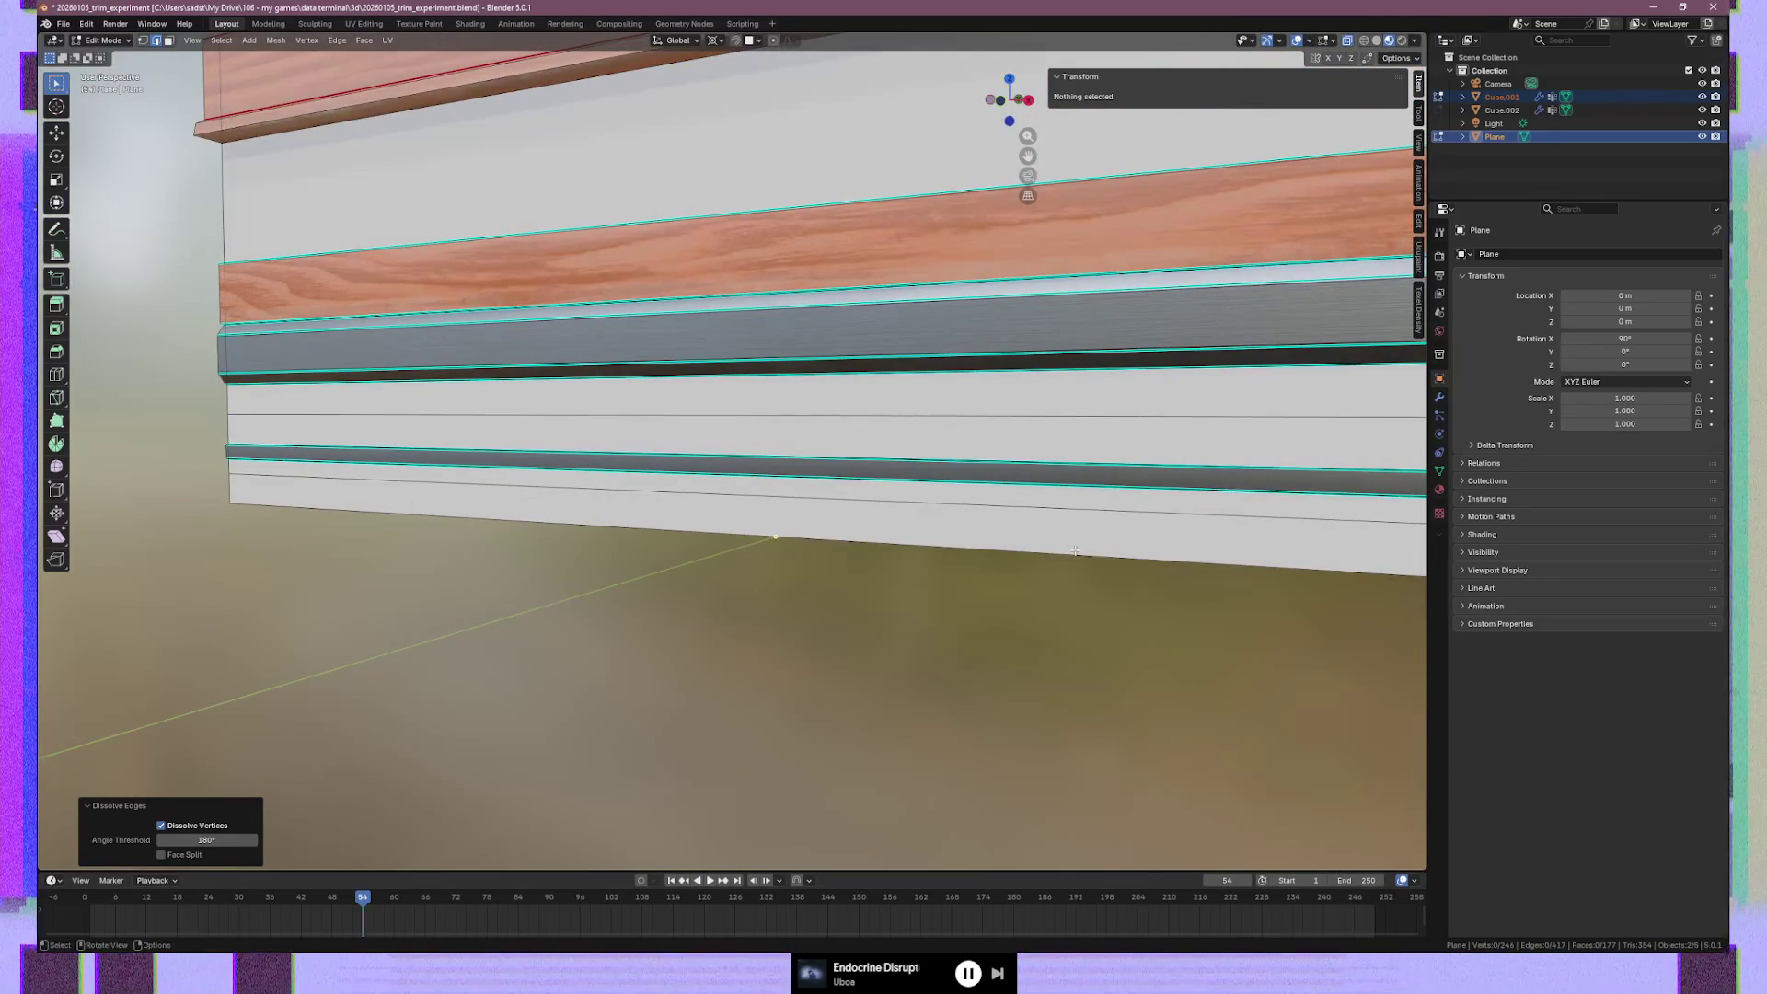
Select every linked face of the thin lower trim strip with Ctrl+L and orbit to verify
{"action": "key", "text": "ctrl+l"}
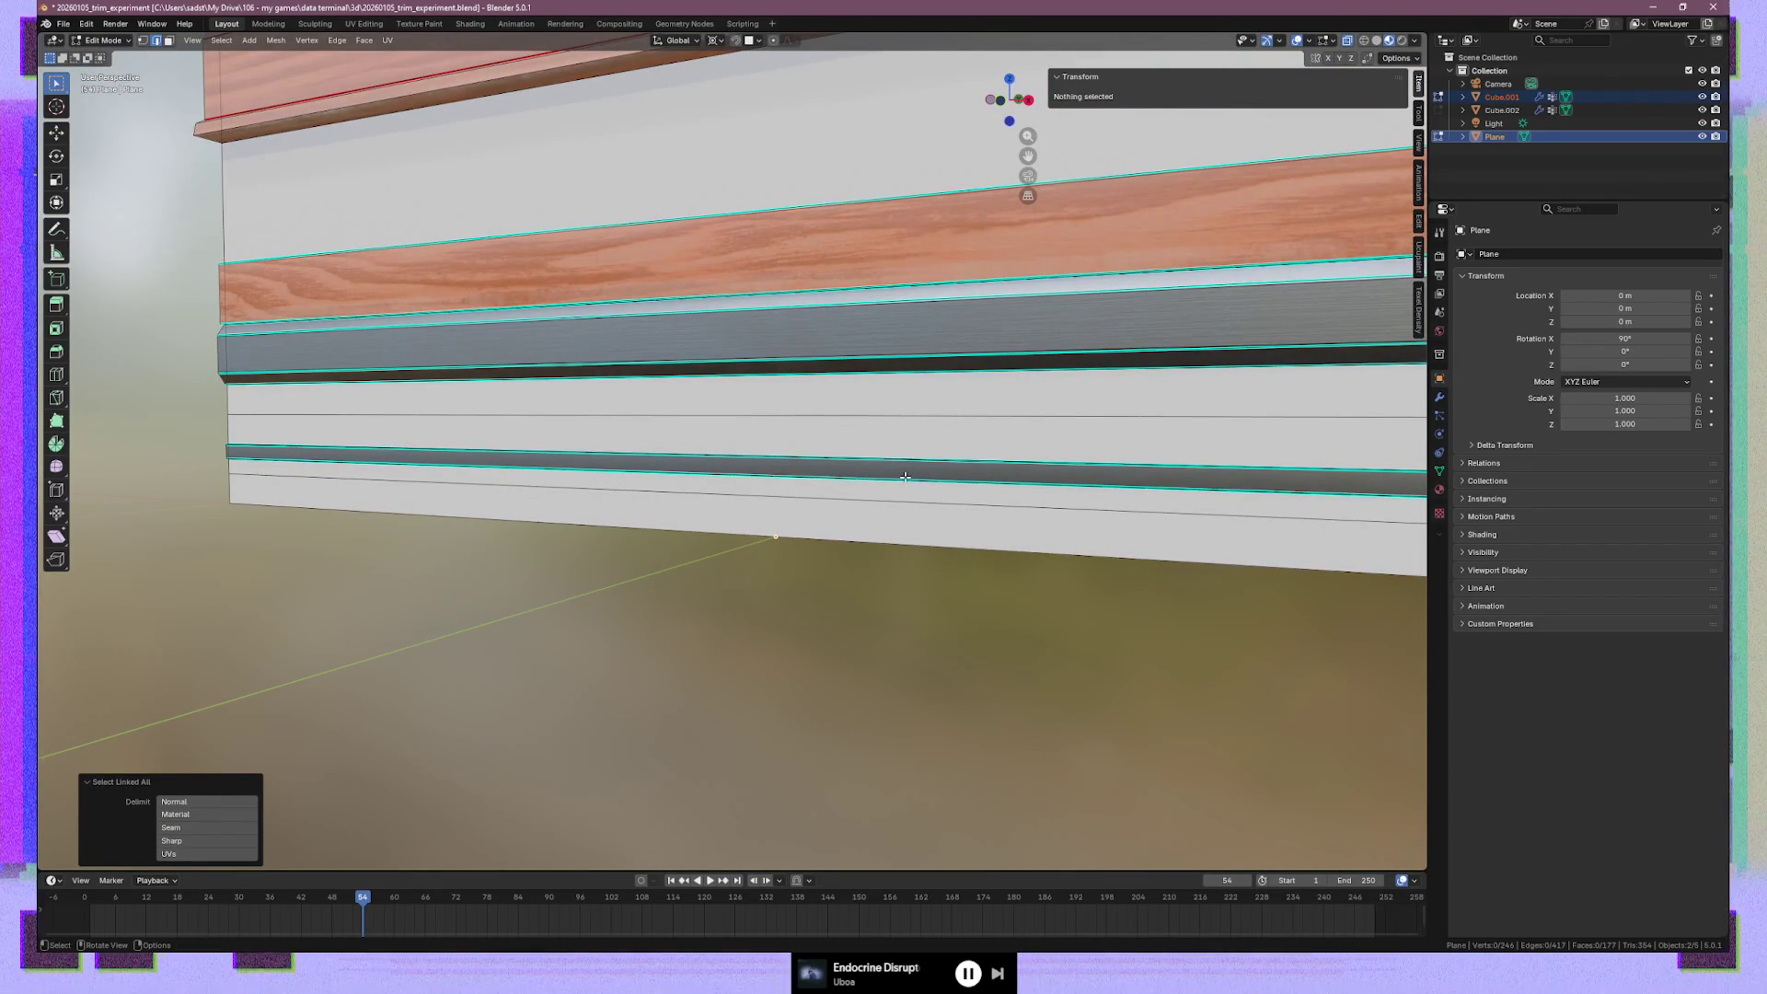
{"action": "left_click", "coordinate": [905, 477]}
{"action": "key", "text": "ctrl+l"}
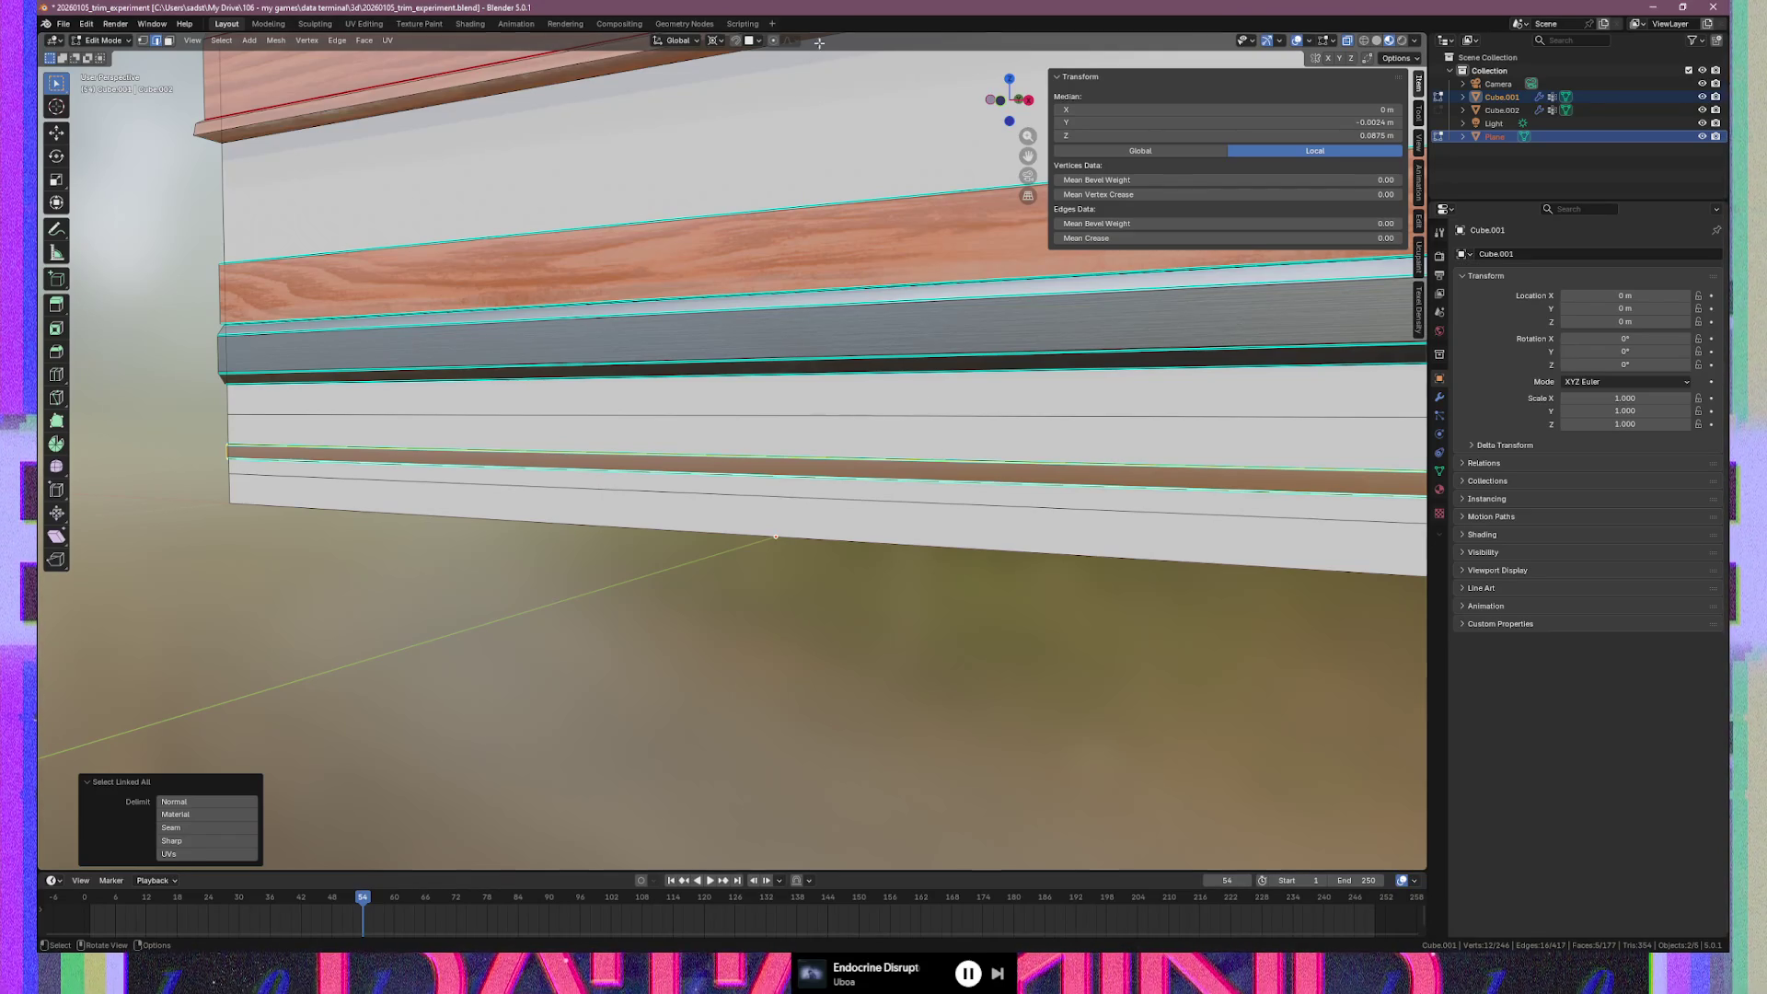
{"action": "mouse_move", "coordinate": [538, 474]}
{"action": "middle_mouse_down"}
{"action": "mouse_move", "coordinate": [478, 471]}
{"action": "mouse_move", "coordinate": [536, 468]}
{"action": "mouse_move", "coordinate": [414, 230]}
{"action": "mouse_move", "coordinate": [368, 92]}
{"action": "middle_mouse_up"}
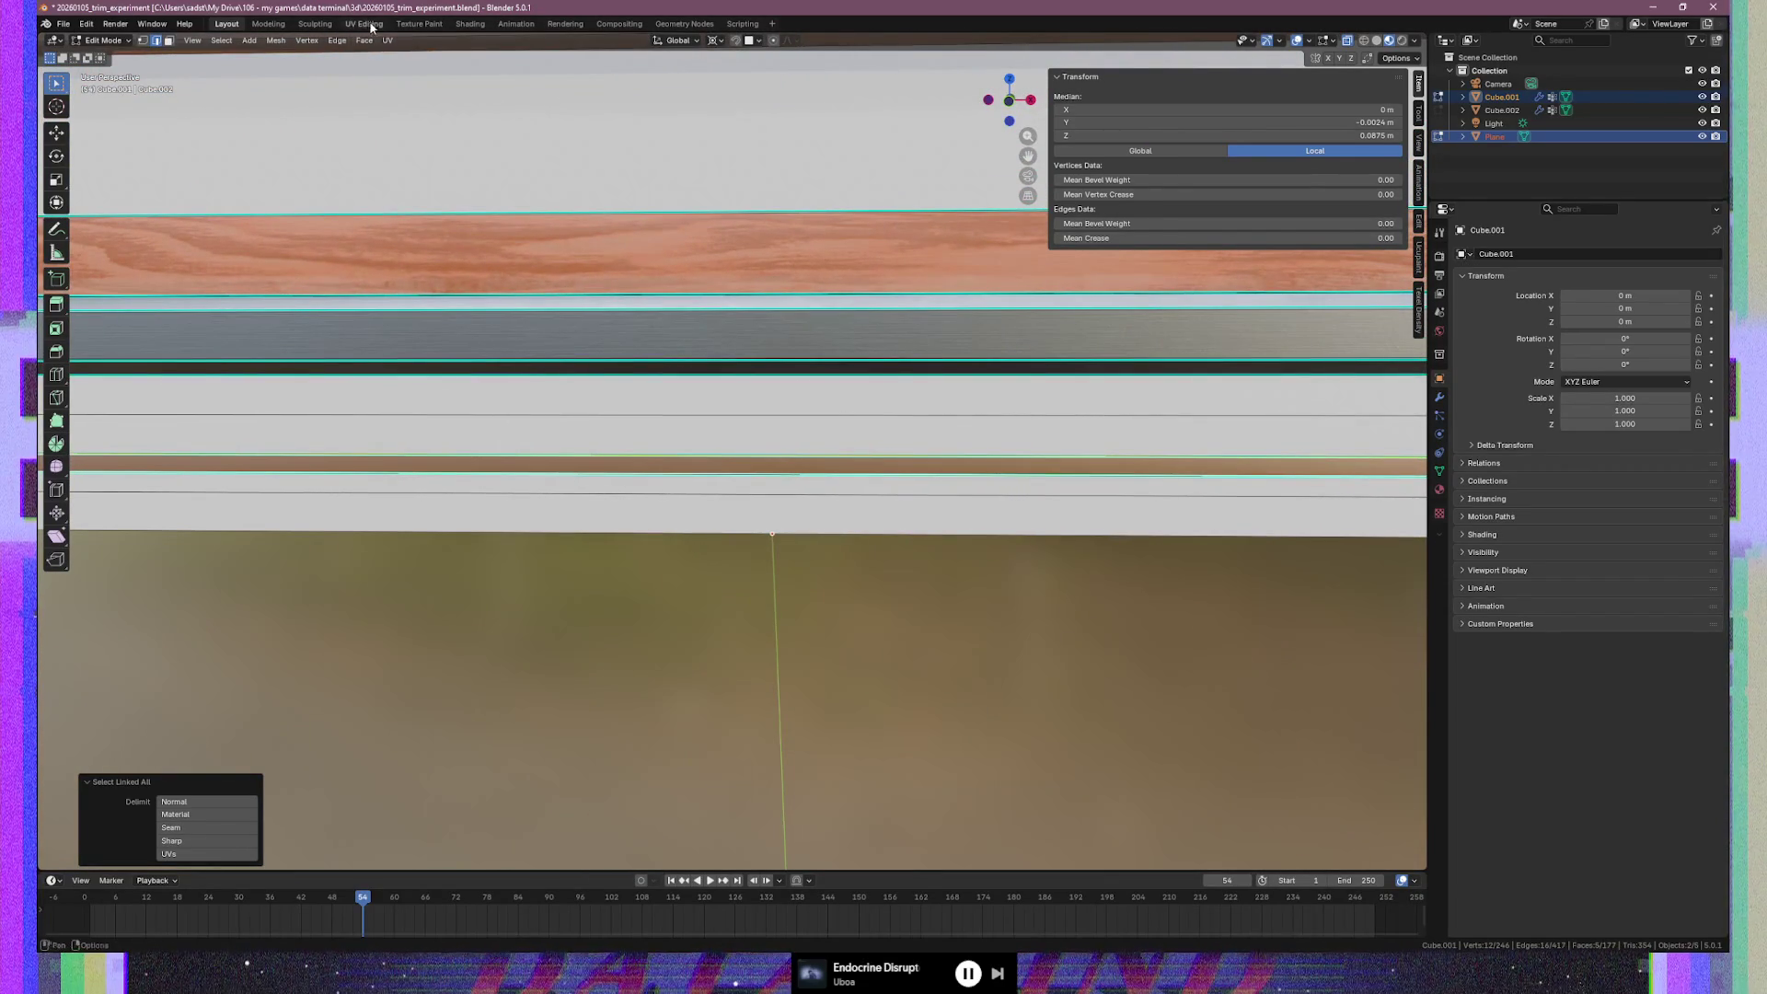
{"action": "left_click", "coordinate": [418, 23]}
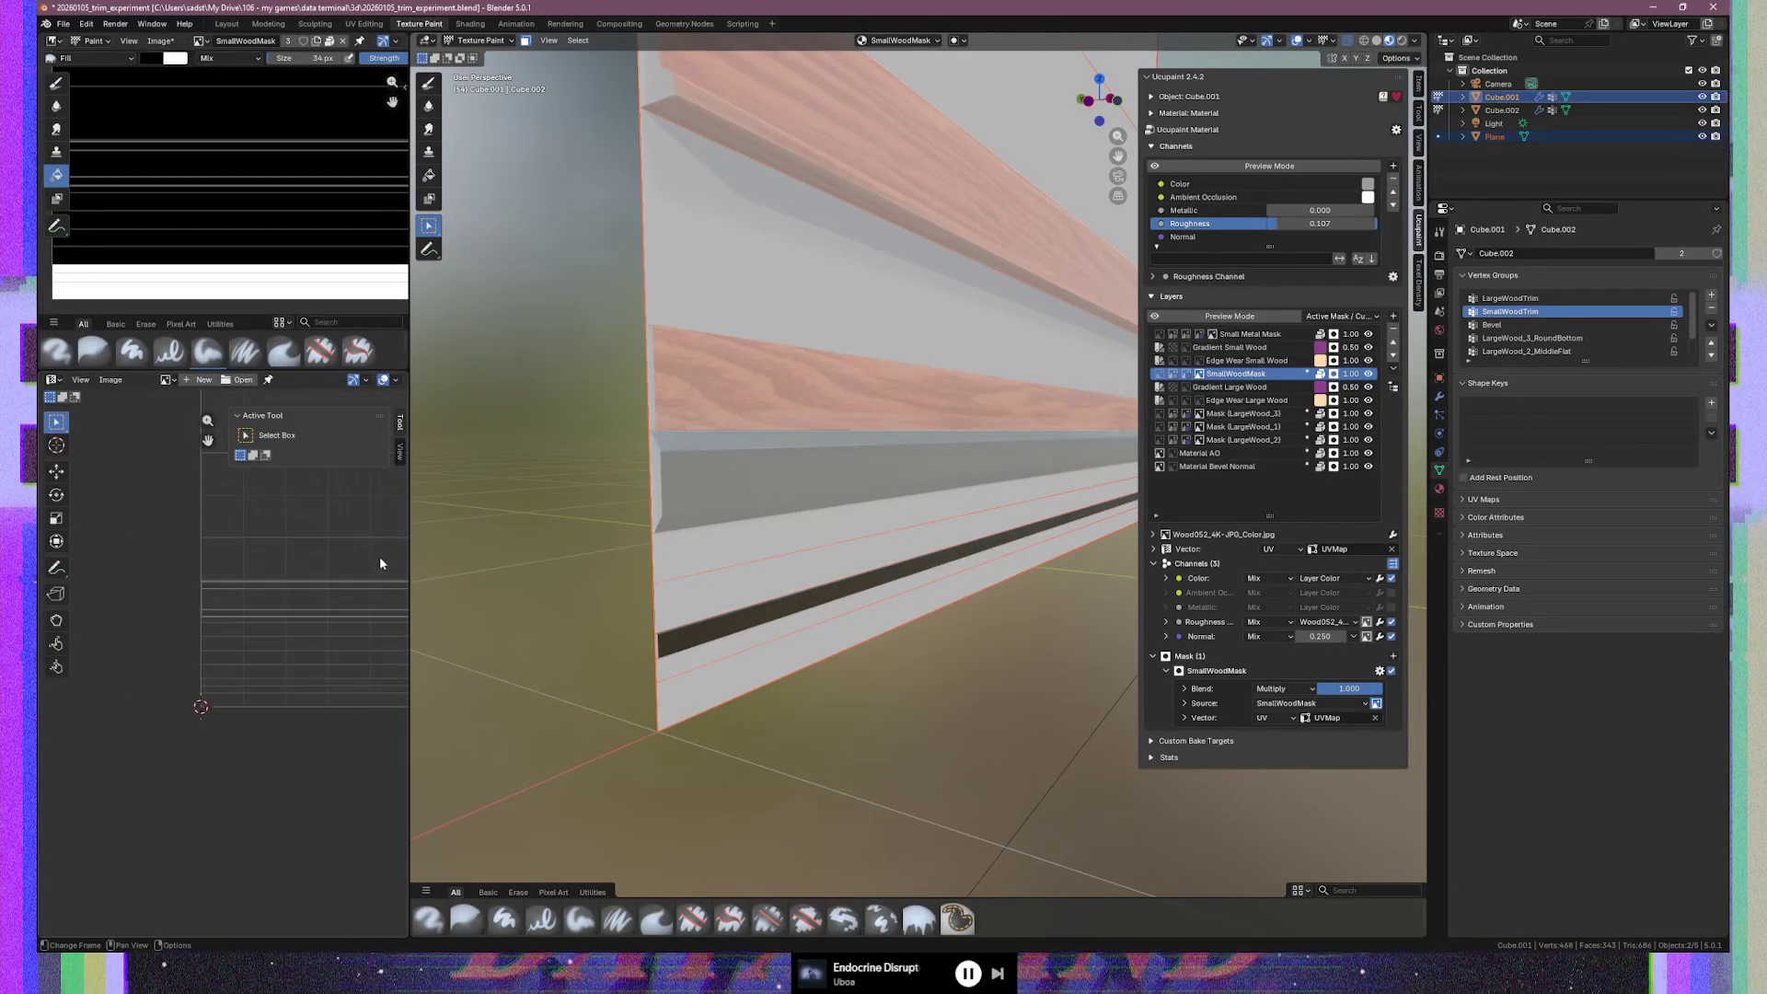
Return to Edit Mode and frame the orange wood band in the UV editor beside the strips
{"action": "scroll", "coordinate": [373, 566], "scroll_direction": "down", "scroll_amount": 5}
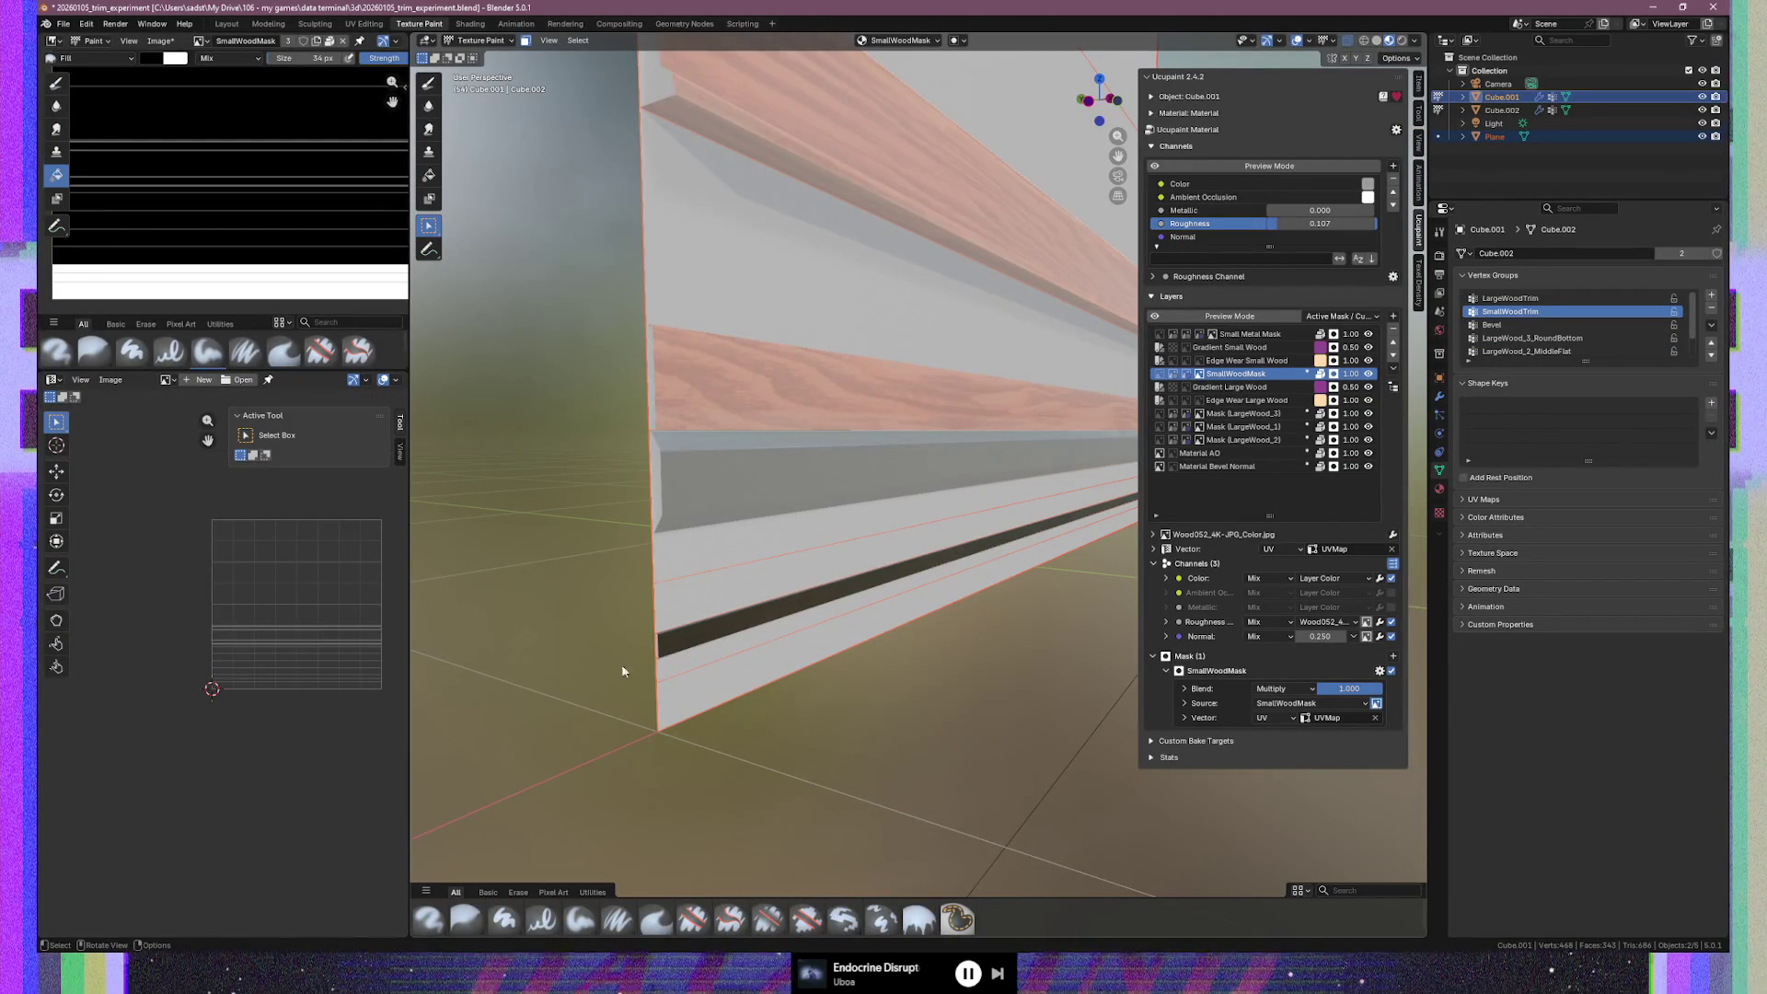
{"action": "scroll", "coordinate": [665, 677], "scroll_direction": "up", "scroll_amount": 2}
{"action": "key", "text": "Tab"}
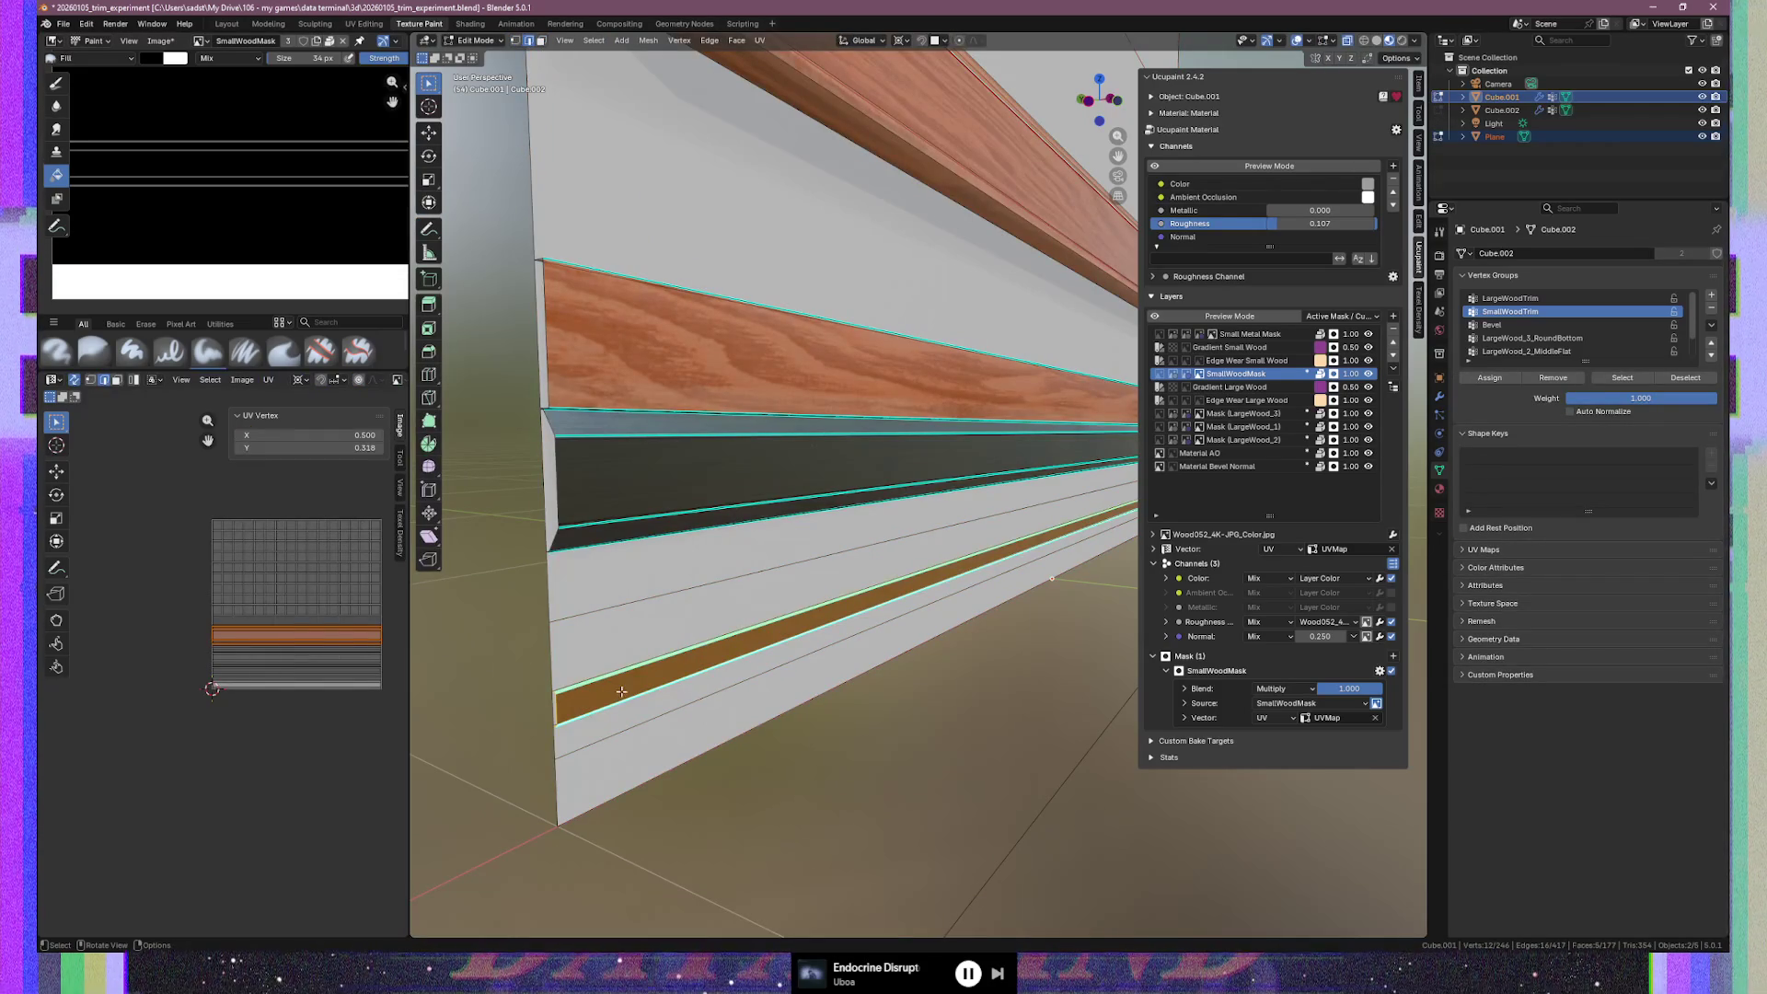
{"action": "scroll", "coordinate": [278, 714], "scroll_direction": "up", "scroll_amount": 1}
{"action": "scroll", "coordinate": [276, 714], "scroll_direction": "up", "scroll_amount": 2}
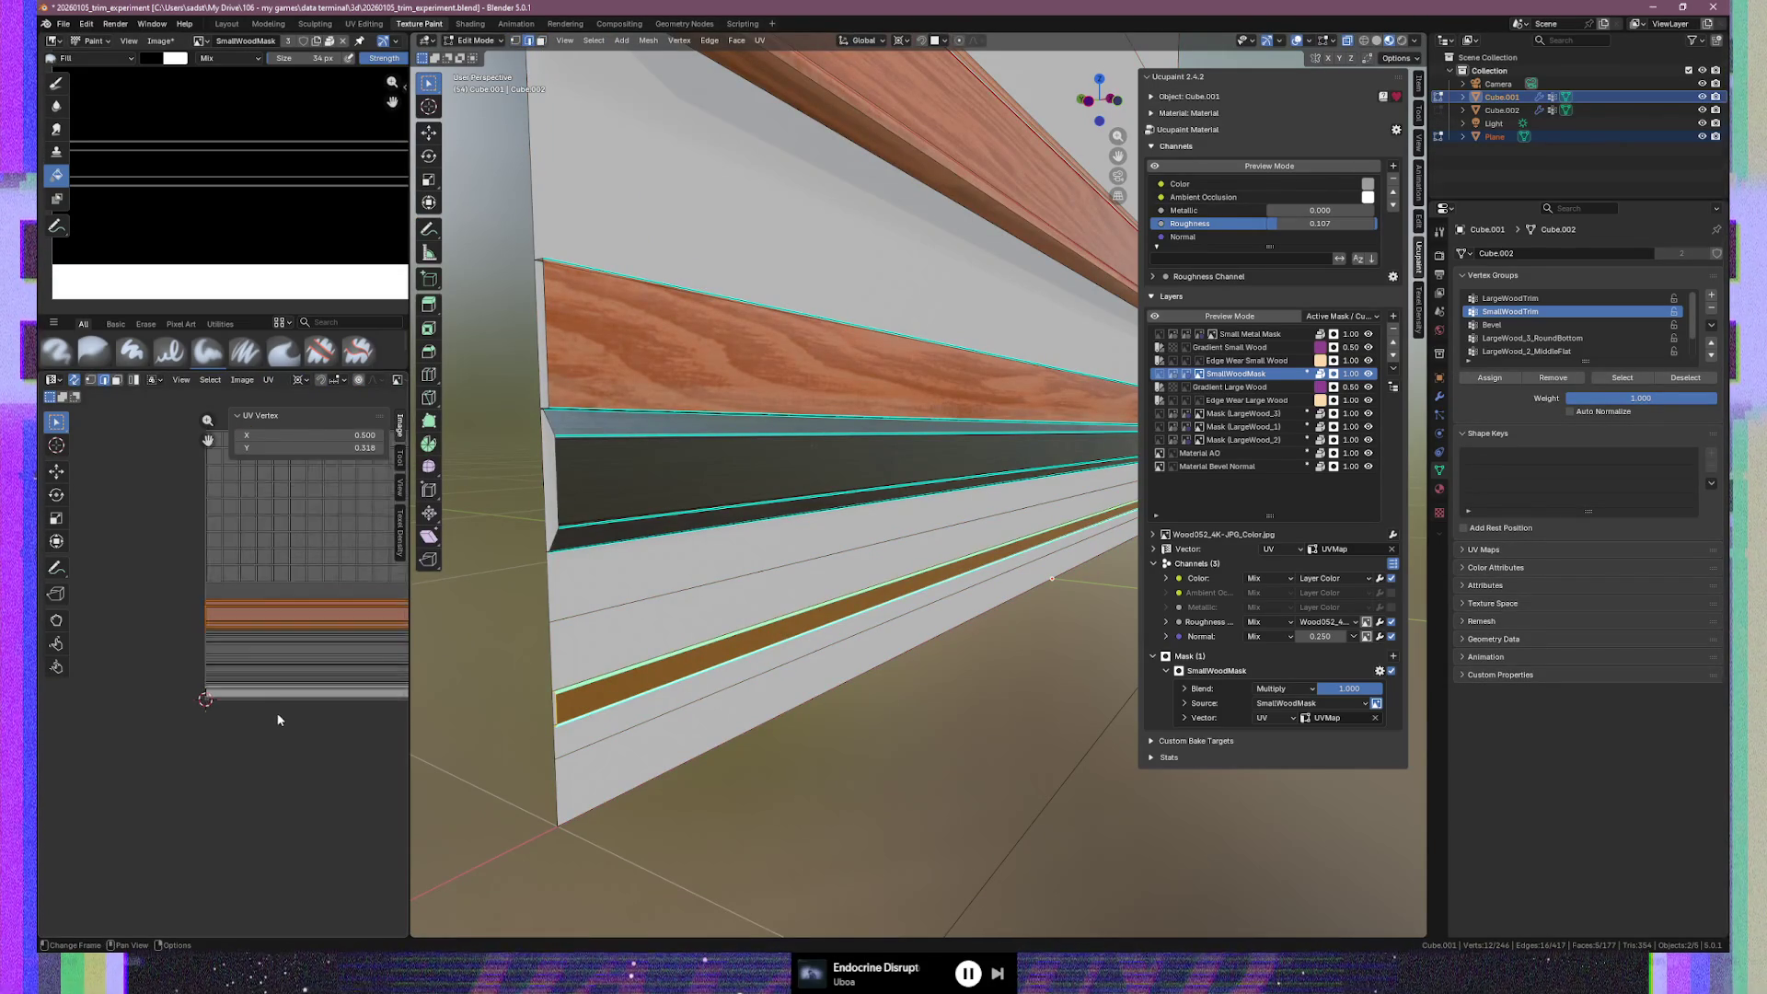
{"action": "scroll", "coordinate": [186, 638], "scroll_direction": "up", "scroll_amount": 3}
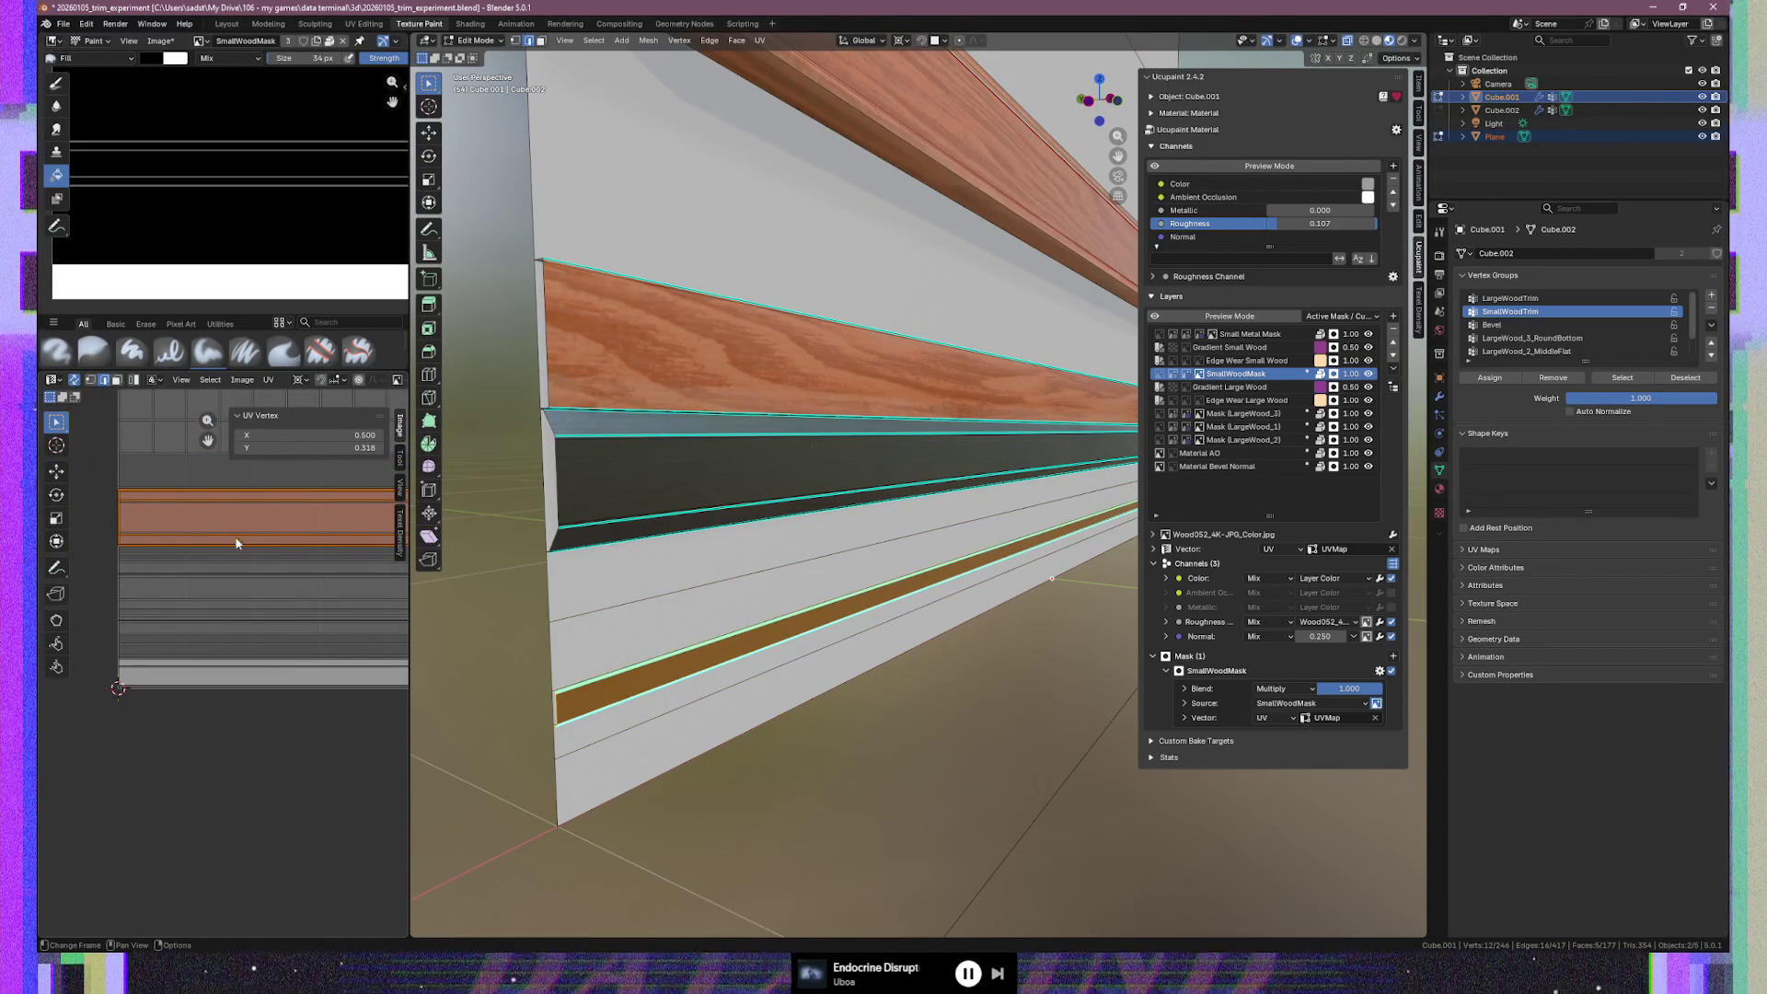
{"action": "middle_click_drag", "start_coordinate": [214, 553], "coordinate": [208, 594]}
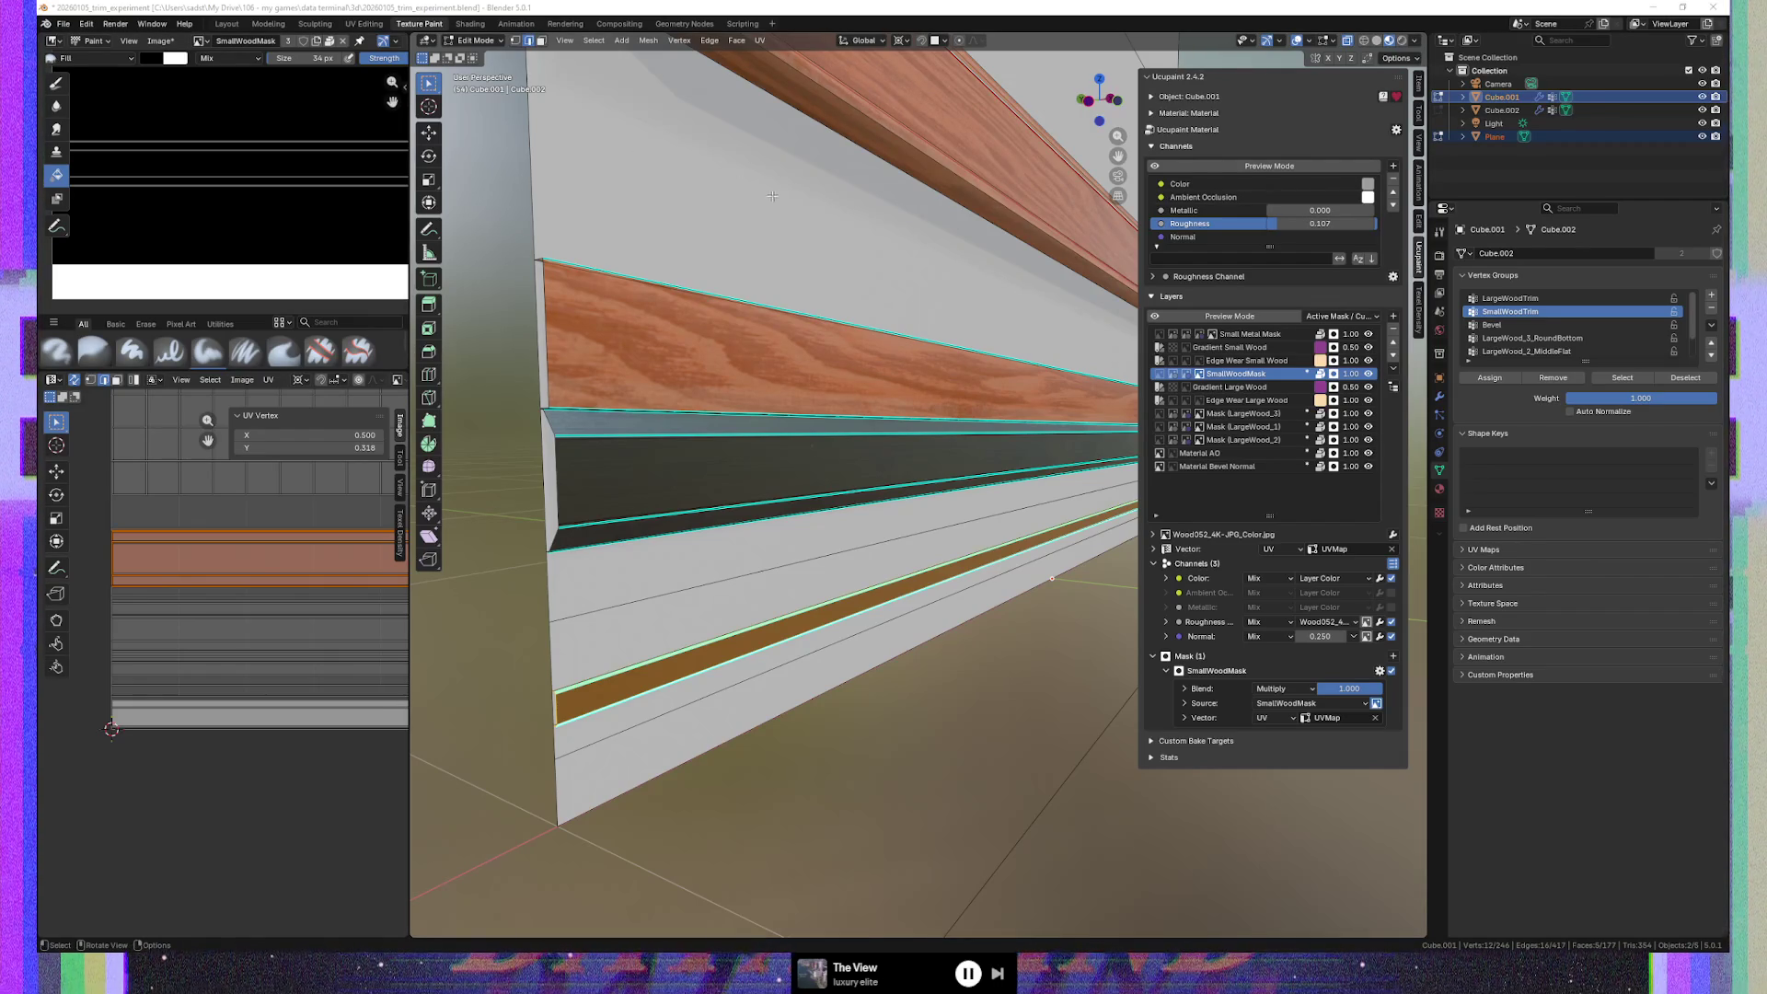
{"action": "mouse_move", "coordinate": [714, 518]}
{"action": "middle_mouse_down"}
{"action": "mouse_move", "coordinate": [589, 516]}
{"action": "mouse_move", "coordinate": [729, 511]}
{"action": "mouse_move", "coordinate": [714, 517]}
{"action": "middle_mouse_up"}
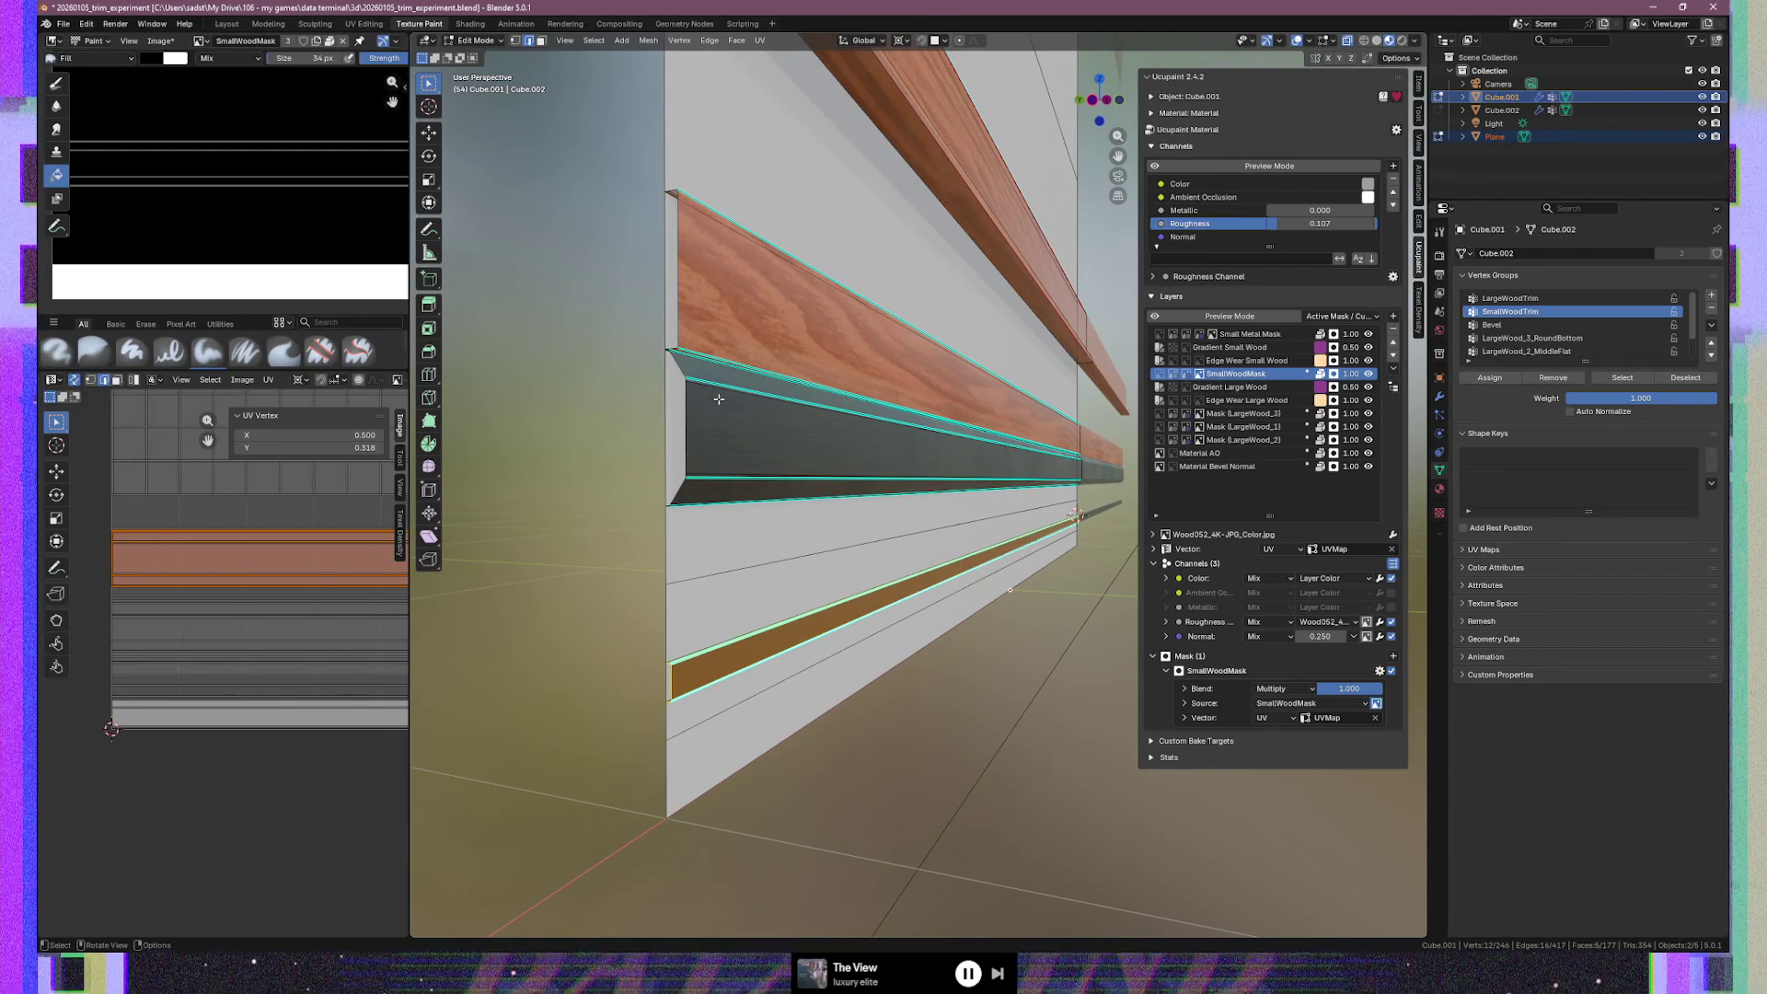
{"action": "scroll", "coordinate": [750, 157], "scroll_direction": "down", "scroll_amount": 4}
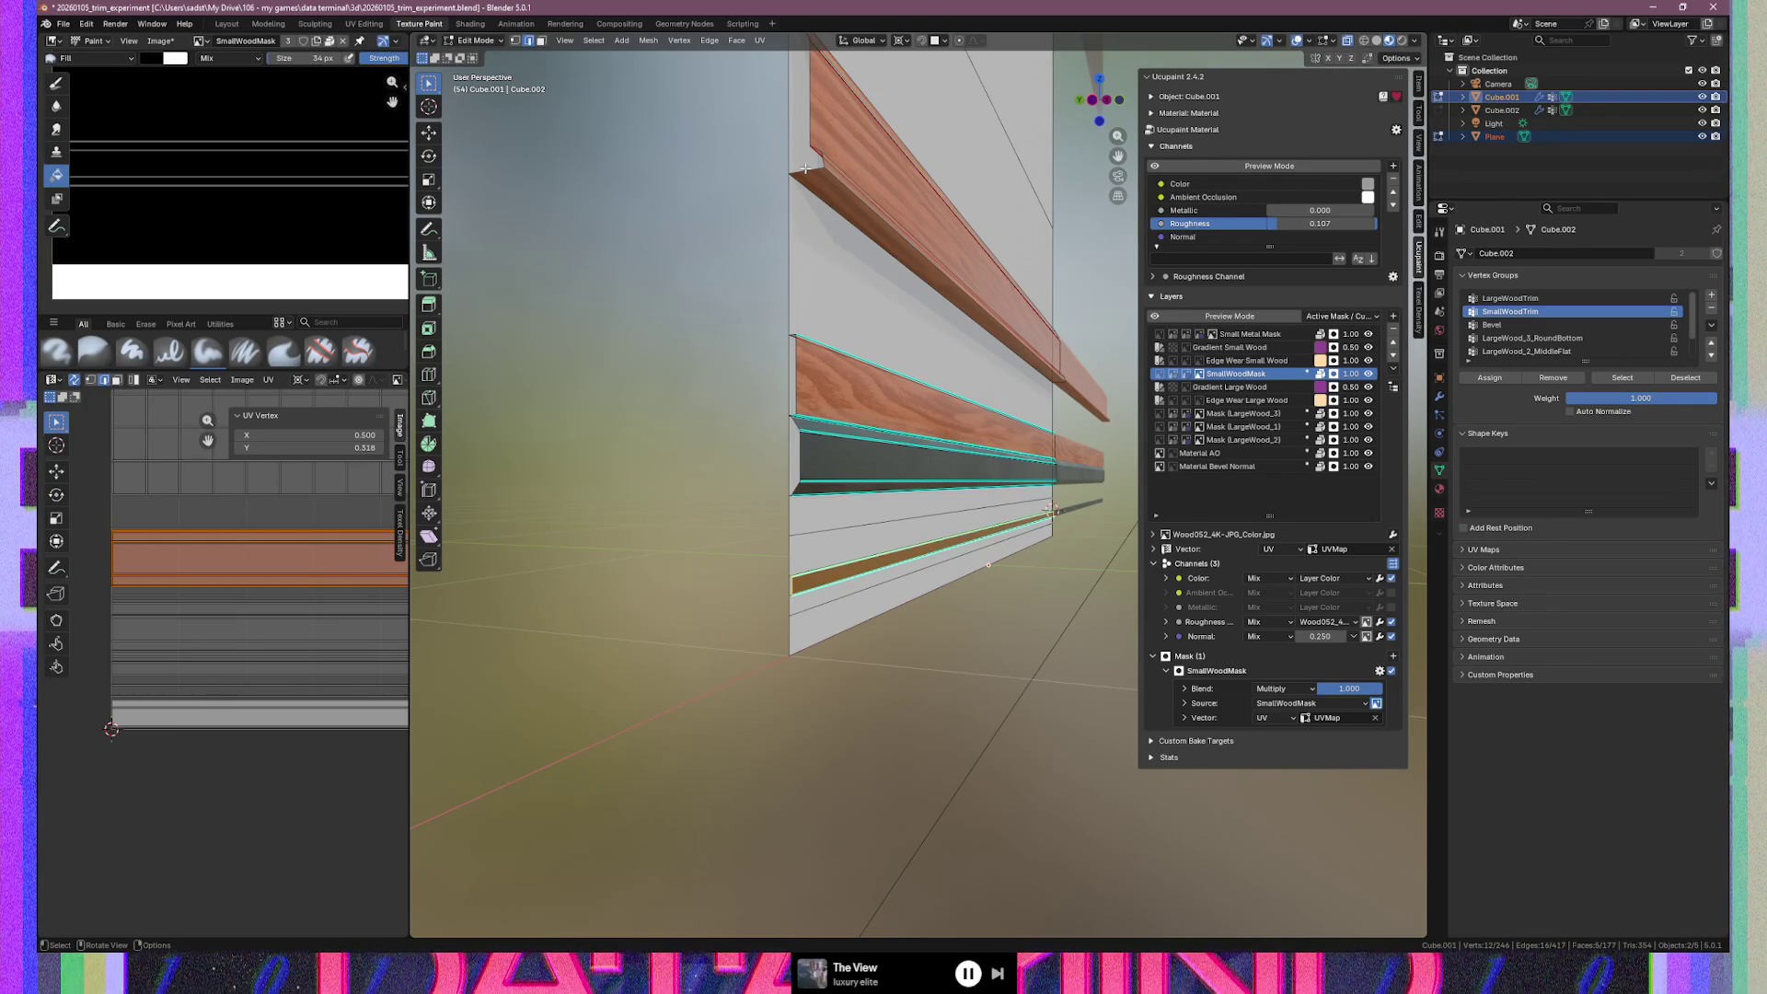
{"action": "mouse_move", "coordinate": [727, 516]}
{"action": "middle_mouse_down"}
{"action": "mouse_move", "coordinate": [777, 512]}
{"action": "mouse_move", "coordinate": [785, 561]}
{"action": "middle_mouse_up"}
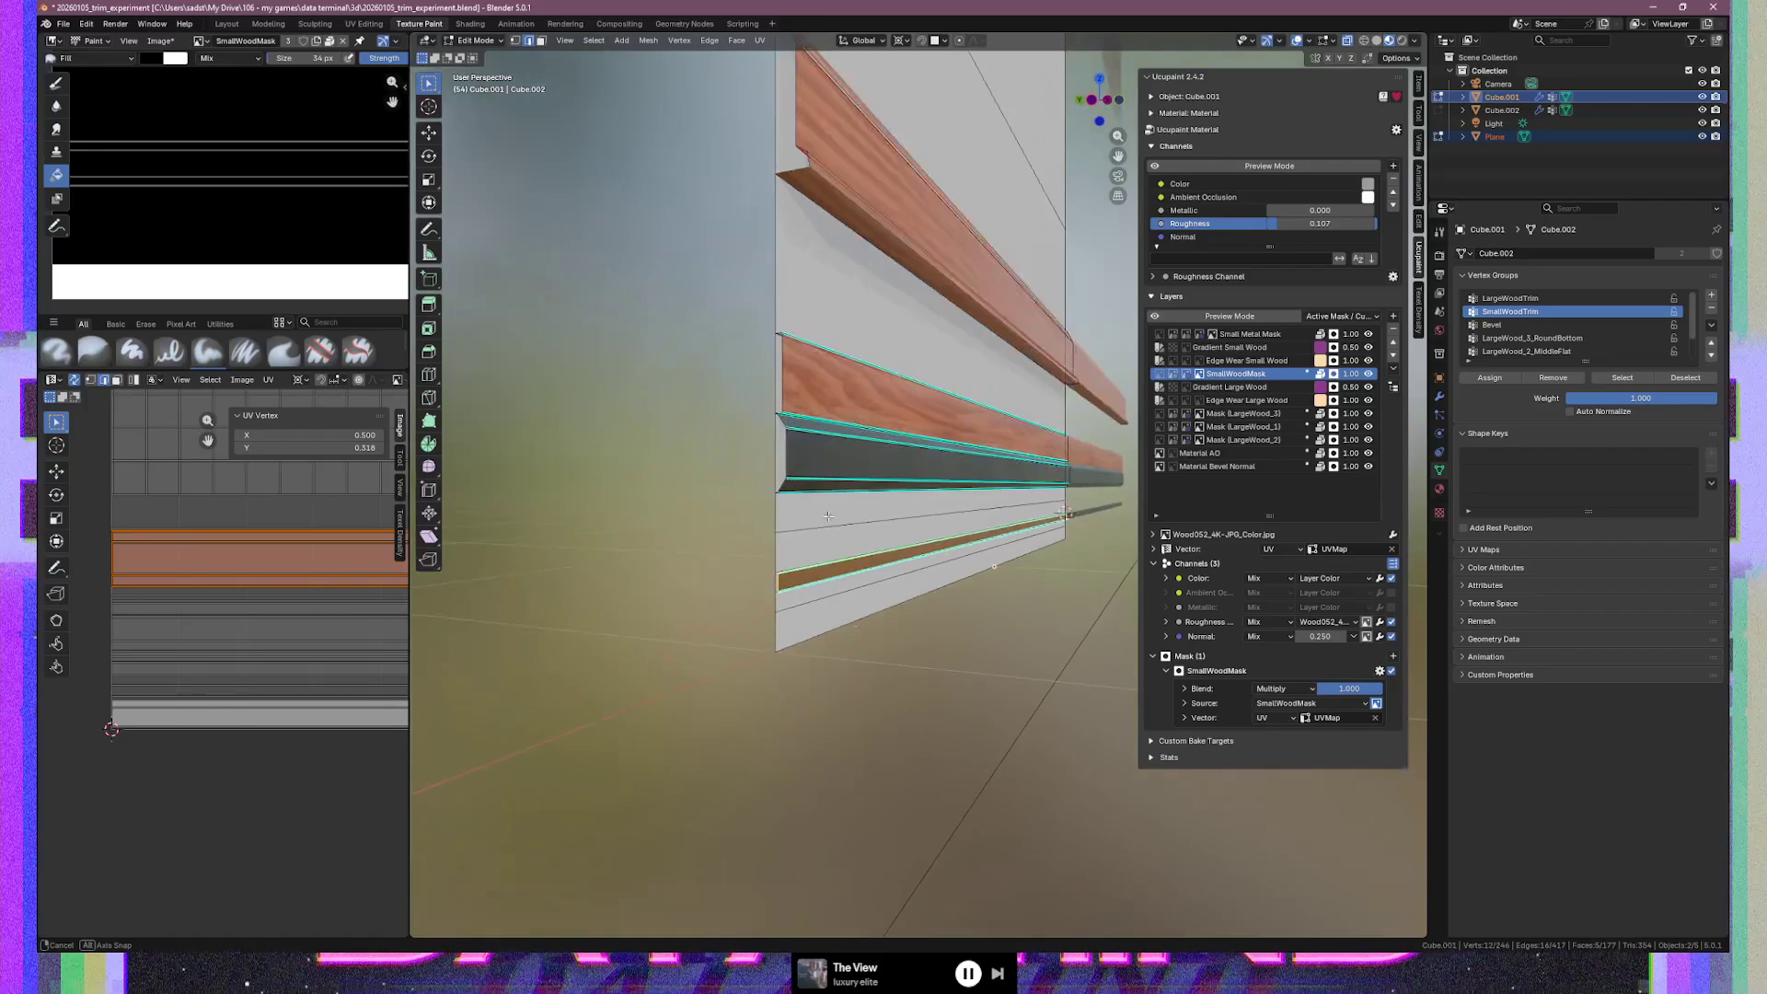
Angle-based unwrap the lower strip, rotate its UVs 90°, and slide them vertically onto the wood band
{"action": "key", "text": "u"}
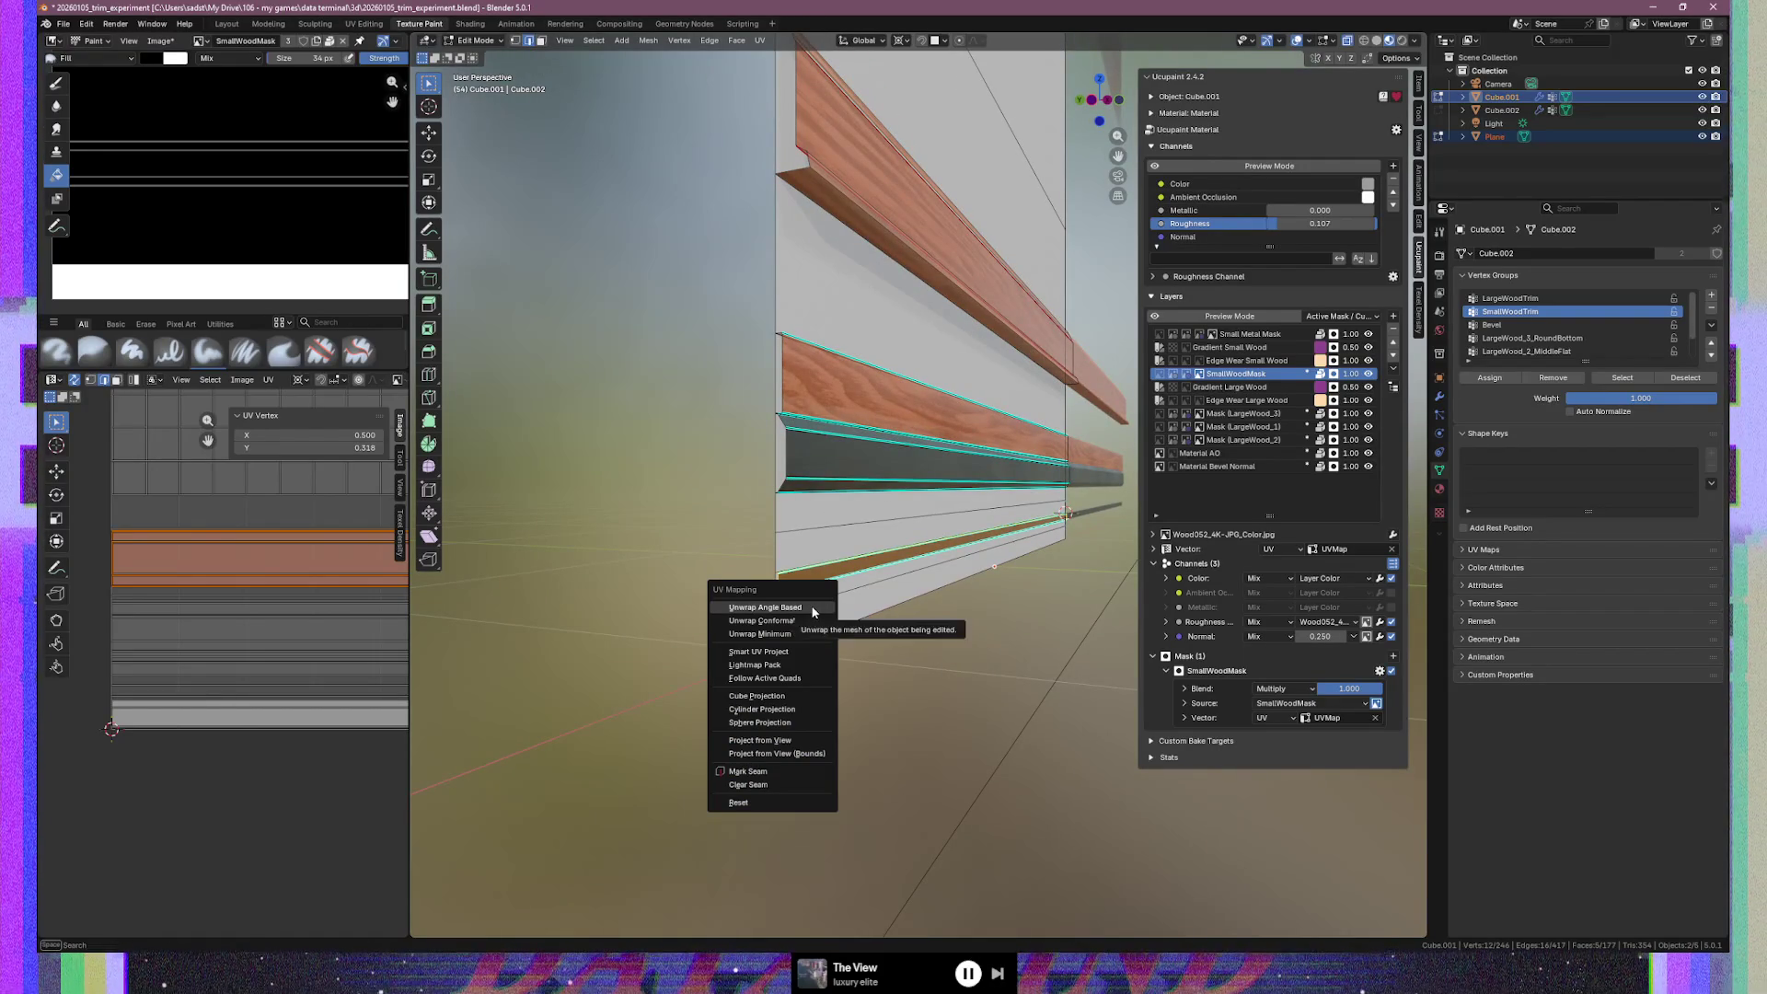
{"action": "left_click", "coordinate": [813, 609]}
{"action": "type", "text": "r90"}
{"action": "key", "text": "Return"}
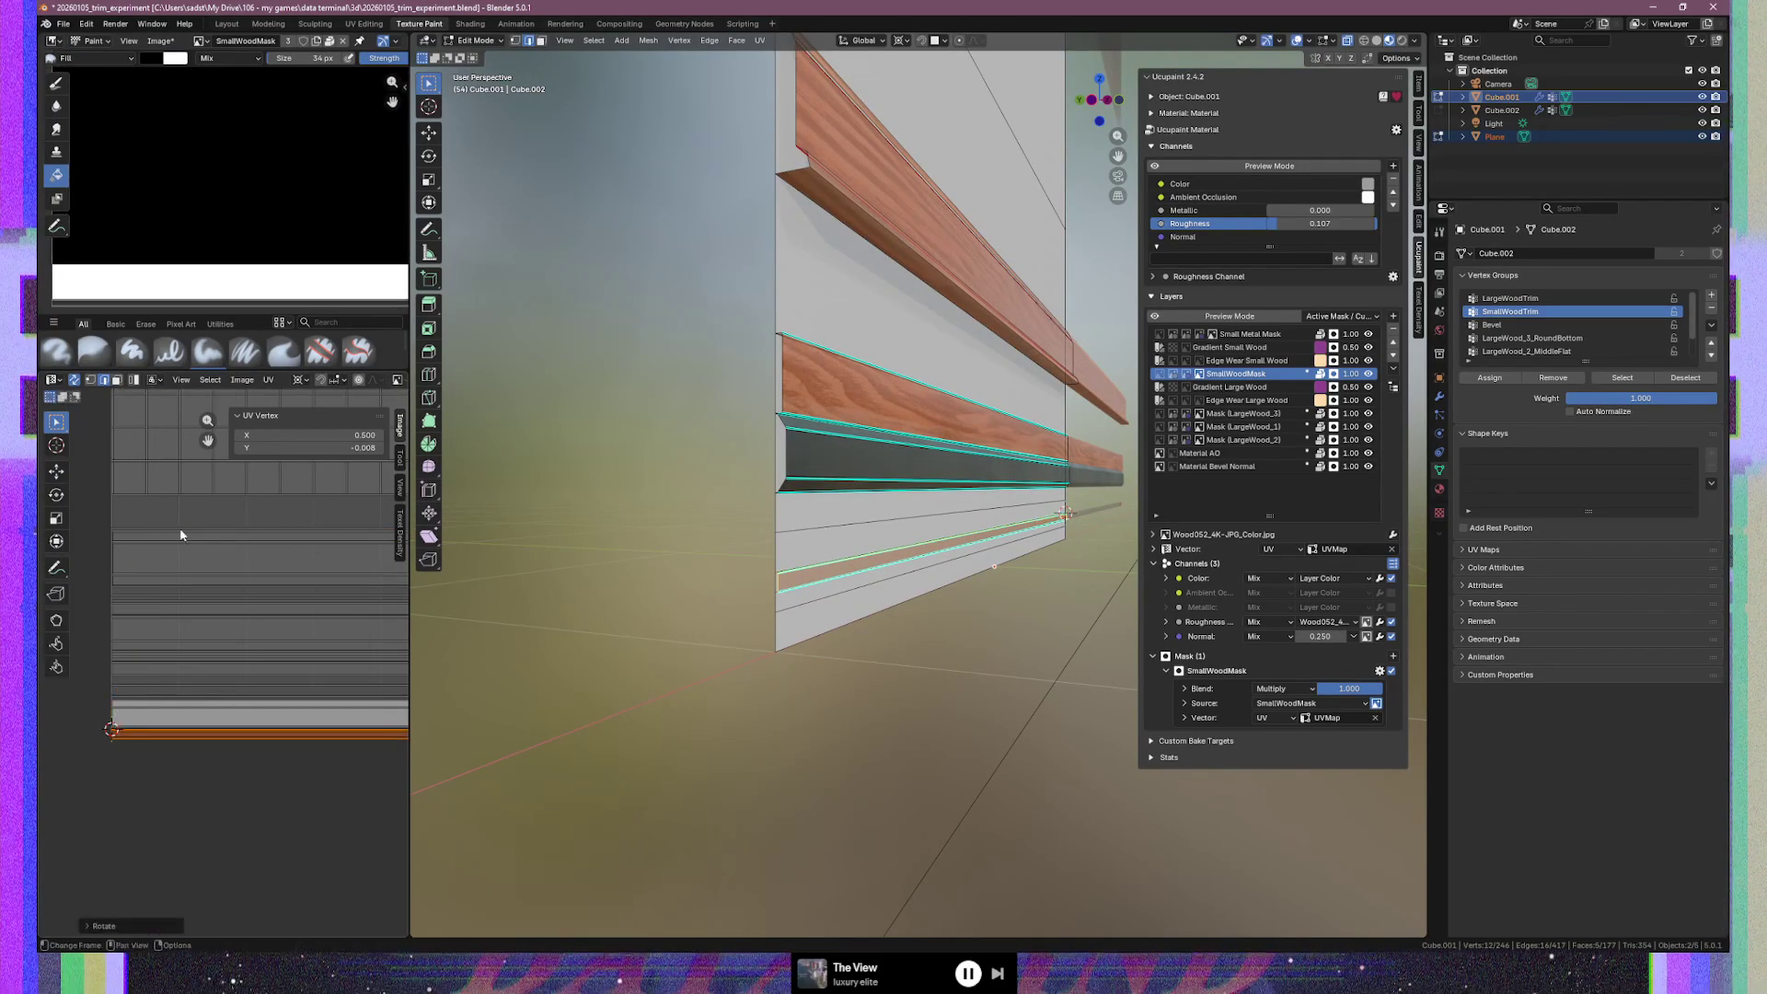
{"action": "key", "text": "g"}
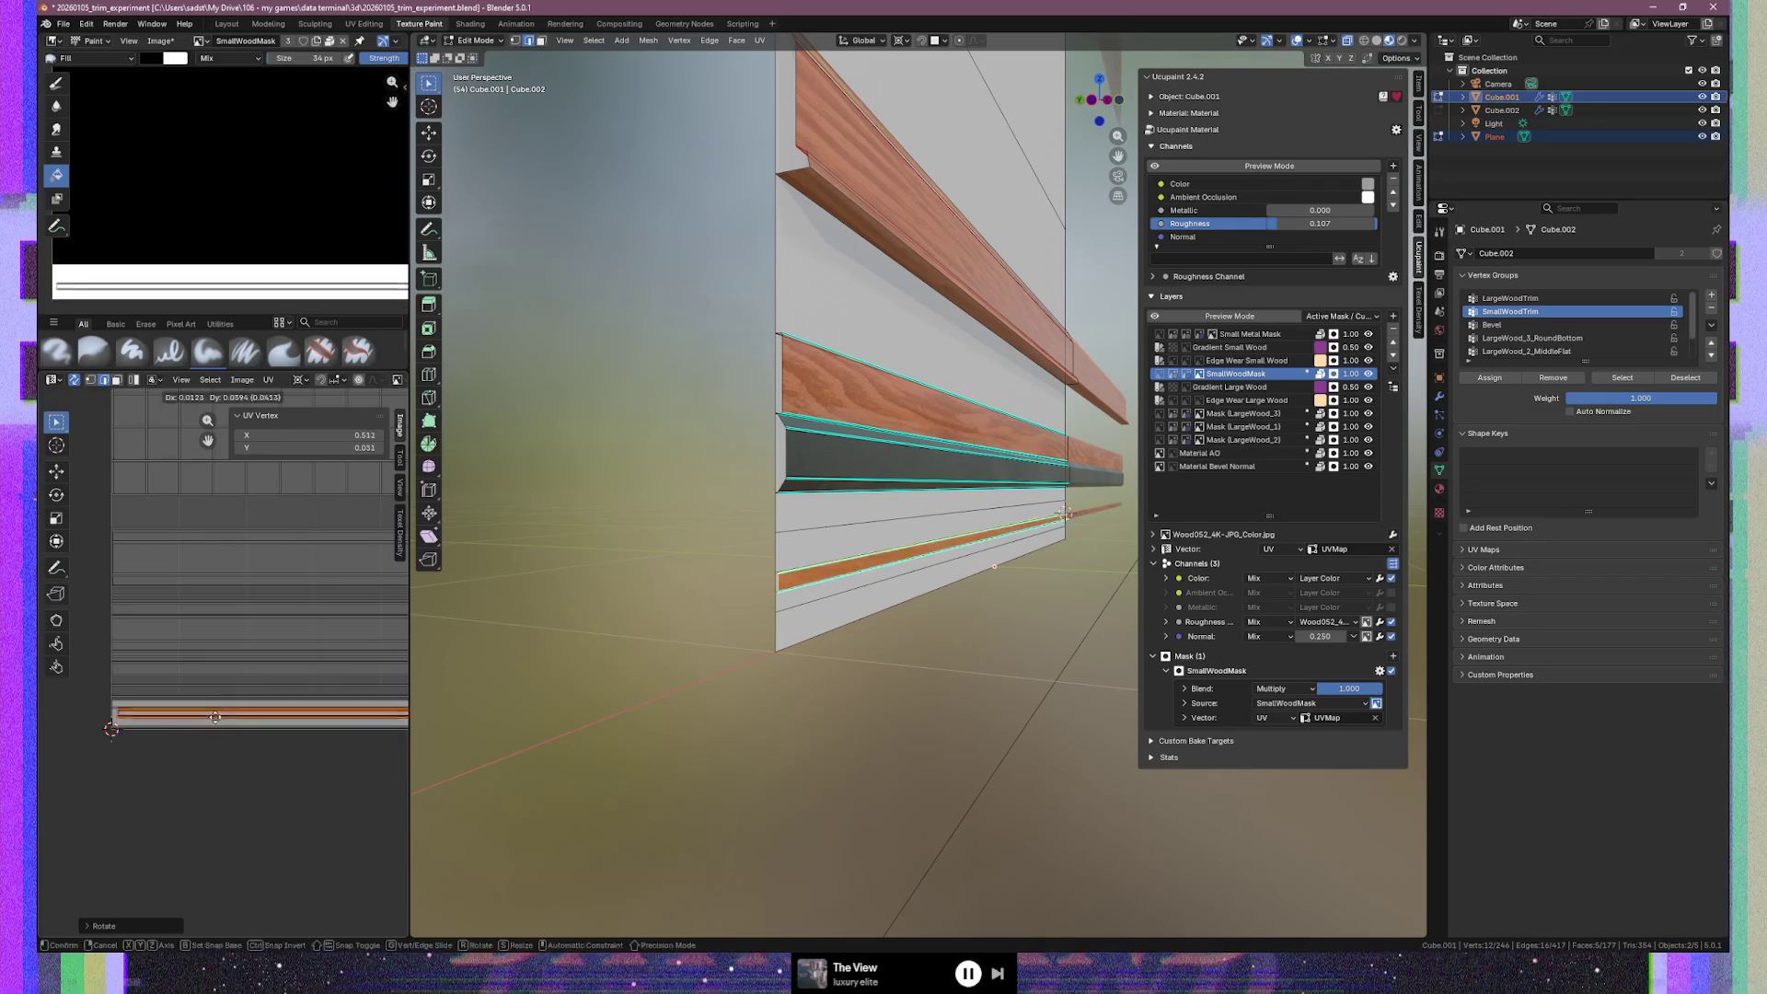
{"action": "key", "text": "y"}
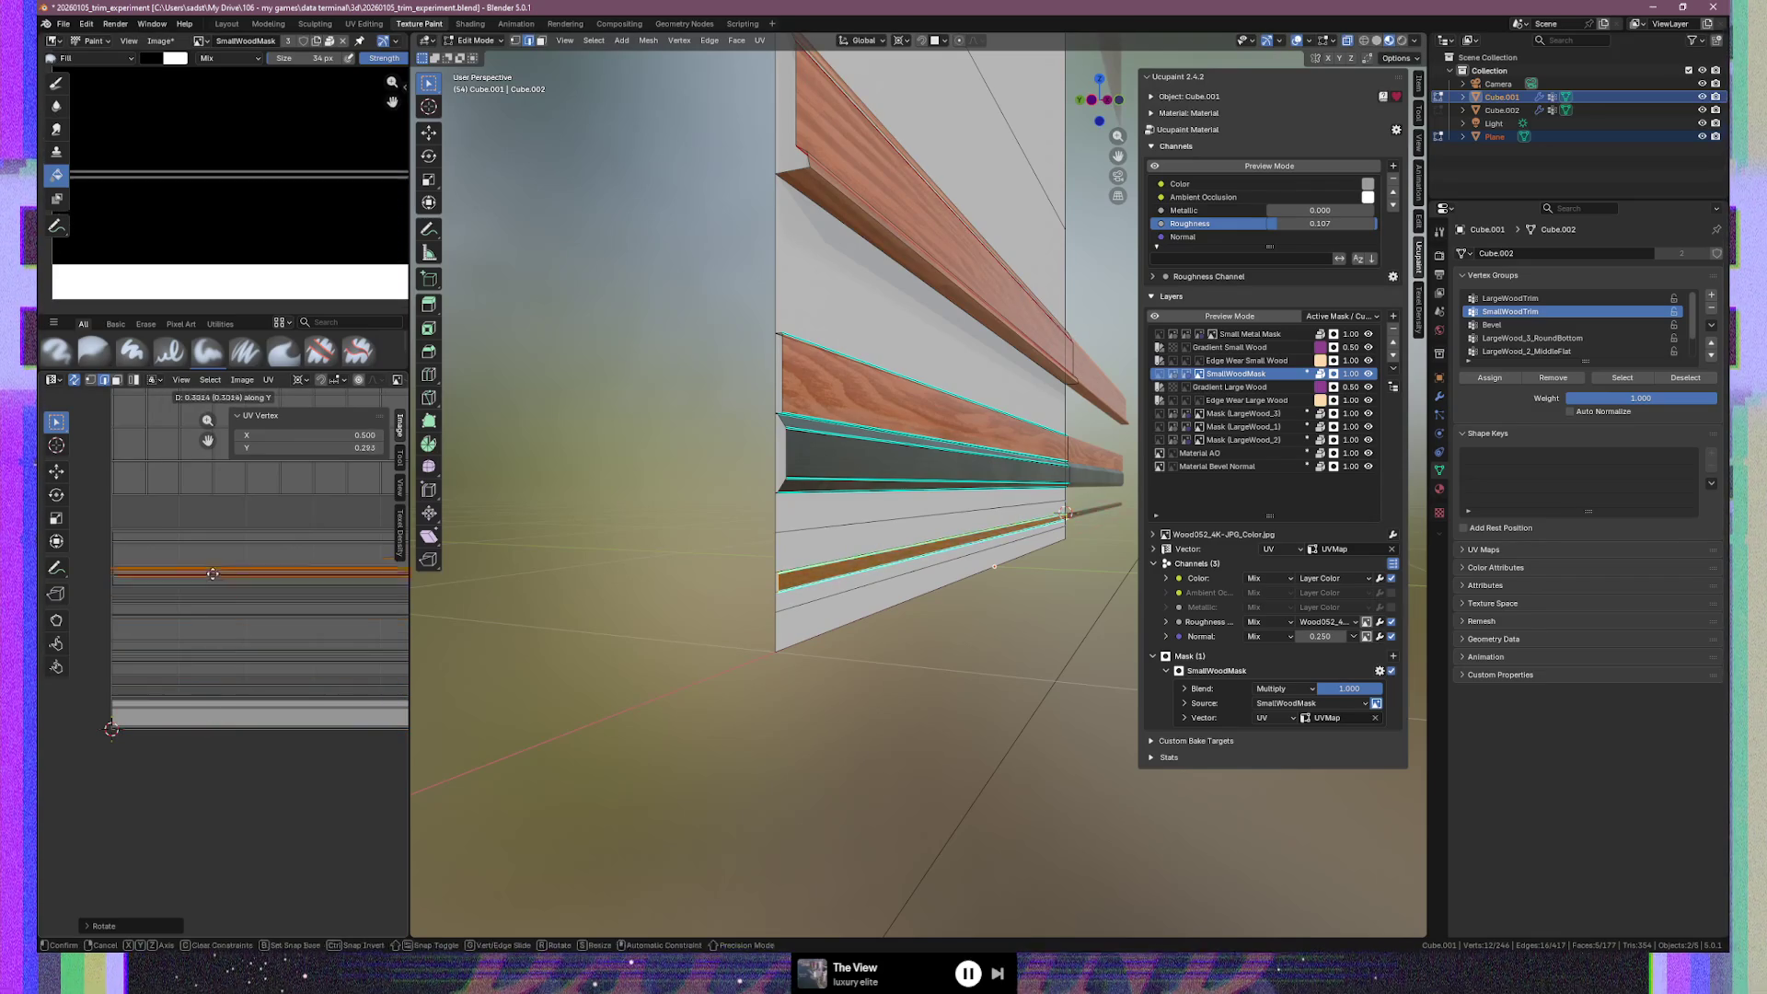
{"action": "left_click", "coordinate": [214, 516]}
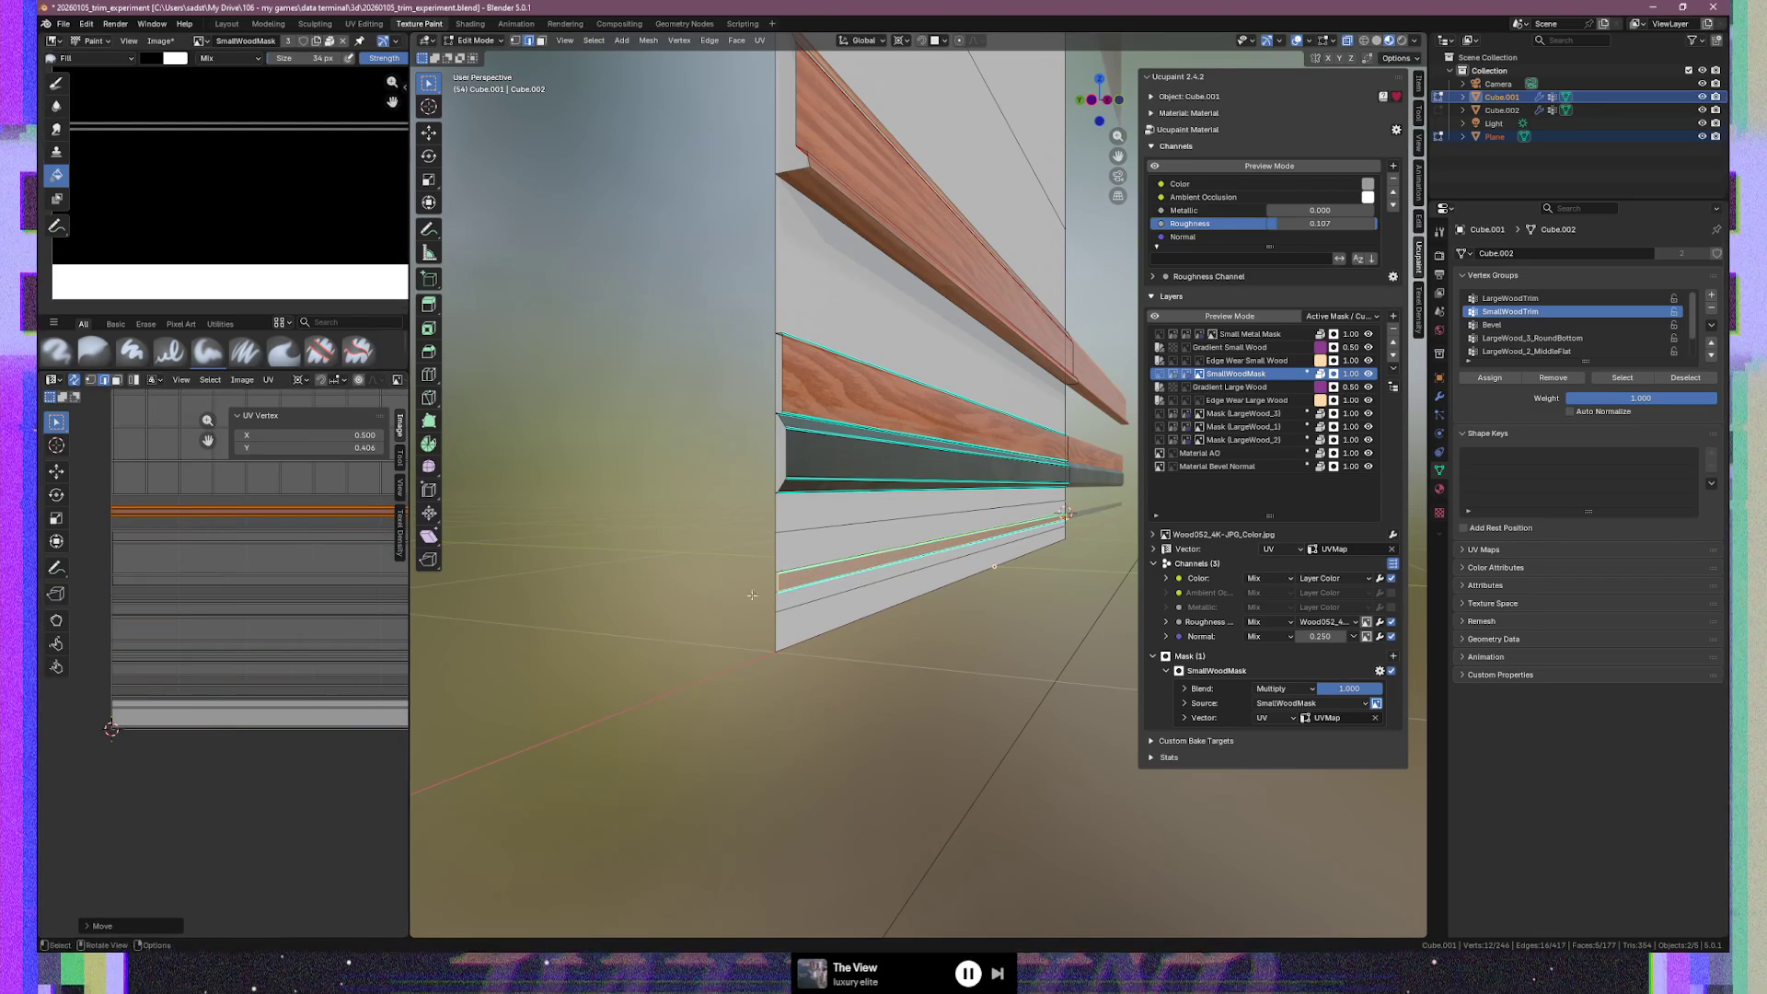
{"action": "scroll", "coordinate": [831, 638], "scroll_direction": "up", "scroll_amount": 3}
{"action": "middle_click_drag", "start_coordinate": [831, 638], "coordinate": [663, 548]}
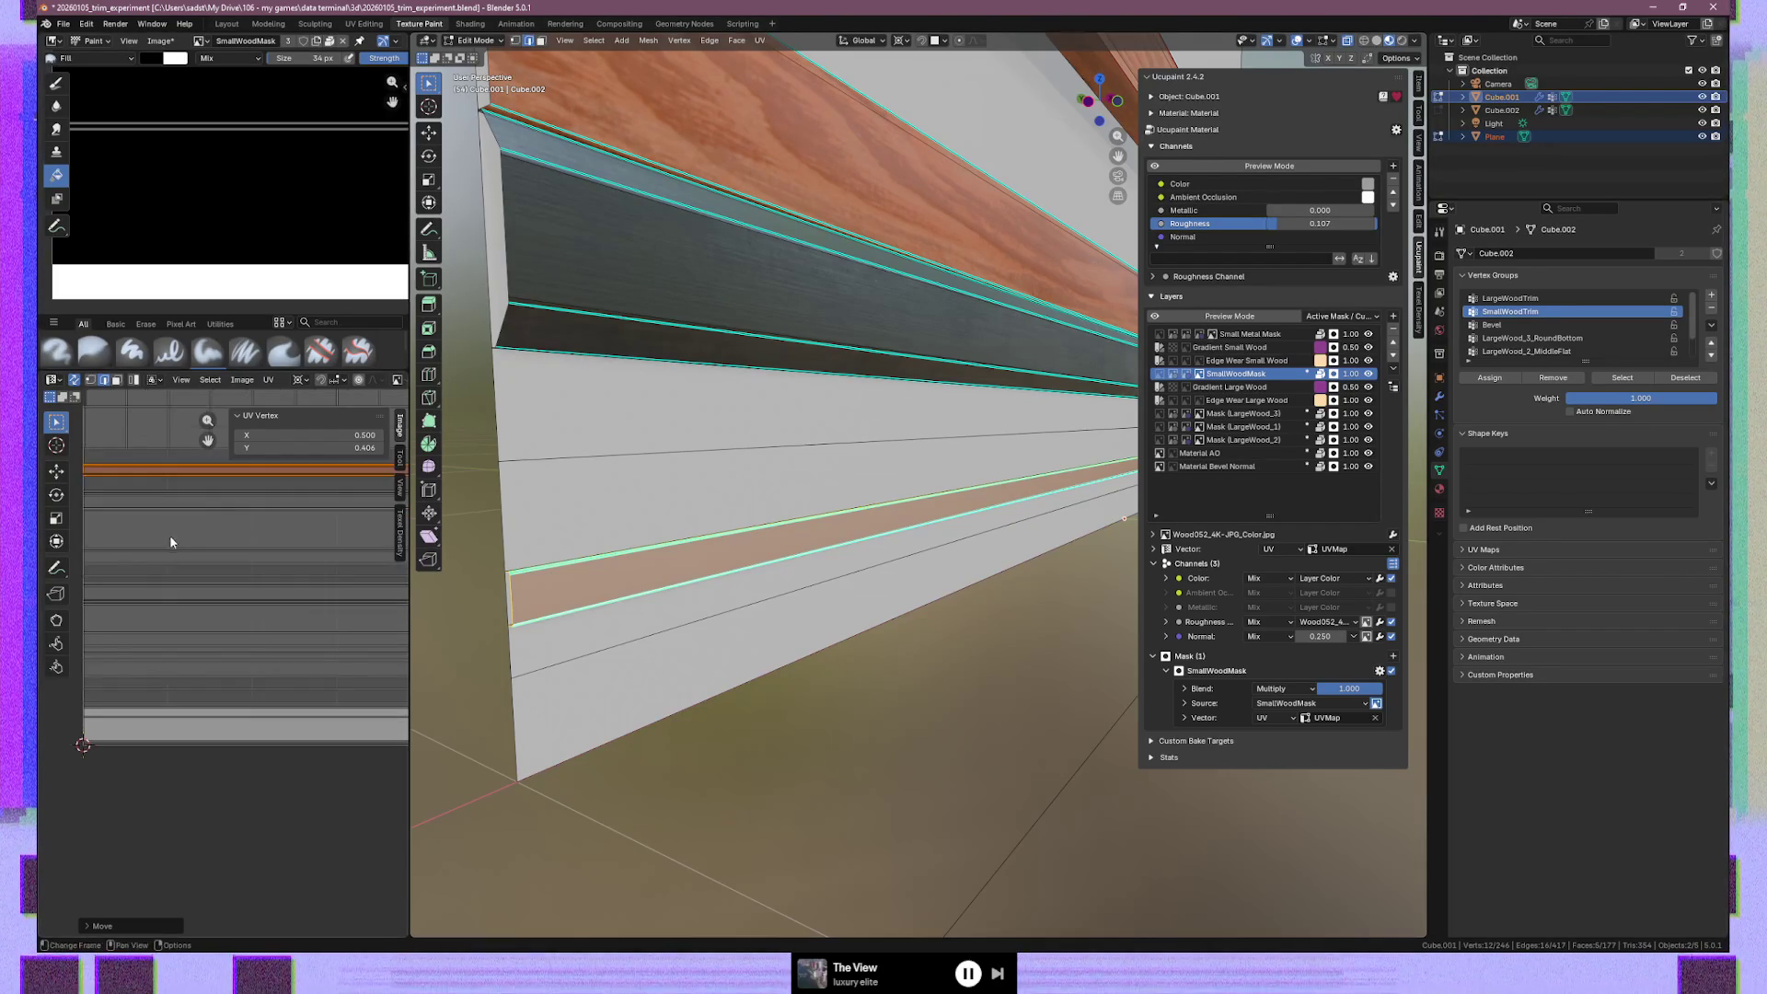
{"action": "scroll", "coordinate": [592, 410], "scroll_direction": "down", "scroll_amount": 3}
{"action": "mouse_move", "coordinate": [928, 363]}
{"action": "middle_mouse_down"}
{"action": "mouse_move", "coordinate": [745, 541]}
{"action": "mouse_move", "coordinate": [169, 679]}
{"action": "middle_mouse_up"}
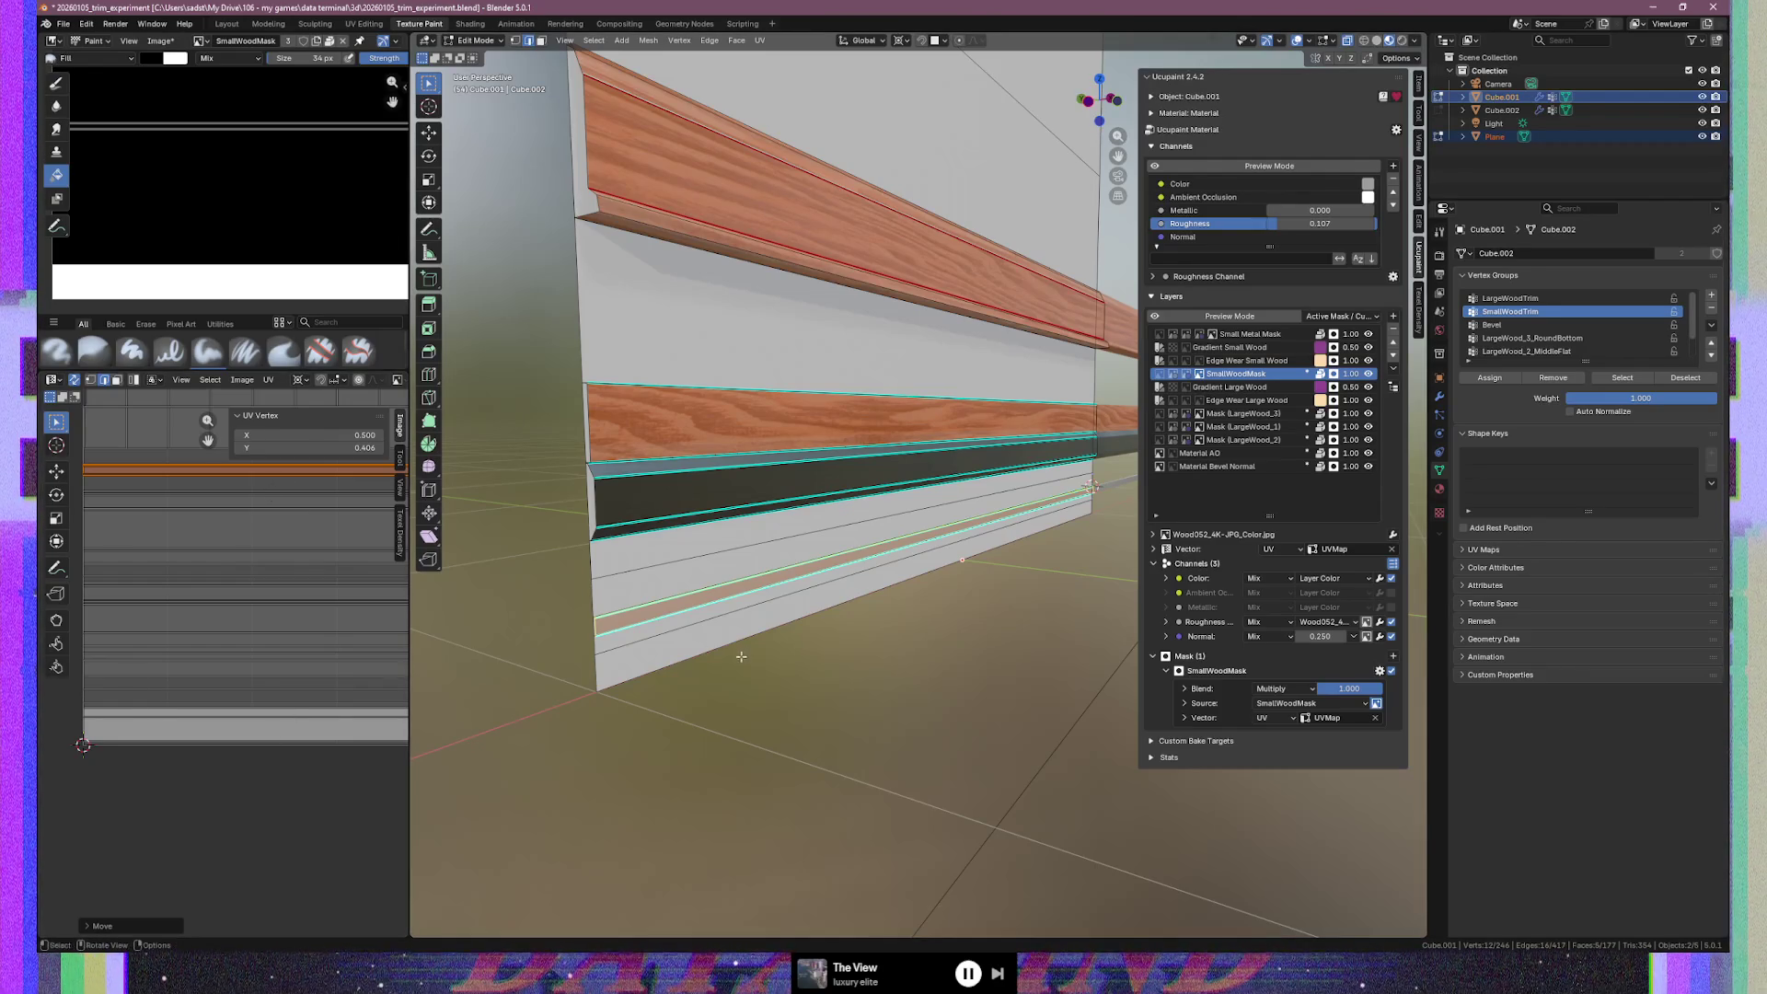
{"action": "scroll", "coordinate": [667, 589], "scroll_direction": "up", "scroll_amount": 2}
{"action": "middle_click_drag", "start_coordinate": [666, 589], "coordinate": [713, 515], "text": "shift"}
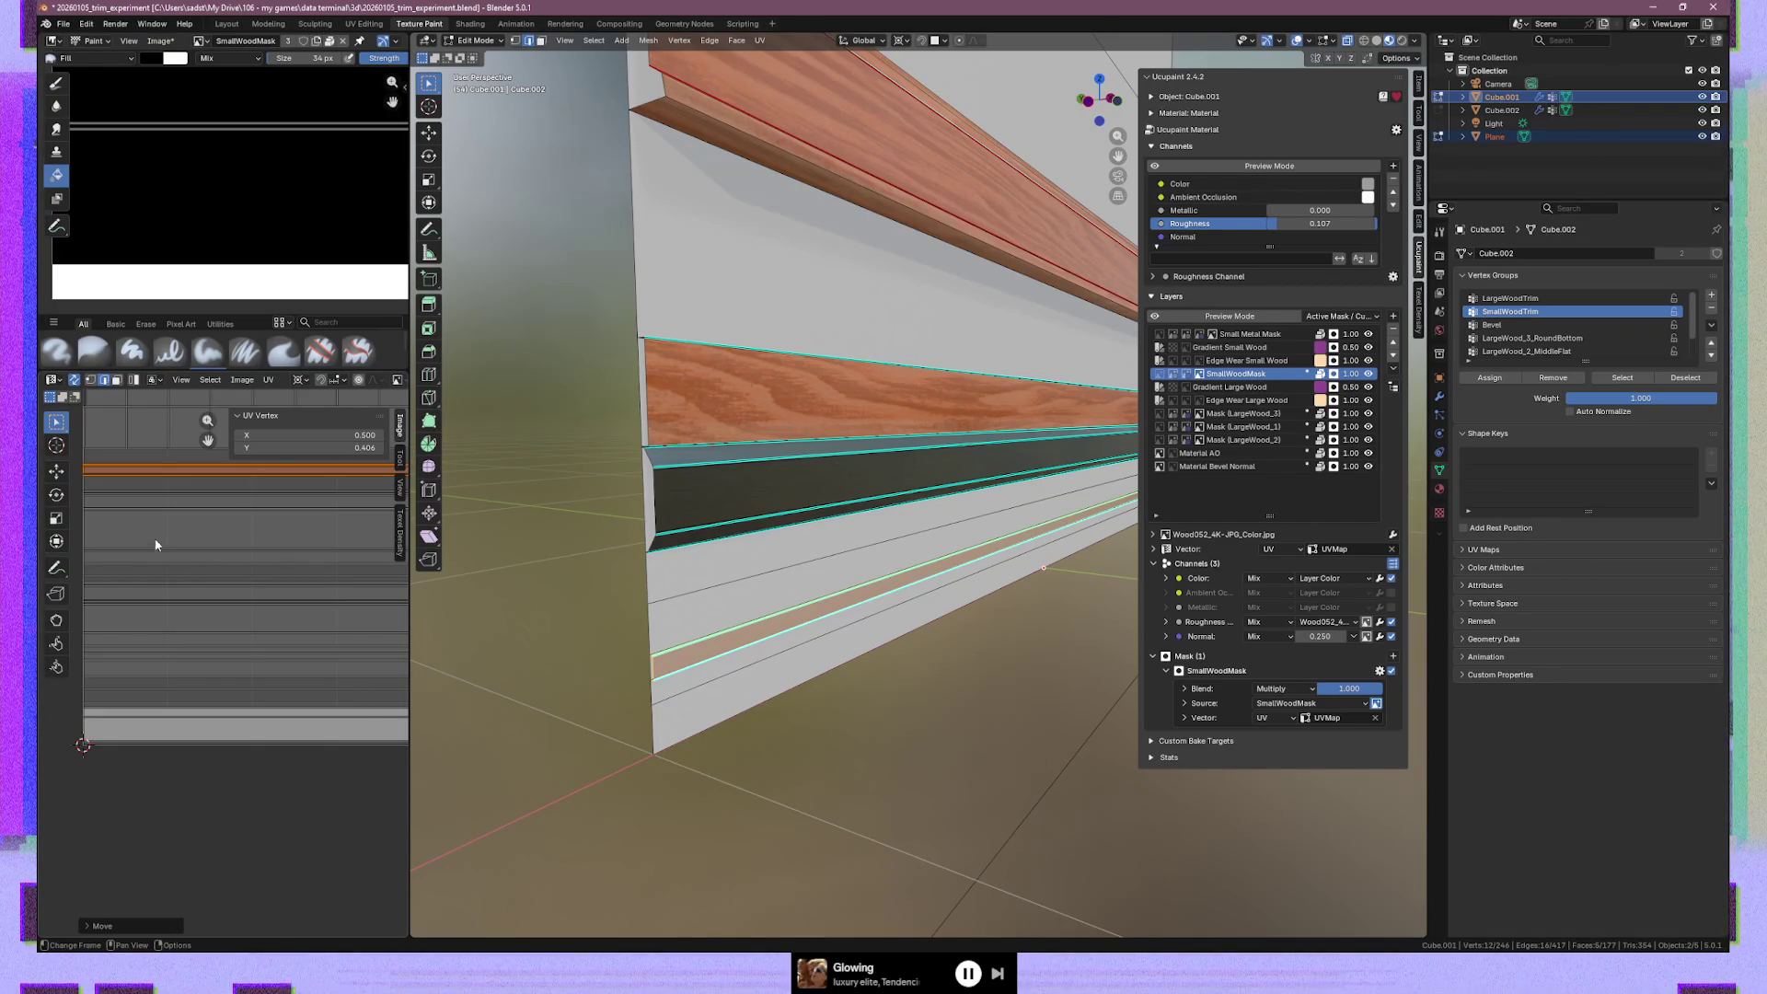
Slide the small wood strip's UVs down vertically to about -0.096
{"action": "key", "text": "g"}
{"action": "key", "text": "y"}
{"action": "left_click", "coordinate": [211, 830]}
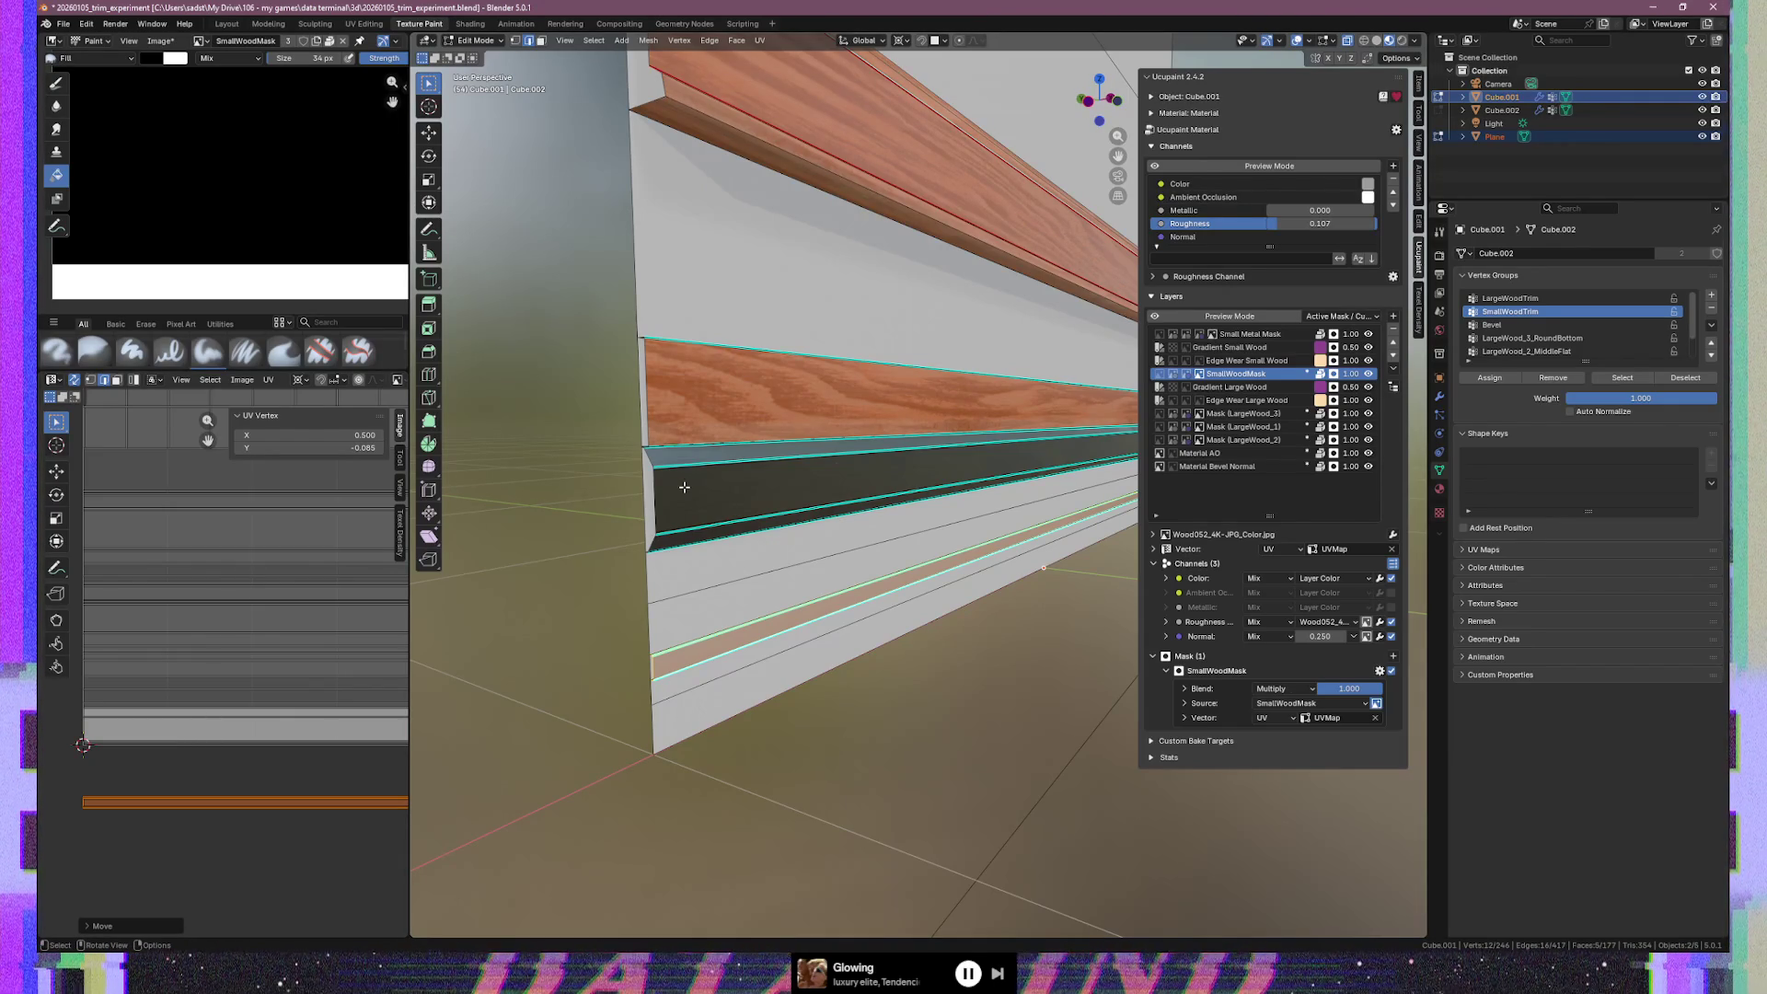
Select the whole dark metal strip and slide its UVs vertically onto a wood band
{"action": "left_click", "coordinate": [716, 473]}
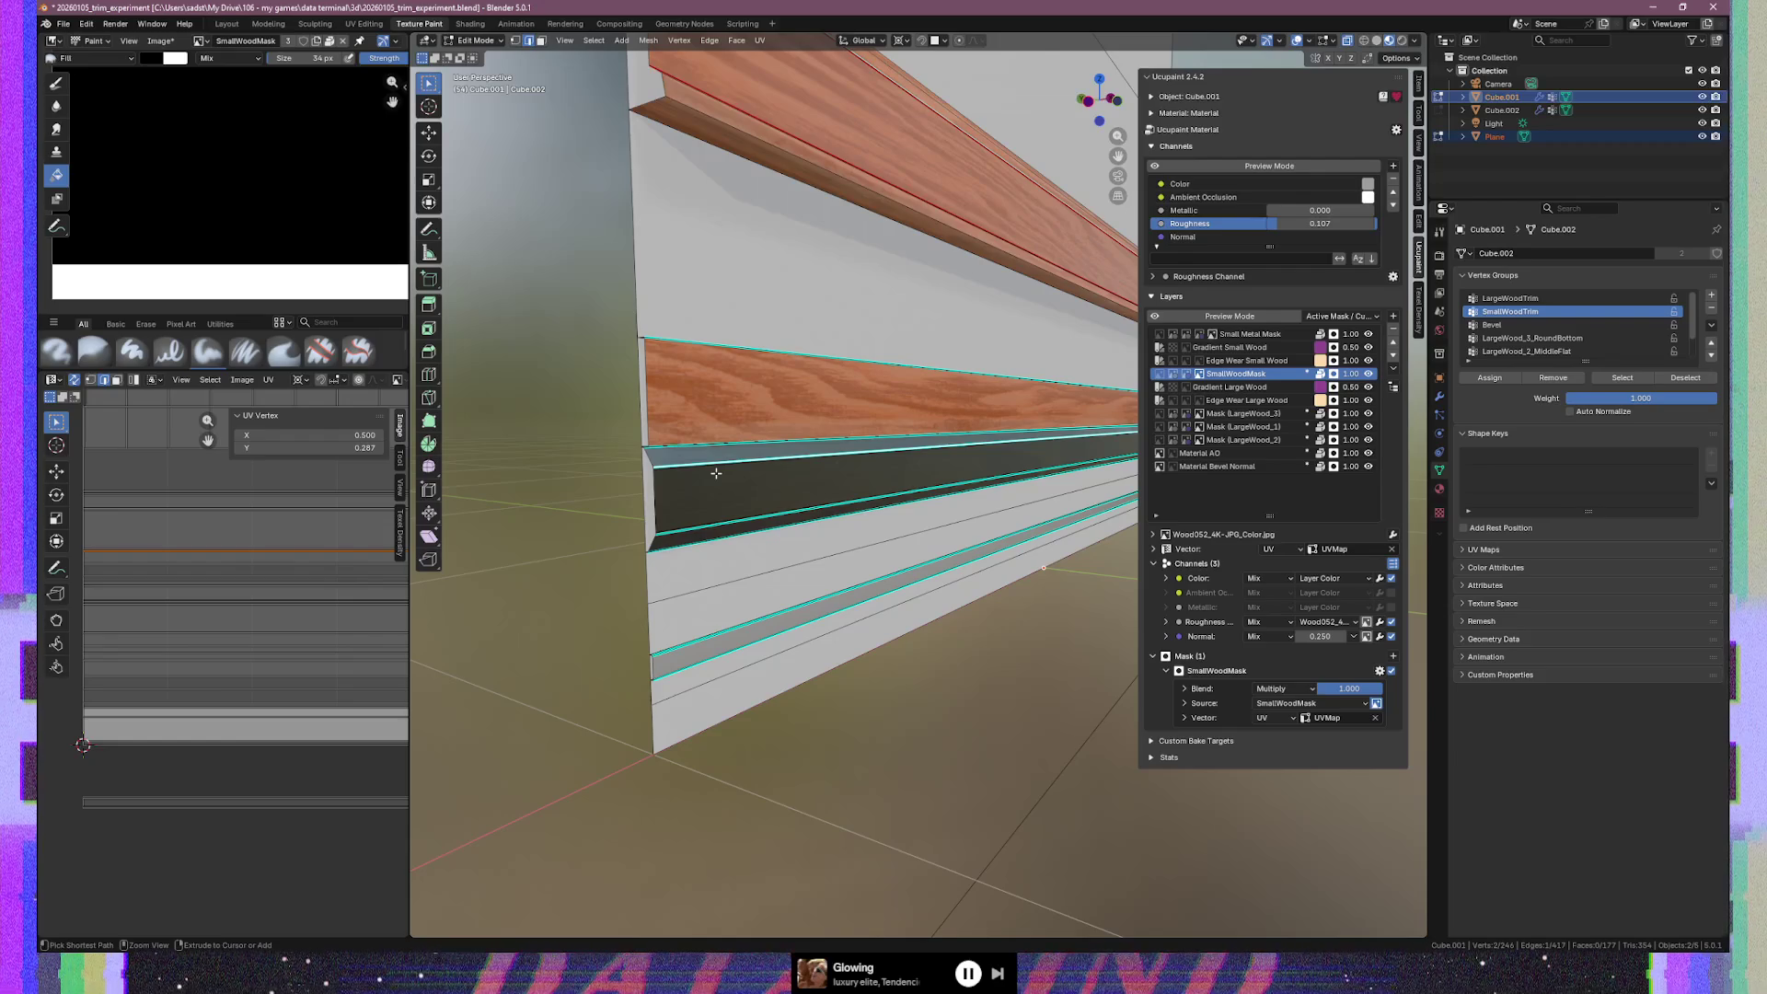
{"action": "key", "text": "ctrl+l"}
{"action": "key", "text": "g"}
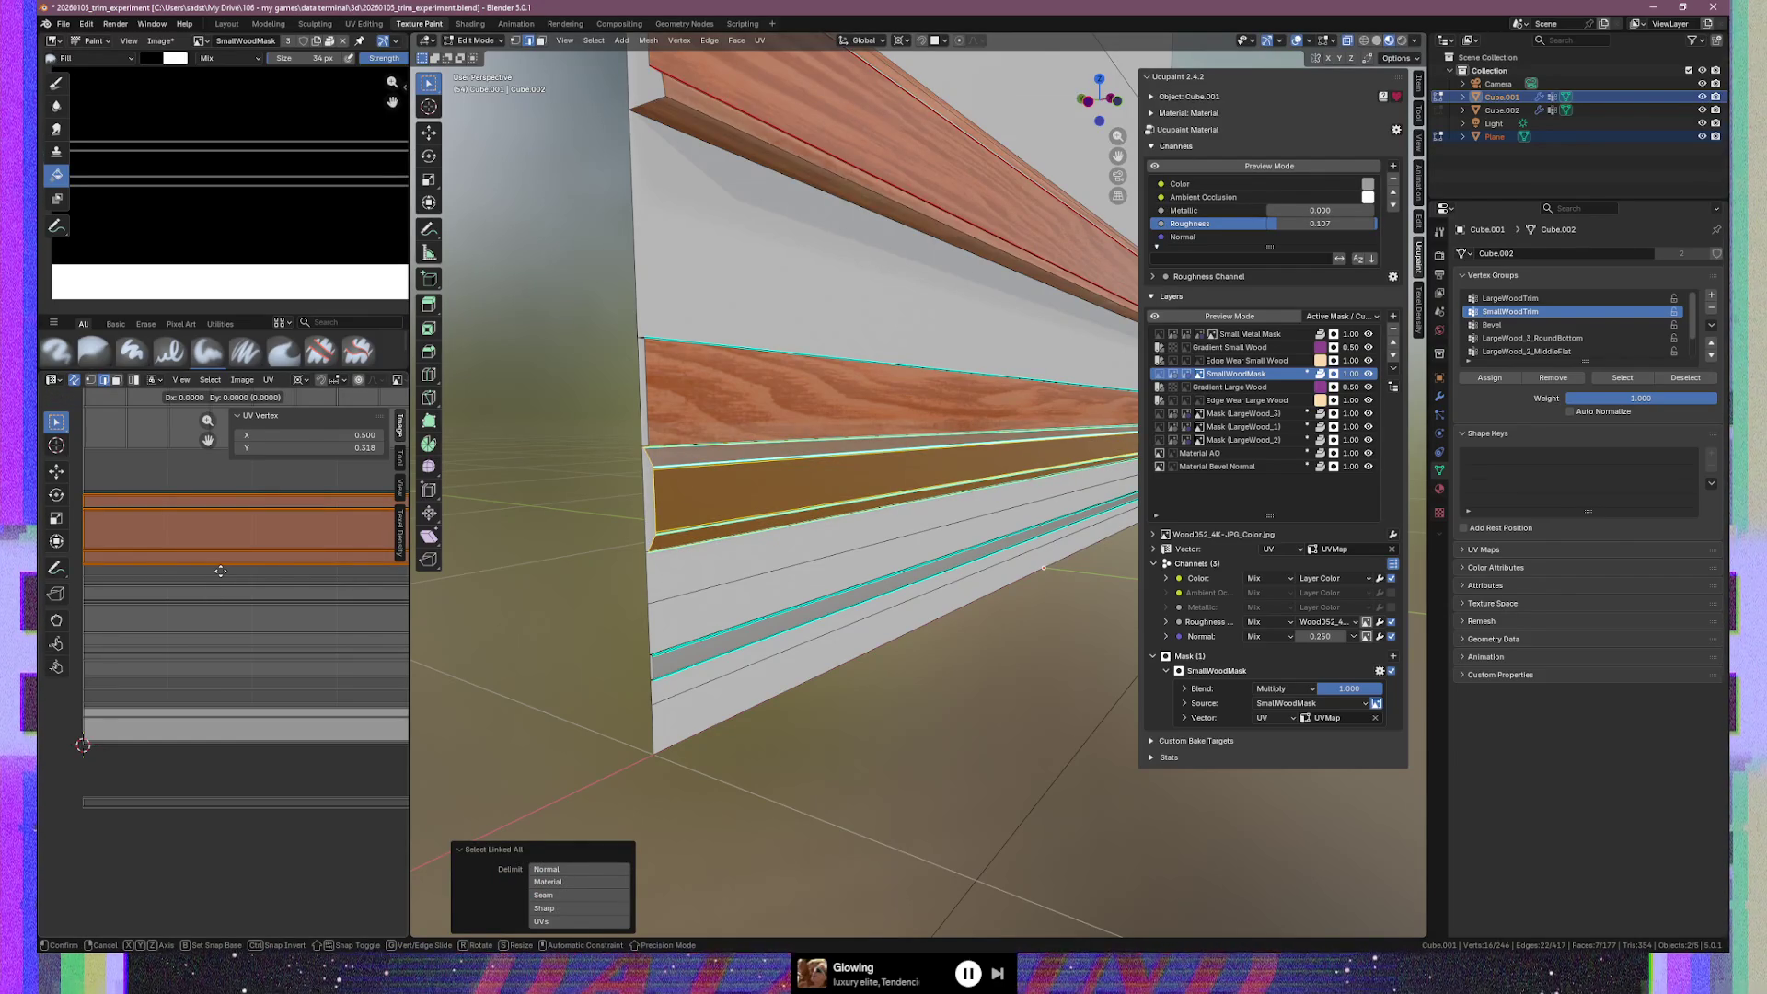
{"action": "key", "text": "y"}
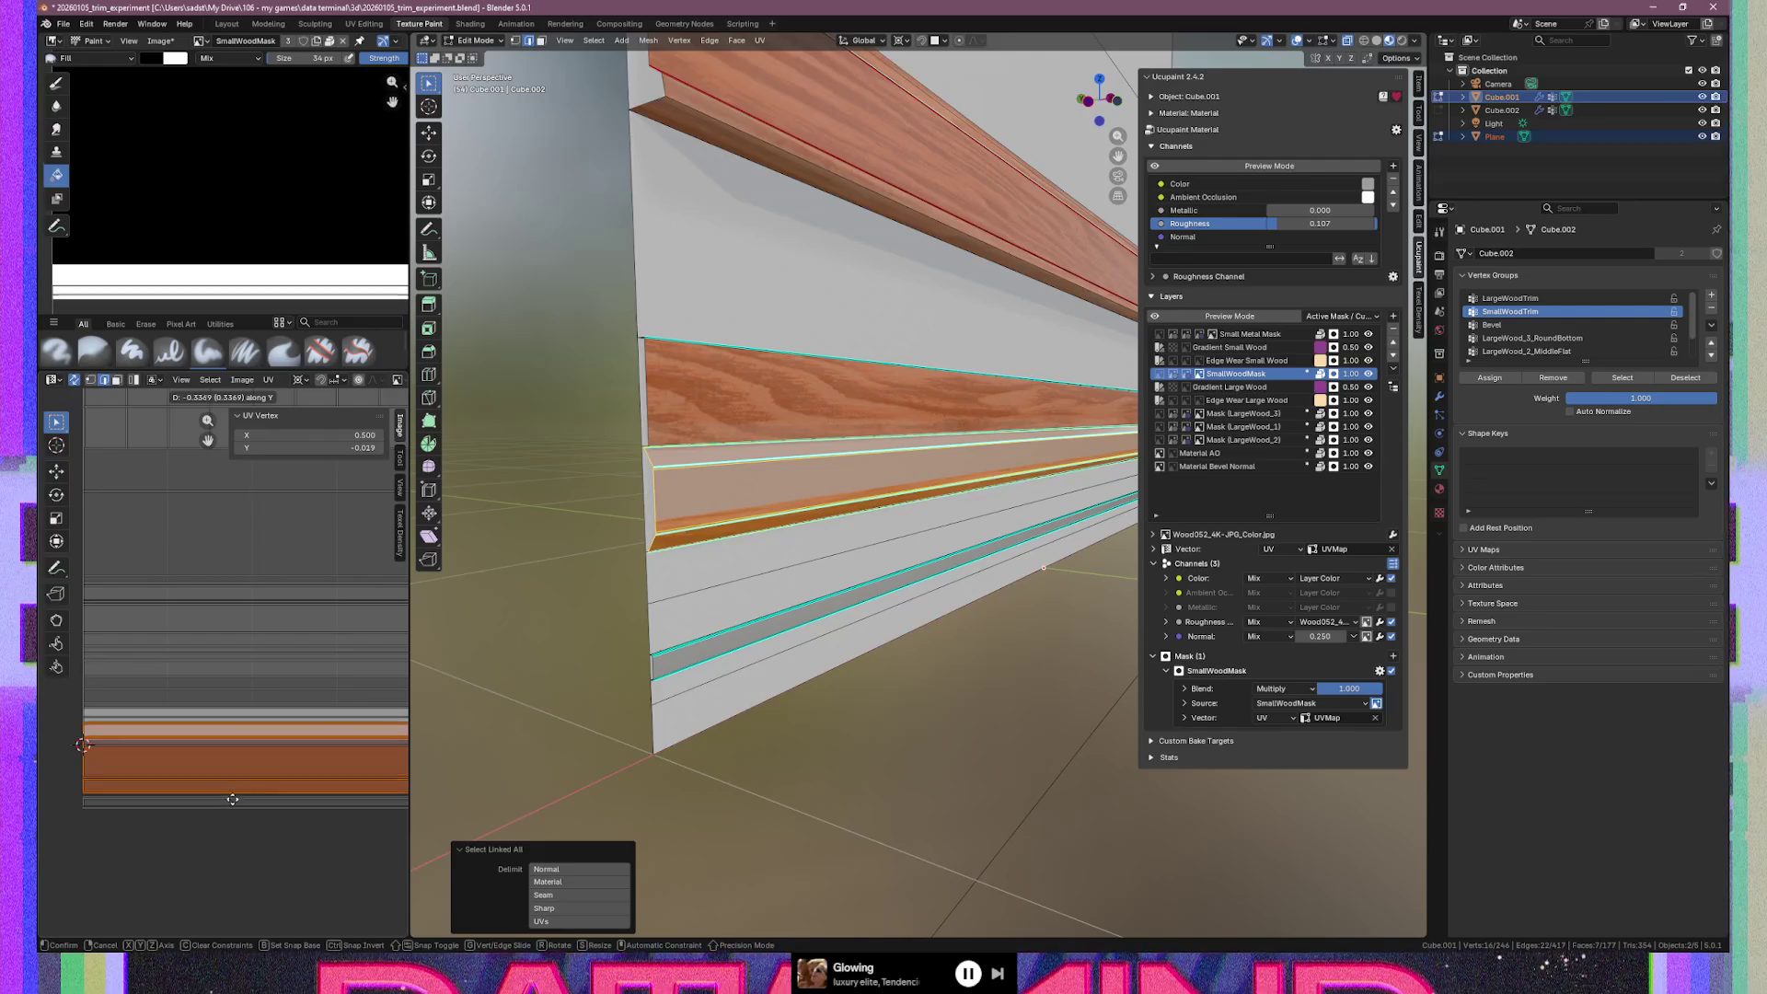
{"action": "left_click", "coordinate": [234, 804]}
{"action": "key", "text": "g"}
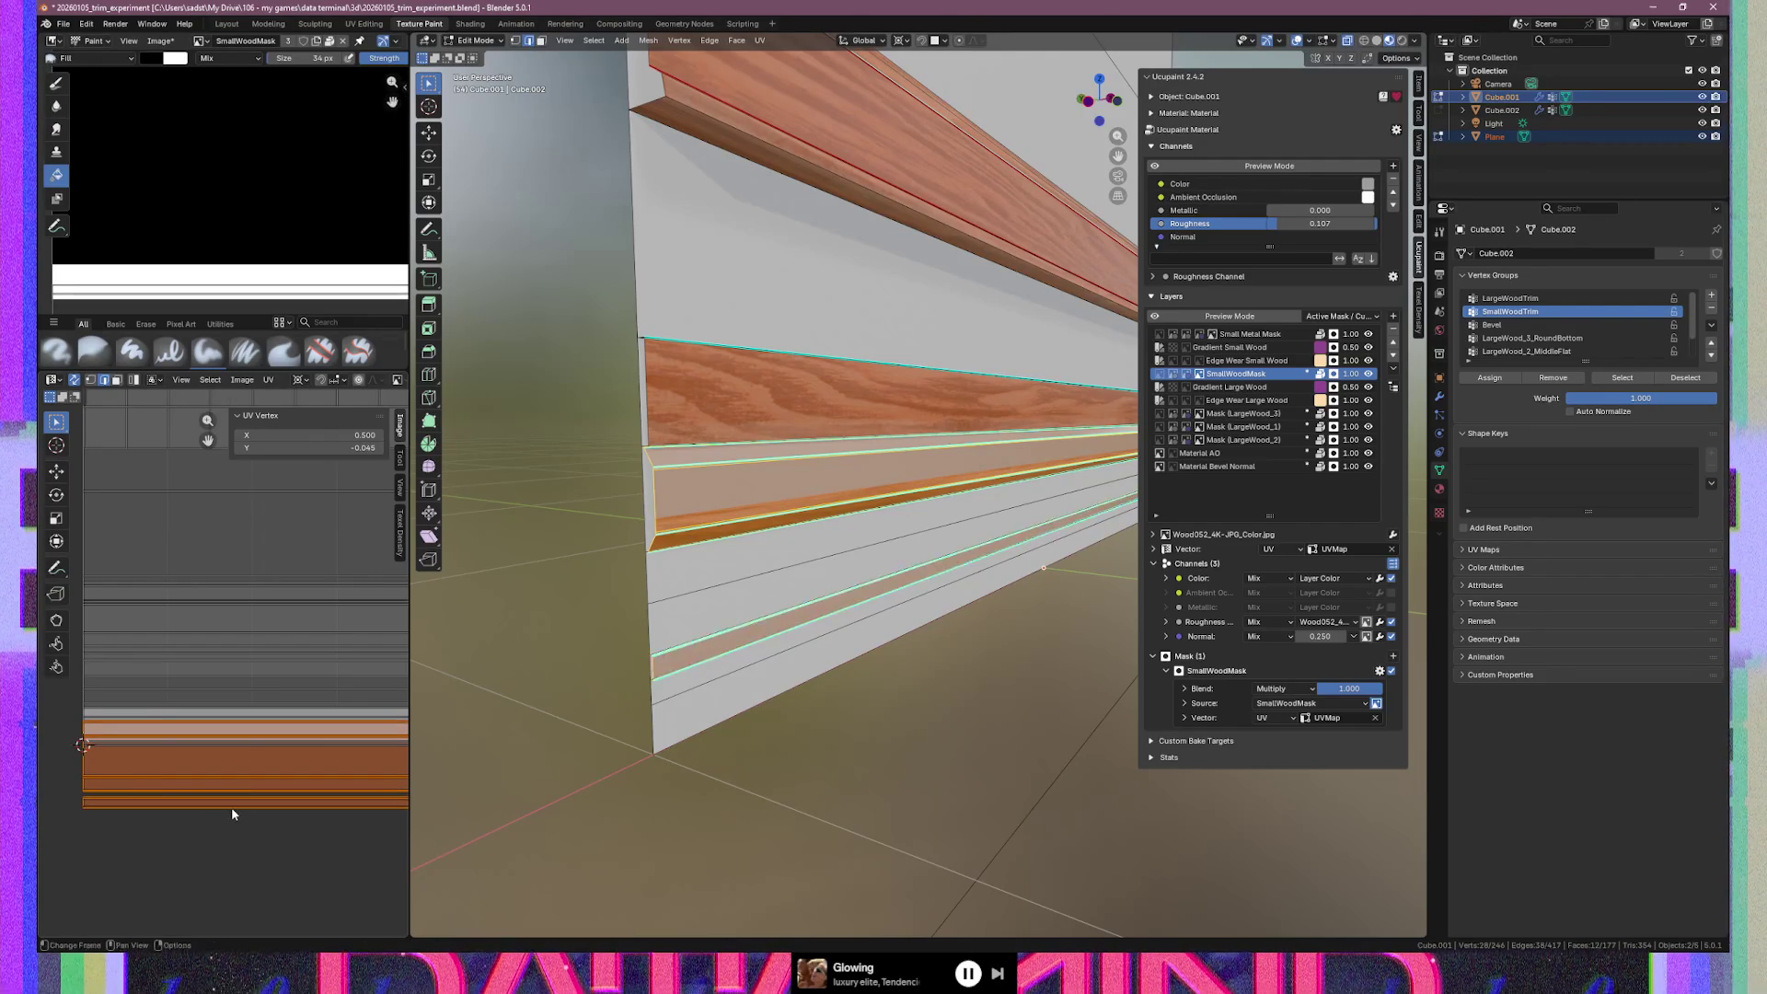
{"action": "key", "text": "y"}
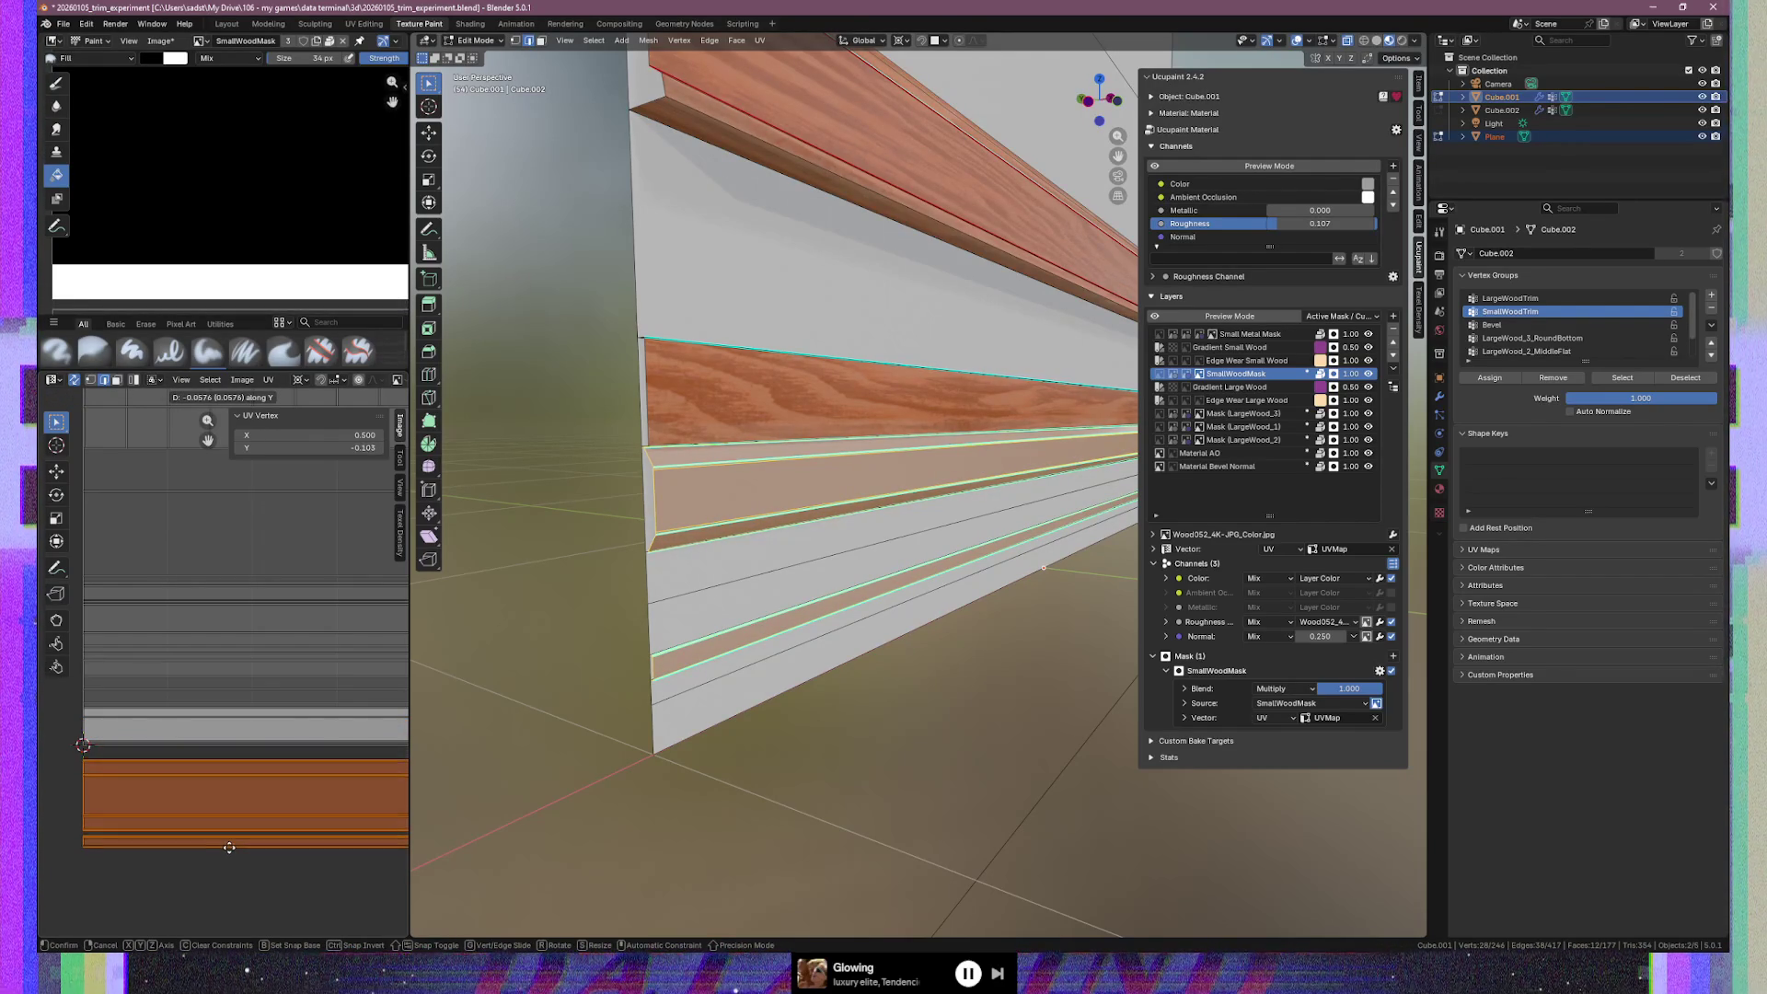
{"action": "left_click", "coordinate": [230, 846]}
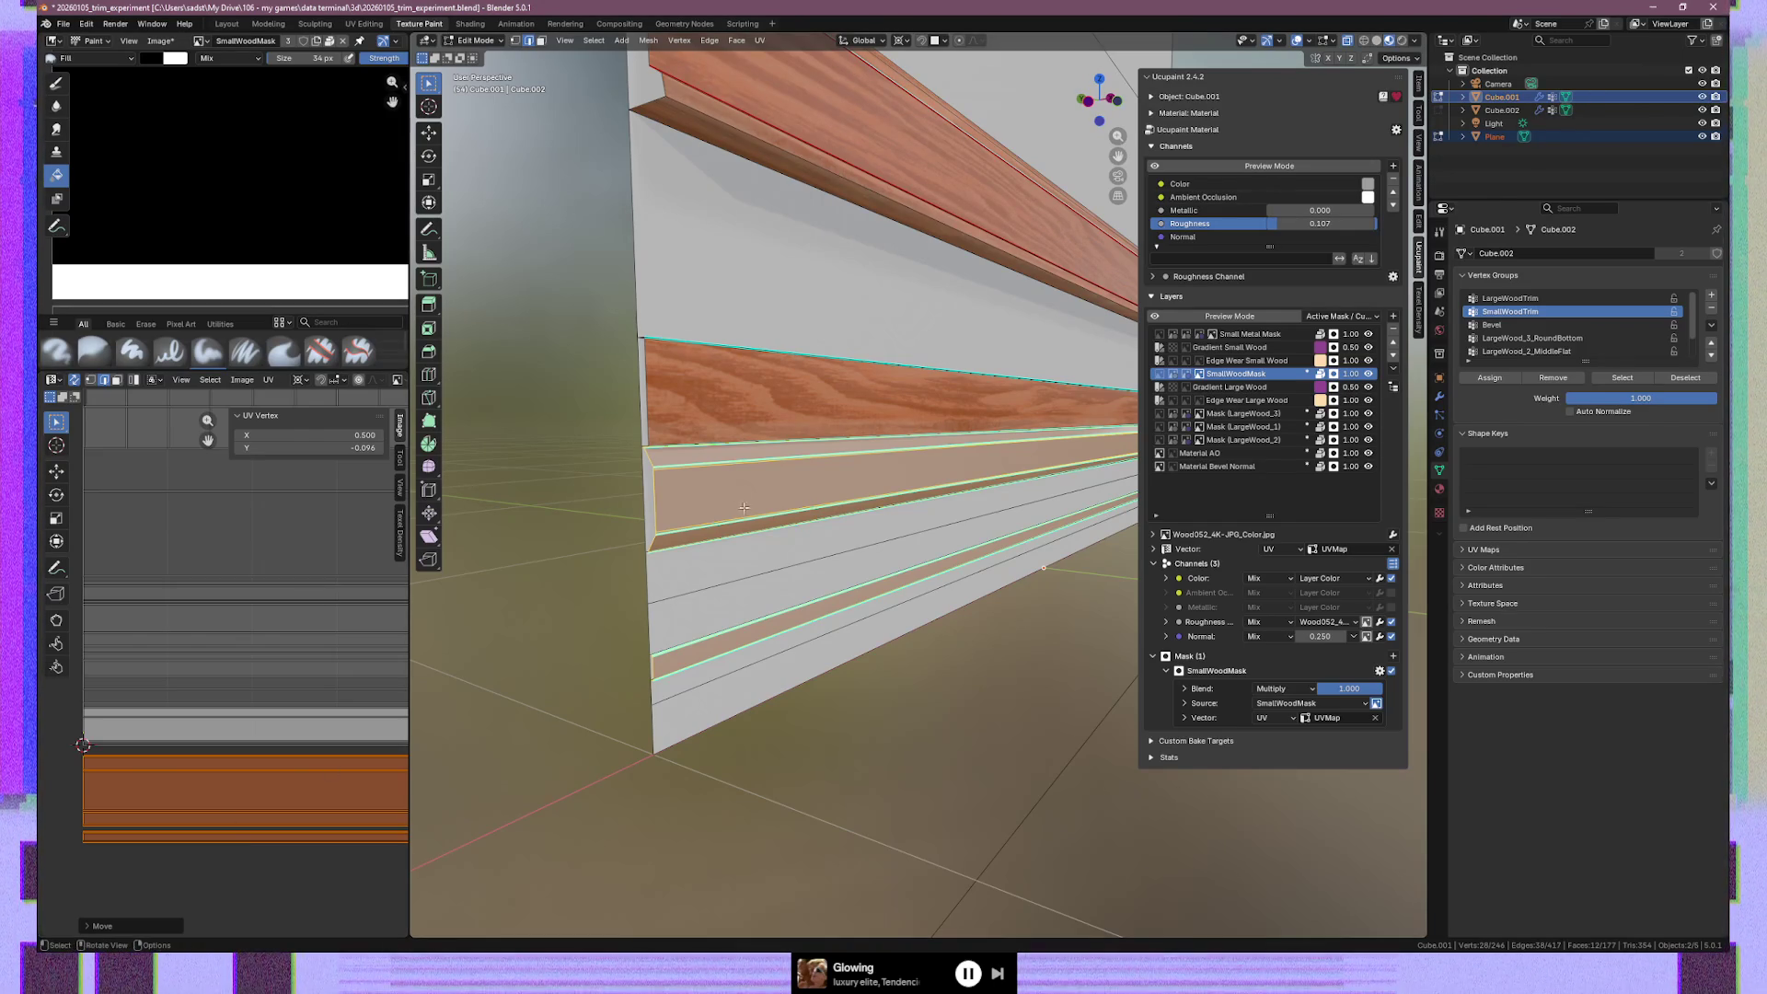
{"action": "left_click", "coordinate": [688, 364]}
Clear the plane selection and select the whole connected top trim piece
{"action": "key", "text": "ctrl+l"}
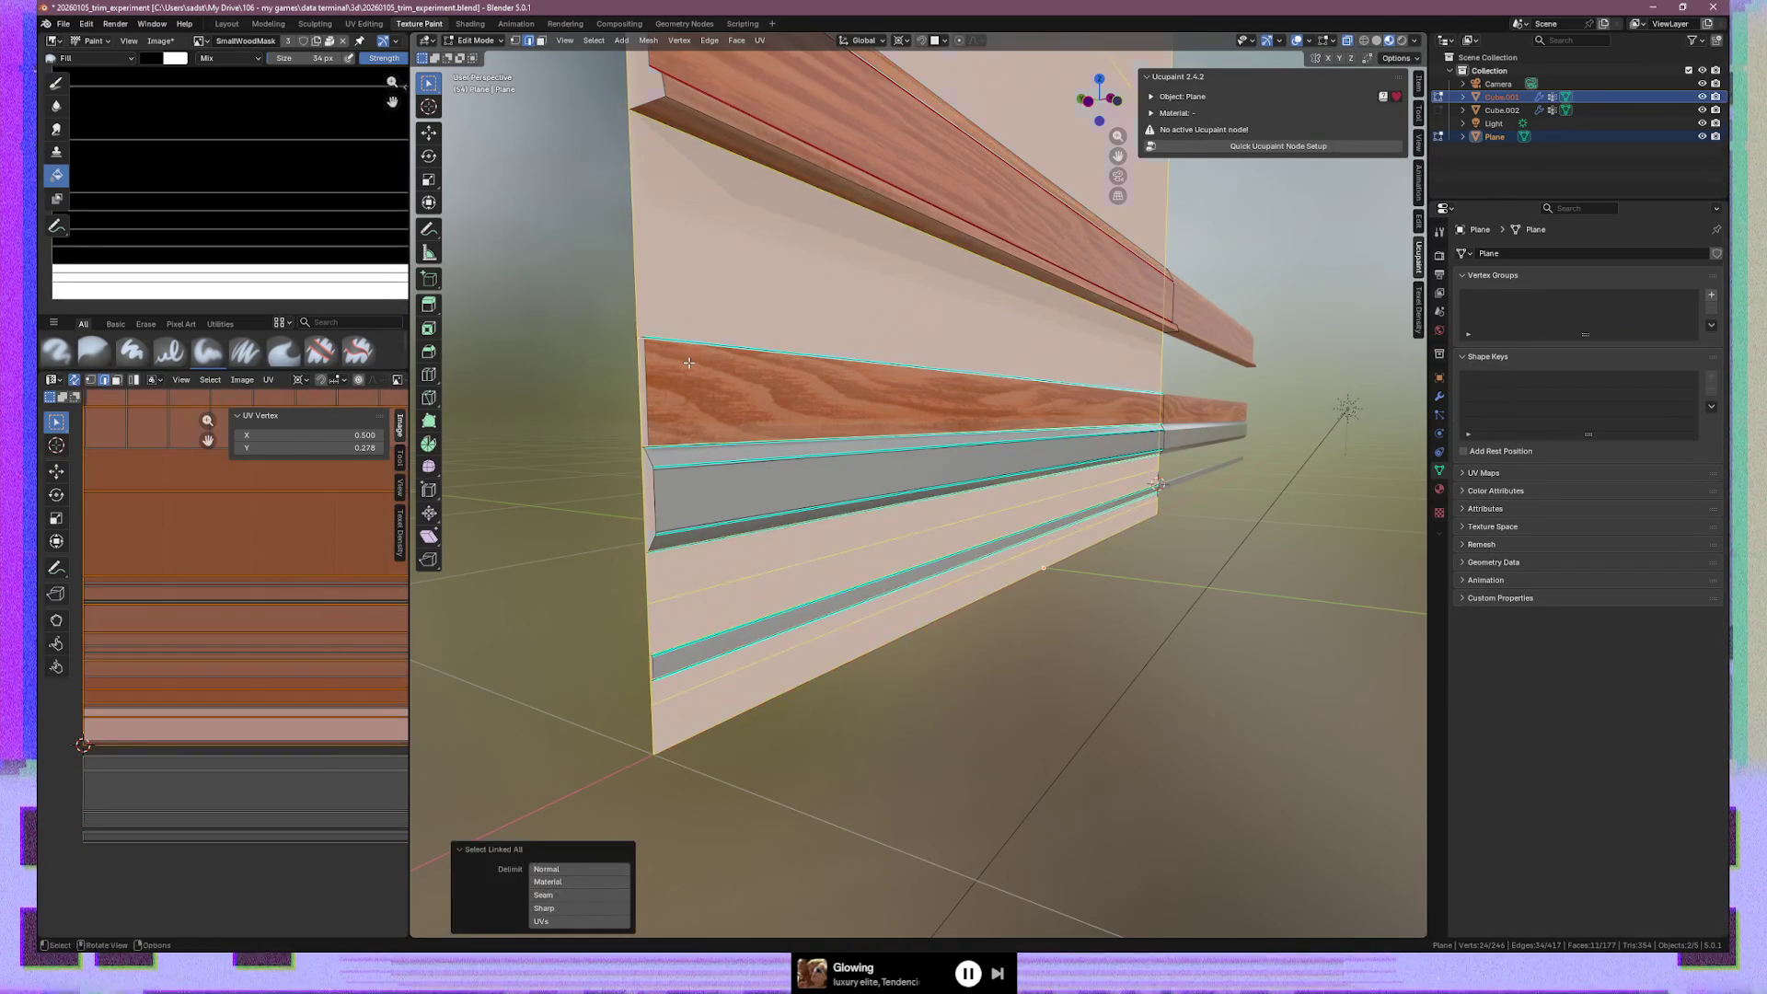
{"action": "key", "text": "alt+a"}
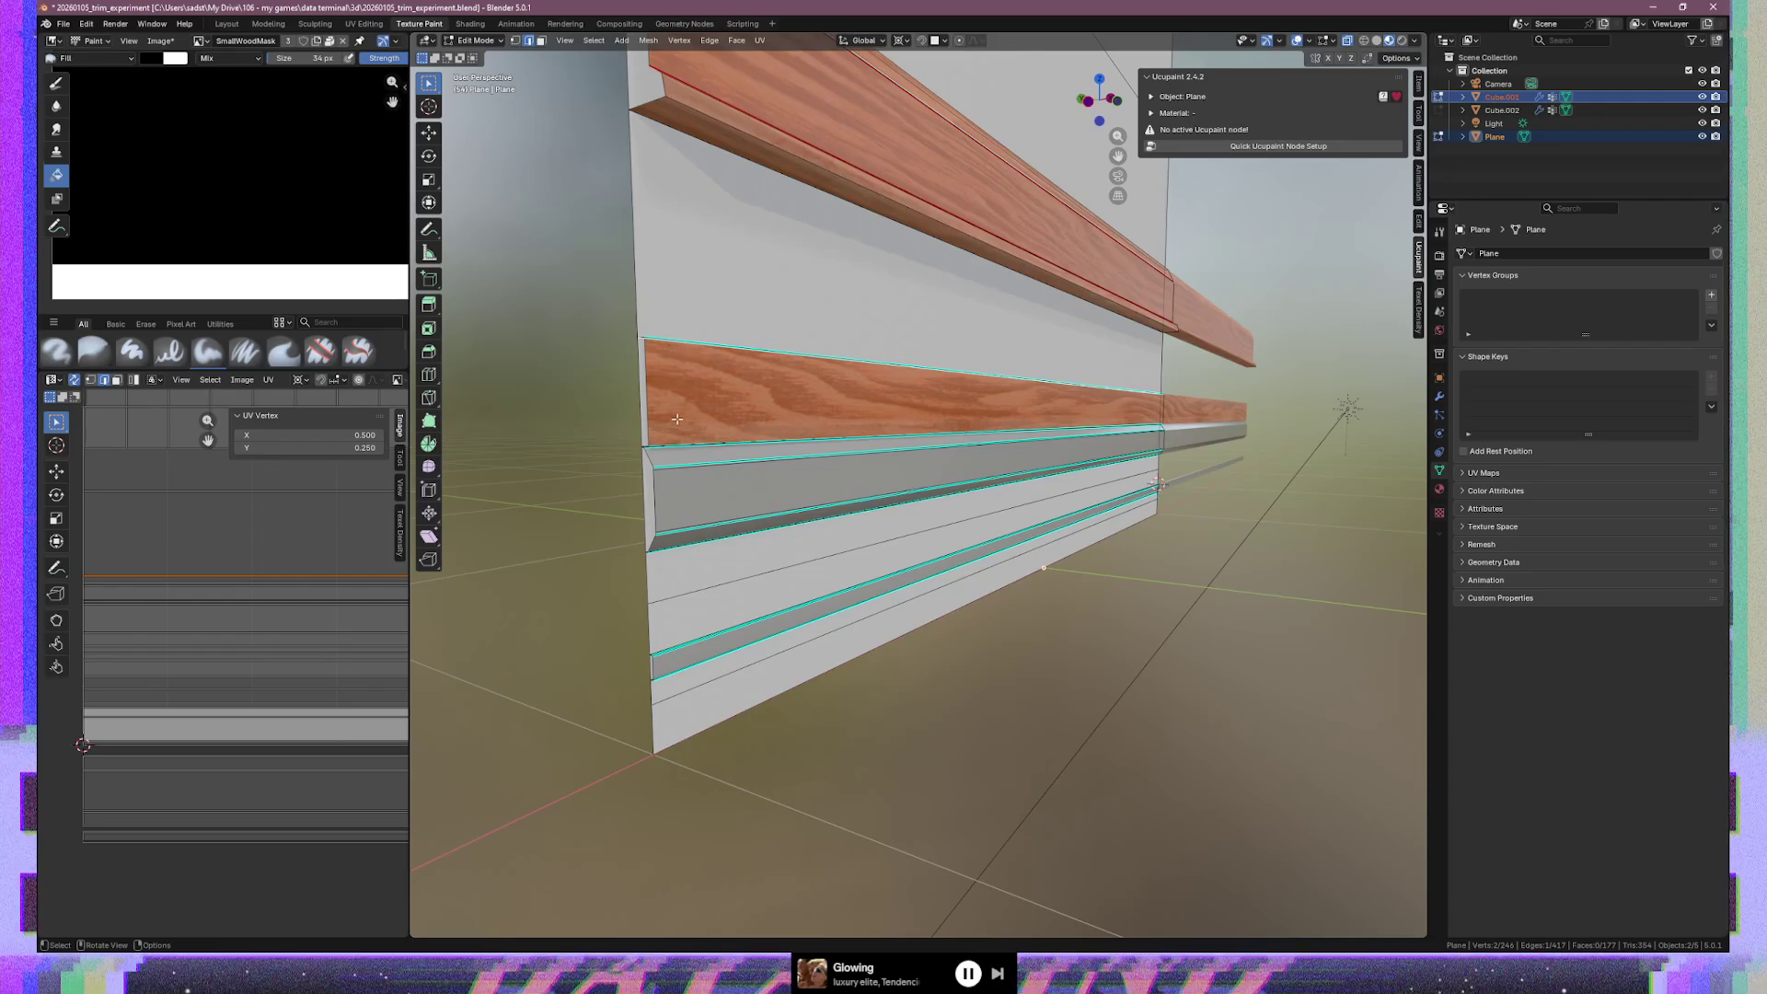
{"action": "left_click", "coordinate": [656, 410]}
{"action": "key", "text": "ctrl+l"}
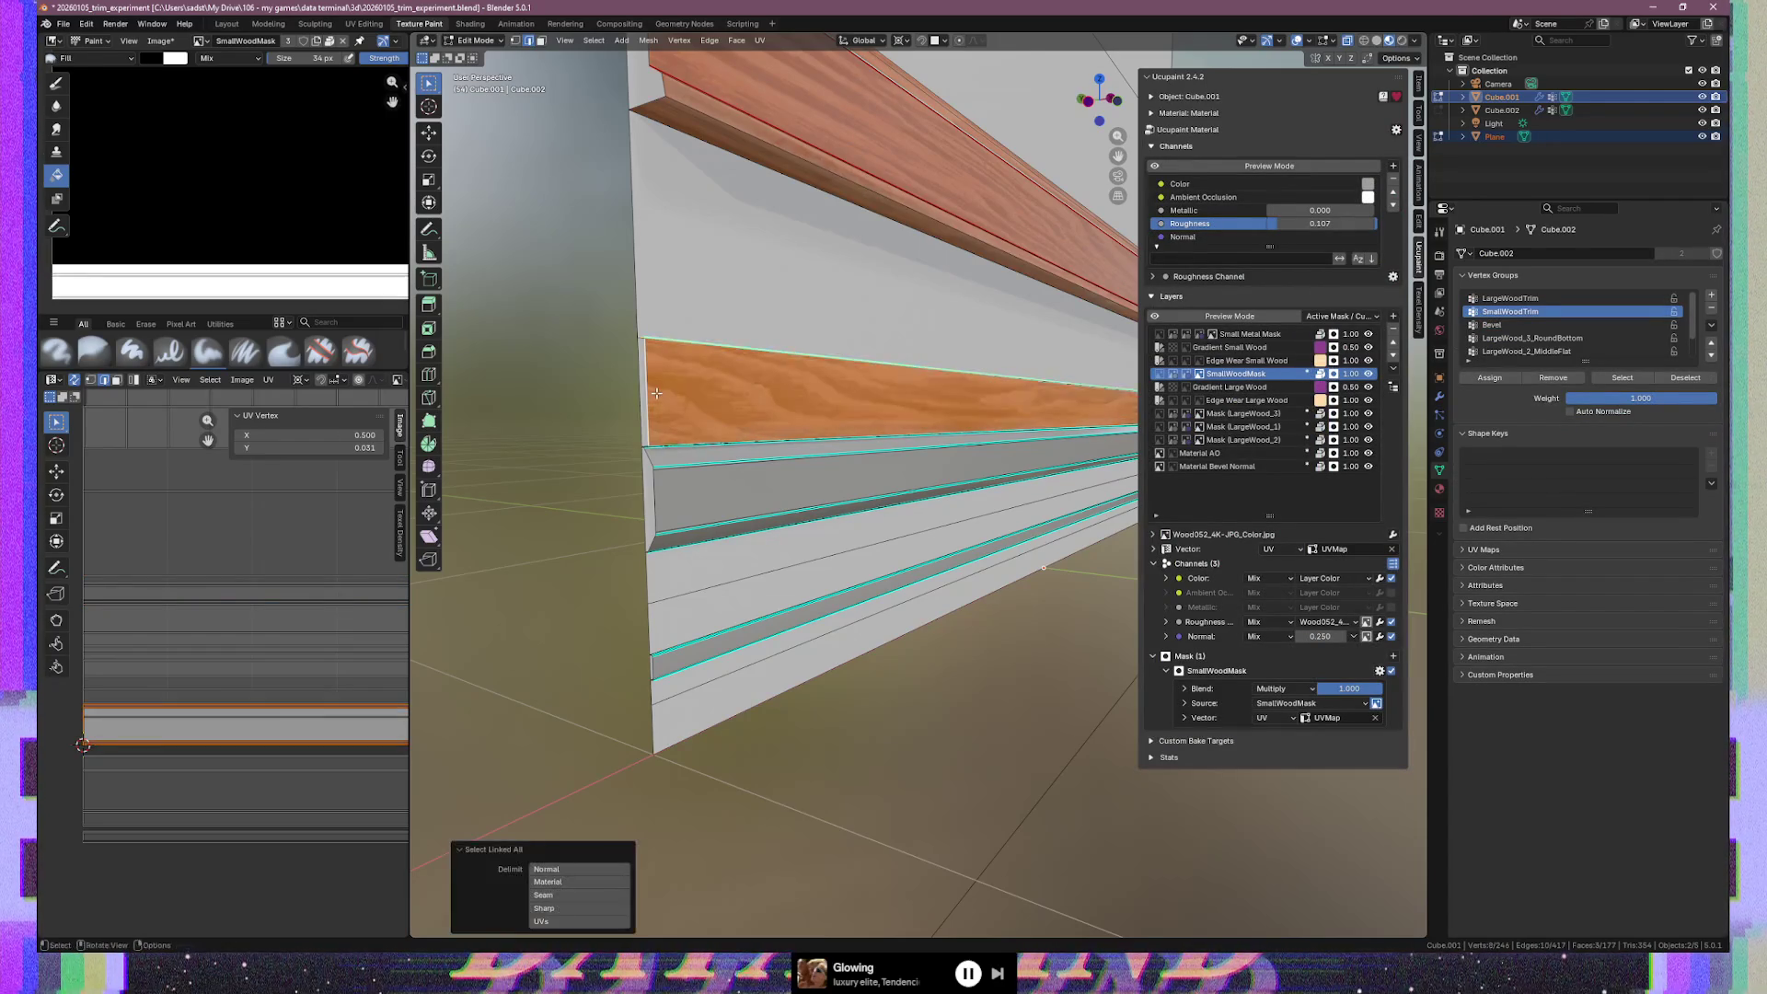
{"action": "left_click", "coordinate": [752, 112]}
{"action": "key", "text": "ctrl+l"}
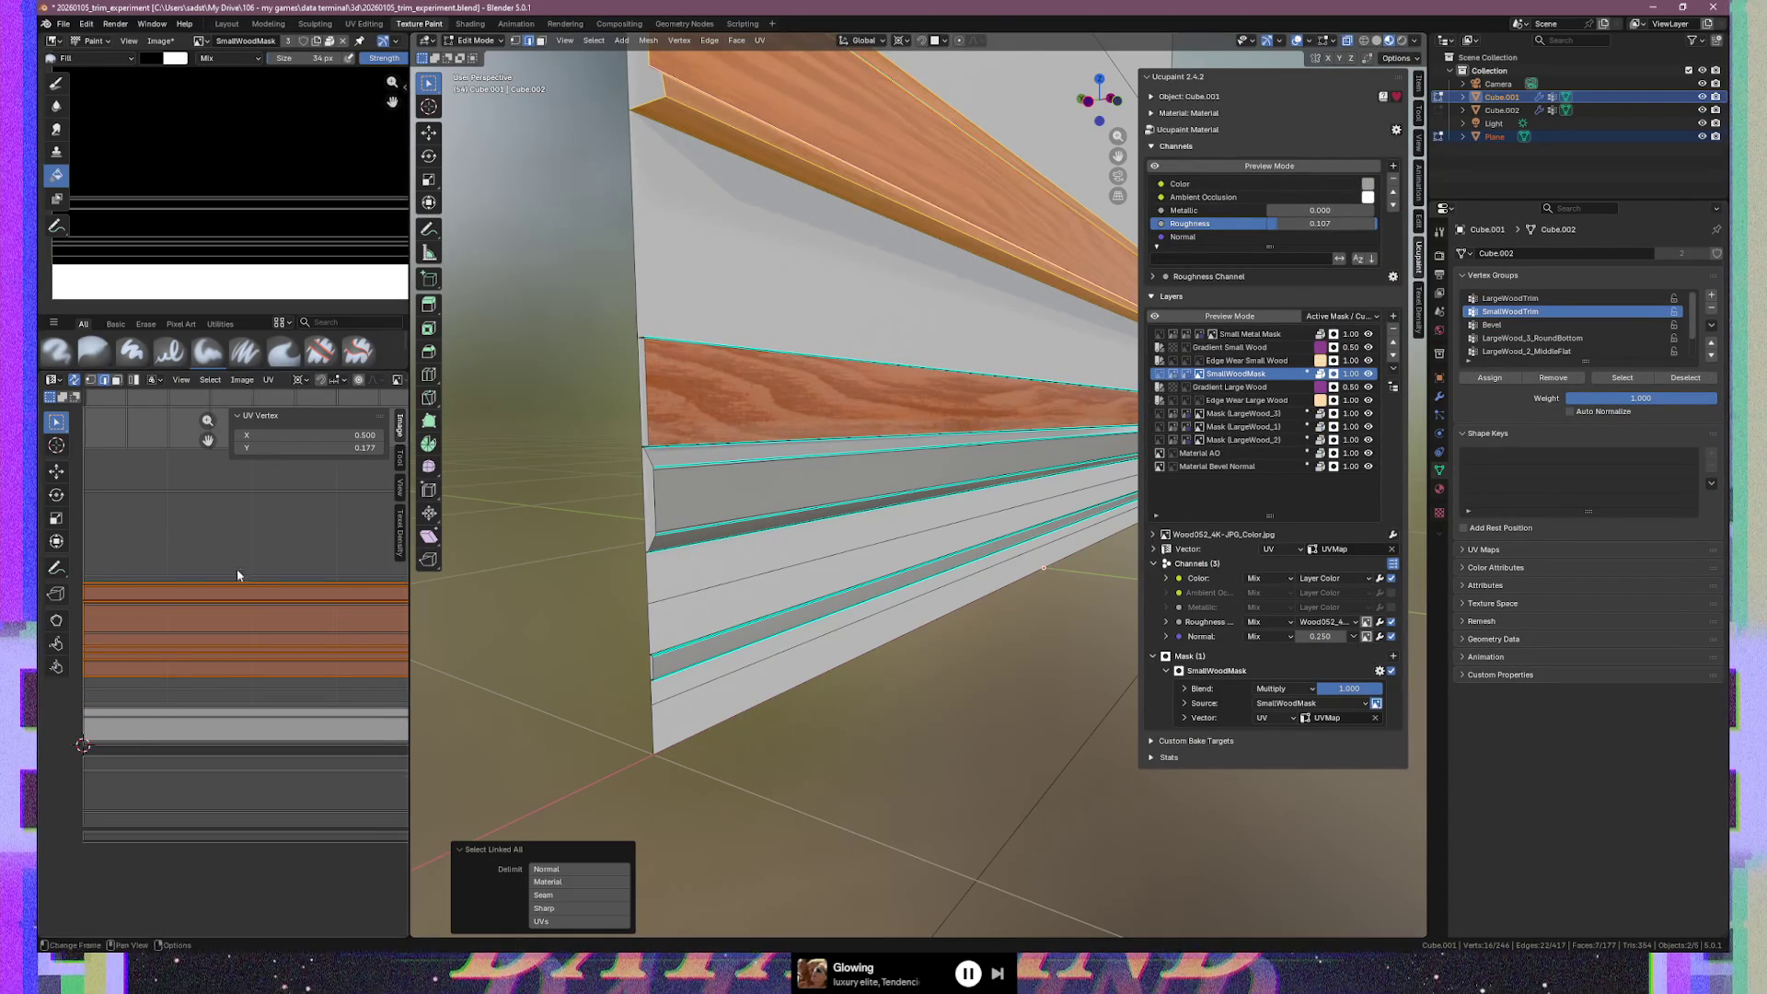
Move the top trim's UVs vertically onto a different wood band and preview it in Texture Paint
{"action": "key", "text": "g"}
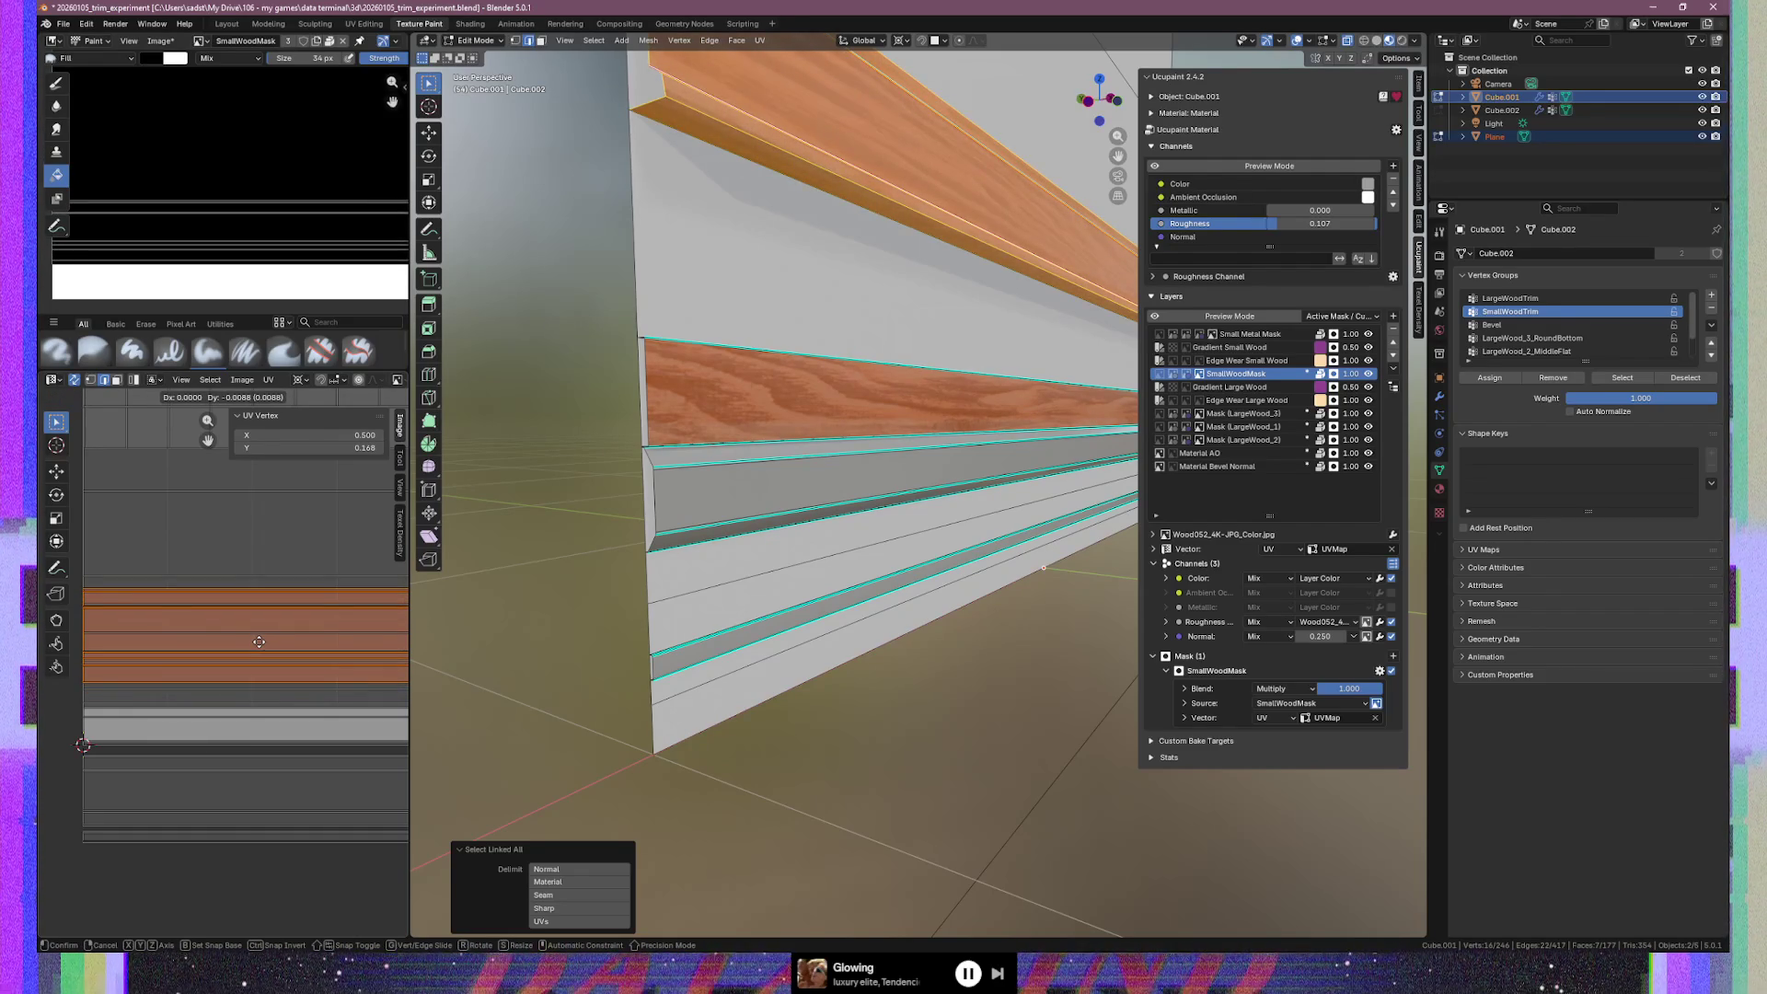
{"action": "key", "text": "y"}
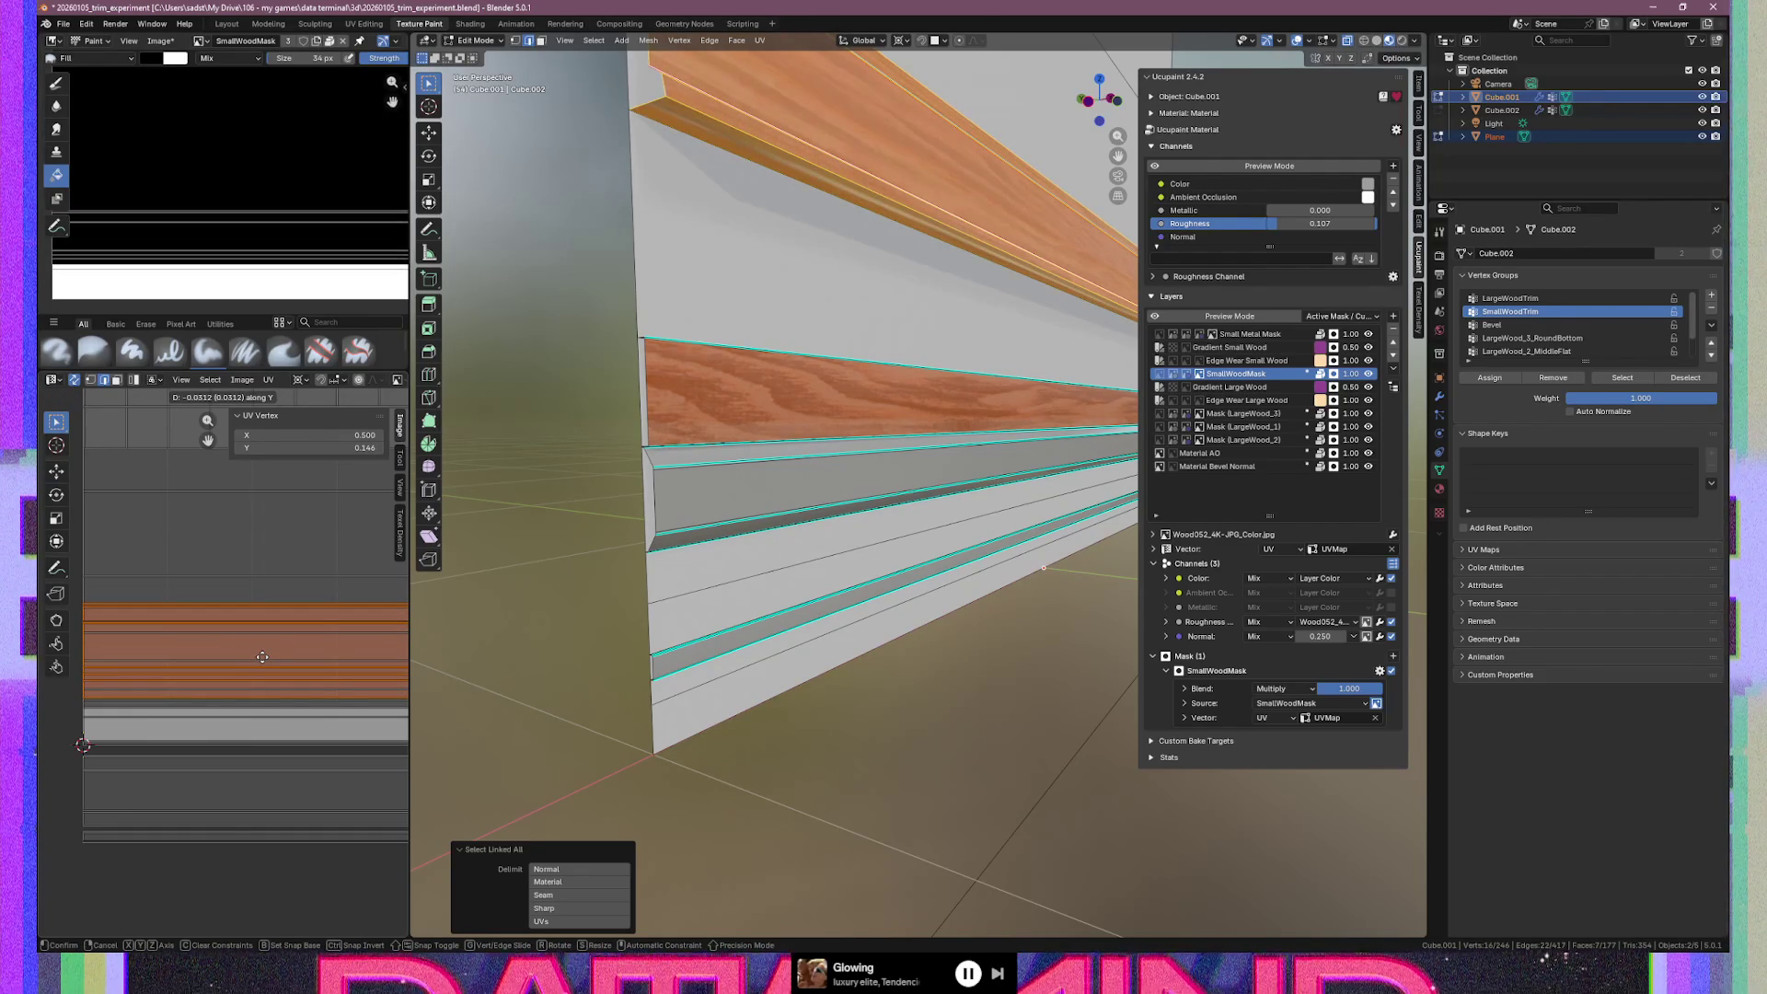
{"action": "left_click", "coordinate": [262, 653]}
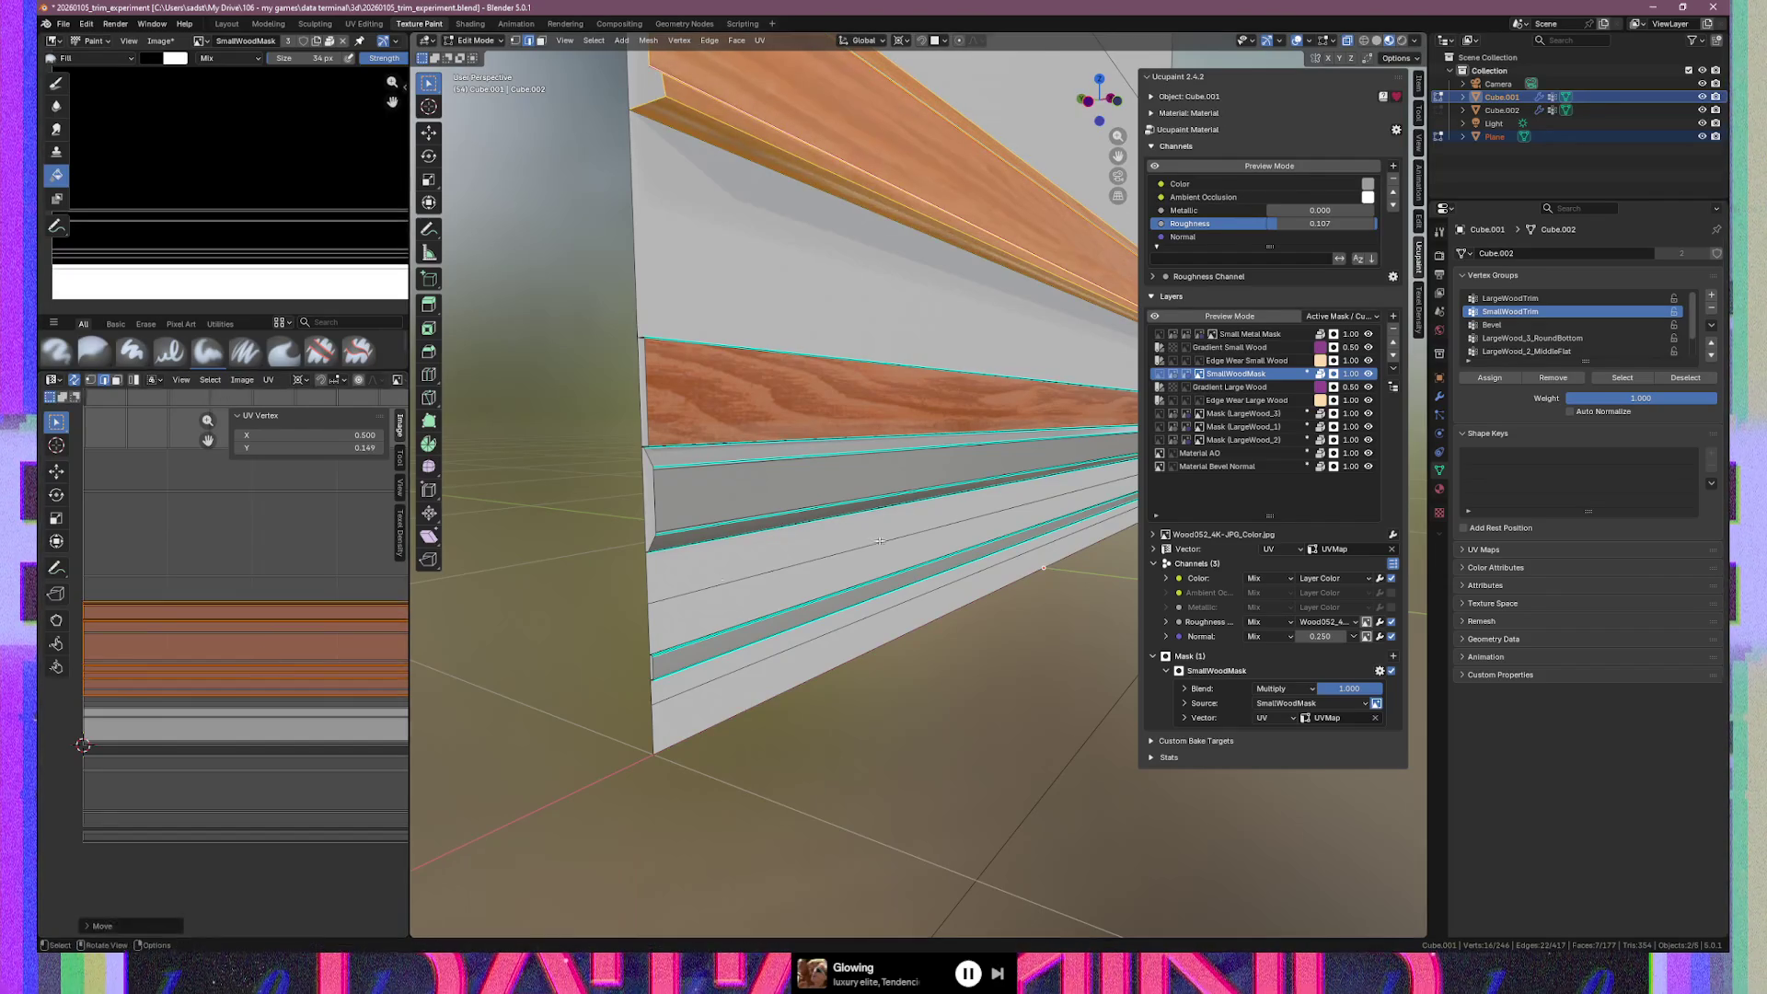
{"action": "key", "text": "Tab"}
{"action": "key", "text": "Tab"}
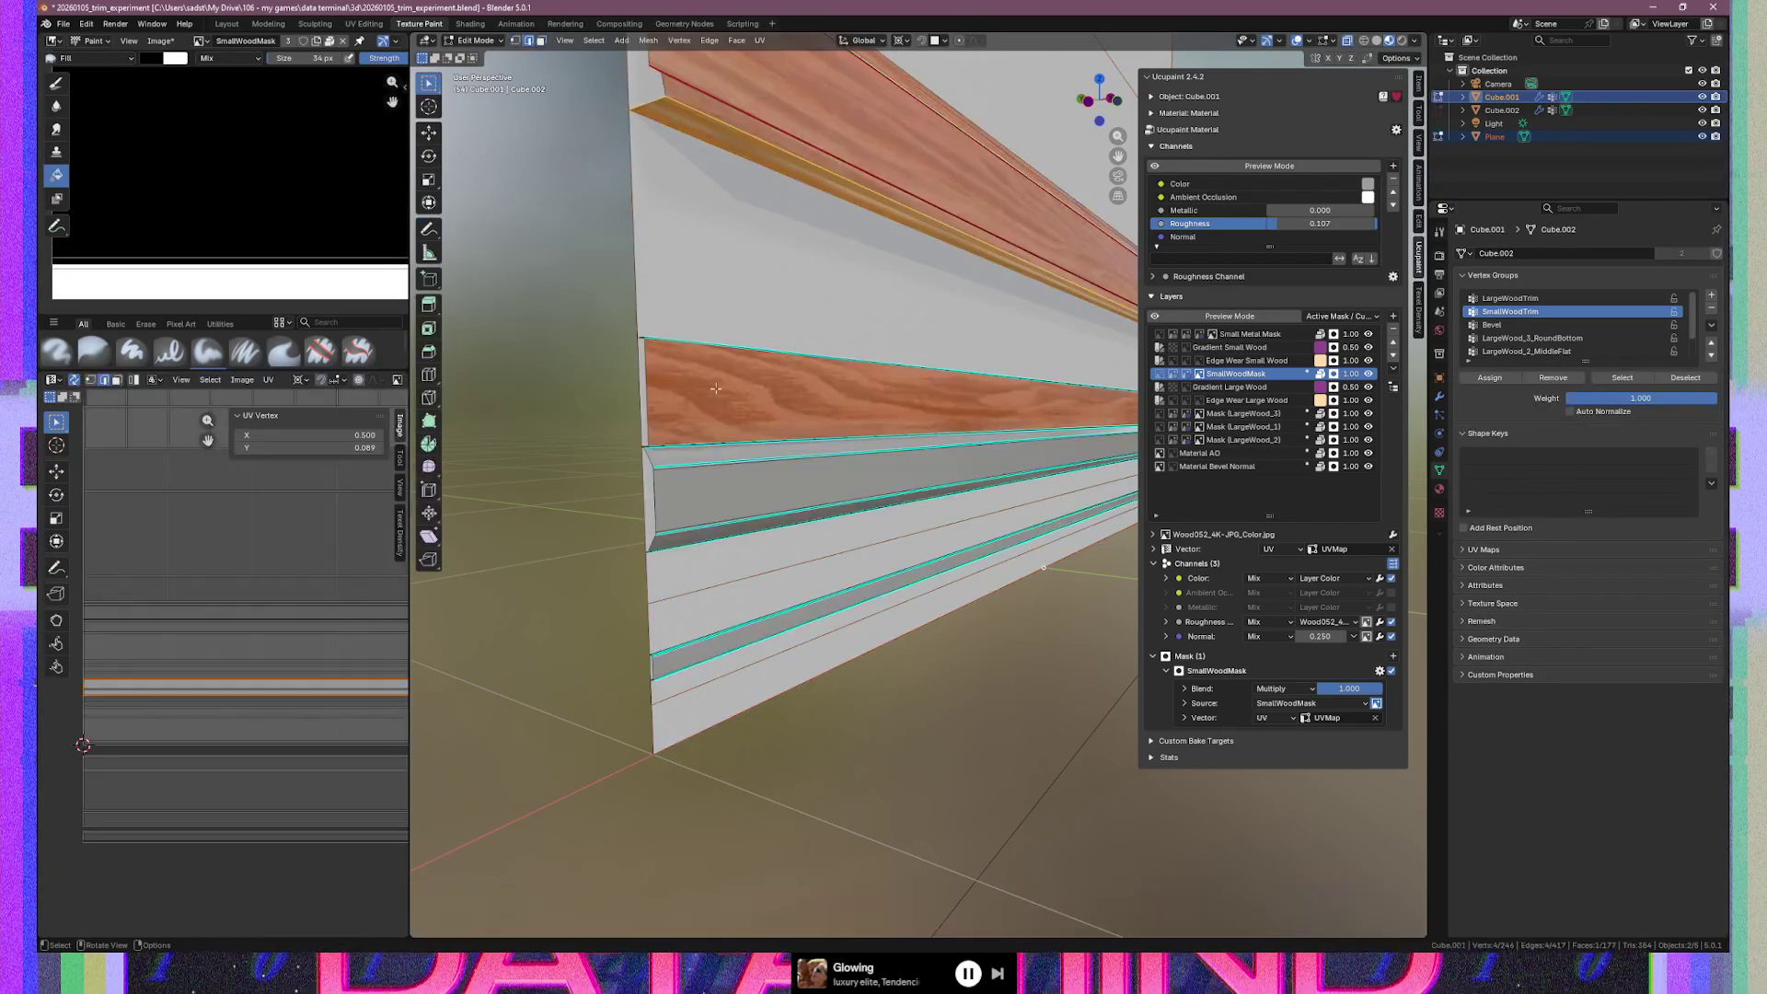
{"action": "key", "text": "Tab"}
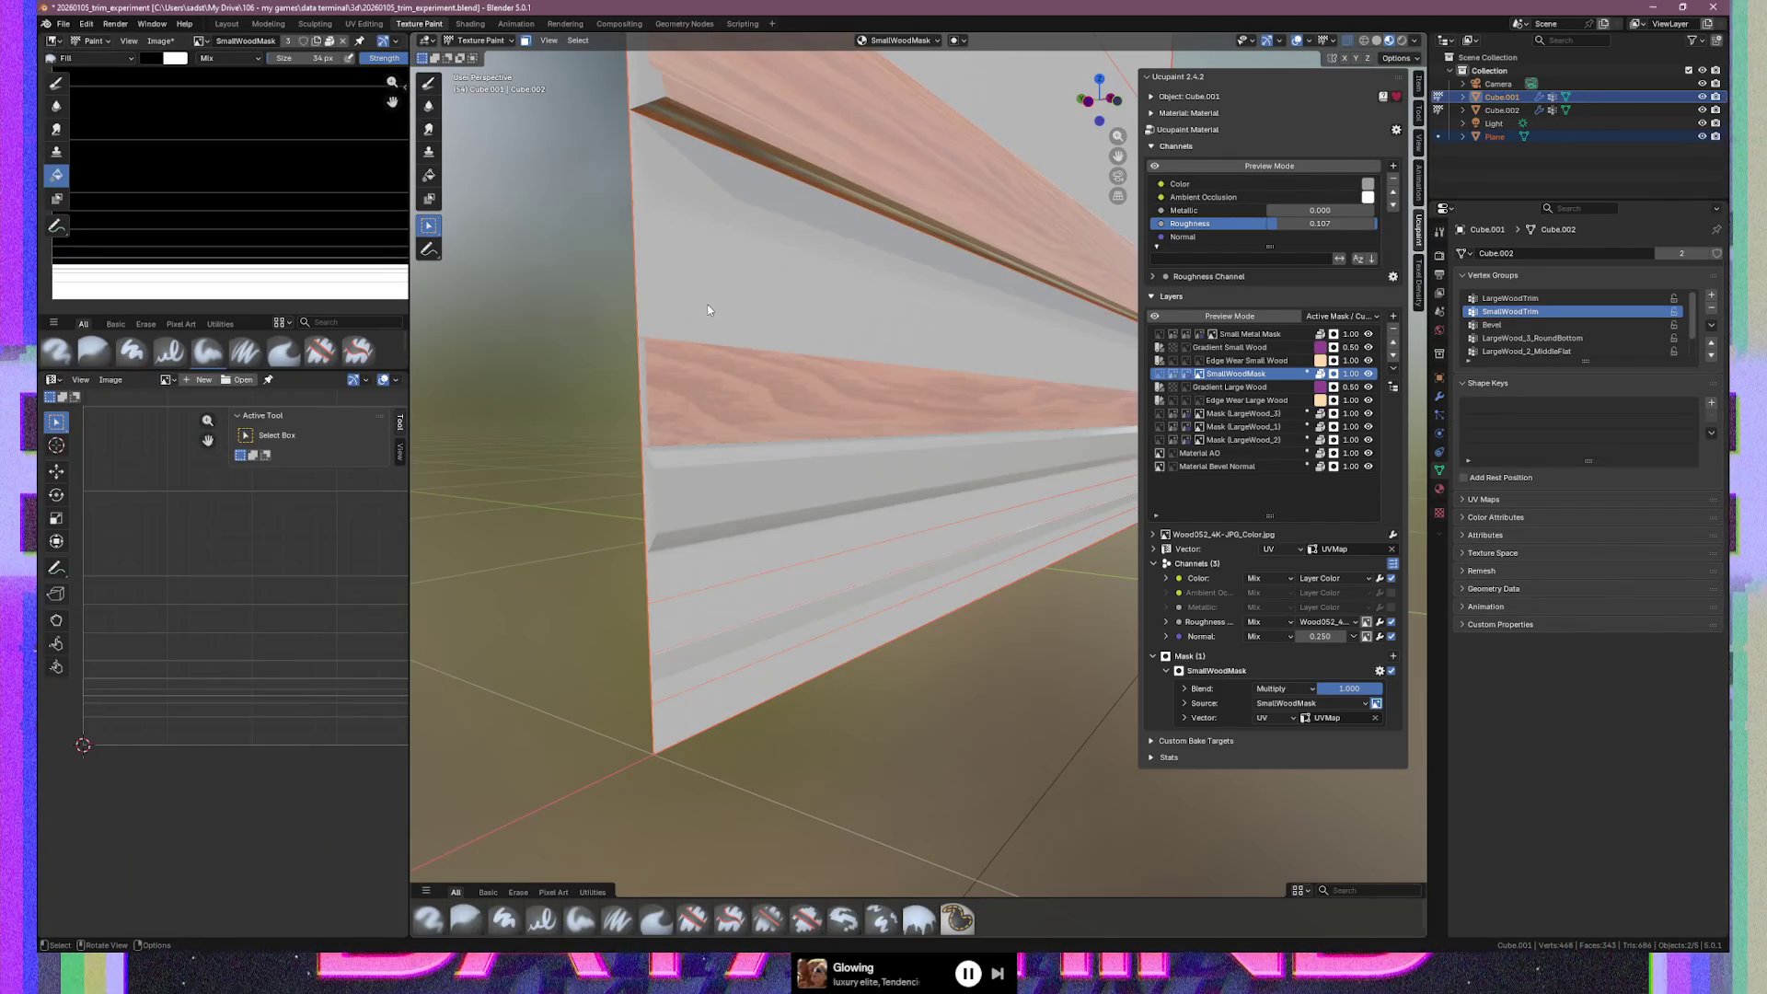
Return to Object Mode, select only Cube.001, and enter Edit Mode on it
{"action": "key", "text": "ctrl+Tab"}
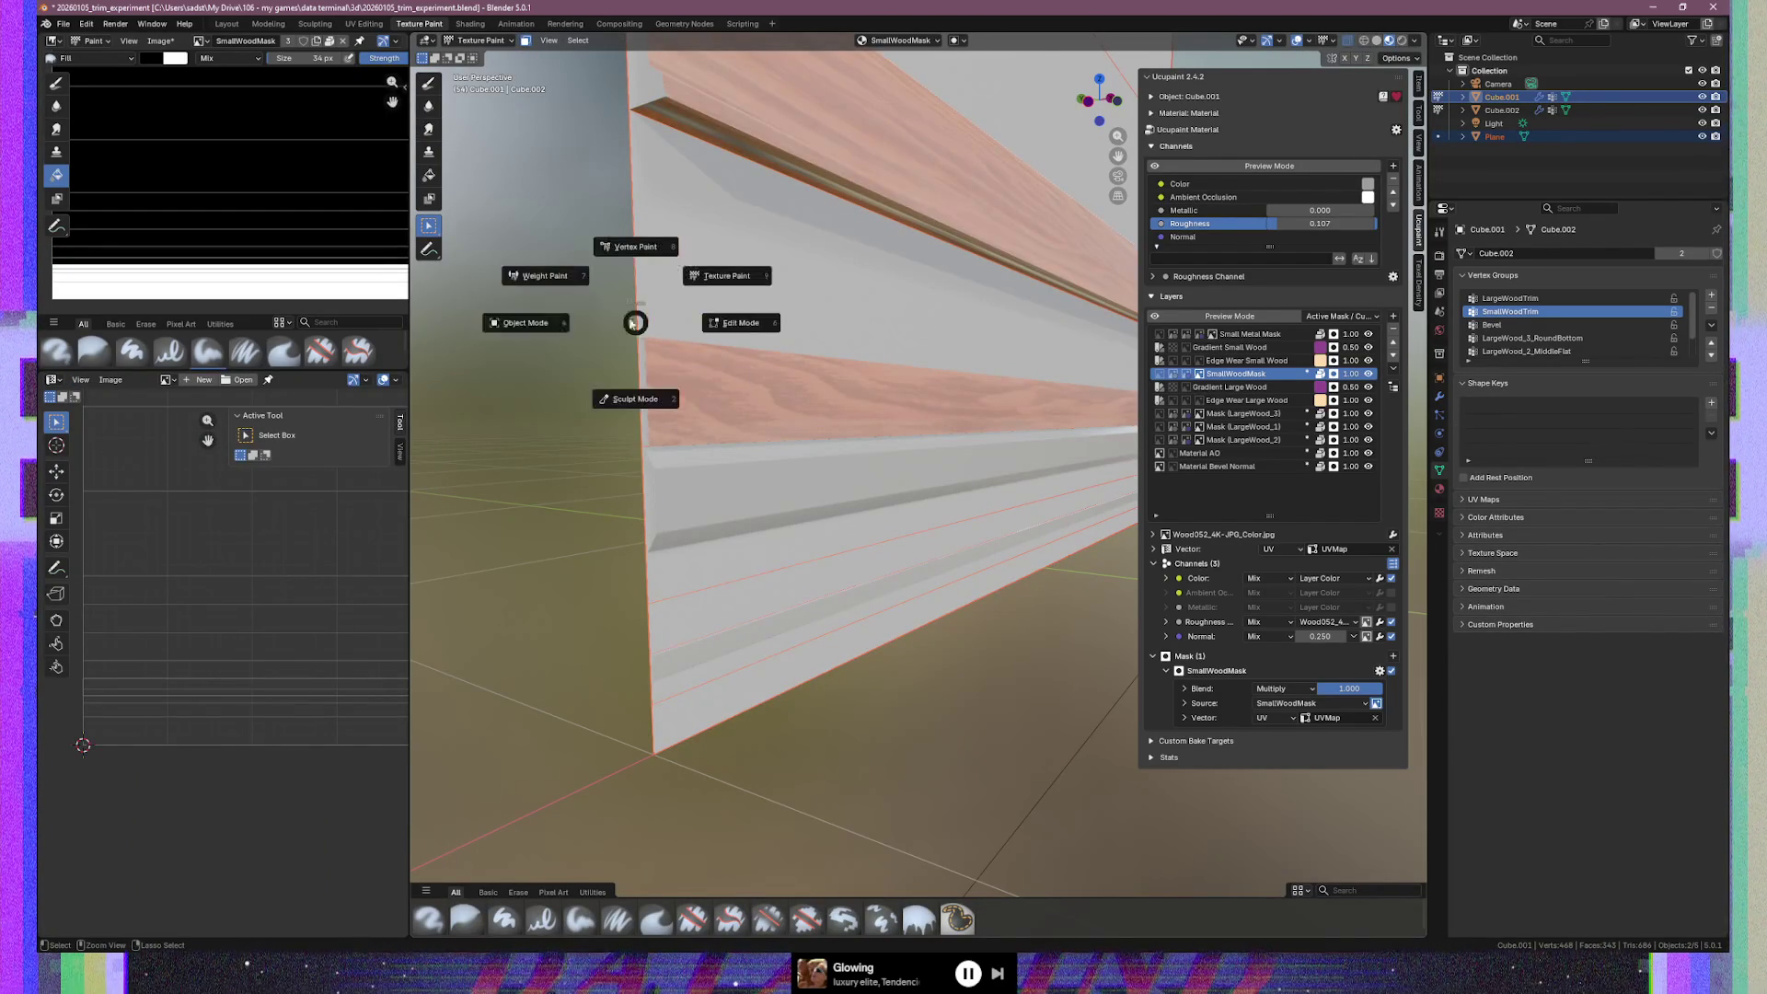
{"action": "left_click", "coordinate": [556, 316]}
{"action": "left_click", "coordinate": [797, 240]}
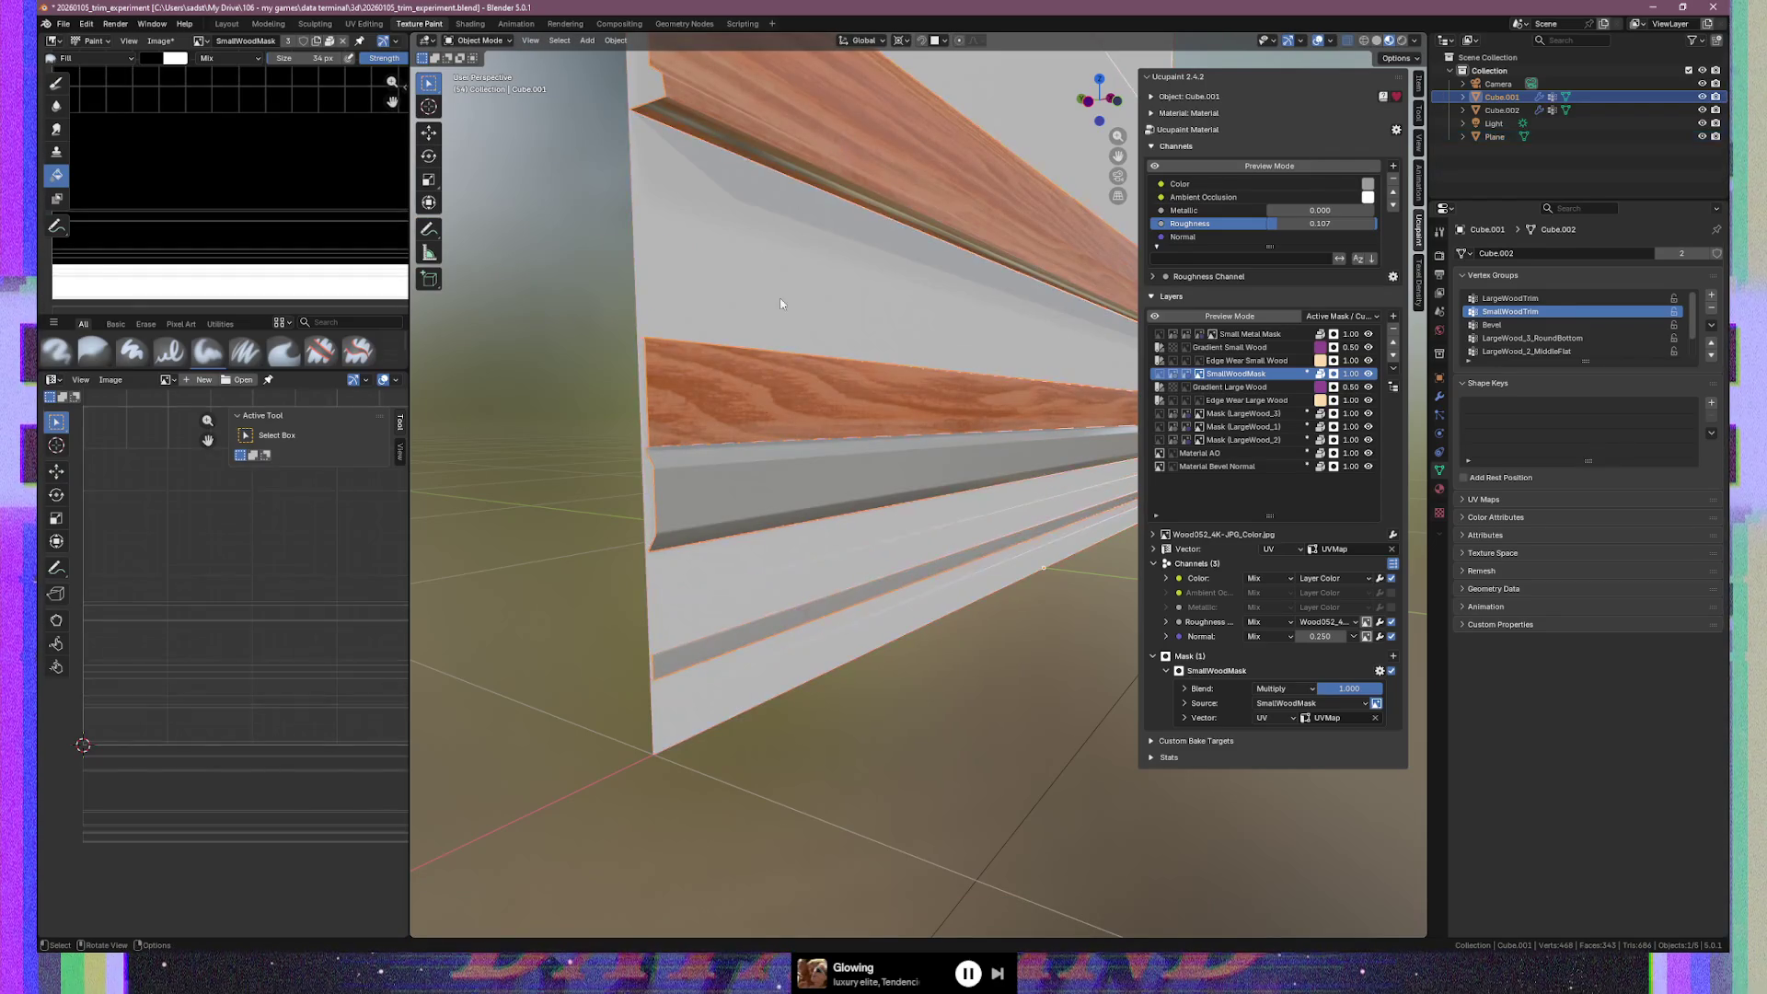
{"action": "key", "text": "ctrl+Tab"}
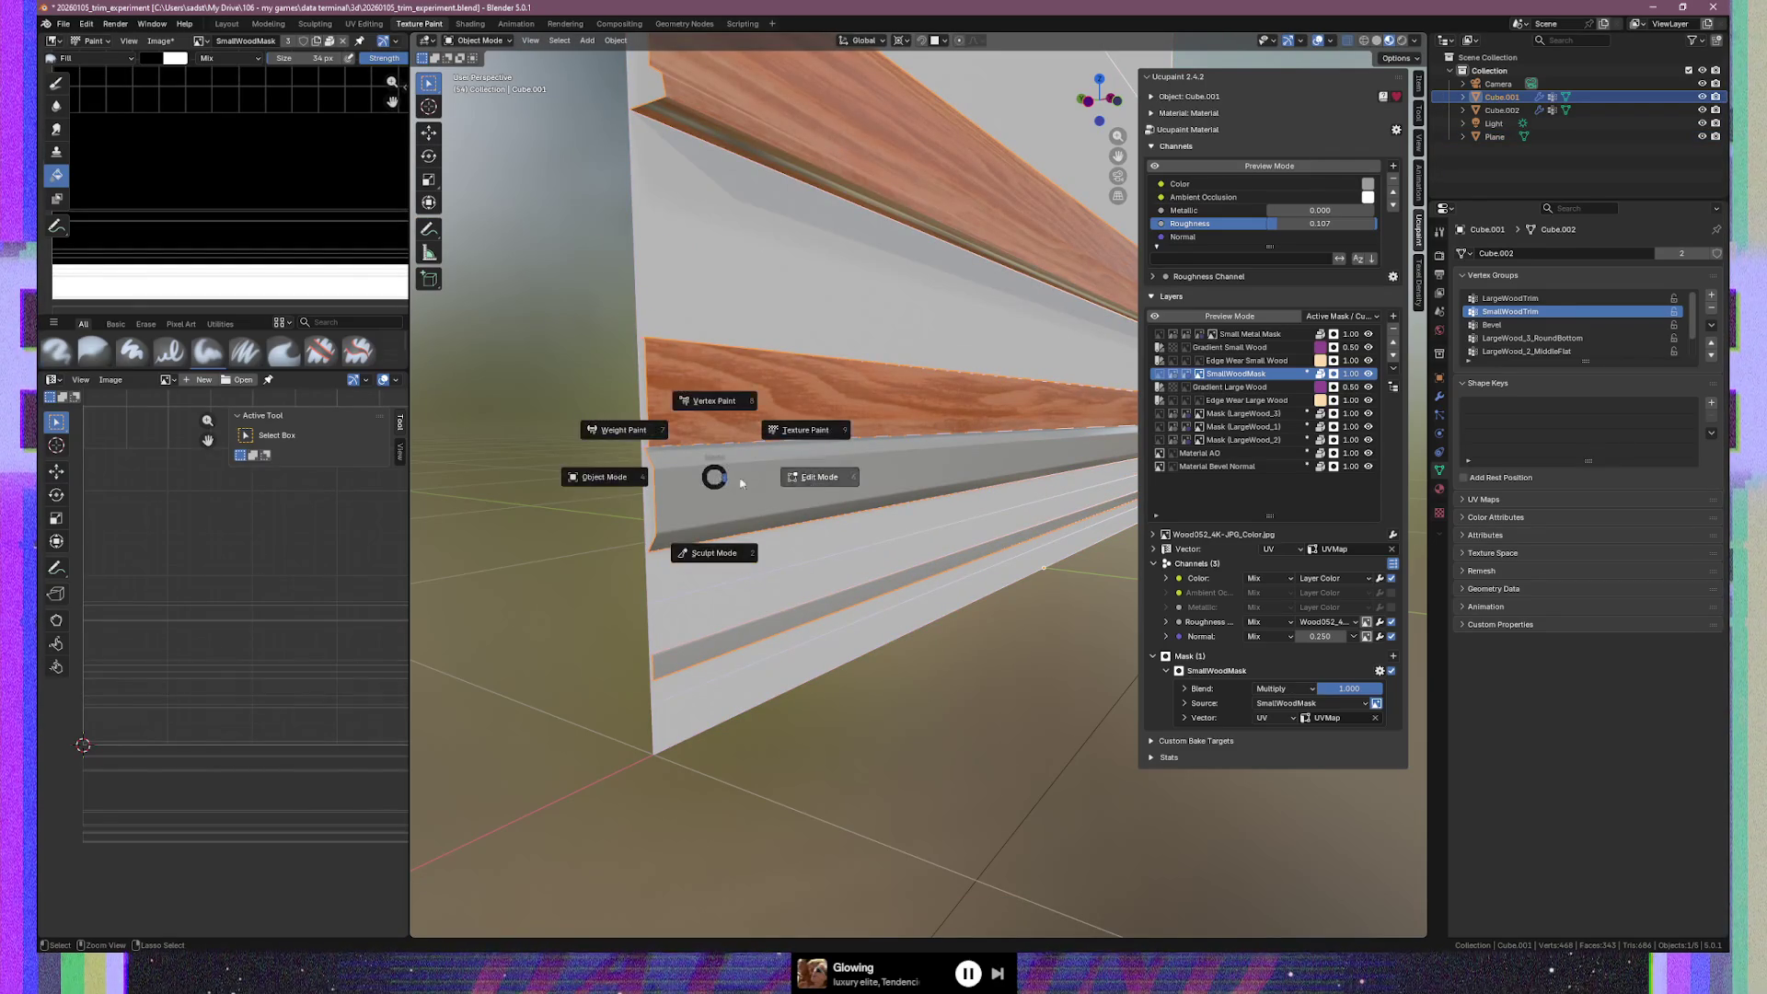
{"action": "key", "text": "6"}
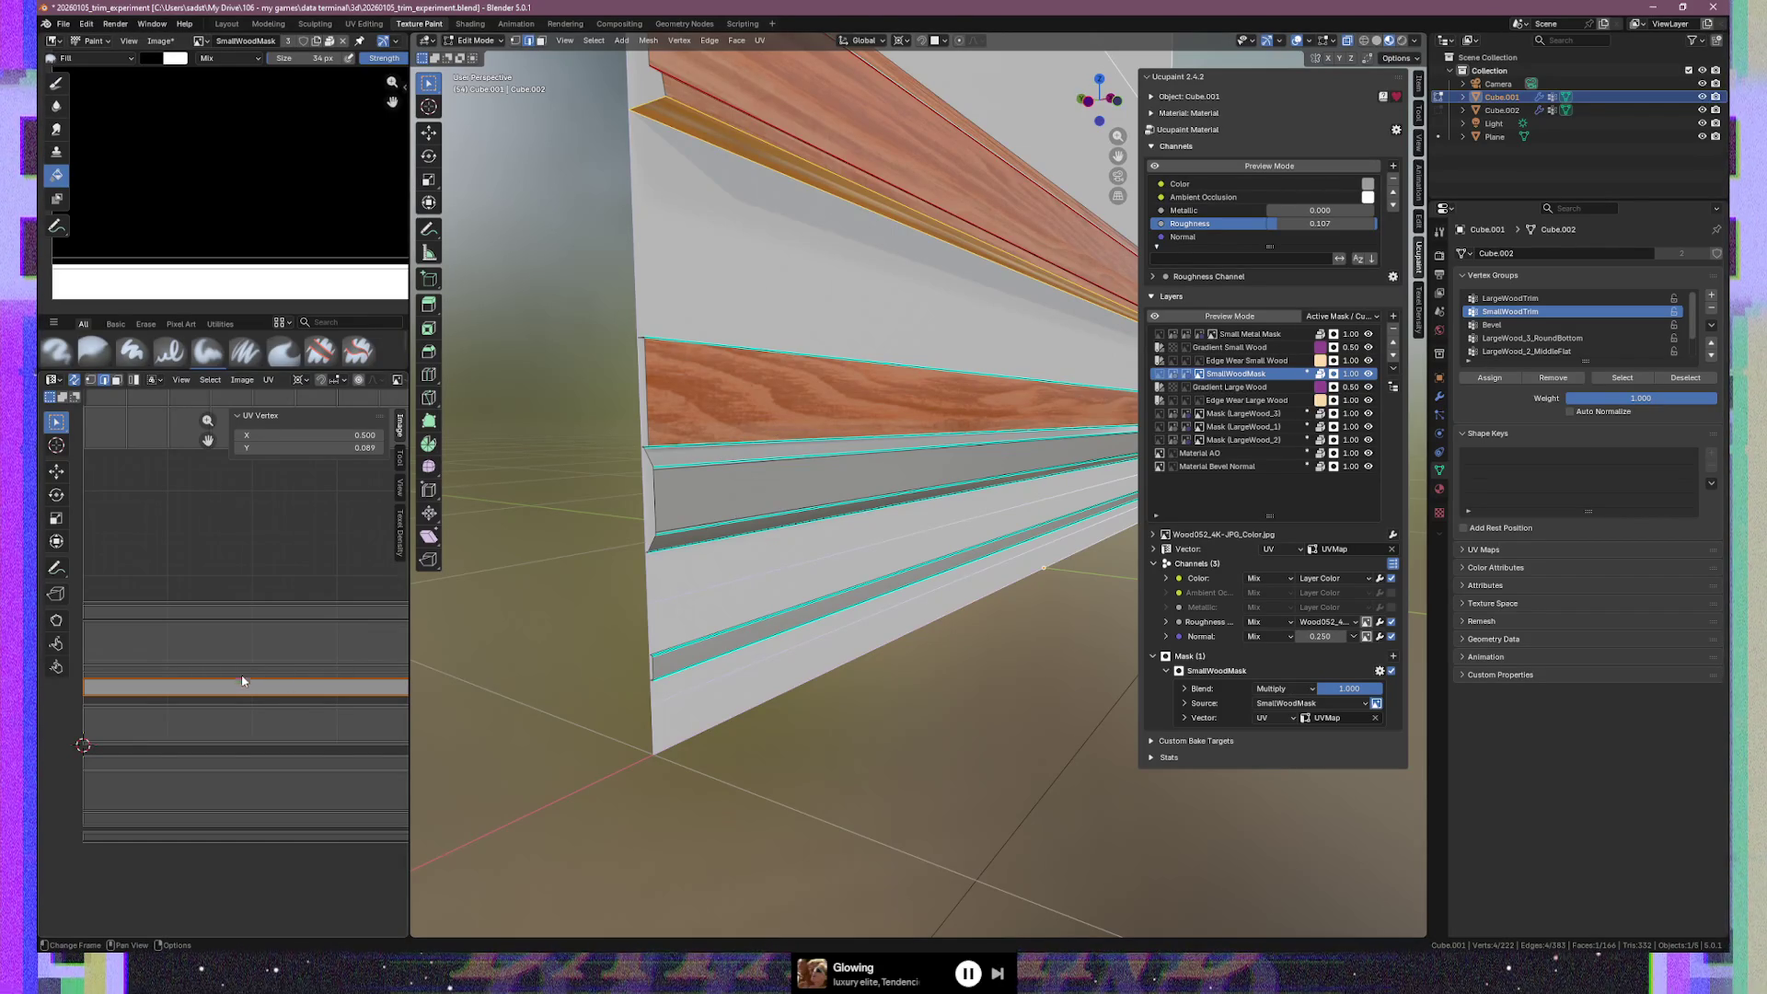
Select the whole upper wood trim and slide its UVs vertically to a new position
{"action": "key", "text": "ctrl+l"}
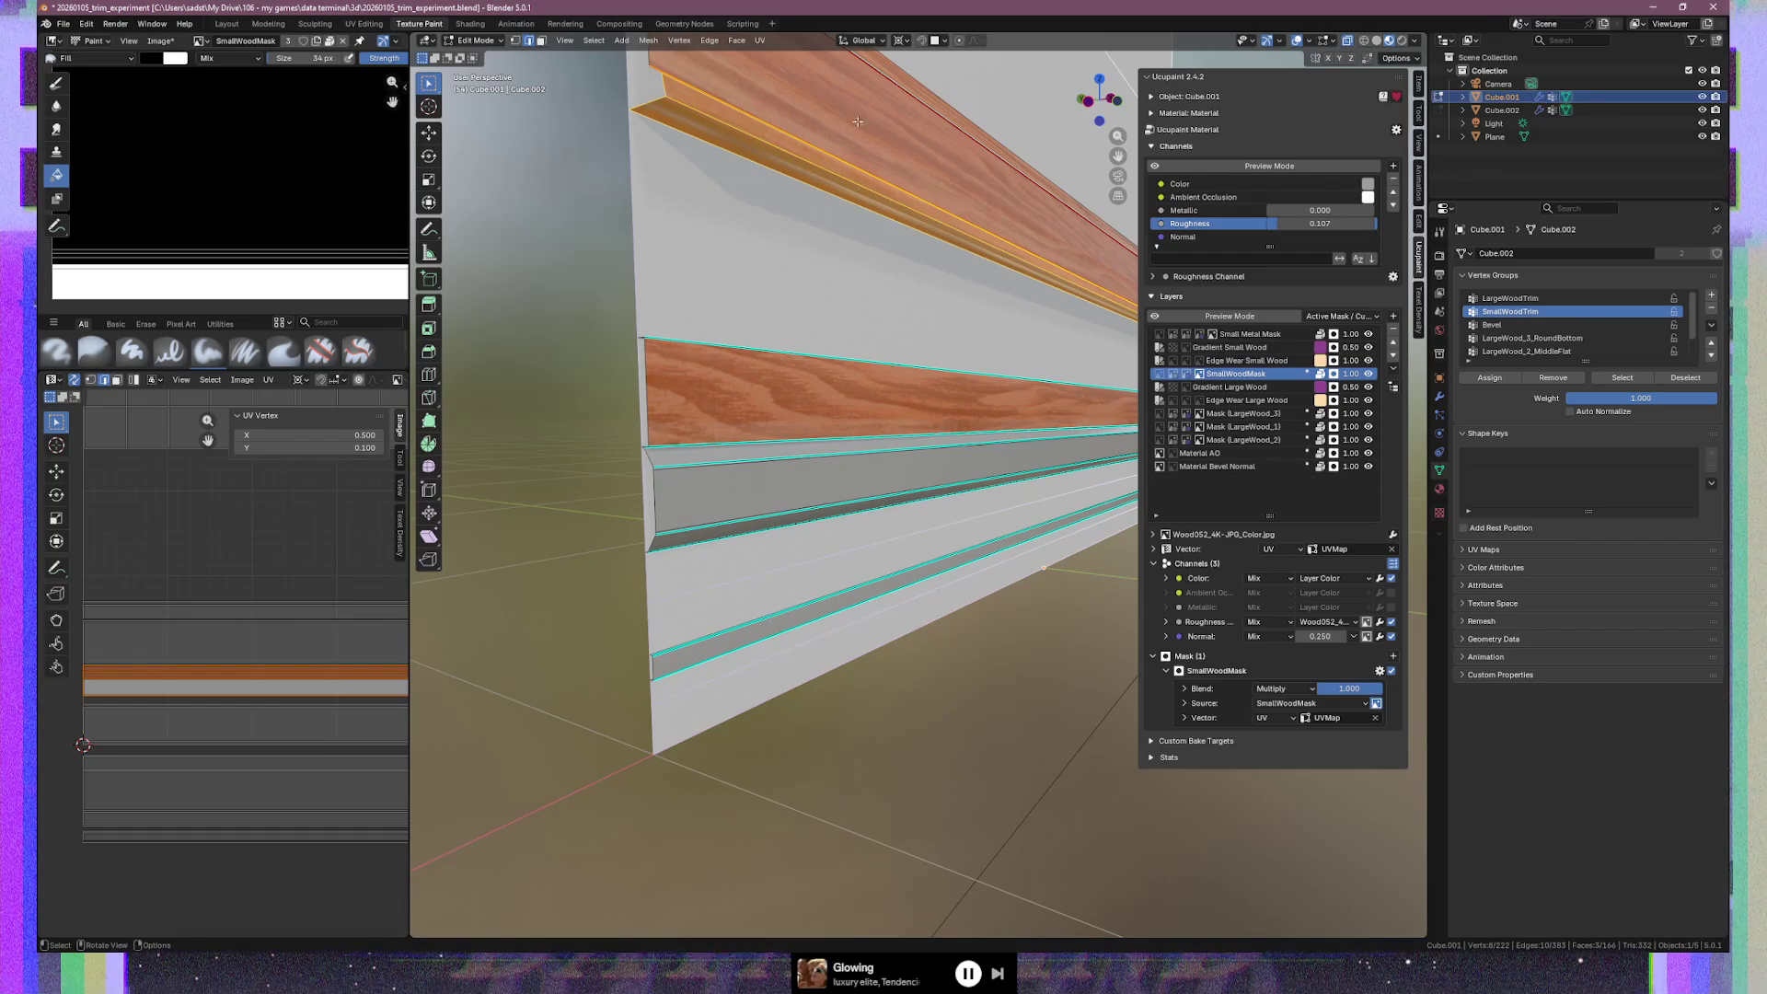
{"action": "key", "text": "ctrl+l"}
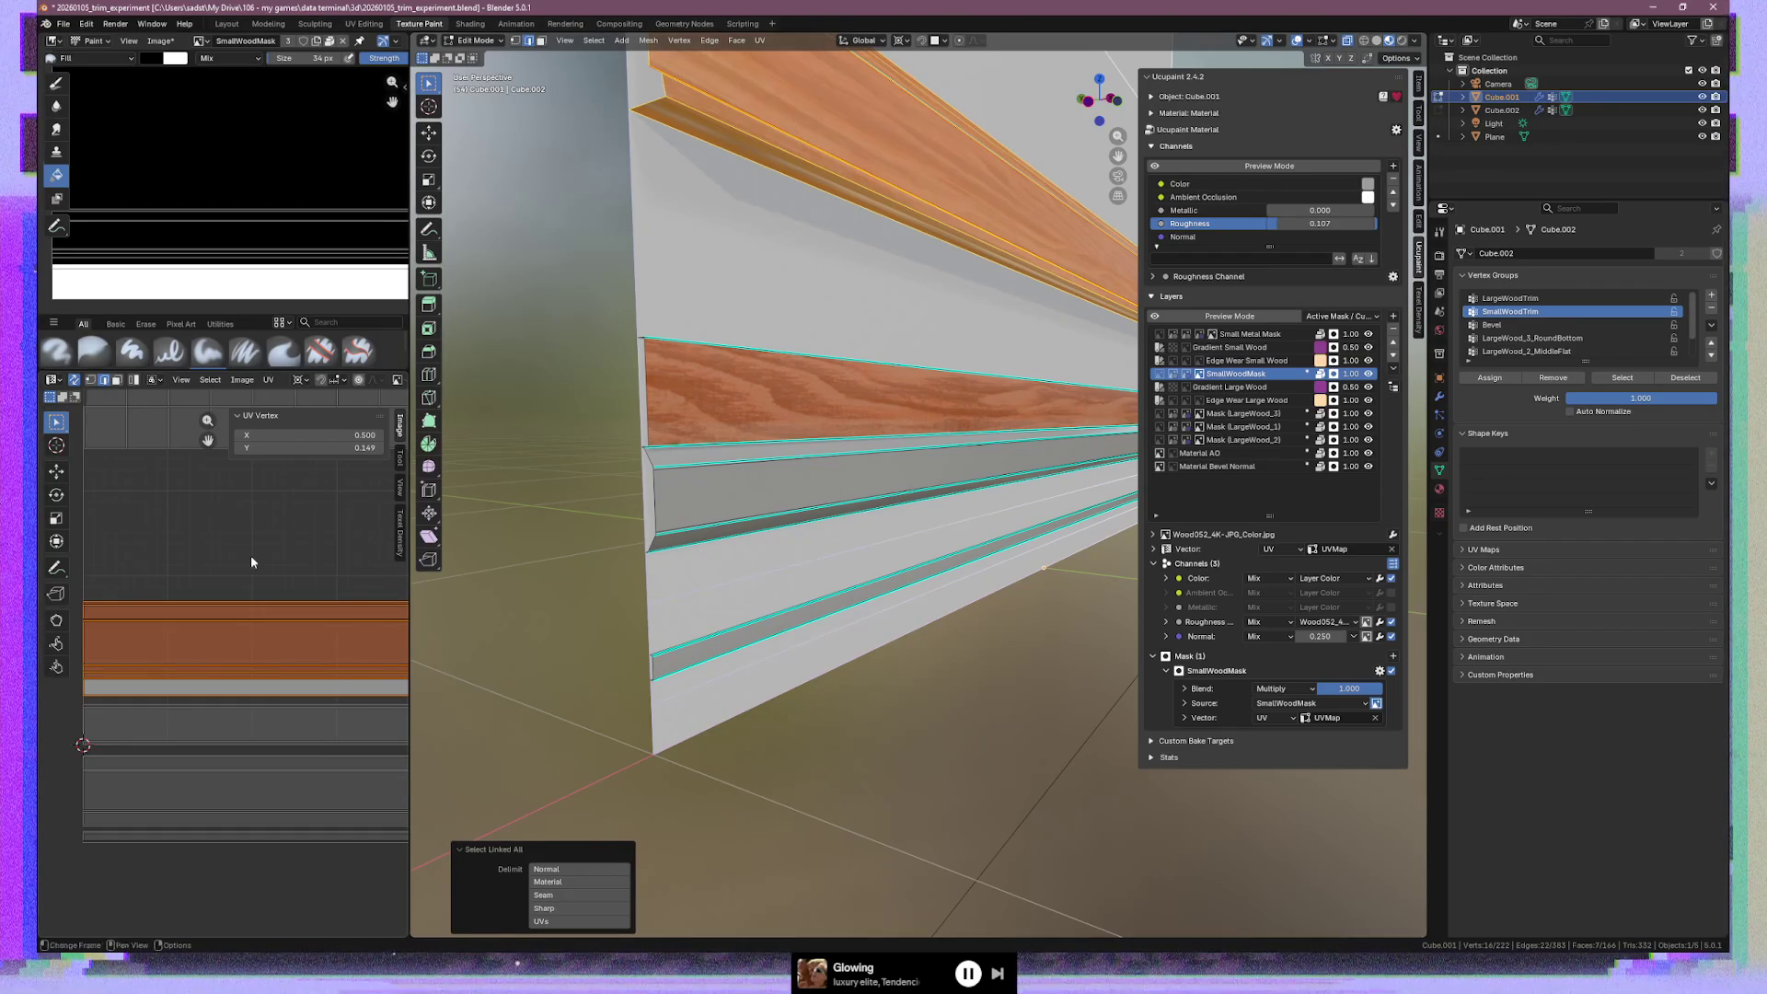
{"action": "key", "text": "g"}
{"action": "key", "text": "y"}
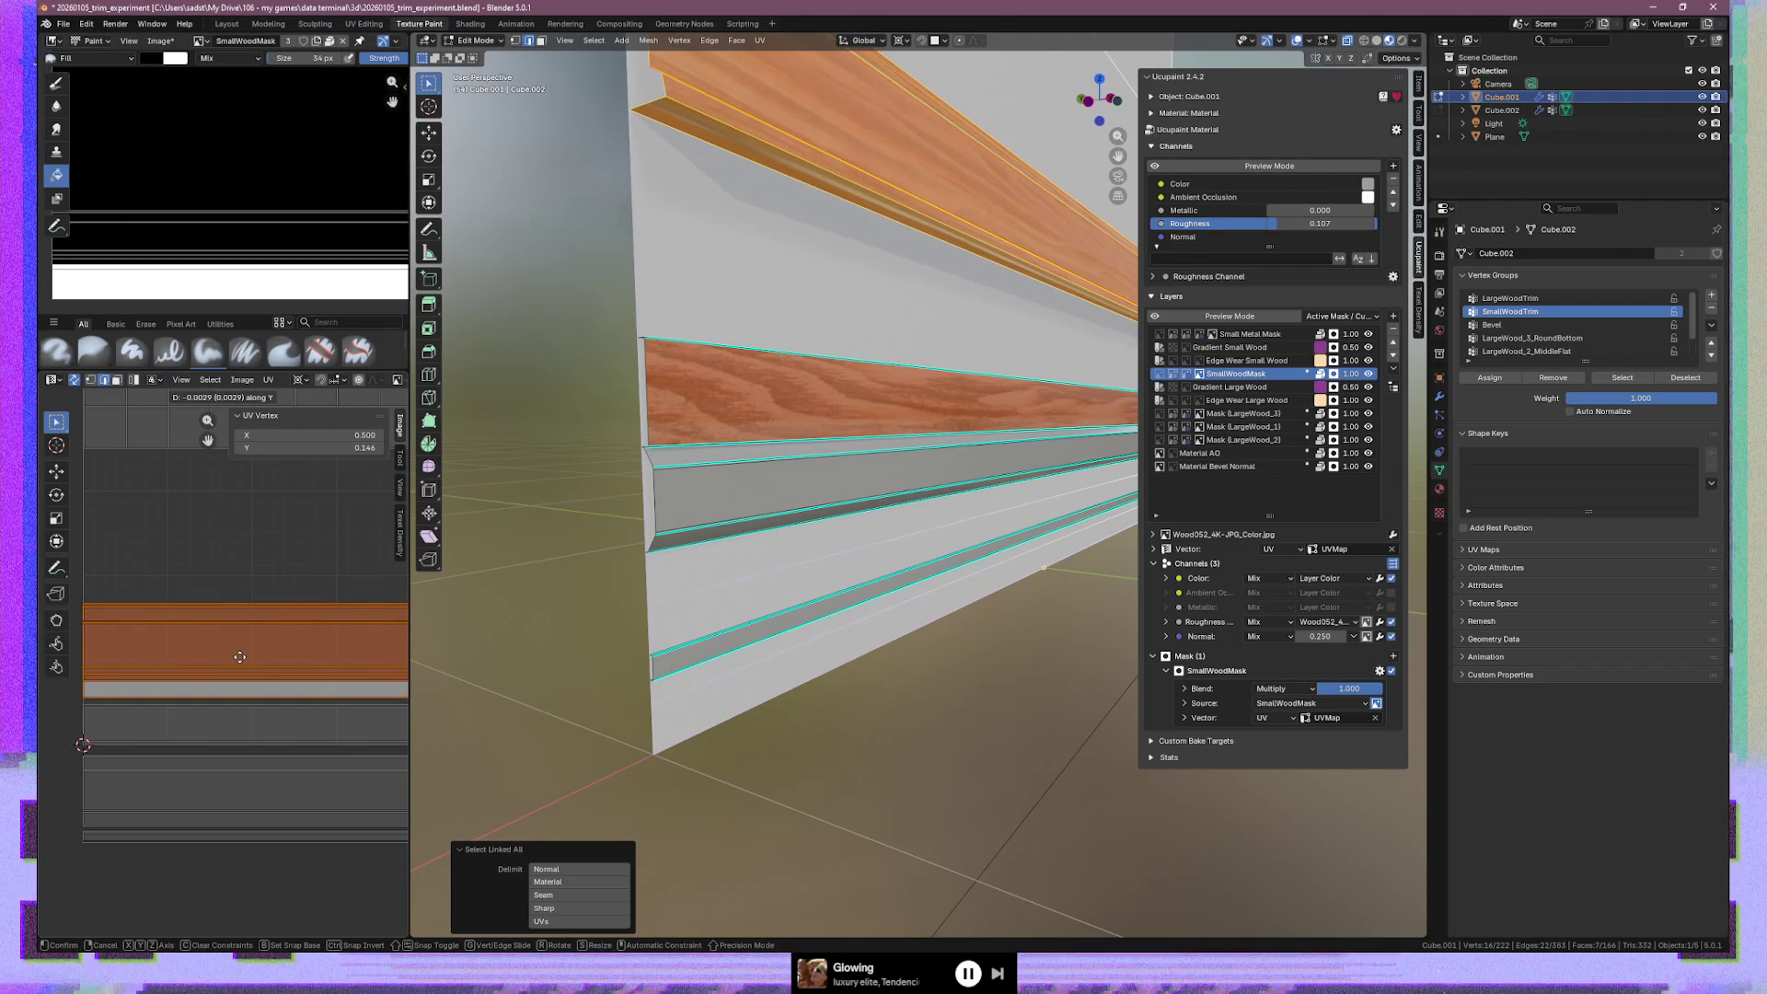
{"action": "left_click", "coordinate": [240, 658]}
Zoom in on the UV strips and shift the grey strip's UVs vertically
{"action": "scroll", "coordinate": [189, 753], "scroll_direction": "up", "scroll_amount": 2}
{"action": "middle_click_drag", "start_coordinate": [189, 753], "coordinate": [175, 687]}
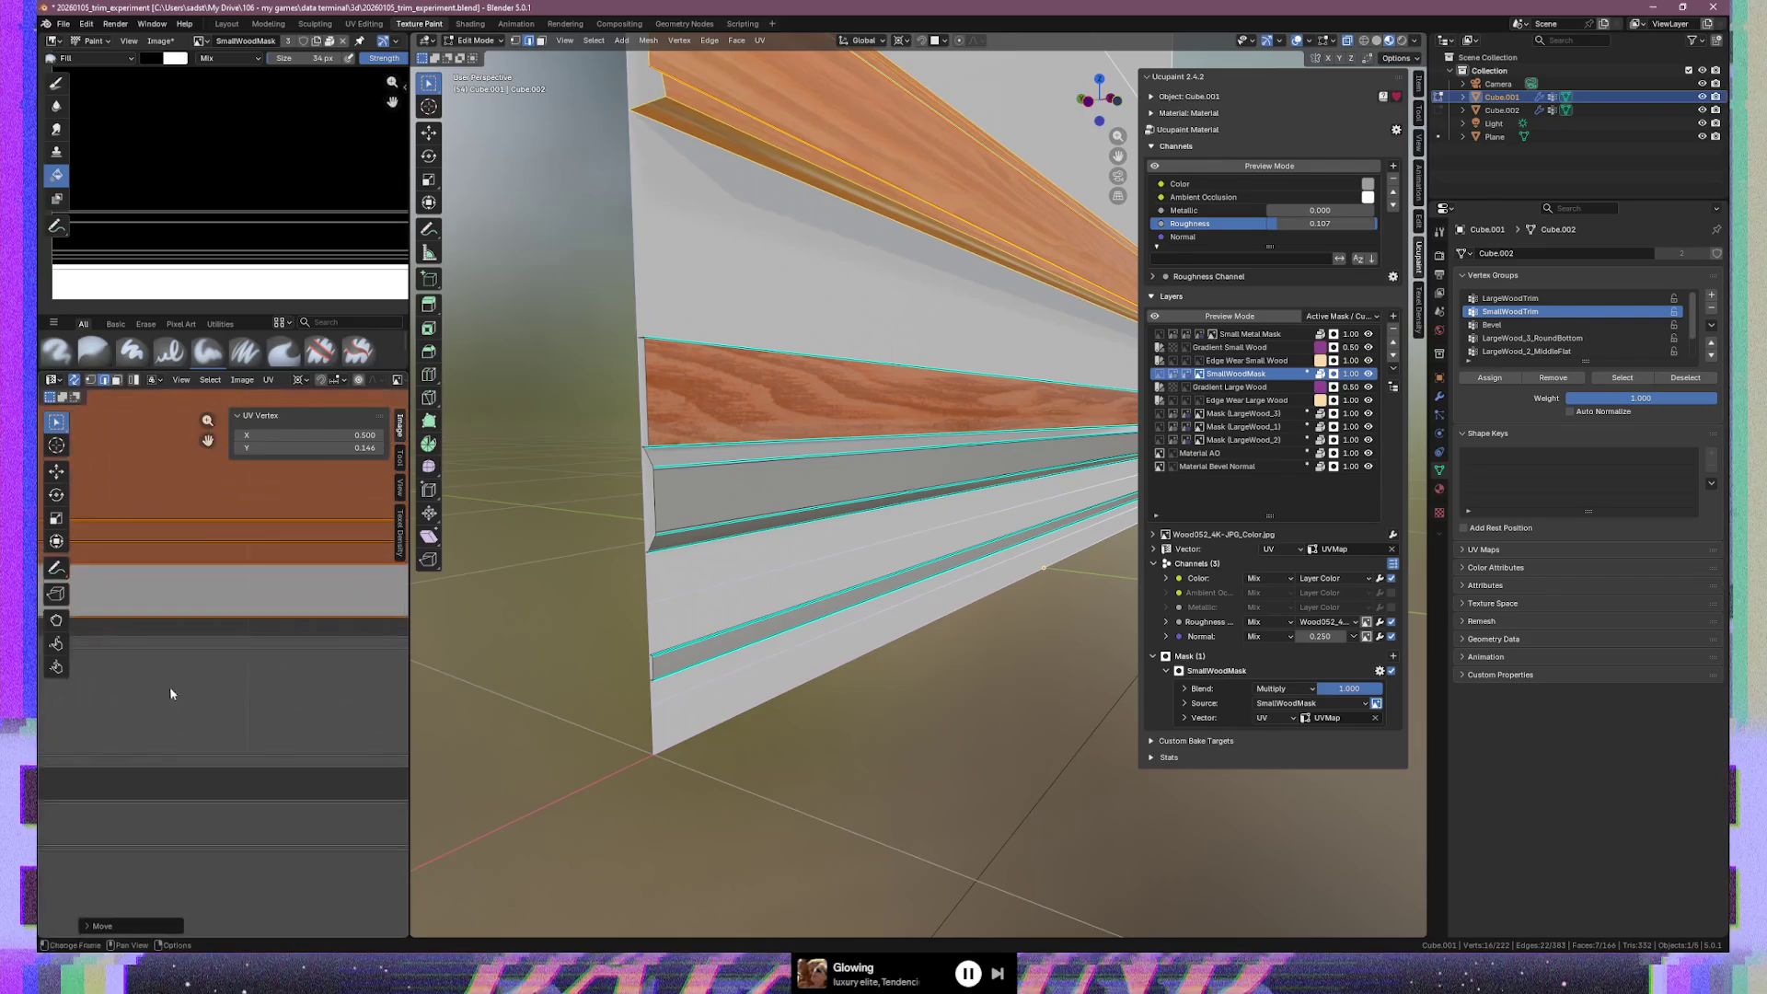
{"action": "scroll", "coordinate": [344, 755], "scroll_direction": "up", "scroll_amount": 2}
{"action": "scroll", "coordinate": [344, 762], "scroll_direction": "up", "scroll_amount": 2}
{"action": "middle_click_drag", "start_coordinate": [261, 736], "coordinate": [288, 687]}
{"action": "key", "text": "g"}
{"action": "key", "text": "y"}
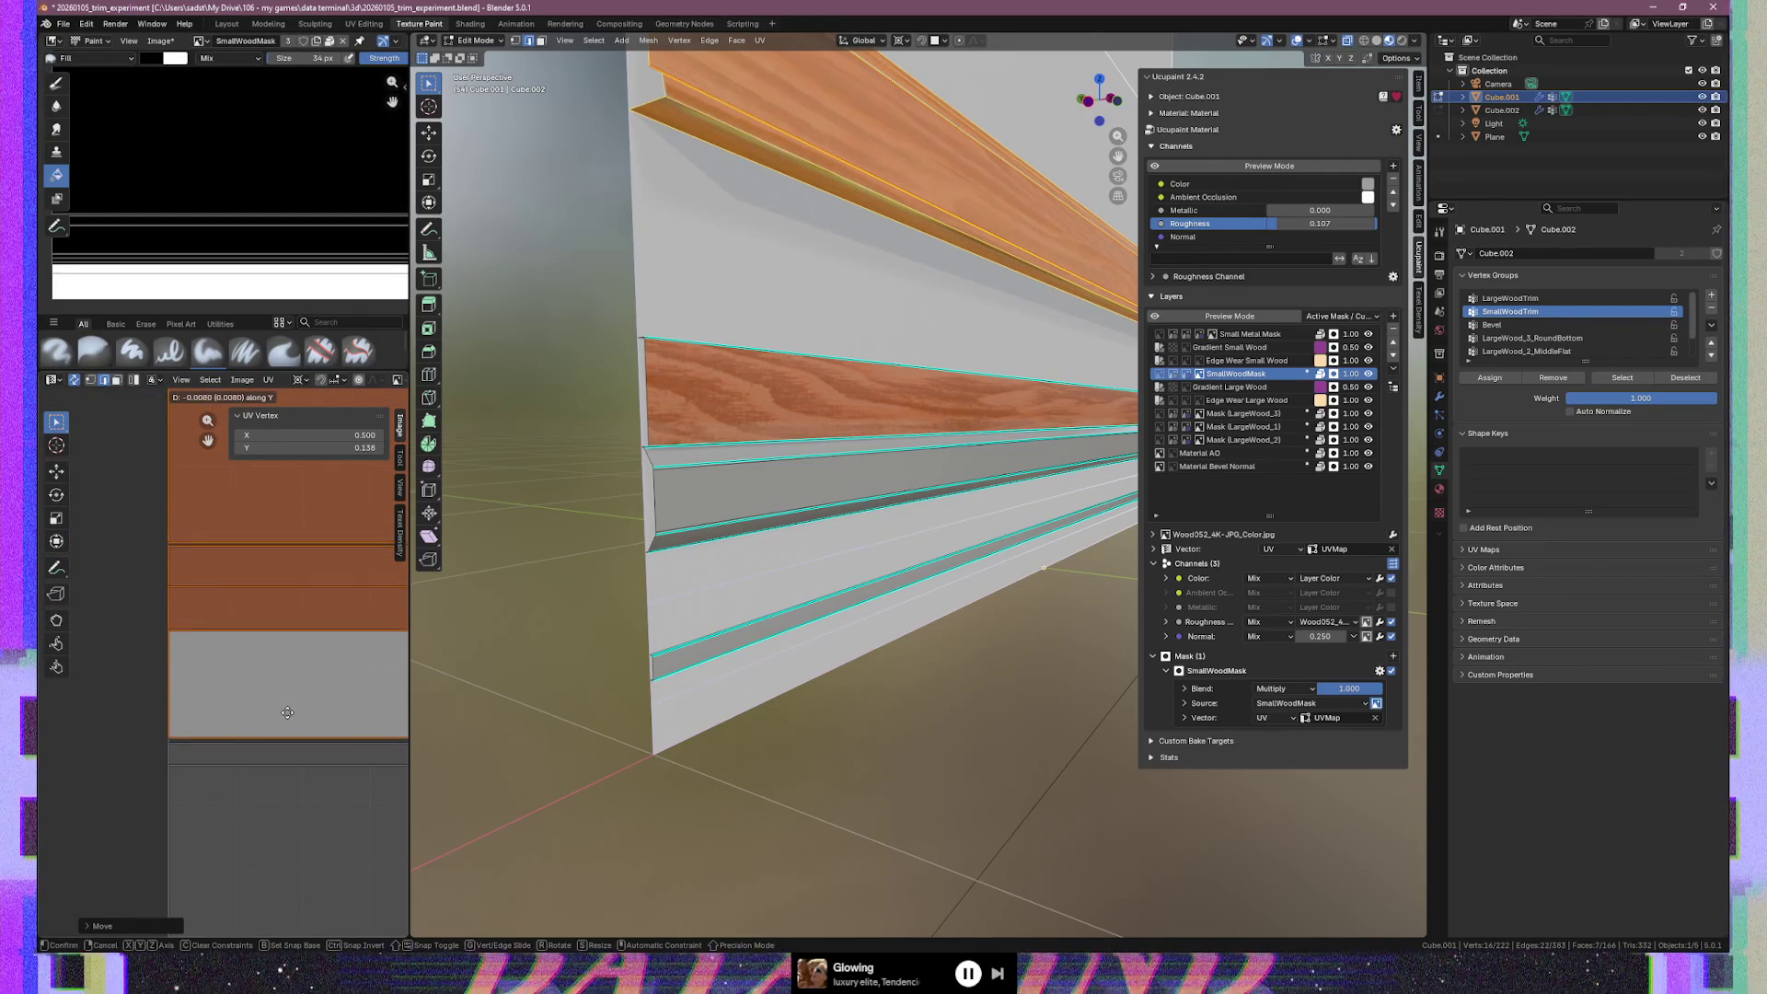
{"action": "left_click", "coordinate": [288, 715]}
Undo the last move and place the strip's UVs vertically at Y 0.091
{"action": "scroll", "coordinate": [288, 714], "scroll_direction": "down", "scroll_amount": 5}
{"action": "middle_click_drag", "start_coordinate": [300, 718], "coordinate": [157, 651]}
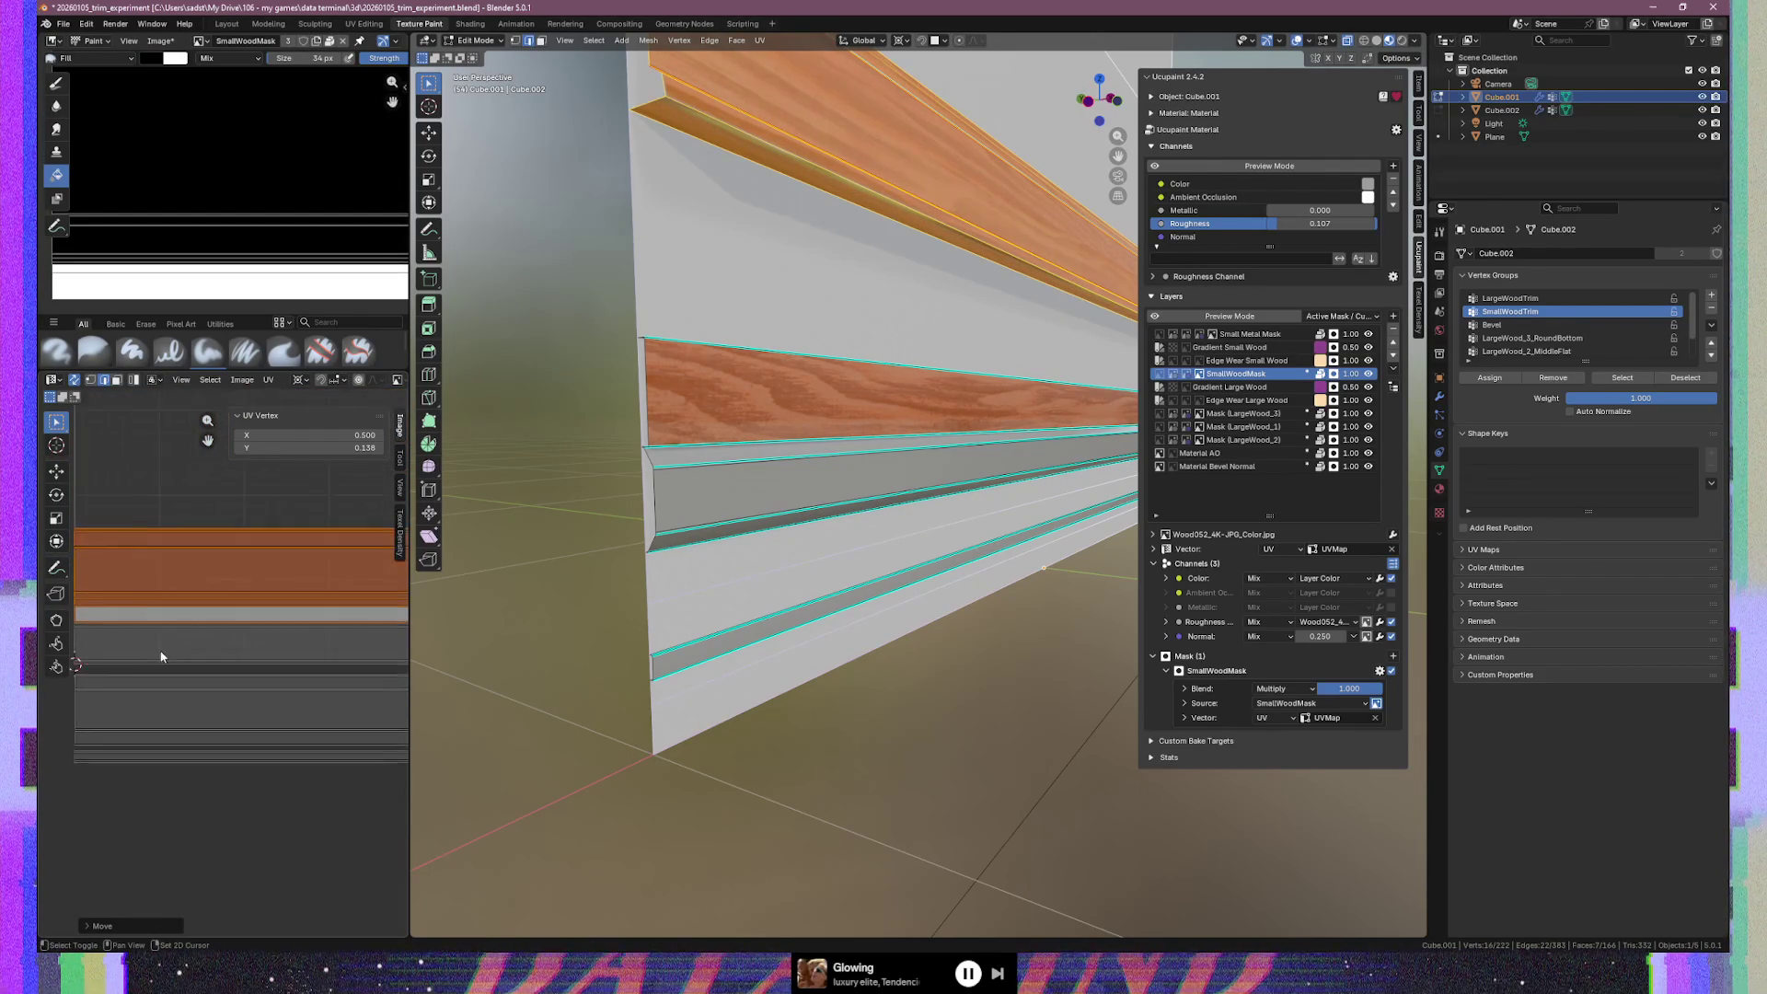
{"action": "key", "text": "ctrl+z"}
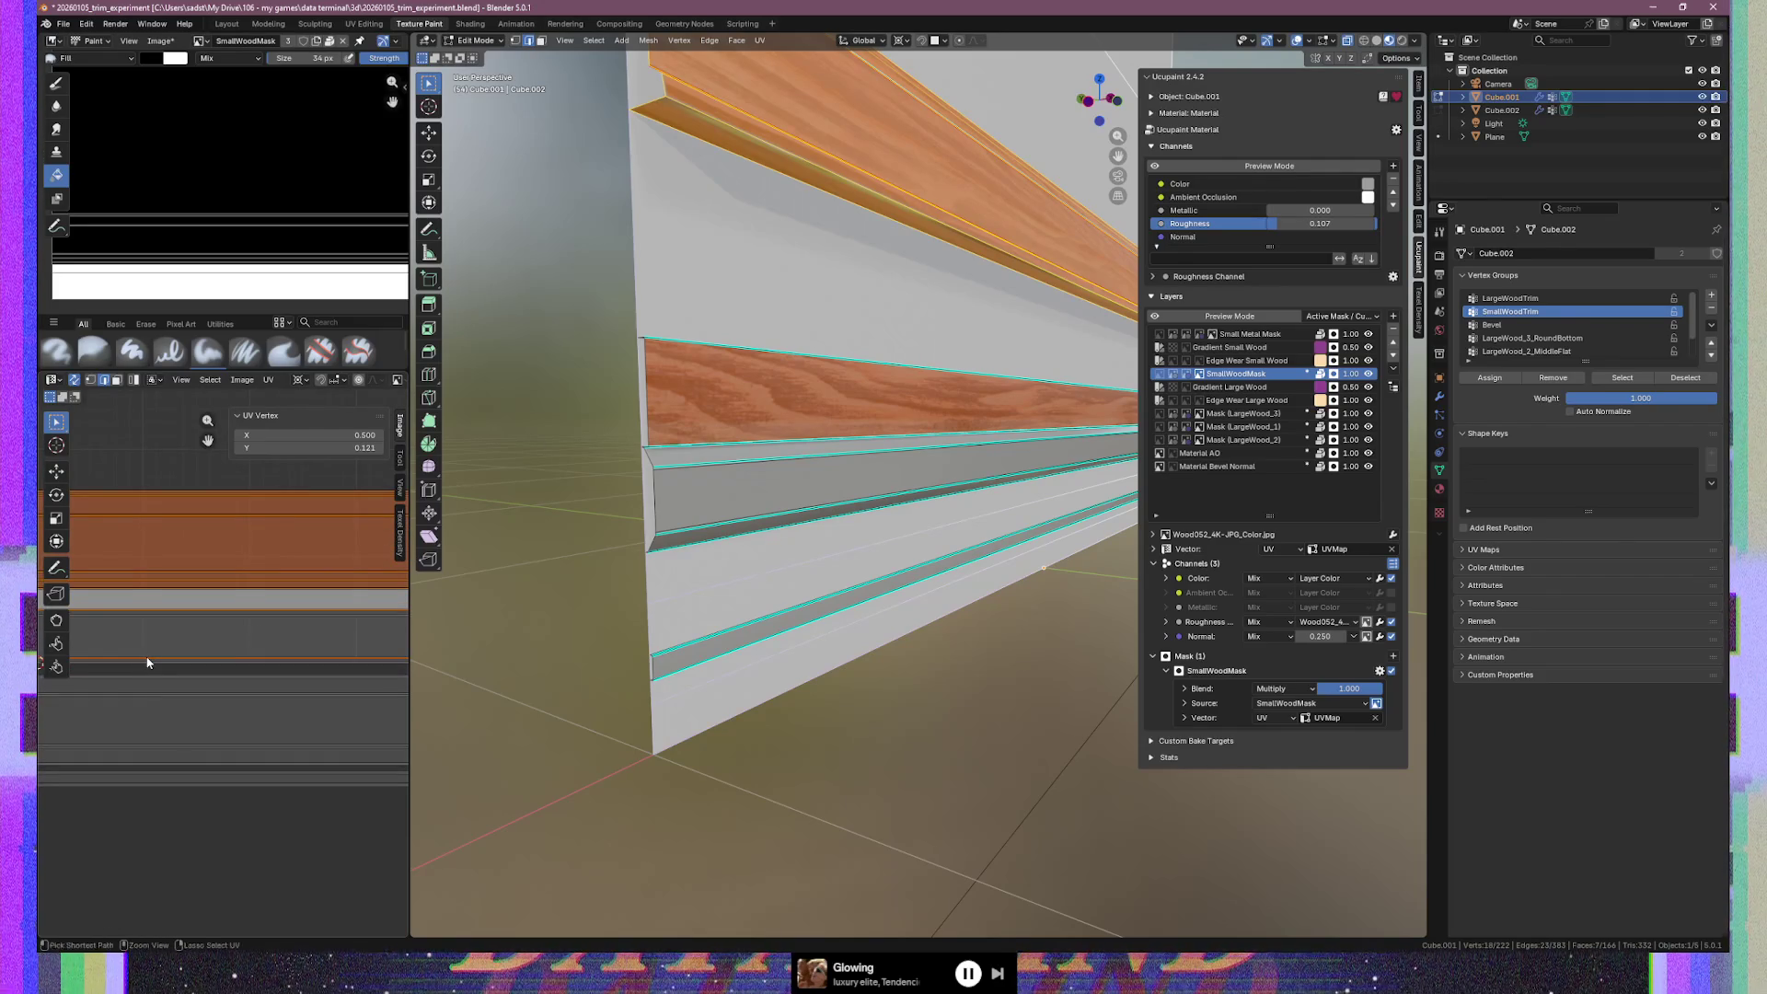
{"action": "scroll", "coordinate": [152, 662], "scroll_direction": "up", "scroll_amount": 2}
{"action": "scroll", "coordinate": [166, 664], "scroll_direction": "up", "scroll_amount": 2}
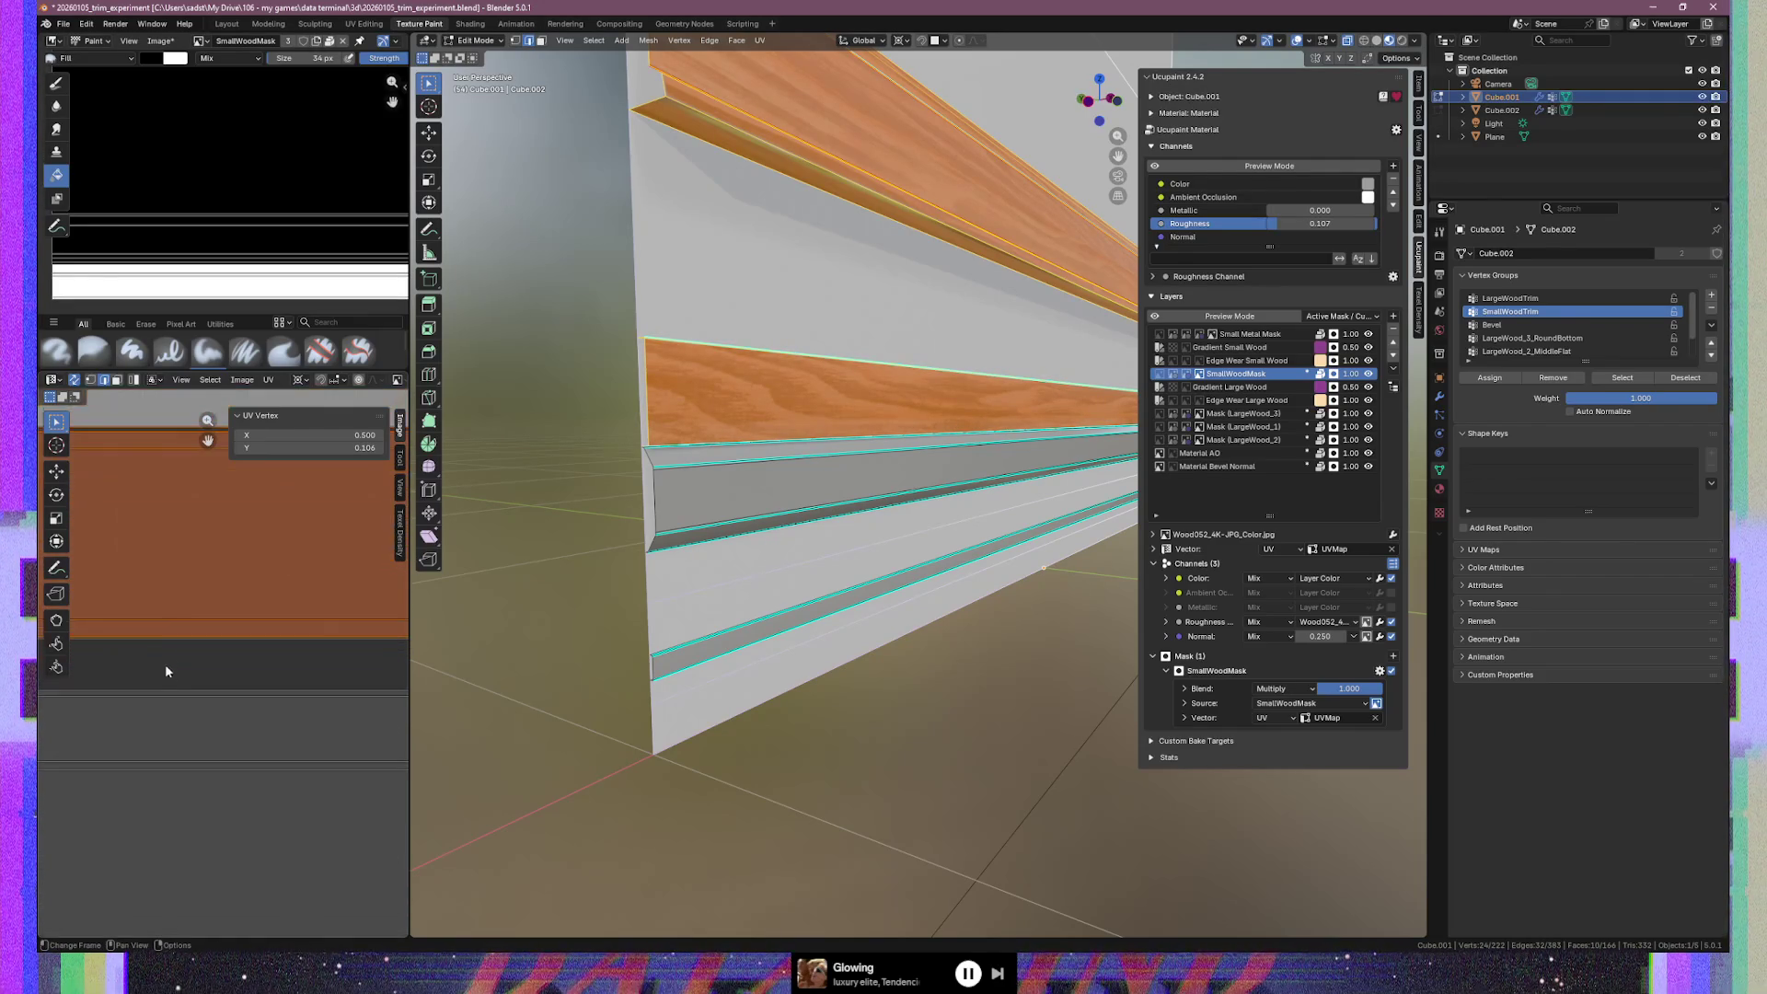
{"action": "key", "text": "g"}
{"action": "key", "text": "y"}
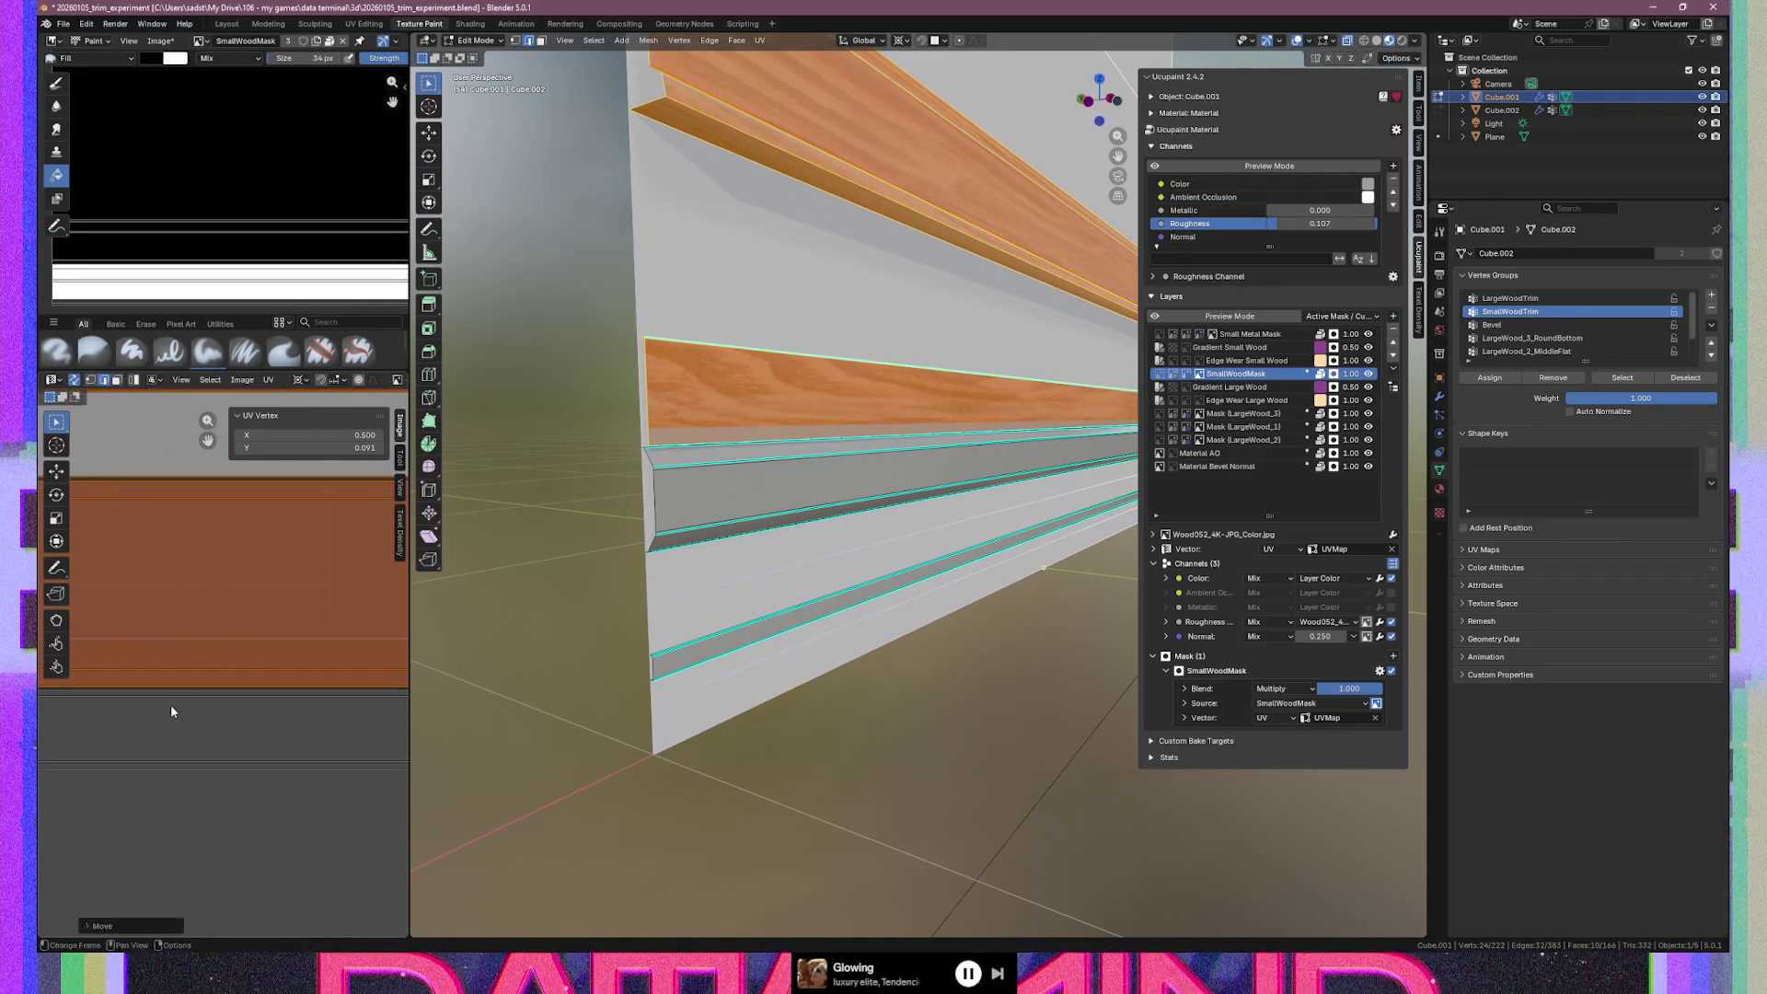
{"action": "left_click", "coordinate": [173, 703]}
Move the middle trim strip's UVs further down in two vertical adjustments
{"action": "key", "text": "ctrl+z"}
{"action": "key", "text": "ctrl+z"}
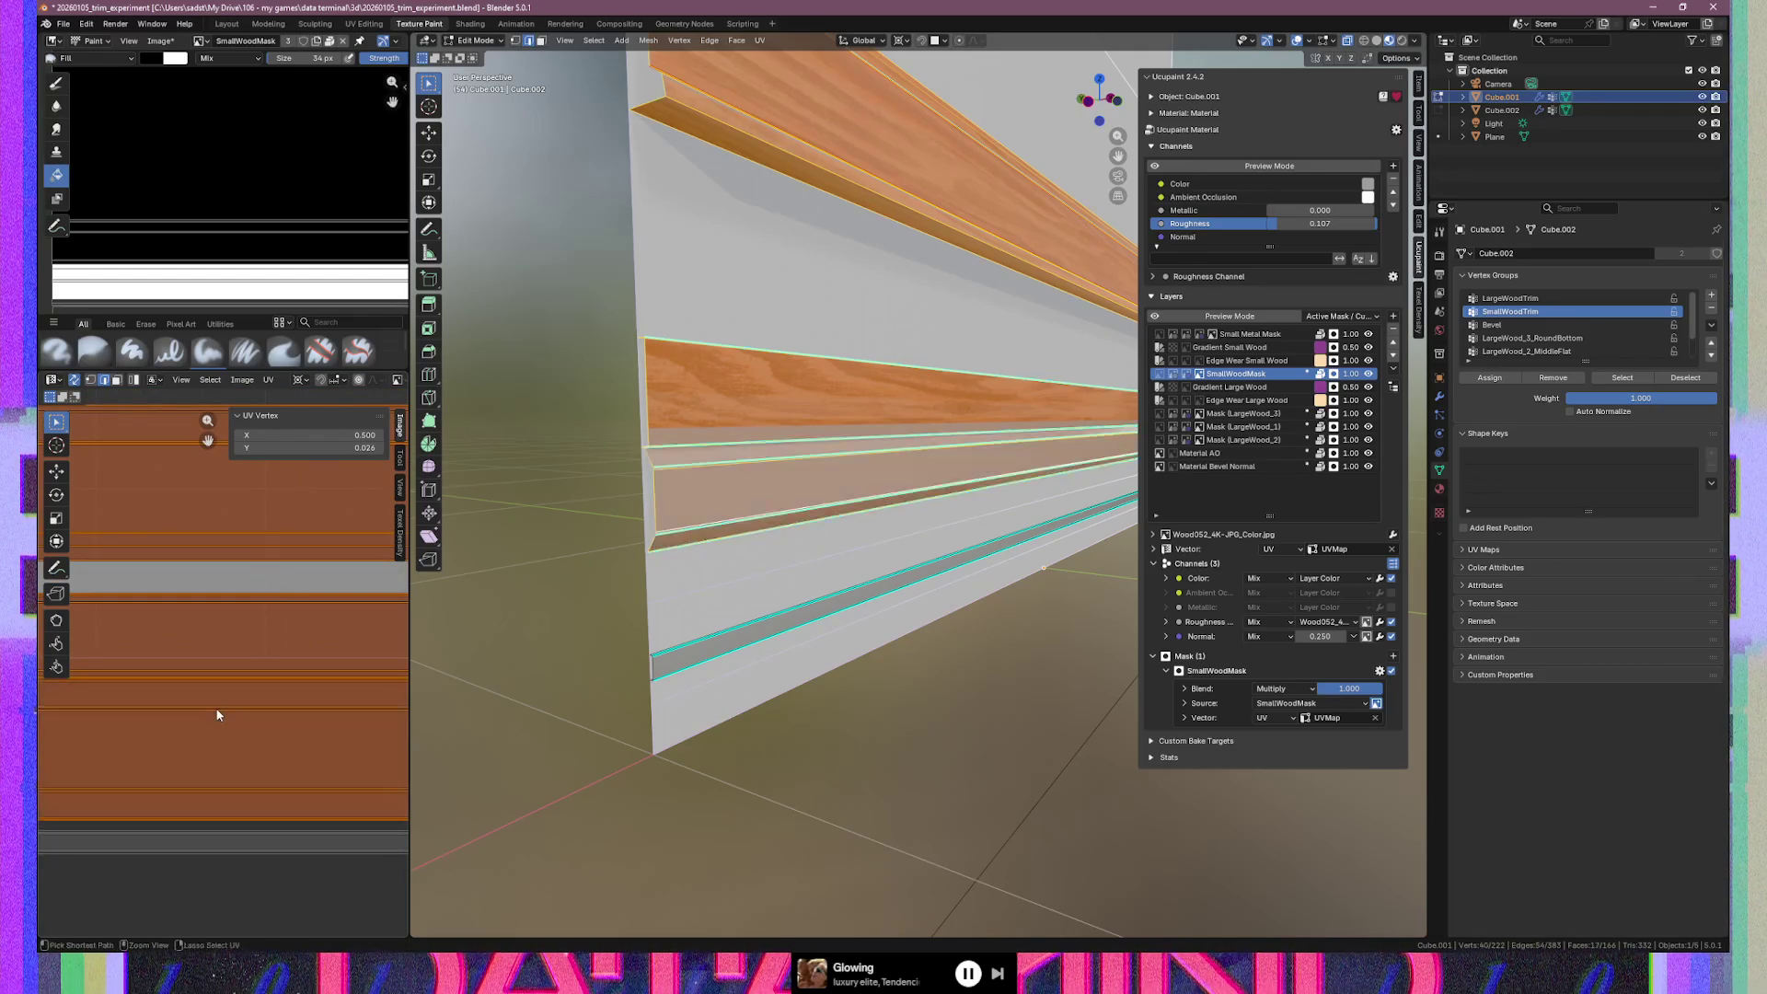
{"action": "key", "text": "g"}
{"action": "key", "text": "y"}
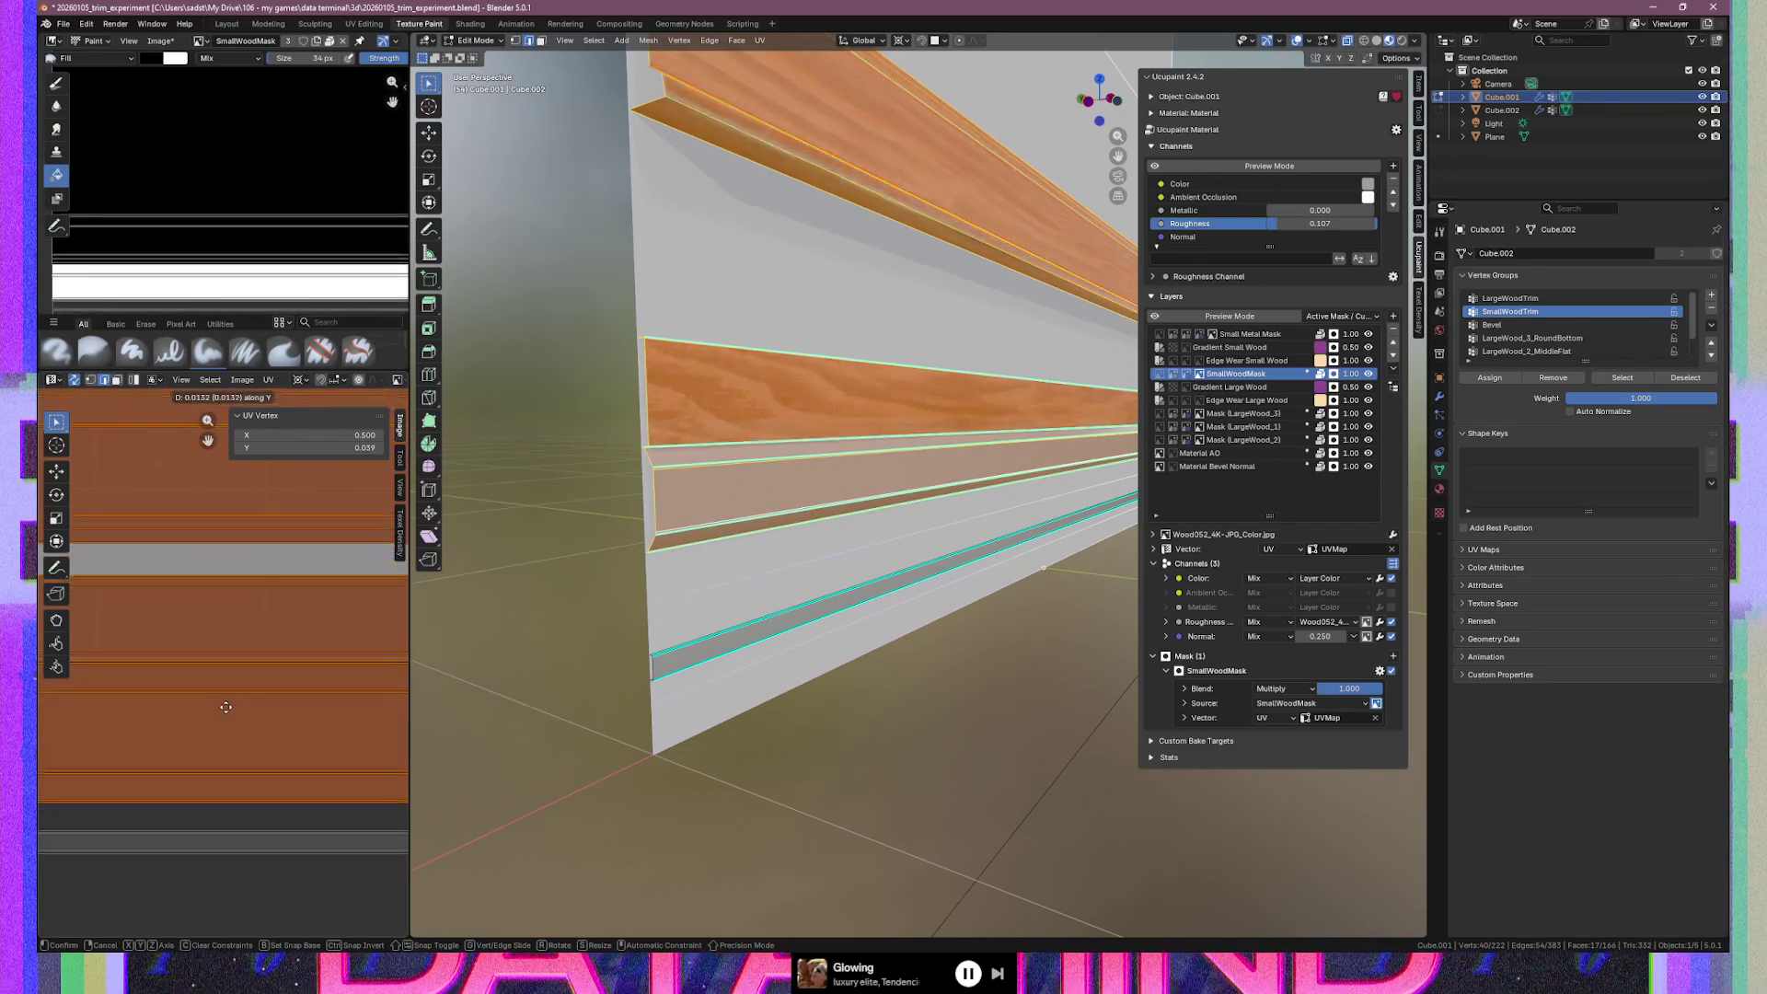
{"action": "left_click", "coordinate": [227, 729]}
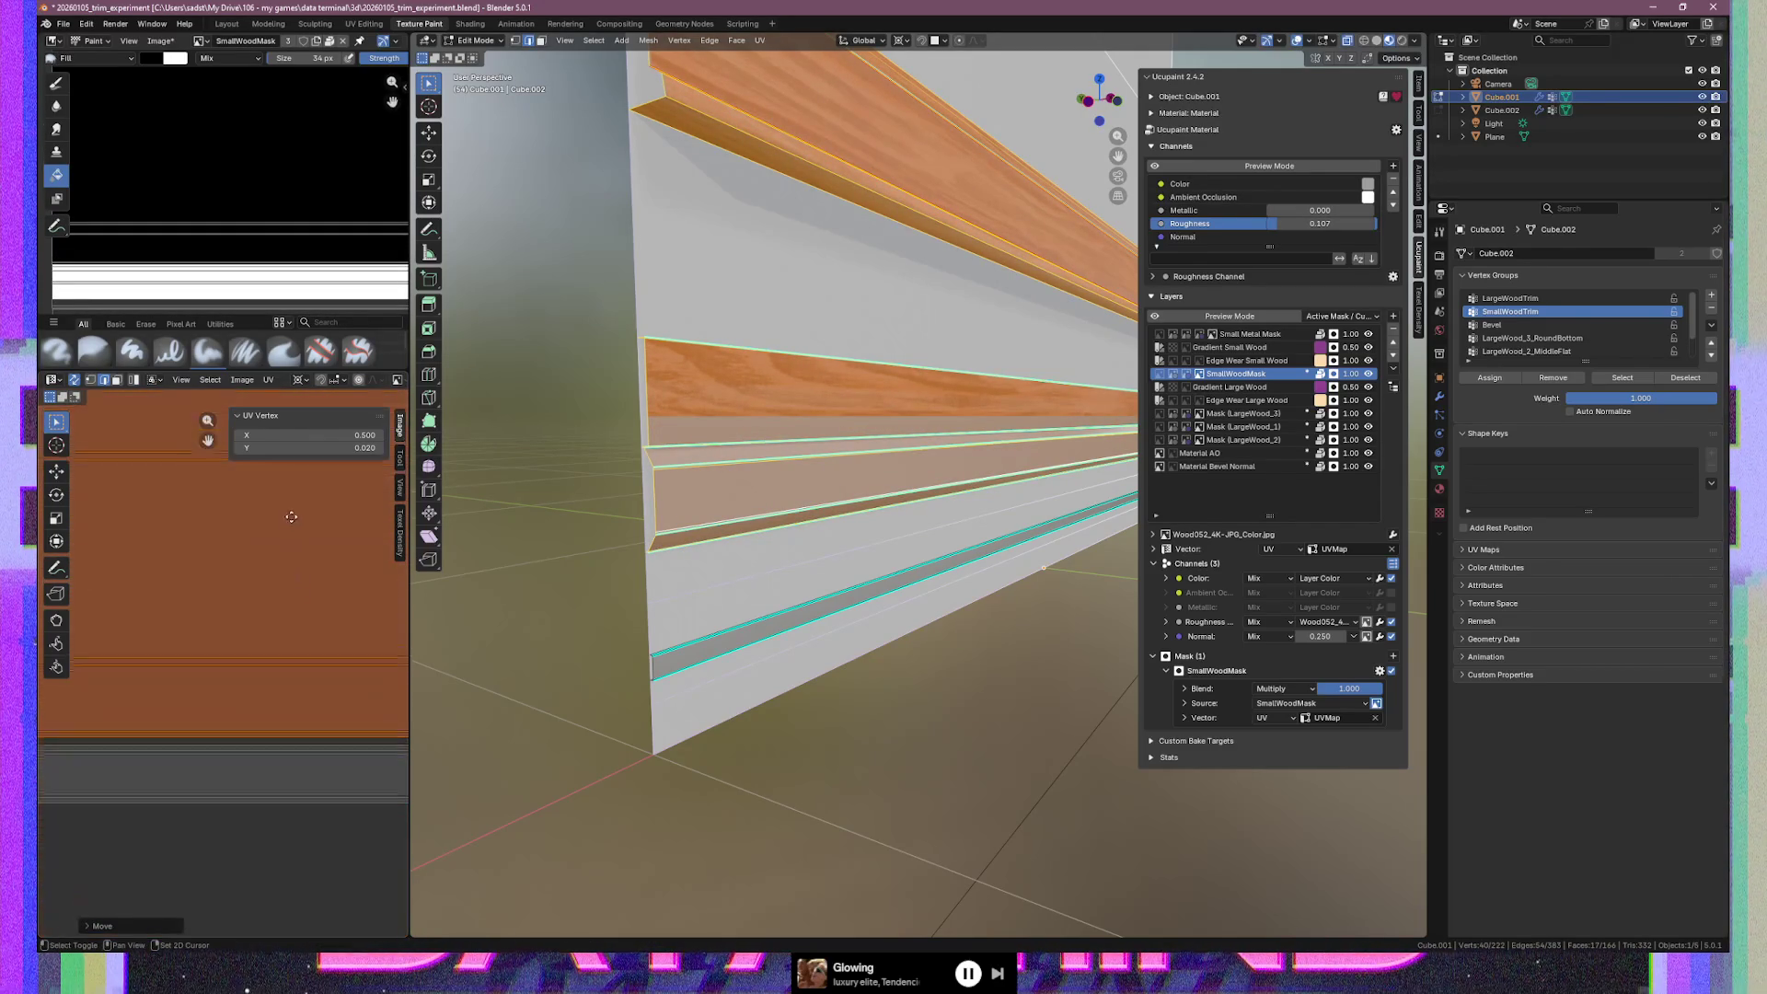
{"action": "key", "text": "g"}
{"action": "key", "text": "y"}
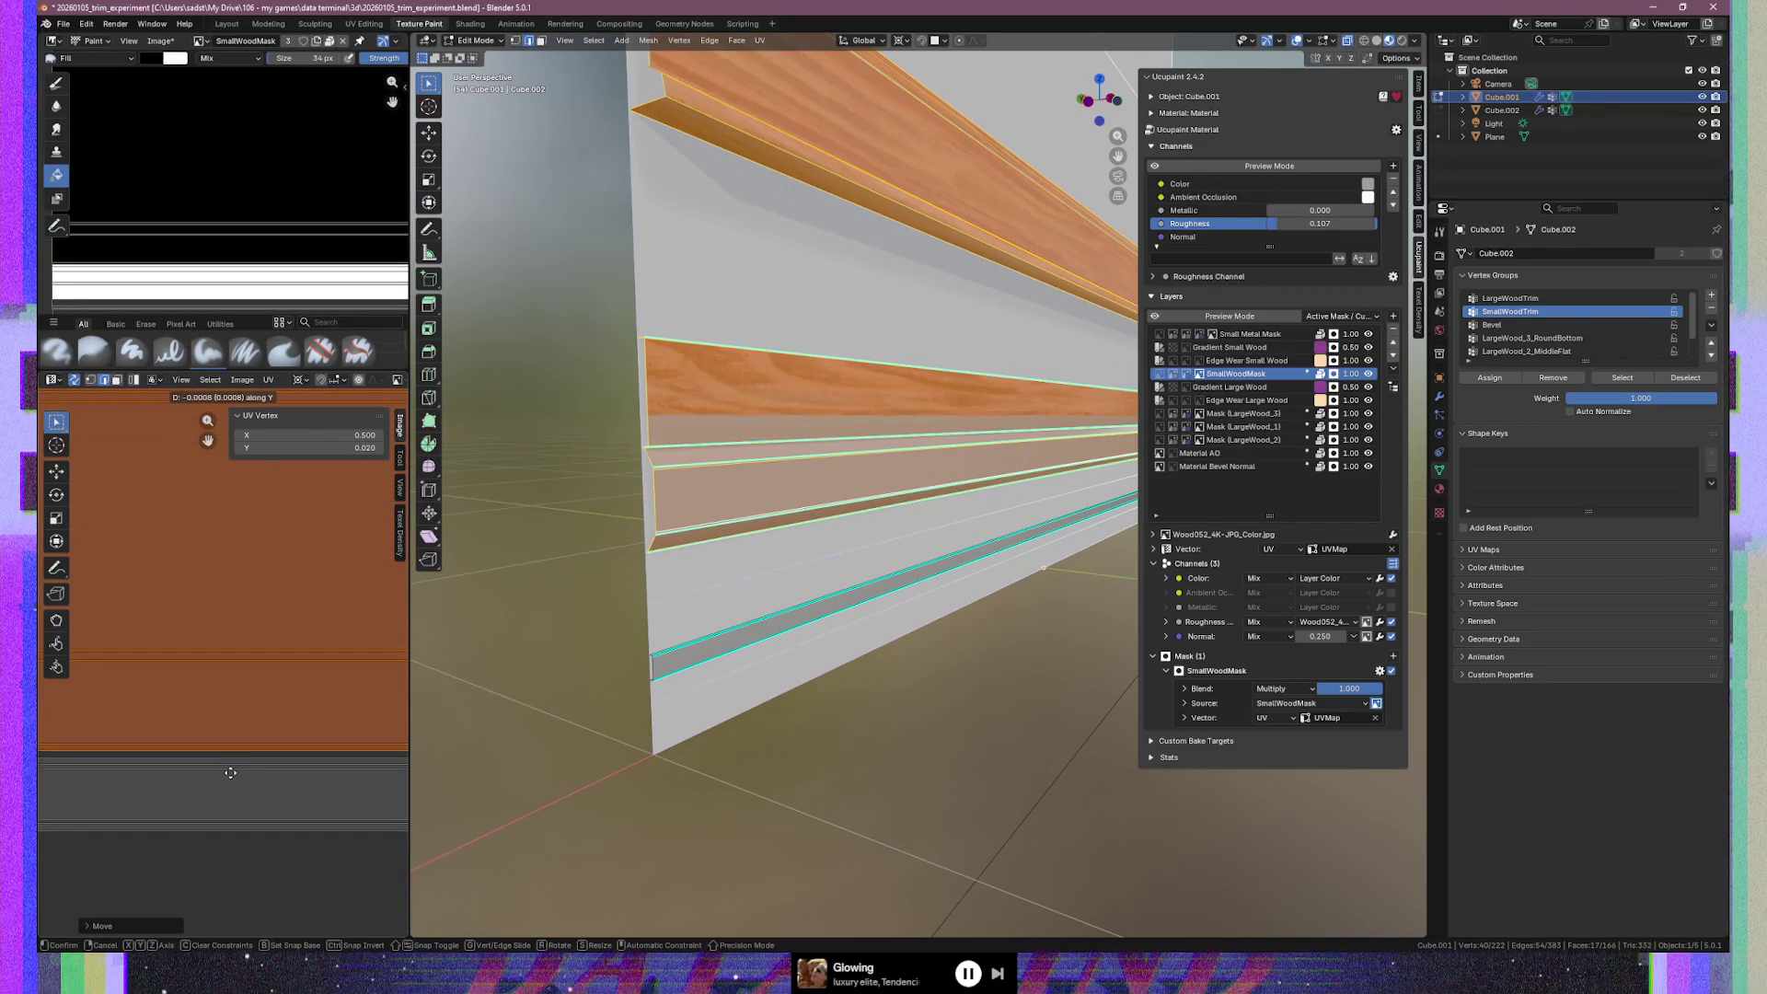
{"action": "left_click", "coordinate": [233, 772]}
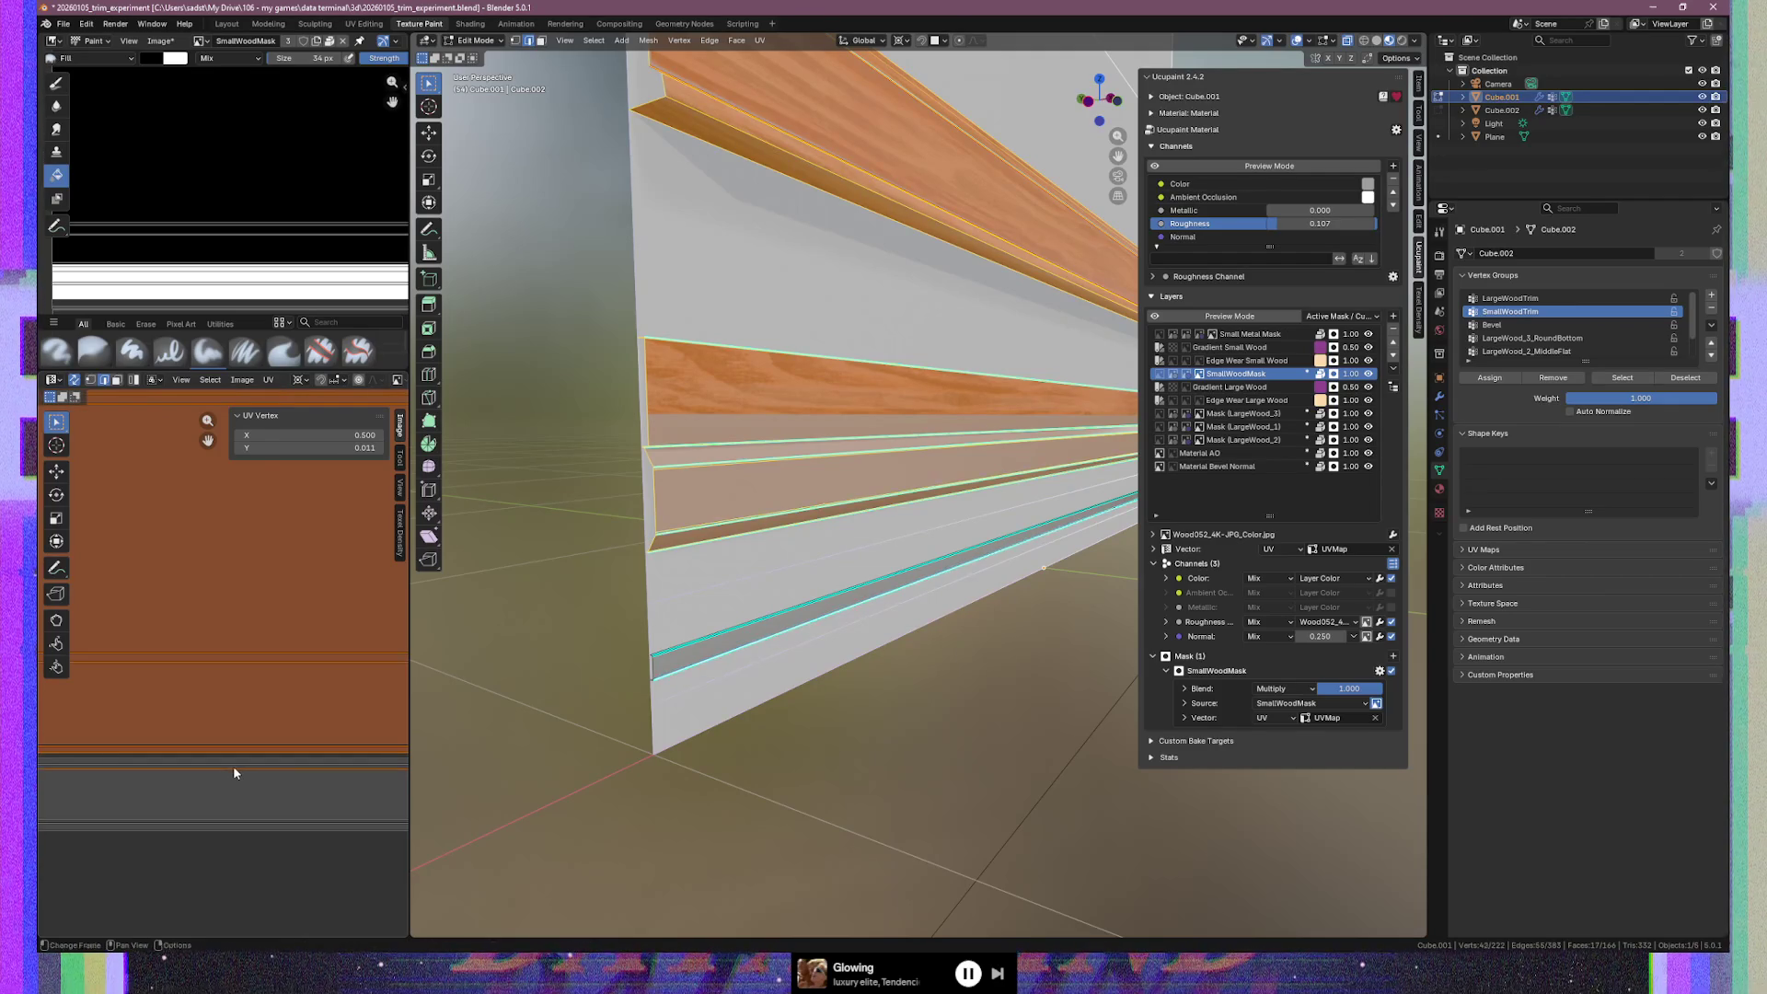
Fine-tune the selected UV strips vertically until they sit at median V 0.128
{"action": "scroll", "coordinate": [173, 639], "scroll_direction": "down", "scroll_amount": 3}
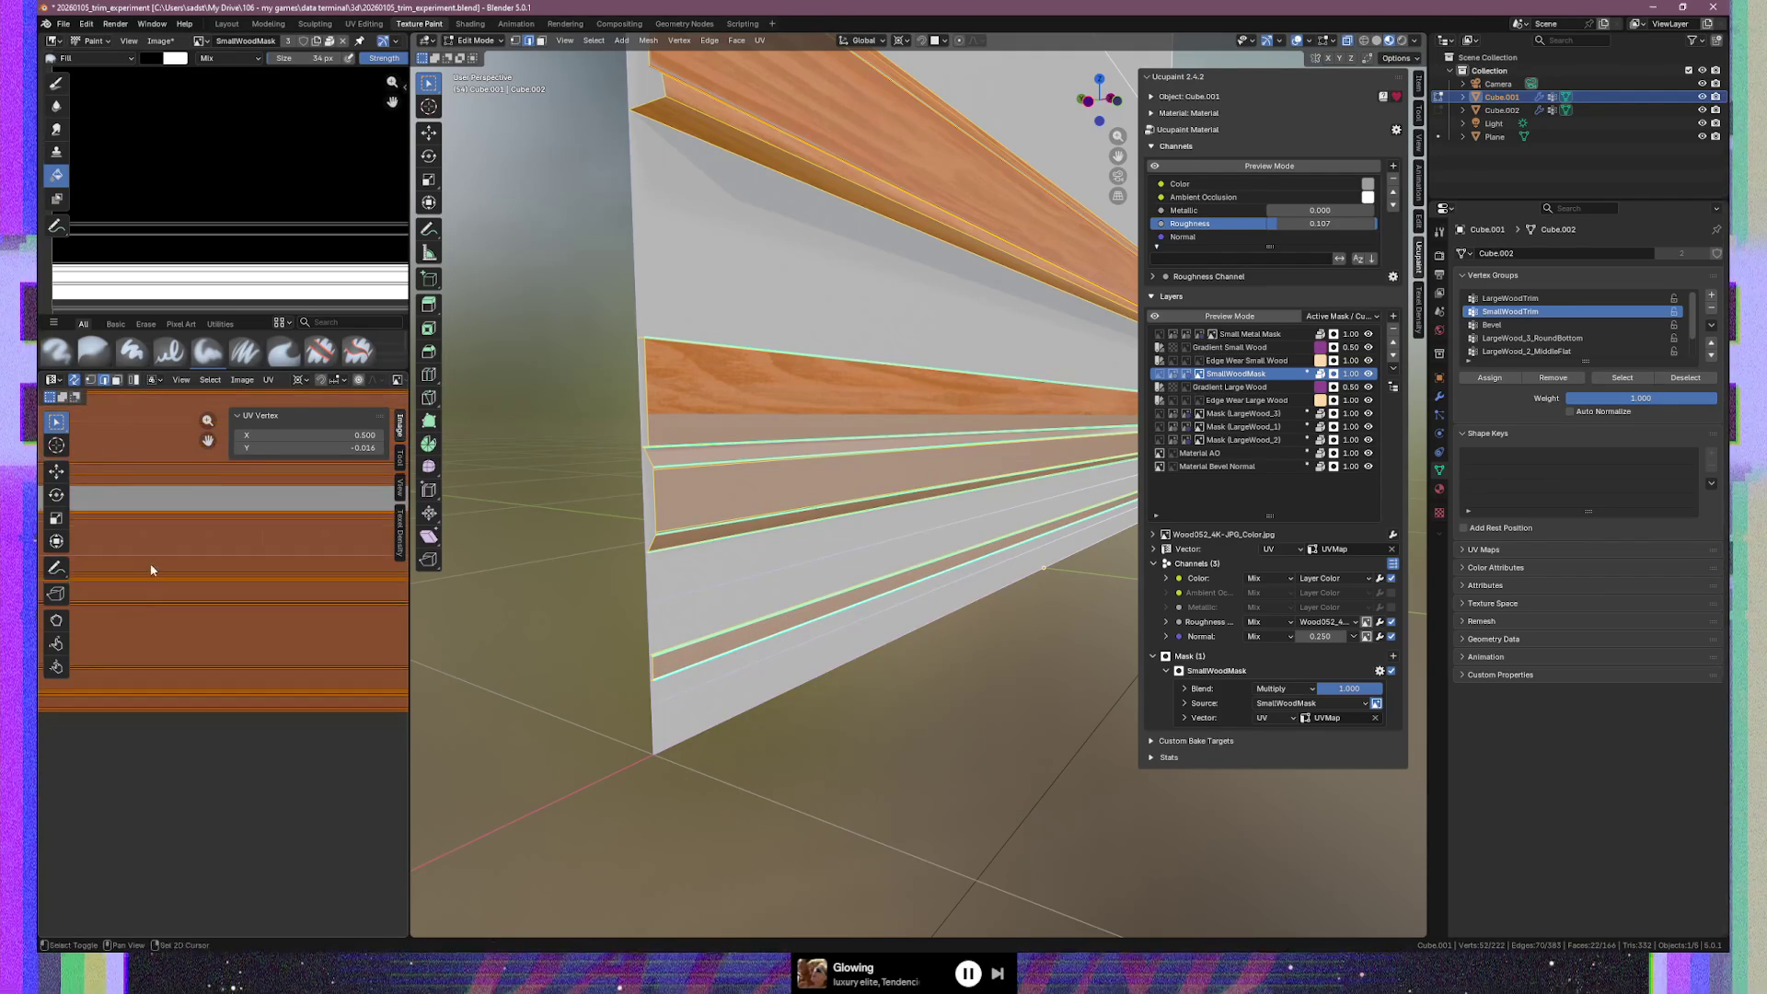
{"action": "key", "text": "g"}
{"action": "key", "text": "y"}
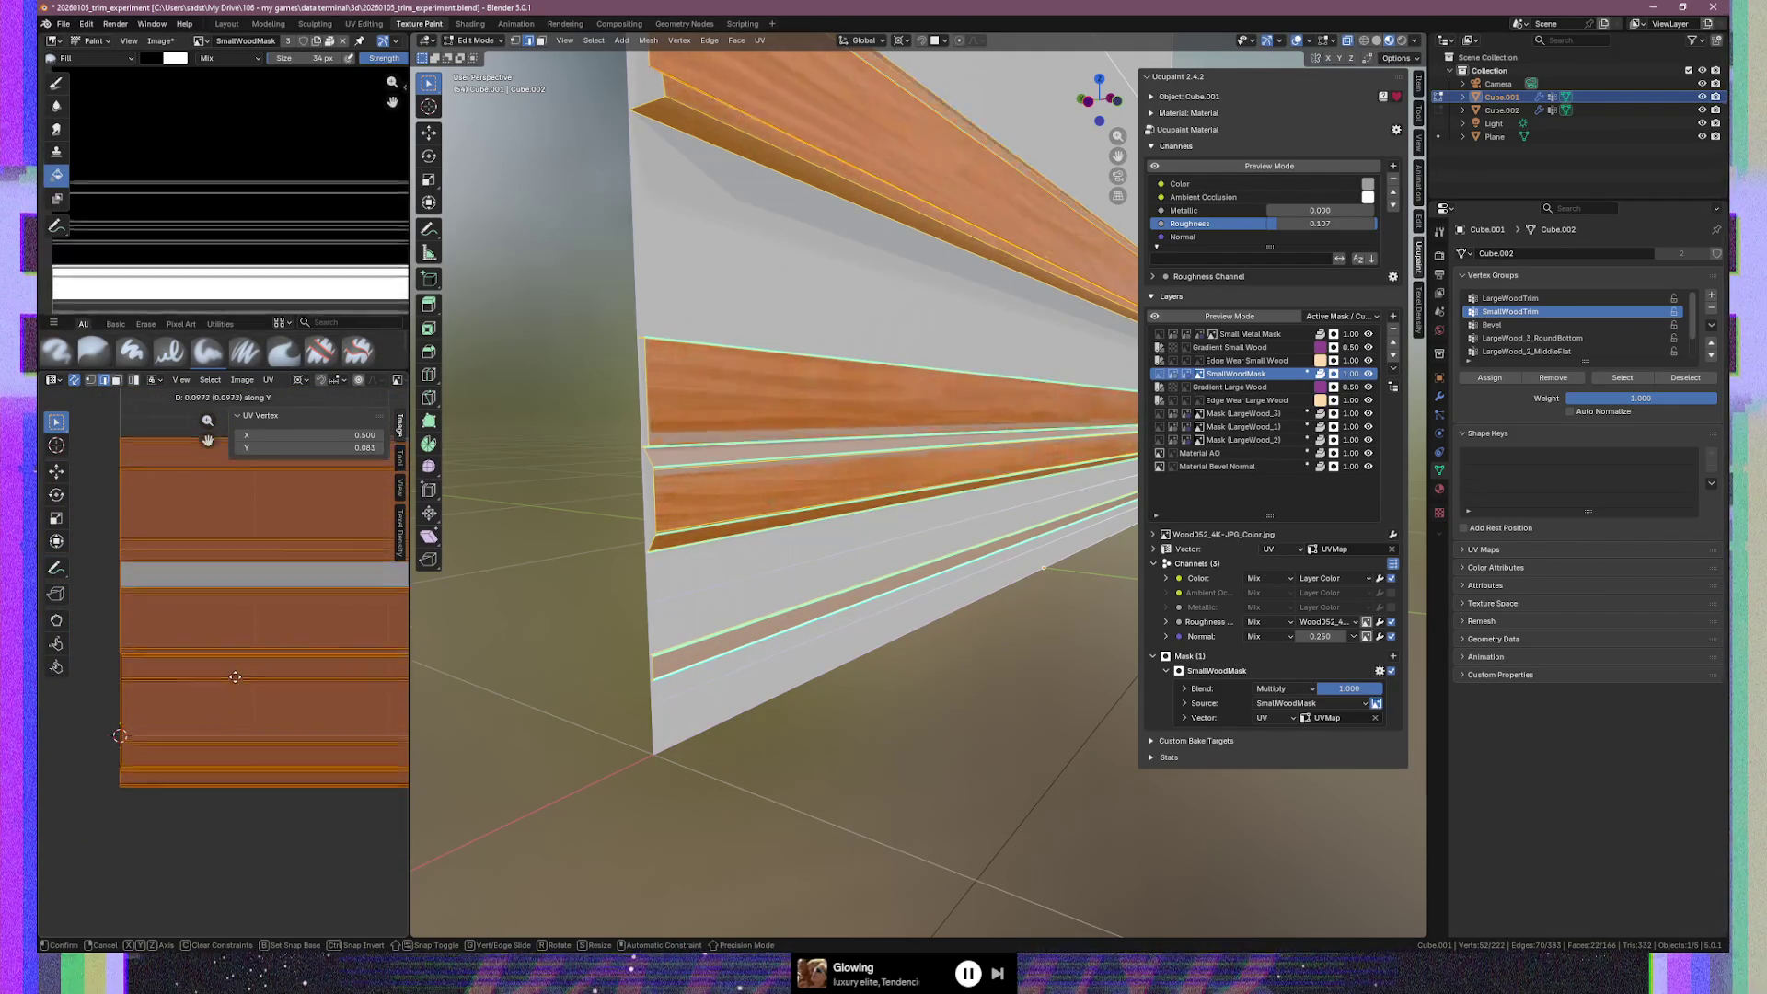
{"action": "left_click", "coordinate": [120, 754]}
{"action": "middle_click_drag", "start_coordinate": [120, 755], "coordinate": [160, 761]}
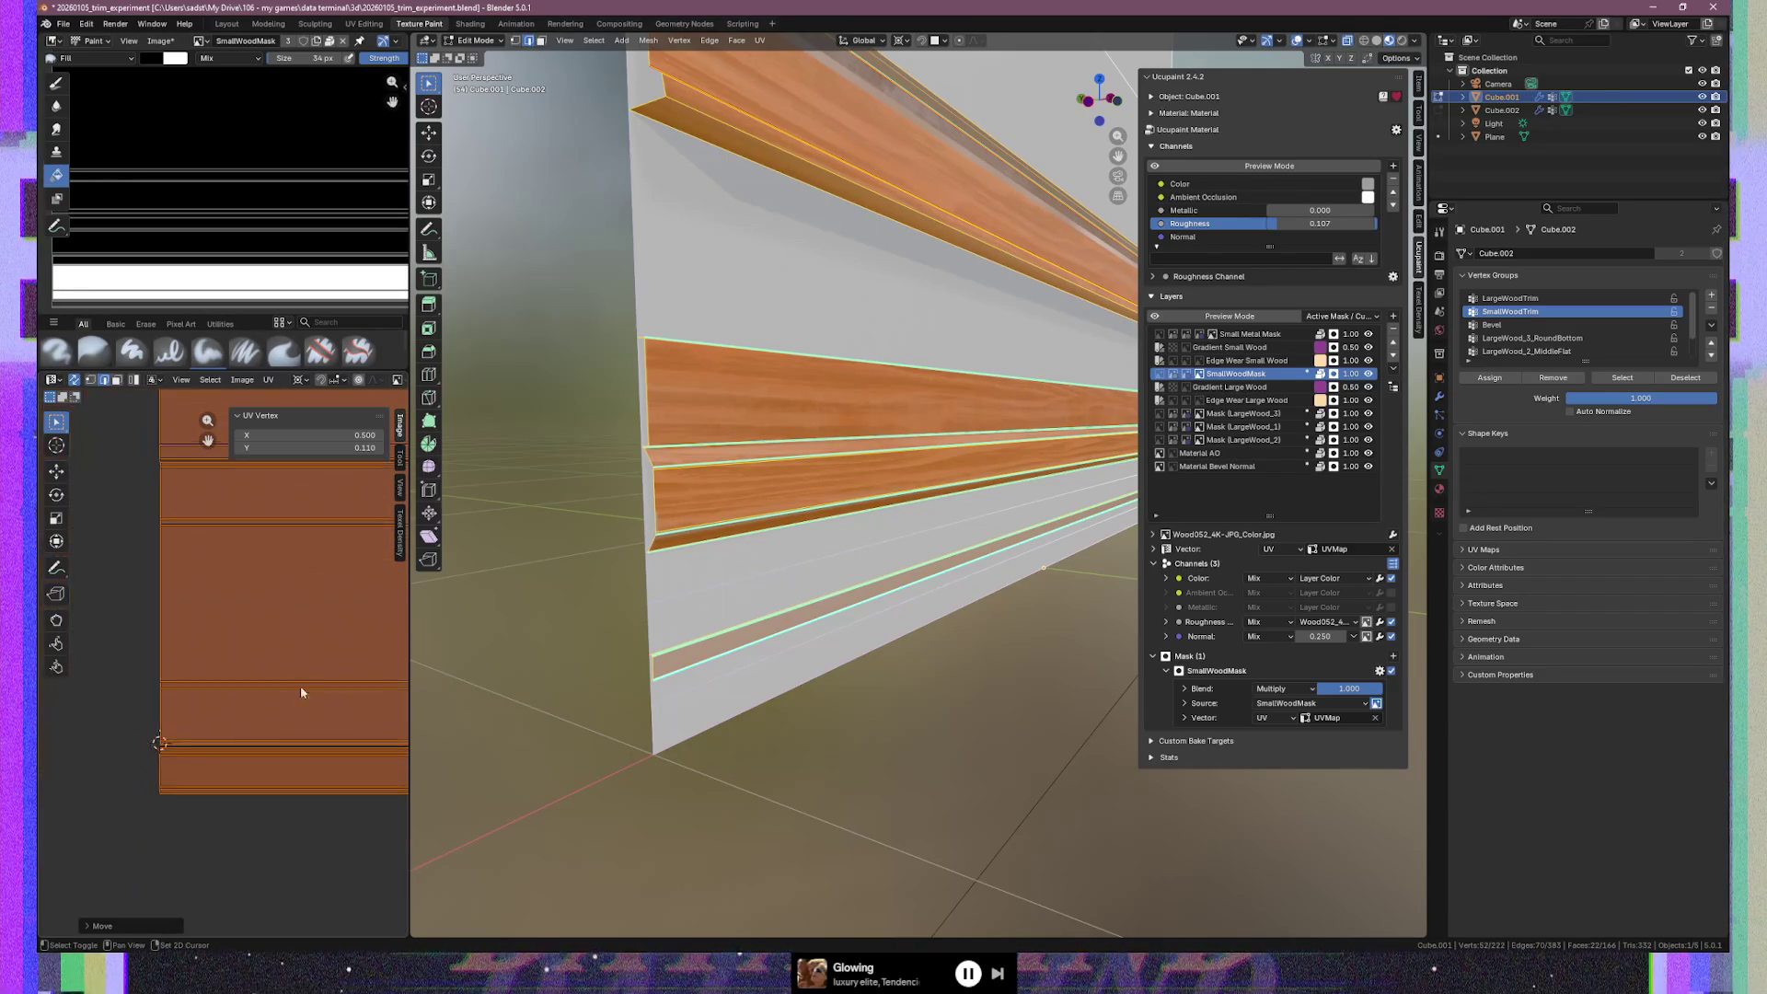
{"action": "key", "text": "g"}
{"action": "key", "text": "y"}
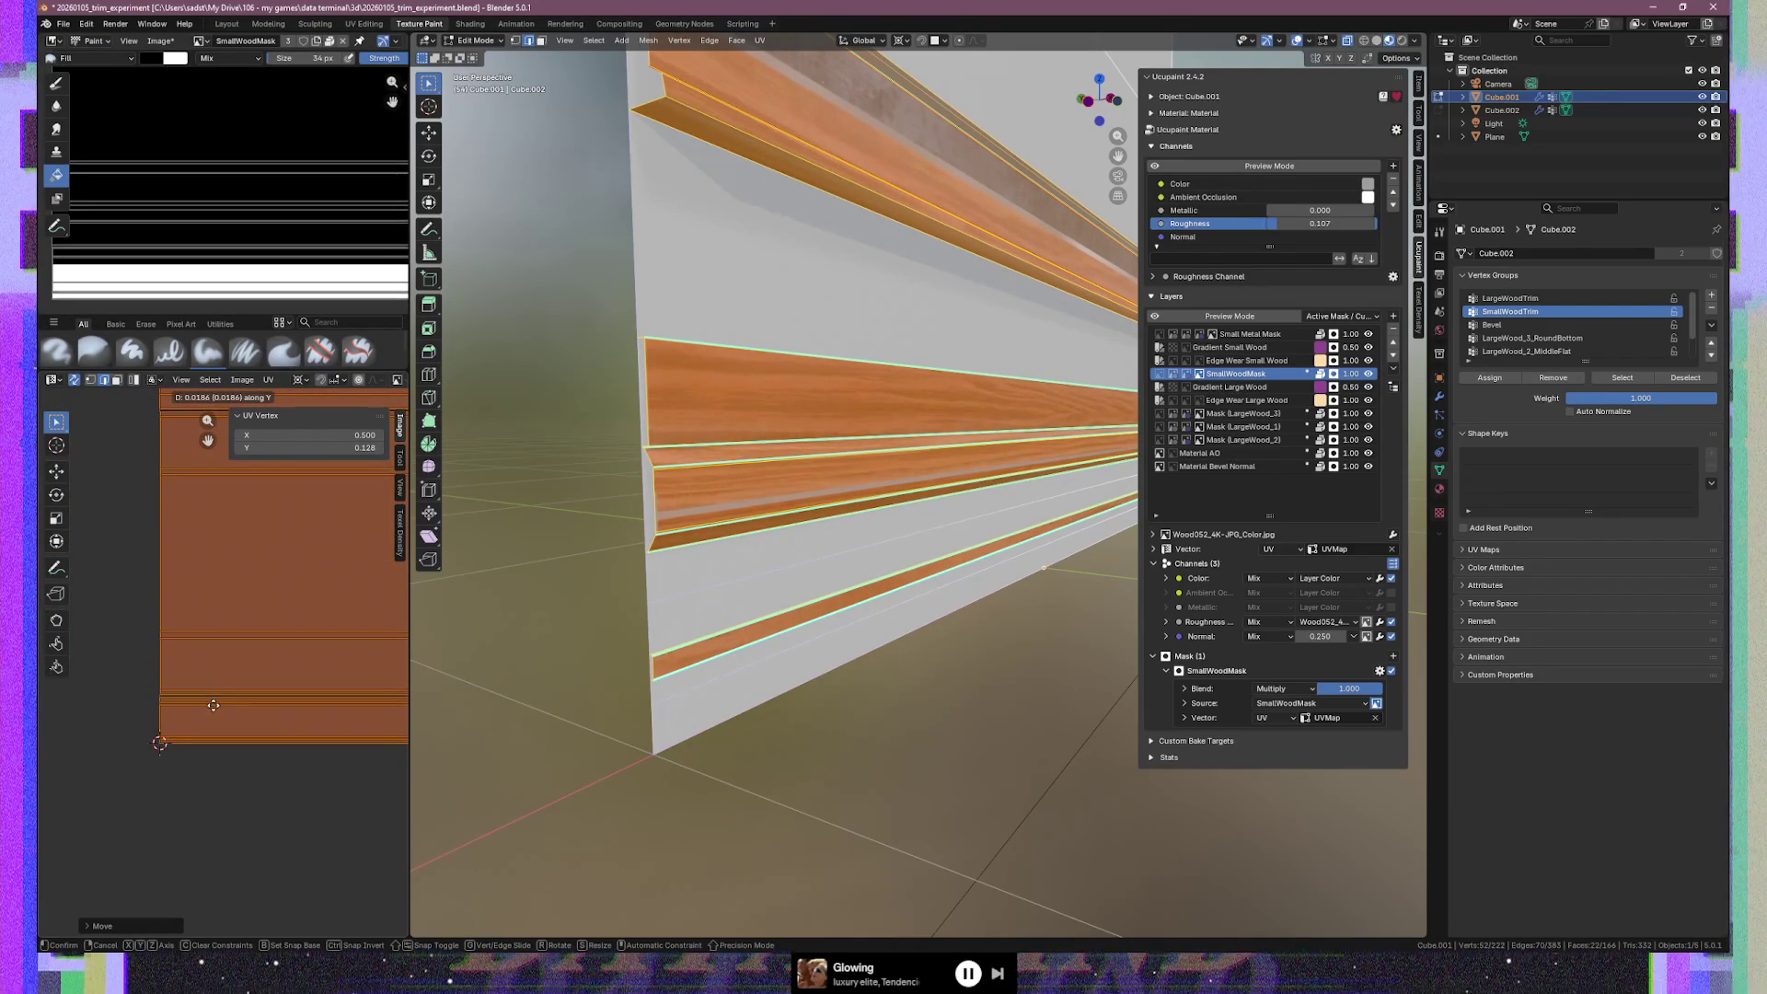
{"action": "left_click", "coordinate": [214, 705]}
{"action": "mouse_move", "coordinate": [508, 654]}
{"action": "middle_mouse_down"}
{"action": "mouse_move", "coordinate": [750, 649]}
{"action": "mouse_move", "coordinate": [980, 534]}
{"action": "mouse_move", "coordinate": [780, 278]}
{"action": "middle_mouse_up"}
{"action": "middle_click_drag", "start_coordinate": [273, 599], "coordinate": [175, 597]}
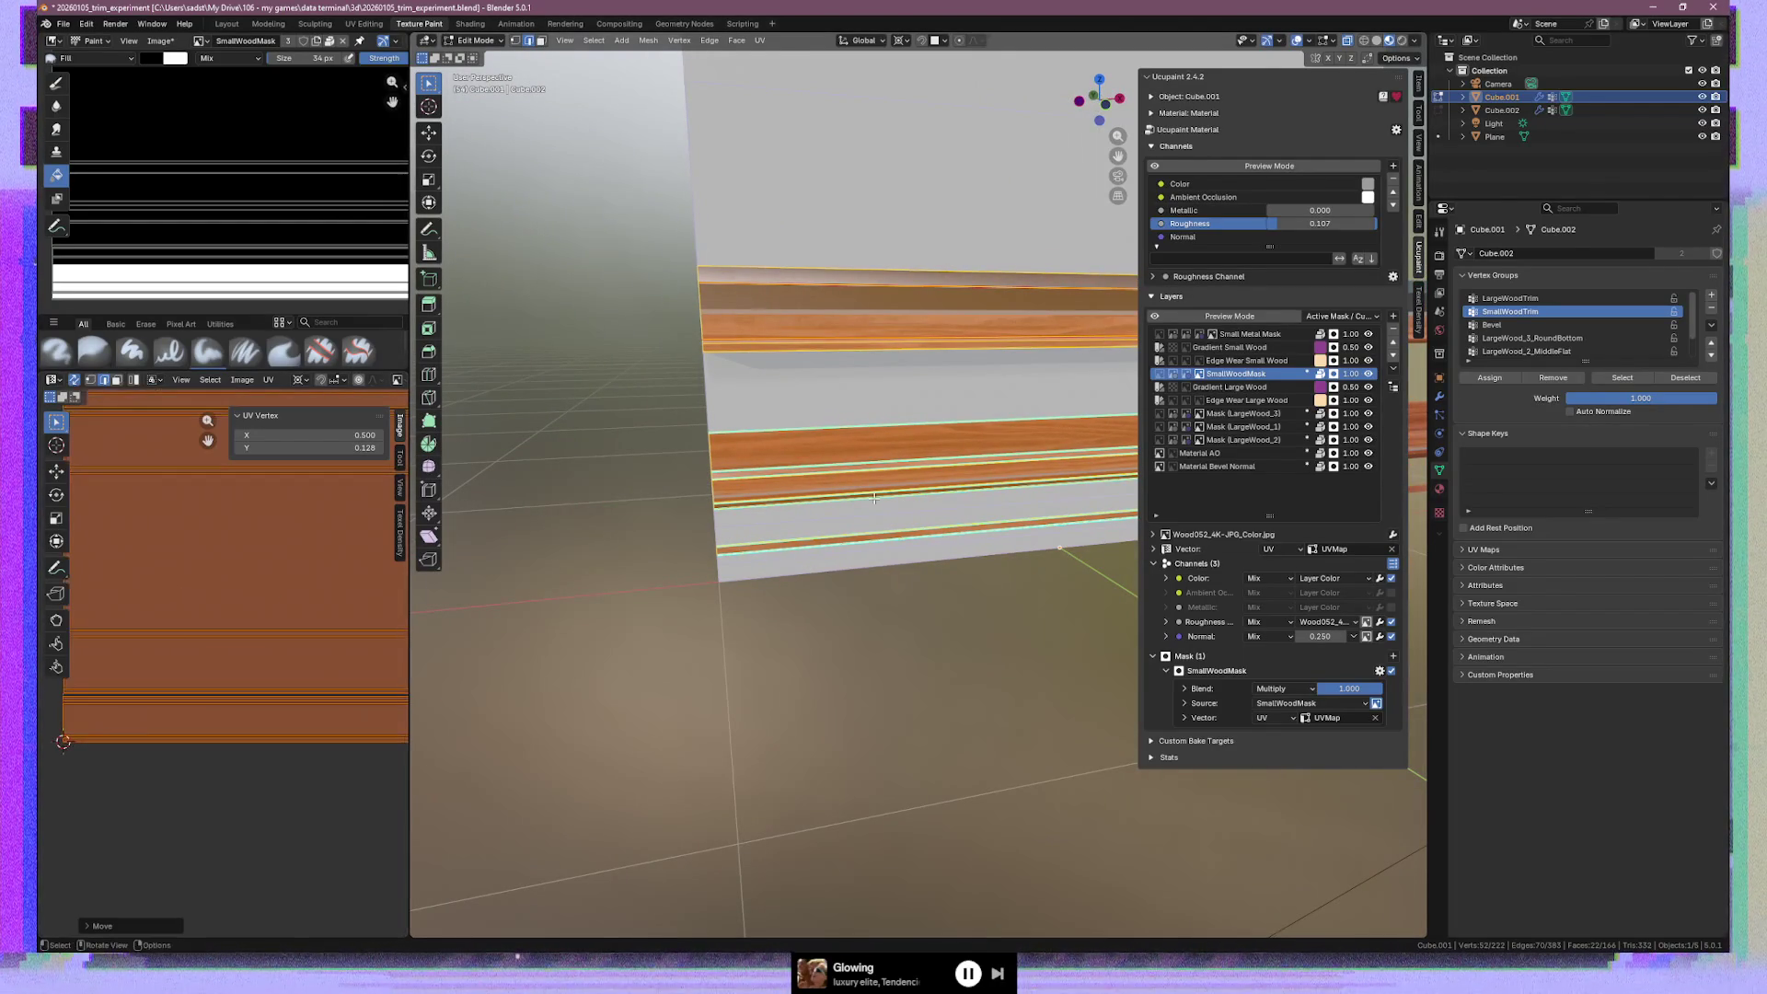
Deselect the trims and orbit around the wood-textured wall, then bring up the Scribd document
{"action": "left_click", "coordinate": [937, 404]}
{"action": "mouse_move", "coordinate": [938, 405]}
{"action": "middle_mouse_down"}
{"action": "mouse_move", "coordinate": [870, 502]}
{"action": "mouse_move", "coordinate": [728, 485]}
{"action": "middle_mouse_up"}
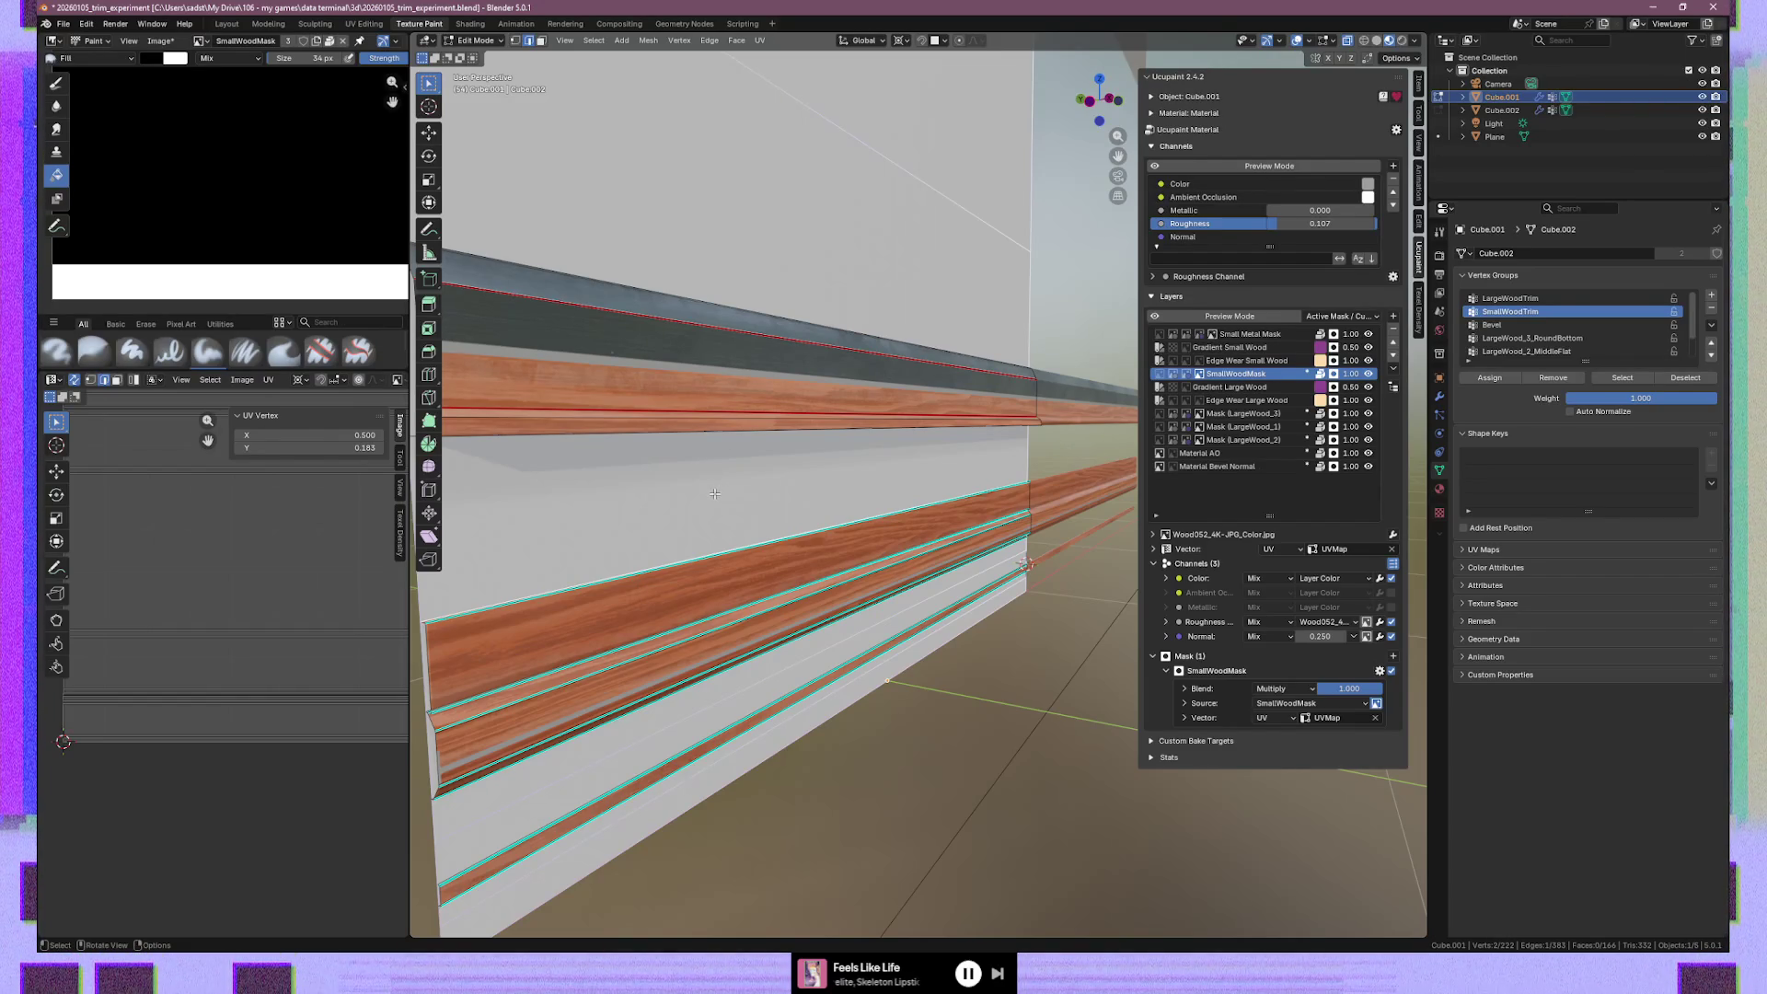
{"action": "middle_click_drag", "start_coordinate": [716, 500], "coordinate": [747, 485]}
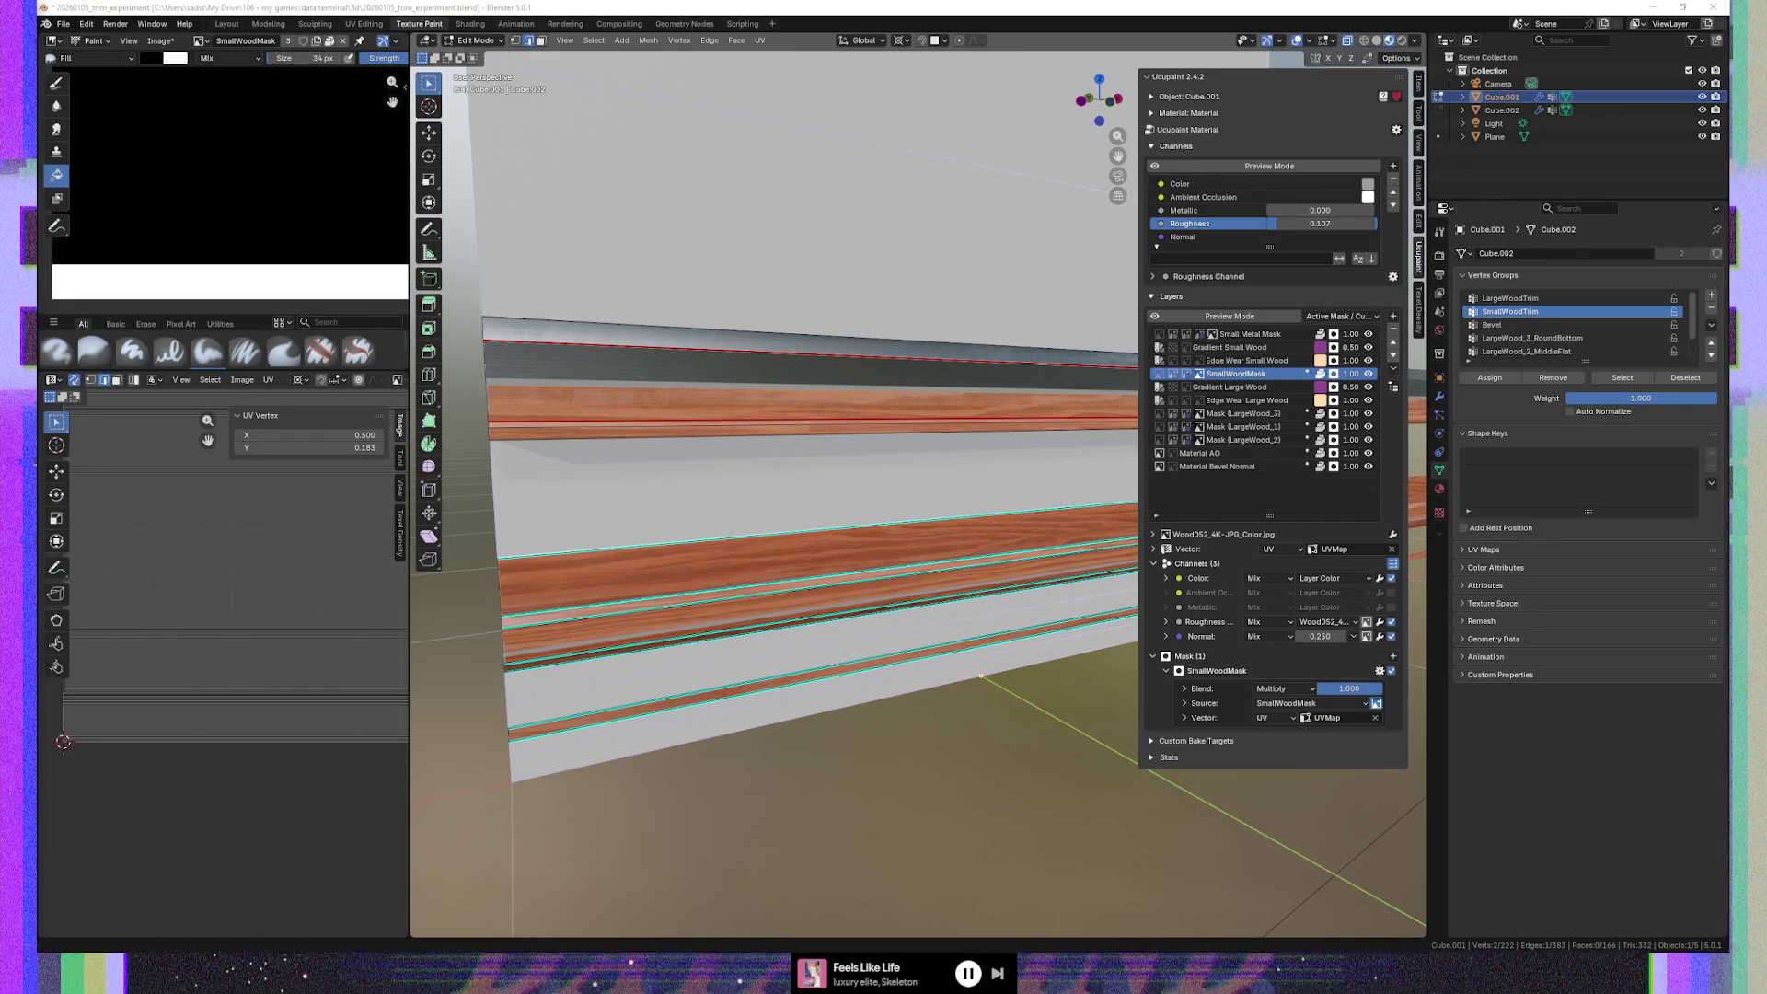
{"action": "middle_click_drag", "start_coordinate": [627, 460], "coordinate": [684, 461]}
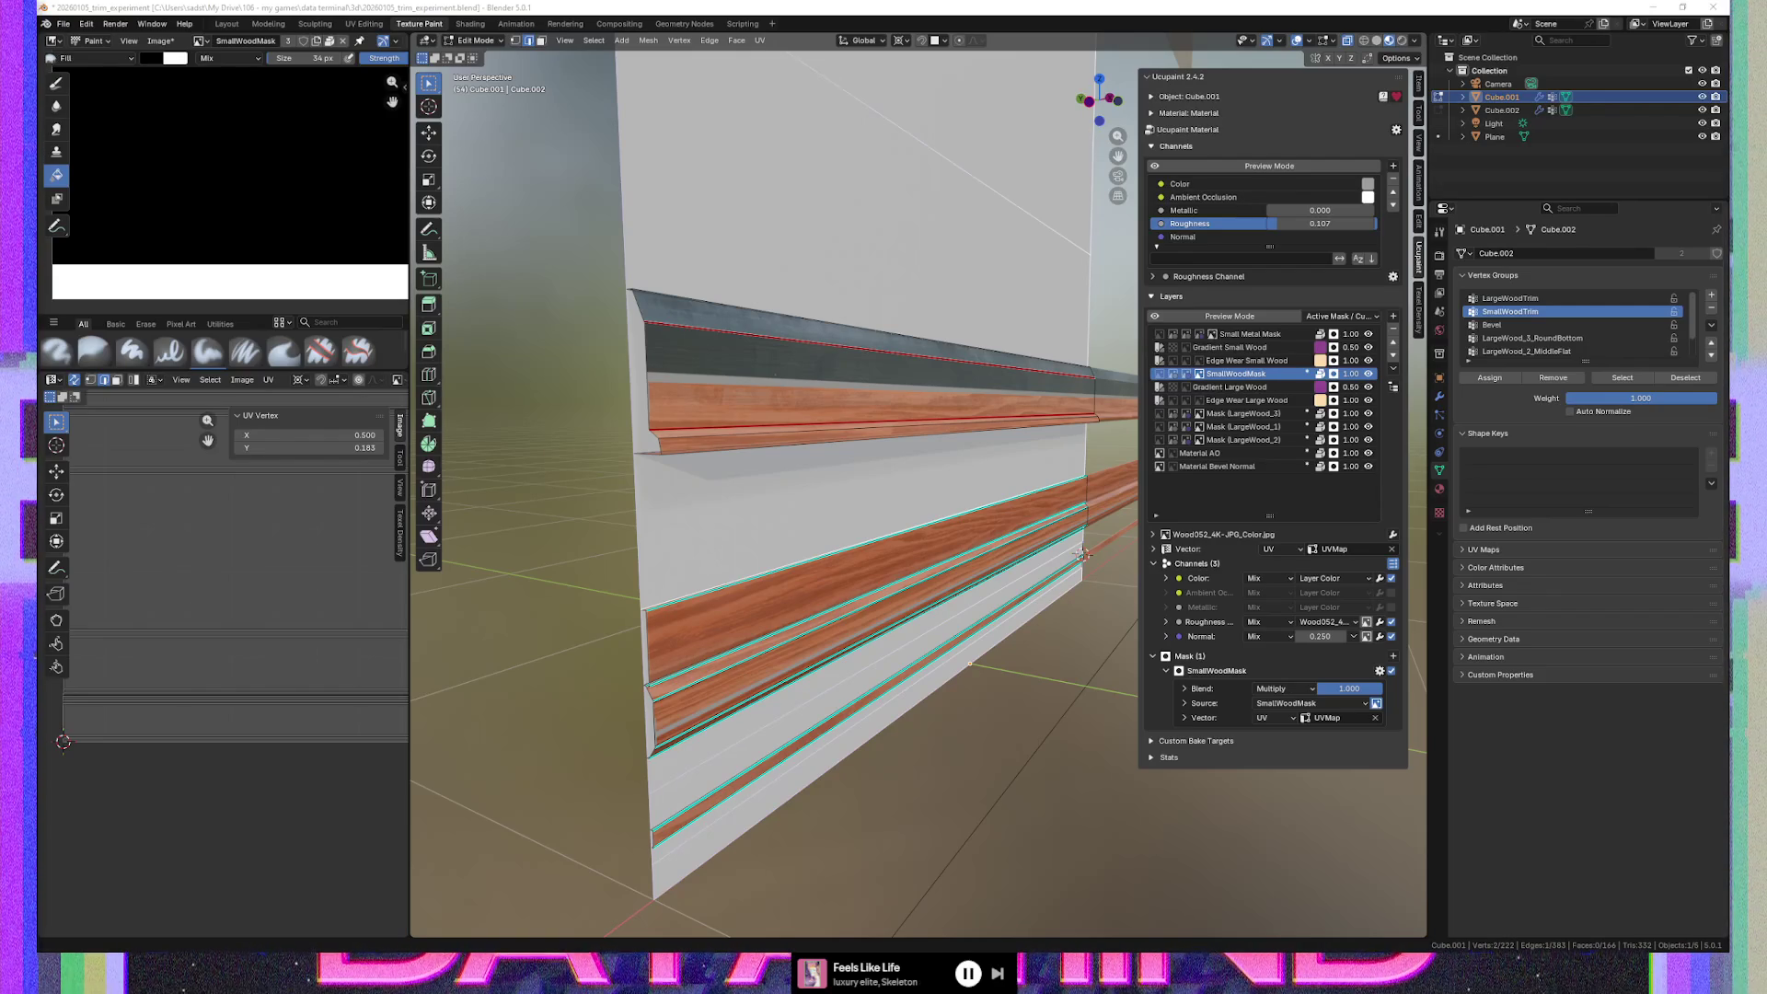
{"action": "key", "text": "alt+Tab"}
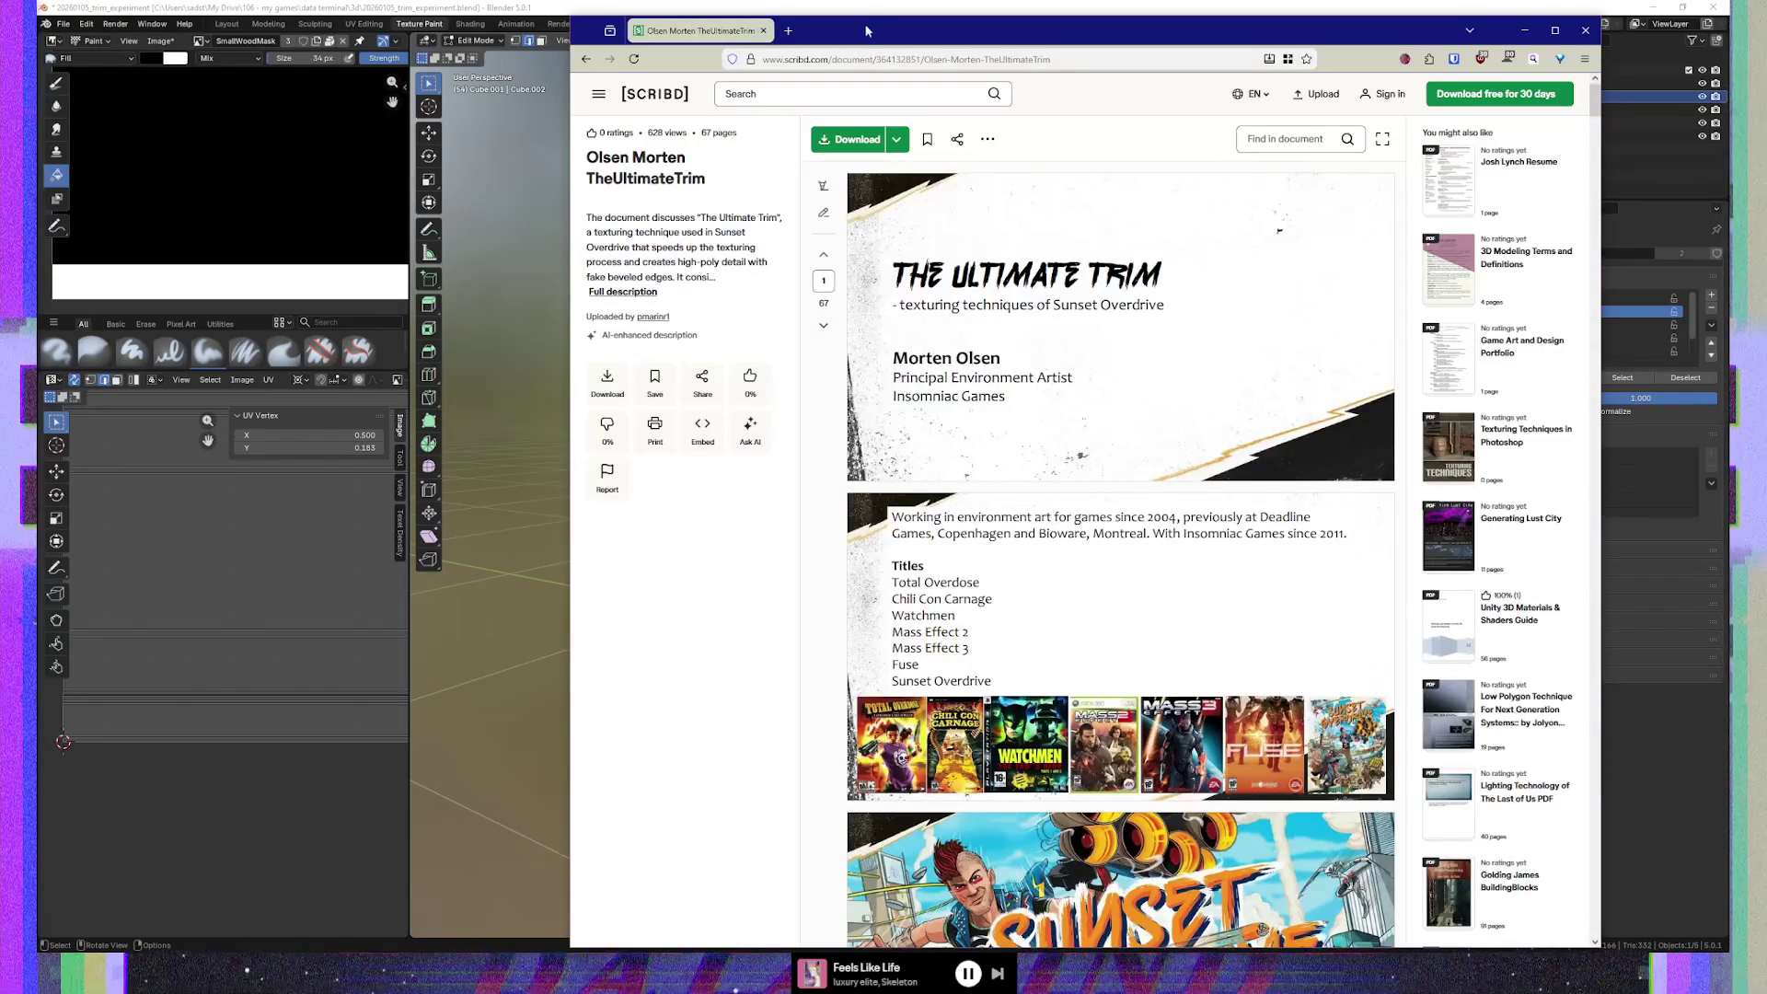
Expand the Scribd document to full-width view
{"action": "left_click", "coordinate": [860, 5]}
{"action": "left_click_drag", "start_coordinate": [861, 4], "coordinate": [861, 0]}
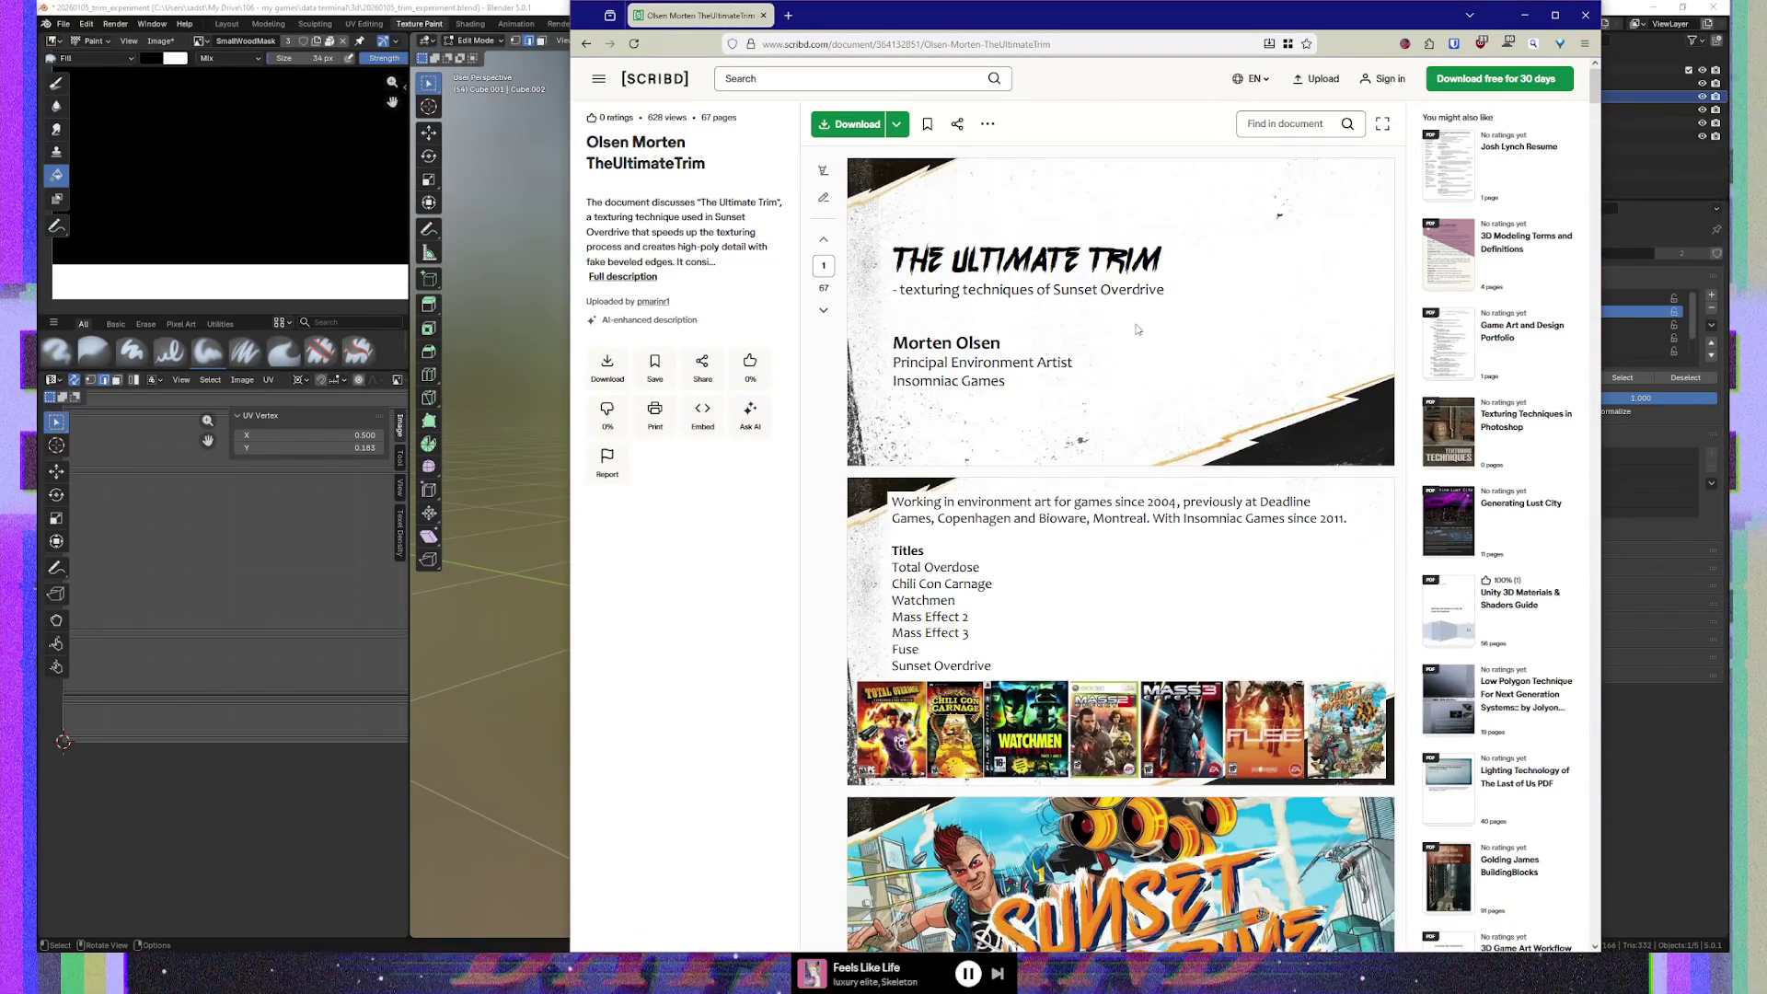
{"action": "left_click", "coordinate": [1382, 123]}
Scroll down to page 8, the slide defining Ultimate Trim and 45-degree normal map bevels
{"action": "scroll", "coordinate": [1319, 398], "scroll_direction": "down", "scroll_amount": 9}
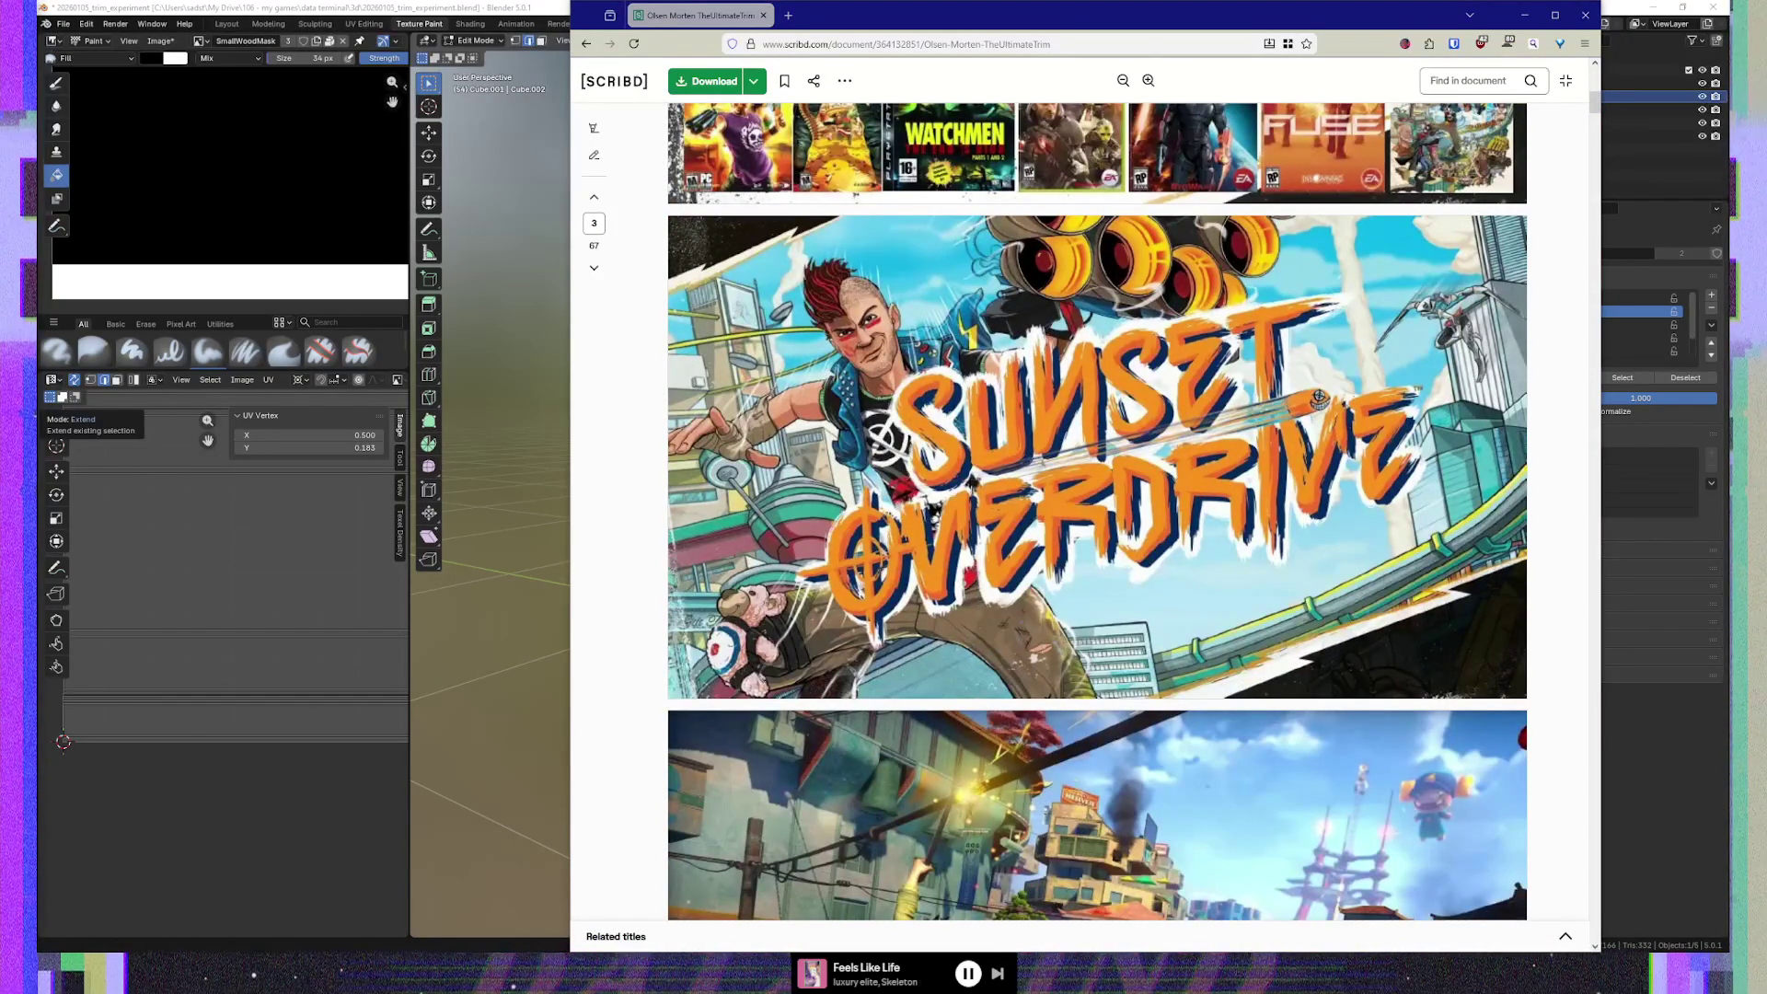
{"action": "scroll", "coordinate": [1045, 426], "scroll_direction": "down", "scroll_amount": 4}
{"action": "scroll", "coordinate": [1044, 426], "scroll_direction": "down", "scroll_amount": 3}
{"action": "scroll", "coordinate": [1044, 426], "scroll_direction": "up", "scroll_amount": 2}
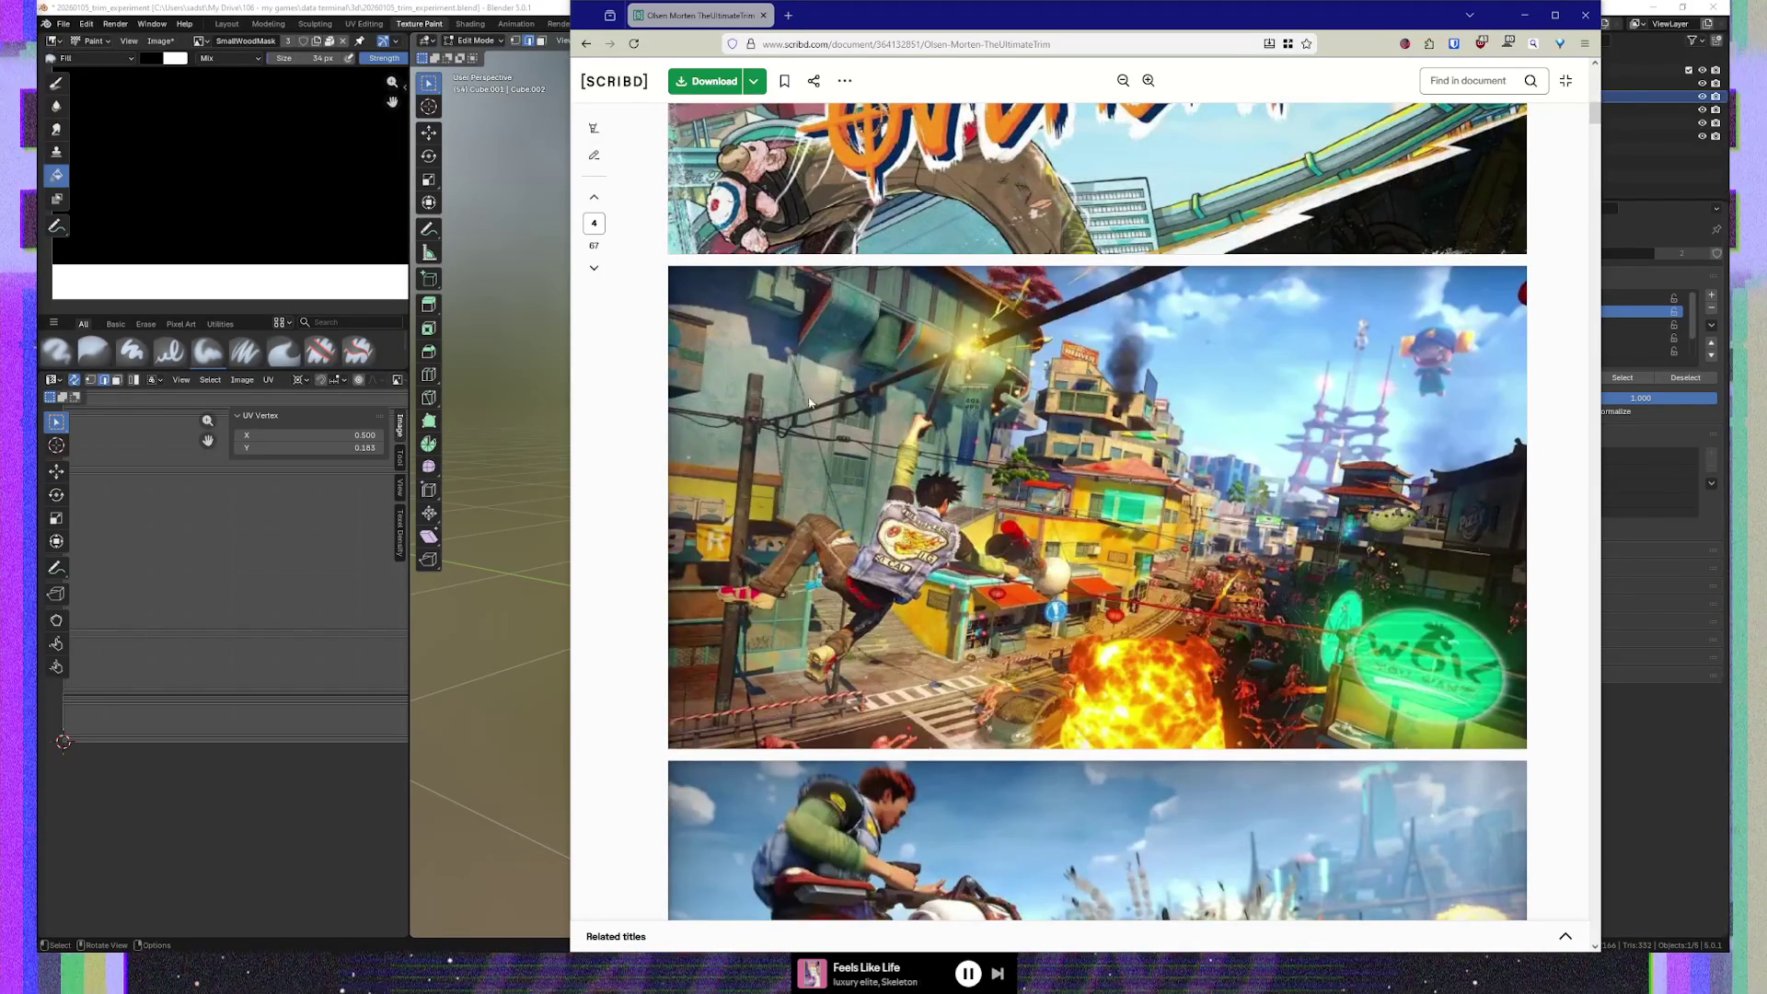
{"action": "scroll", "coordinate": [1453, 572], "scroll_direction": "down", "scroll_amount": 10}
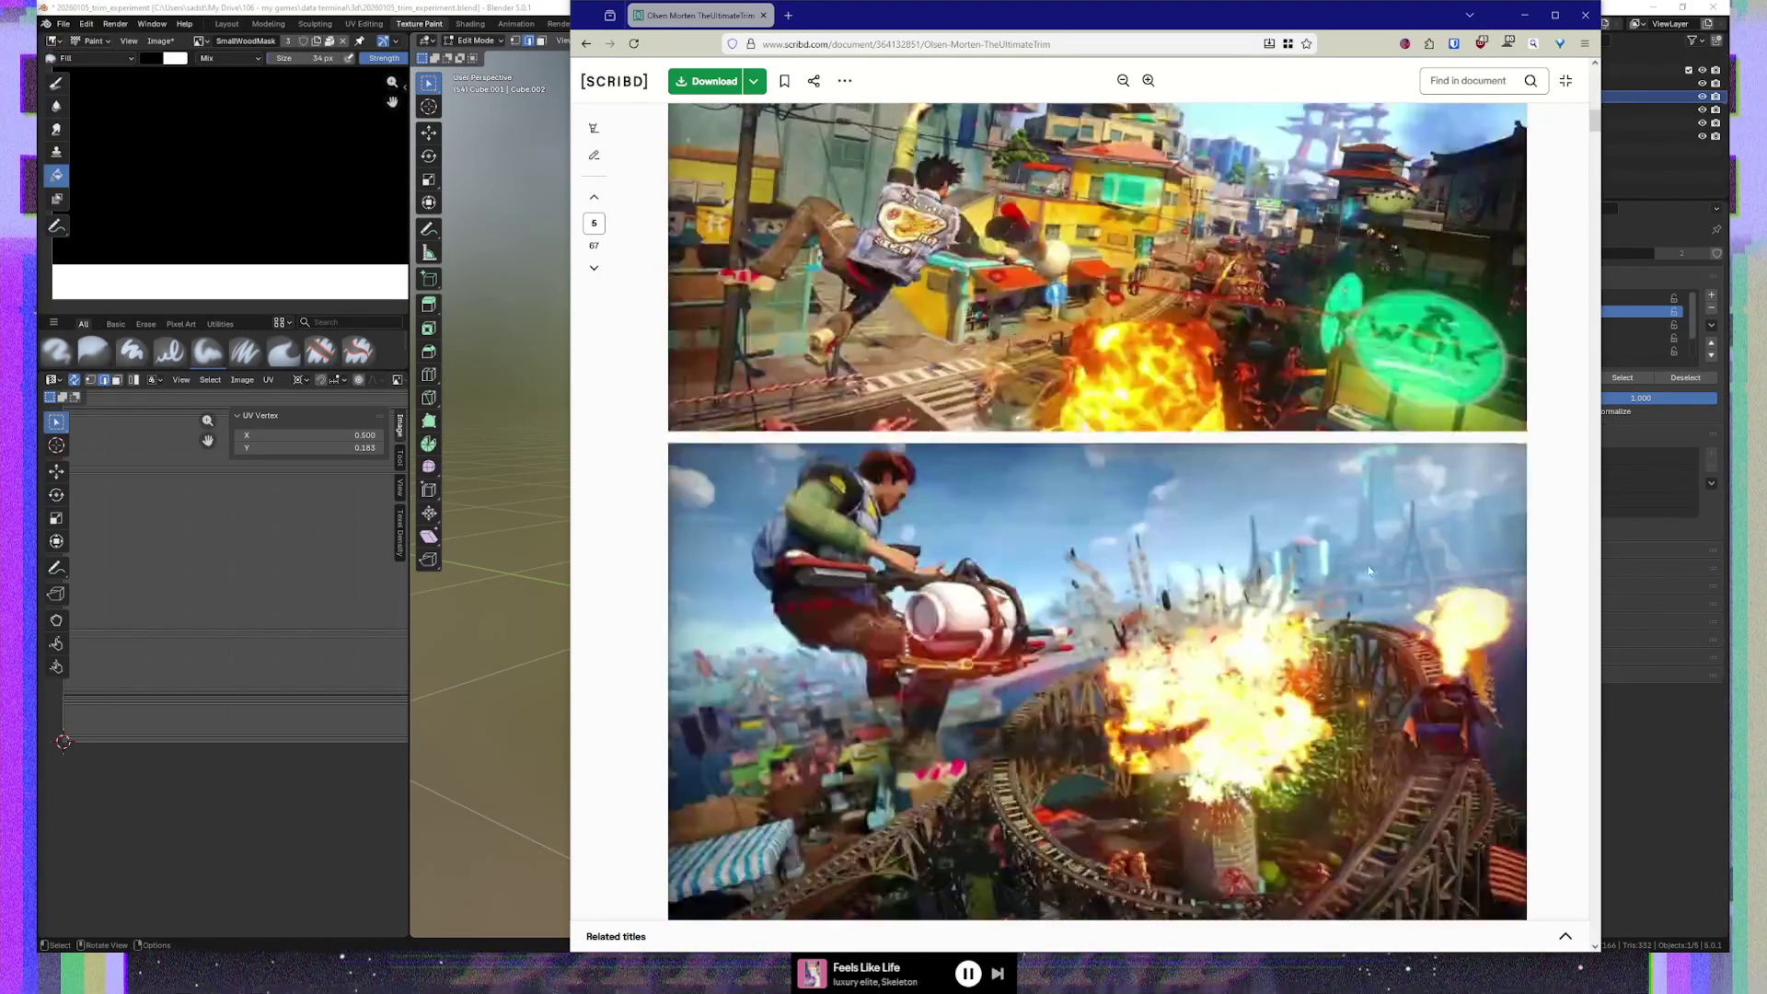
{"action": "scroll", "coordinate": [1363, 570], "scroll_direction": "down", "scroll_amount": 1}
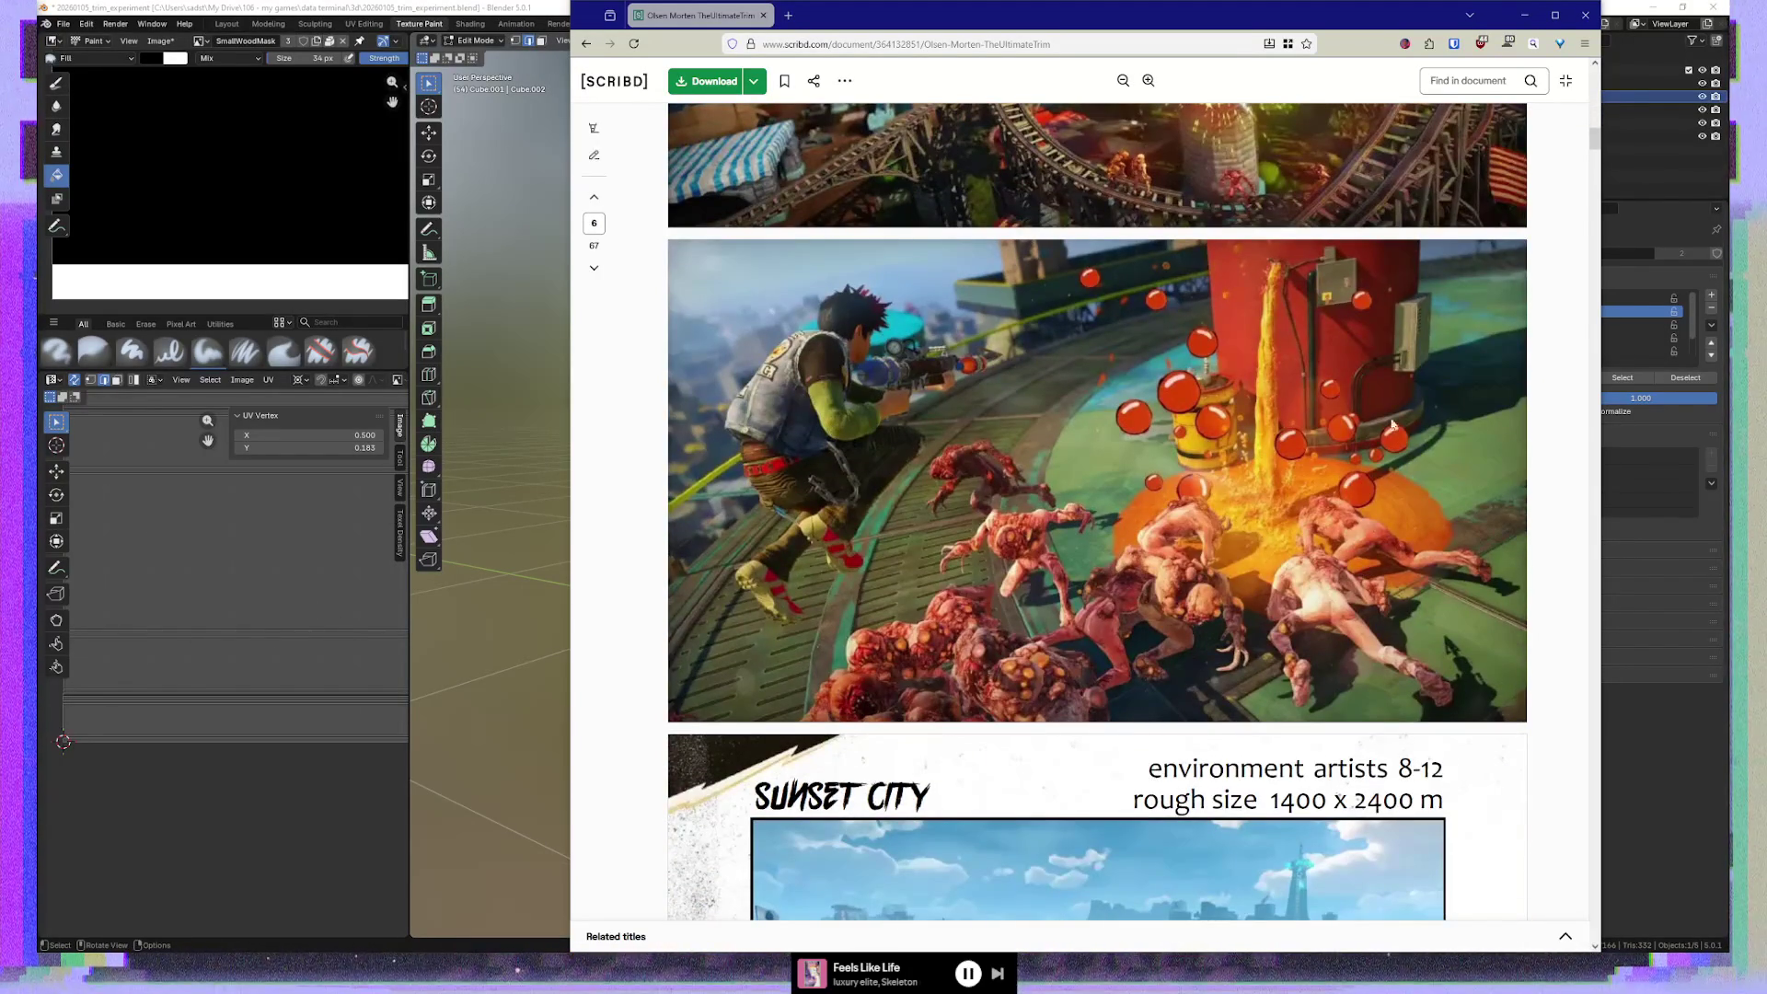
{"action": "scroll", "coordinate": [985, 564], "scroll_direction": "down", "scroll_amount": 5}
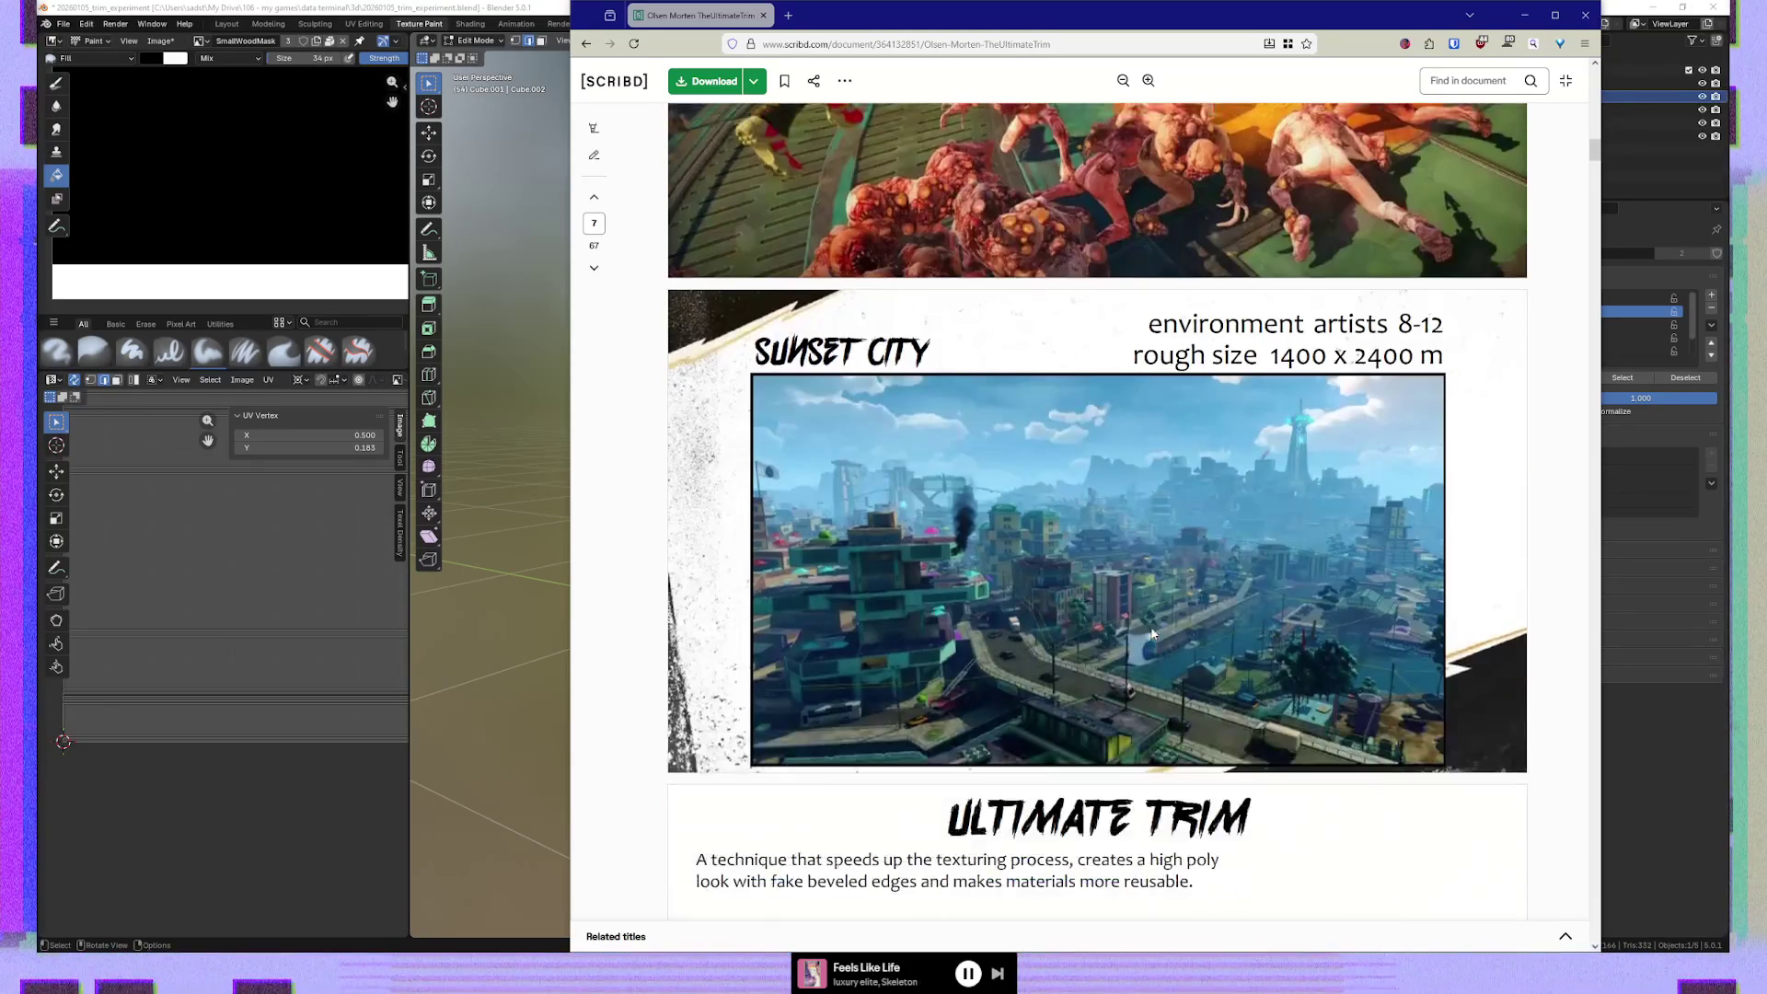
{"action": "scroll", "coordinate": [1034, 647], "scroll_direction": "down", "scroll_amount": 6}
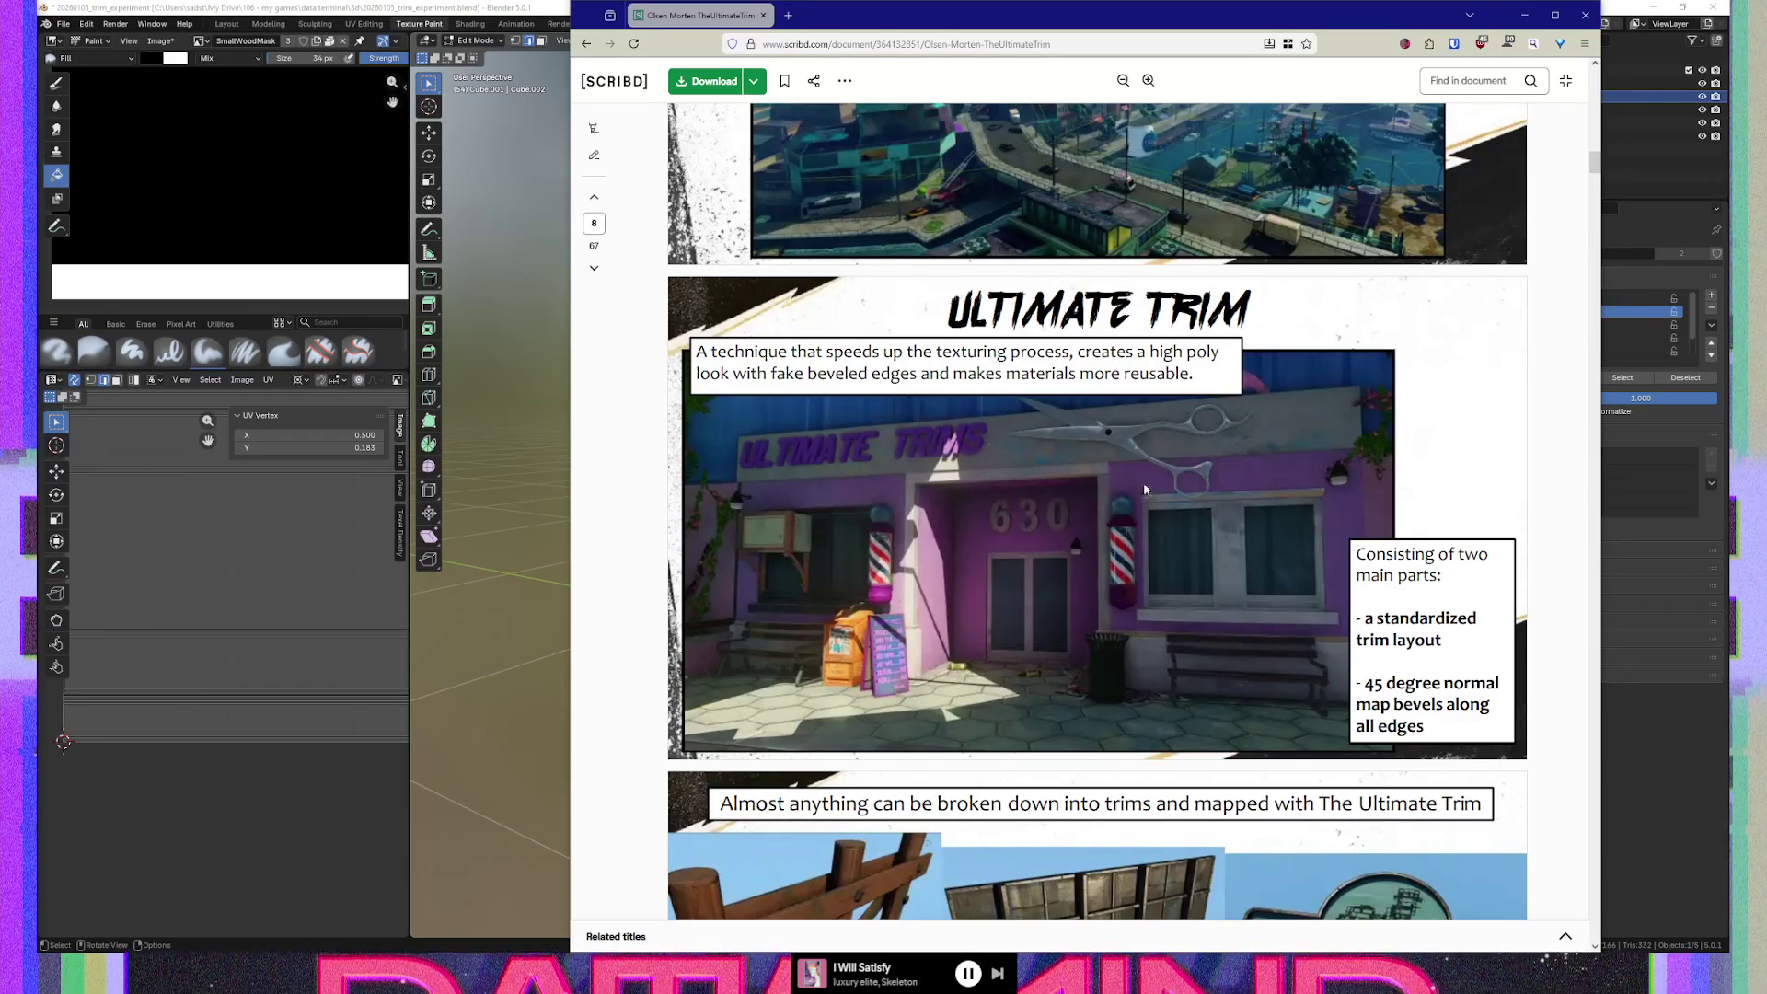
Scroll from page 8 to page 10, the Layout slide with the grey banded trim sheet
{"action": "scroll", "coordinate": [1095, 555], "scroll_direction": "down", "scroll_amount": 3}
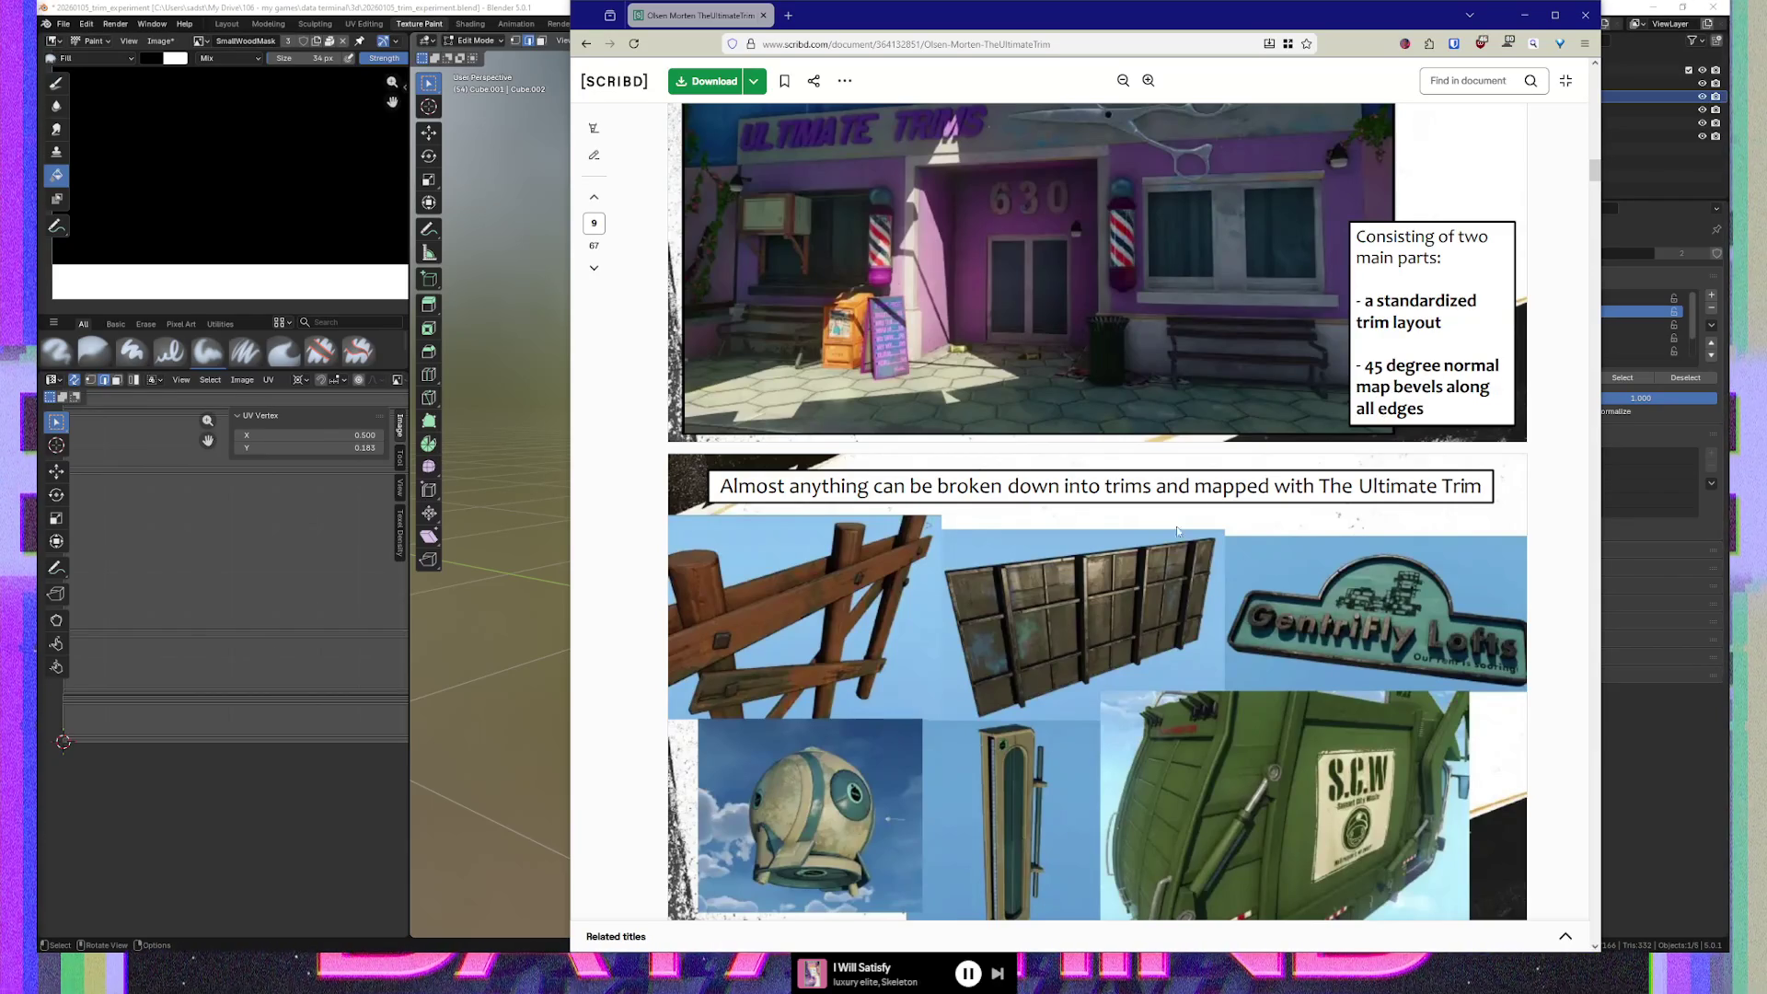
{"action": "scroll", "coordinate": [1167, 534], "scroll_direction": "down", "scroll_amount": 2}
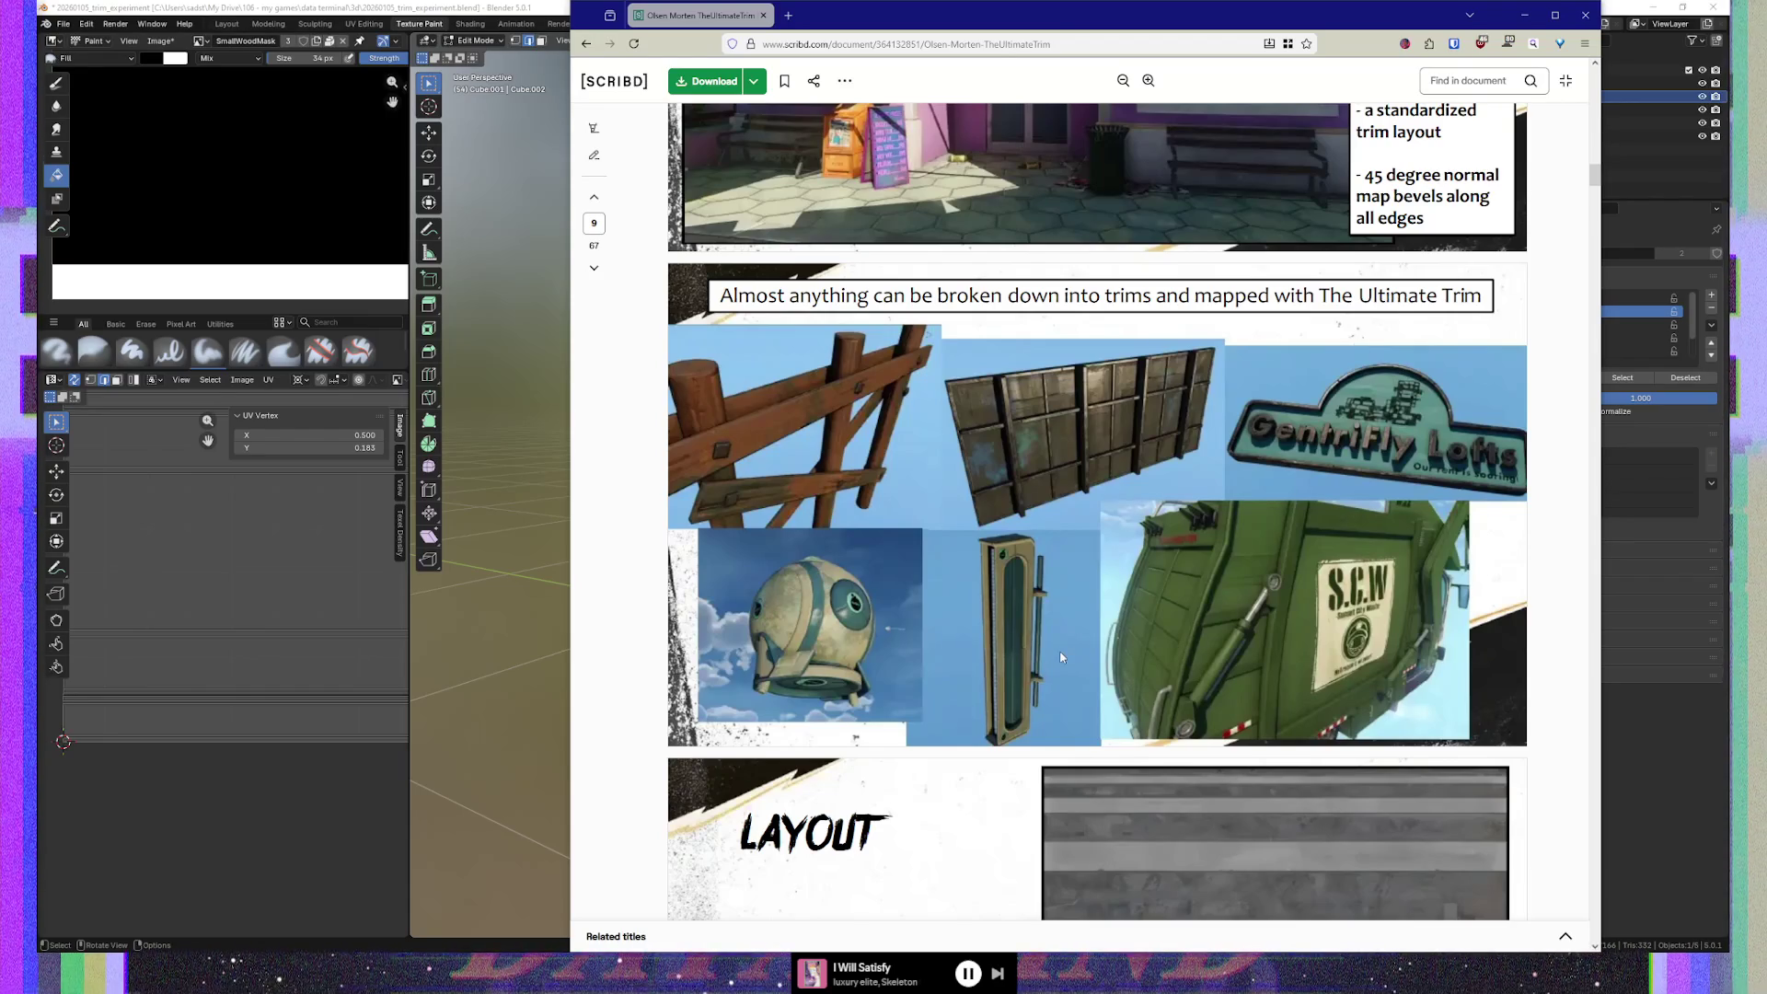
{"action": "scroll", "coordinate": [1024, 639], "scroll_direction": "up", "scroll_amount": 1}
{"action": "scroll", "coordinate": [1029, 626], "scroll_direction": "down", "scroll_amount": 1}
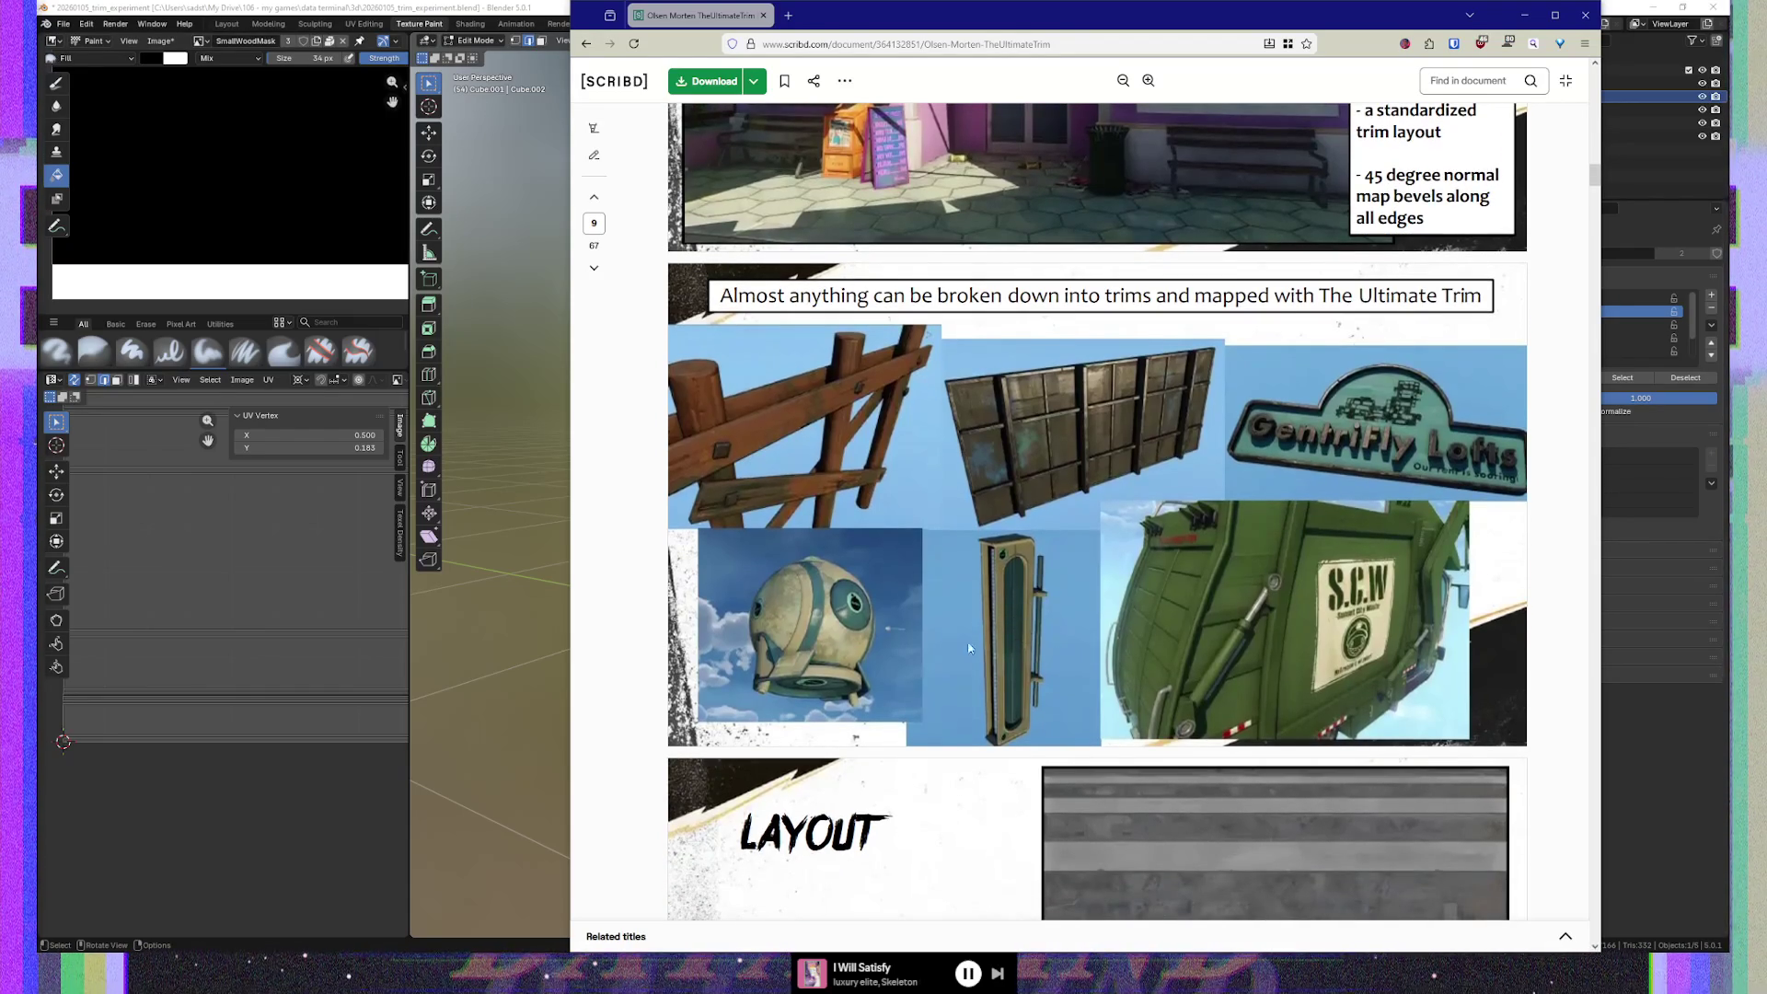
{"action": "scroll", "coordinate": [1008, 647], "scroll_direction": "down", "scroll_amount": 5}
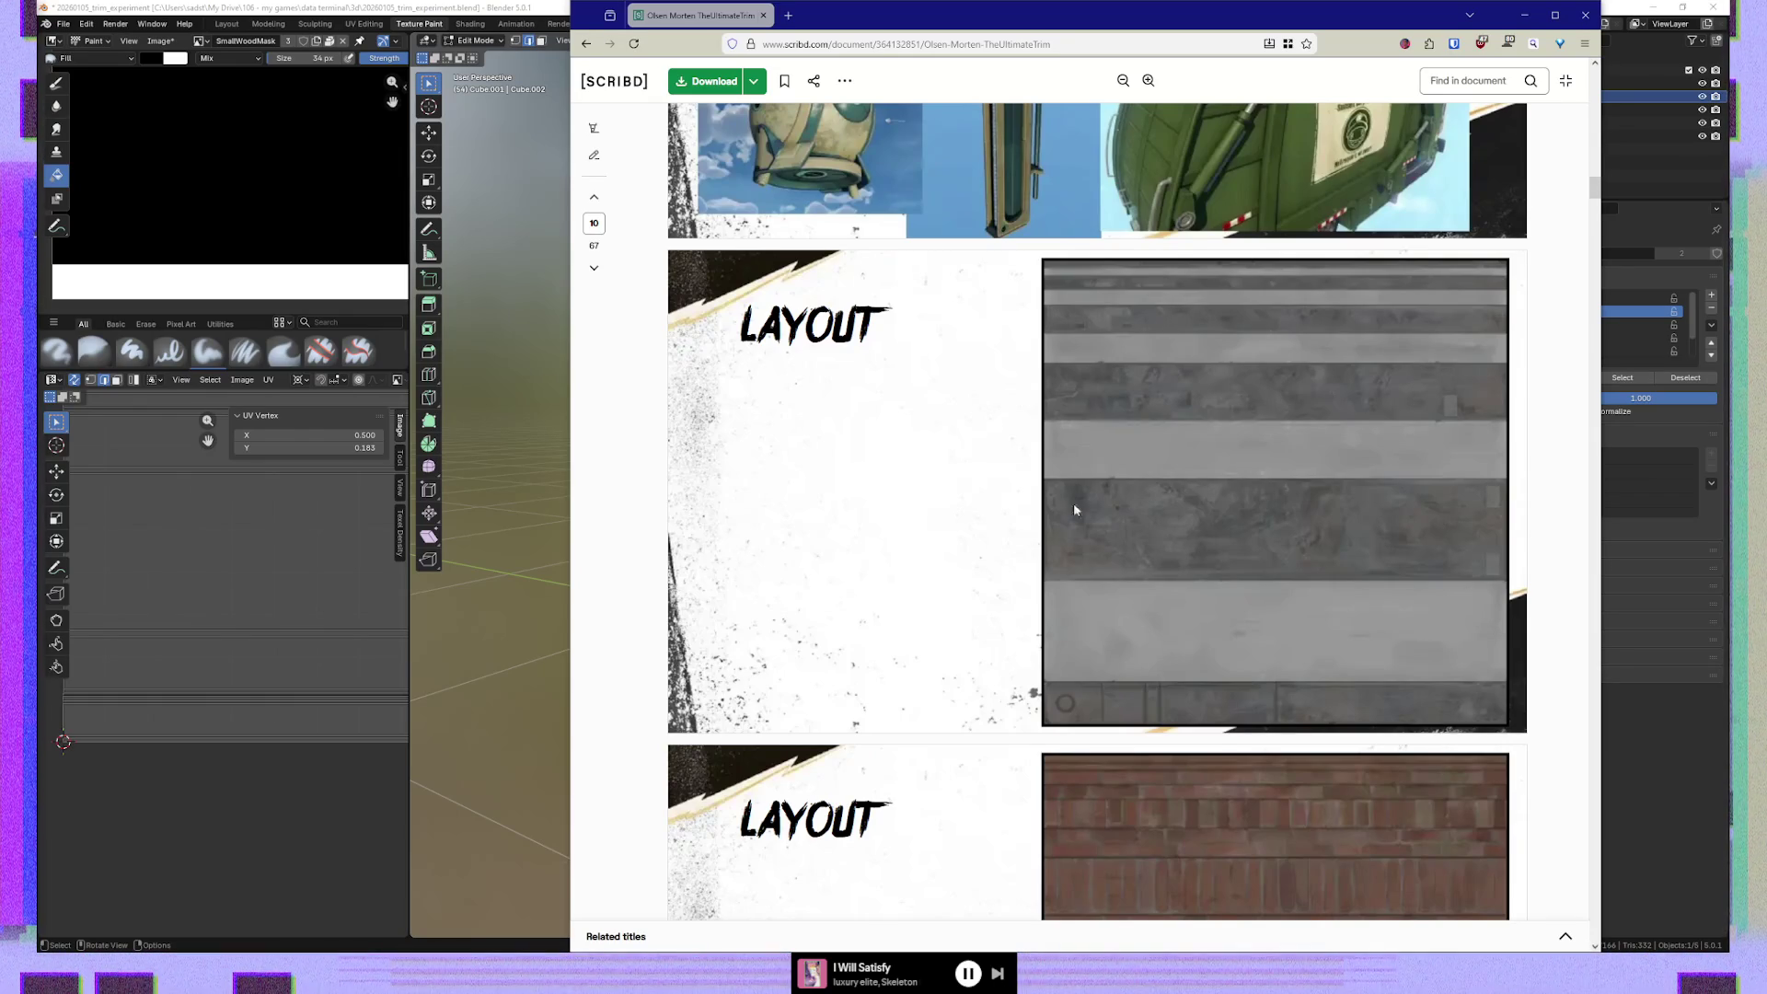
Scroll past the striped and wood layout sheets to page 15, Normal Map Bevels
{"action": "scroll", "coordinate": [1065, 544], "scroll_direction": "down", "scroll_amount": 5}
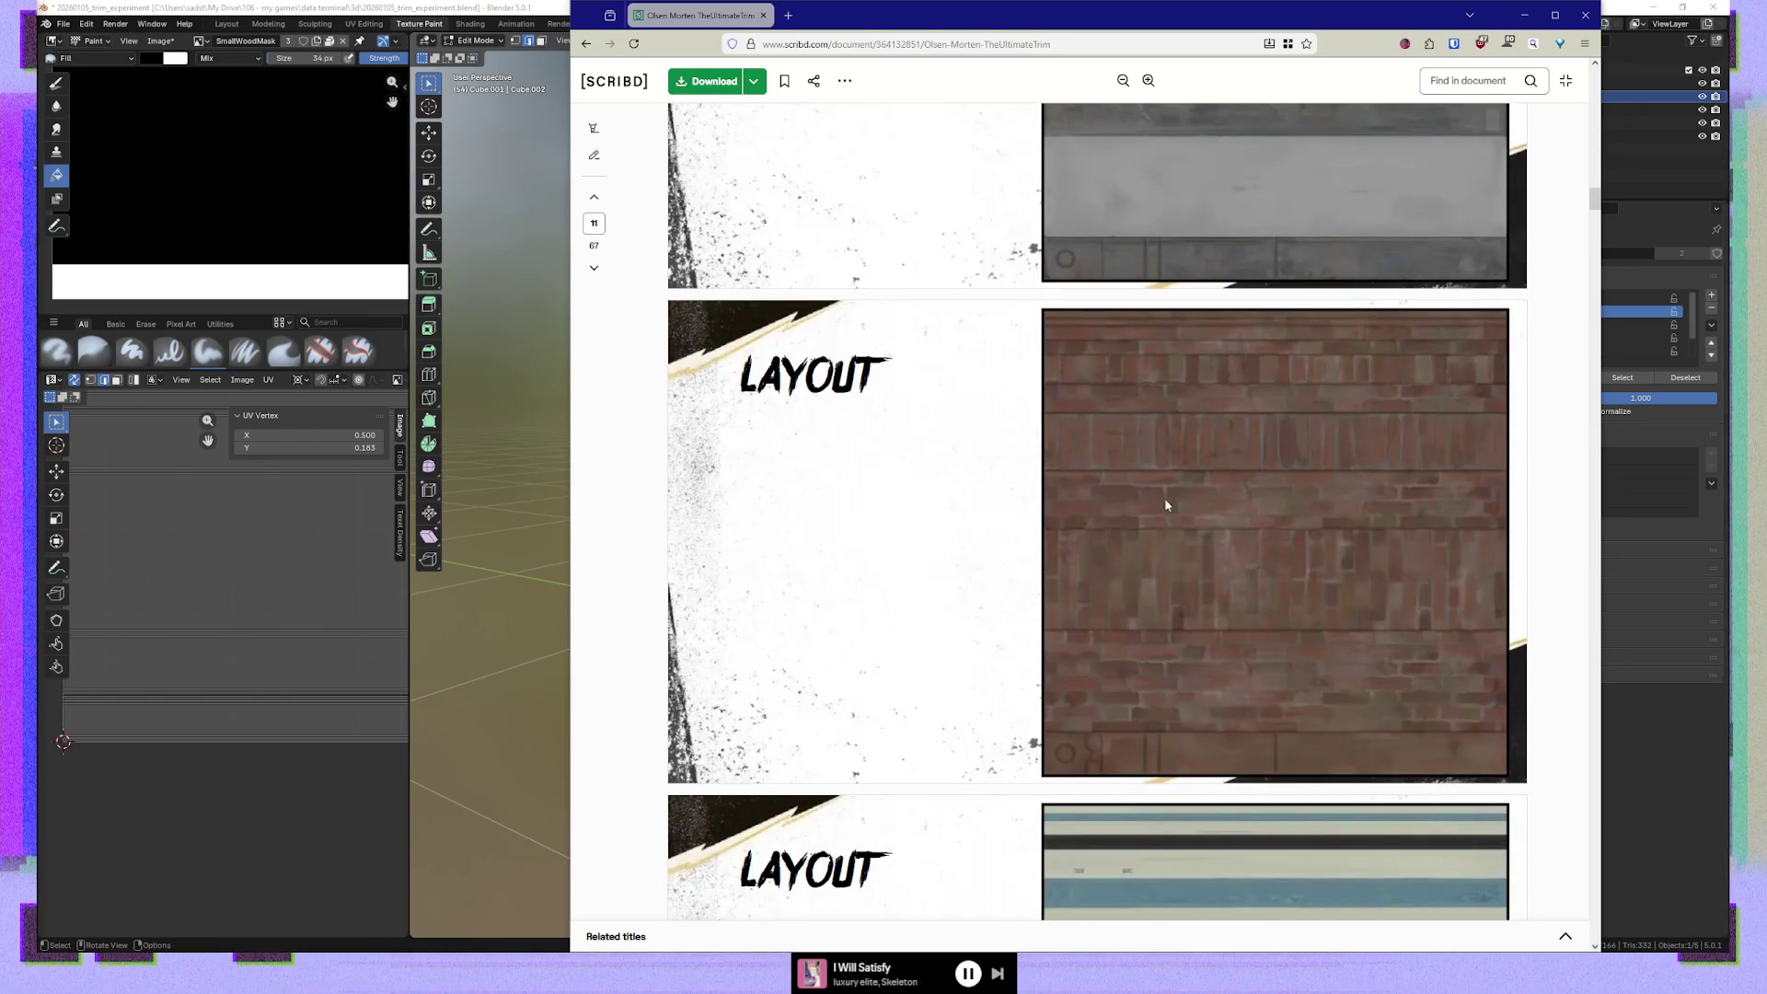
{"action": "scroll", "coordinate": [1285, 658], "scroll_direction": "down", "scroll_amount": 6}
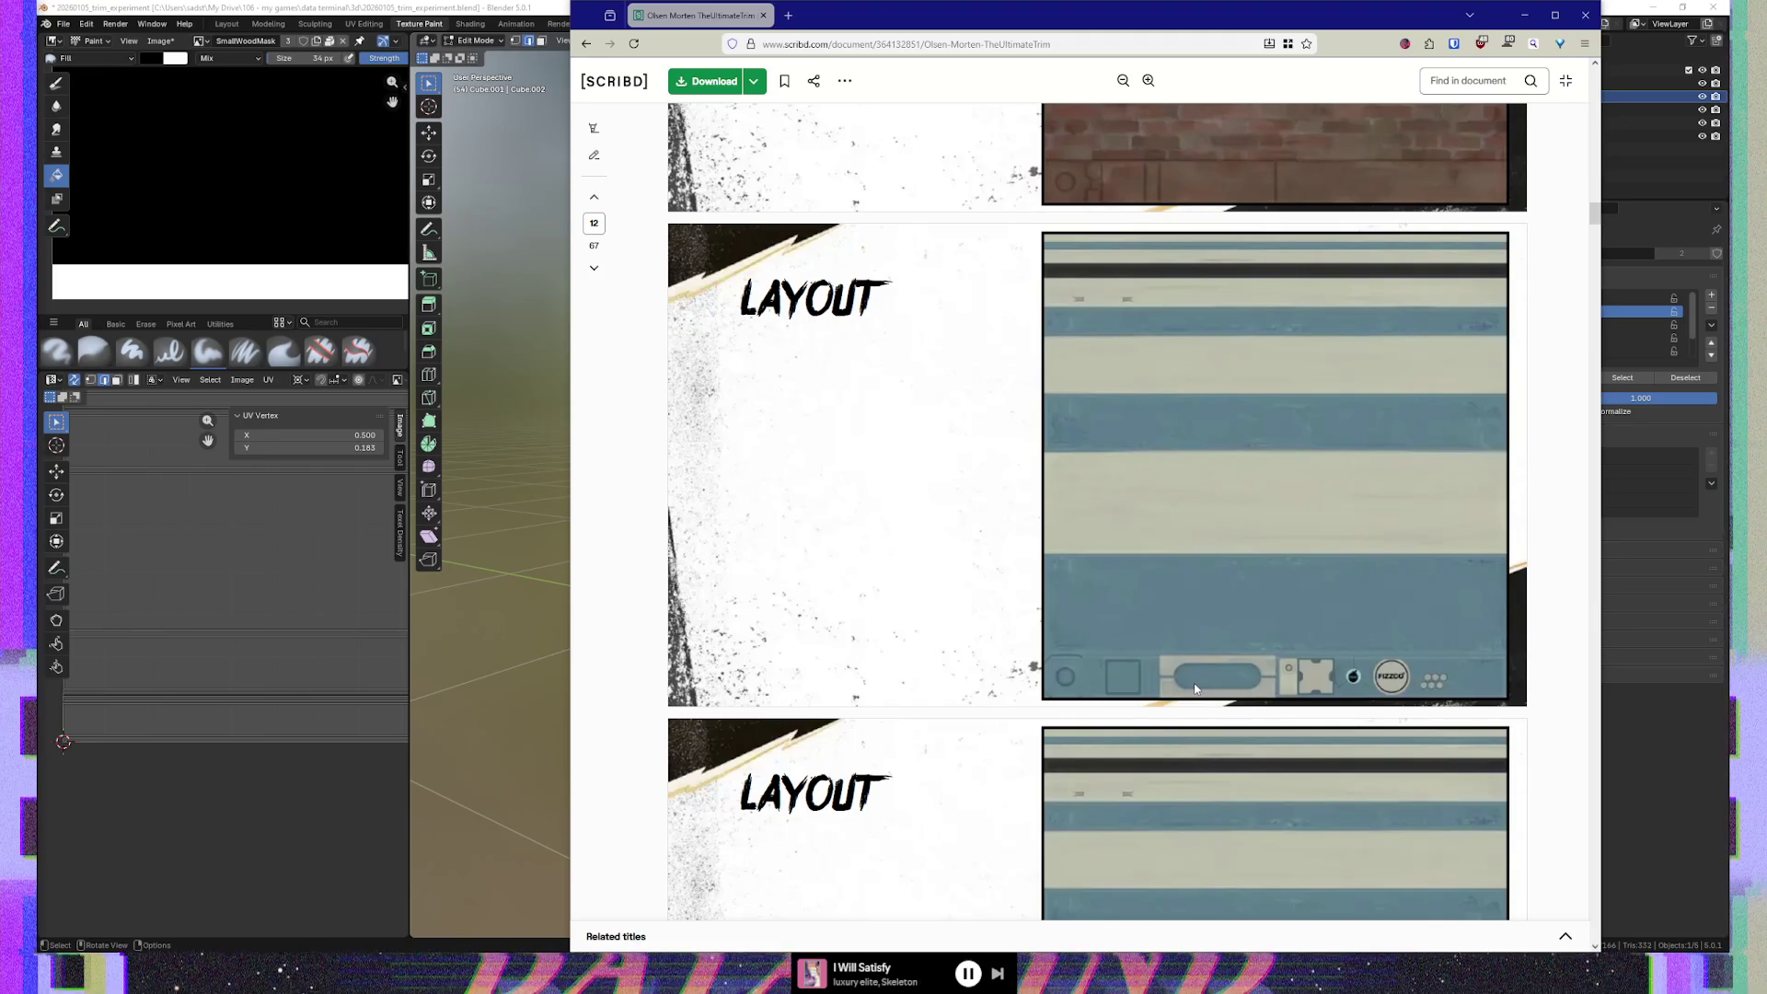
{"action": "scroll", "coordinate": [1229, 669], "scroll_direction": "down", "scroll_amount": 10}
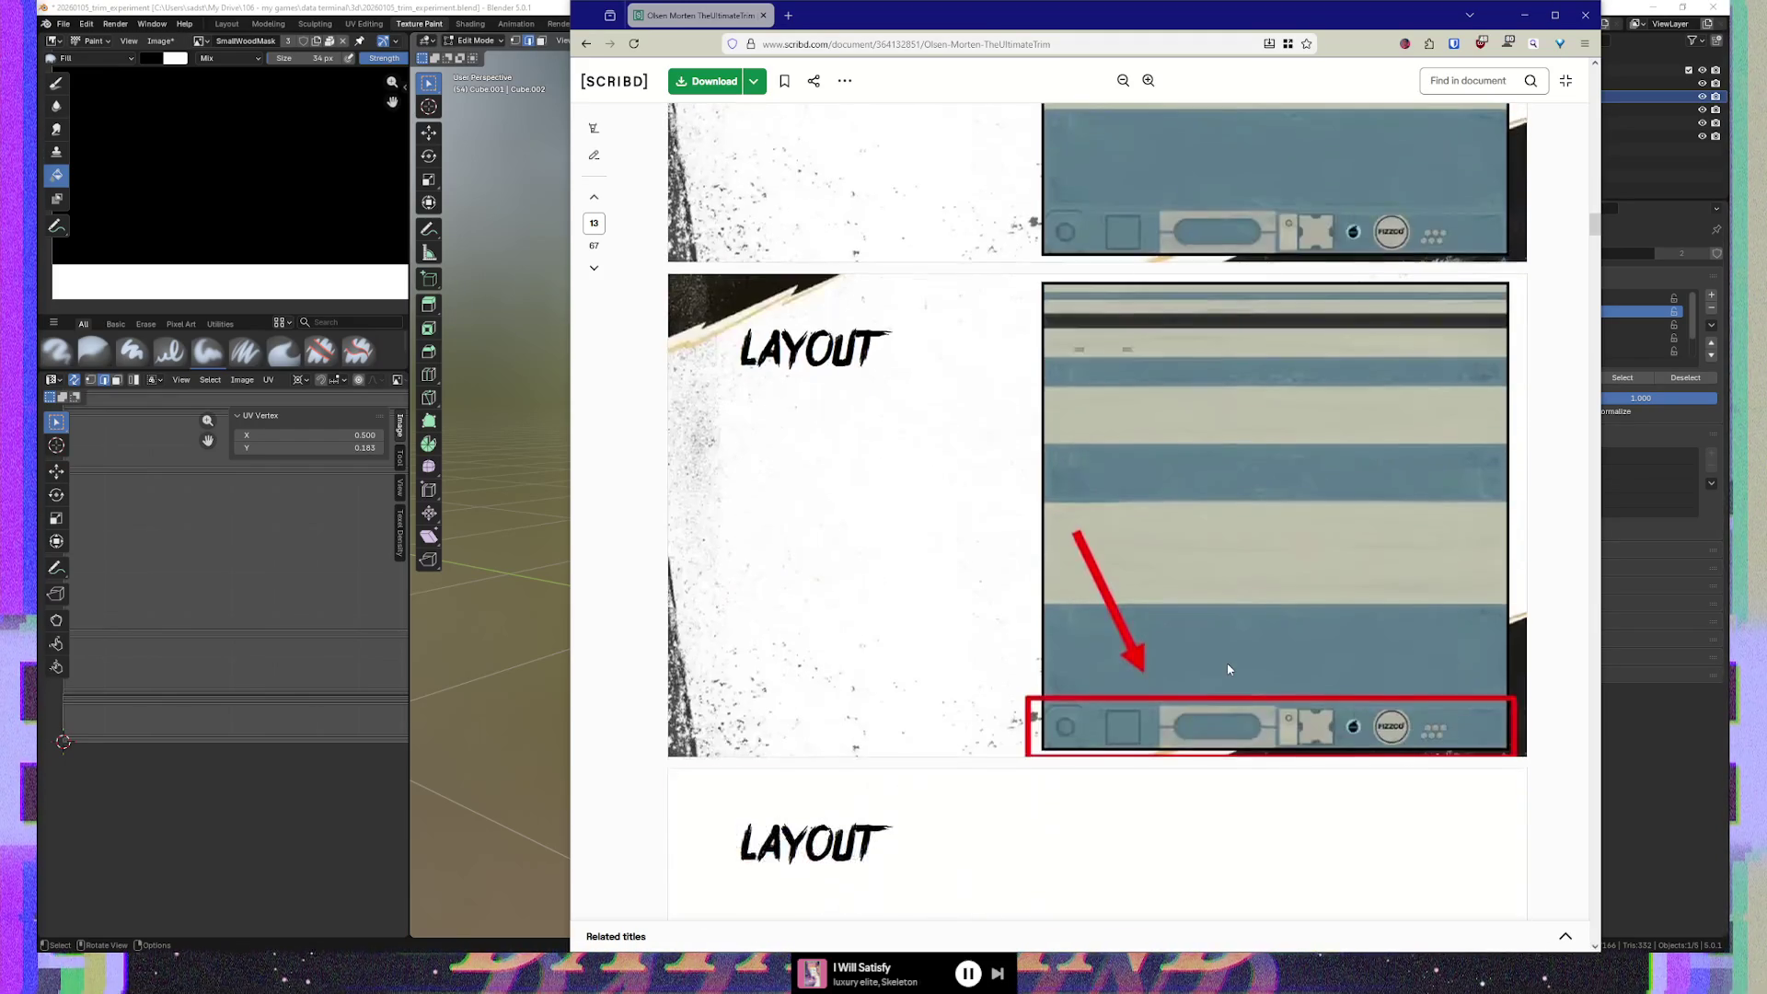
{"action": "scroll", "coordinate": [1228, 669], "scroll_direction": "down", "scroll_amount": 4}
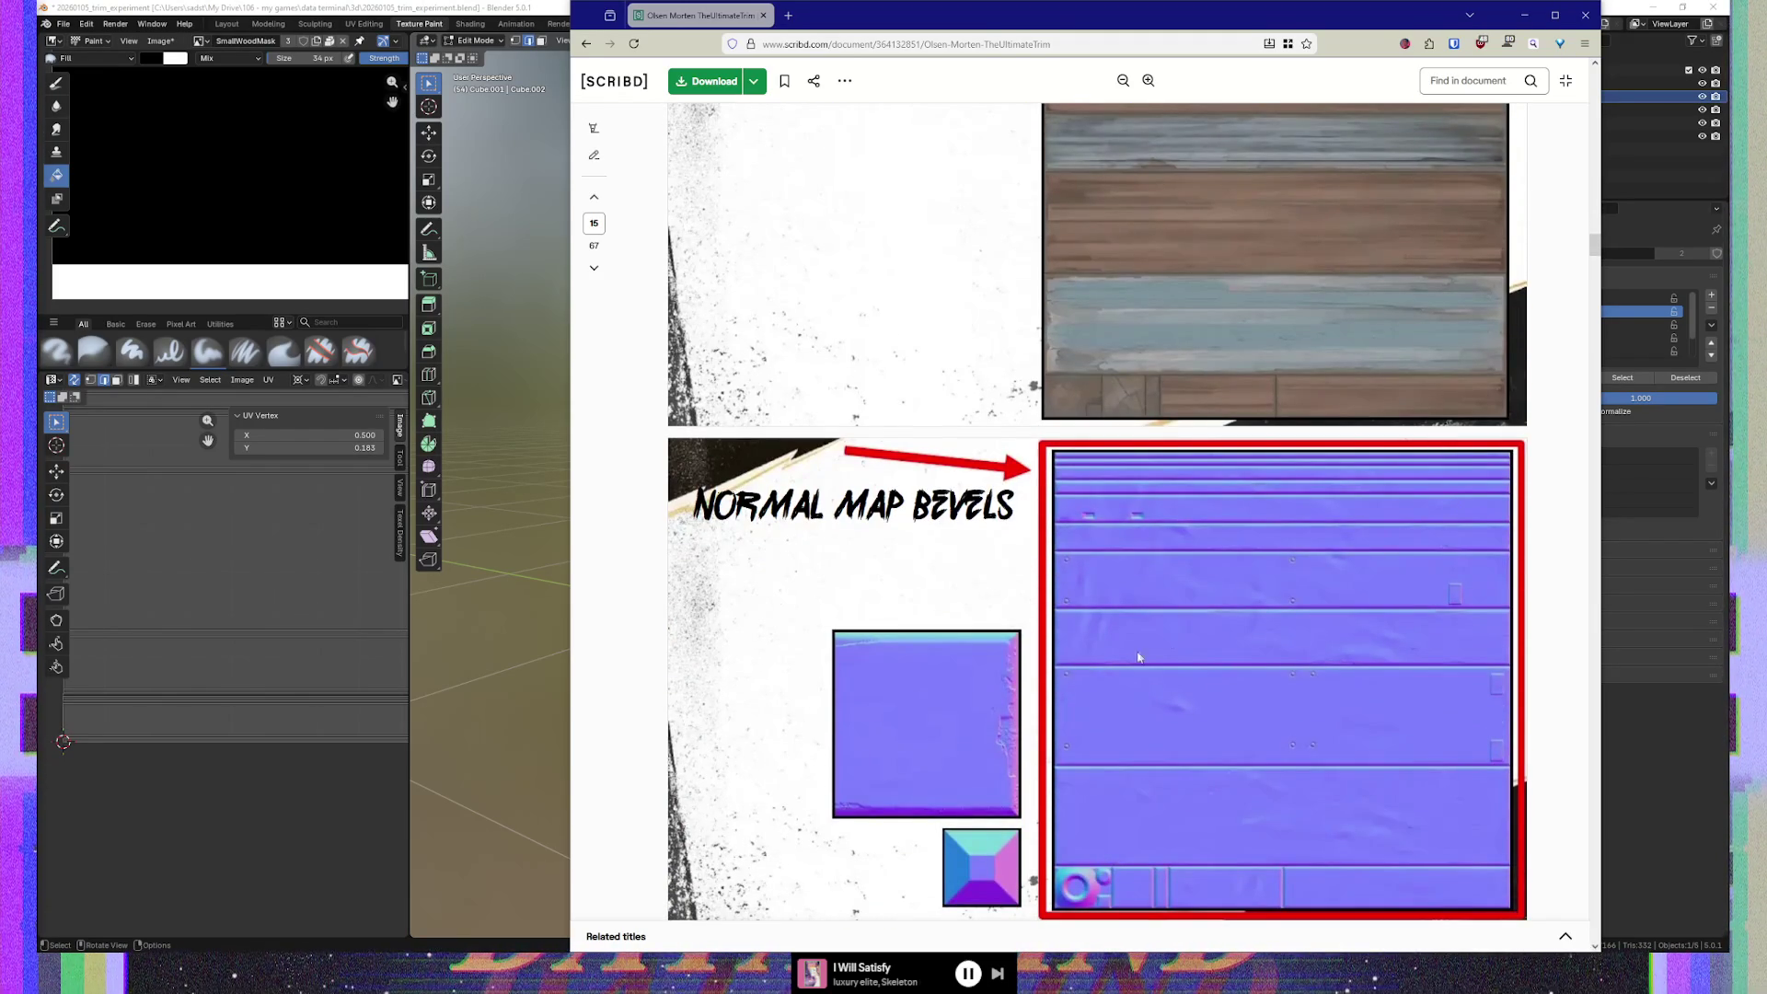
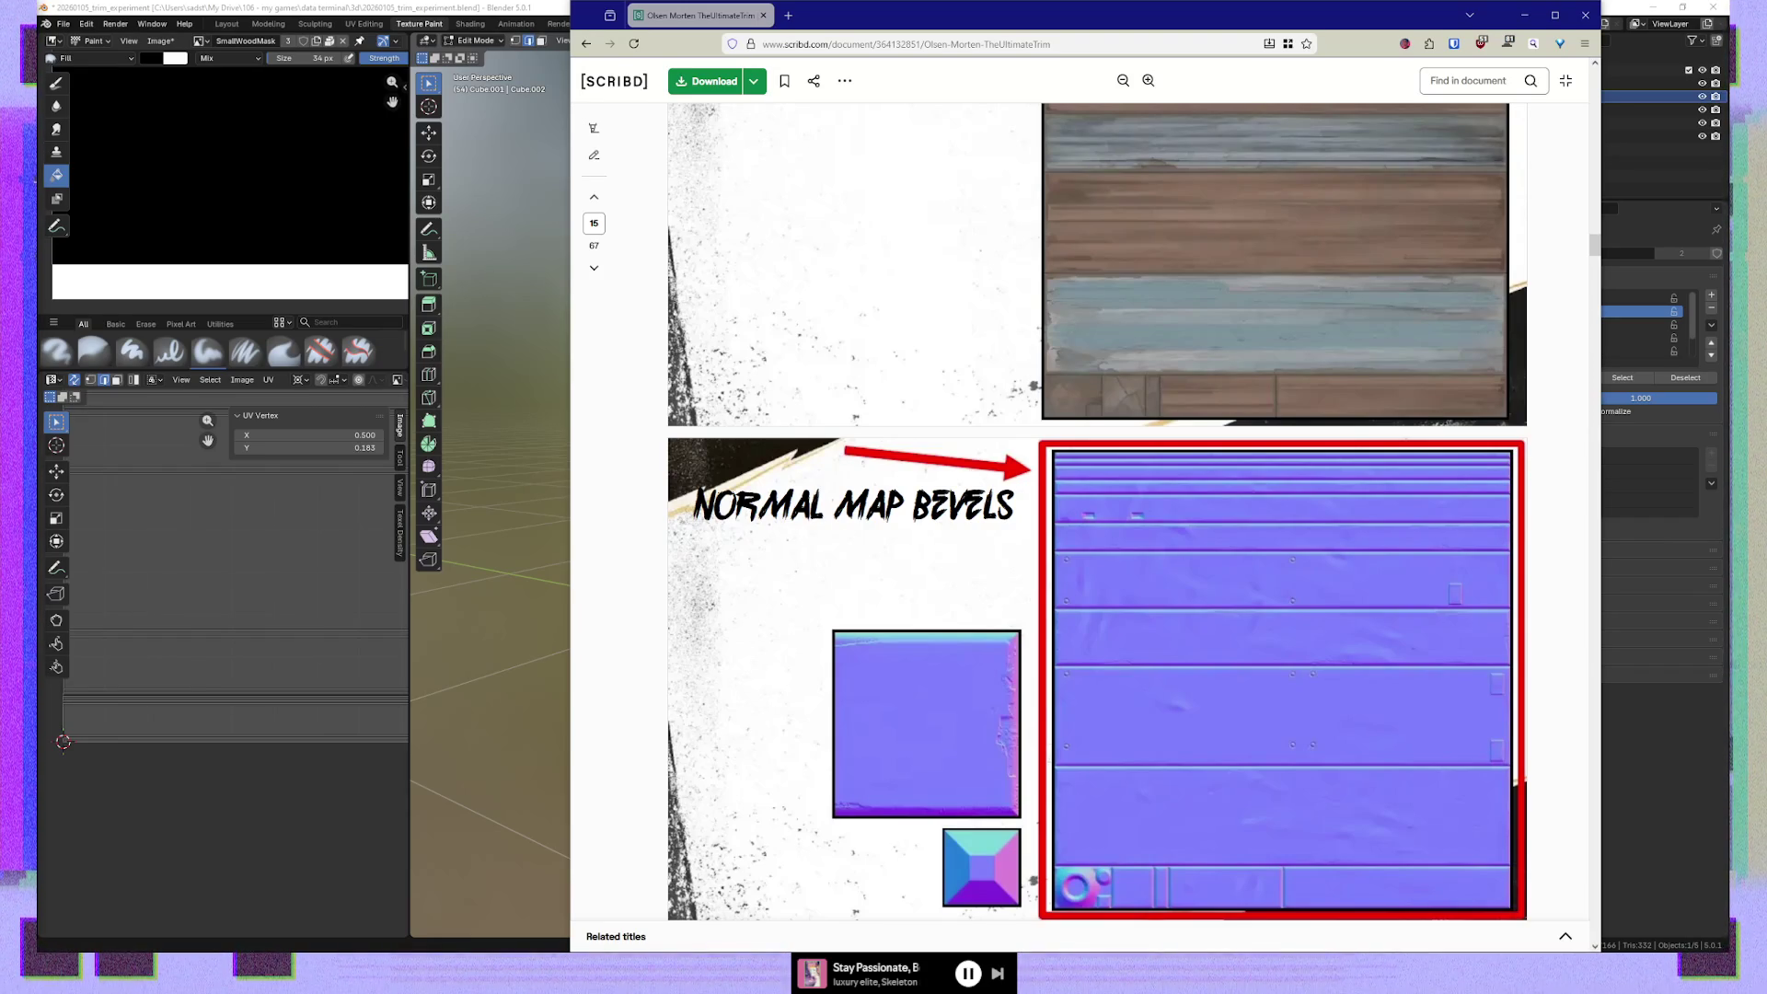
Open the Default Interactive Hotspot Texturing post in a new tab, then switch back to the wall model
{"action": "mouse_move", "coordinate": [660, 125]}
{"action": "left_mouse_down"}
{"action": "mouse_move", "coordinate": [883, 73]}
{"action": "mouse_move", "coordinate": [828, 23]}
{"action": "left_mouse_up"}
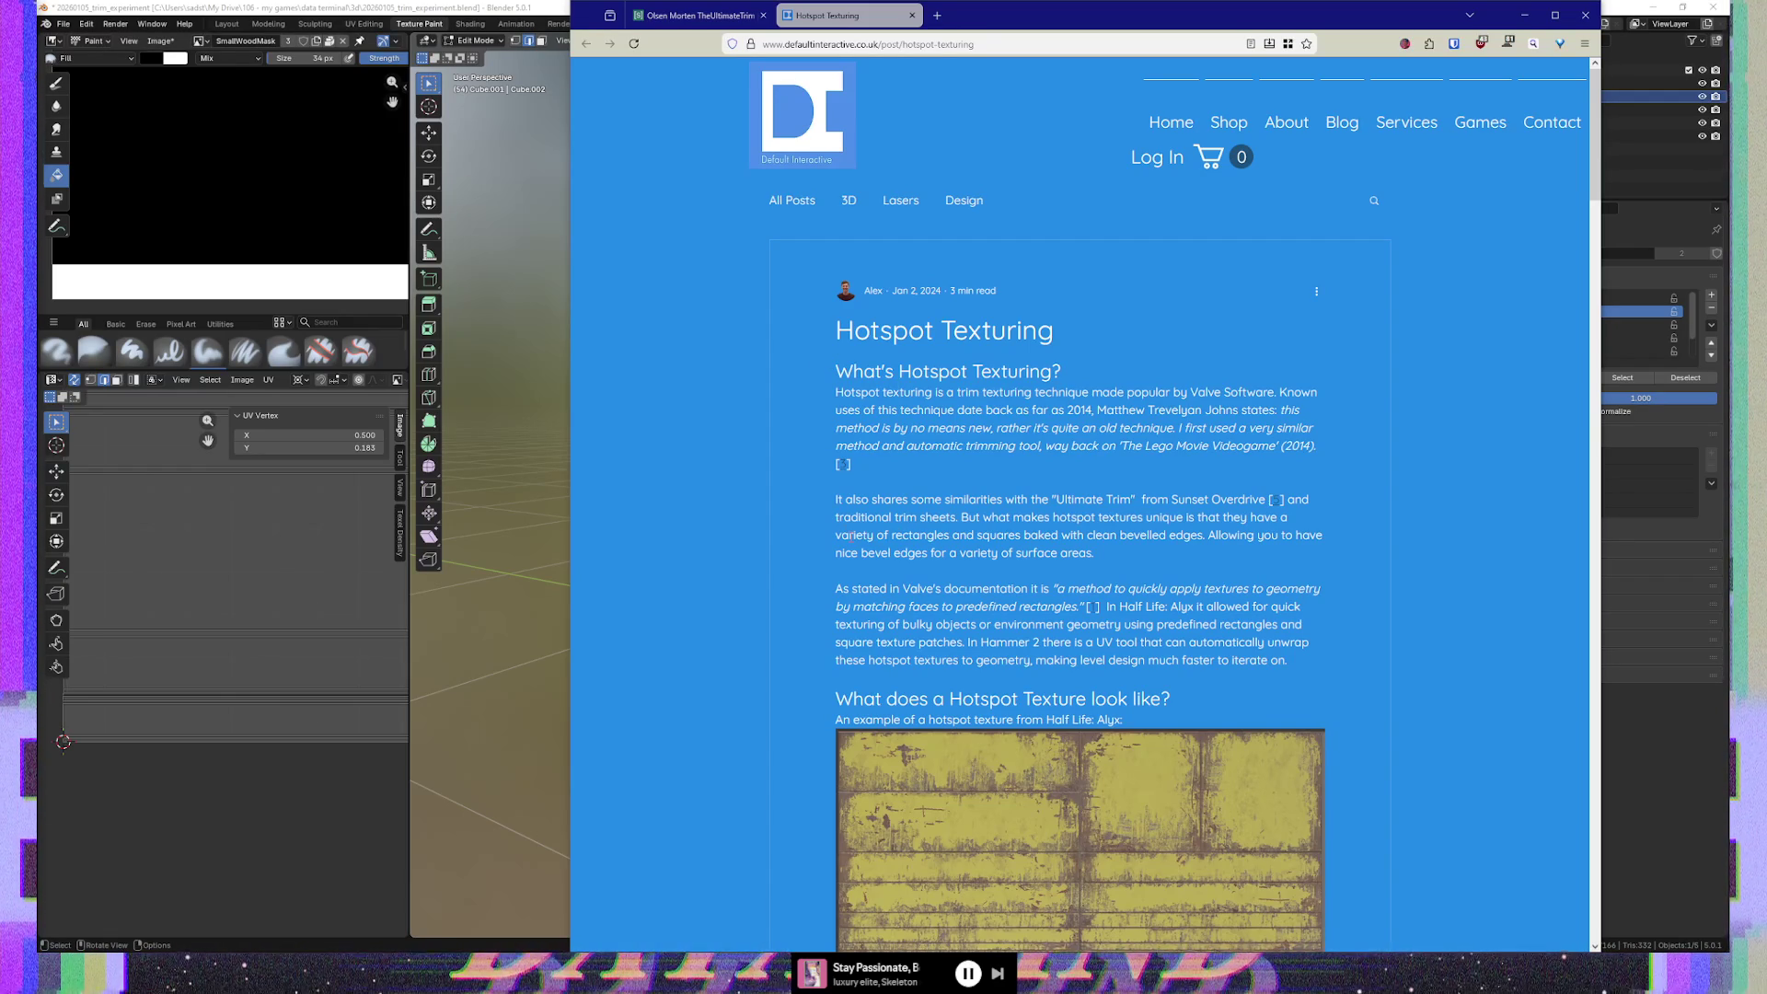
{"action": "key", "text": "alt+Tab"}
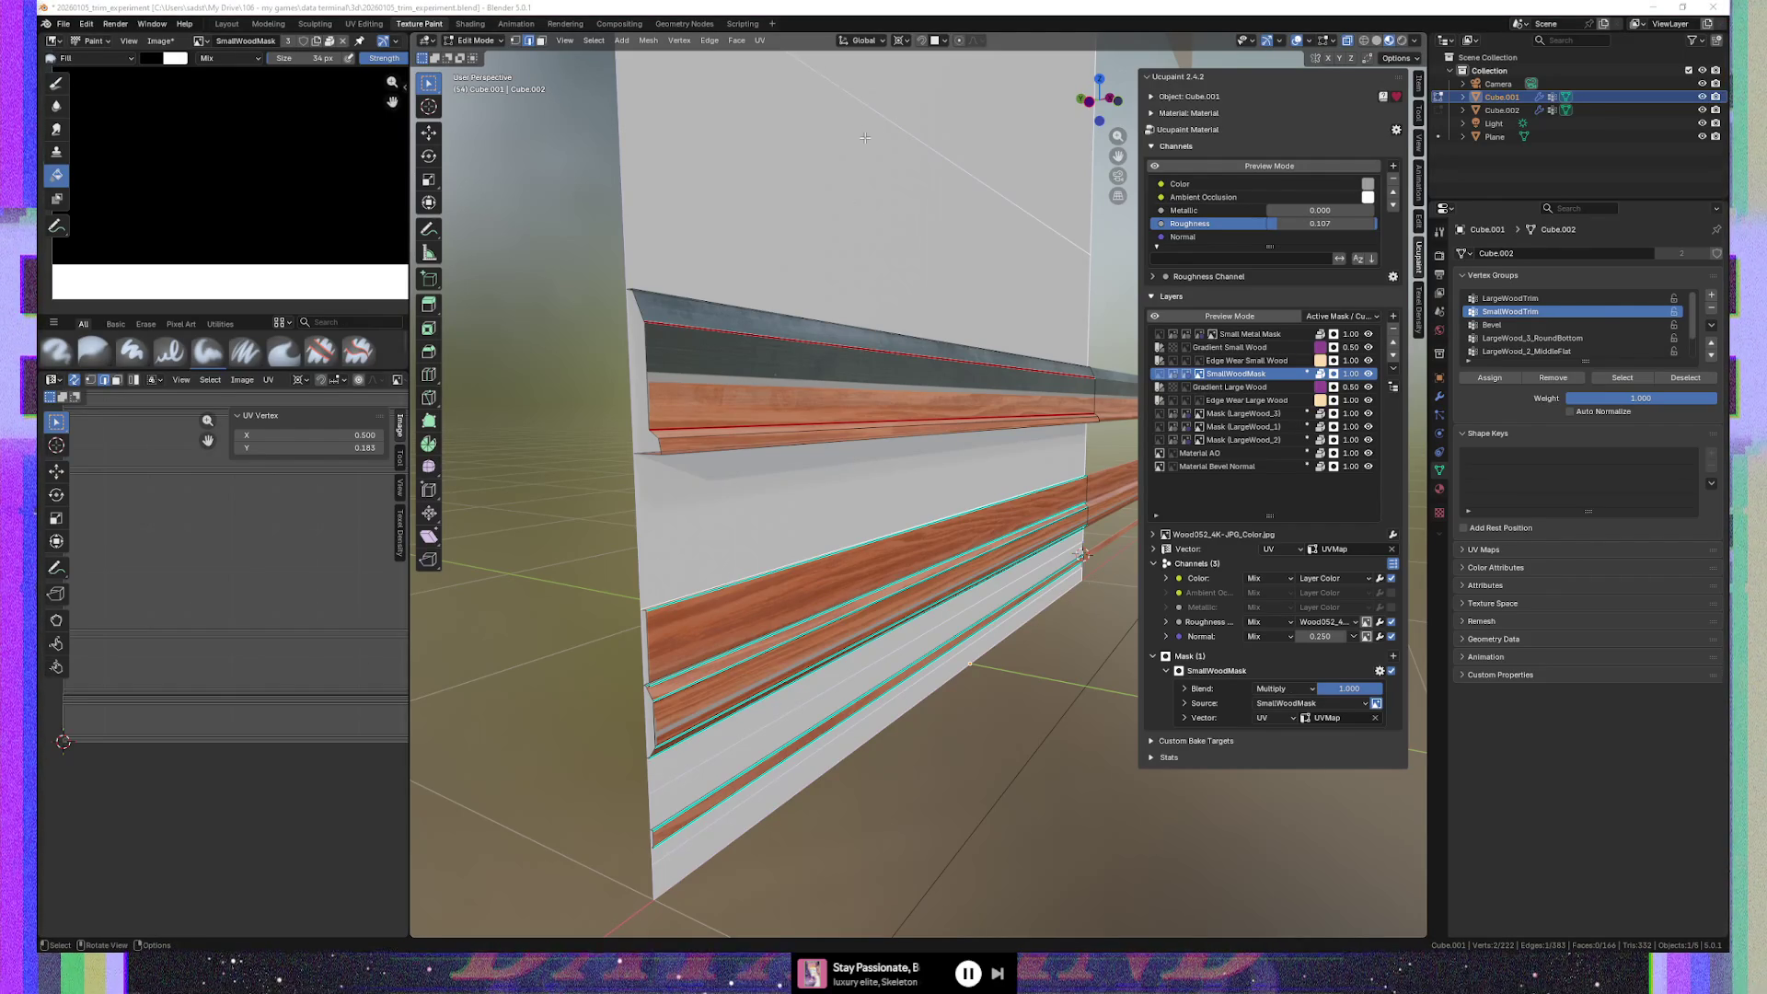
{"action": "key", "text": "alt+Tab"}
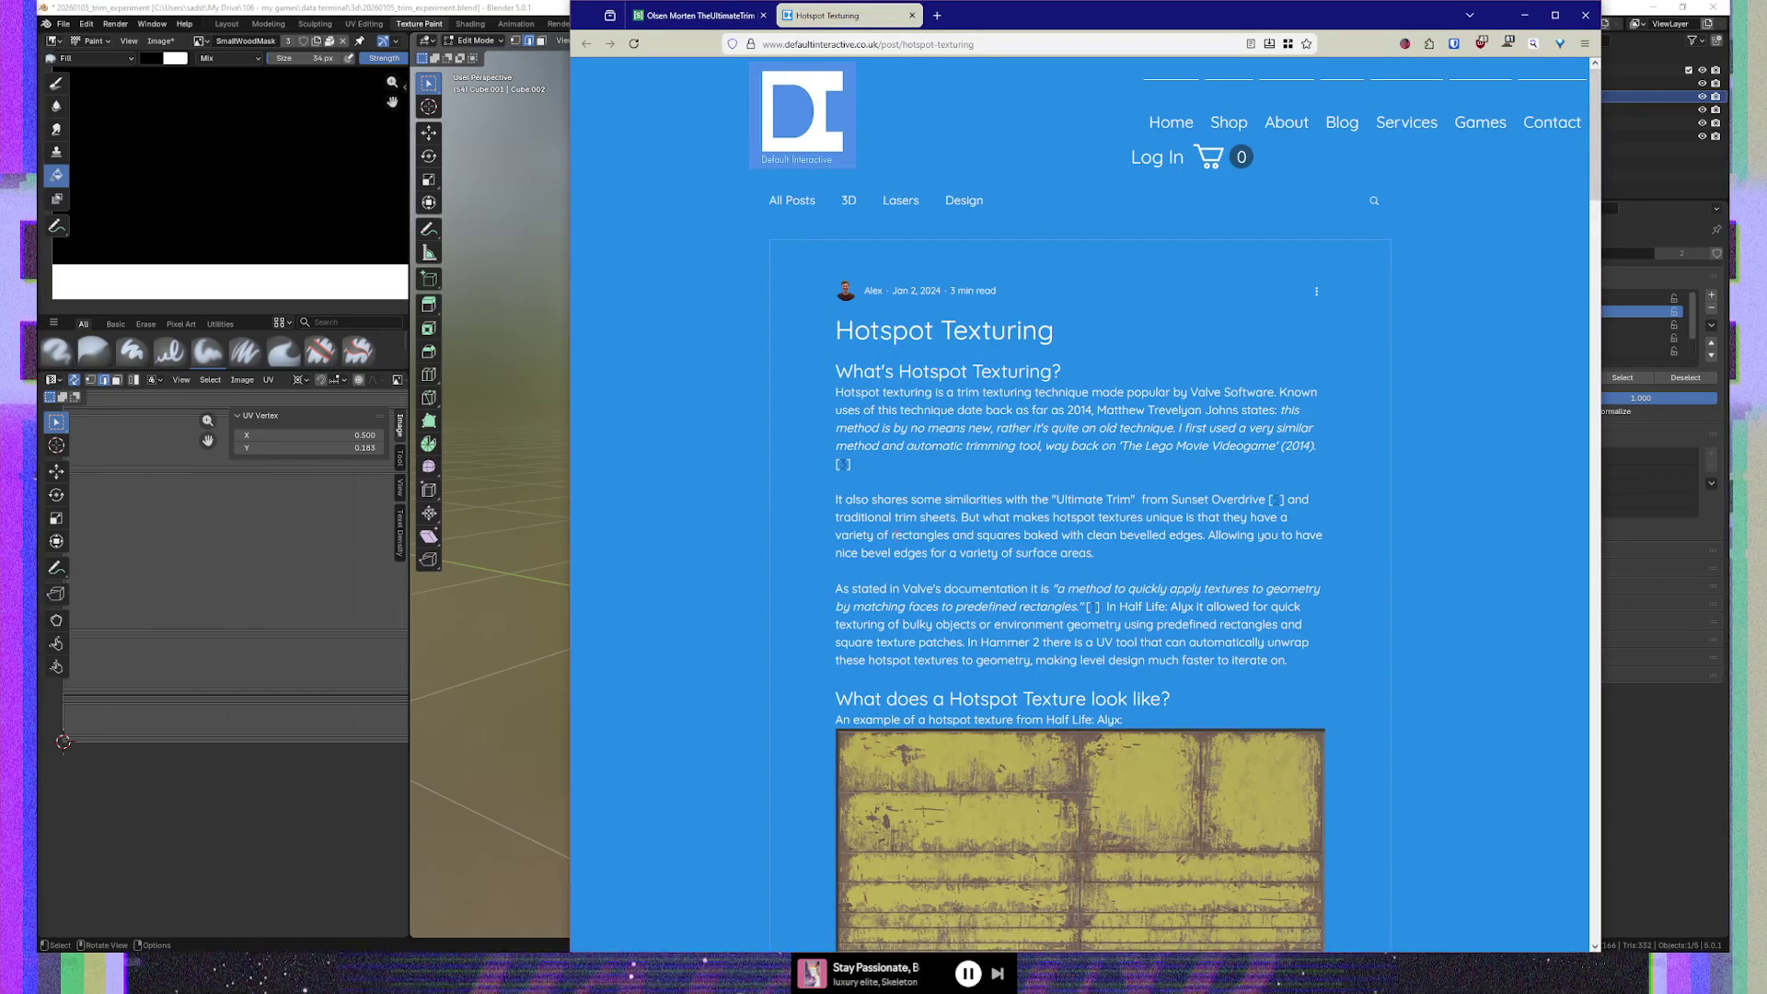
{"action": "scroll", "coordinate": [772, 679], "scroll_direction": "down", "scroll_amount": 3}
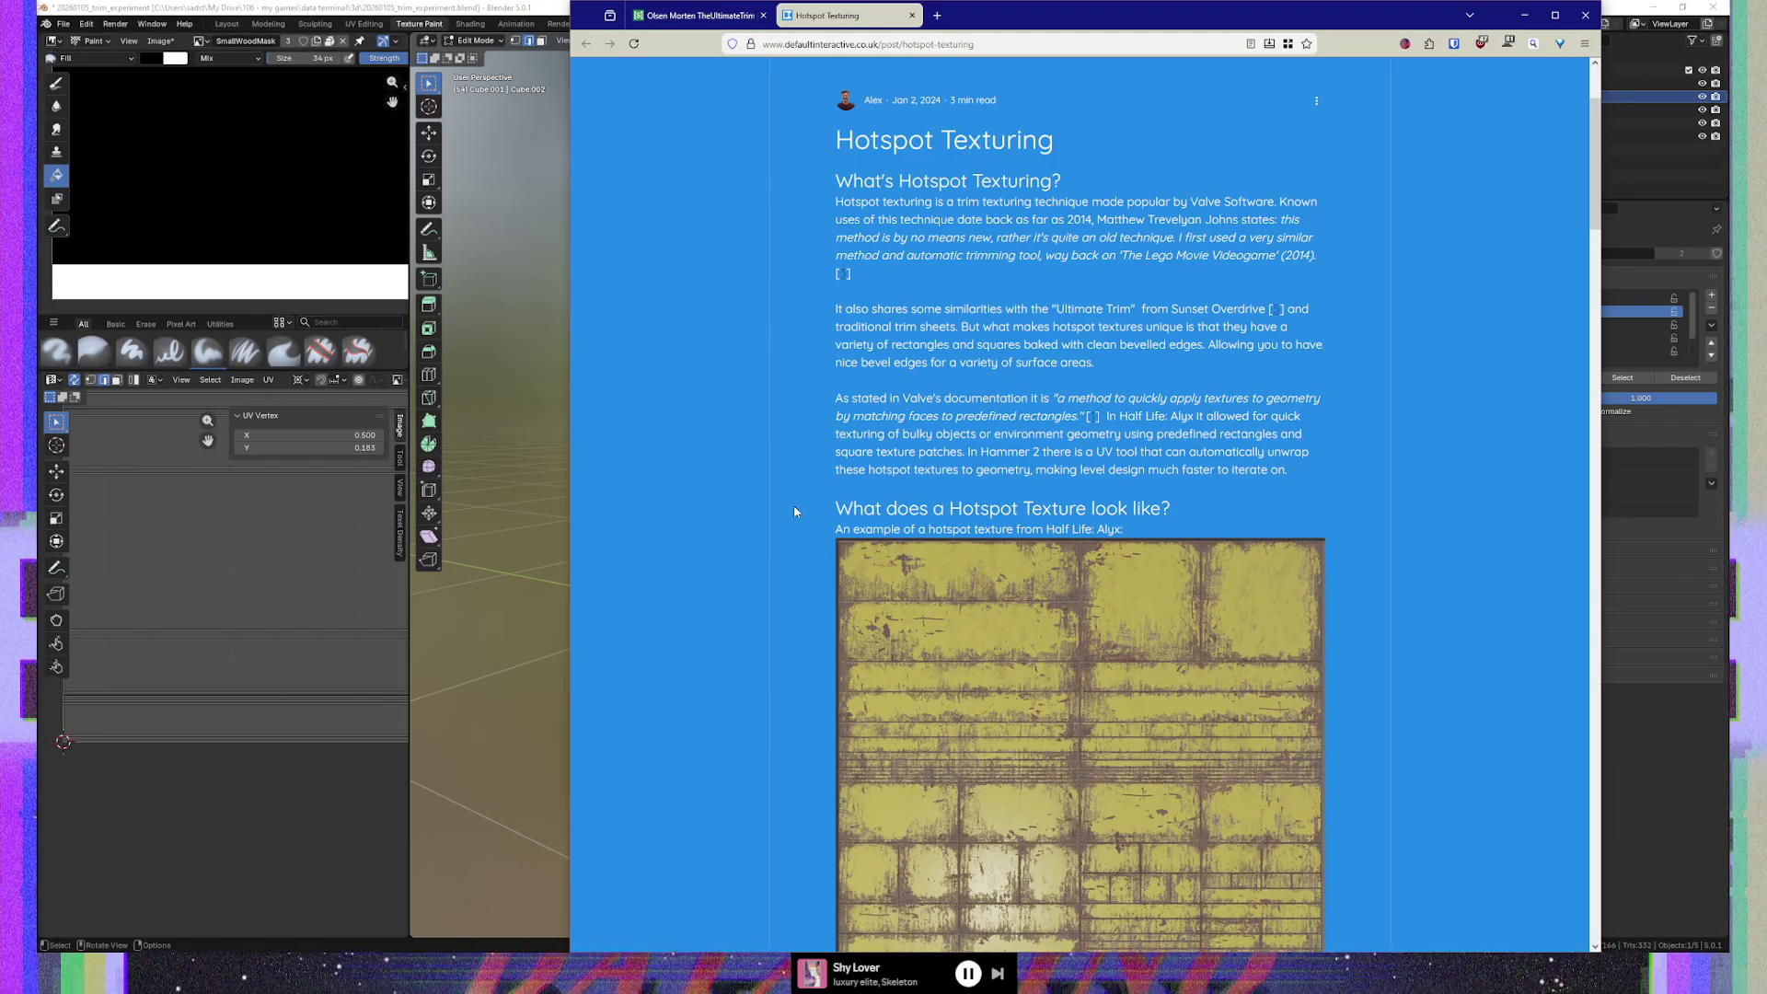
{"action": "scroll", "coordinate": [796, 509], "scroll_direction": "down", "scroll_amount": 1}
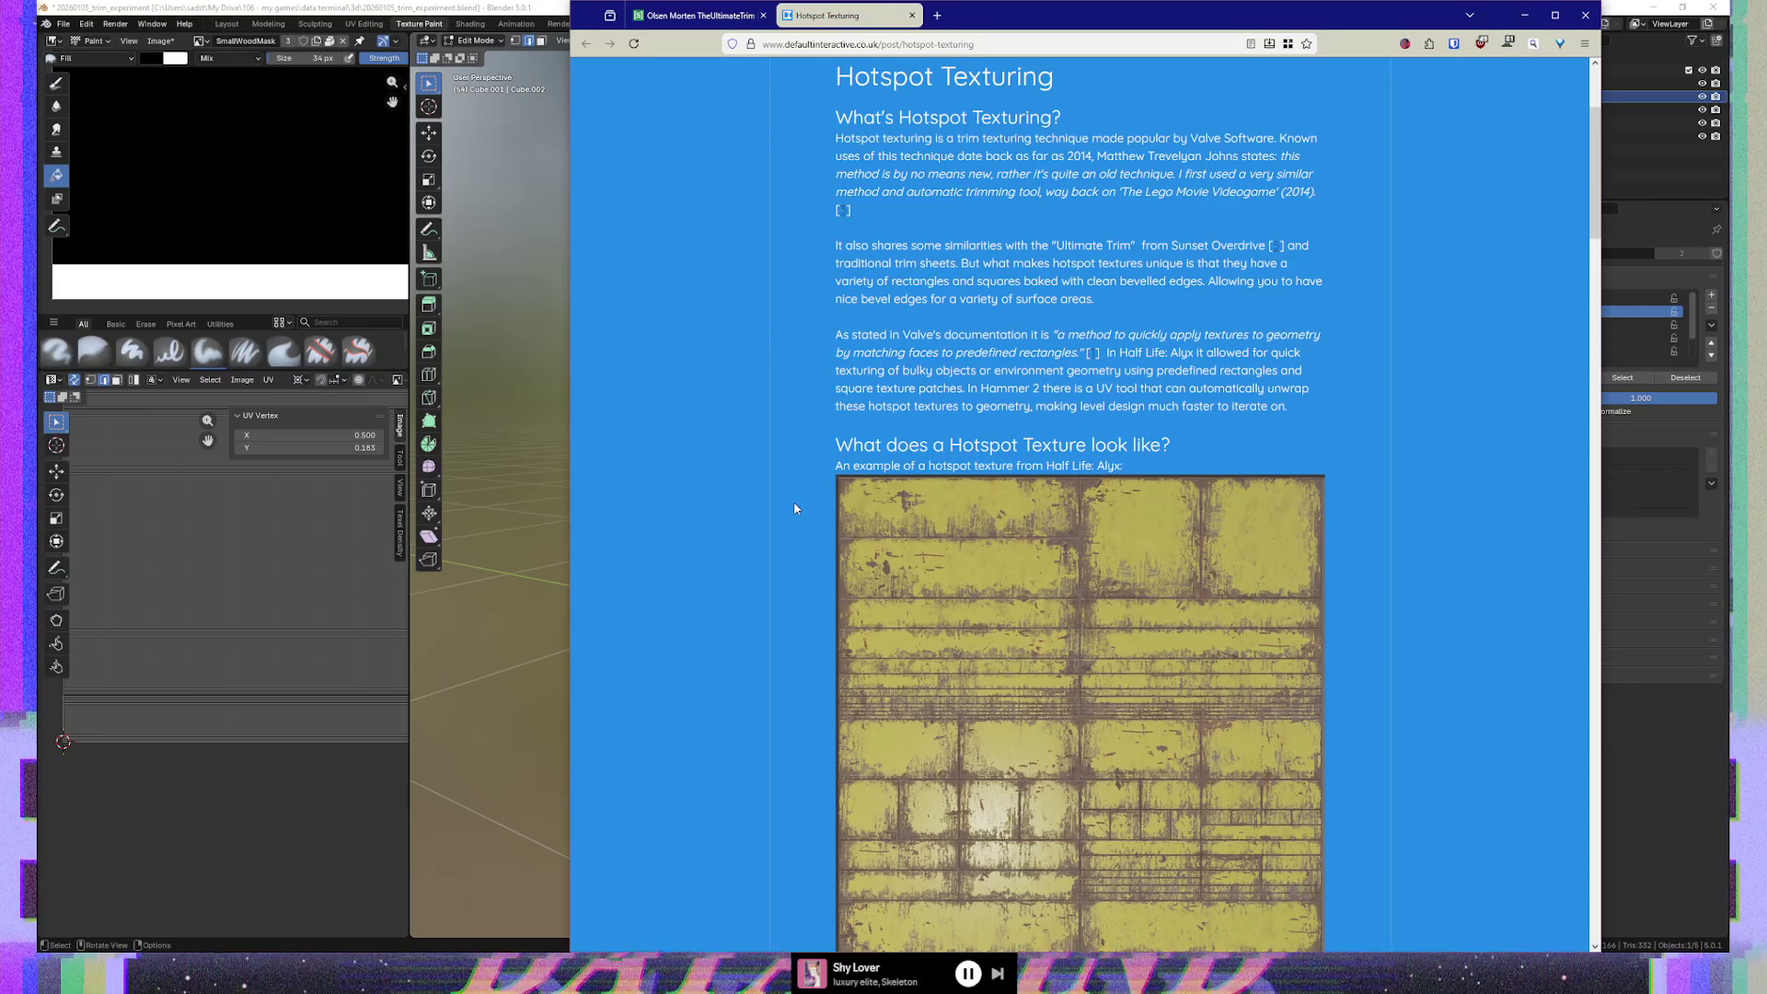
{"action": "scroll", "coordinate": [760, 370], "scroll_direction": "down", "scroll_amount": 3}
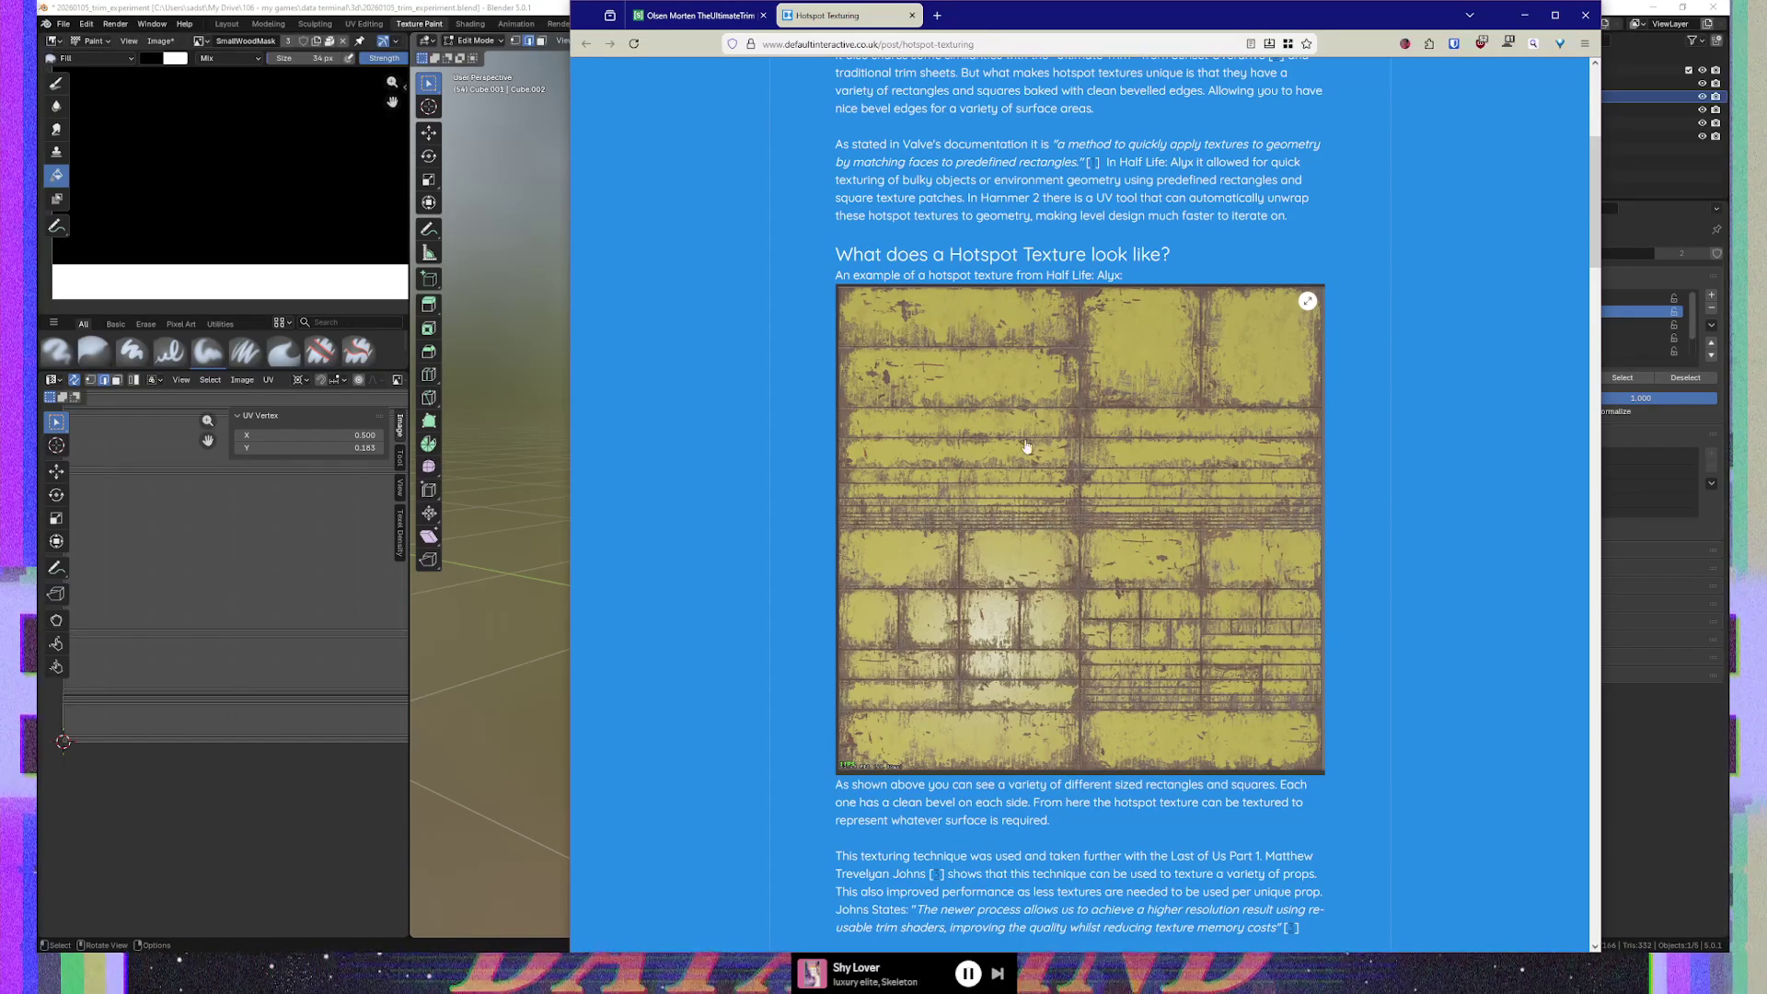
{"action": "scroll", "coordinate": [813, 457], "scroll_direction": "down", "scroll_amount": 1}
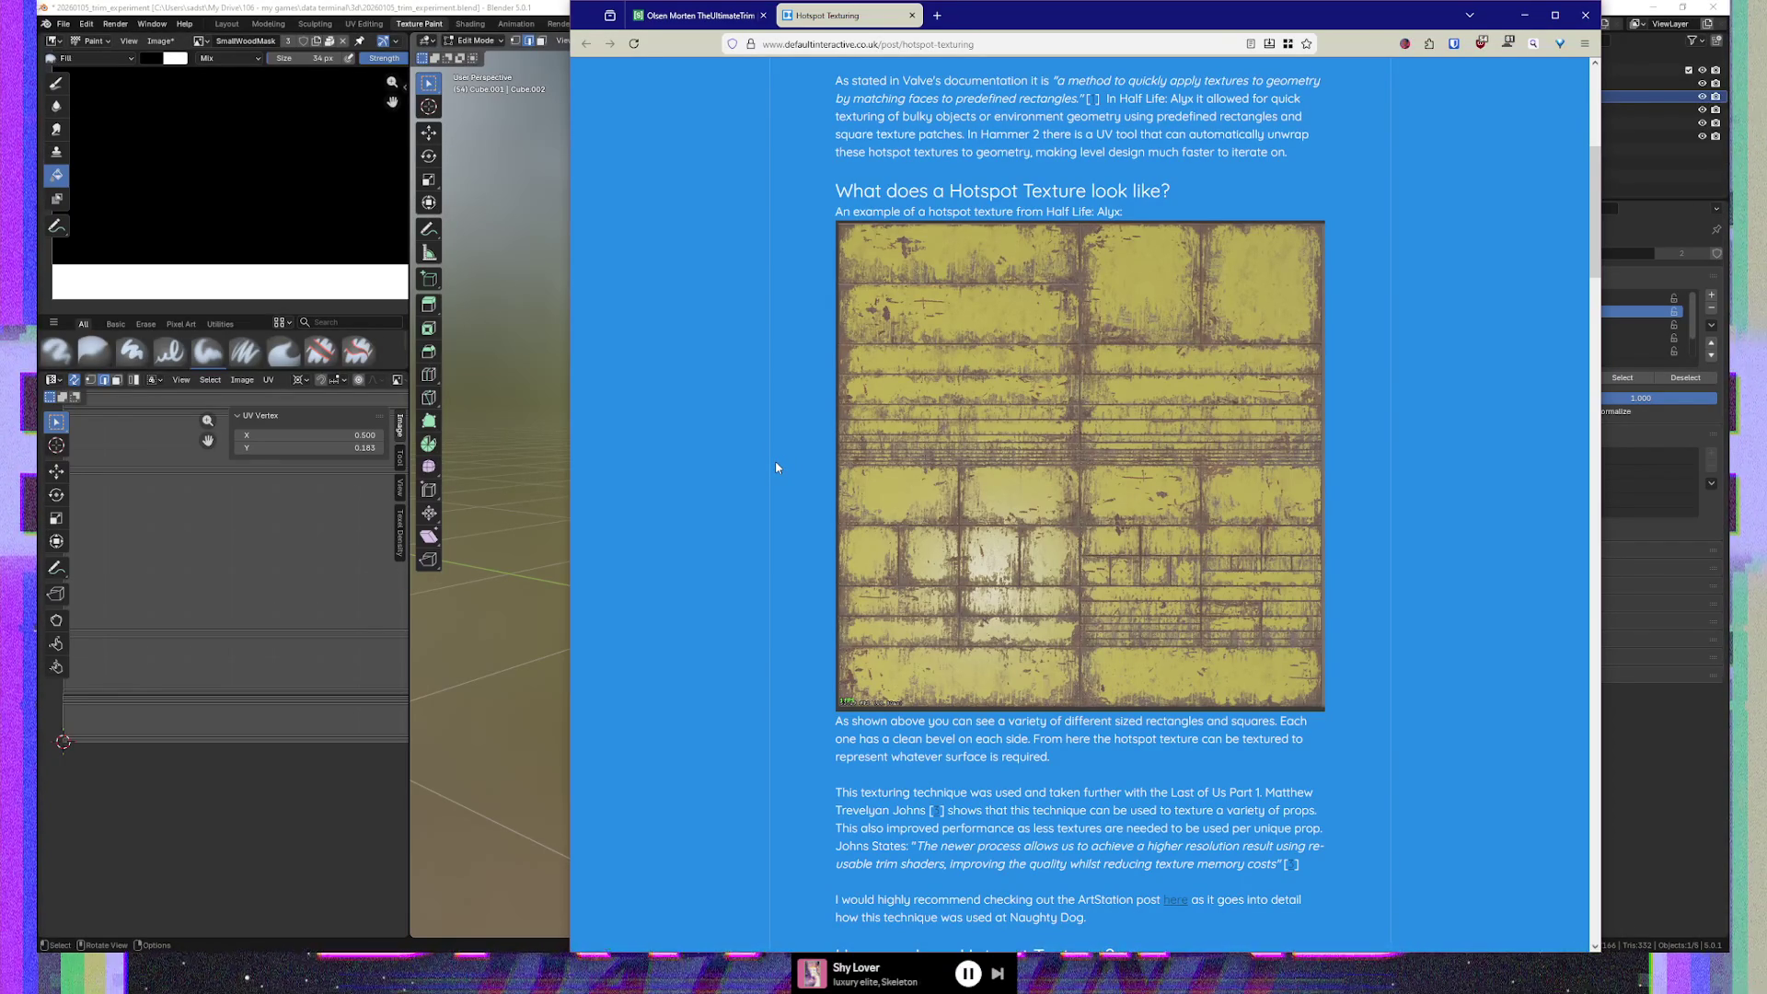
{"action": "scroll", "coordinate": [776, 462], "scroll_direction": "down", "scroll_amount": 1}
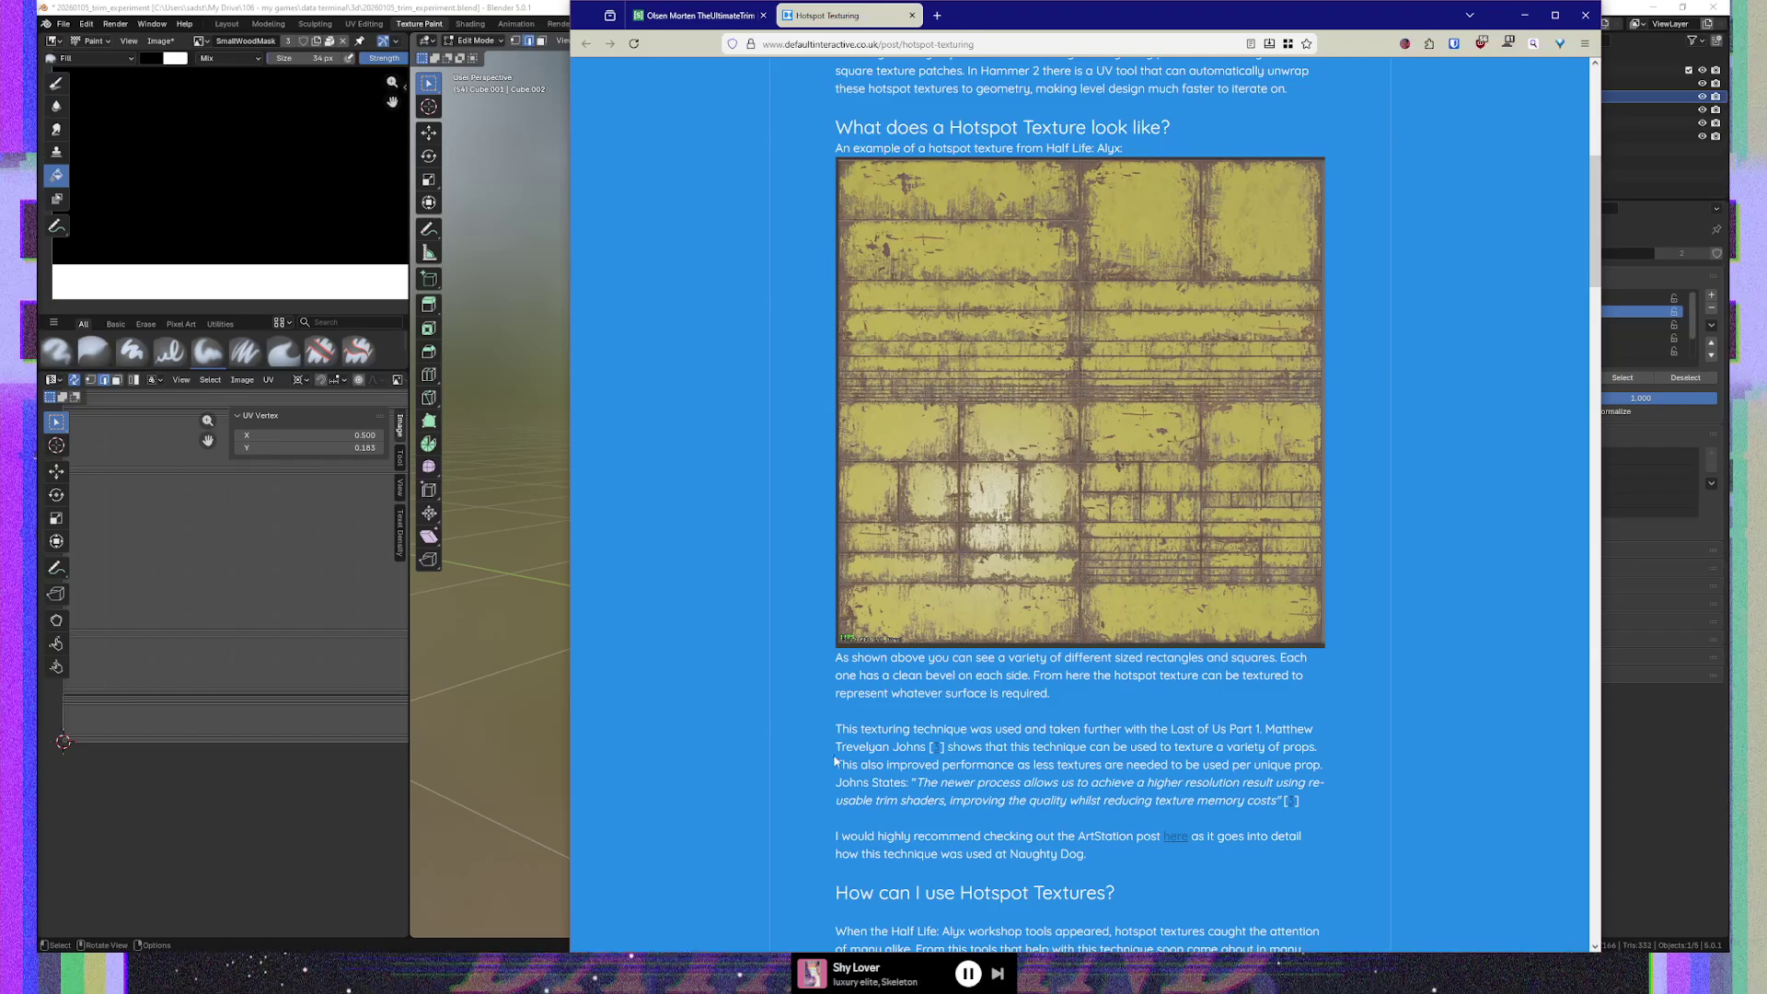
{"action": "left_click_drag", "start_coordinate": [834, 747], "coordinate": [895, 747]}
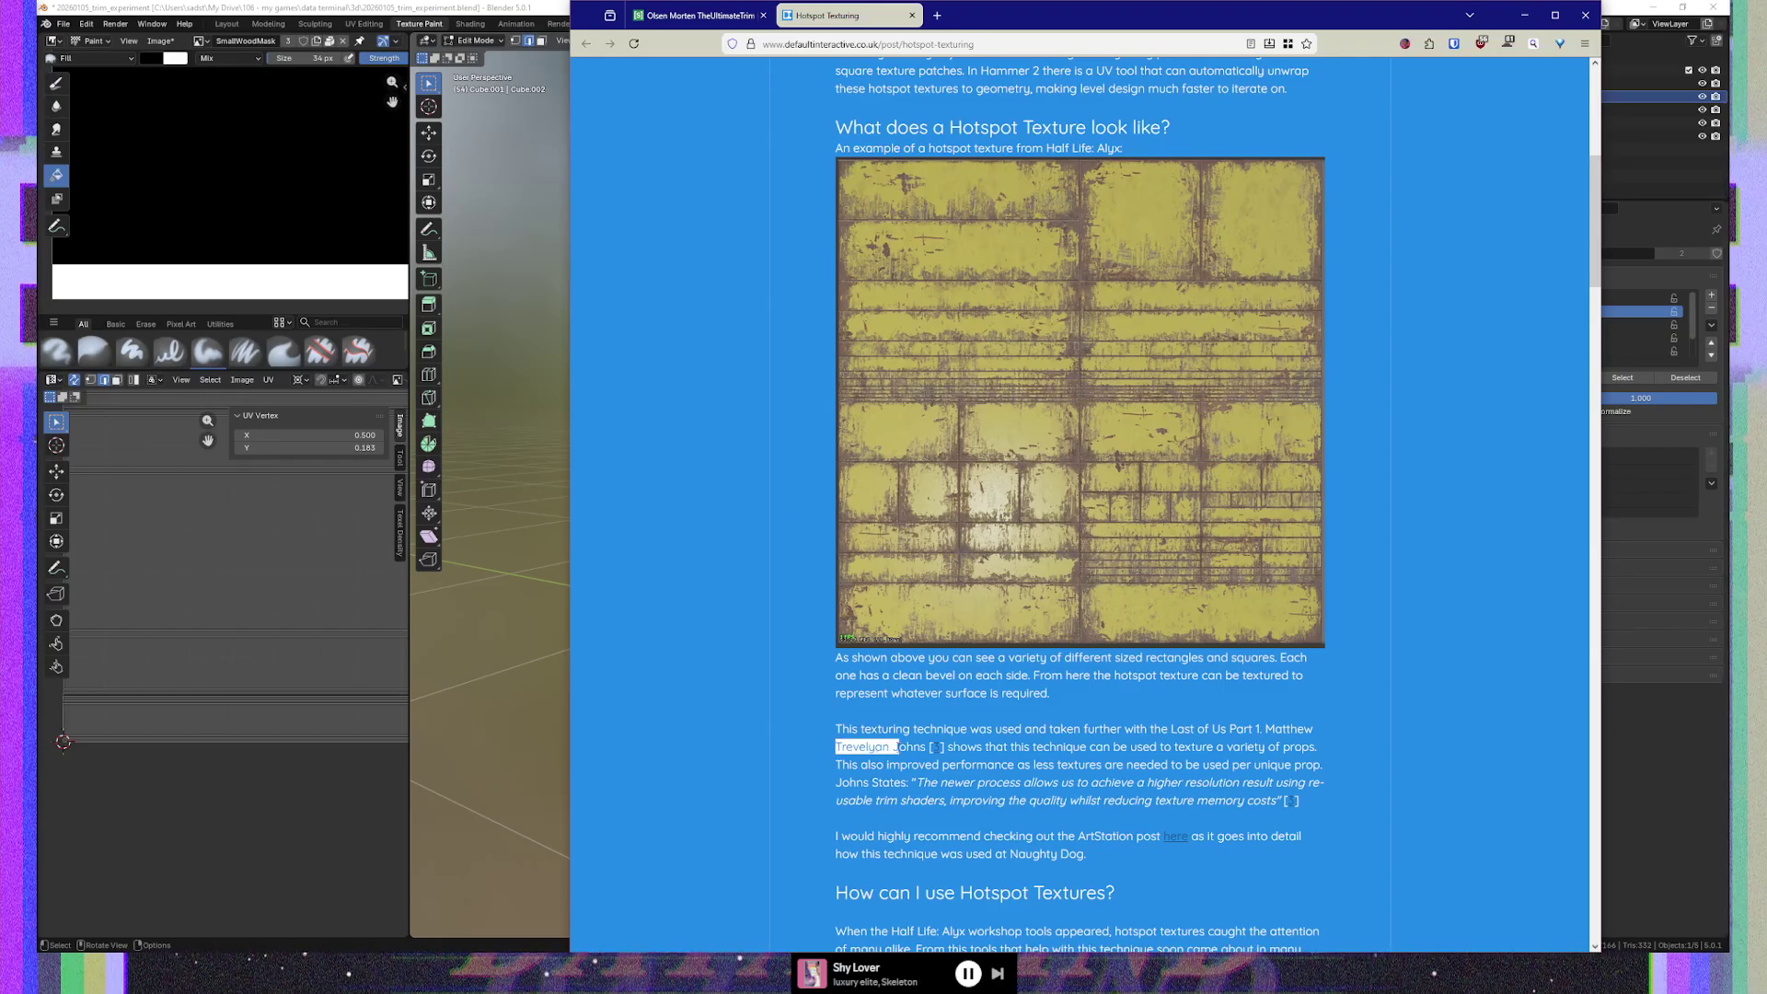
{"action": "left_click", "coordinate": [816, 733]}
{"action": "left_click_drag", "start_coordinate": [831, 748], "coordinate": [900, 747]}
{"action": "left_click", "coordinate": [809, 706]}
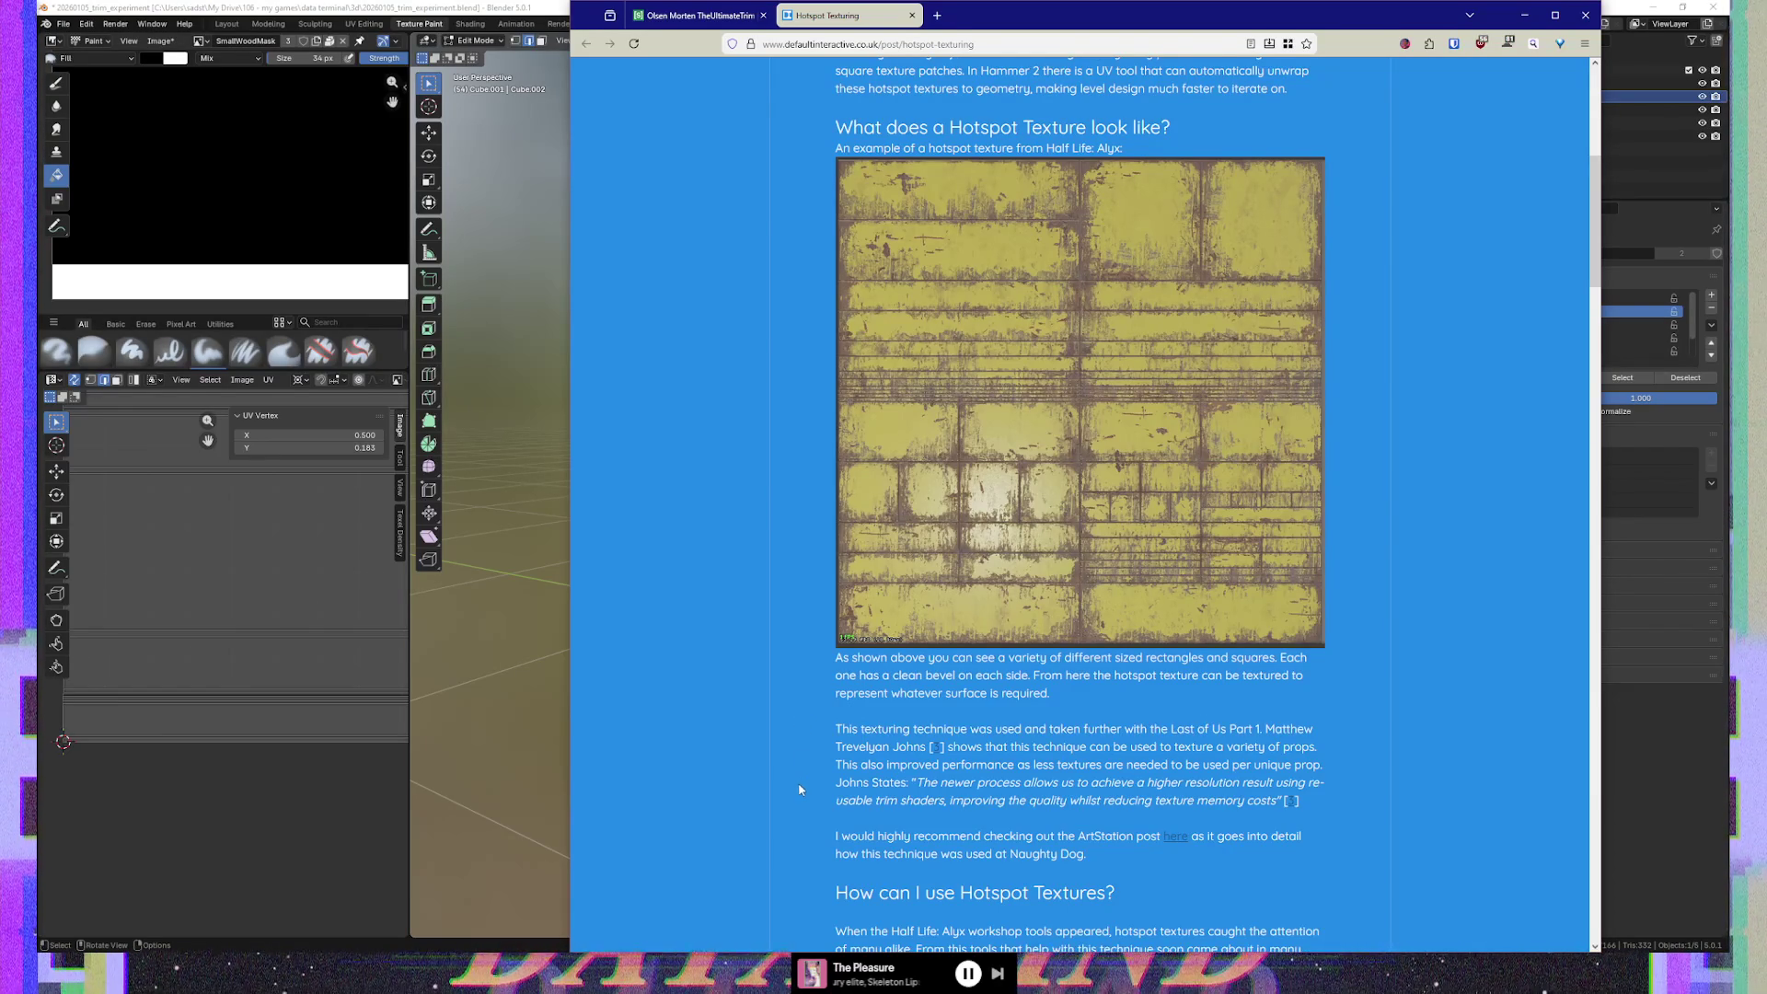
{"action": "double_click", "coordinate": [1085, 799]}
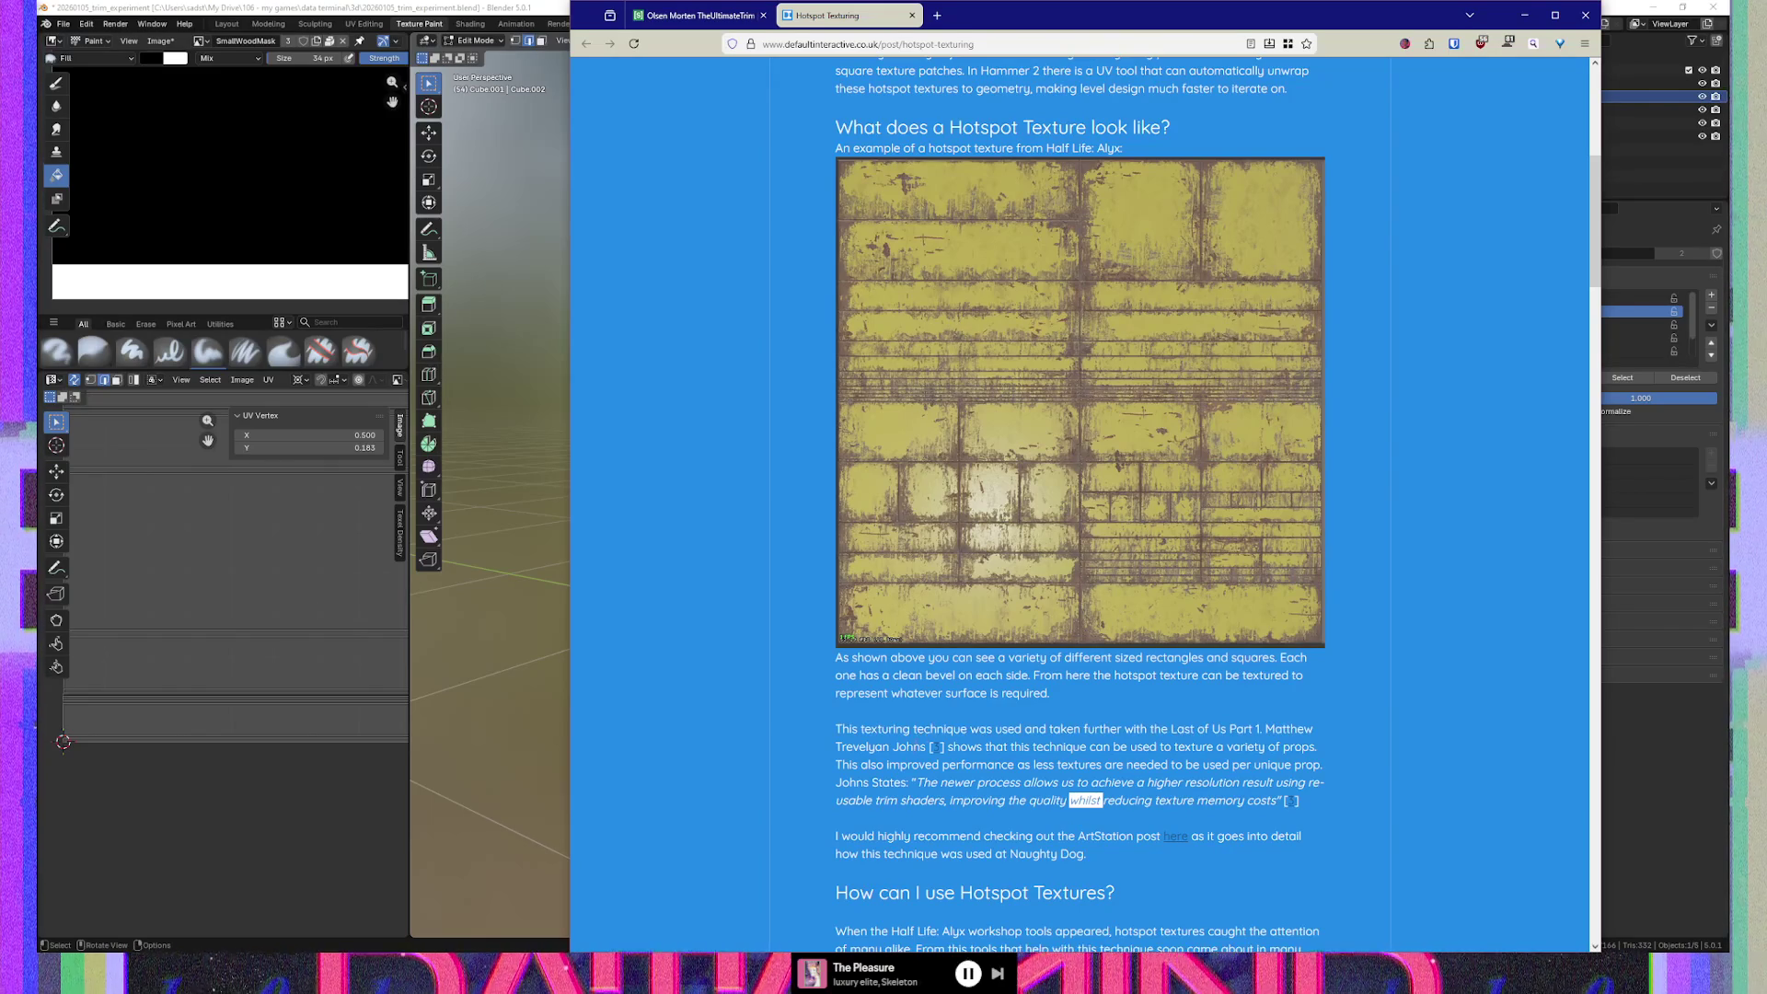
{"action": "left_click", "coordinate": [808, 802]}
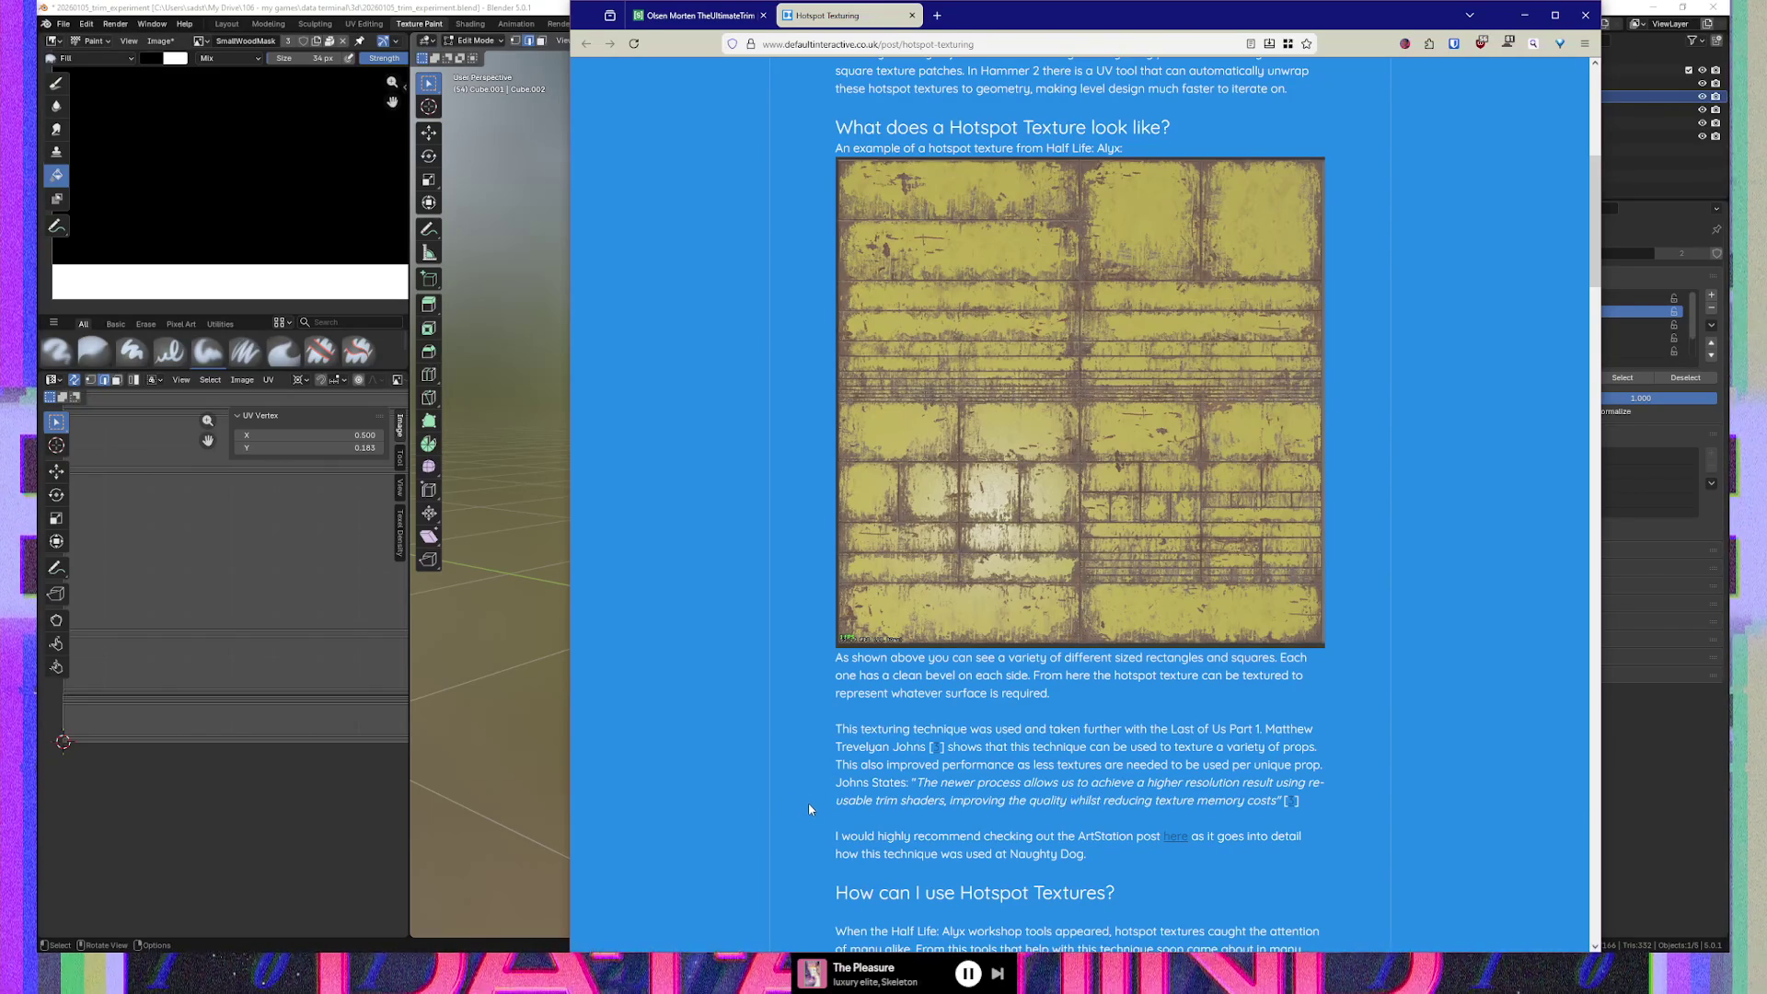
{"action": "scroll", "coordinate": [808, 803], "scroll_direction": "down", "scroll_amount": 2}
{"action": "scroll", "coordinate": [808, 809], "scroll_direction": "down", "scroll_amount": 1}
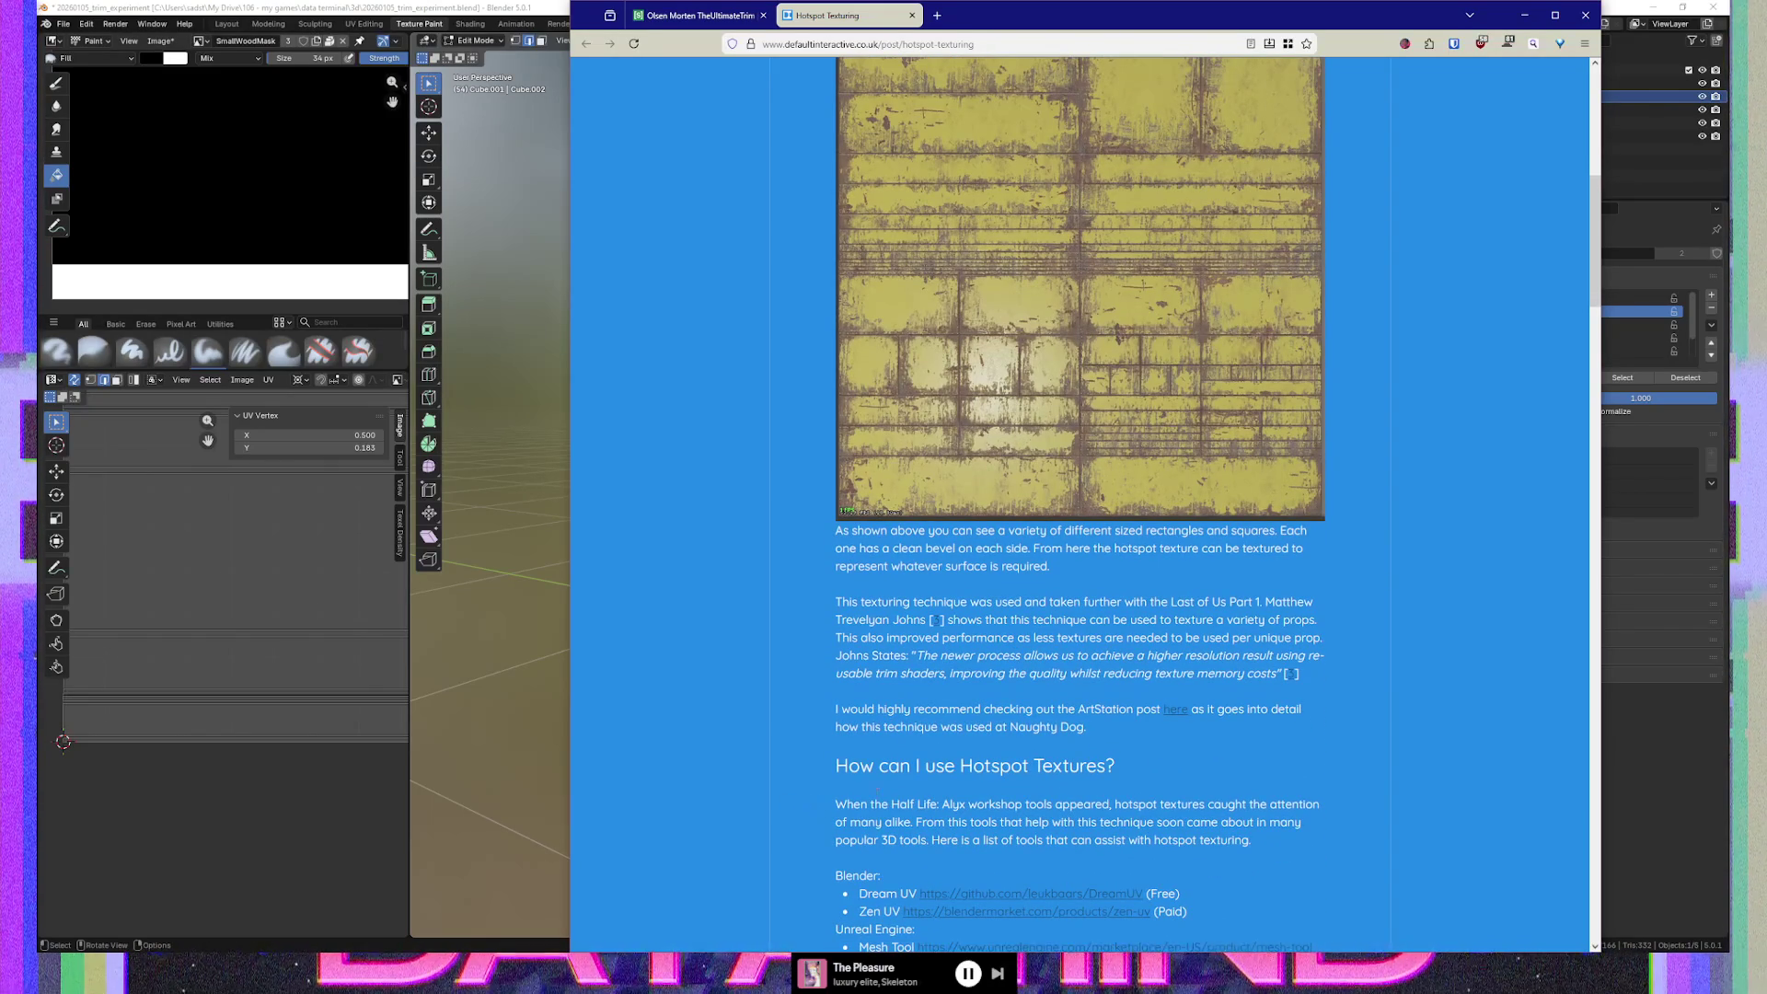
{"action": "middle_click", "coordinate": [1180, 714]}
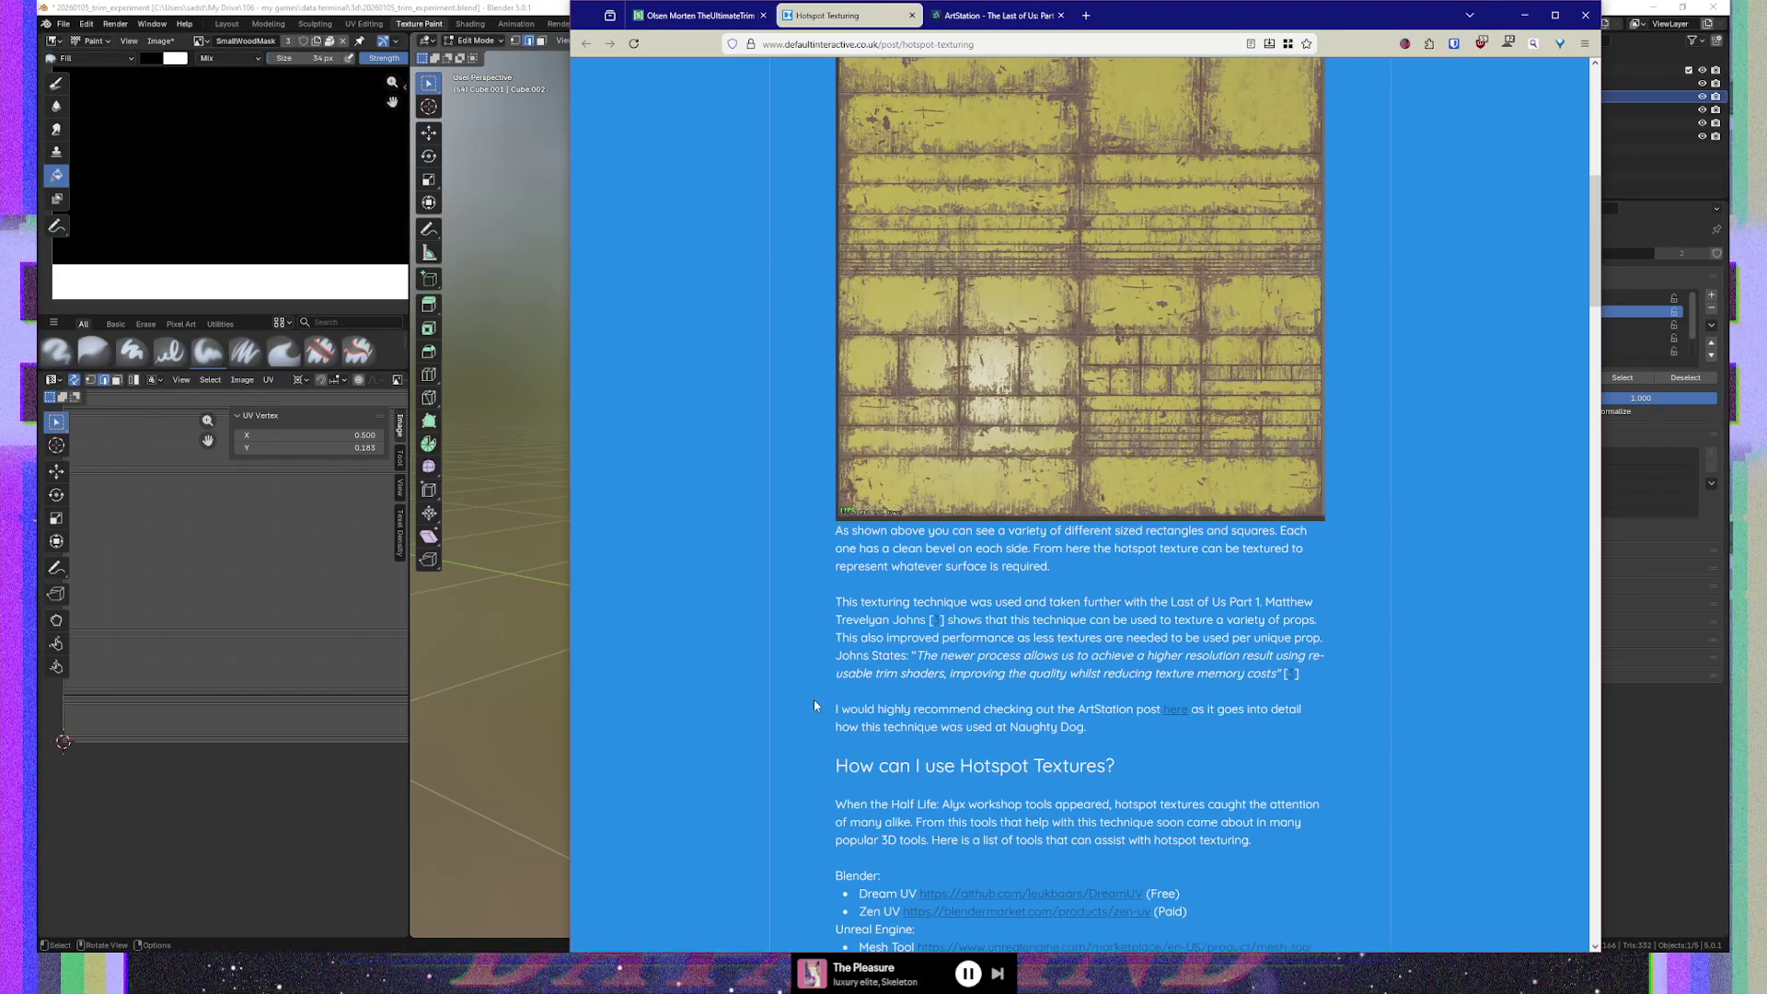
{"action": "scroll", "coordinate": [814, 705], "scroll_direction": "down", "scroll_amount": 3}
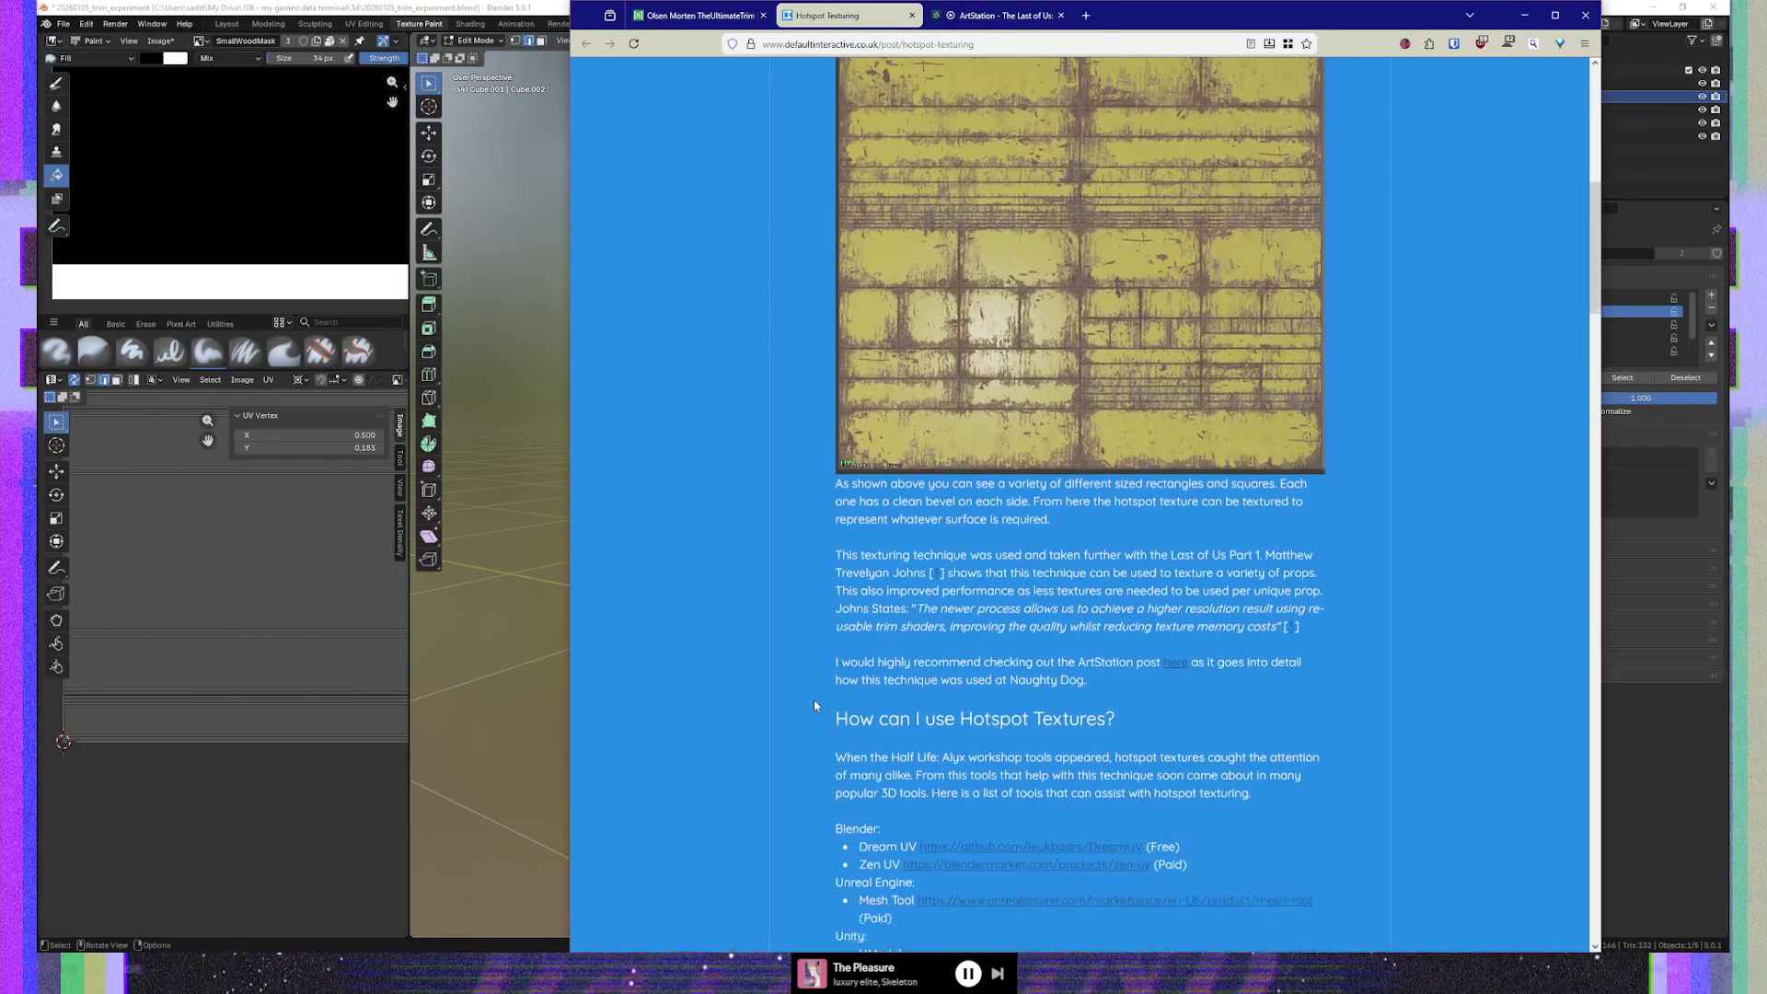
{"action": "scroll", "coordinate": [812, 699], "scroll_direction": "down", "scroll_amount": 2}
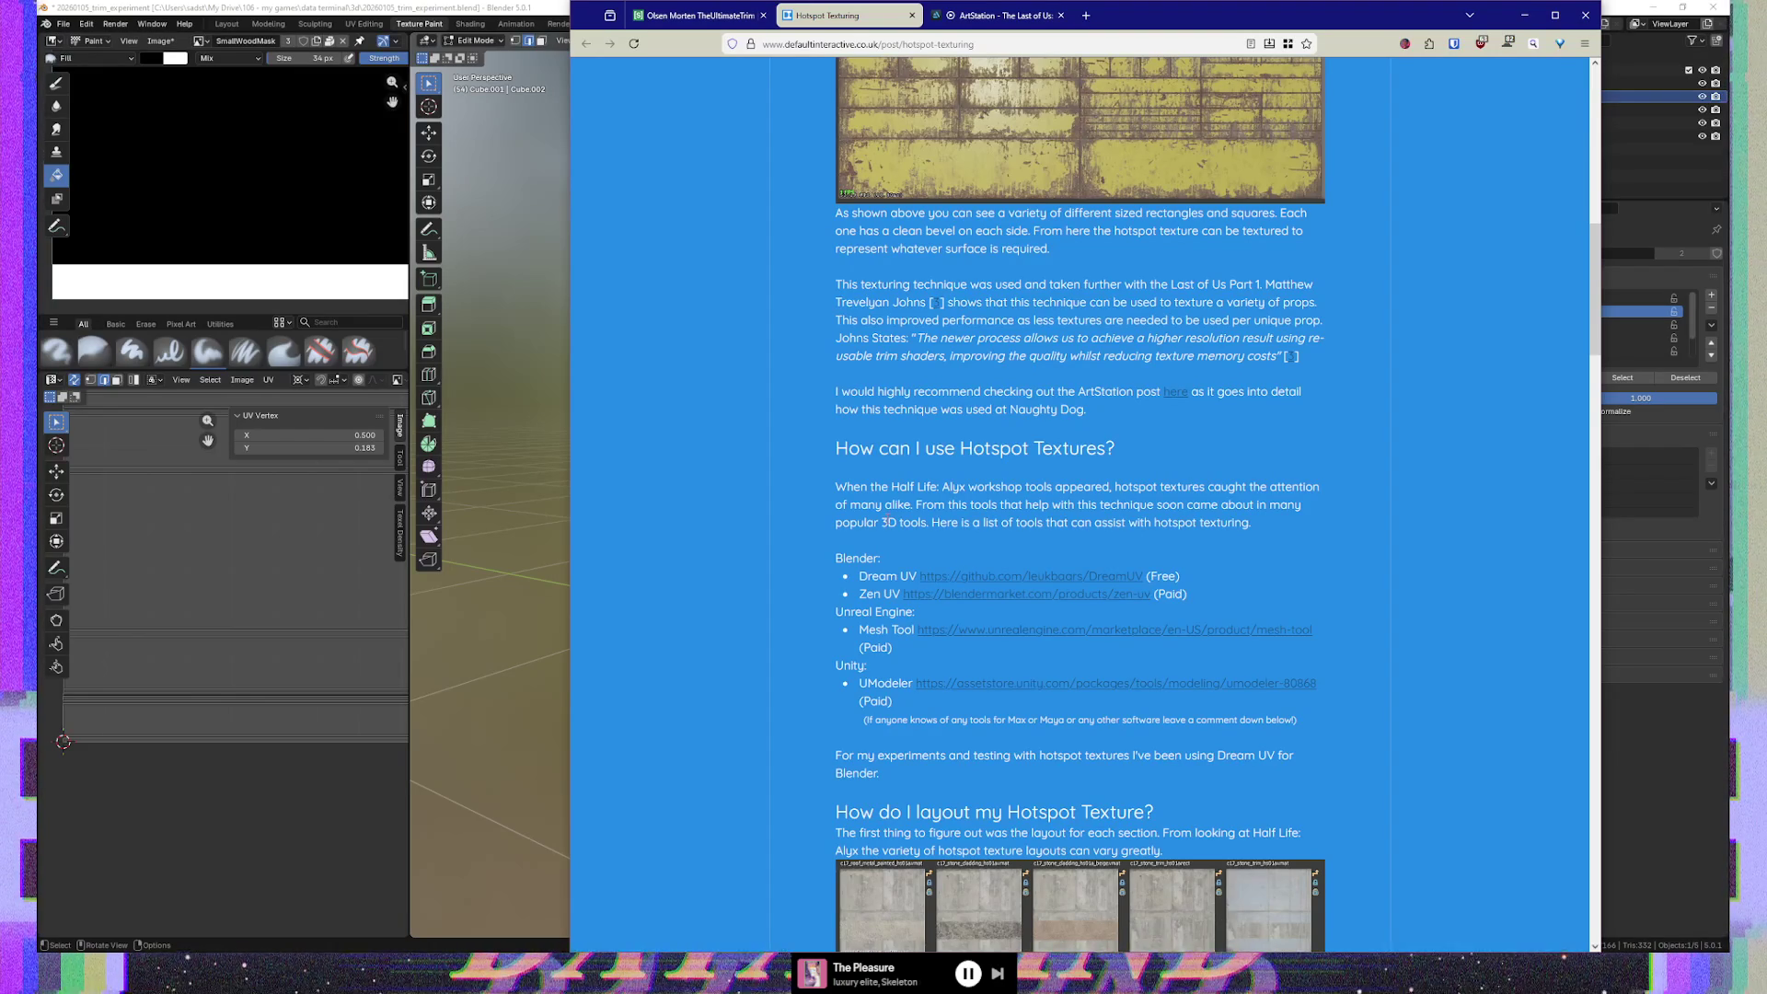
{"action": "scroll", "coordinate": [816, 533], "scroll_direction": "down", "scroll_amount": 1}
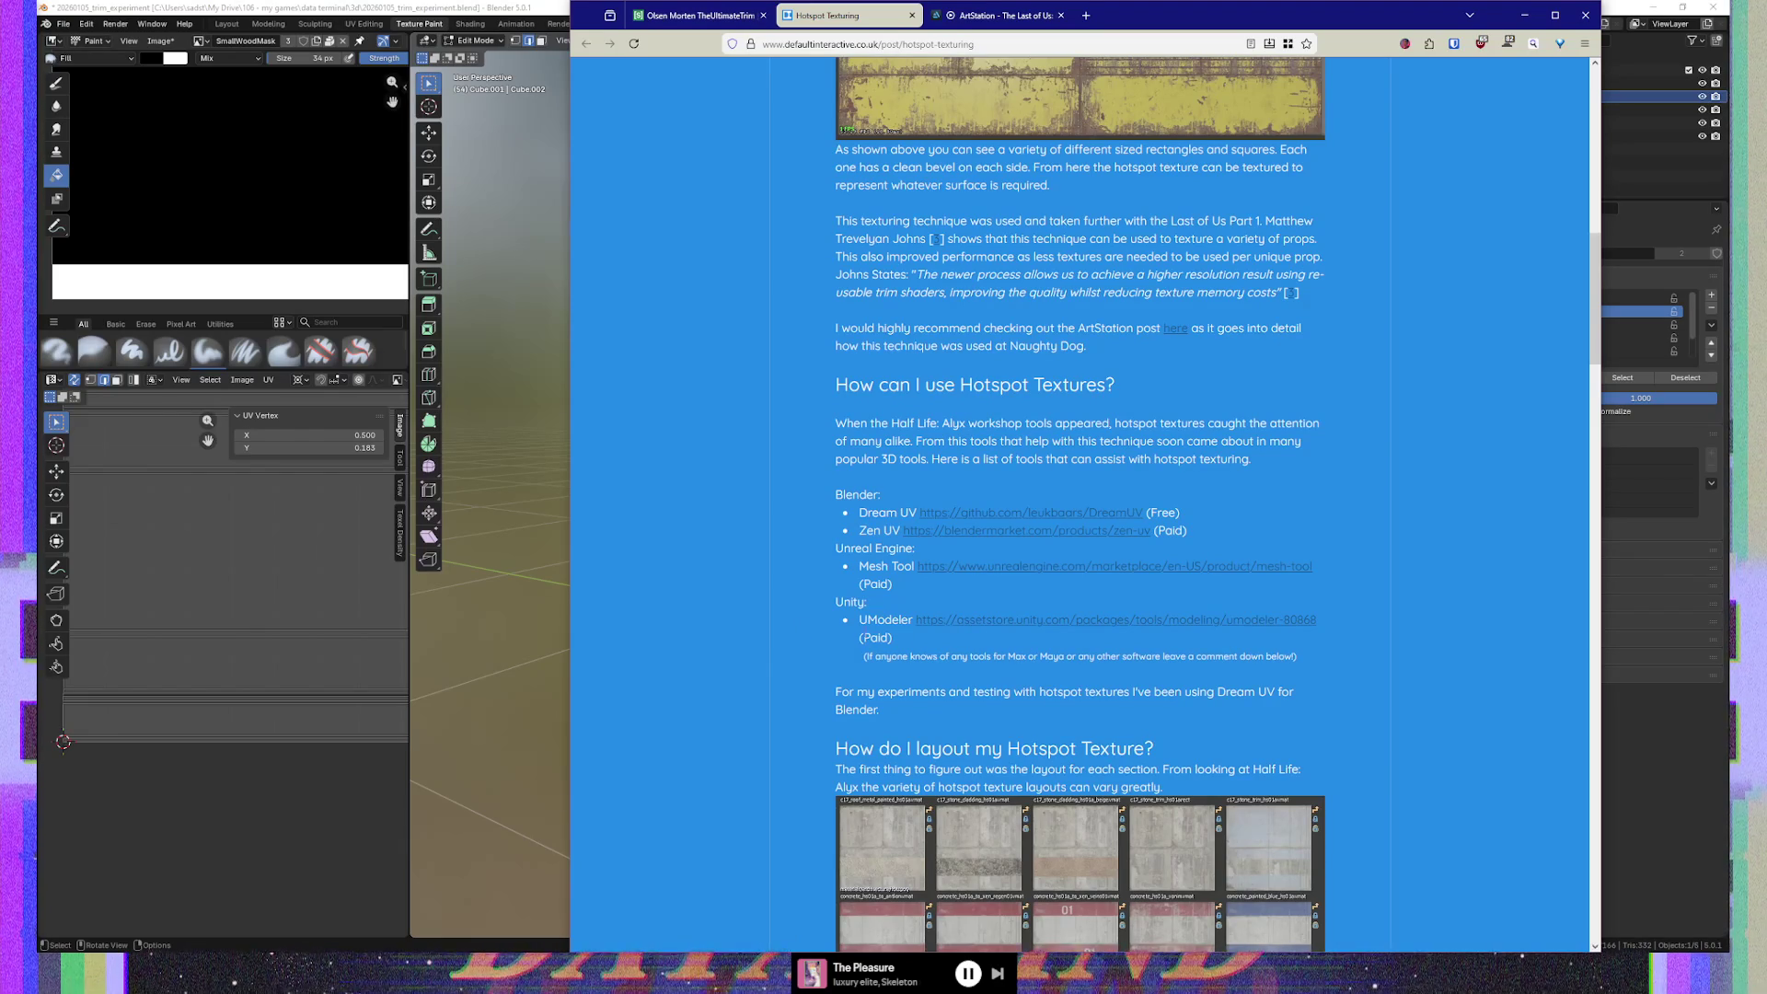
{"action": "scroll", "coordinate": [774, 649], "scroll_direction": "down", "scroll_amount": 1}
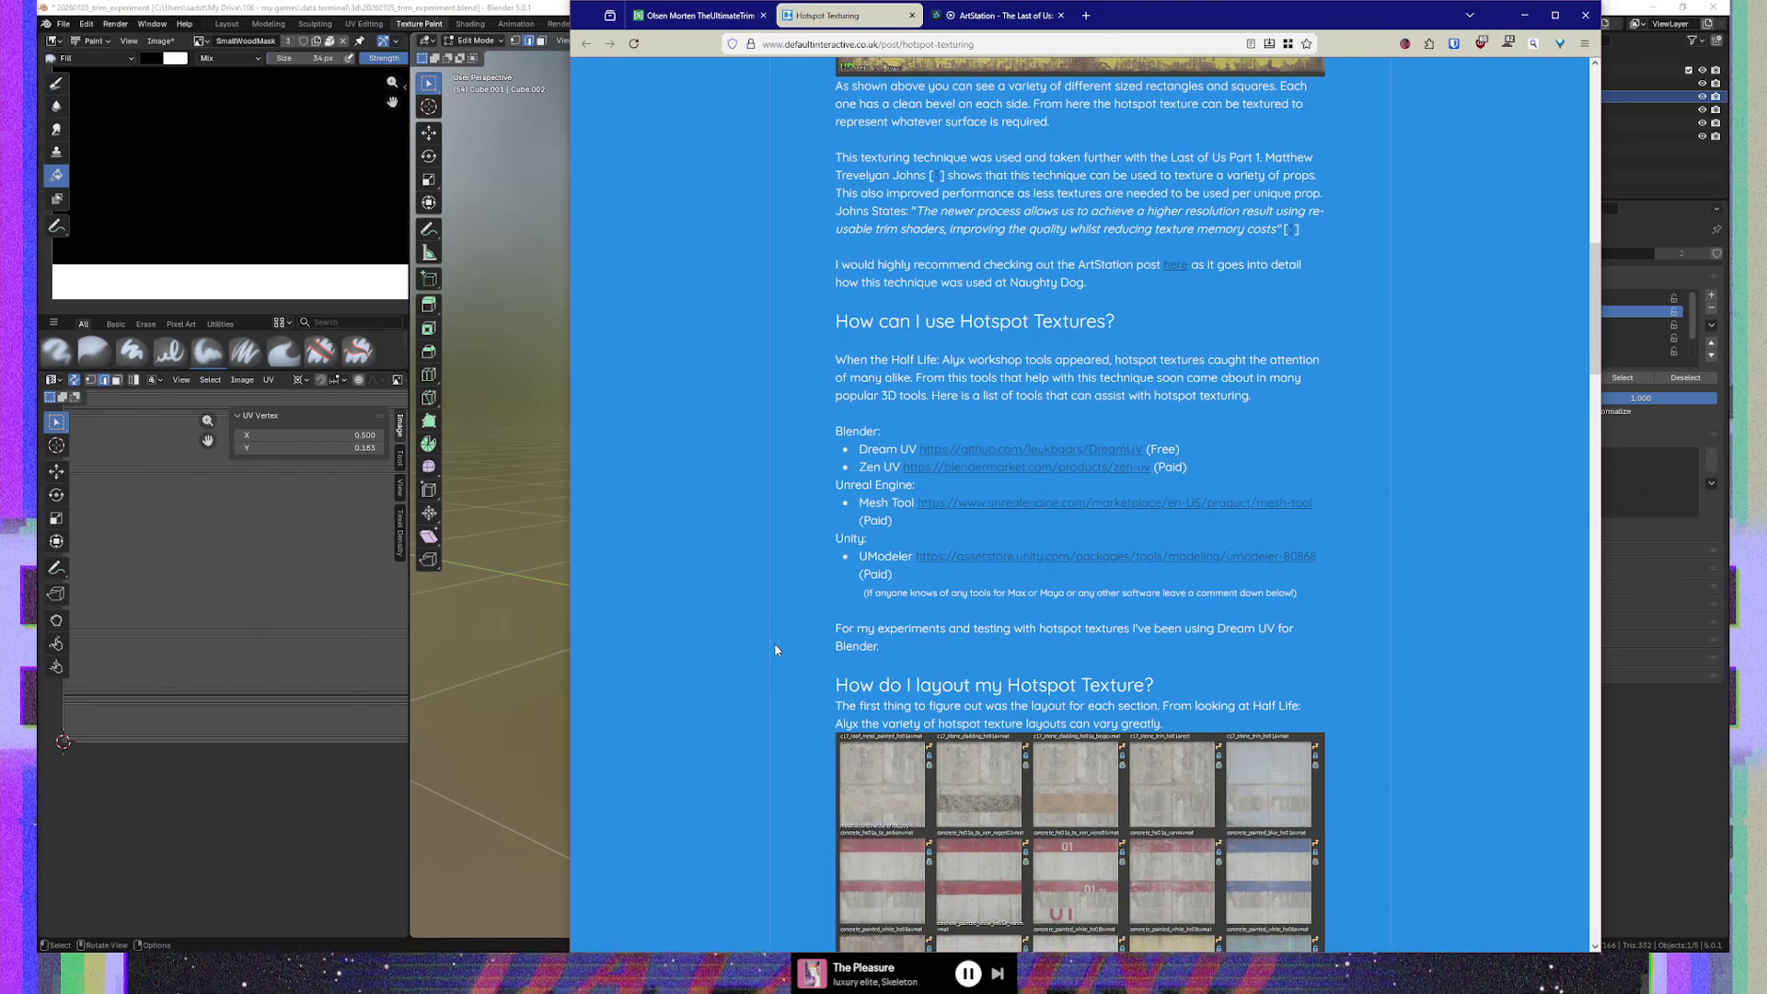
{"action": "scroll", "coordinate": [775, 646], "scroll_direction": "up", "scroll_amount": 1}
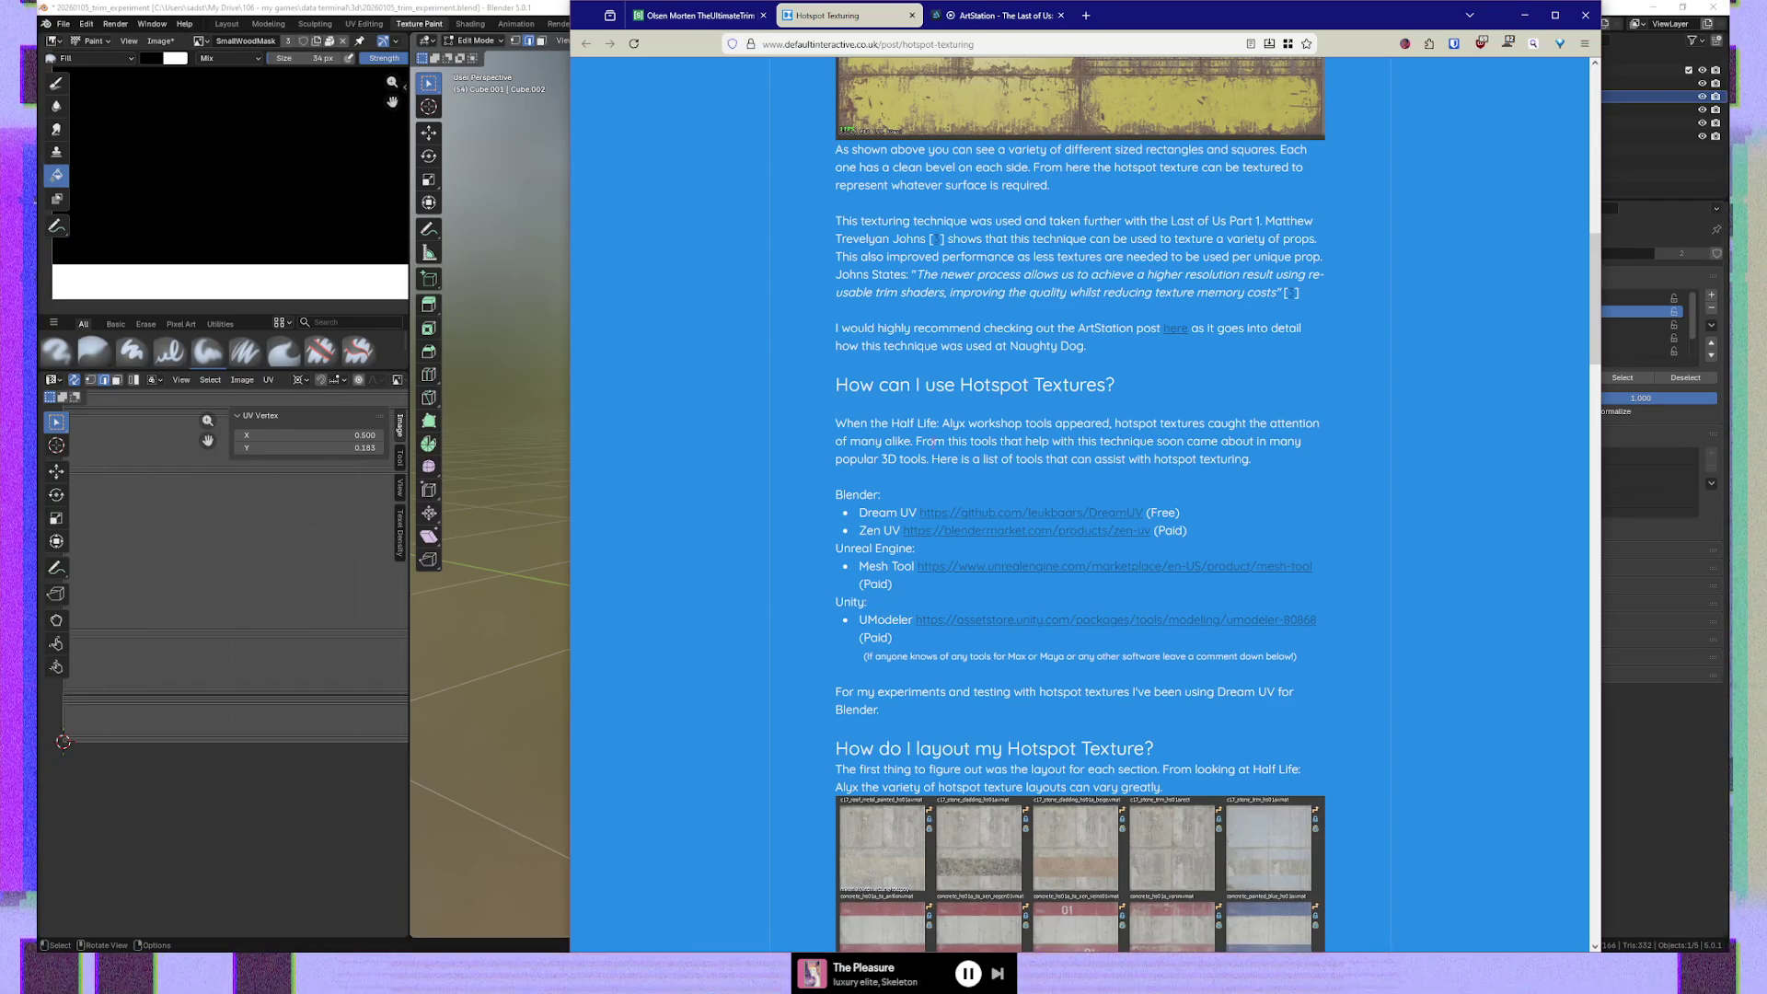
Highlight the article's sentence about hotspot texturing tools, then return to Blender
{"action": "left_click_drag", "start_coordinate": [916, 441], "coordinate": [926, 458]}
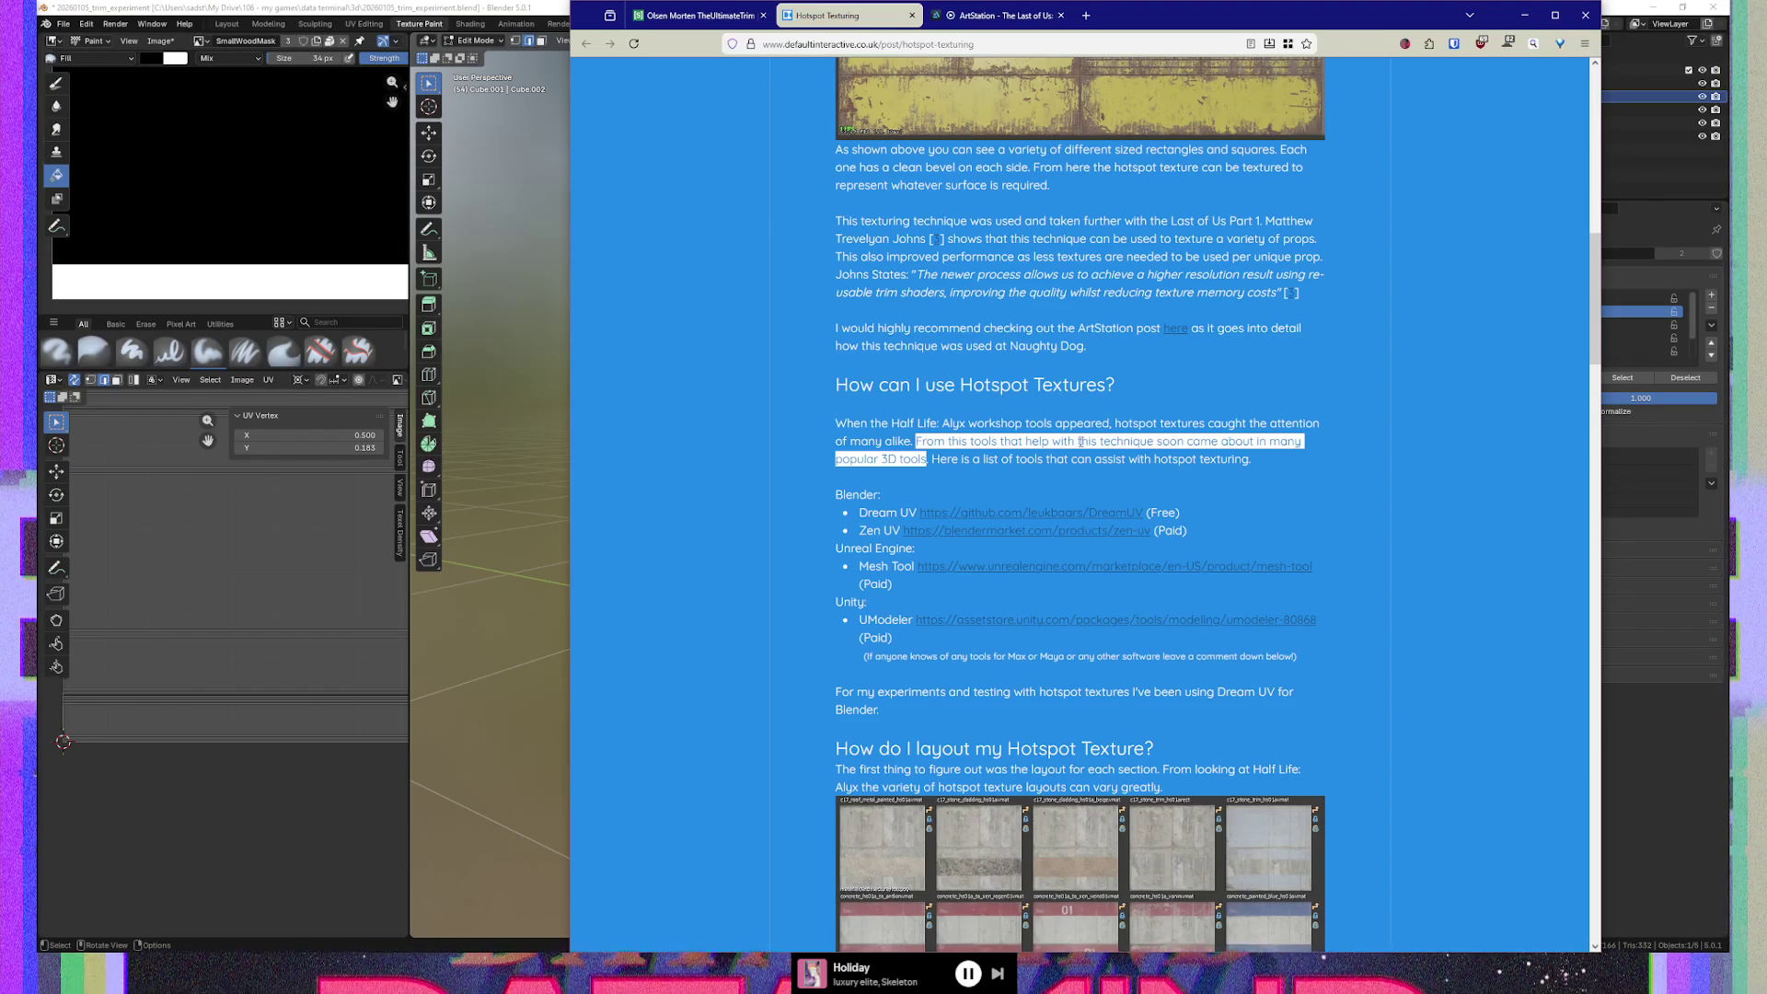
{"action": "key", "text": "alt+Tab"}
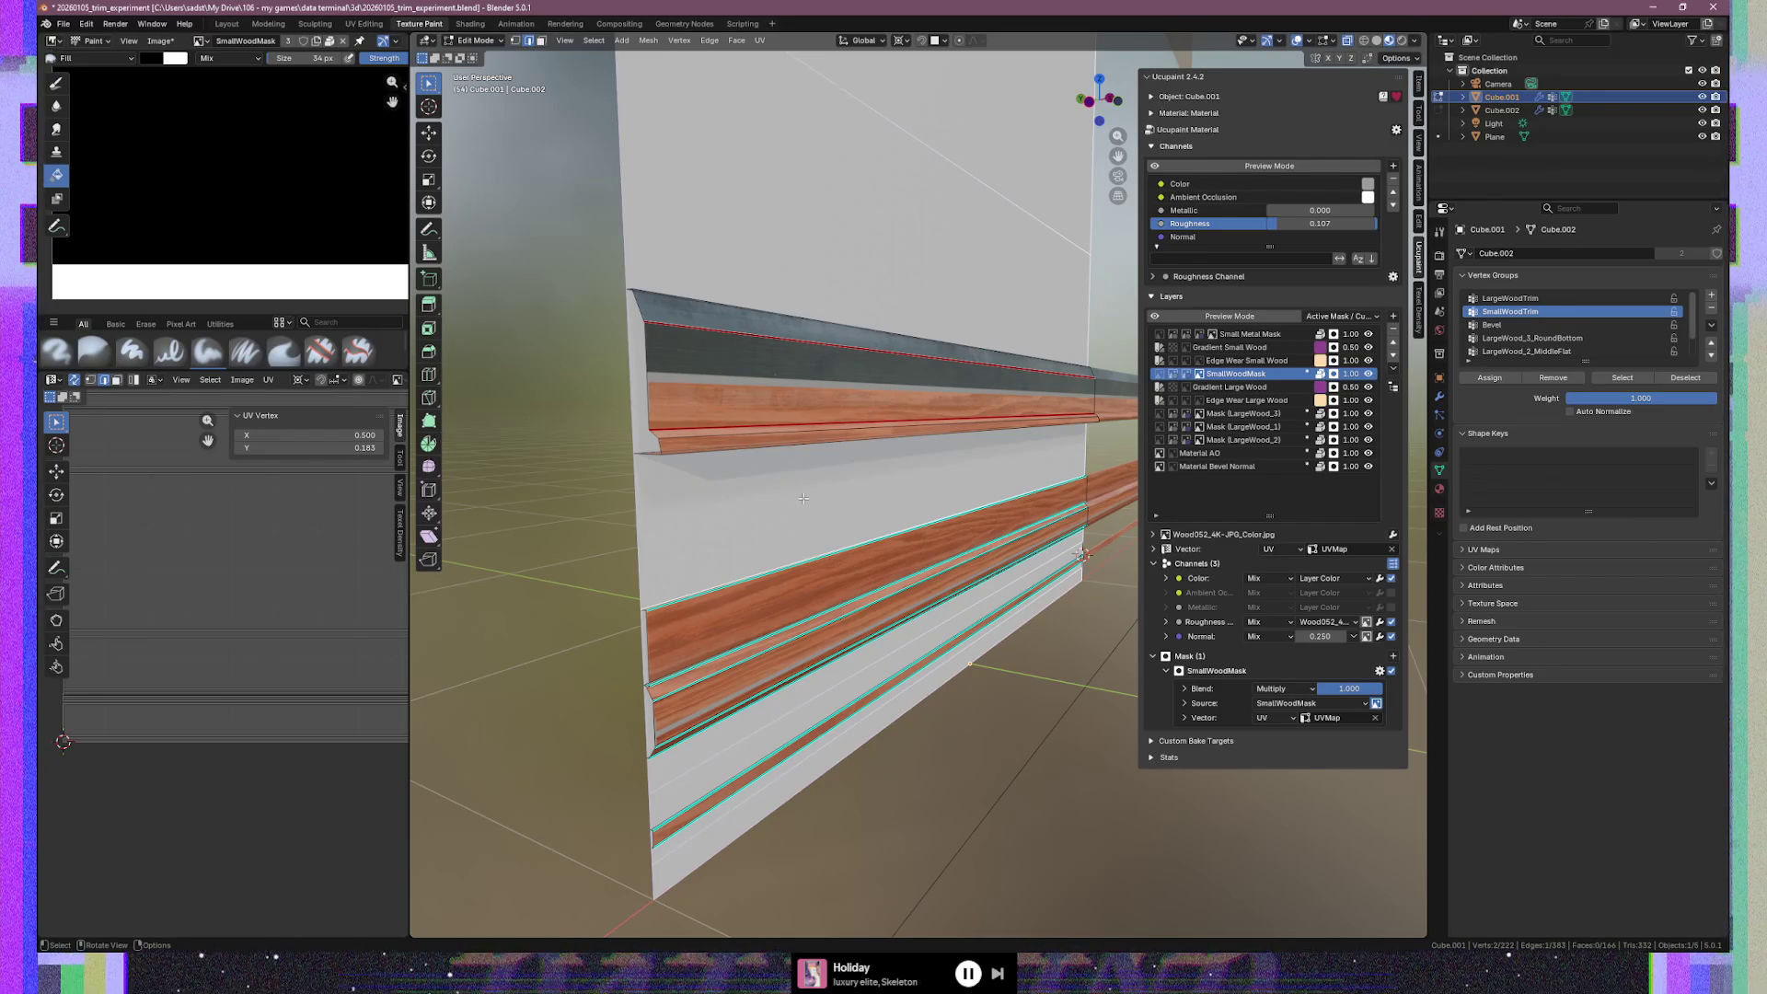
Bring the article back, clear the selection, and scroll to 'How do I layout my Hotspot Texture?'
{"action": "key", "text": "alt+Tab"}
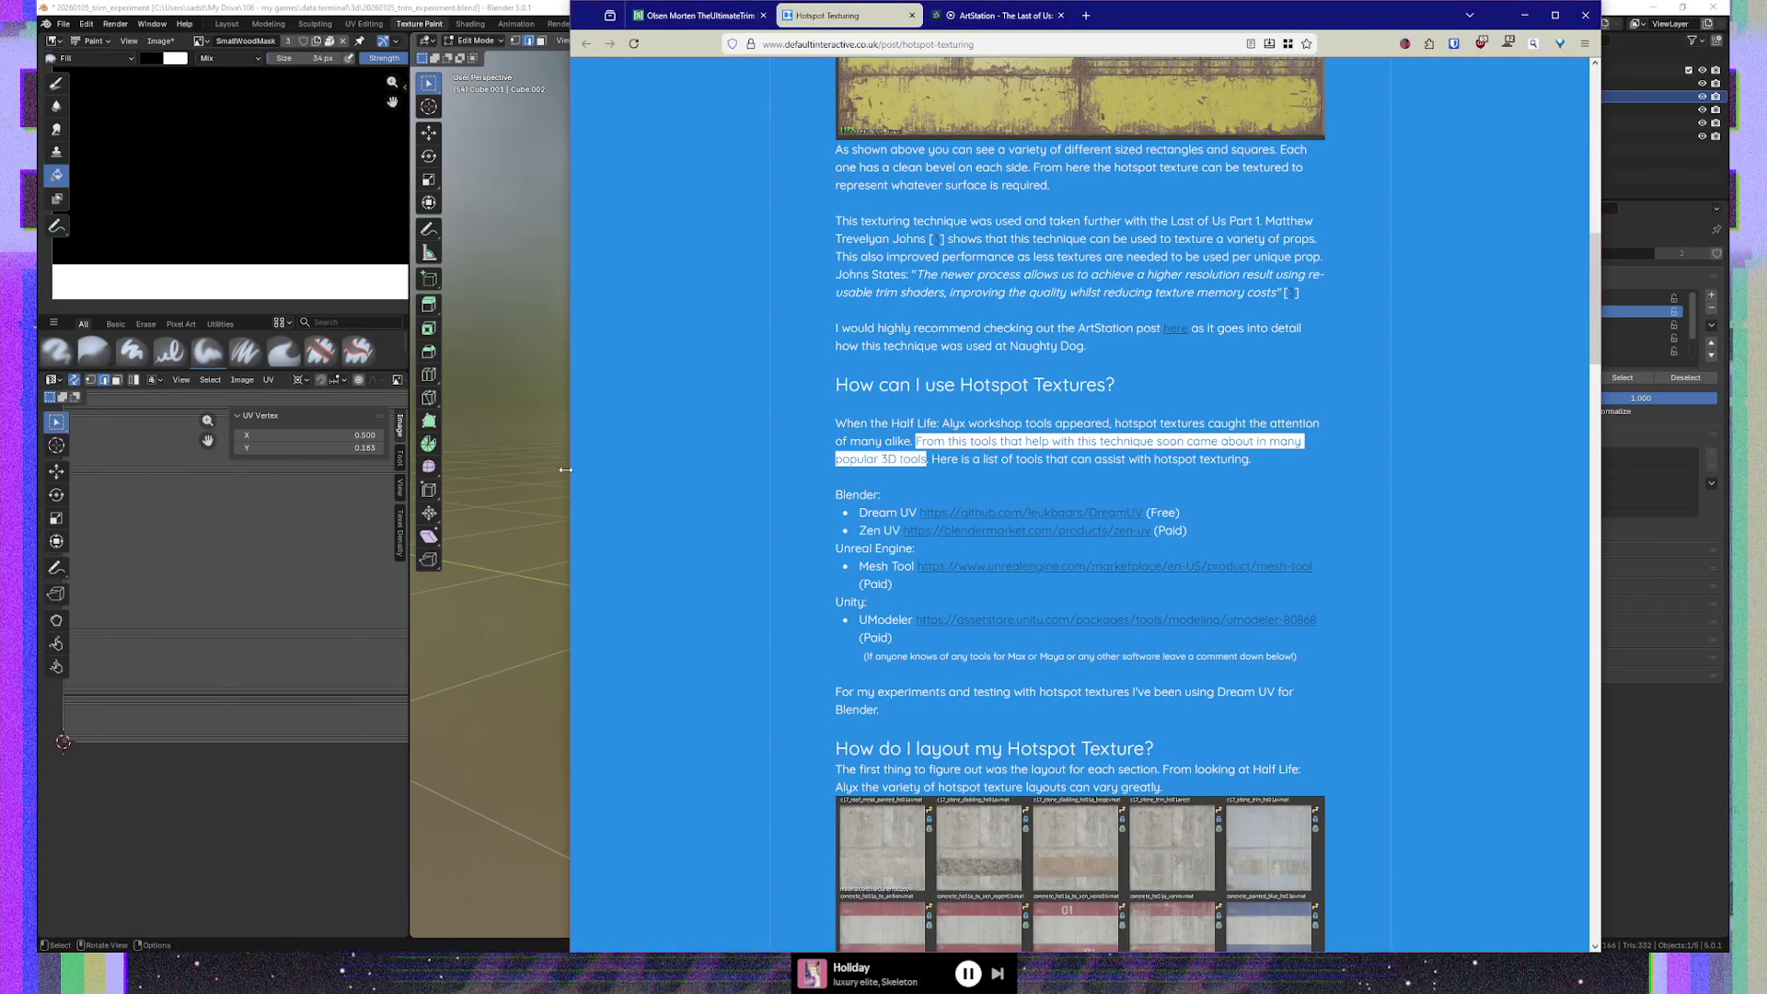
{"action": "left_click", "coordinate": [807, 437]}
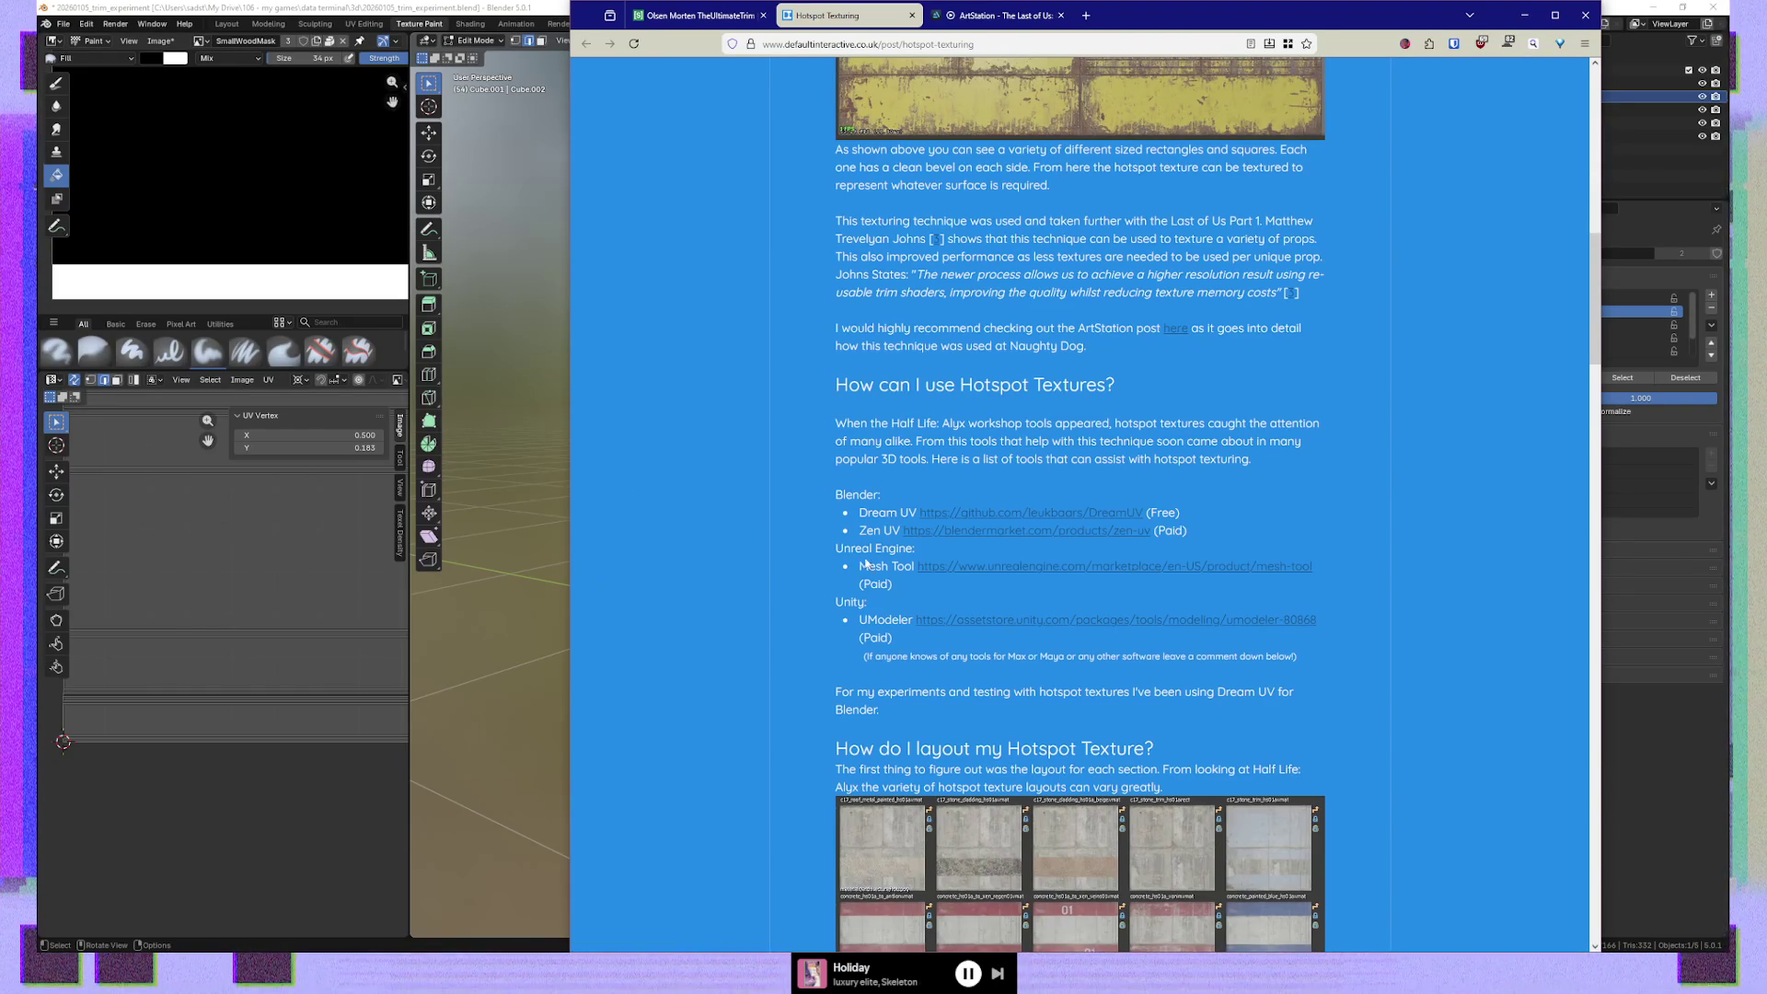
{"action": "scroll", "coordinate": [817, 570], "scroll_direction": "down", "scroll_amount": 2}
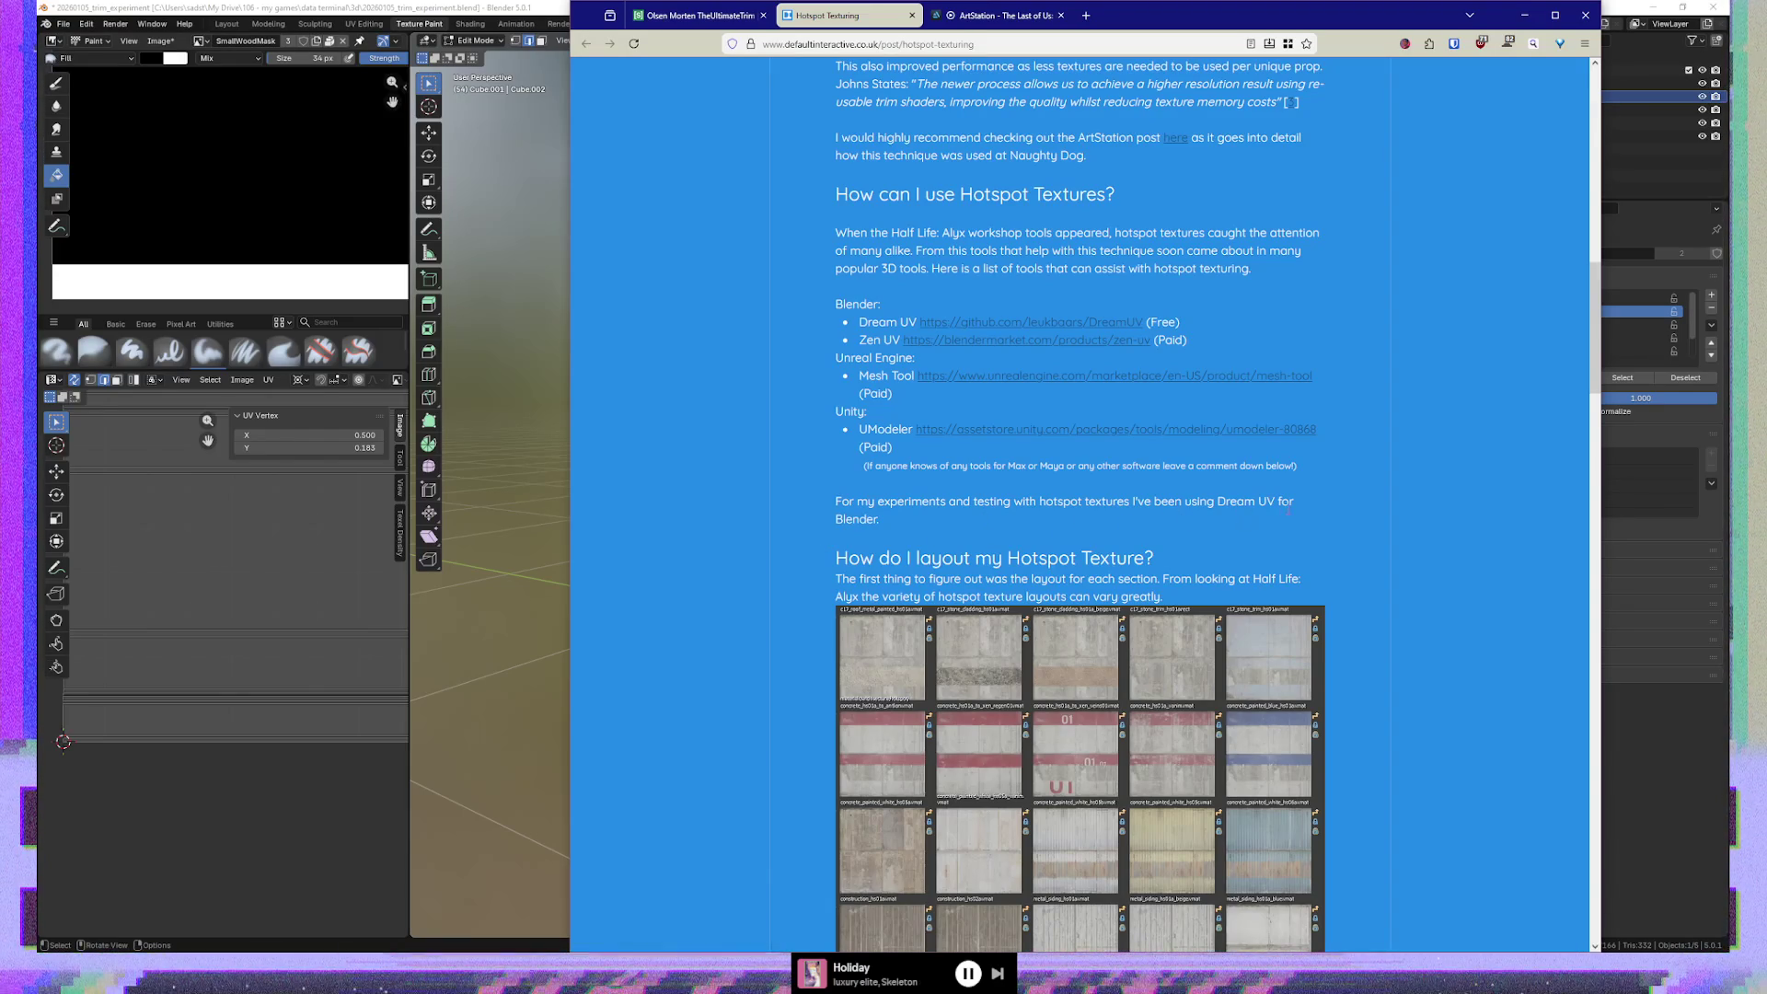
{"action": "scroll", "coordinate": [798, 525], "scroll_direction": "down", "scroll_amount": 2}
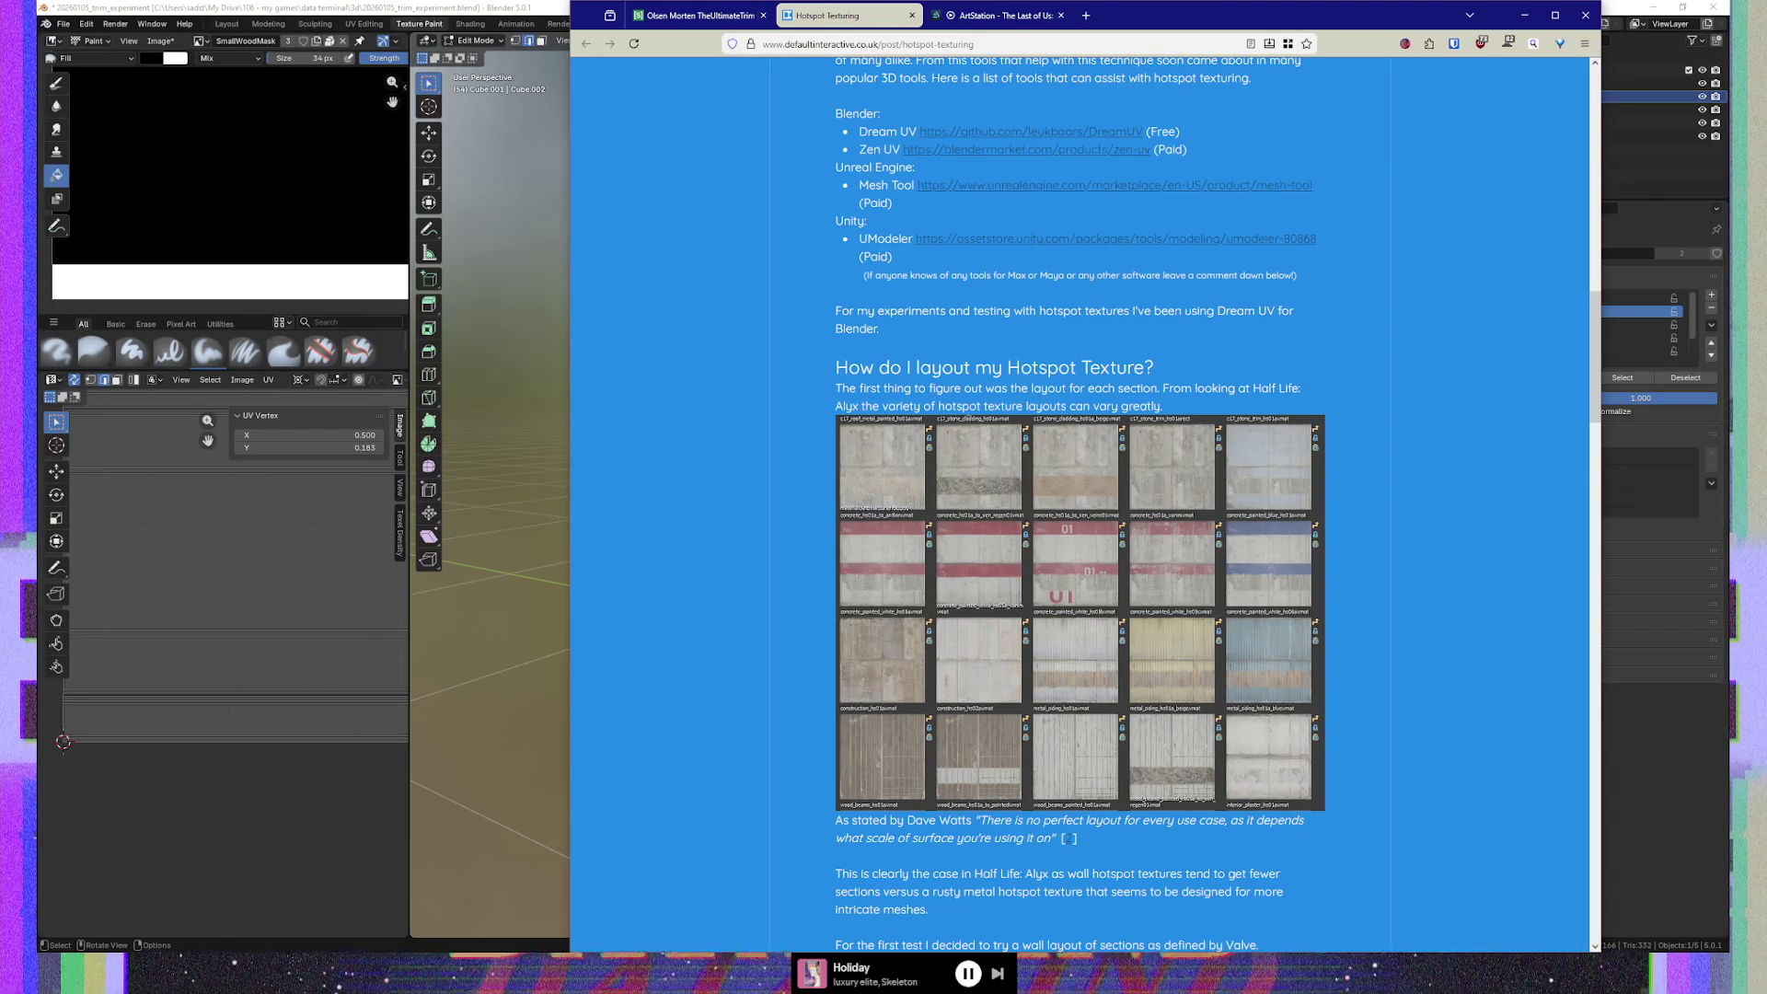
View the Half-Life: Alyx texture grid enlarged, then scroll down to the bevel-width paragraph
{"action": "left_click", "coordinate": [1077, 467]}
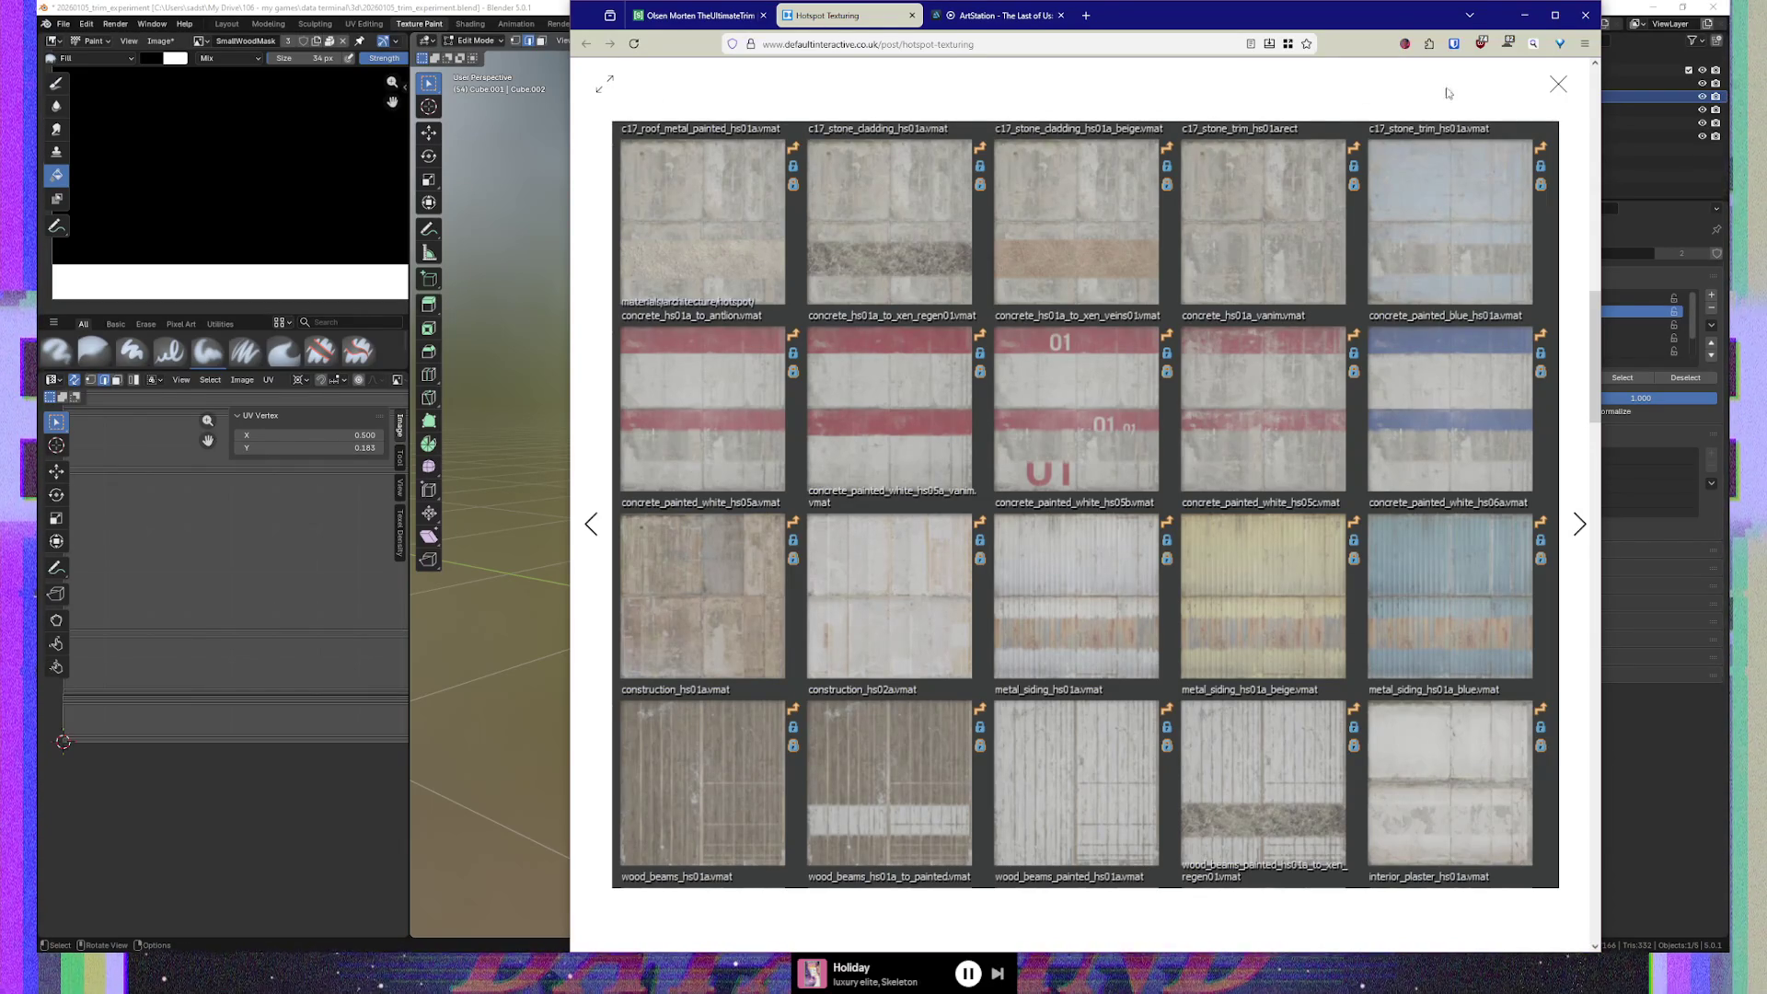
{"action": "left_click", "coordinate": [1559, 91]}
{"action": "scroll", "coordinate": [756, 603], "scroll_direction": "down", "scroll_amount": 2}
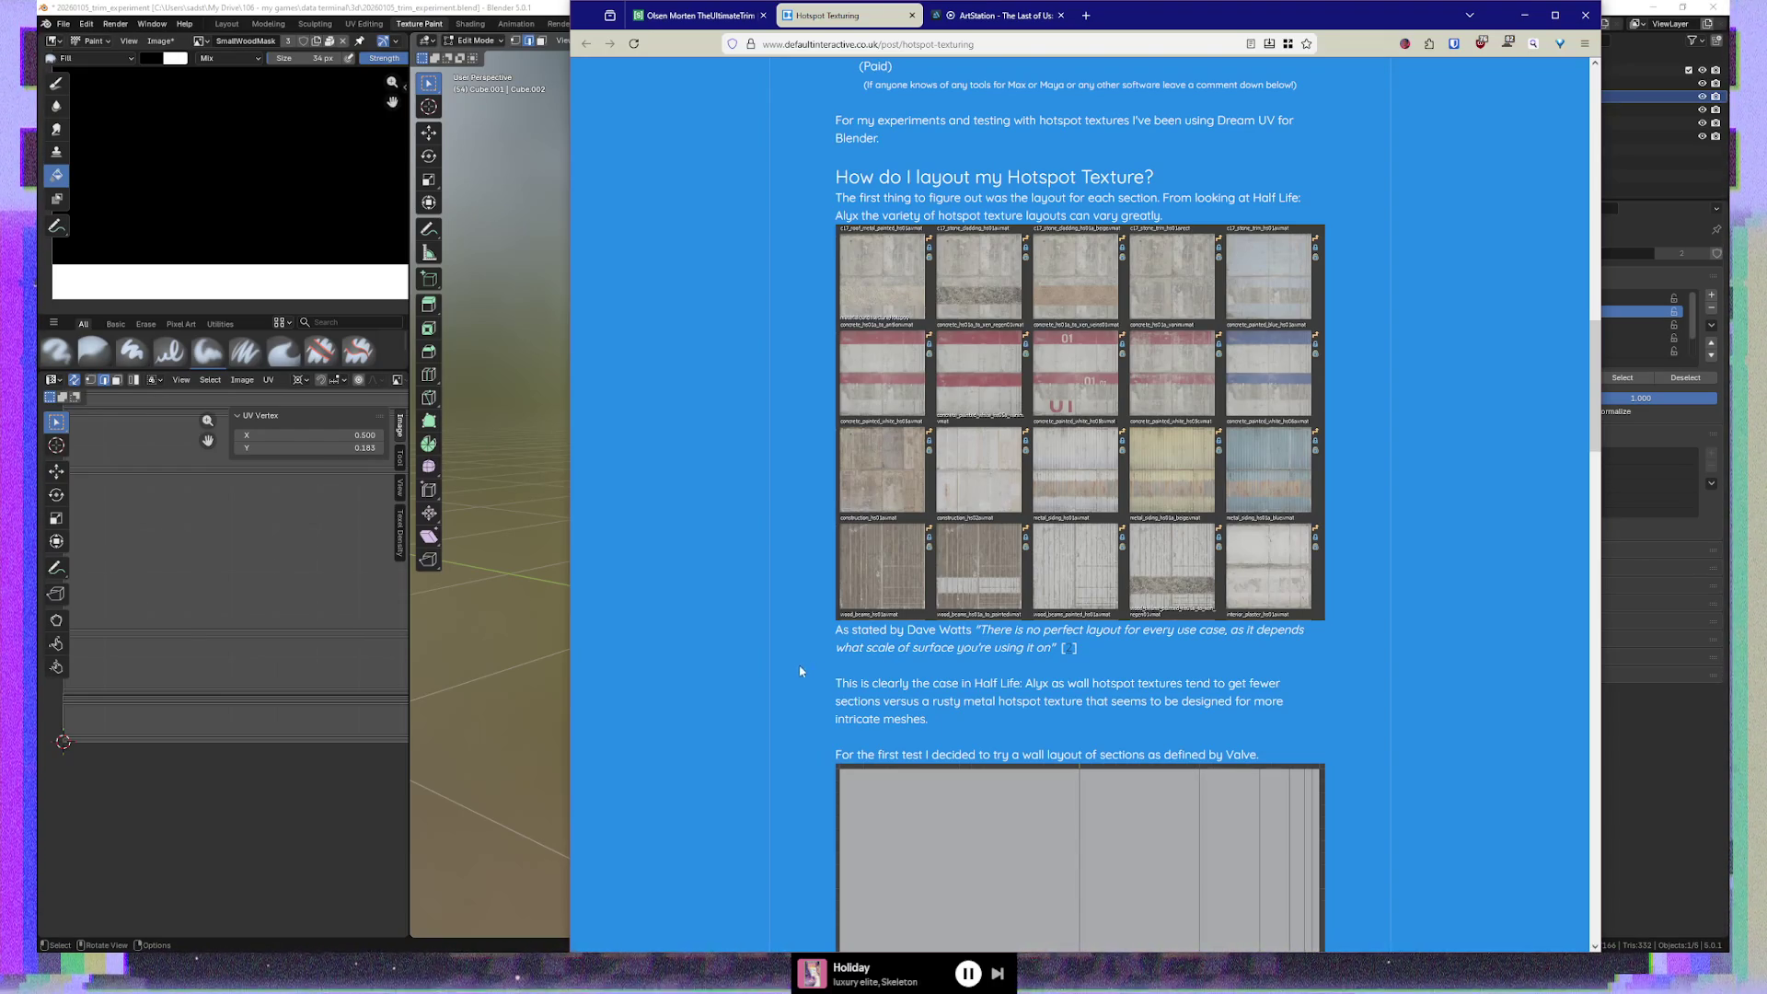
{"action": "scroll", "coordinate": [819, 647], "scroll_direction": "down", "scroll_amount": 3}
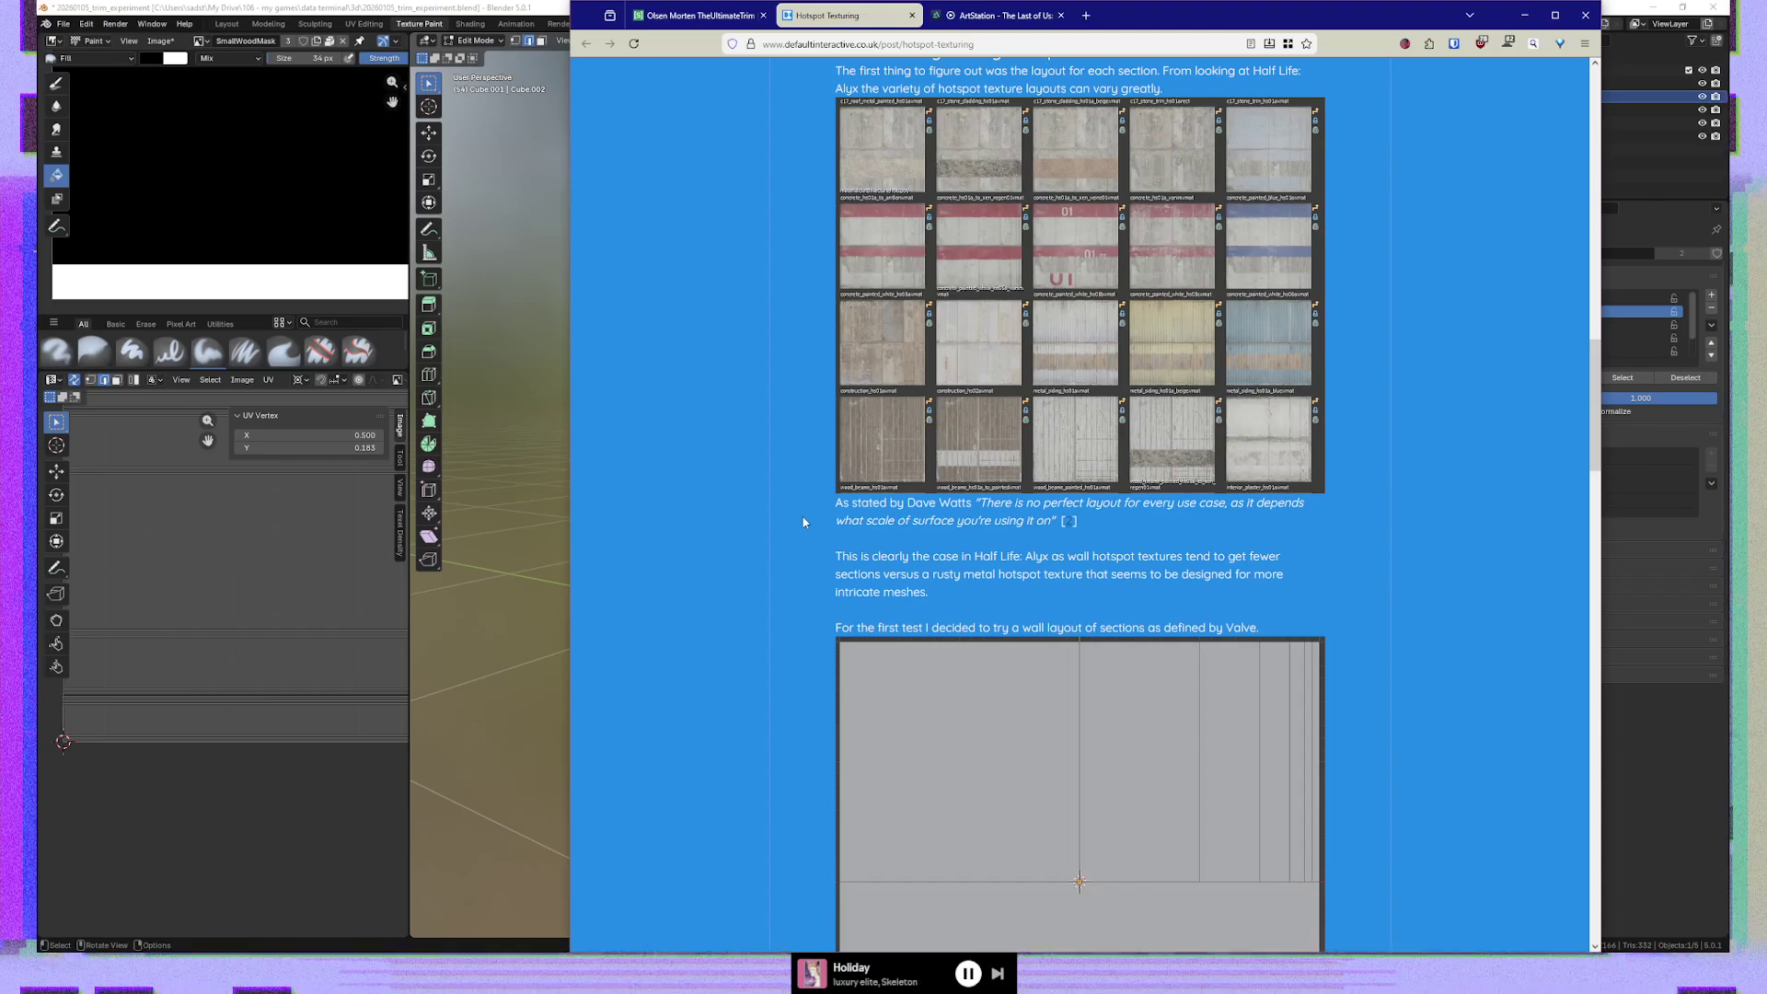
{"action": "scroll", "coordinate": [816, 549], "scroll_direction": "down", "scroll_amount": 1}
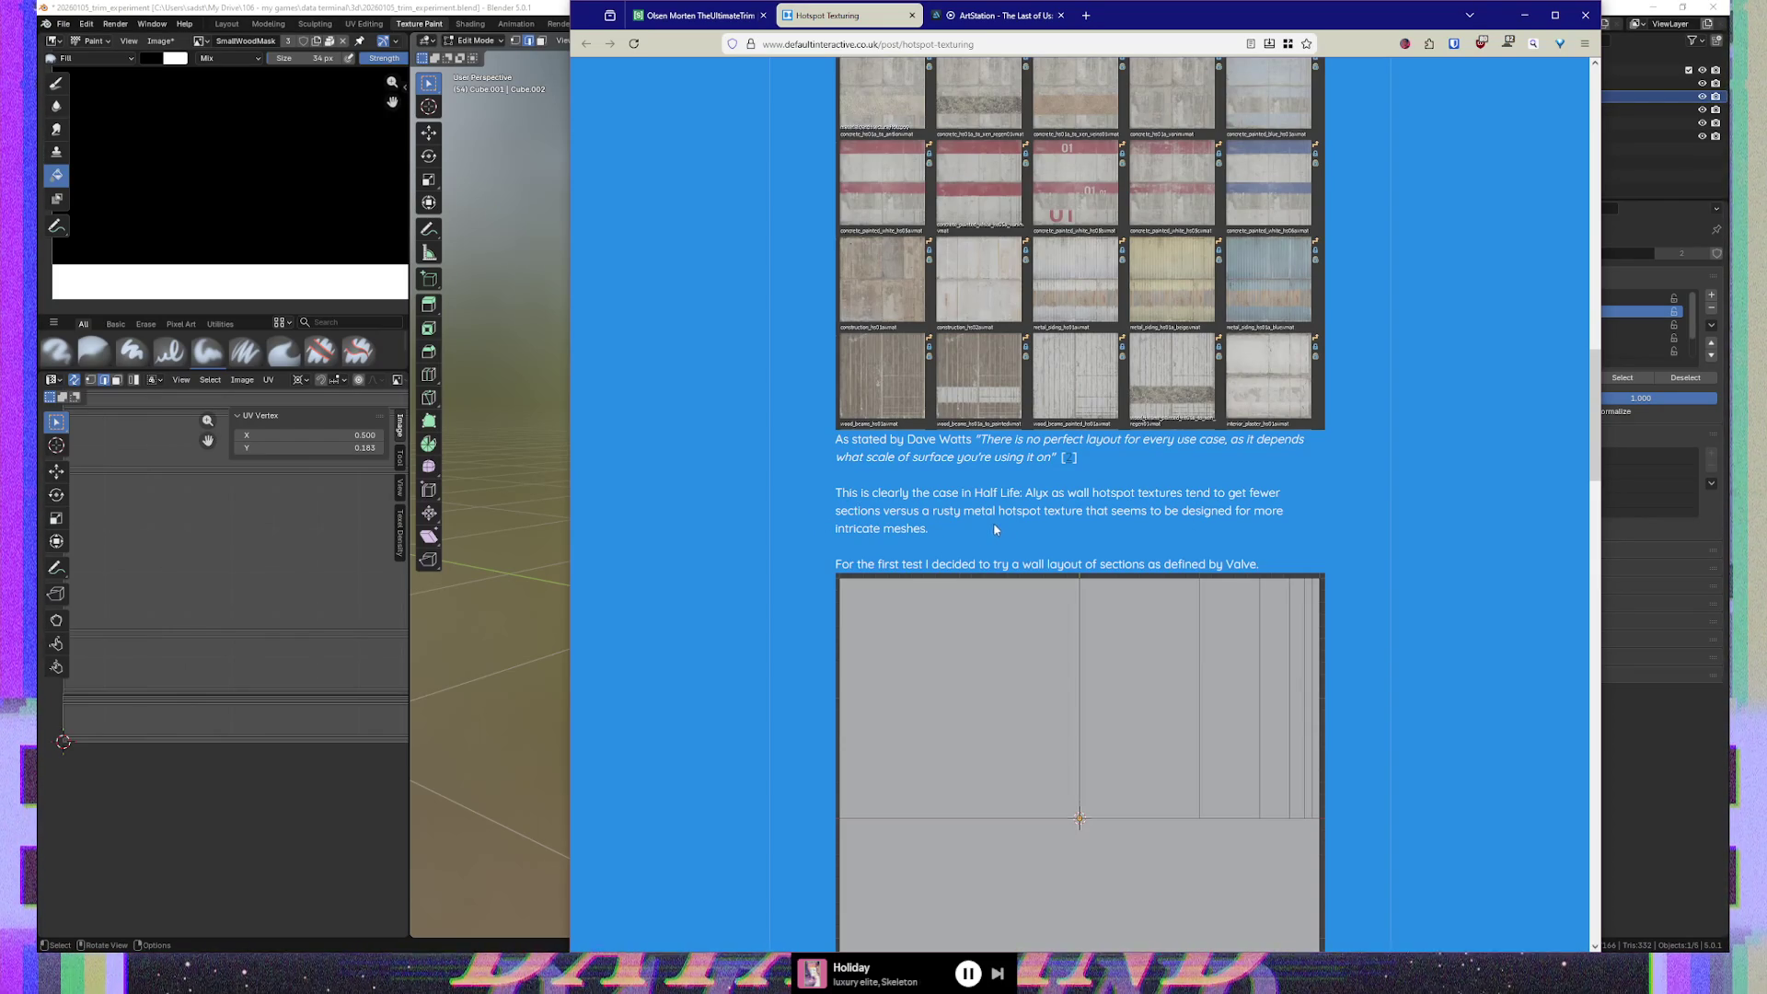
{"action": "scroll", "coordinate": [792, 513], "scroll_direction": "down", "scroll_amount": 3}
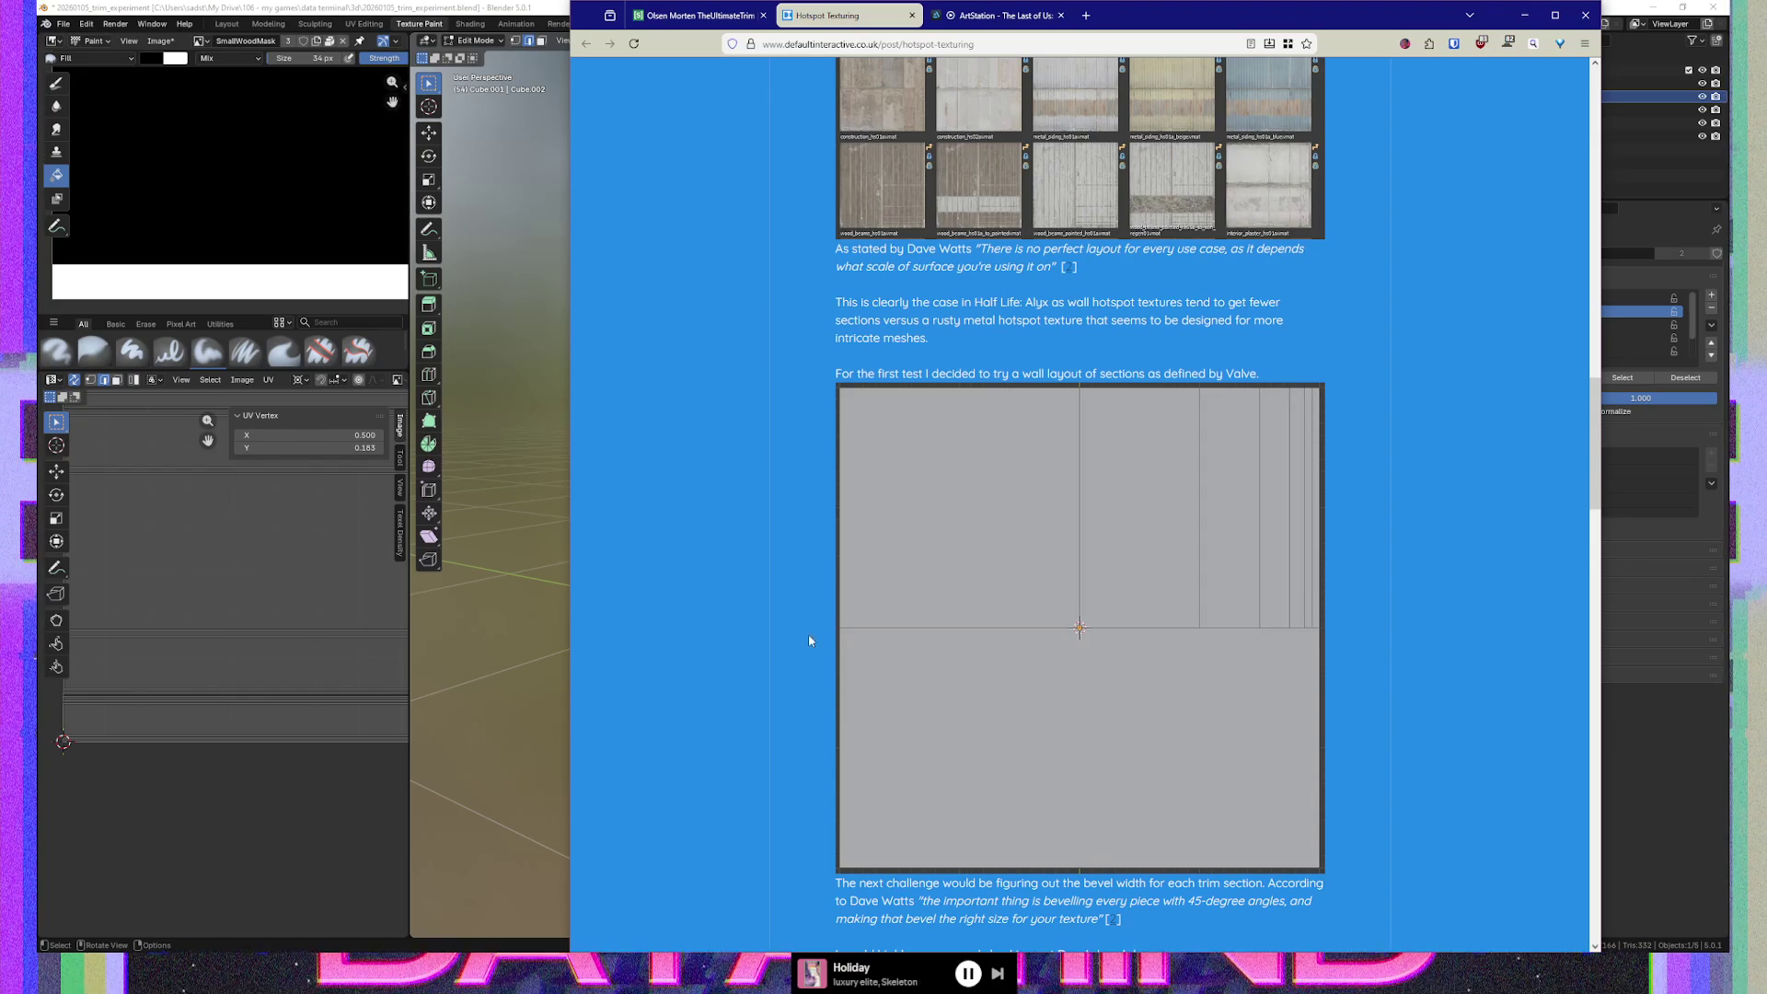
{"action": "scroll", "coordinate": [759, 624], "scroll_direction": "down", "scroll_amount": 3}
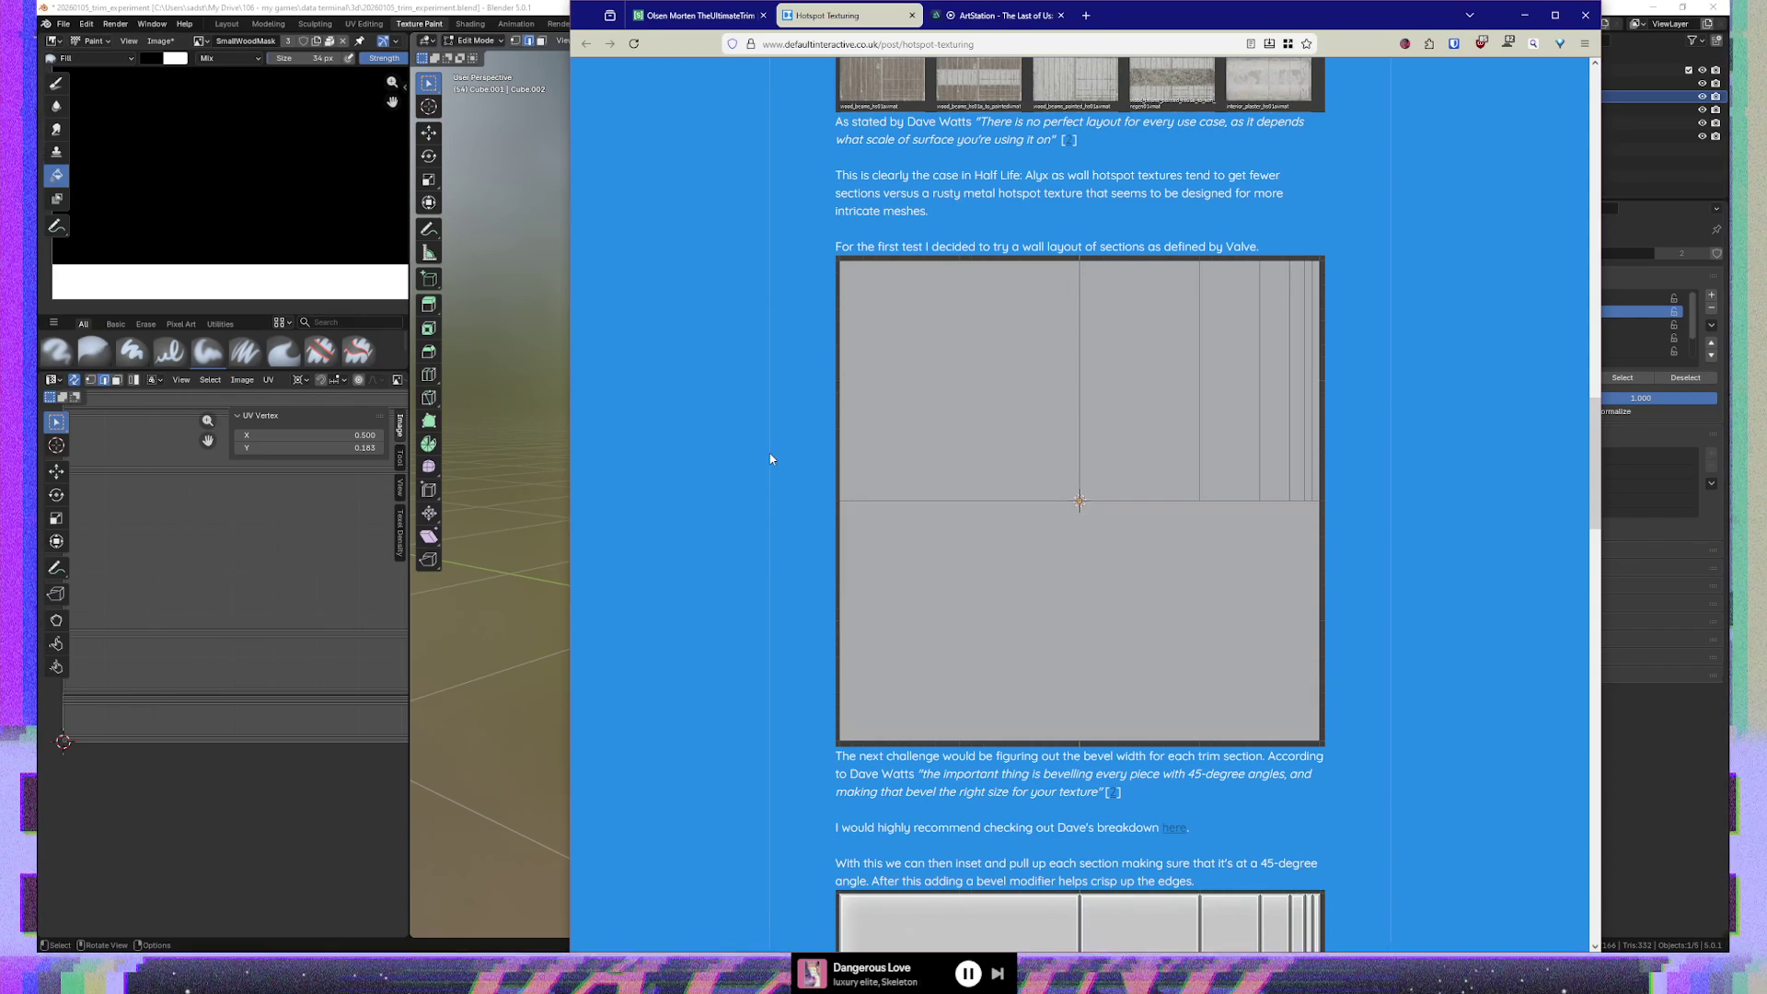
{"action": "scroll", "coordinate": [780, 448], "scroll_direction": "down", "scroll_amount": 3}
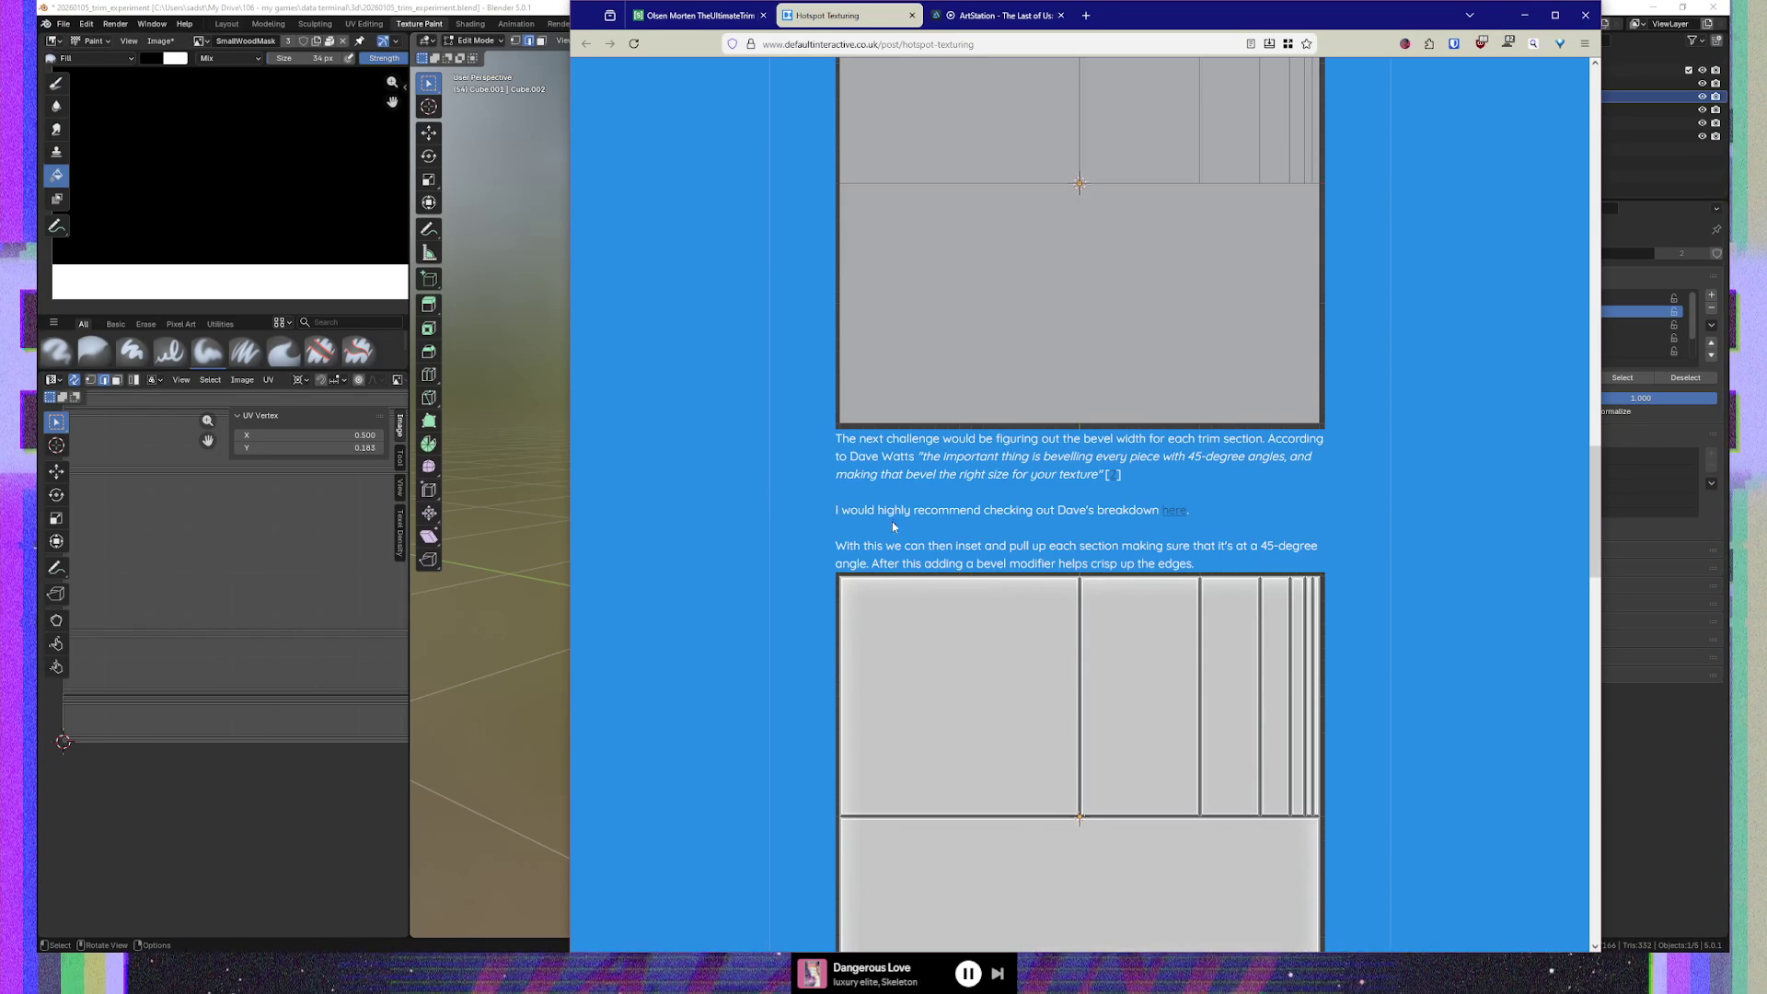
Open the bevel breakdown in a background tab and enlarge the normal-map-on-geometry image
{"action": "middle_click", "coordinate": [1174, 512]}
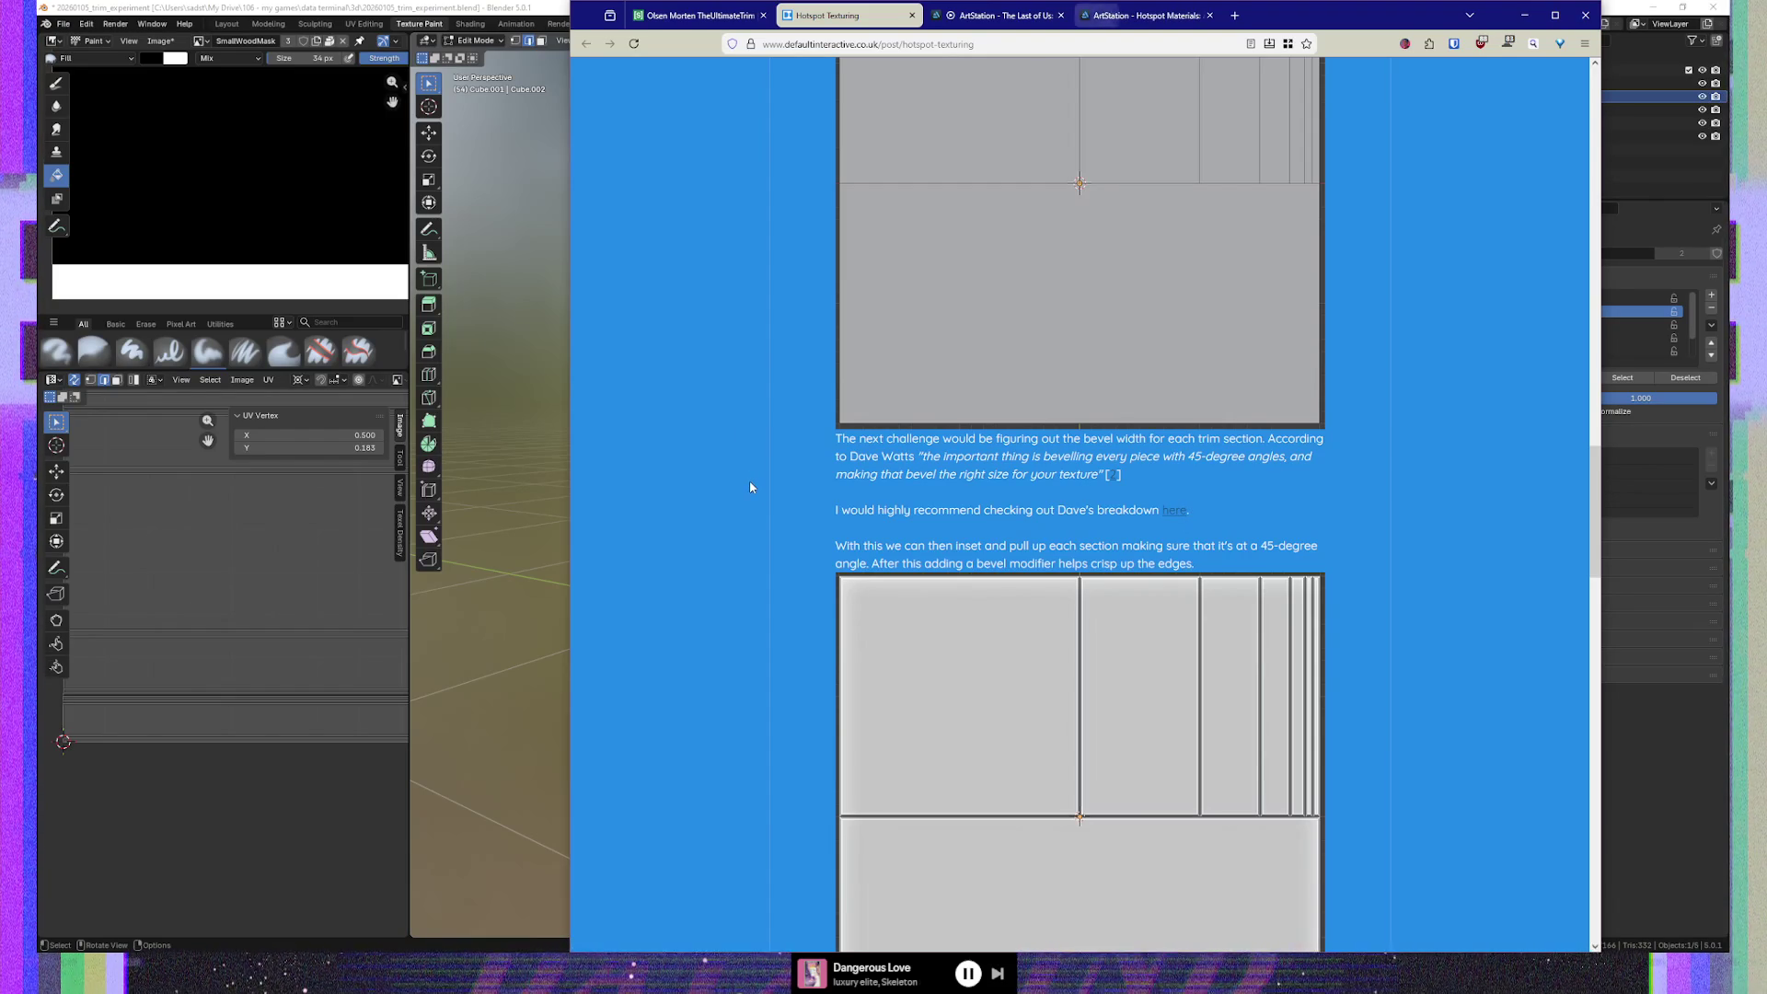
{"action": "scroll", "coordinate": [772, 500], "scroll_direction": "down", "scroll_amount": 2}
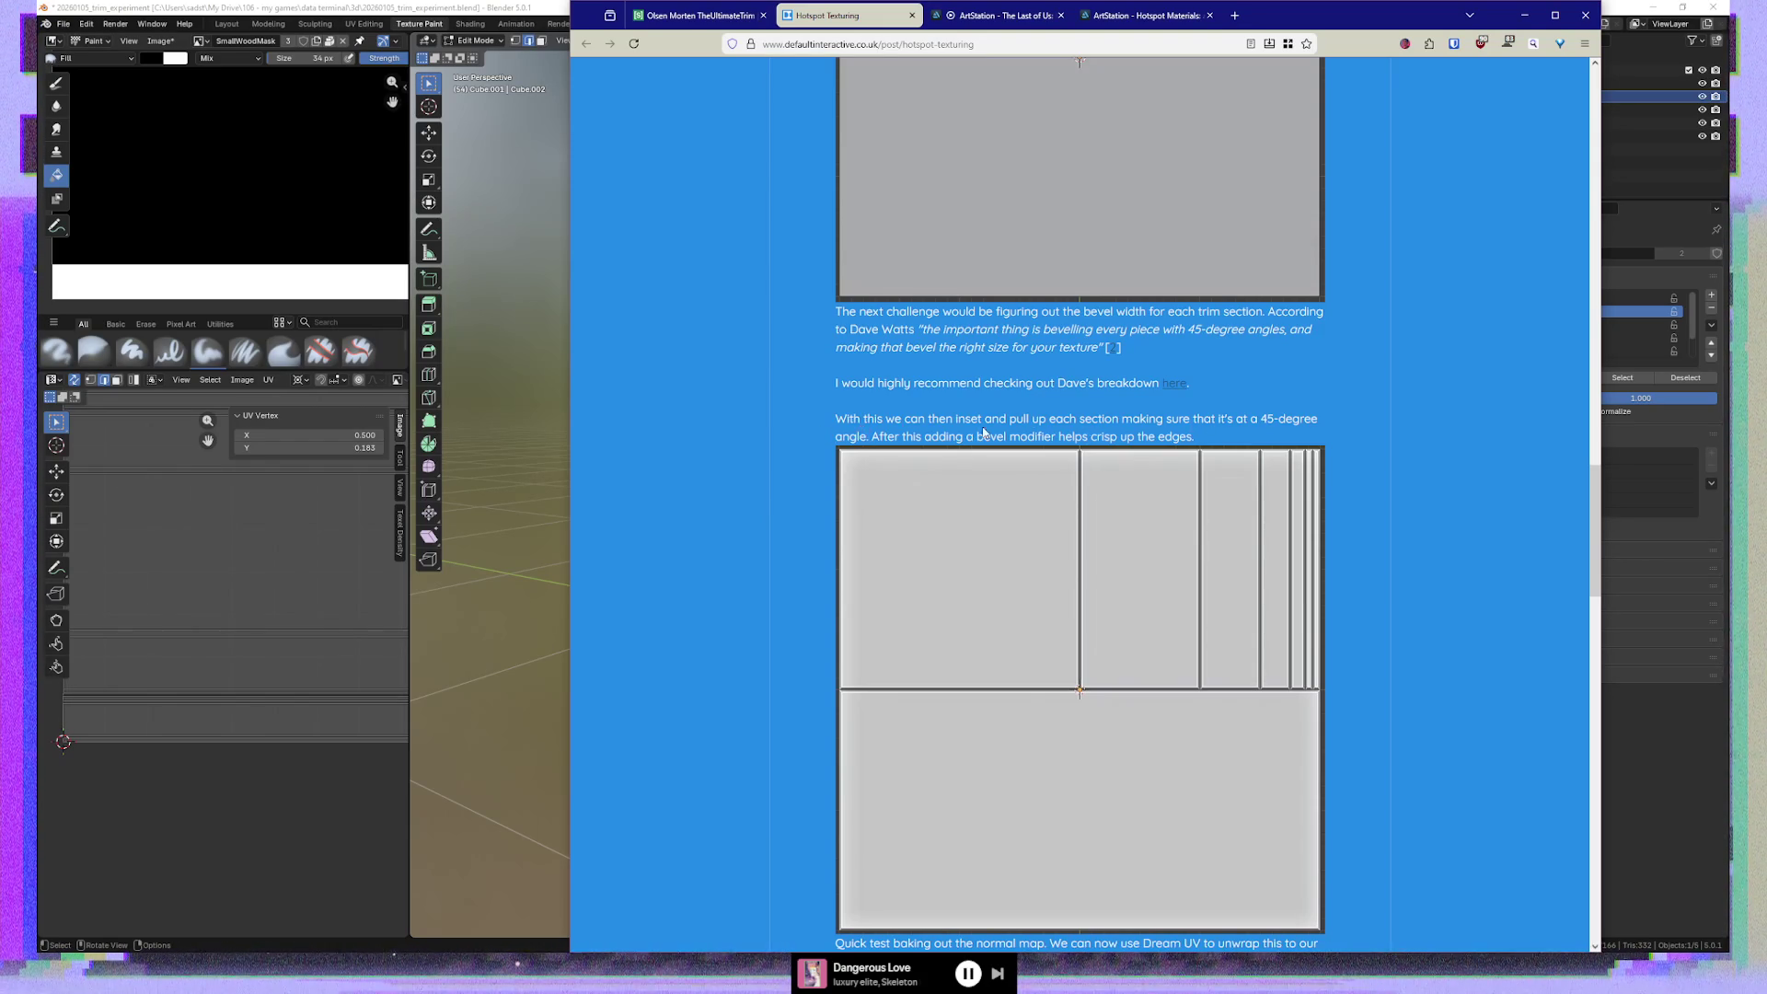
{"action": "scroll", "coordinate": [814, 443], "scroll_direction": "down", "scroll_amount": 2}
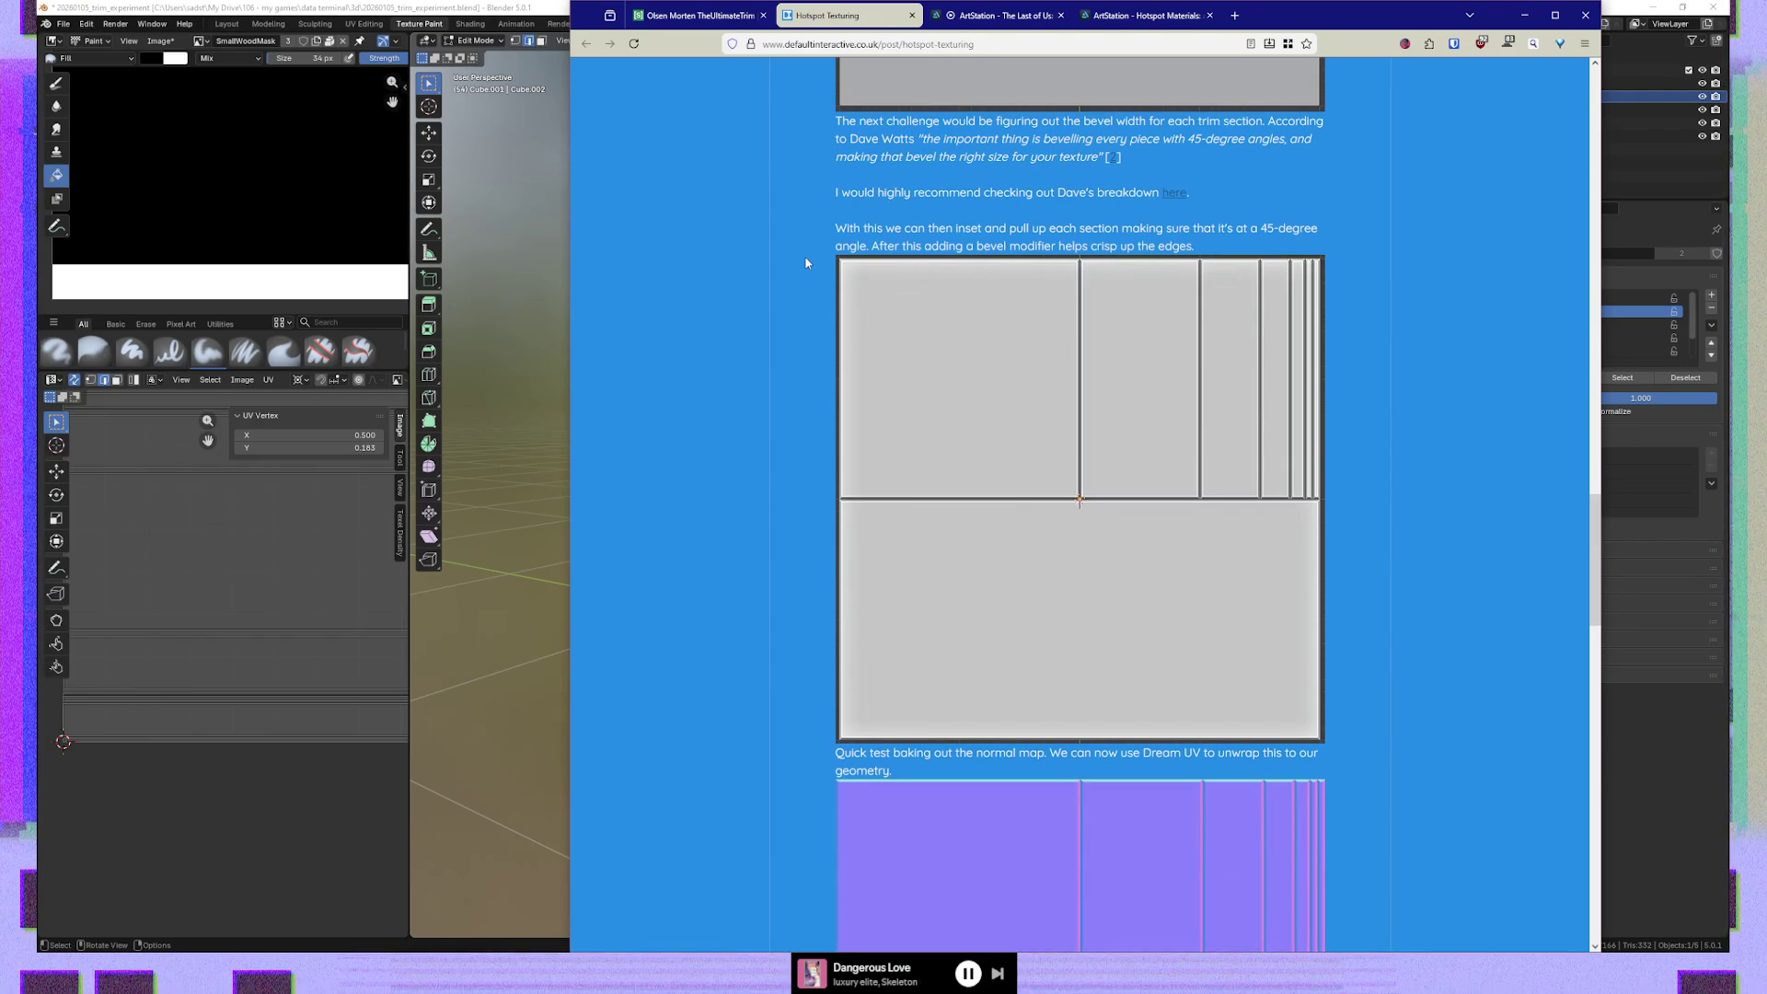
{"action": "scroll", "coordinate": [817, 316], "scroll_direction": "down", "scroll_amount": 1}
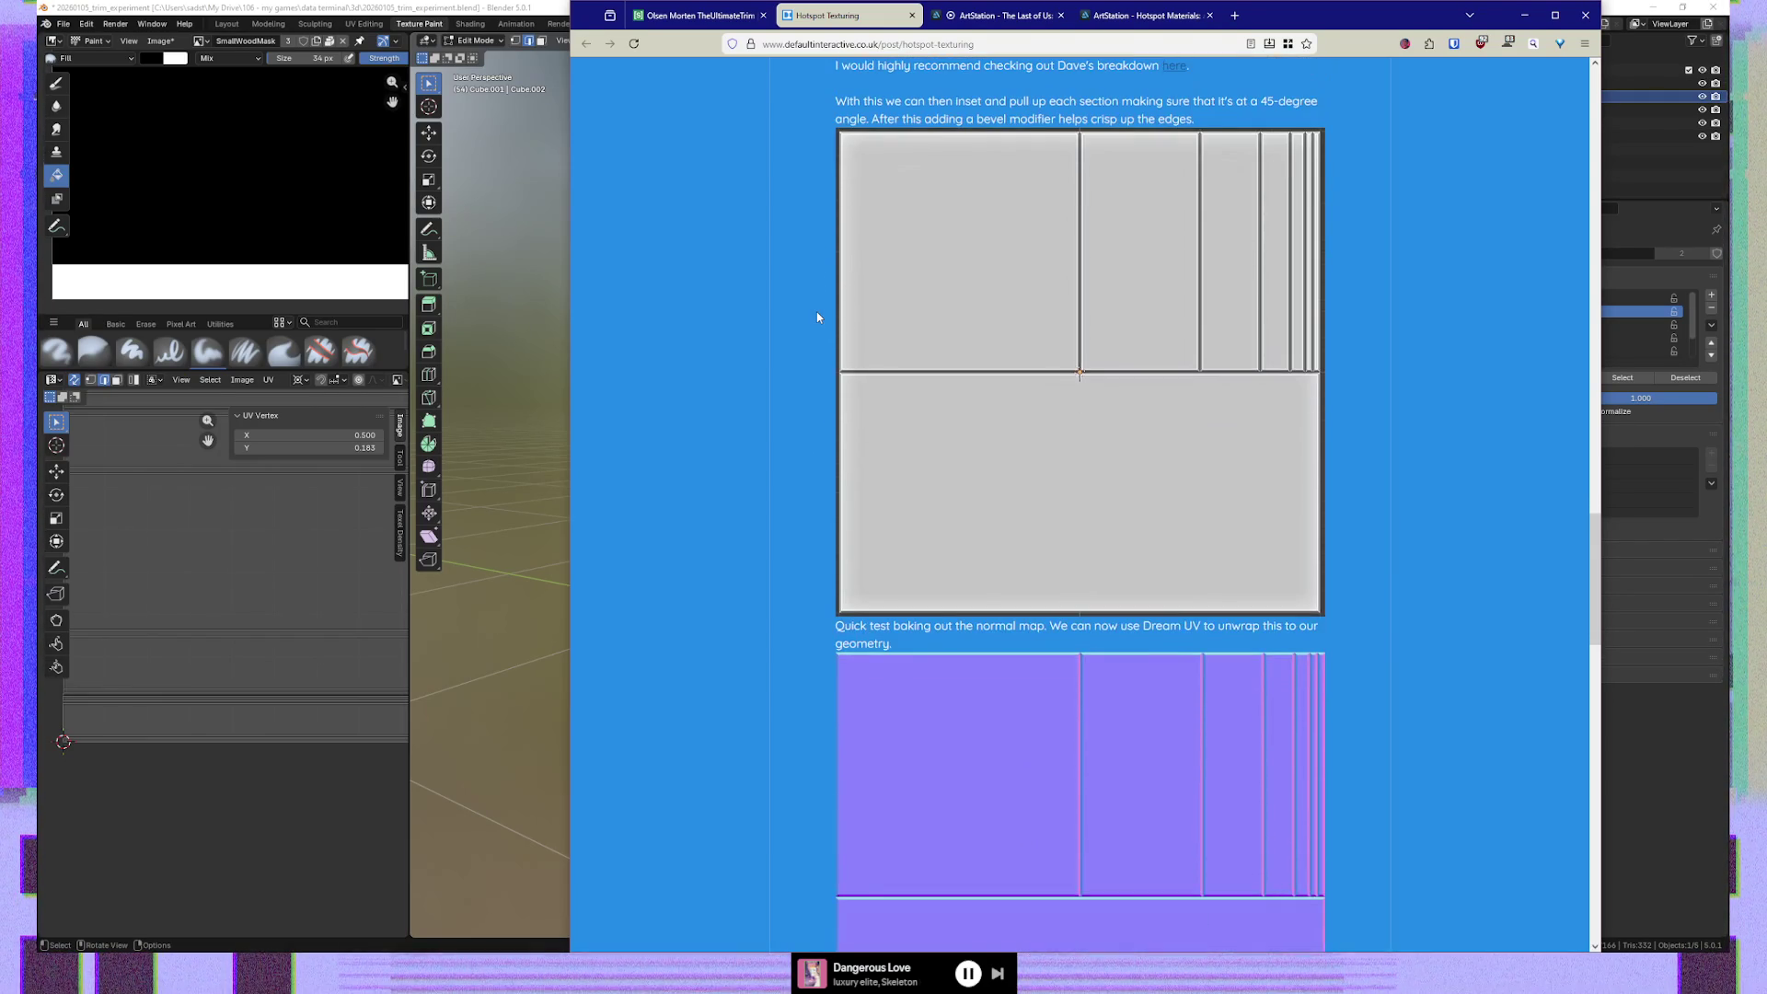
{"action": "scroll", "coordinate": [815, 318], "scroll_direction": "down", "scroll_amount": 1}
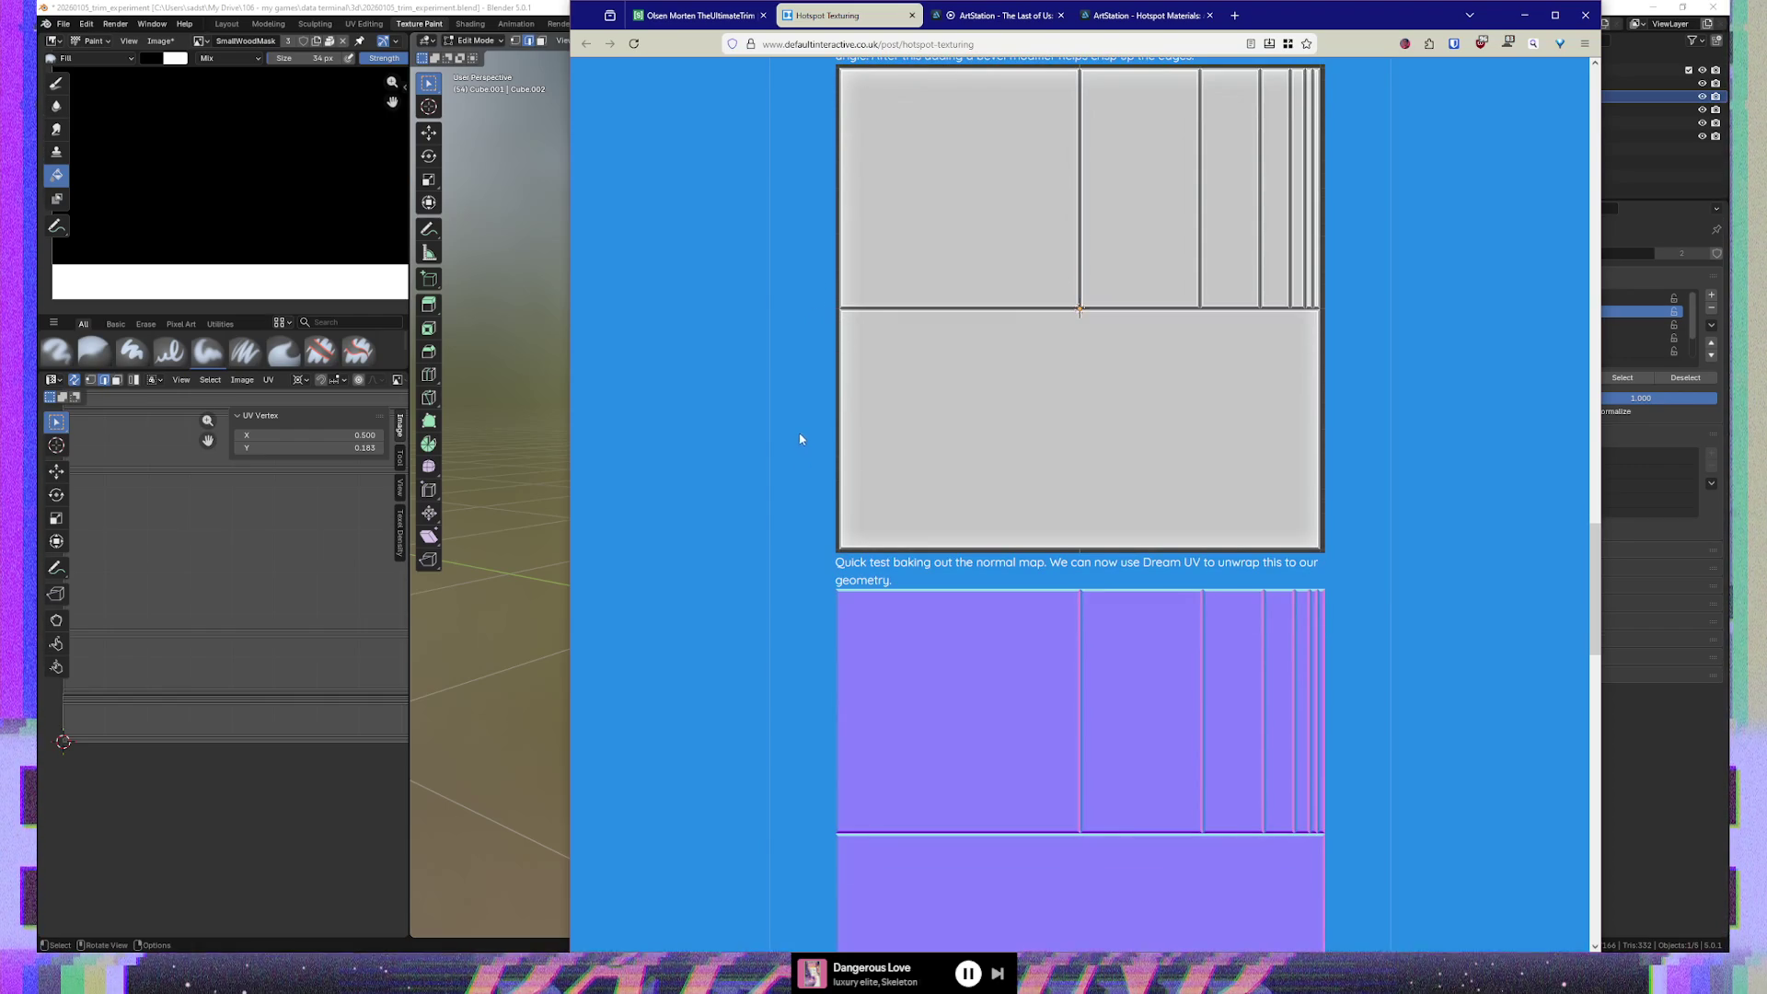
{"action": "scroll", "coordinate": [803, 436], "scroll_direction": "down", "scroll_amount": 2}
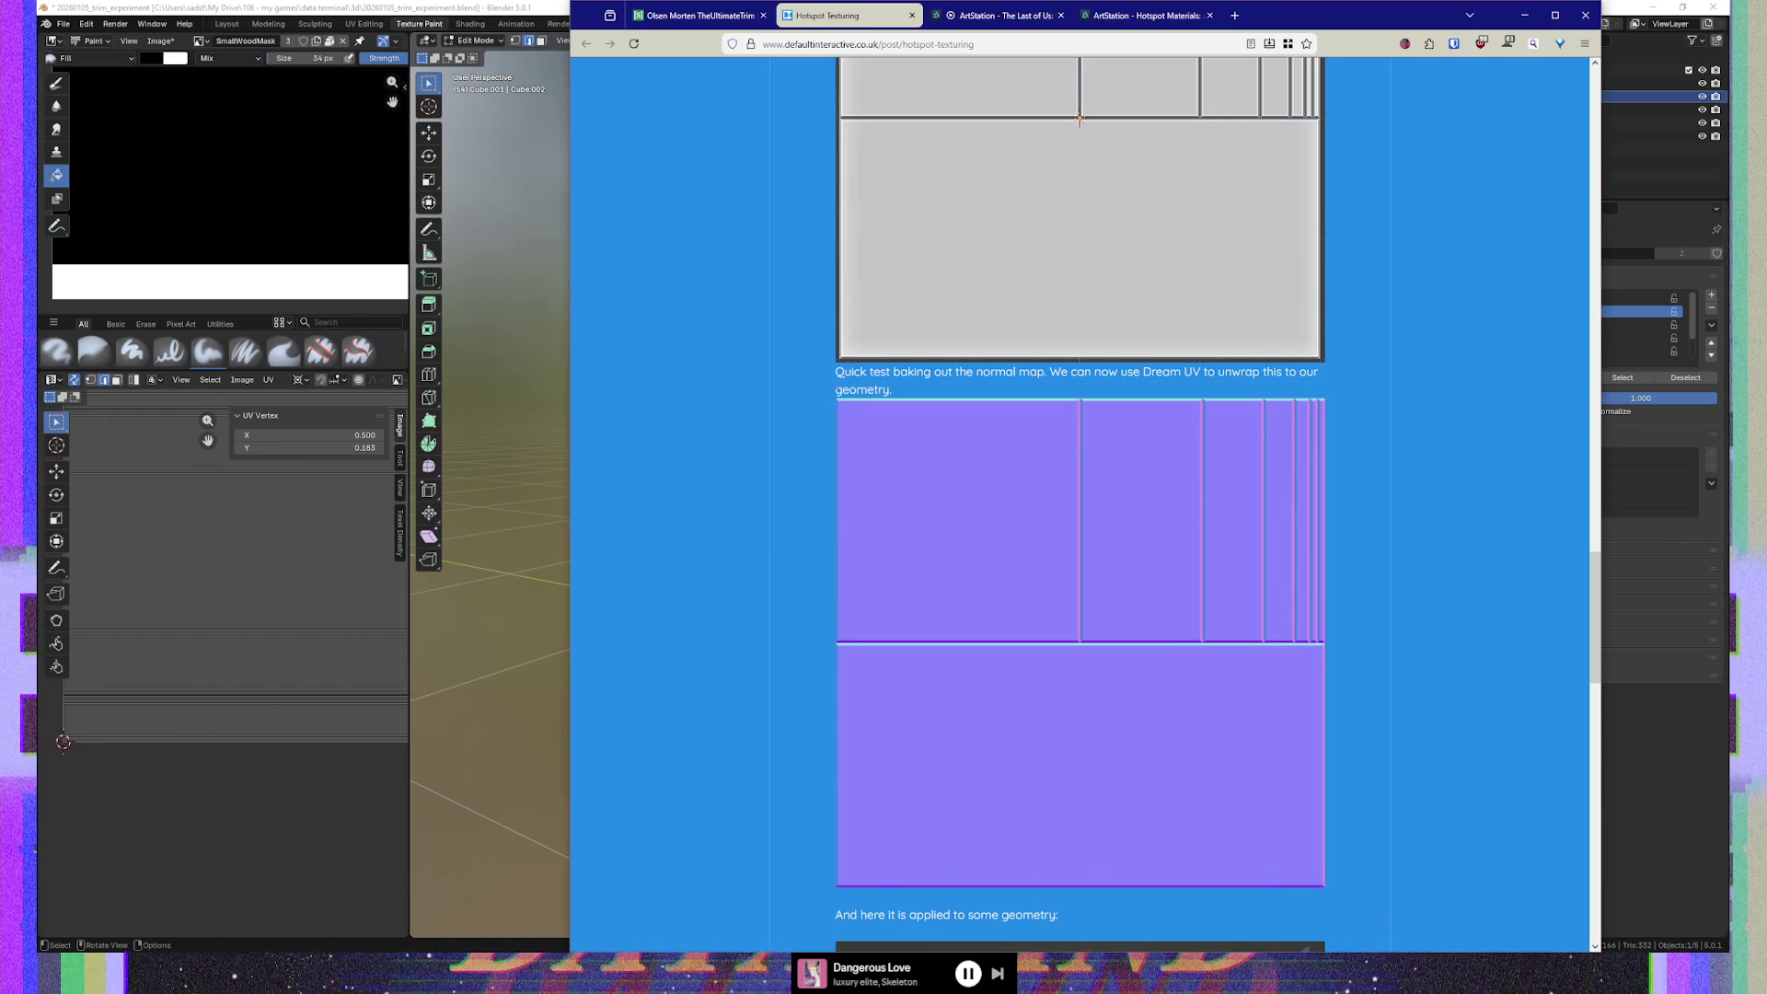
{"action": "scroll", "coordinate": [814, 398], "scroll_direction": "down", "scroll_amount": 5}
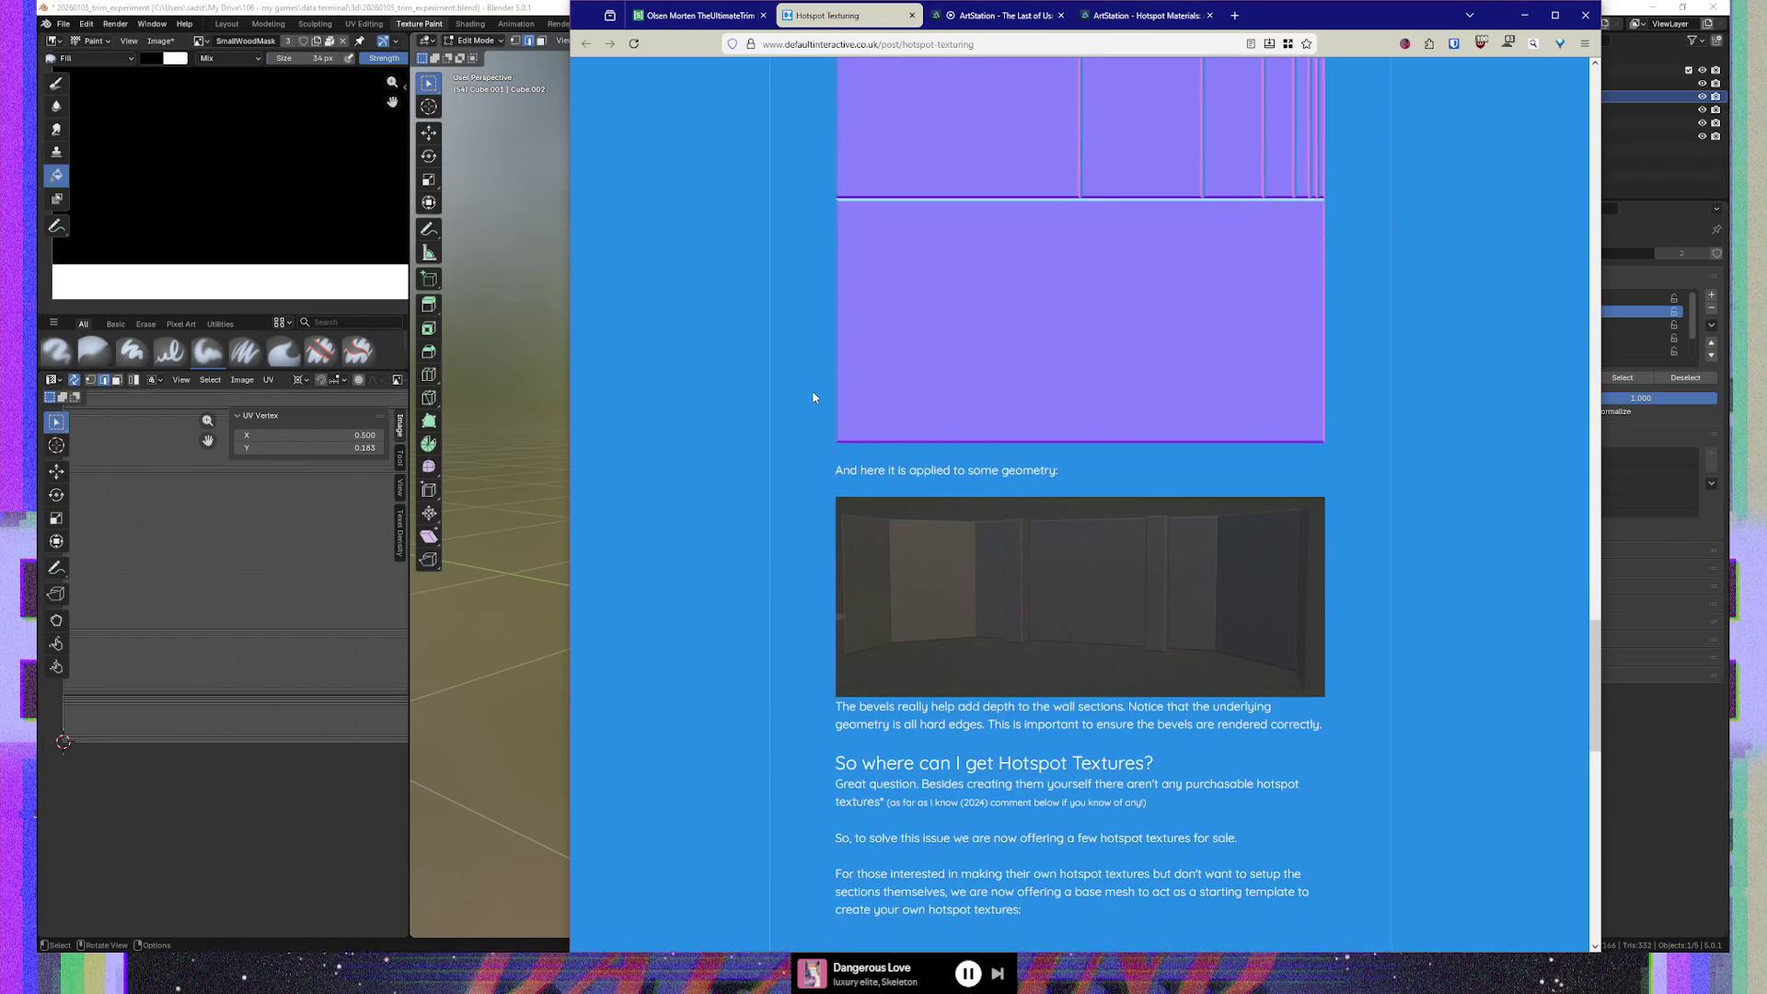
{"action": "scroll", "coordinate": [811, 397], "scroll_direction": "down", "scroll_amount": 1}
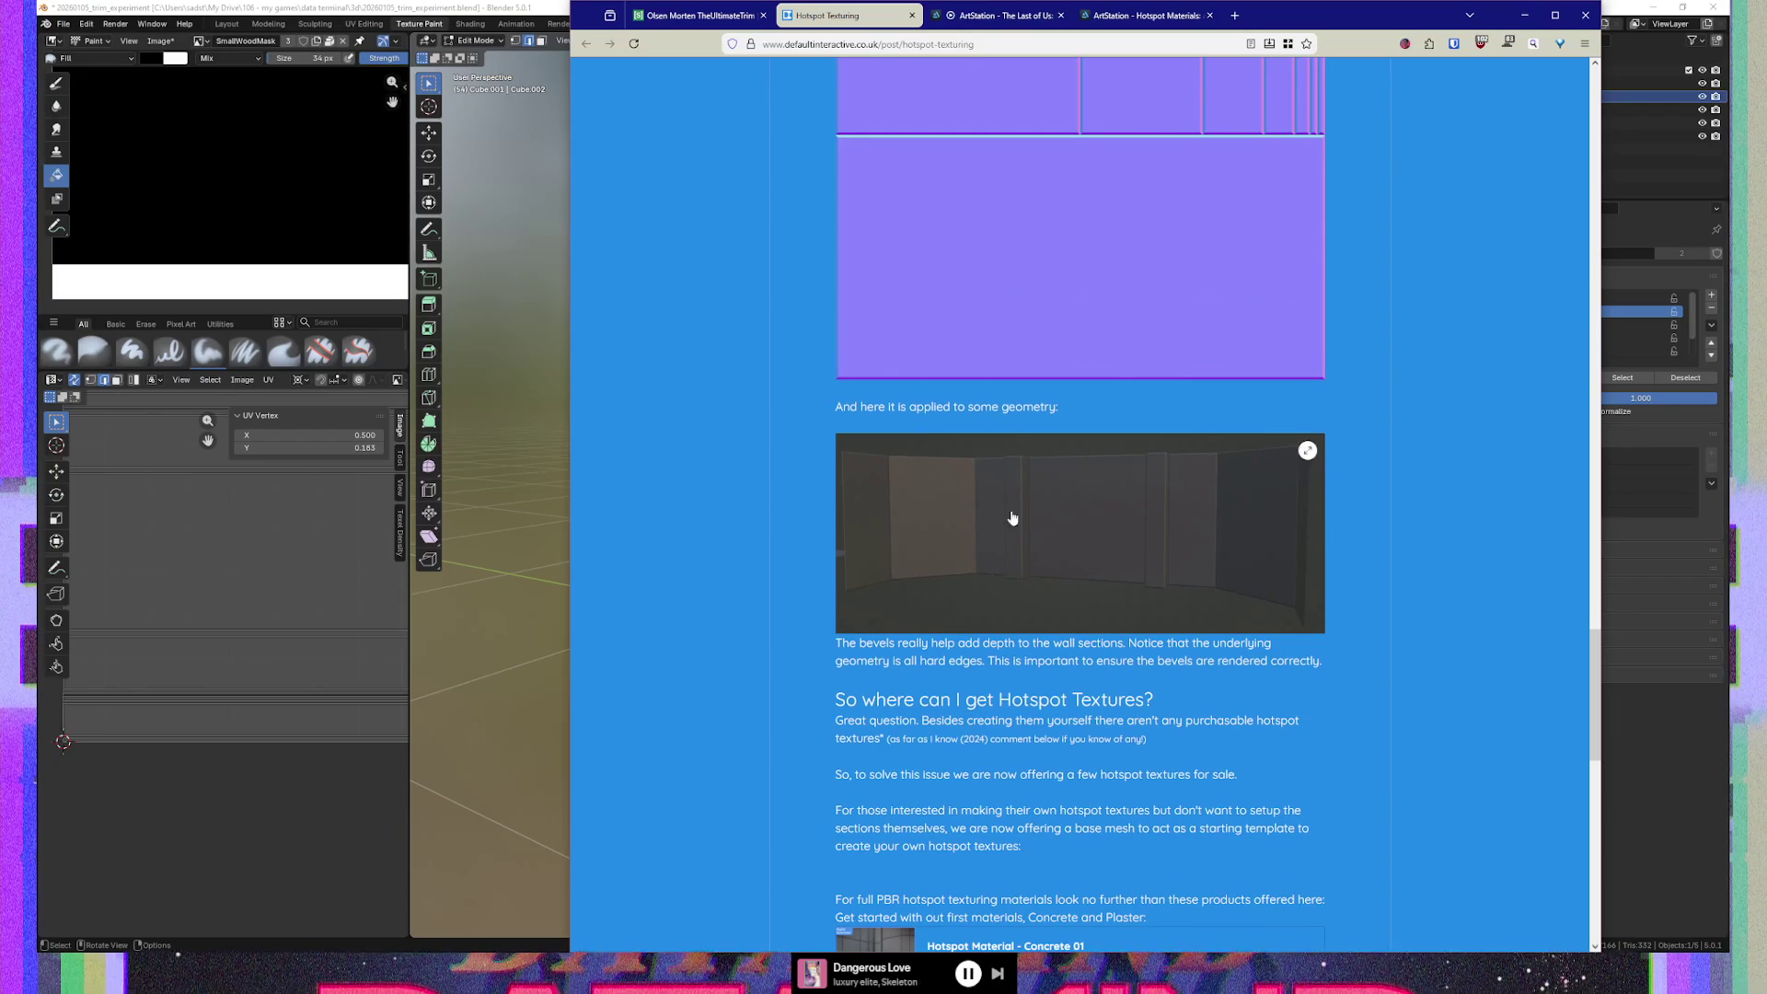
{"action": "left_click", "coordinate": [976, 519]}
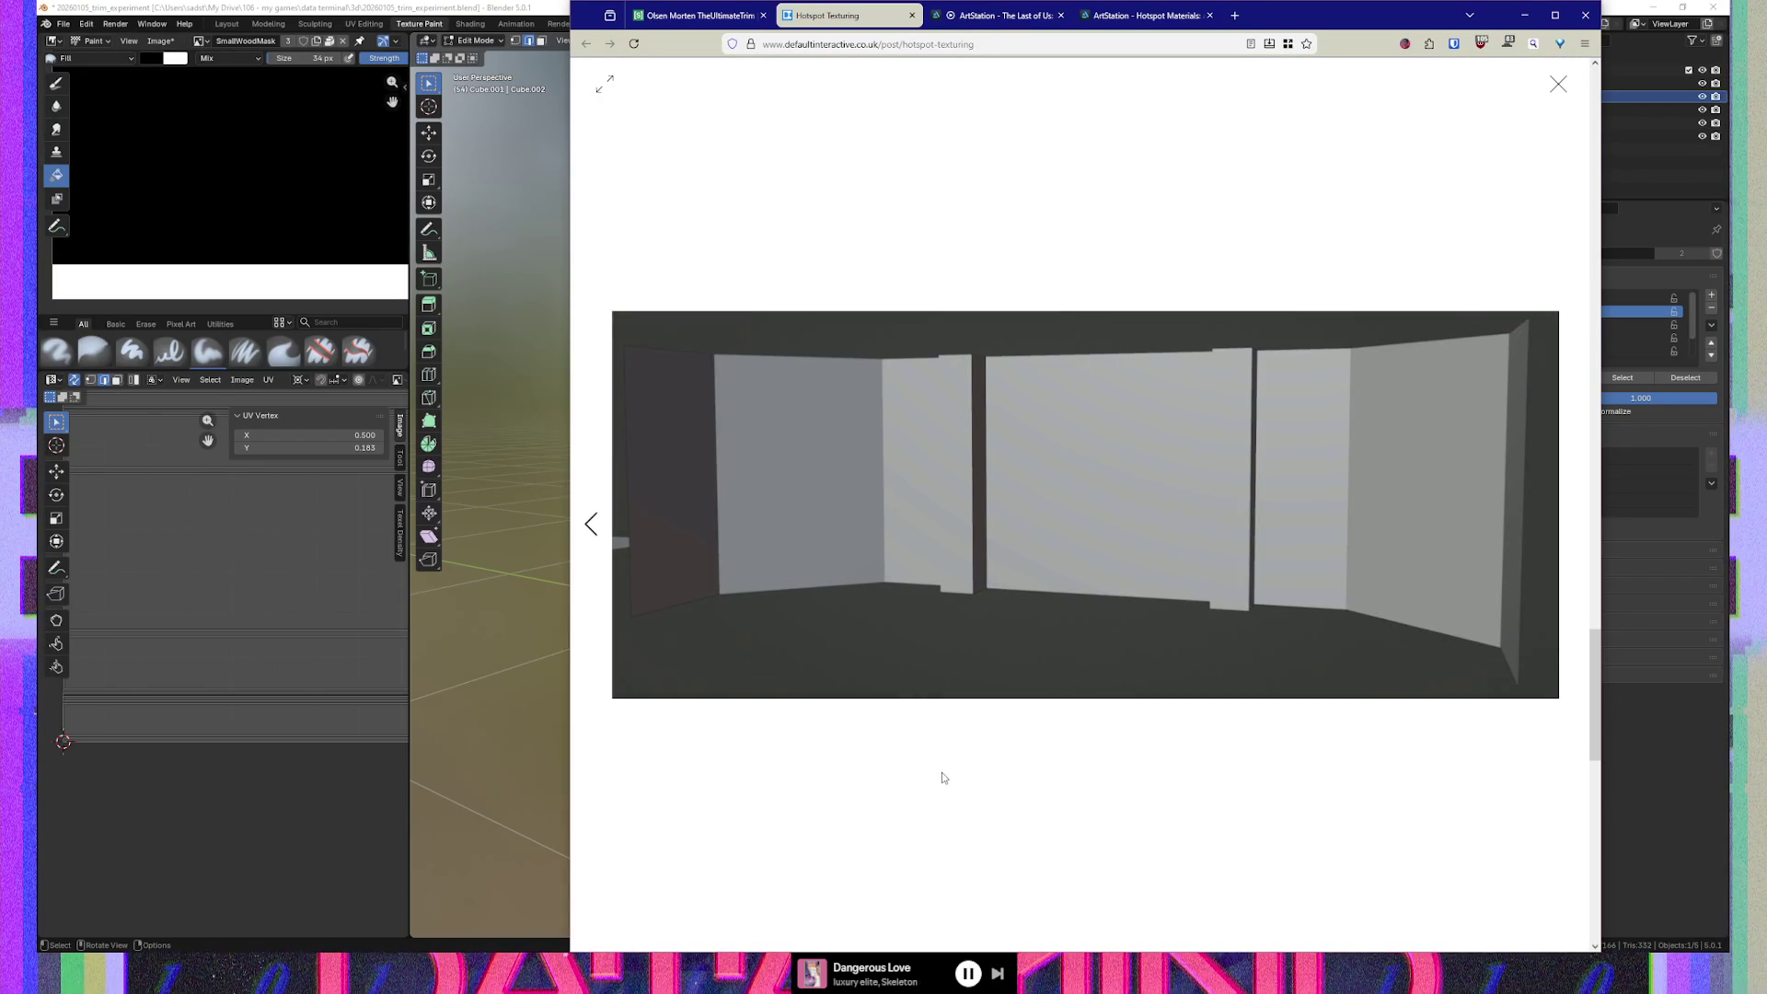
{"action": "left_click", "coordinate": [590, 524]}
{"action": "left_click", "coordinate": [591, 524]}
{"action": "left_click", "coordinate": [1577, 531]}
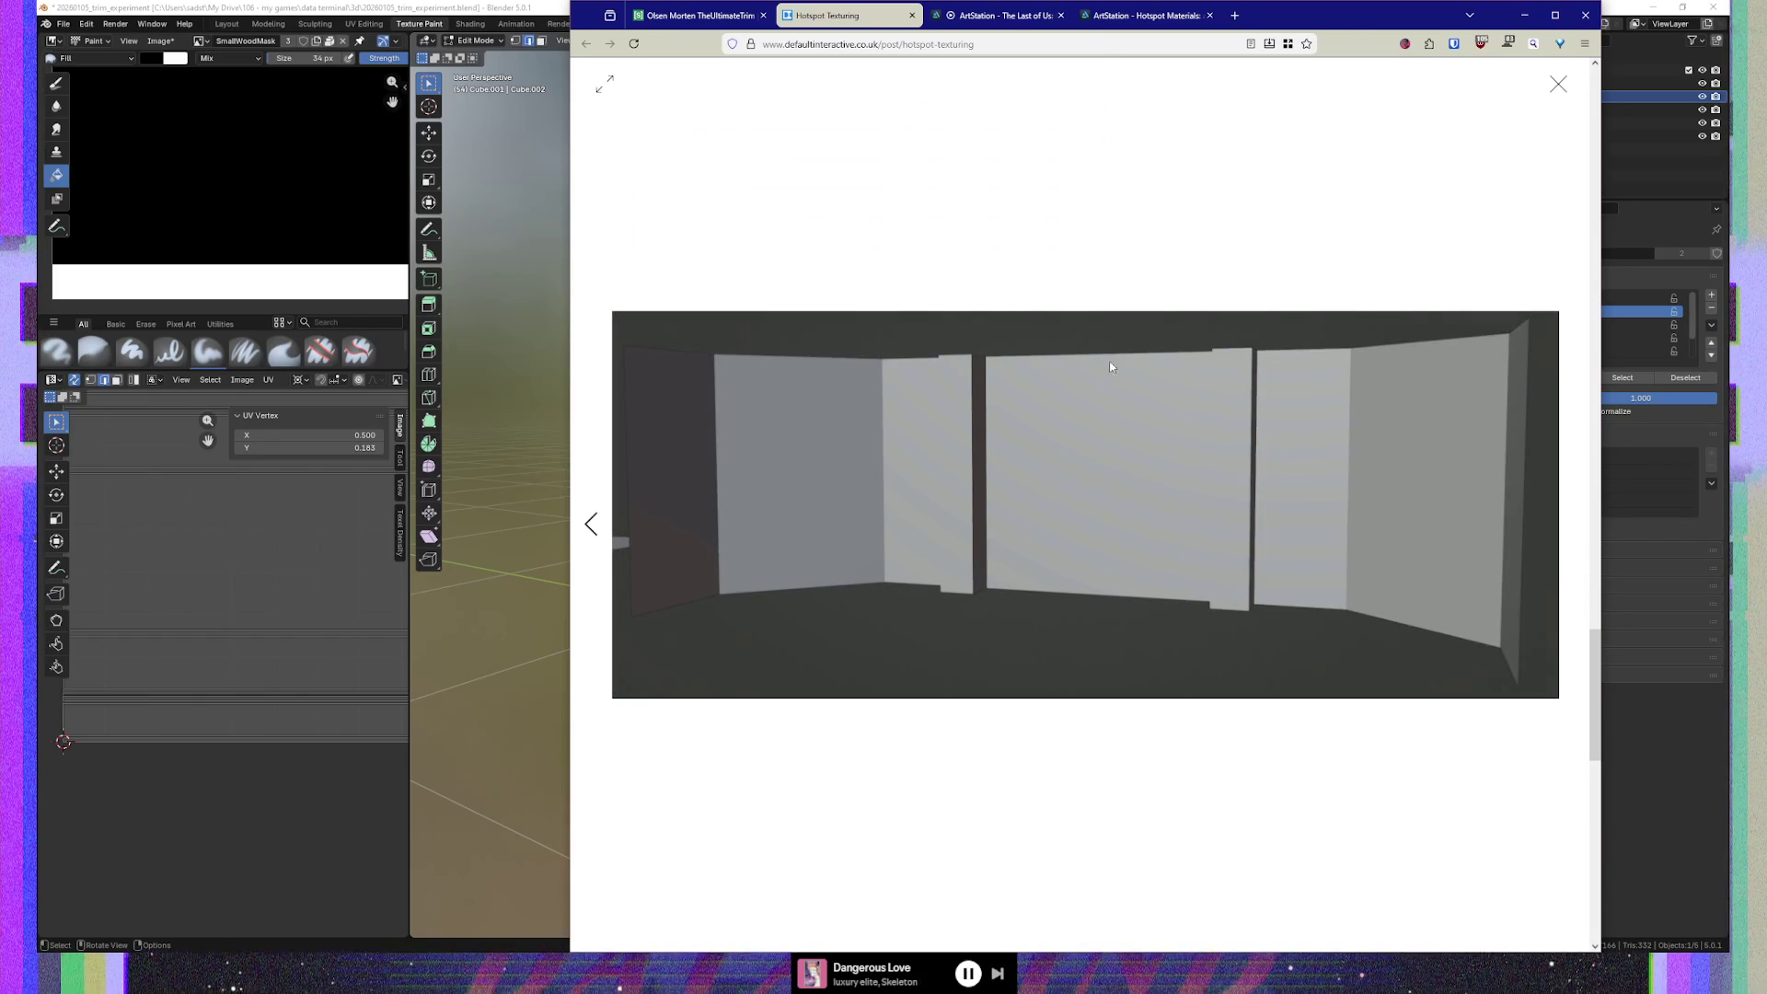
{"action": "left_click", "coordinate": [1557, 89]}
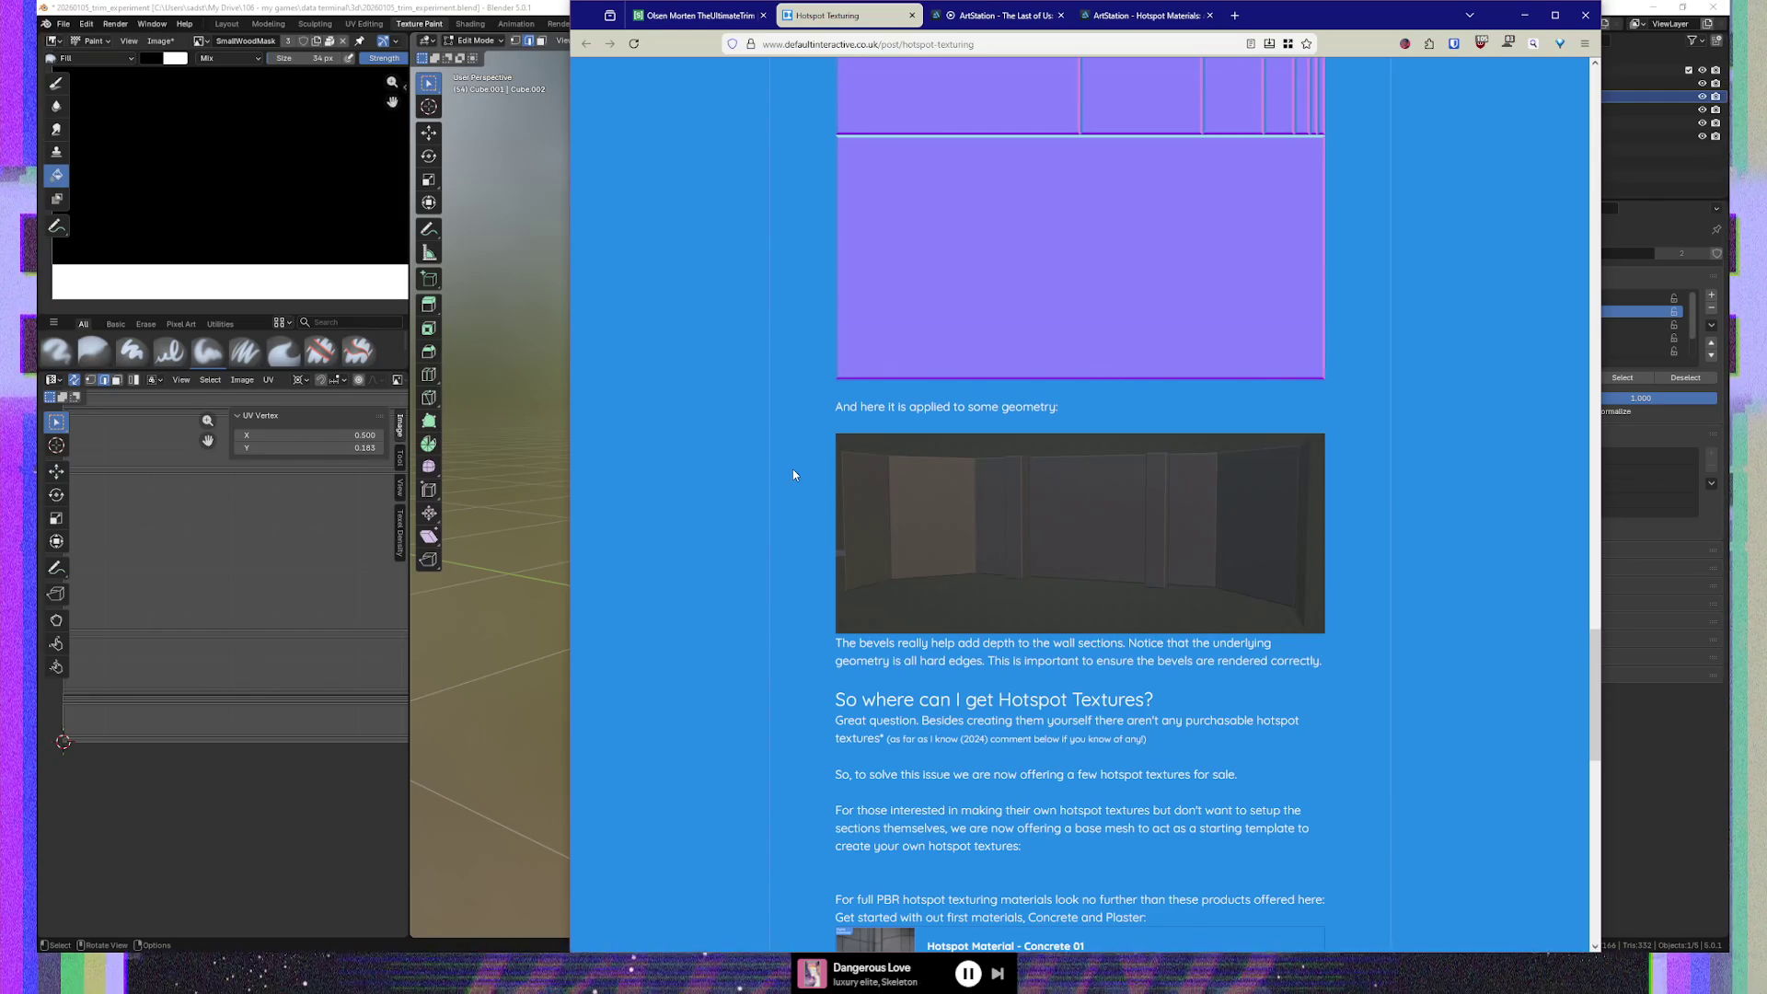
{"action": "scroll", "coordinate": [794, 470], "scroll_direction": "down", "scroll_amount": 3}
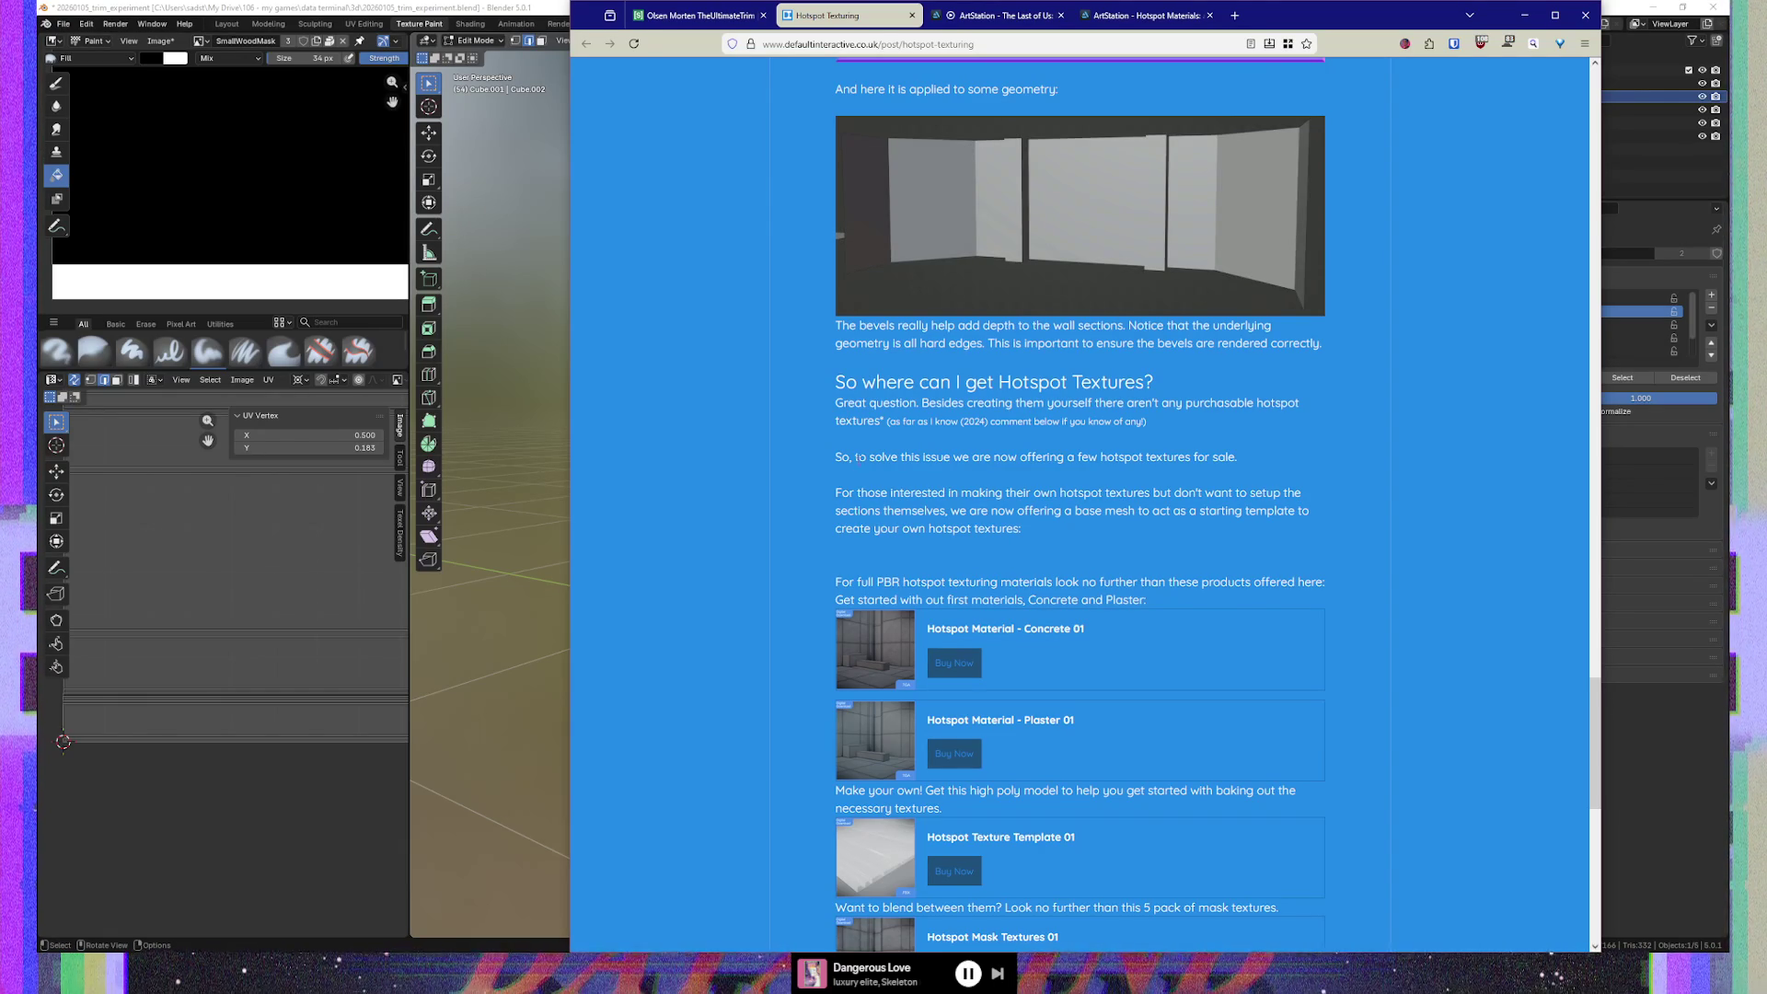
{"action": "scroll", "coordinate": [807, 617], "scroll_direction": "down", "scroll_amount": 3}
{"action": "scroll", "coordinate": [803, 572], "scroll_direction": "down", "scroll_amount": 1}
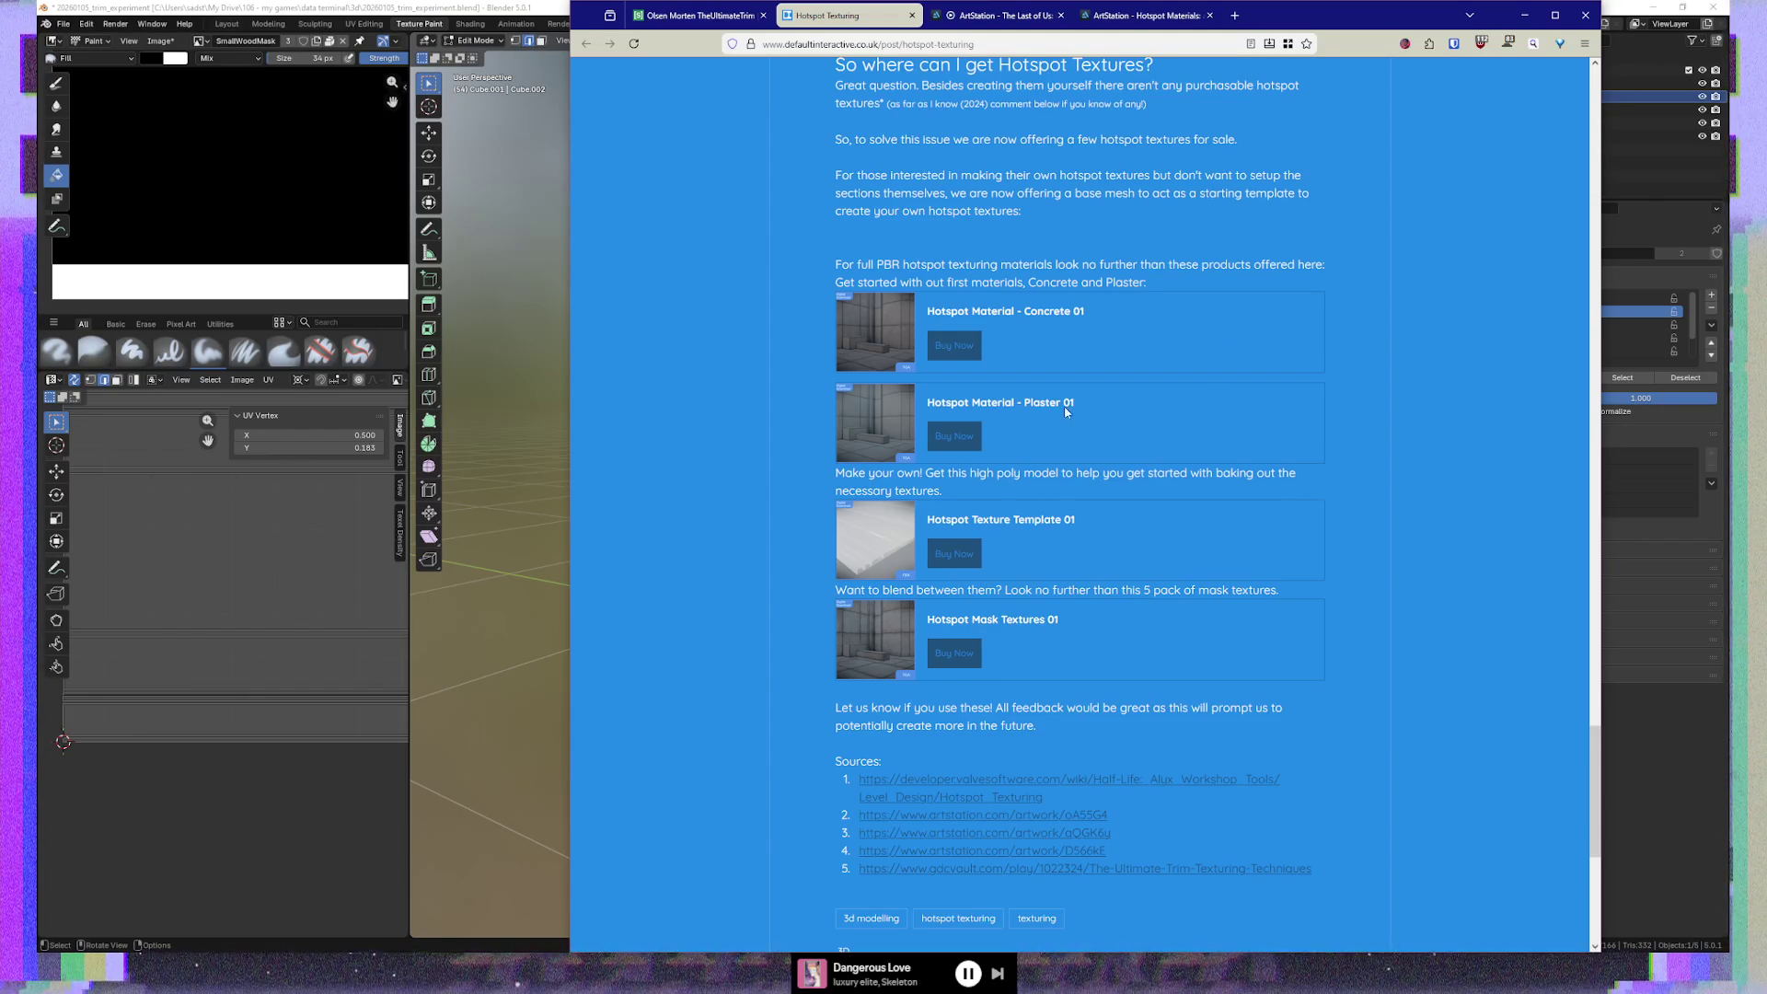
{"action": "scroll", "coordinate": [754, 460], "scroll_direction": "down", "scroll_amount": 7}
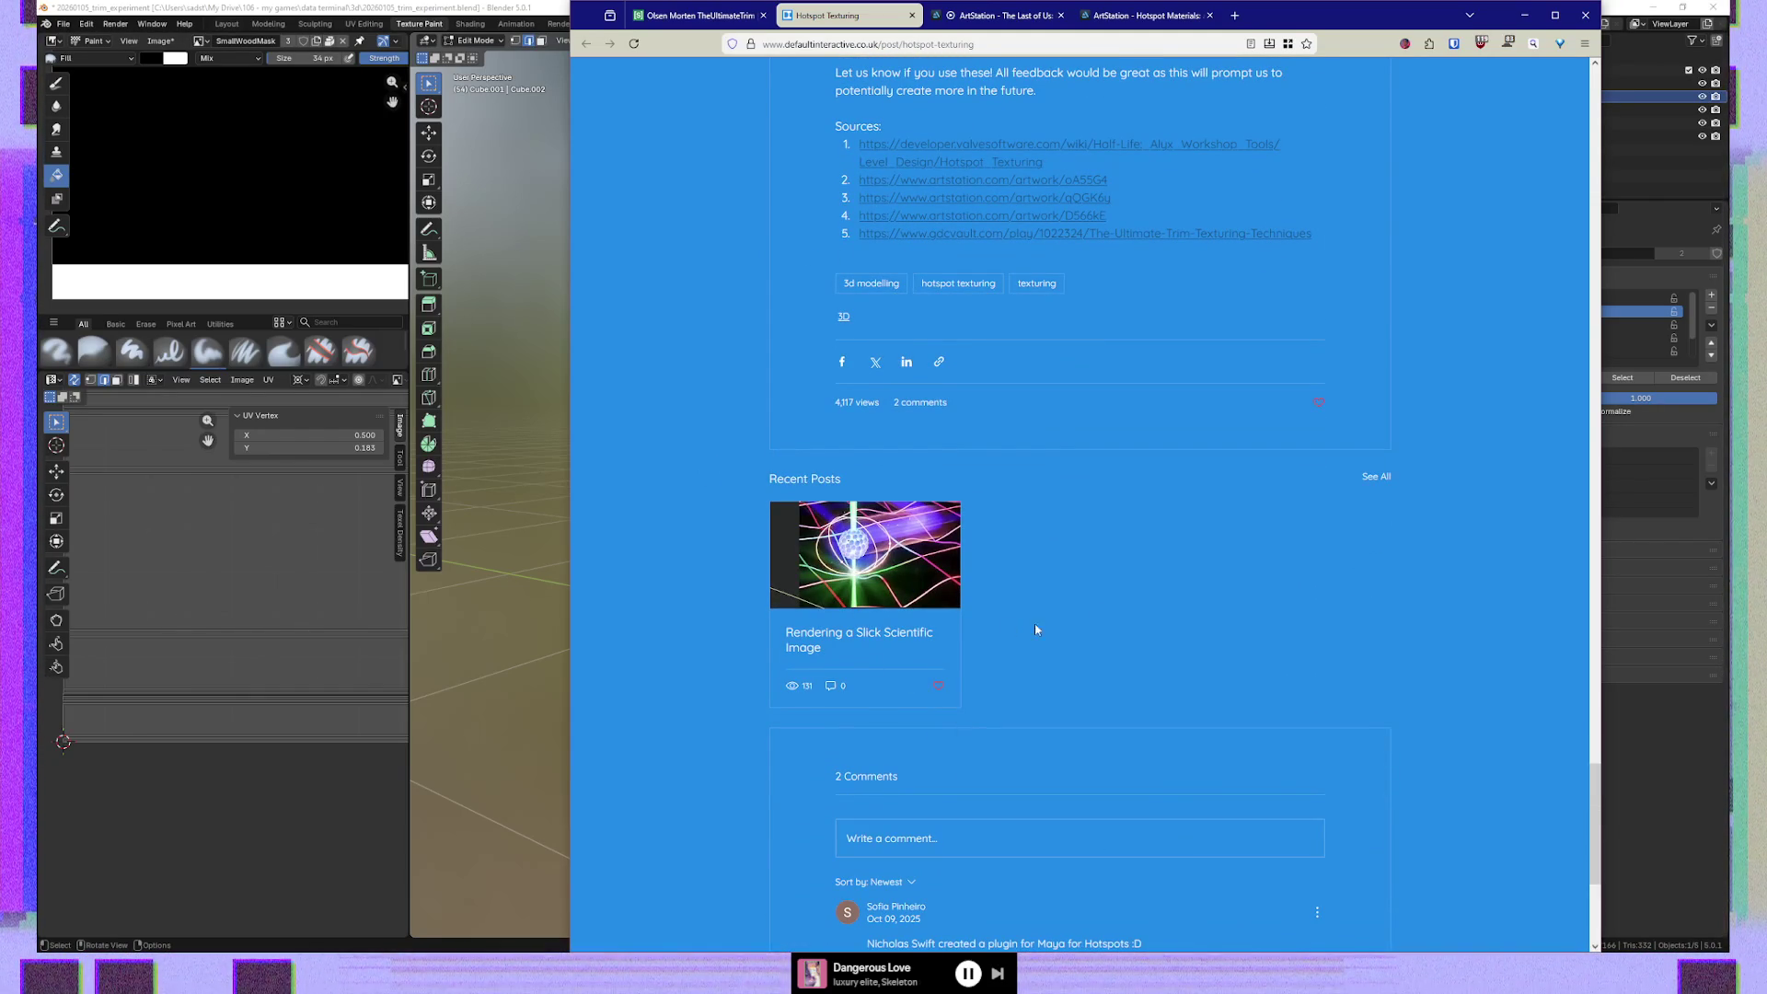
{"action": "scroll", "coordinate": [1149, 604], "scroll_direction": "down", "scroll_amount": 1}
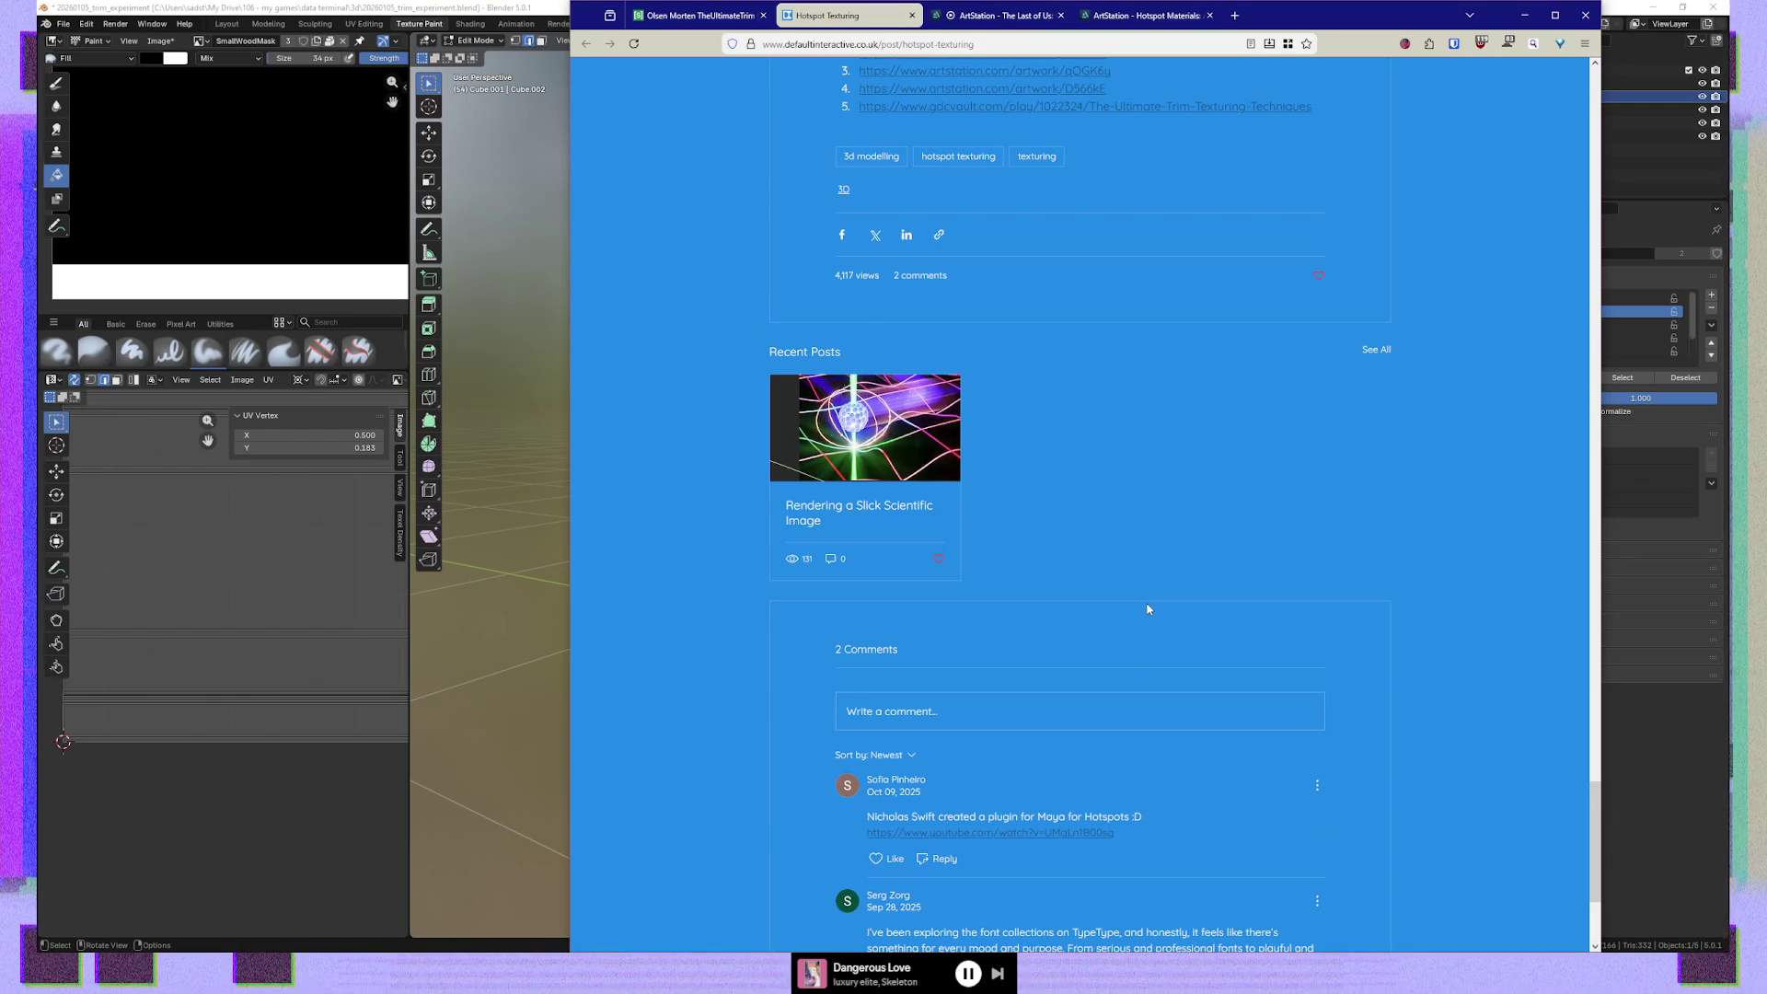
{"action": "scroll", "coordinate": [777, 753], "scroll_direction": "down", "scroll_amount": 2}
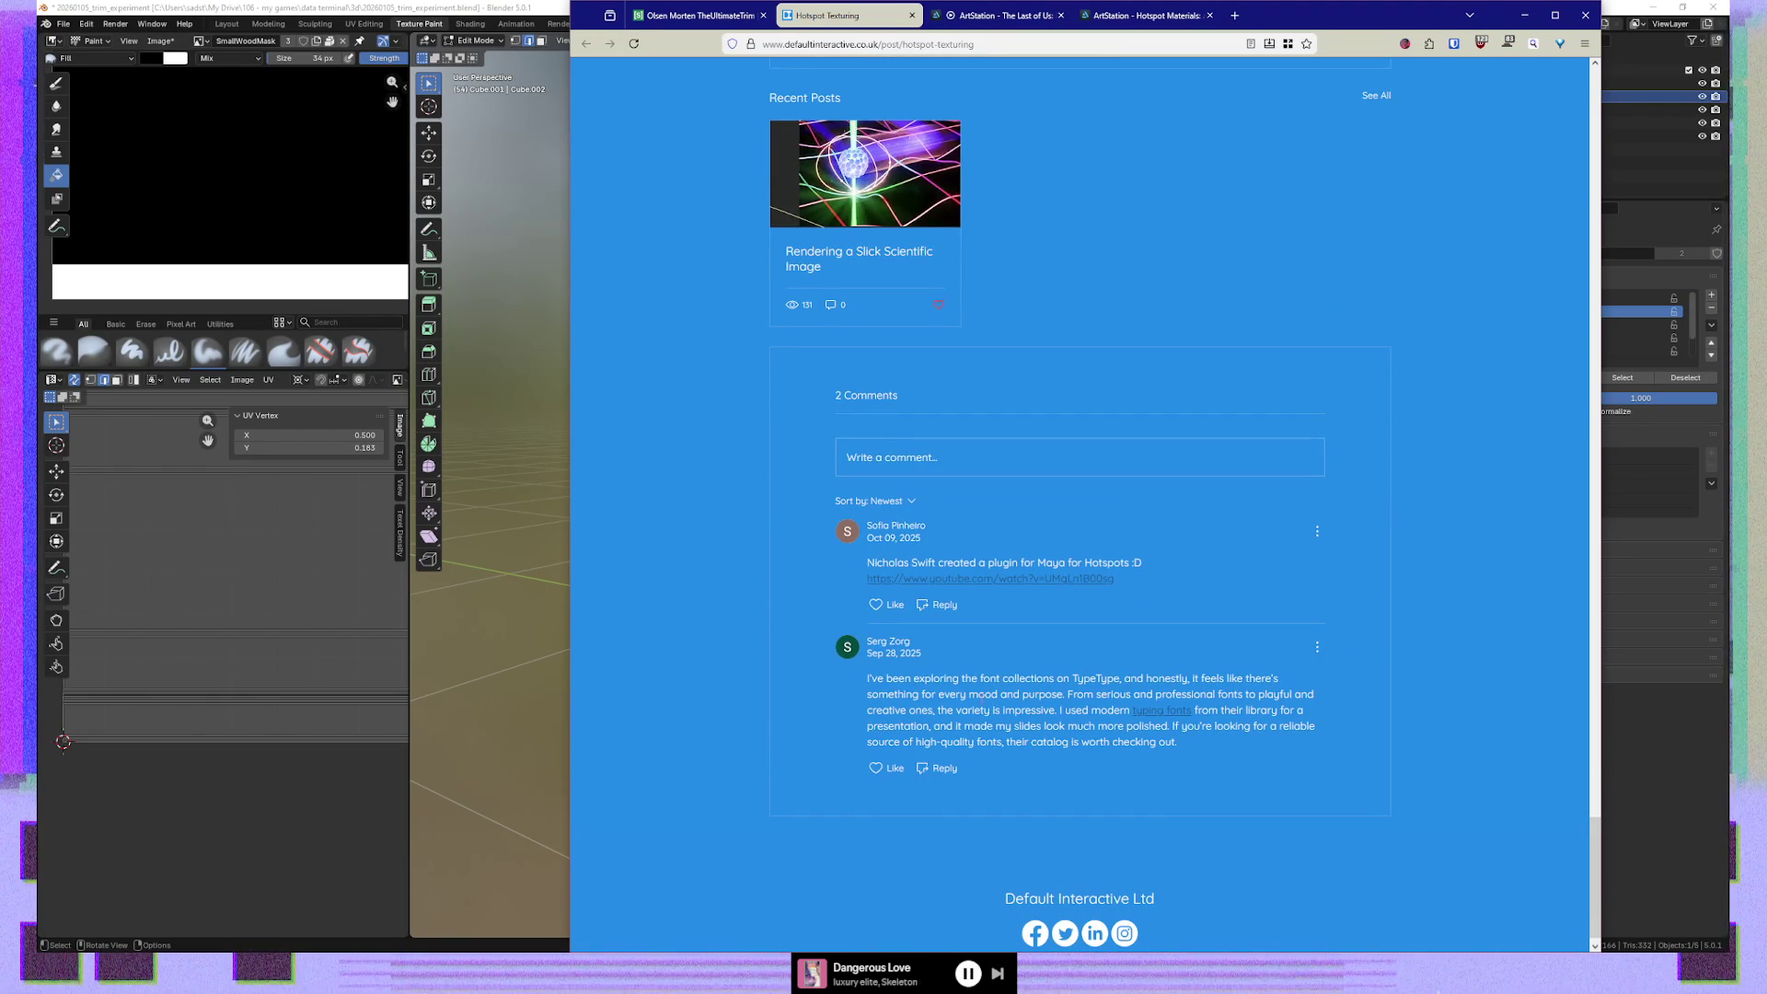
{"action": "scroll", "coordinate": [834, 707], "scroll_direction": "up", "scroll_amount": 15}
{"action": "scroll", "coordinate": [834, 707], "scroll_direction": "up", "scroll_amount": 10}
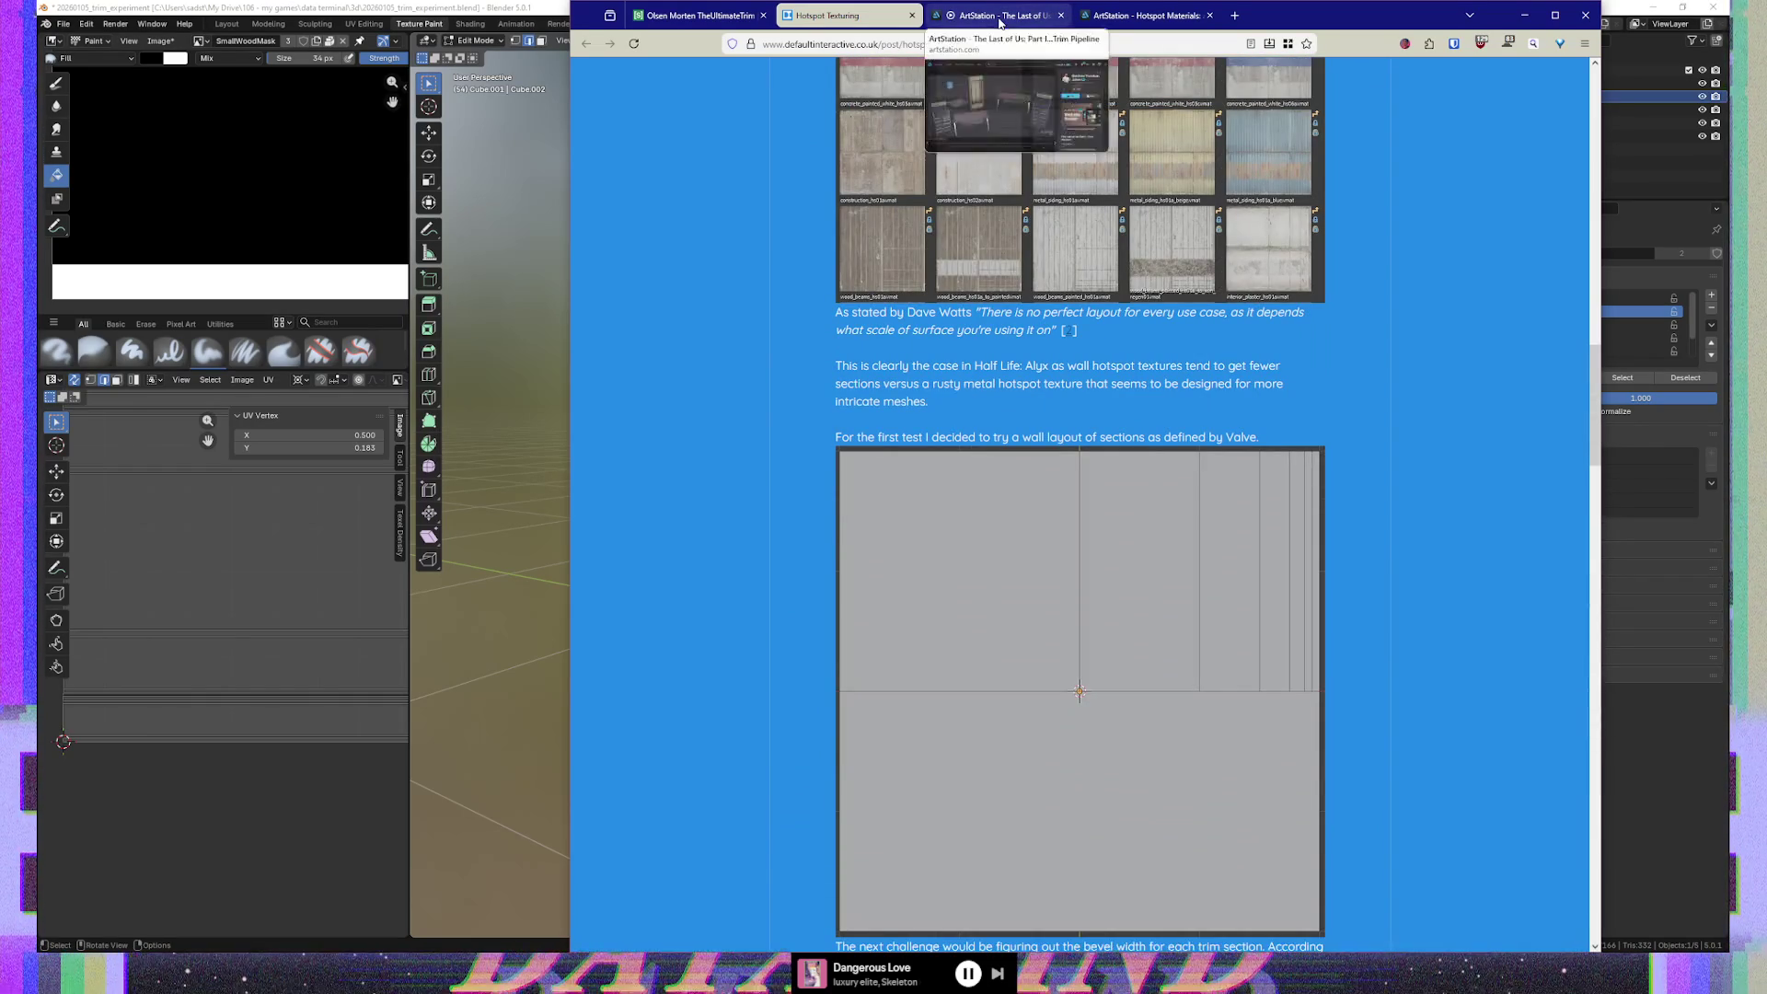
{"action": "left_click", "coordinate": [1000, 18]}
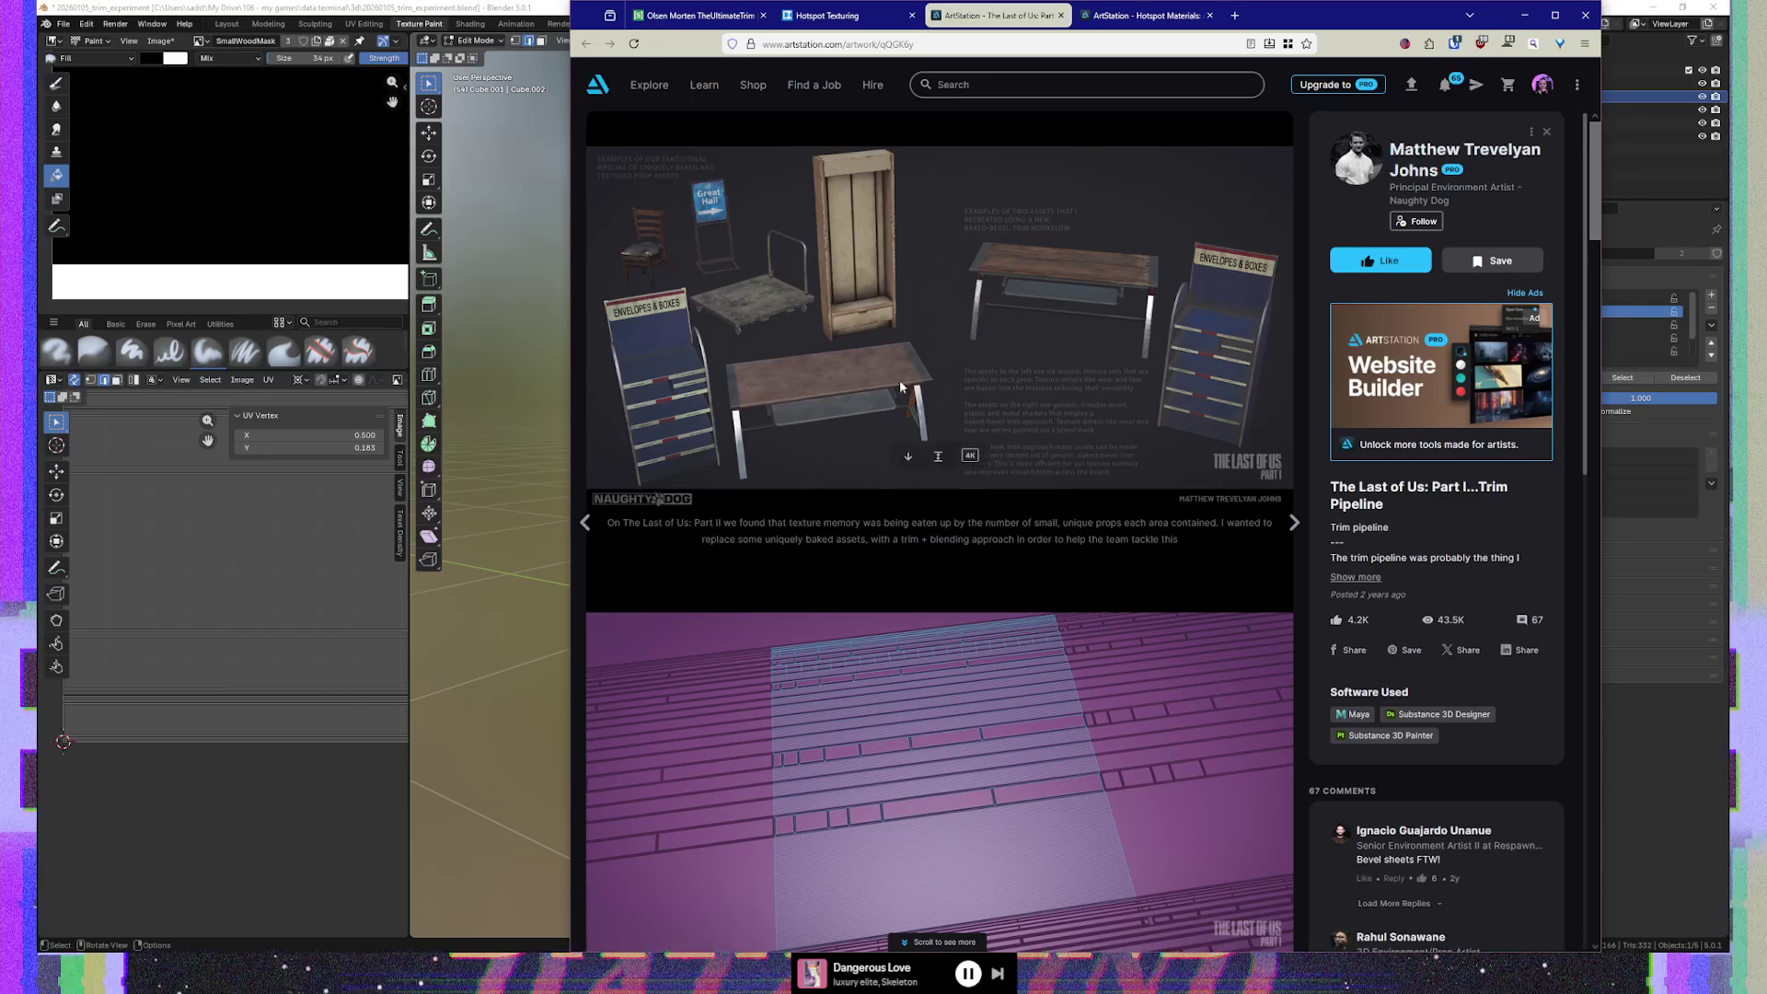
Switch to the ArtStation 'Hotspot Materials: and you can too' post
{"action": "left_click", "coordinate": [966, 41]}
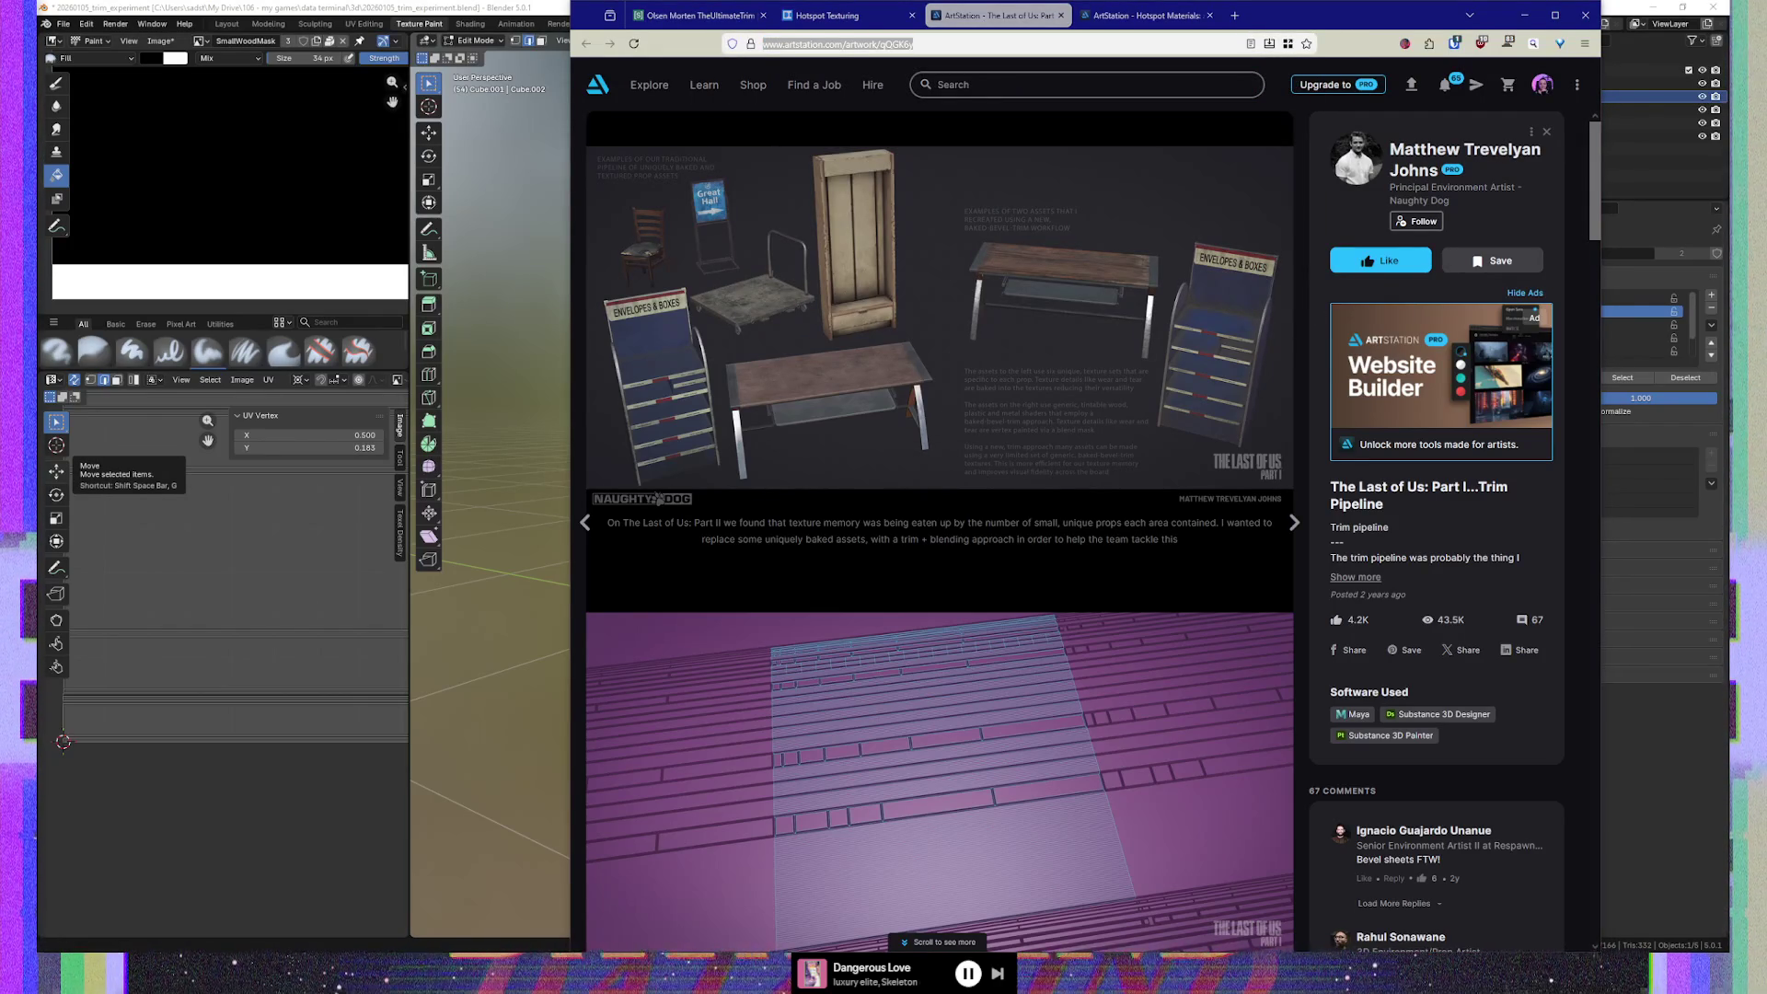
{"action": "left_click", "coordinate": [1130, 18]}
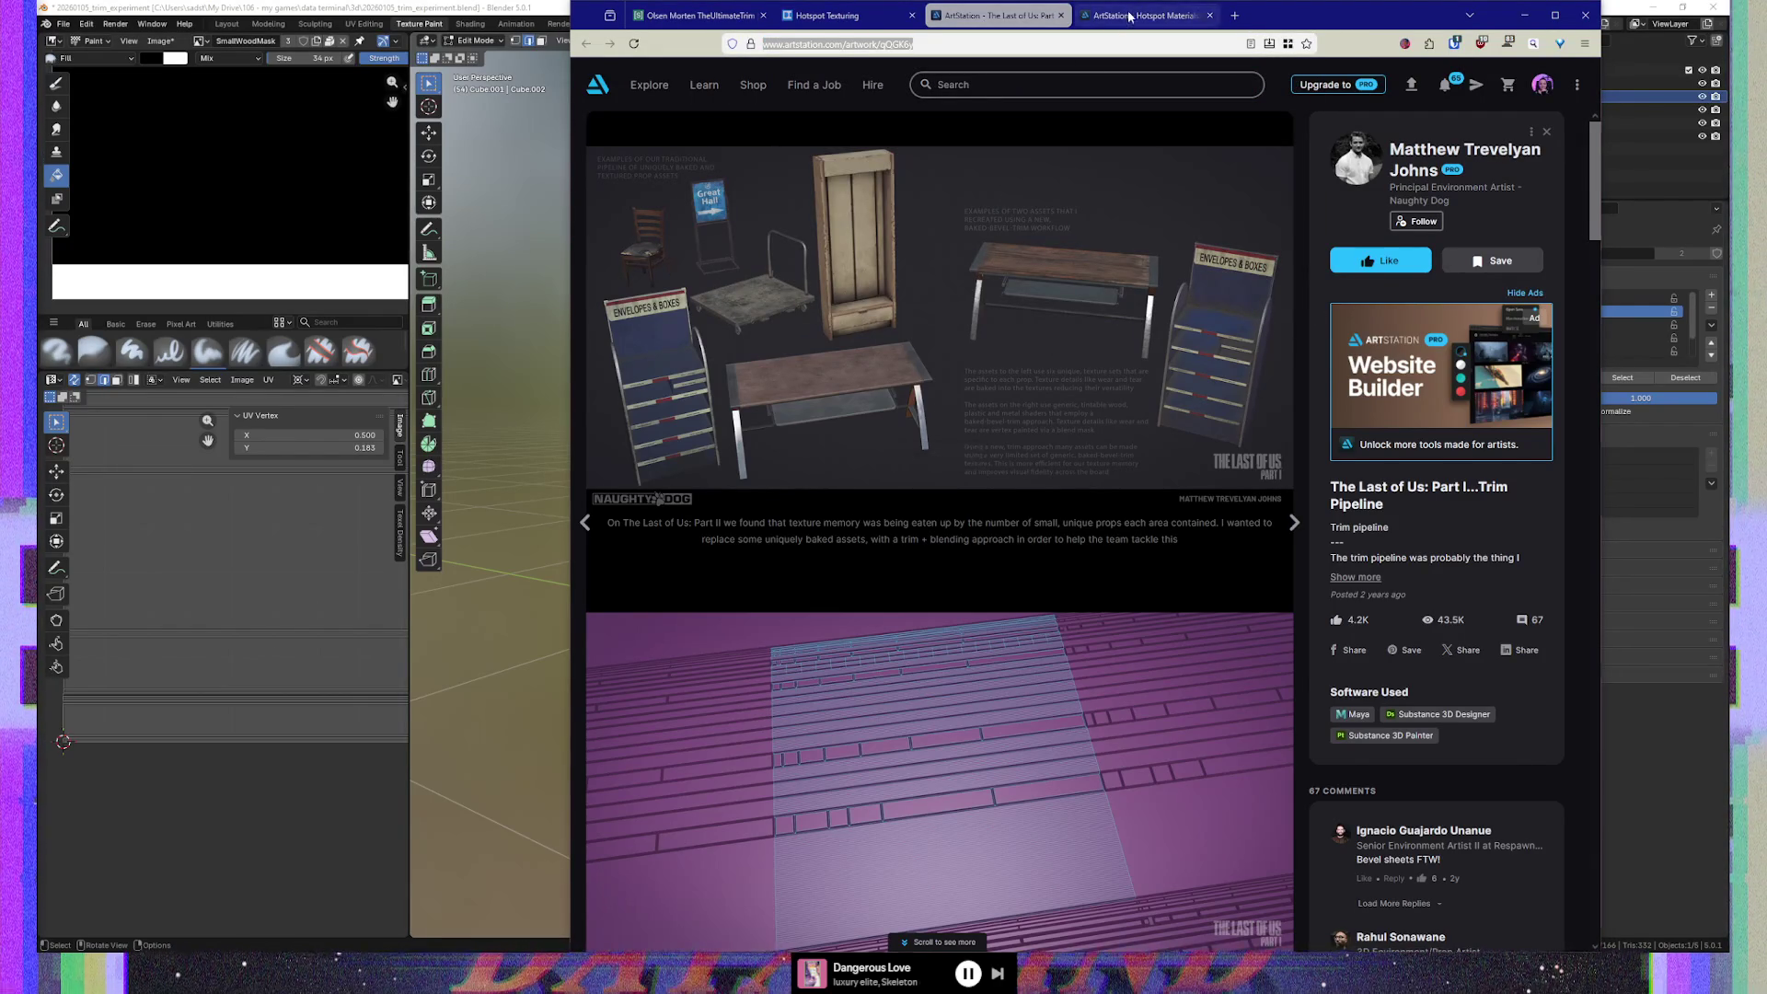
Dismiss the address suggestions and skim the start of the 'Hotspot Texturing (Using Bevels)' guide
{"action": "left_click", "coordinate": [874, 45]}
{"action": "key", "text": "alt+Tab"}
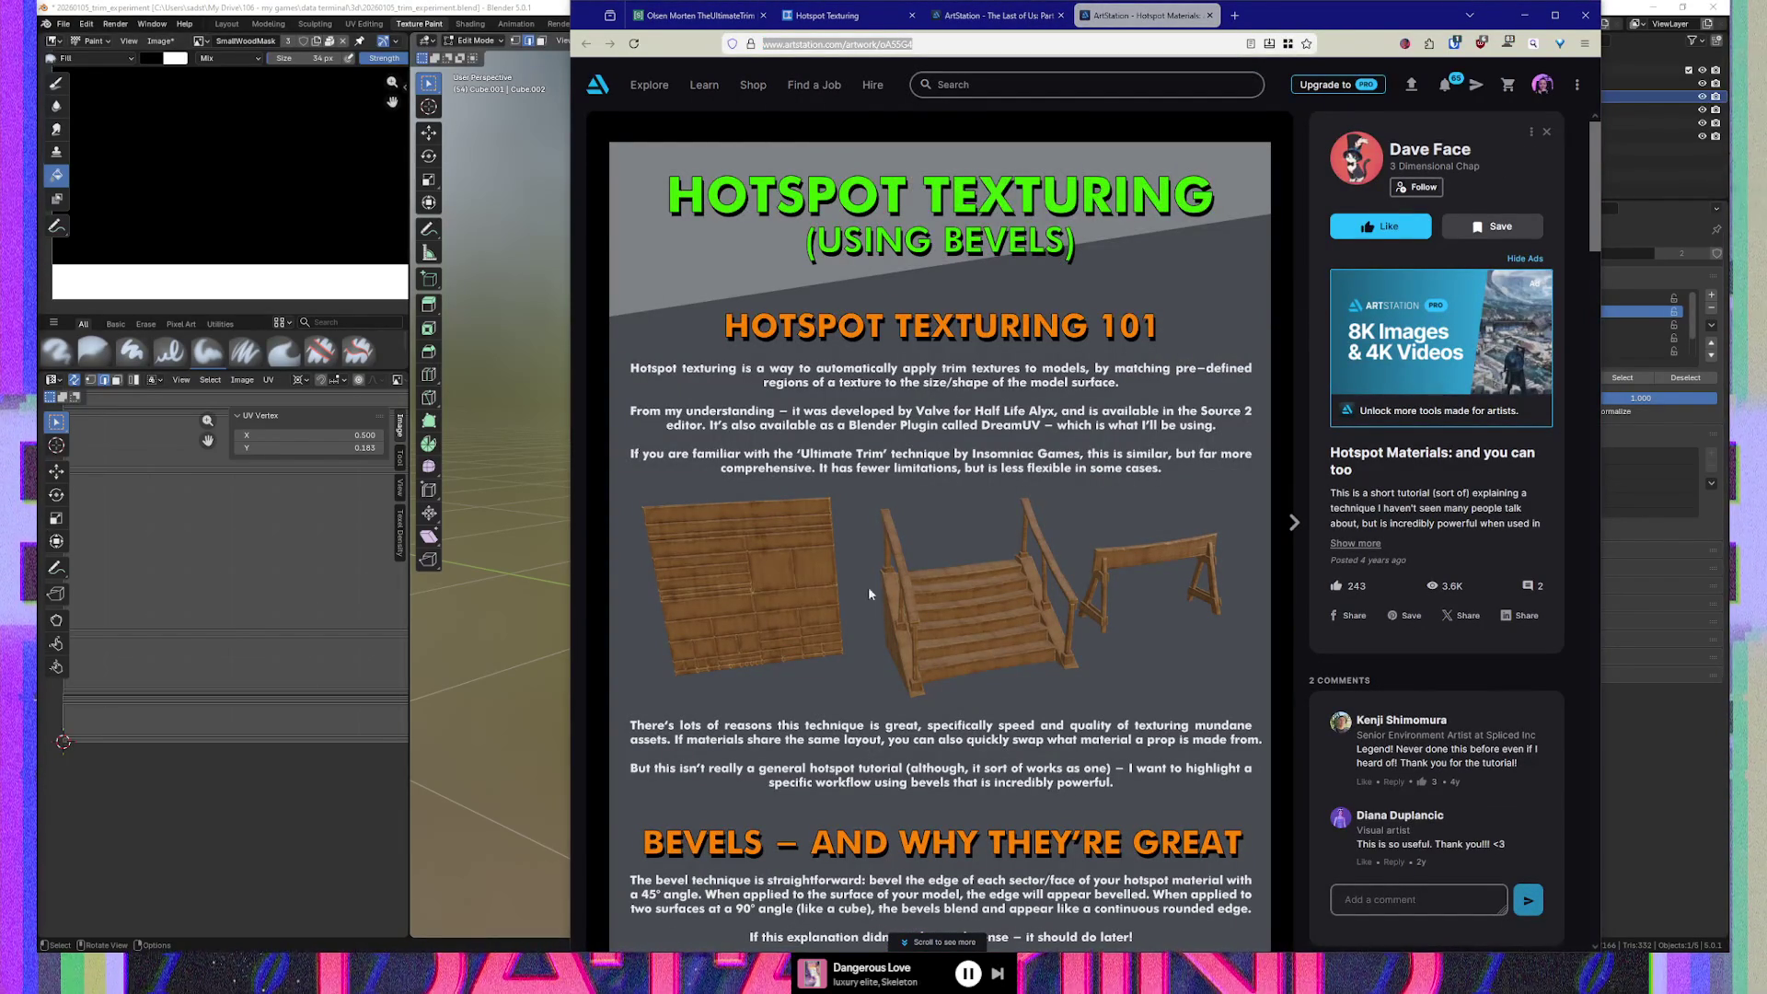
{"action": "scroll", "coordinate": [736, 600], "scroll_direction": "down", "scroll_amount": 5}
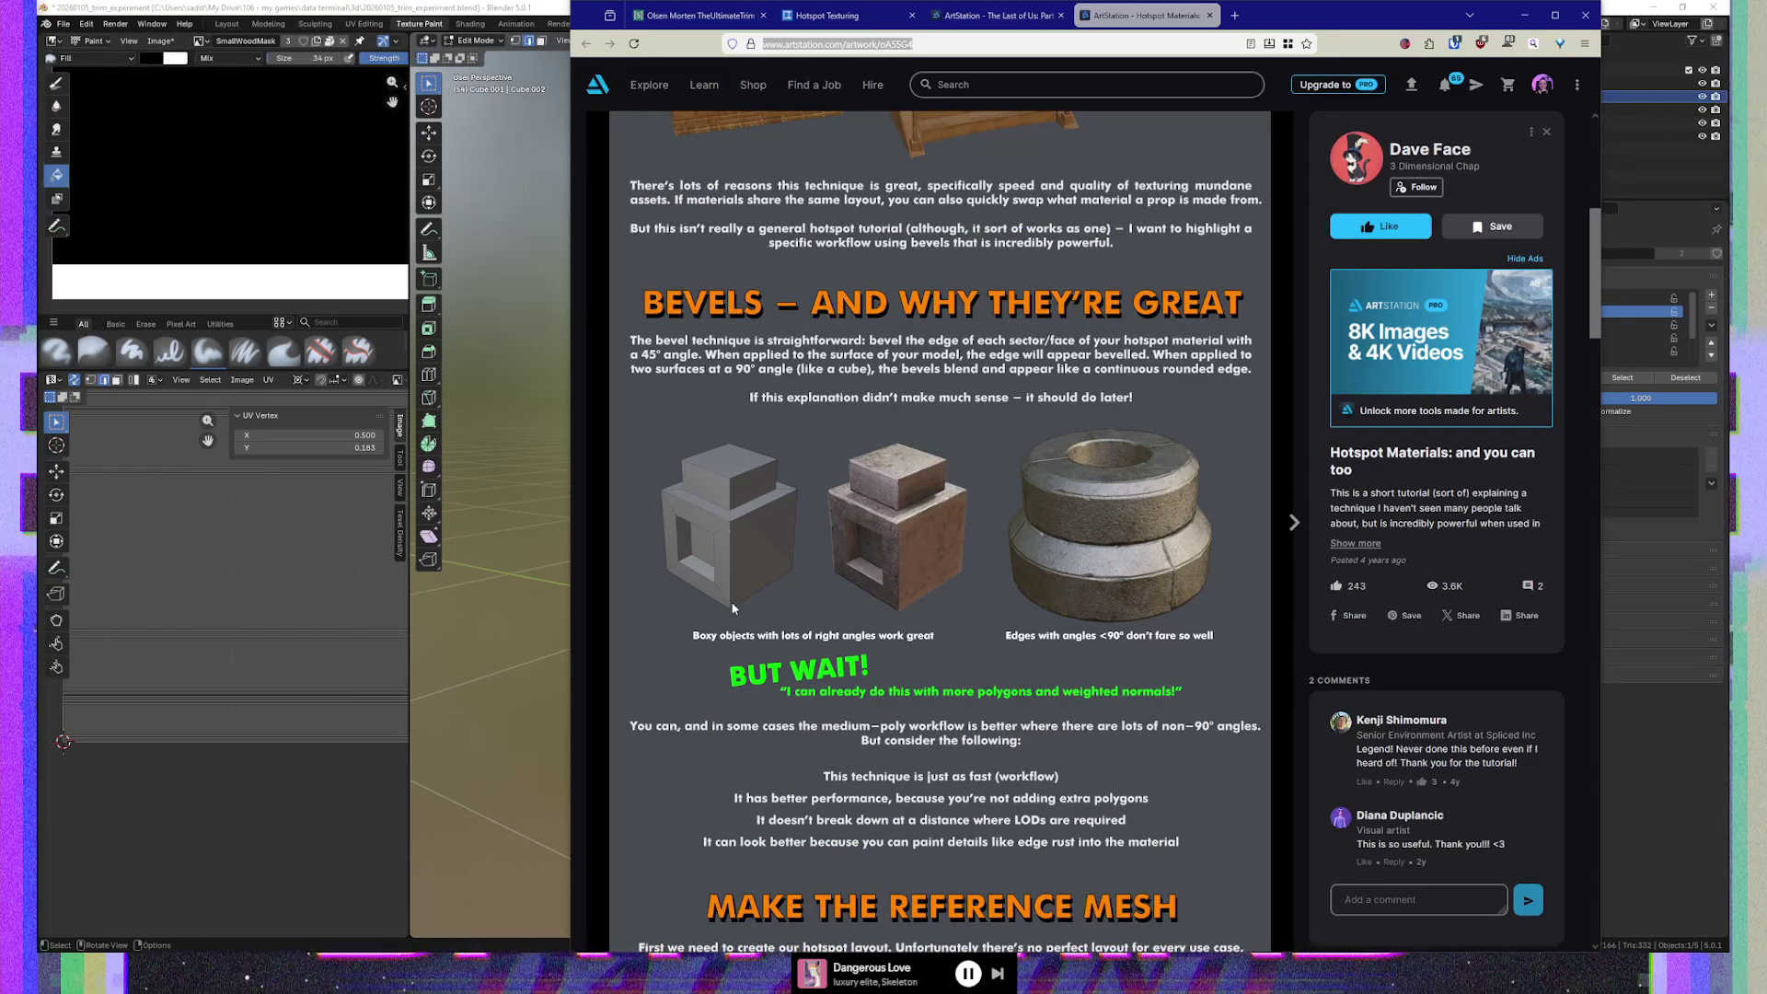
{"action": "scroll", "coordinate": [734, 608], "scroll_direction": "down", "scroll_amount": 4}
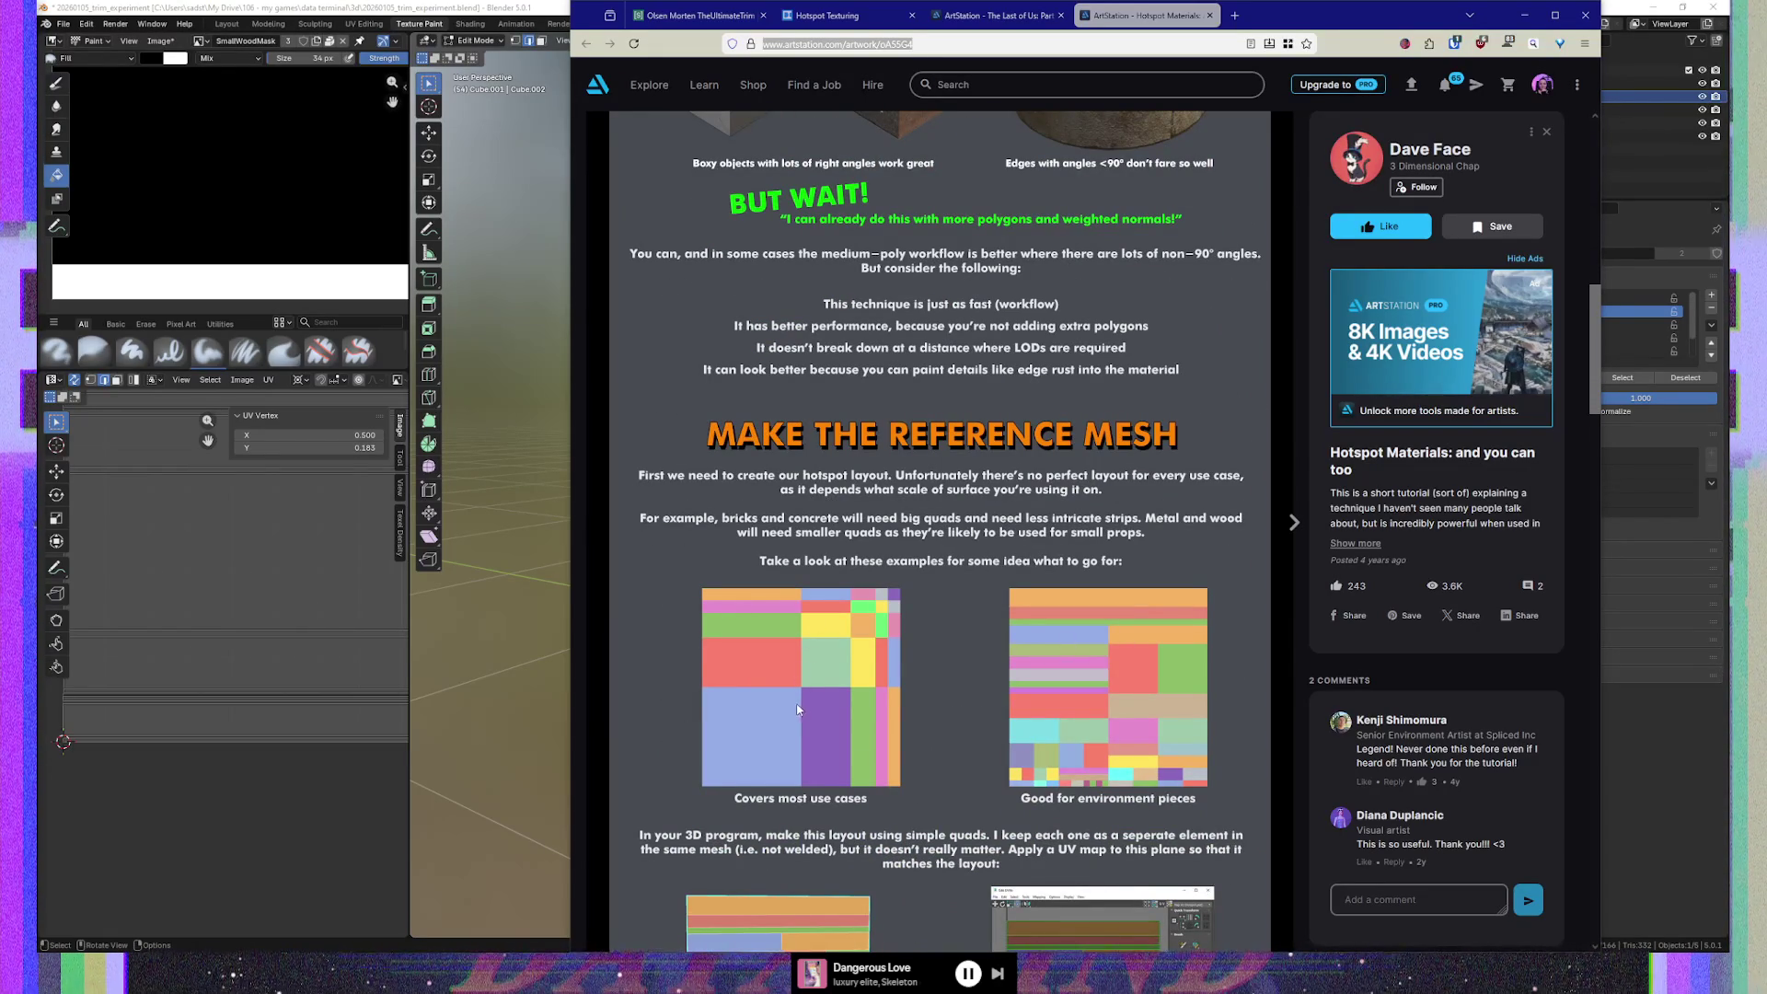
{"action": "scroll", "coordinate": [792, 698], "scroll_direction": "down", "scroll_amount": 3}
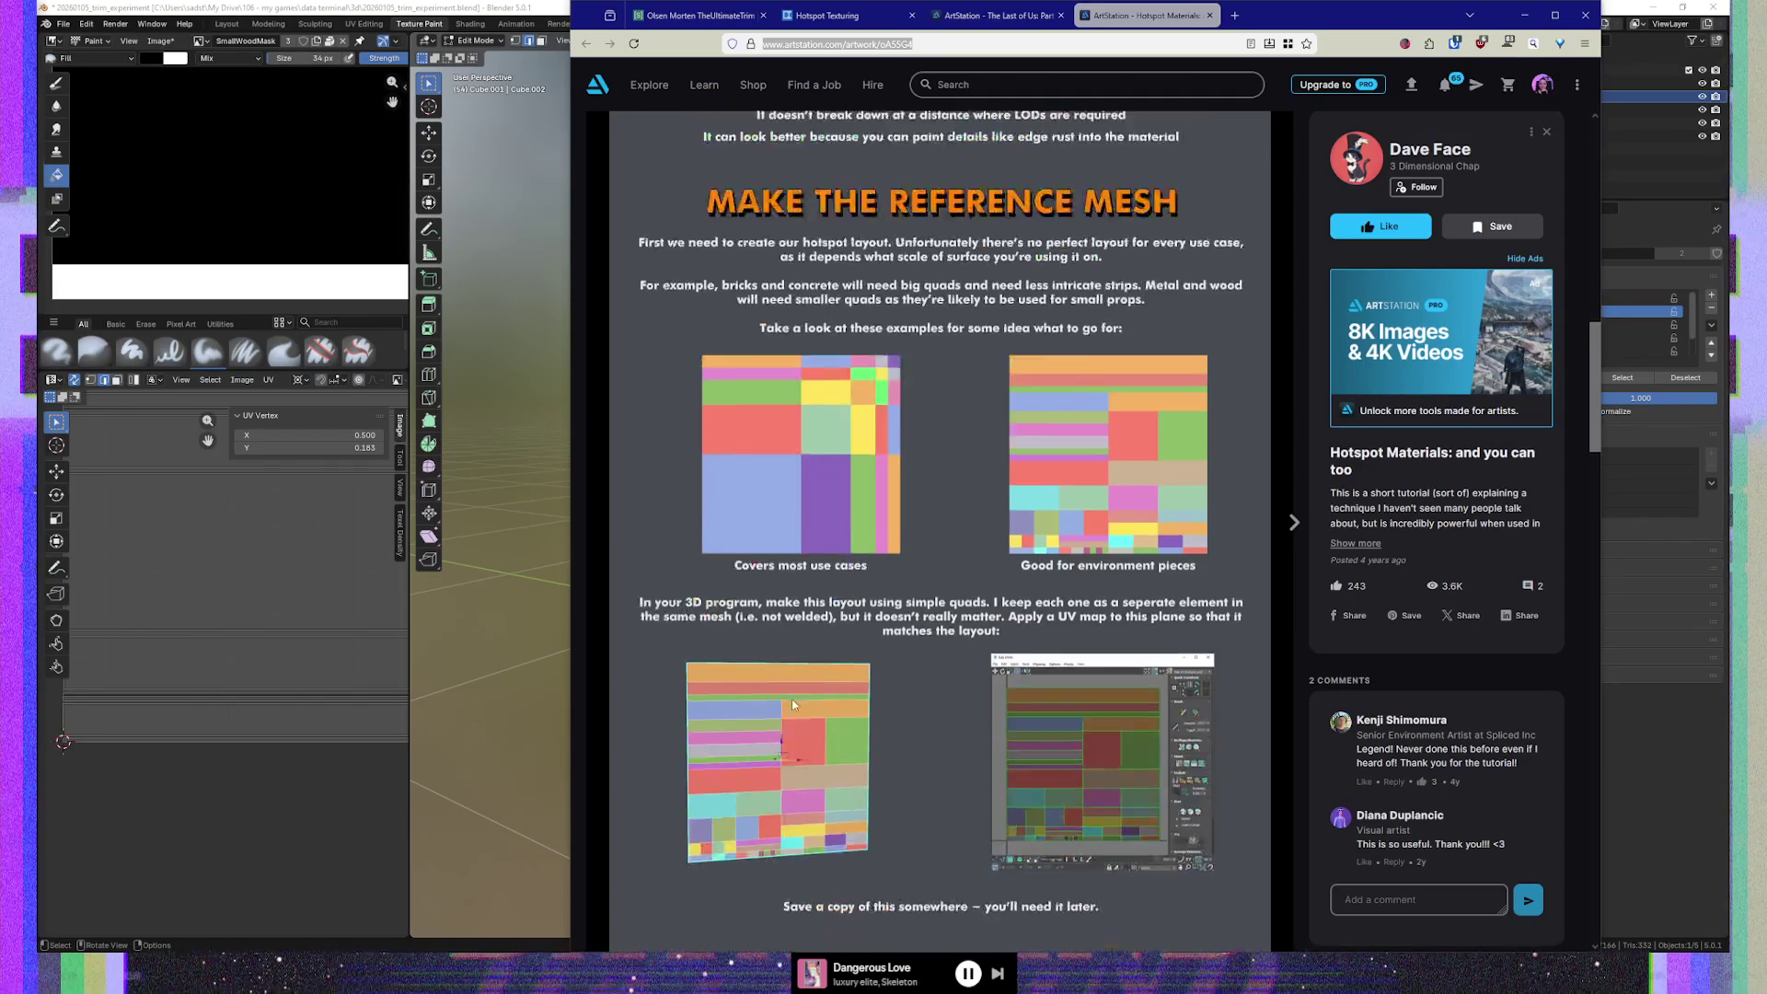
{"action": "scroll", "coordinate": [828, 578], "scroll_direction": "up", "scroll_amount": 1}
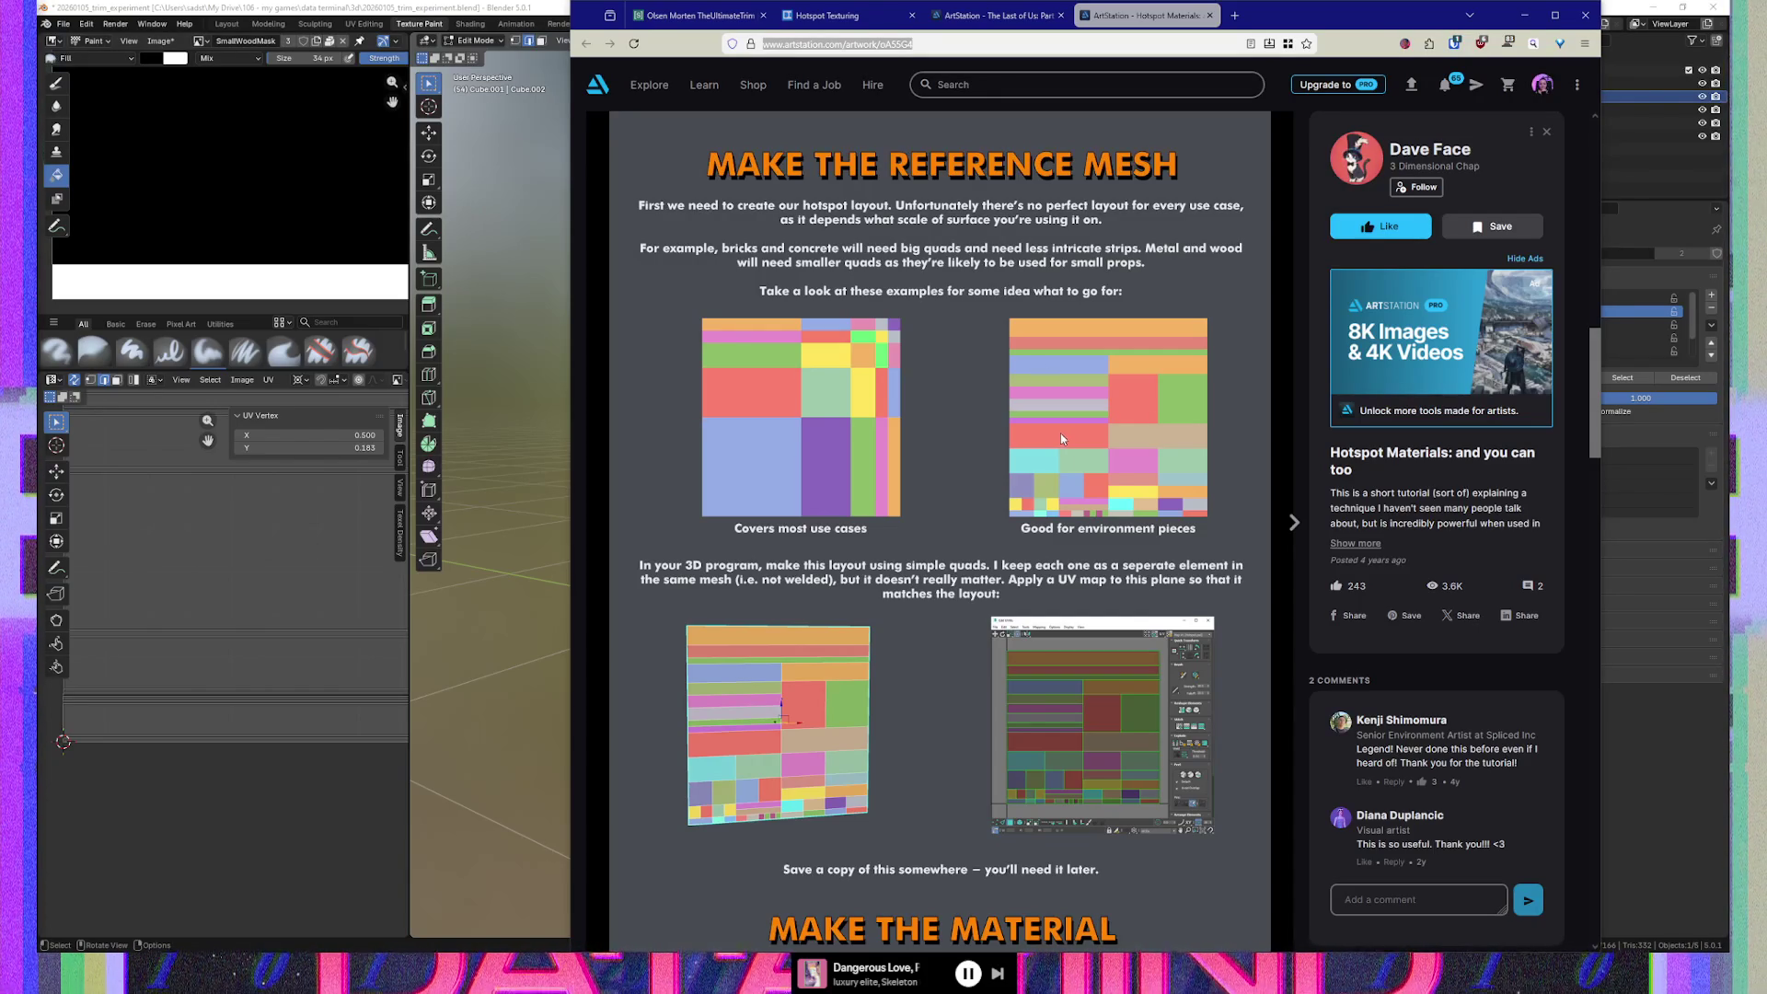
Read further through the bevels guide, then go back to The Last of Us trim pipeline post
{"action": "scroll", "coordinate": [1072, 423], "scroll_direction": "down", "scroll_amount": 7}
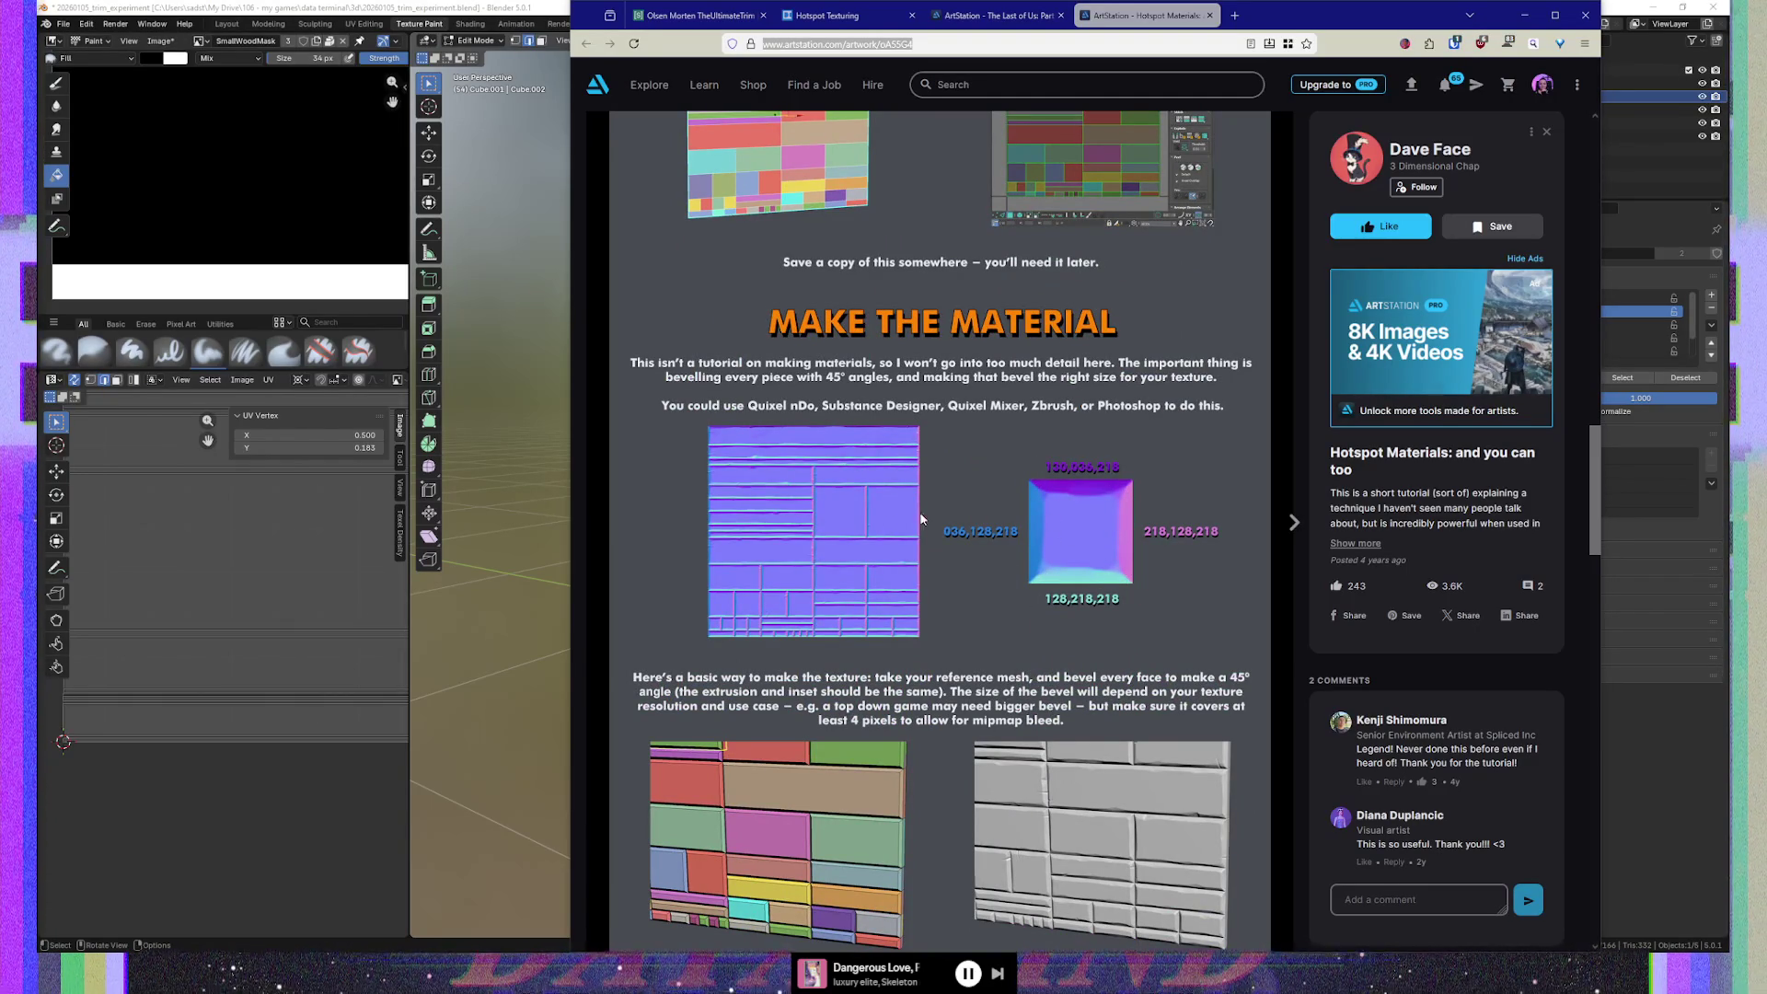
{"action": "scroll", "coordinate": [949, 518], "scroll_direction": "down", "scroll_amount": 4}
{"action": "scroll", "coordinate": [944, 633], "scroll_direction": "down", "scroll_amount": 5}
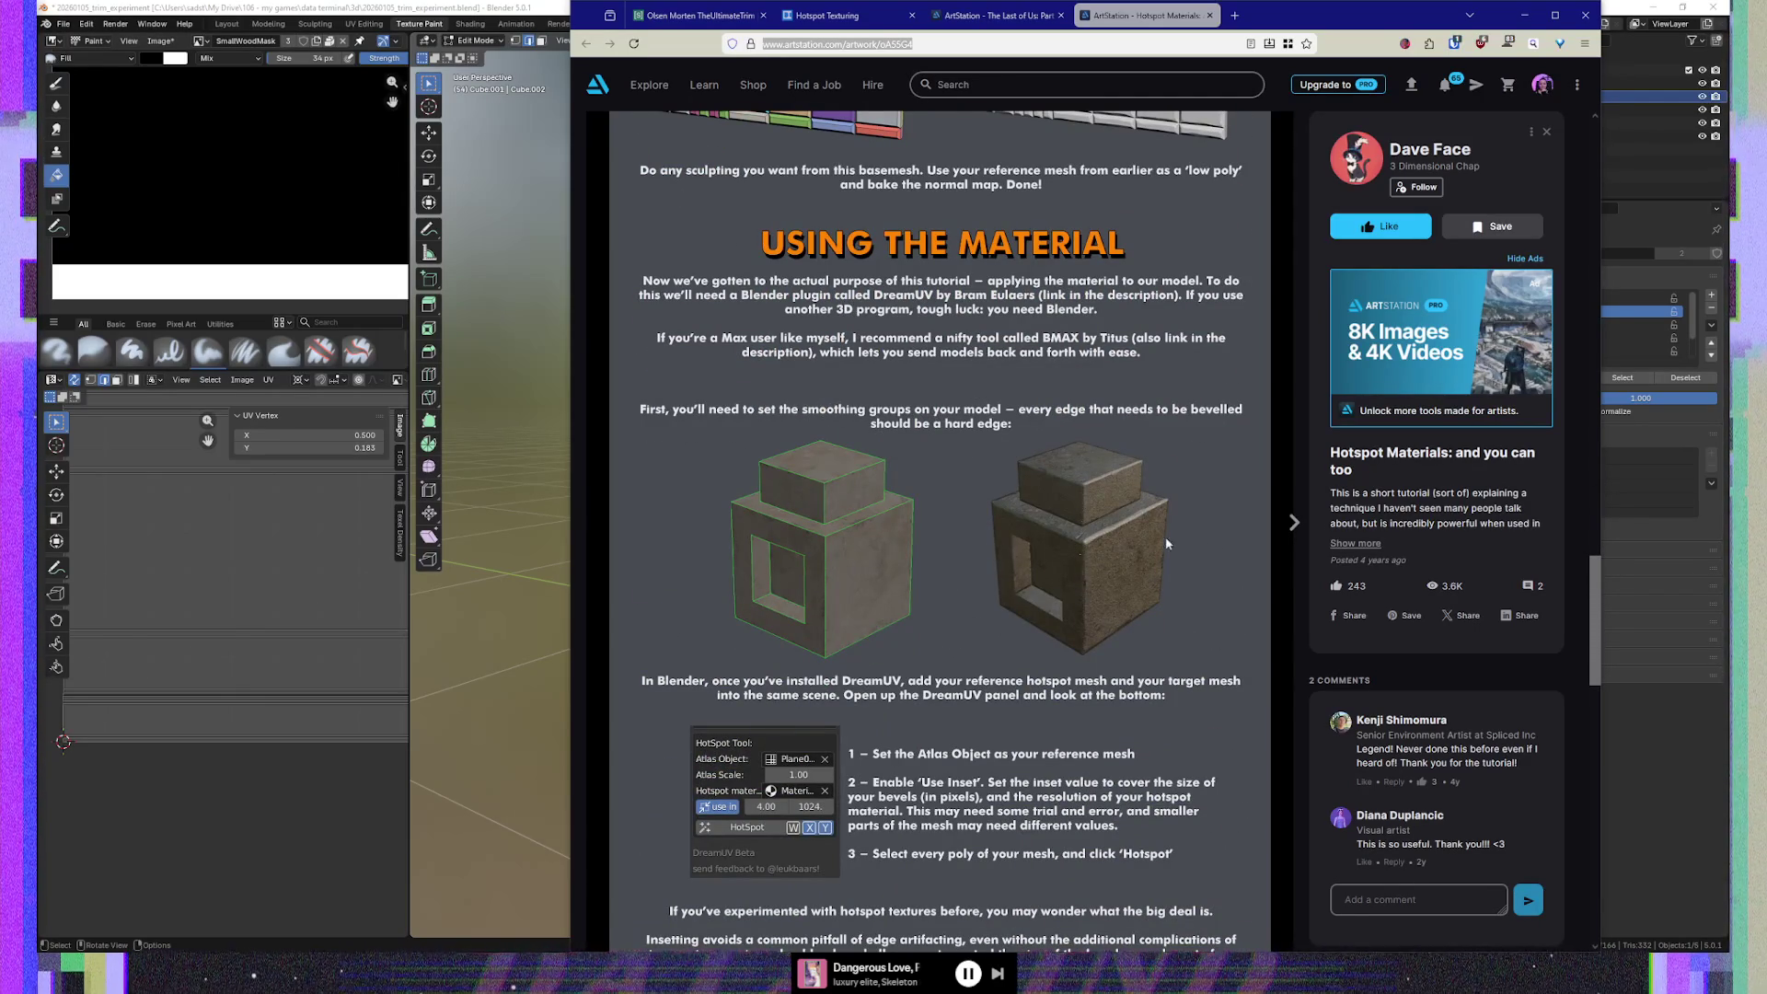
{"action": "scroll", "coordinate": [882, 678], "scroll_direction": "down", "scroll_amount": 5}
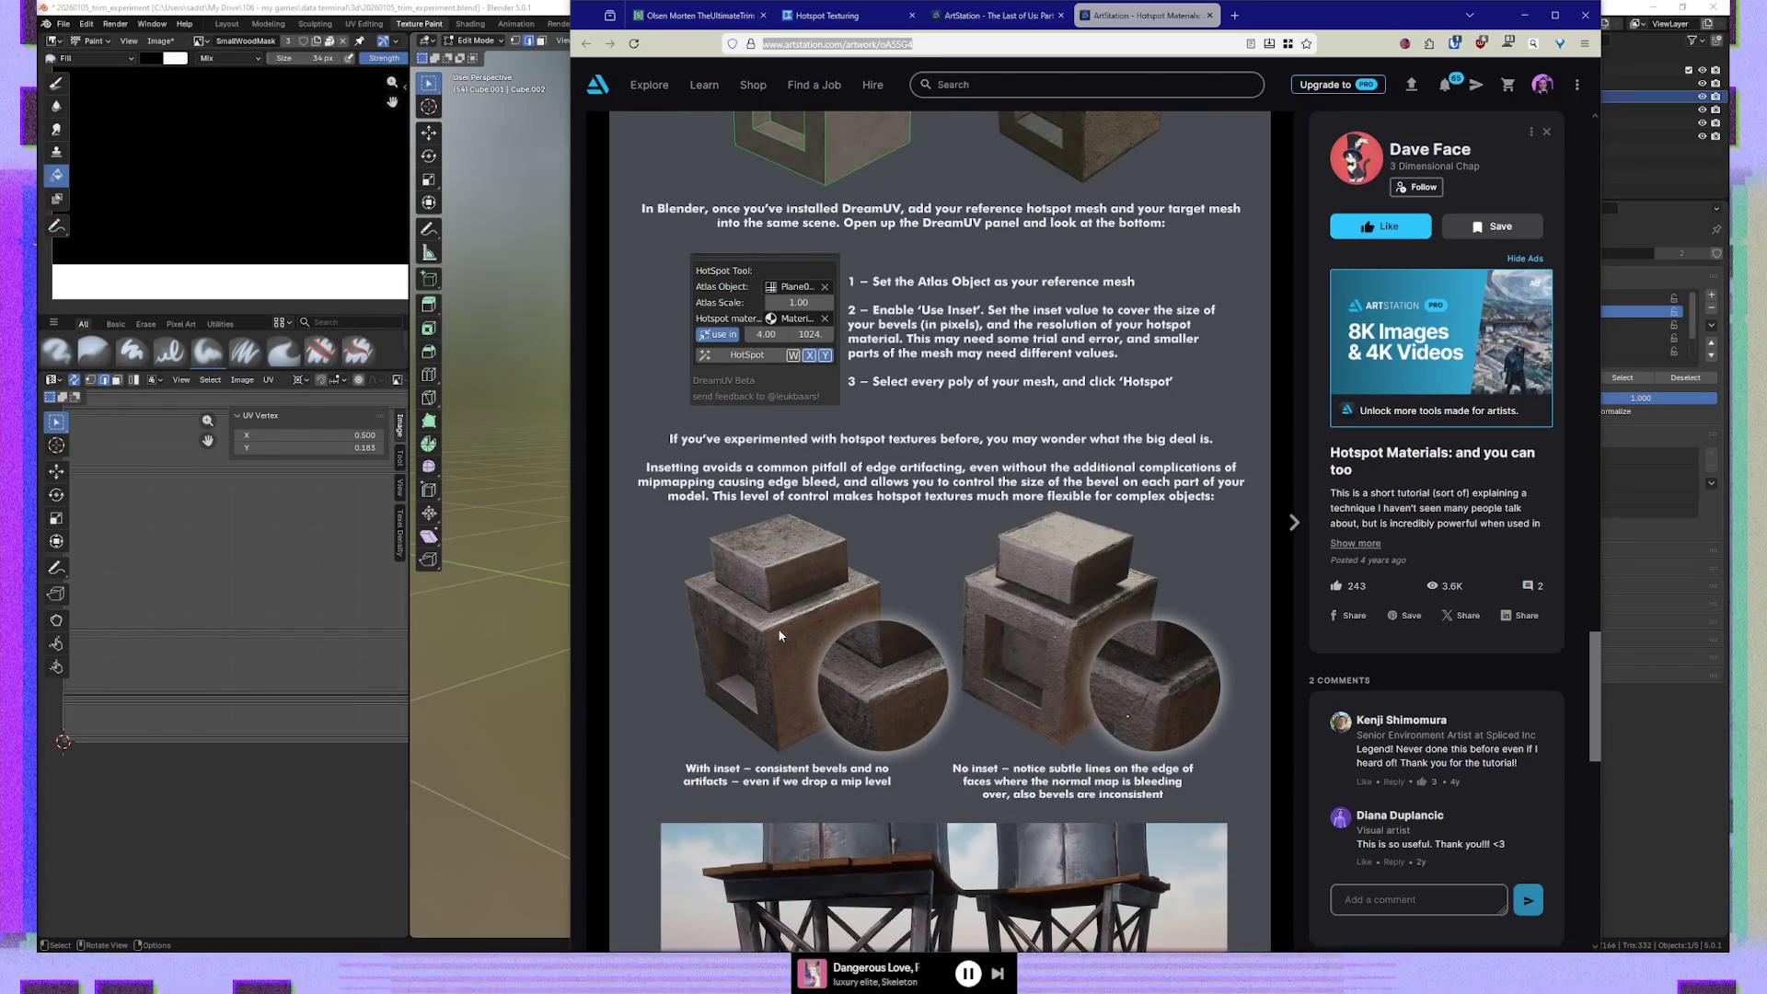
{"action": "scroll", "coordinate": [778, 637], "scroll_direction": "down", "scroll_amount": 5}
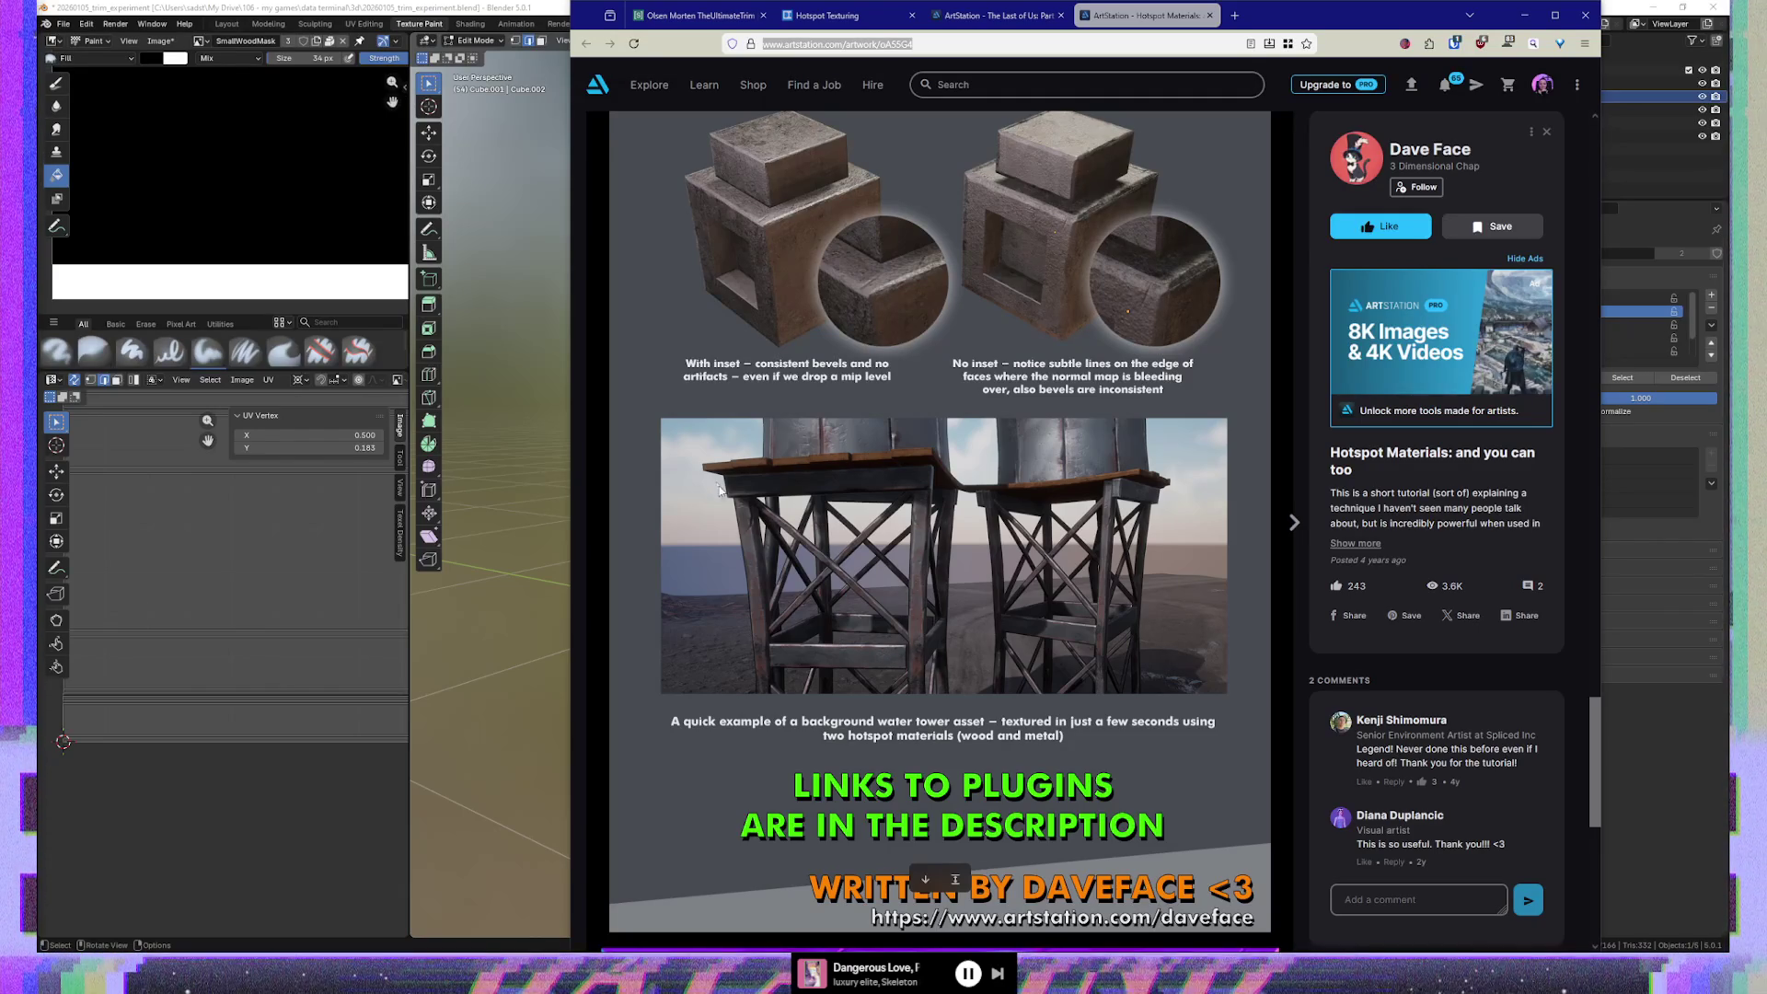
{"action": "scroll", "coordinate": [887, 644], "scroll_direction": "down", "scroll_amount": 3}
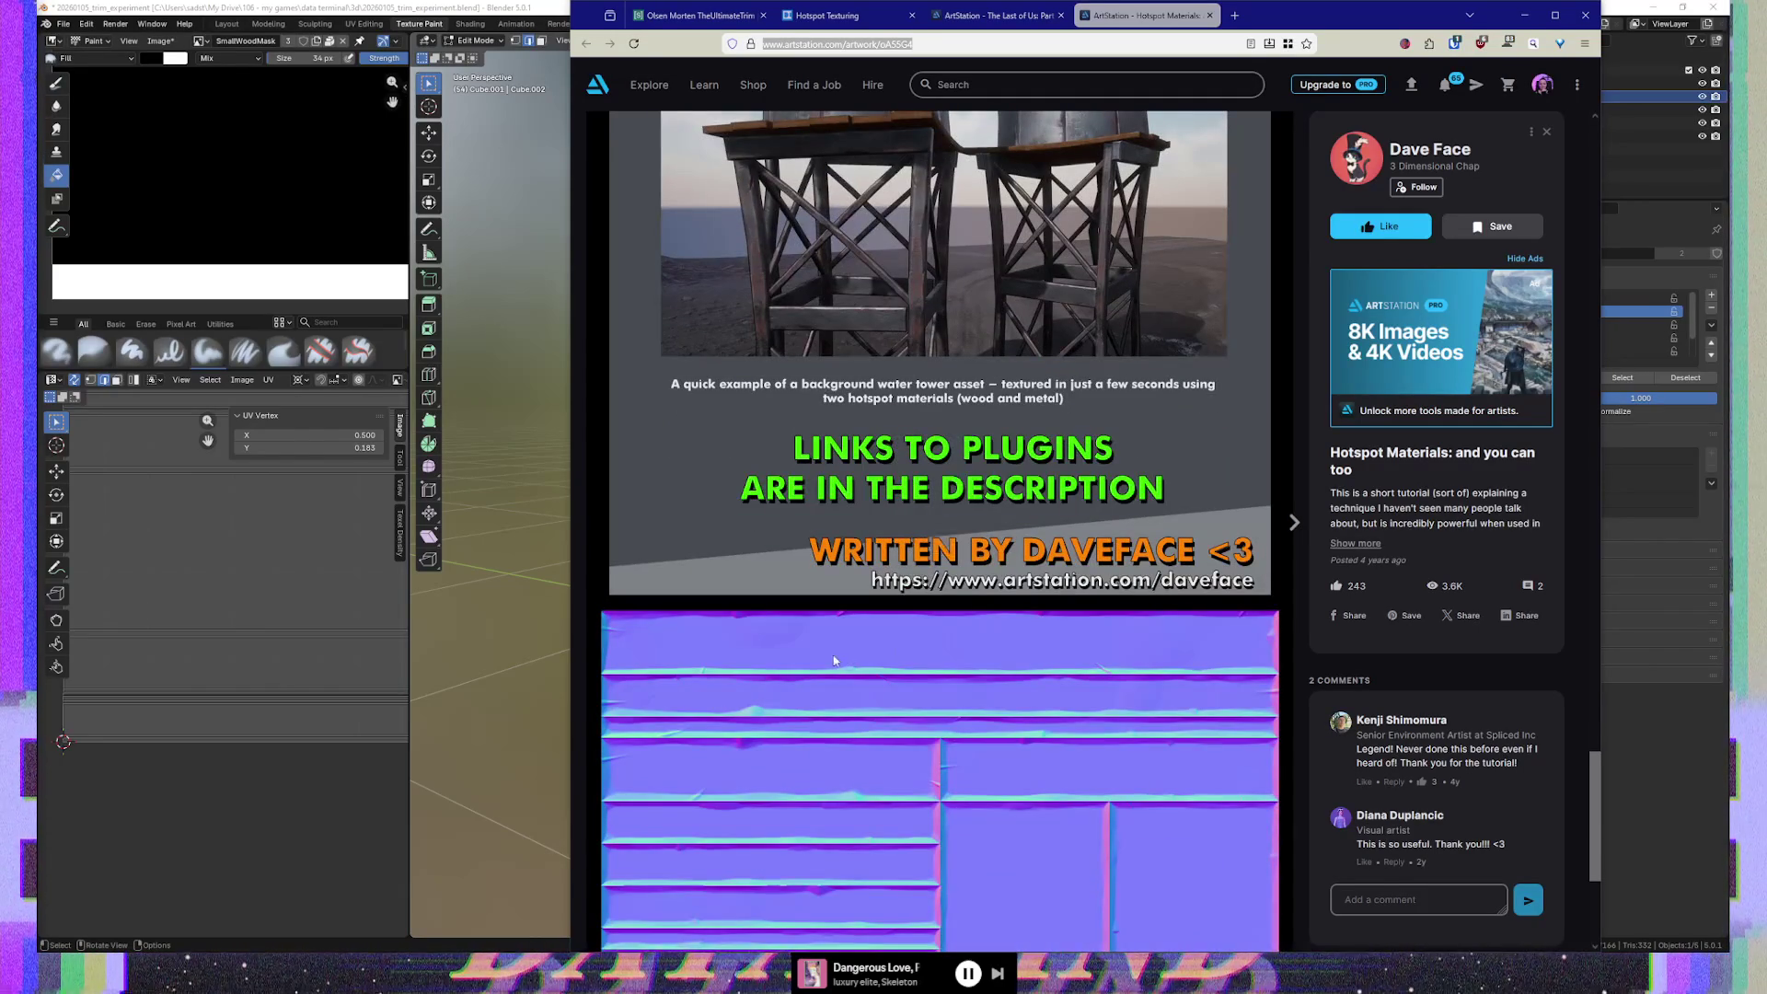
{"action": "scroll", "coordinate": [828, 661], "scroll_direction": "down", "scroll_amount": 4}
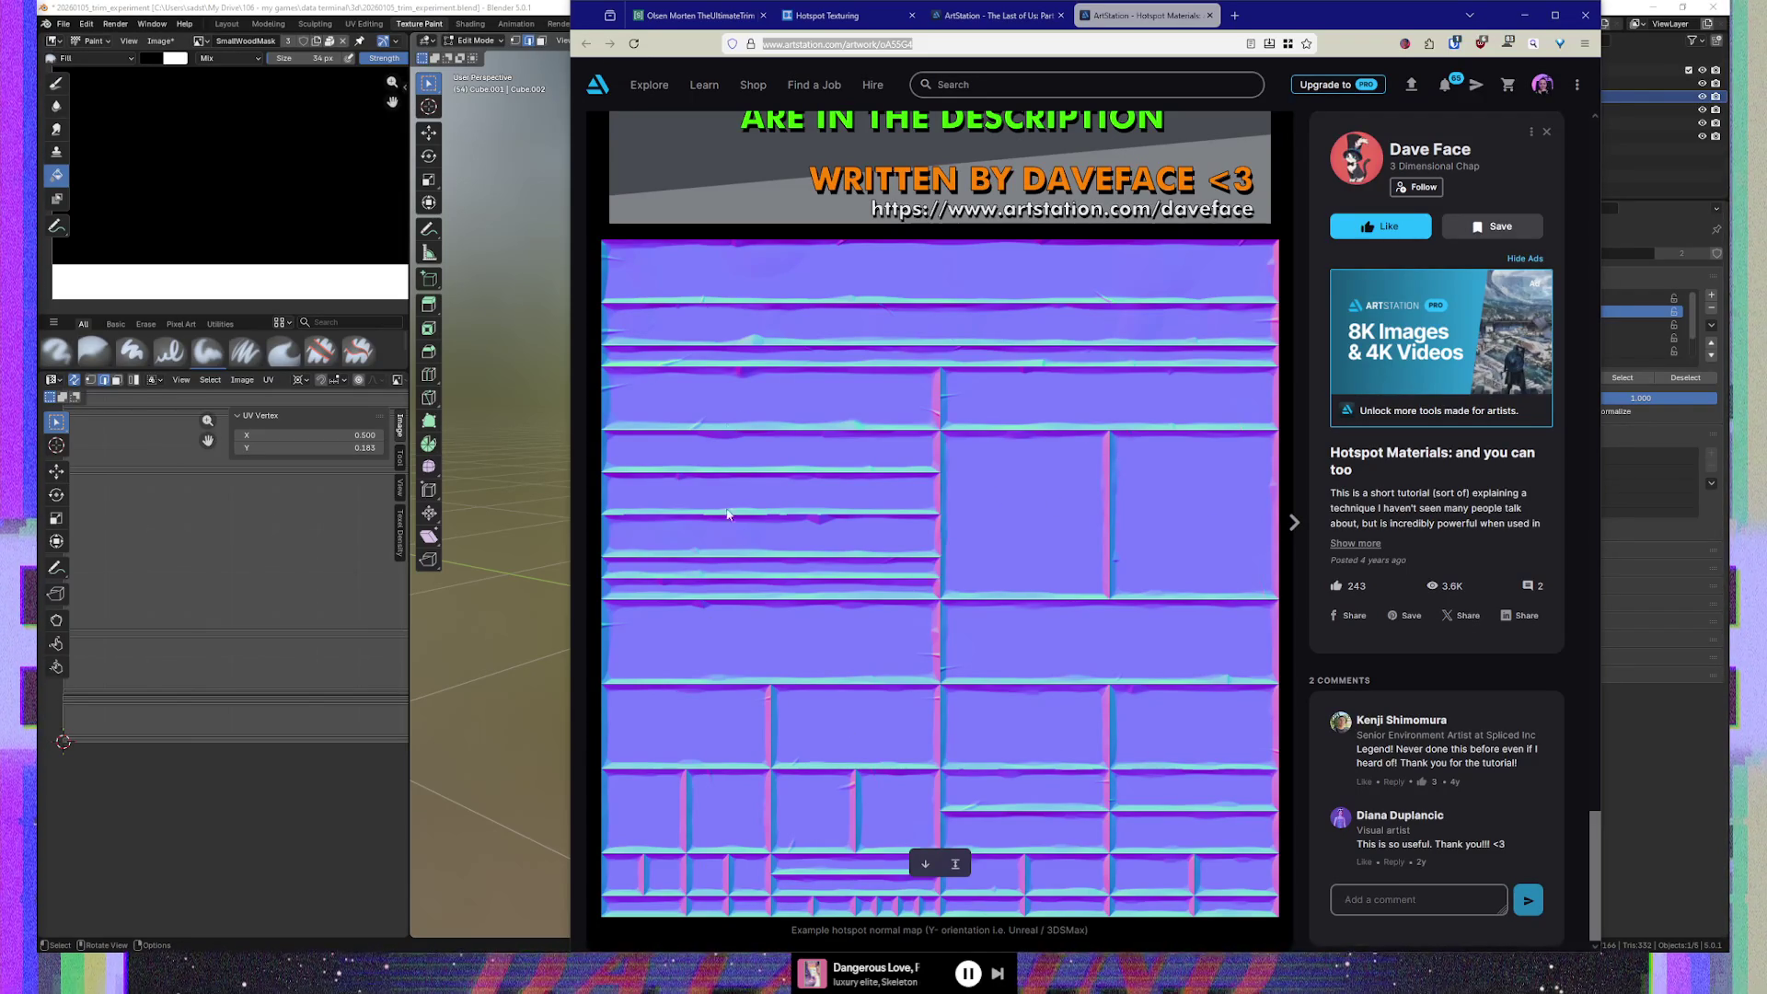
{"action": "scroll", "coordinate": [899, 569], "scroll_direction": "up", "scroll_amount": 15}
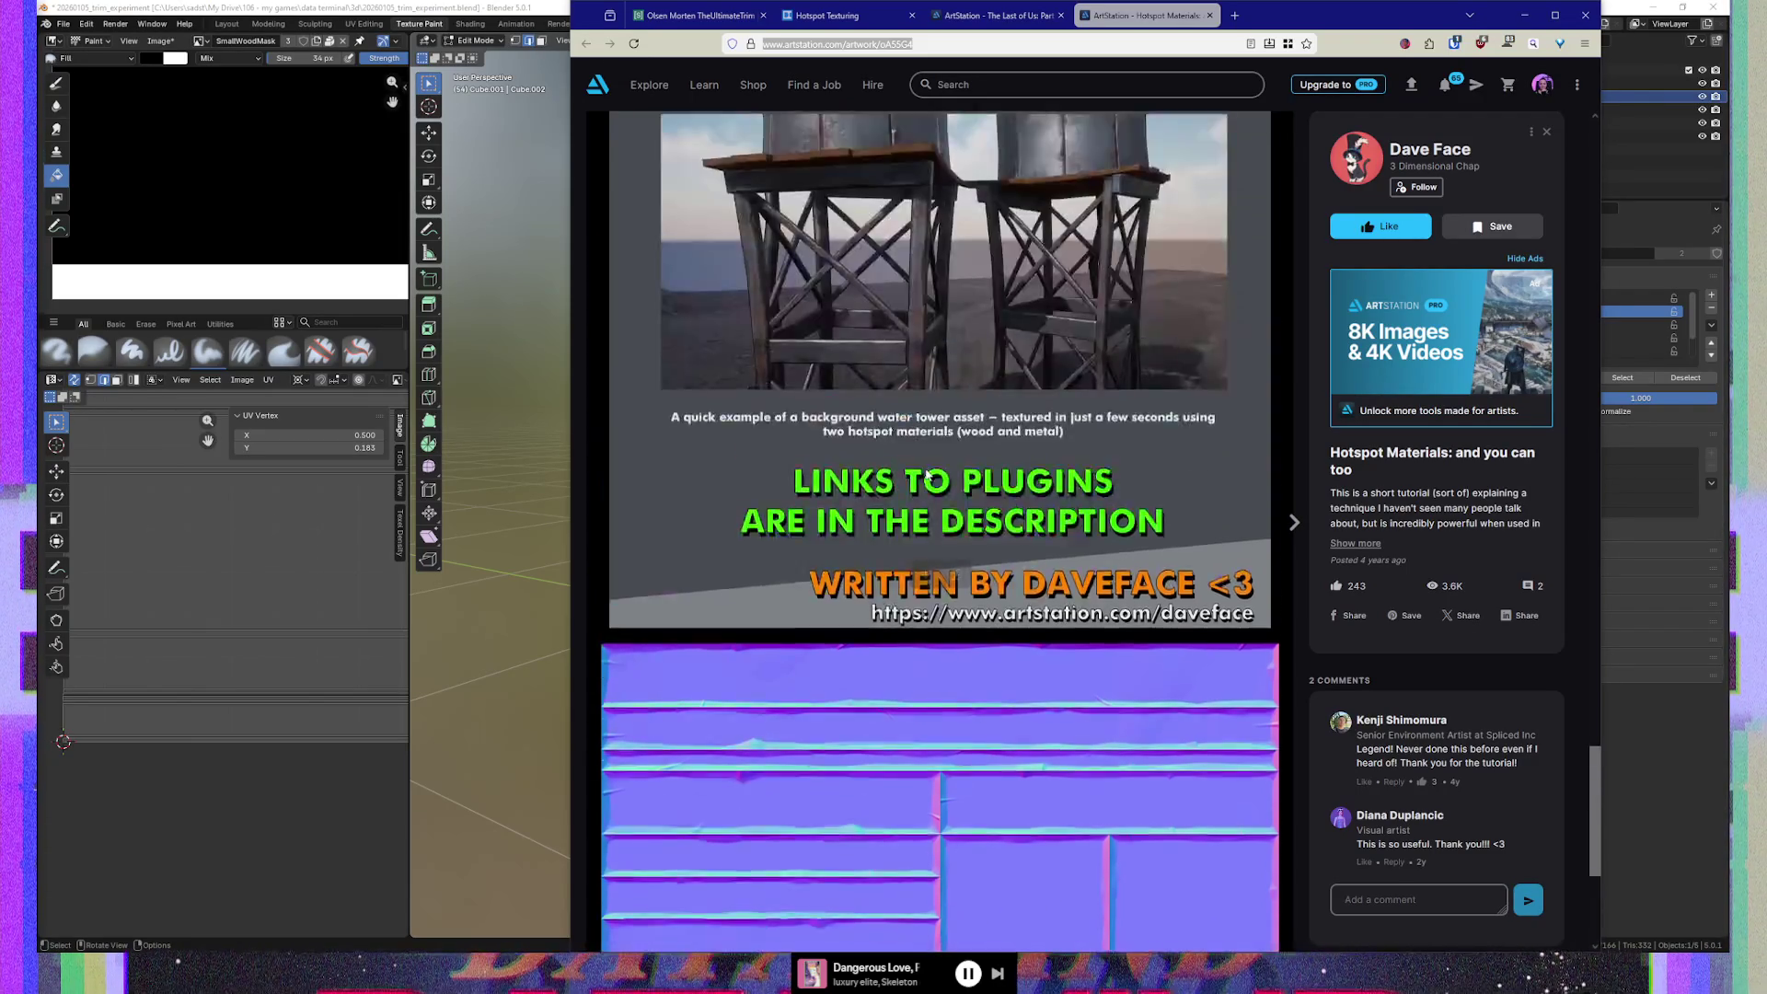
{"action": "left_click", "coordinate": [1014, 18]}
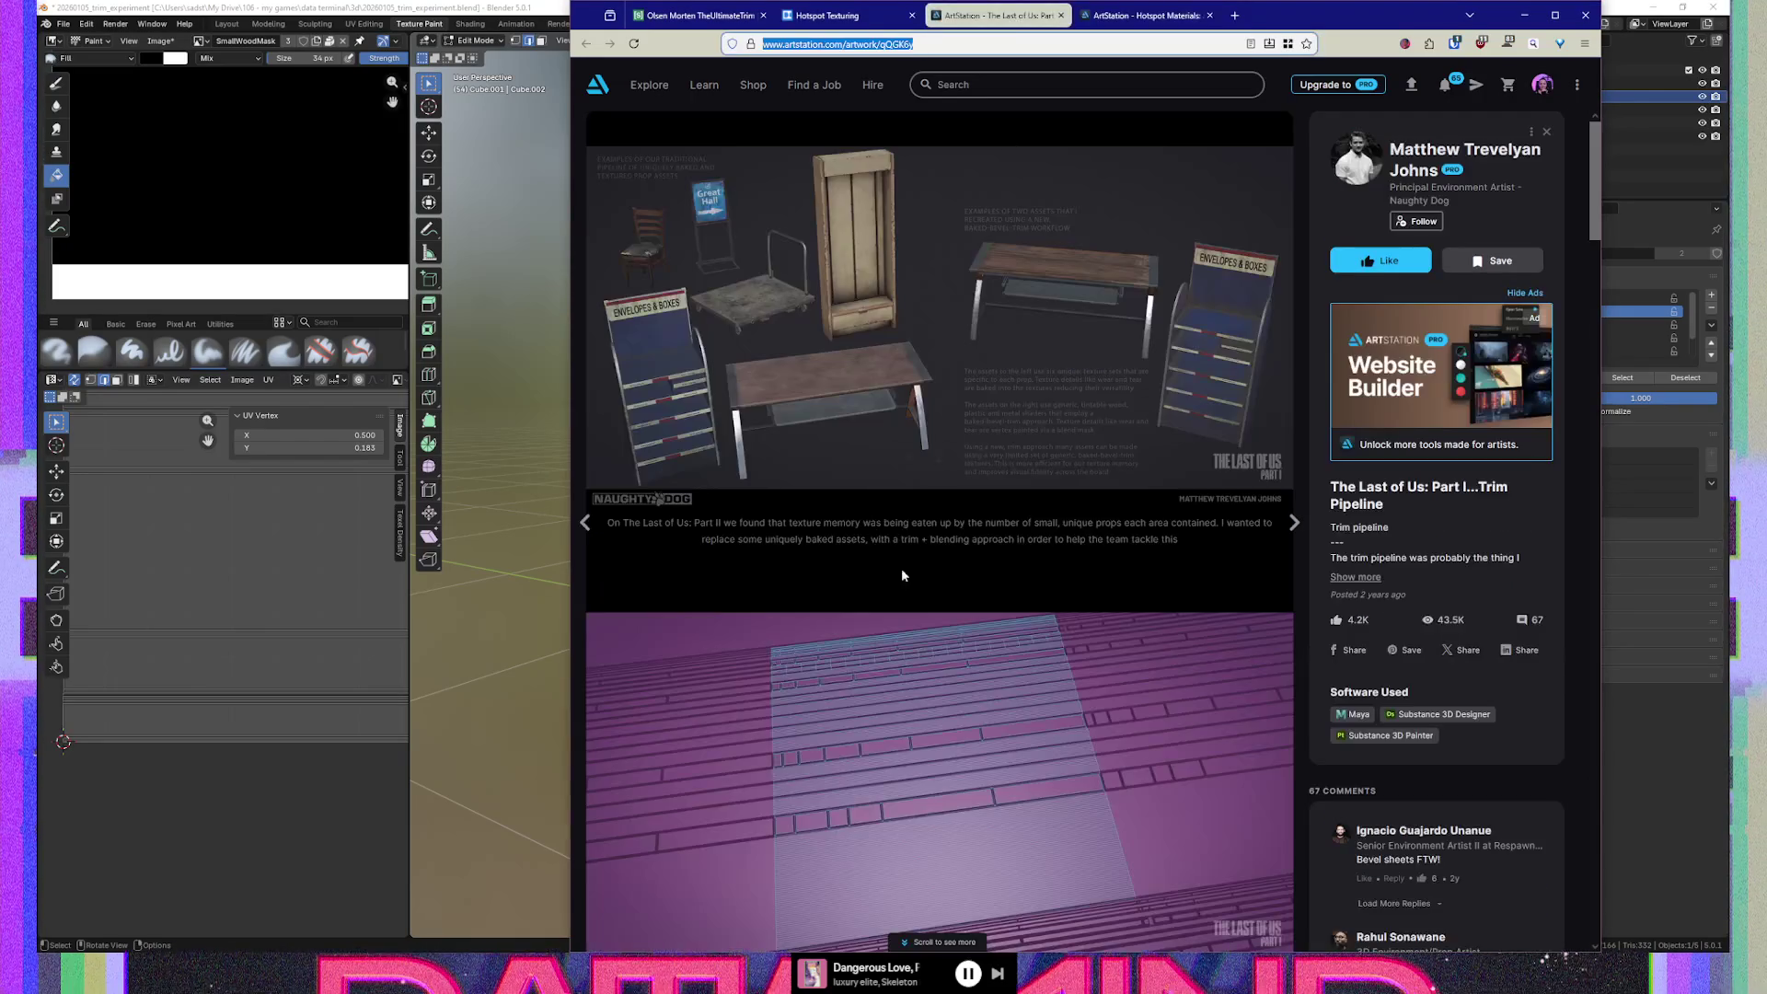
Open the trim pipeline post's props comparison image at full size in a new tab
{"action": "scroll", "coordinate": [1012, 662], "scroll_direction": "down", "scroll_amount": 3}
{"action": "left_click", "coordinate": [901, 522]}
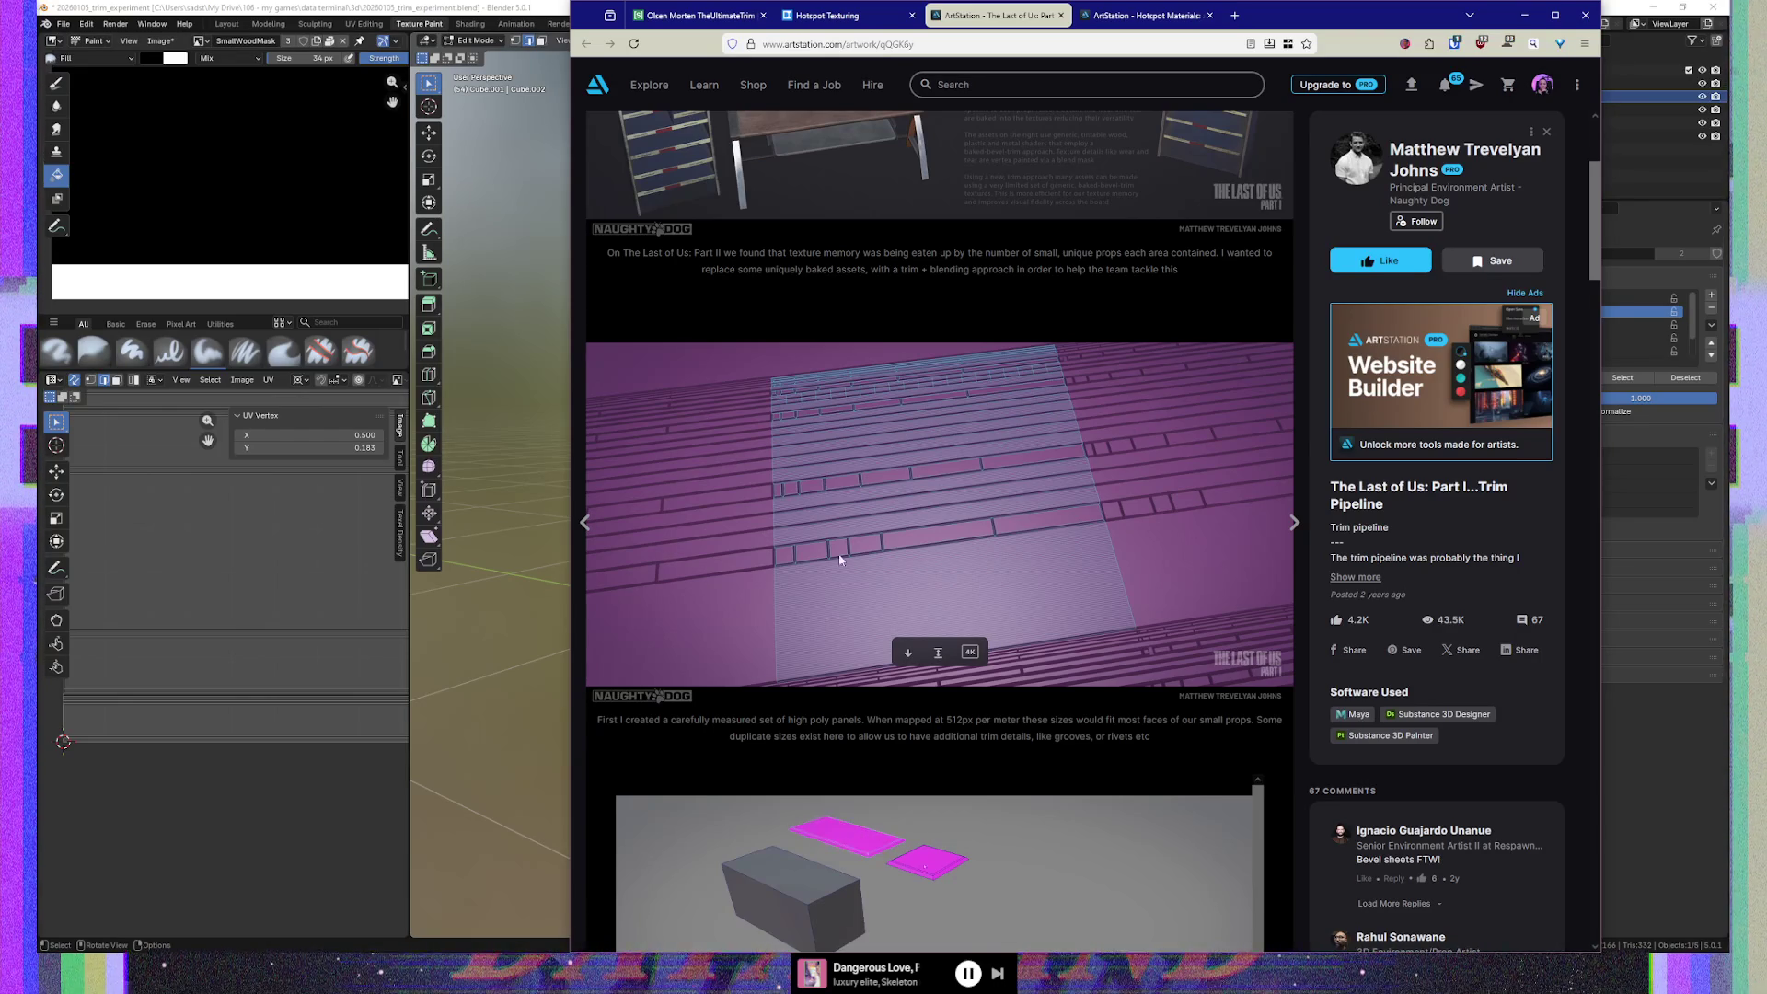
{"action": "scroll", "coordinate": [883, 539], "scroll_direction": "up", "scroll_amount": 3}
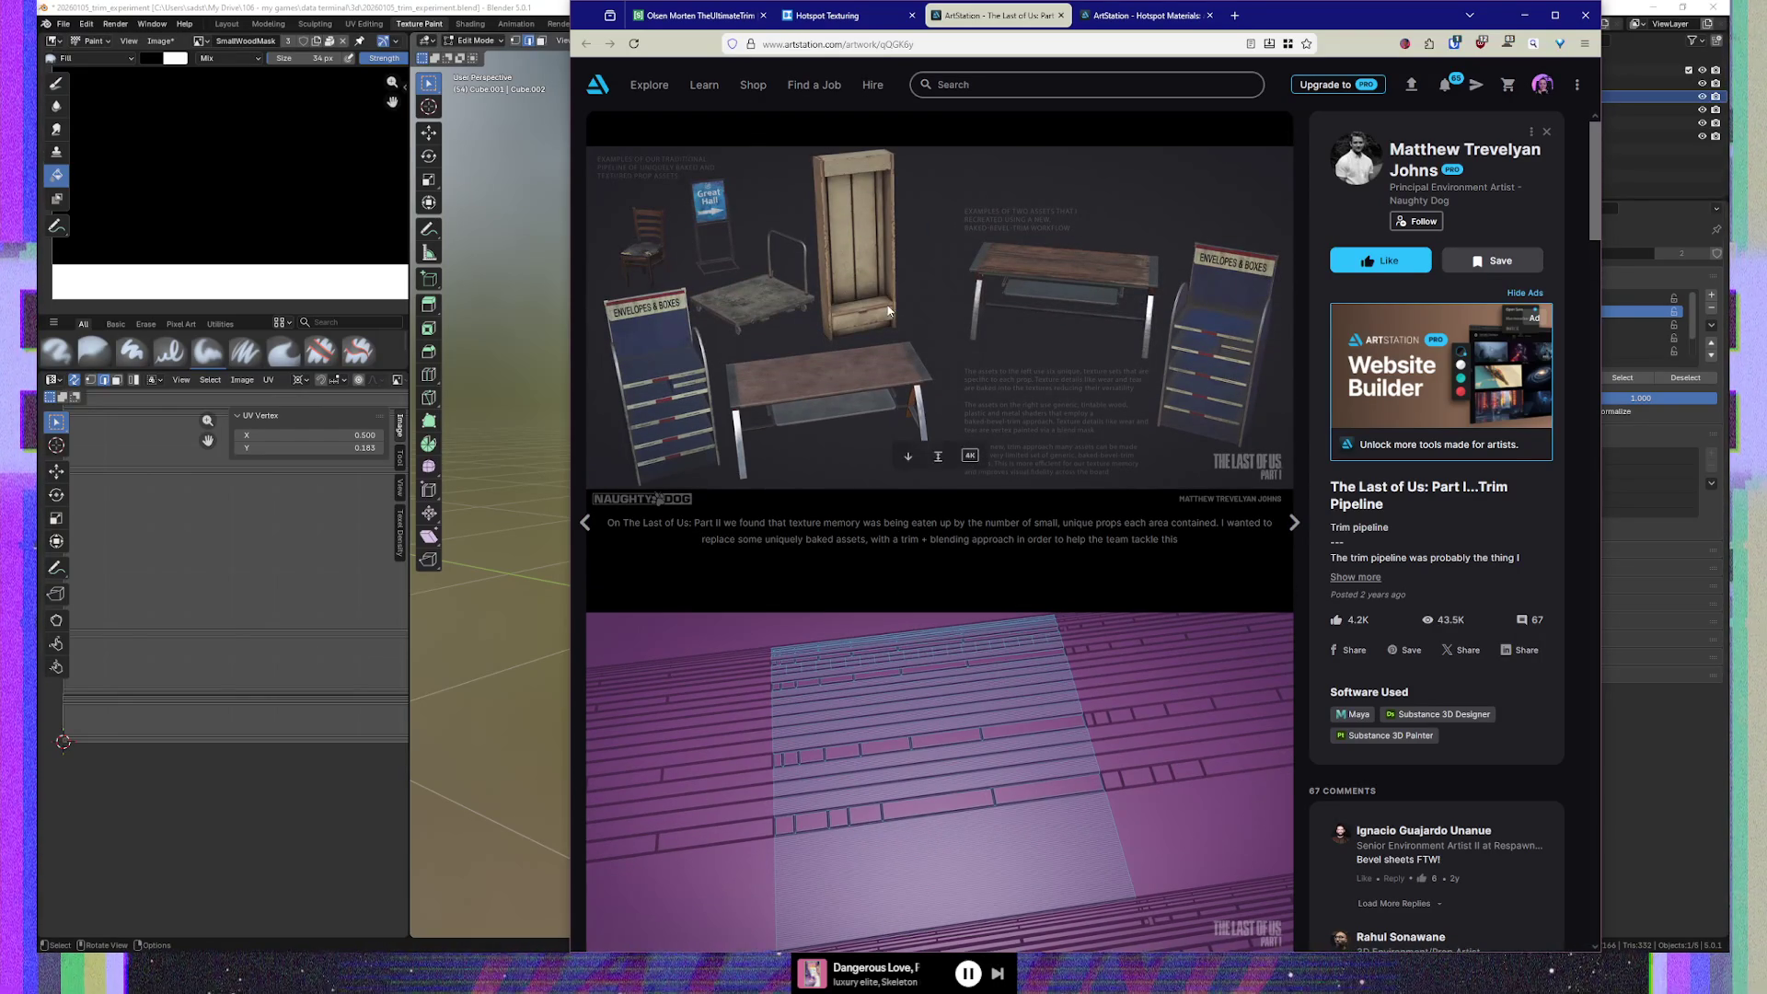
{"action": "right_click", "coordinate": [926, 355]}
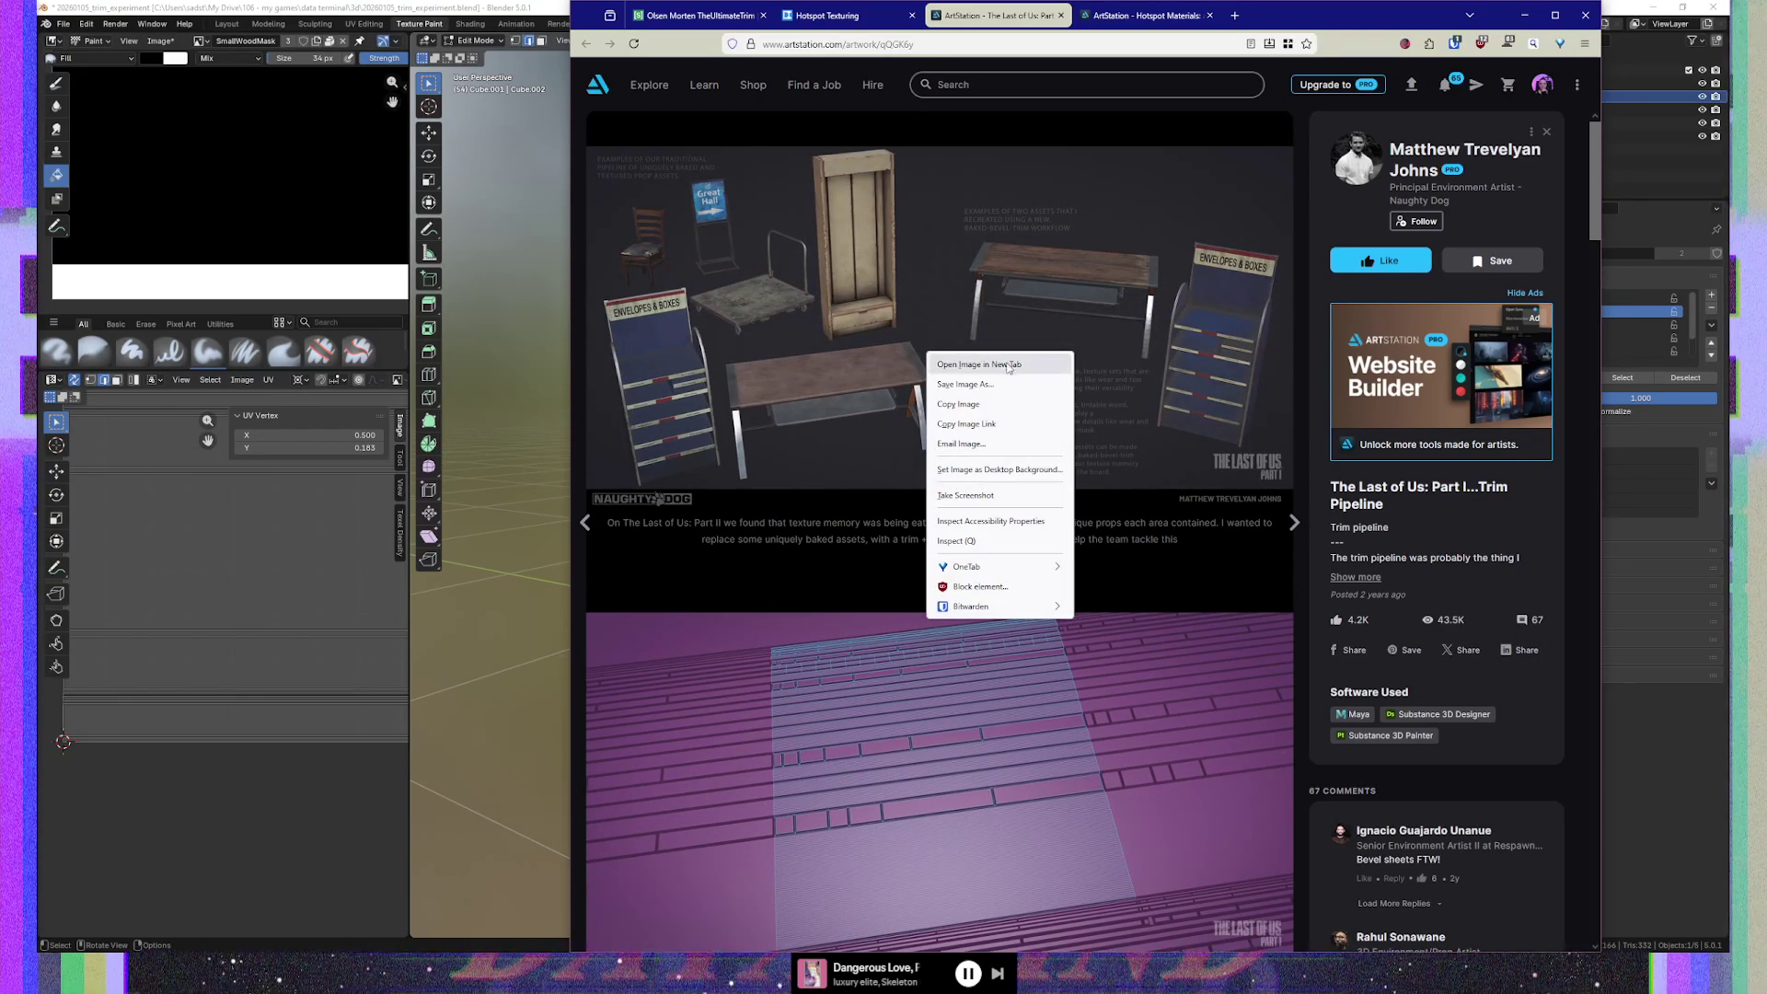
{"action": "left_click", "coordinate": [832, 351]}
{"action": "mouse_move", "coordinate": [970, 457]}
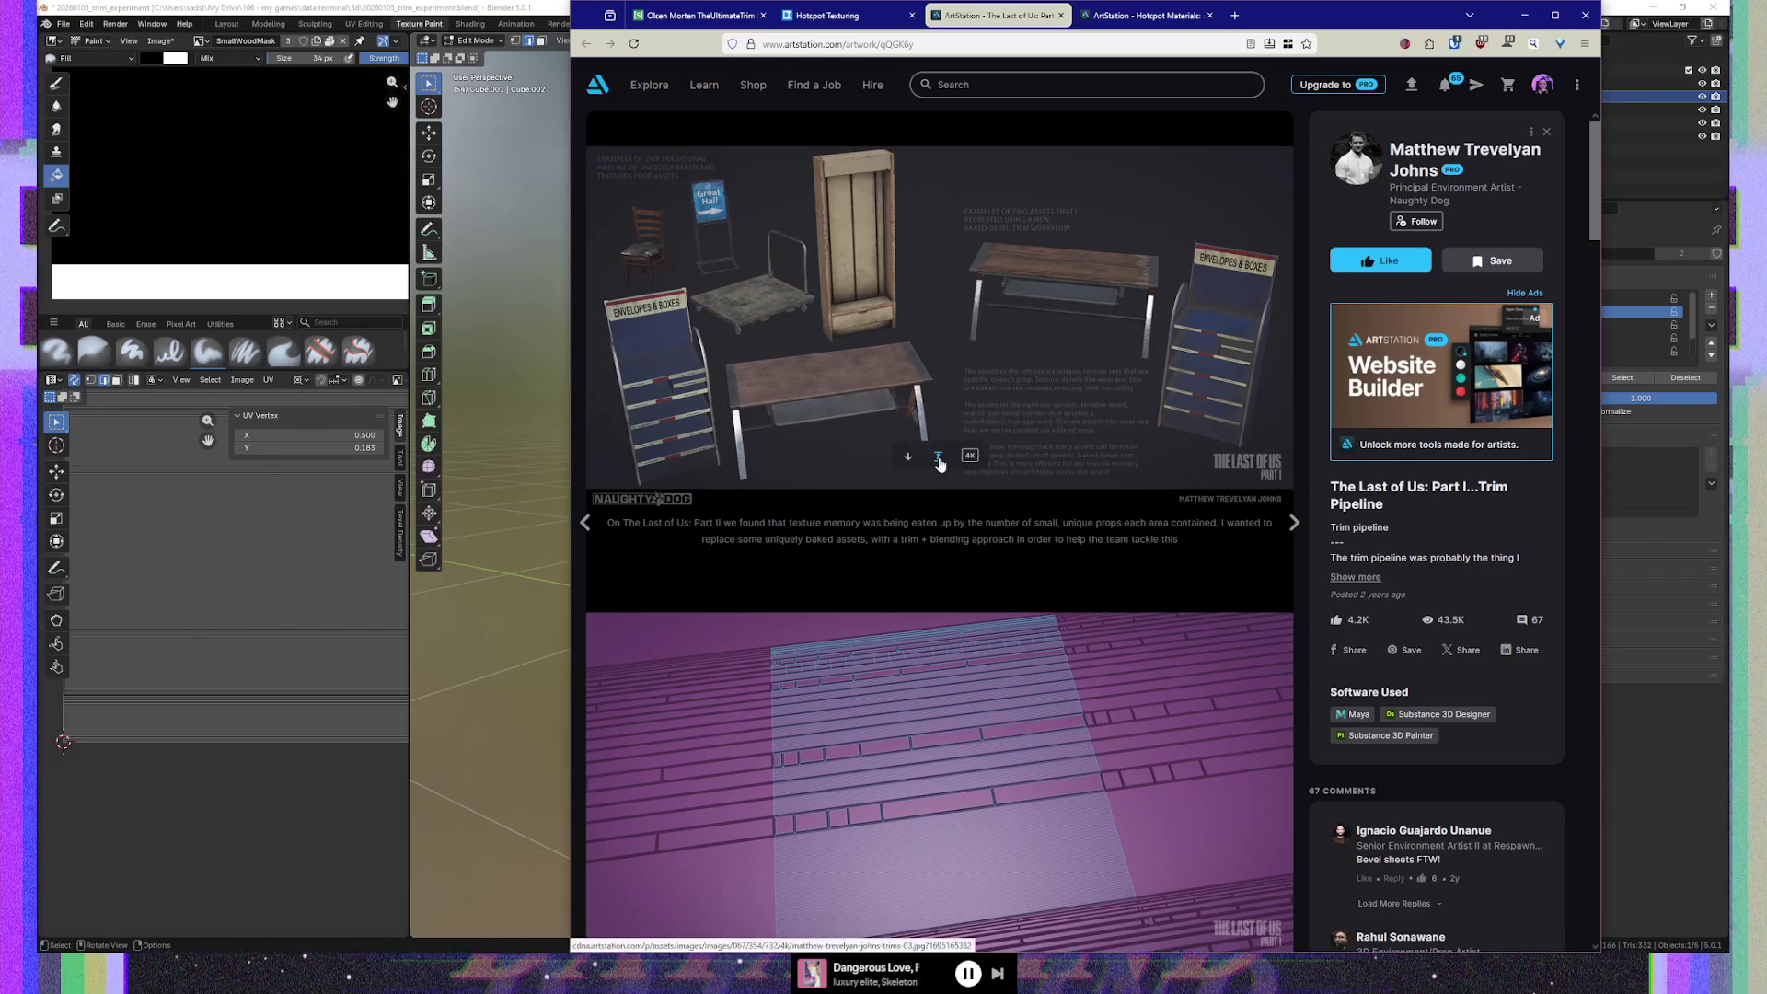
{"action": "left_click", "coordinate": [938, 457]}
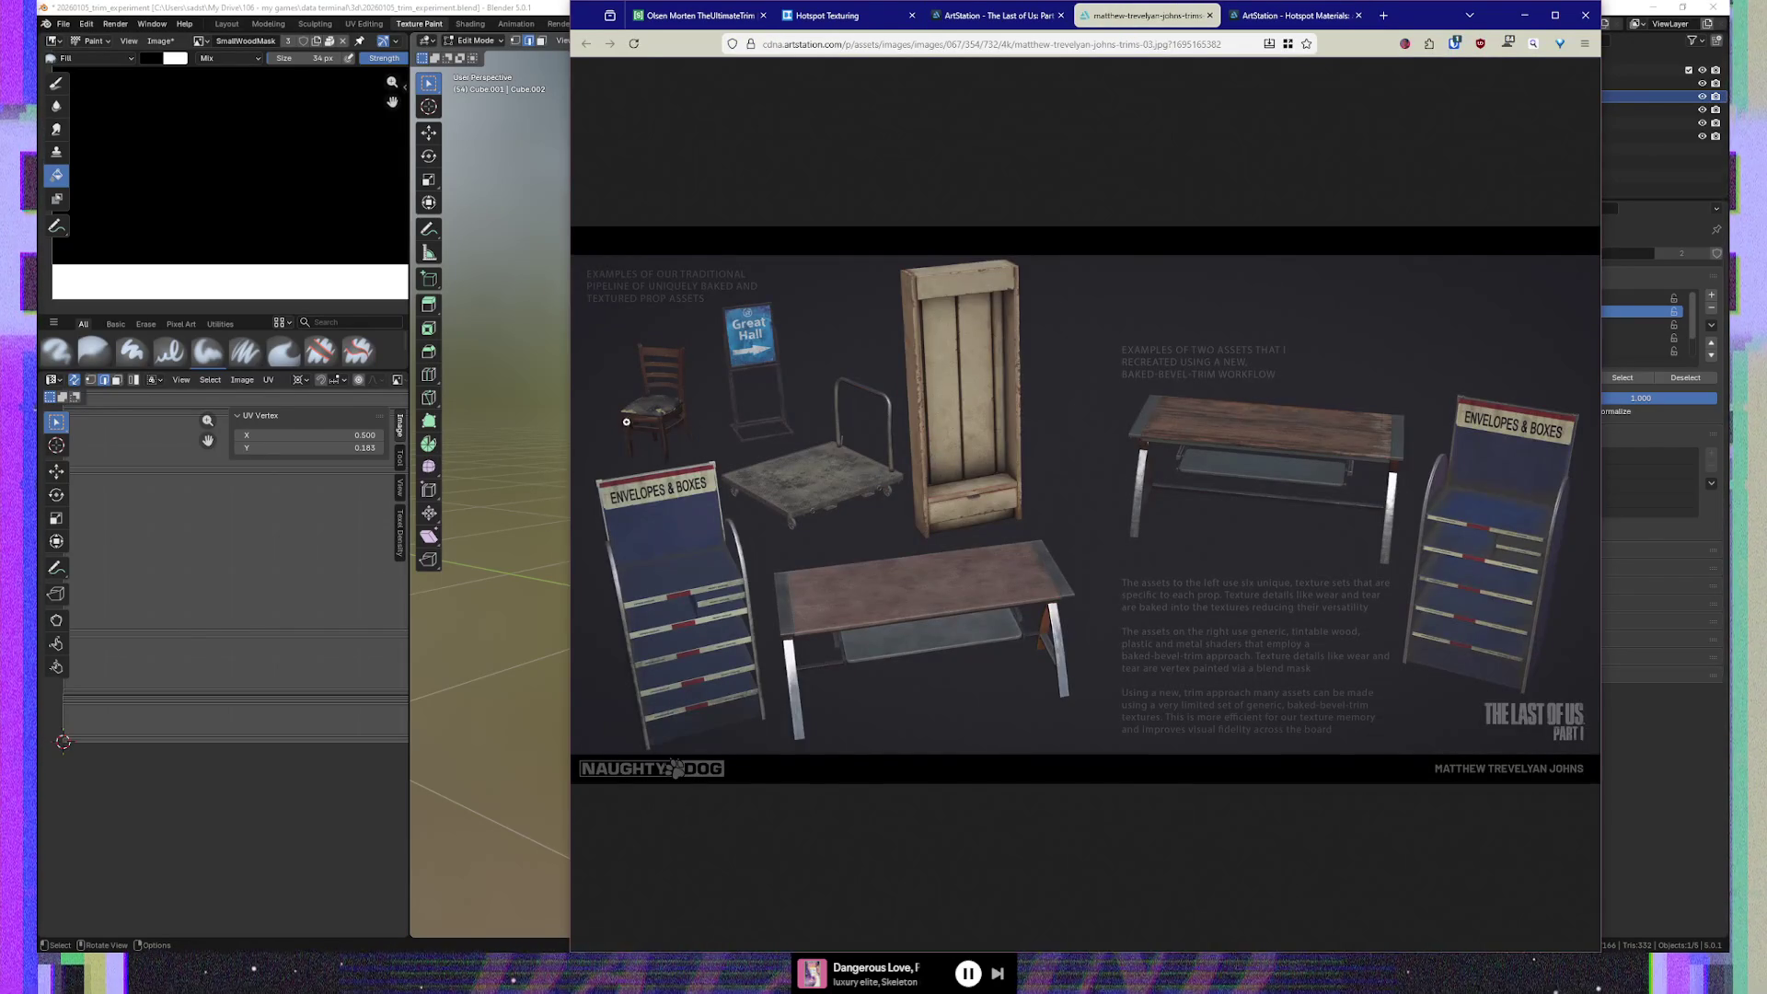
Maximize Firefox and move between the trim pipeline post and the full-size props image
{"action": "left_click", "coordinate": [1555, 15]}
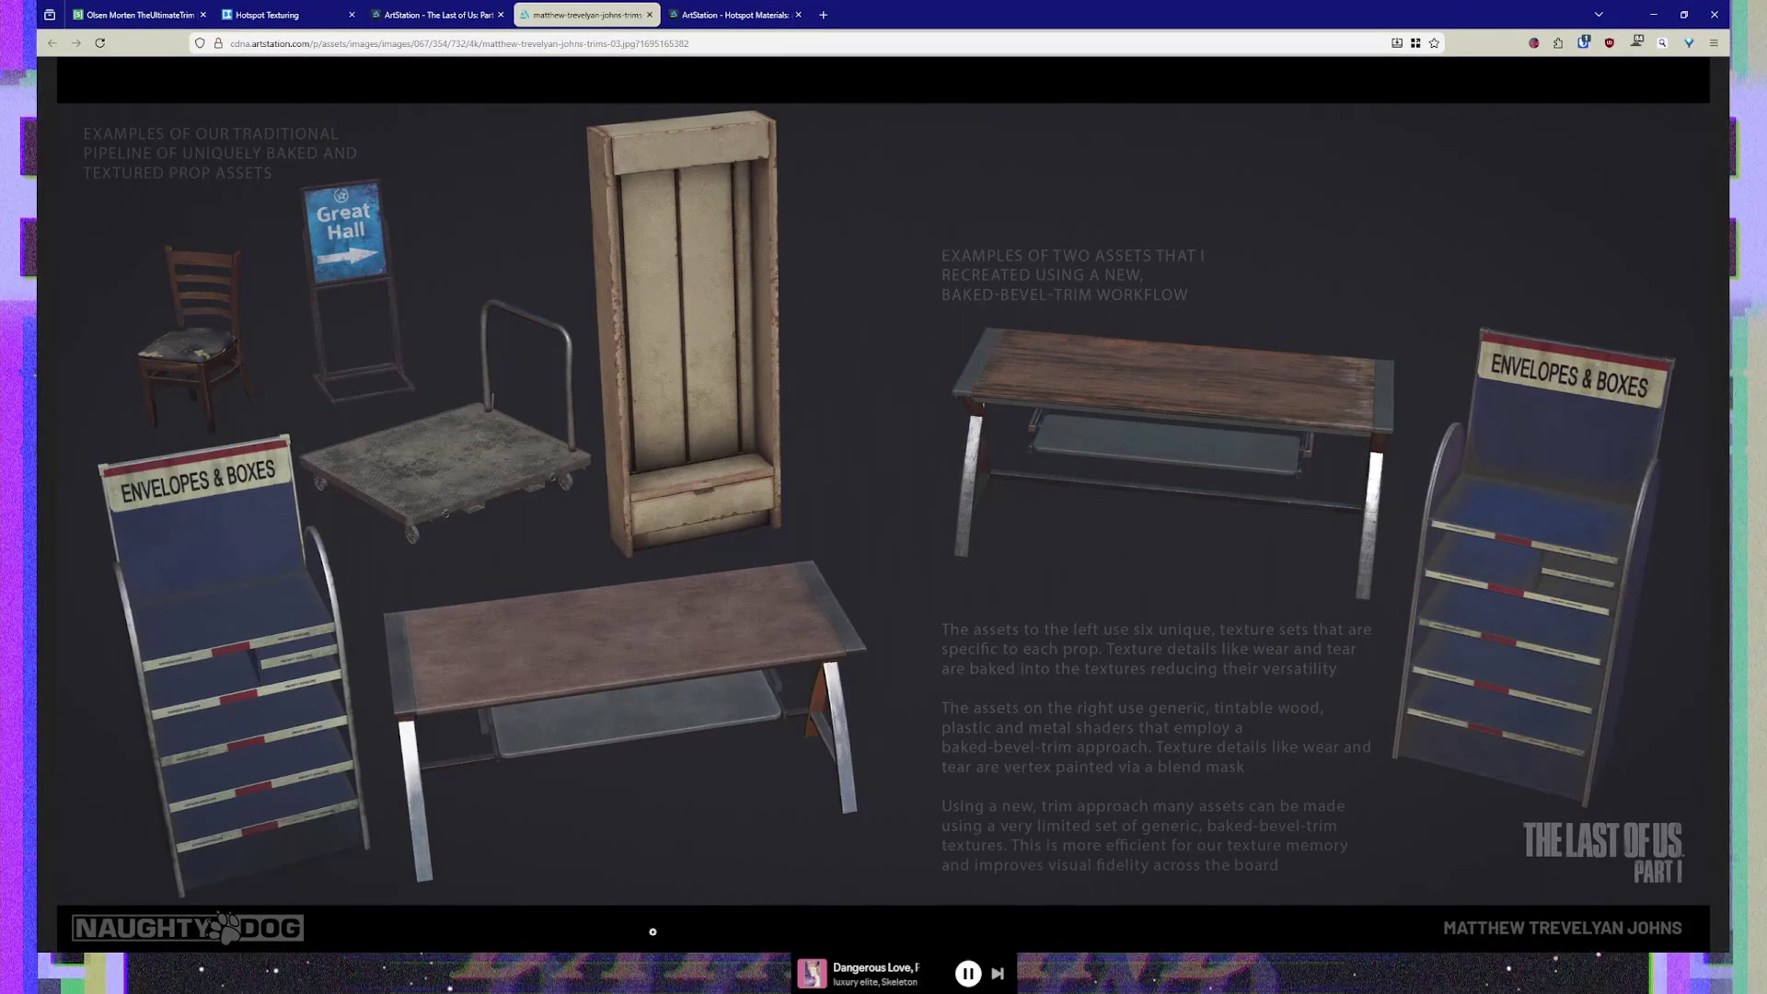
{"action": "left_click", "coordinate": [437, 15]}
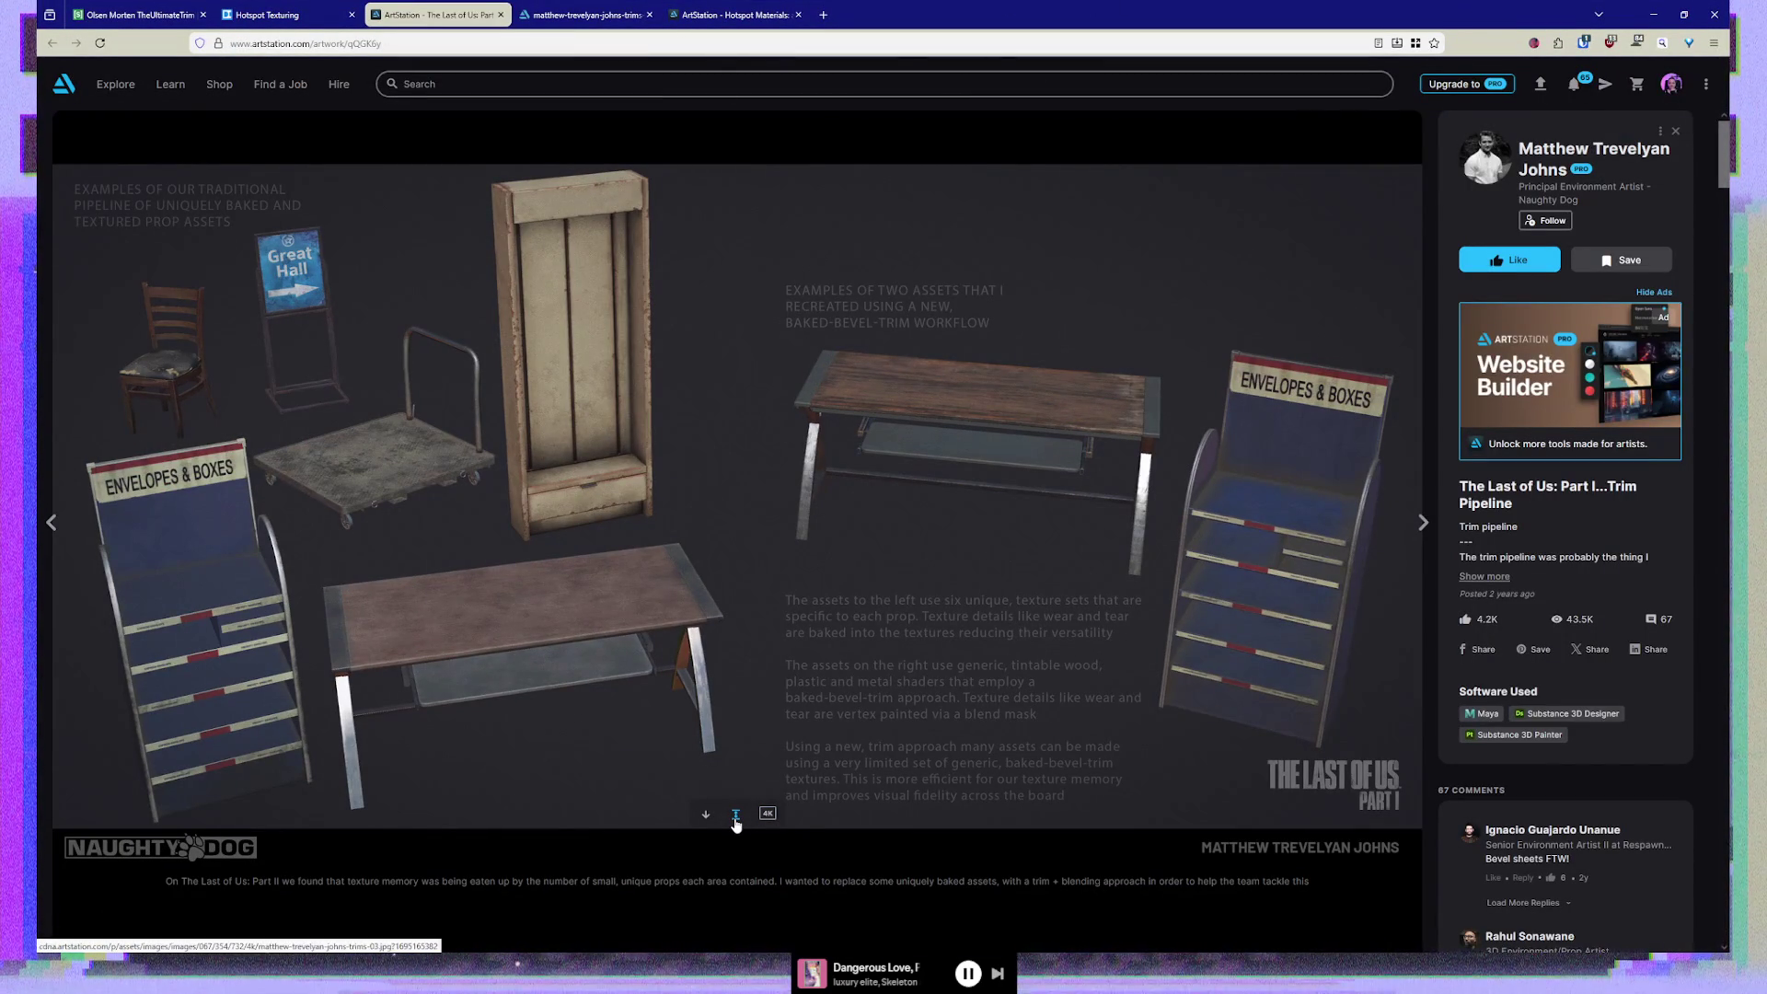
{"action": "left_click", "coordinate": [735, 817]}
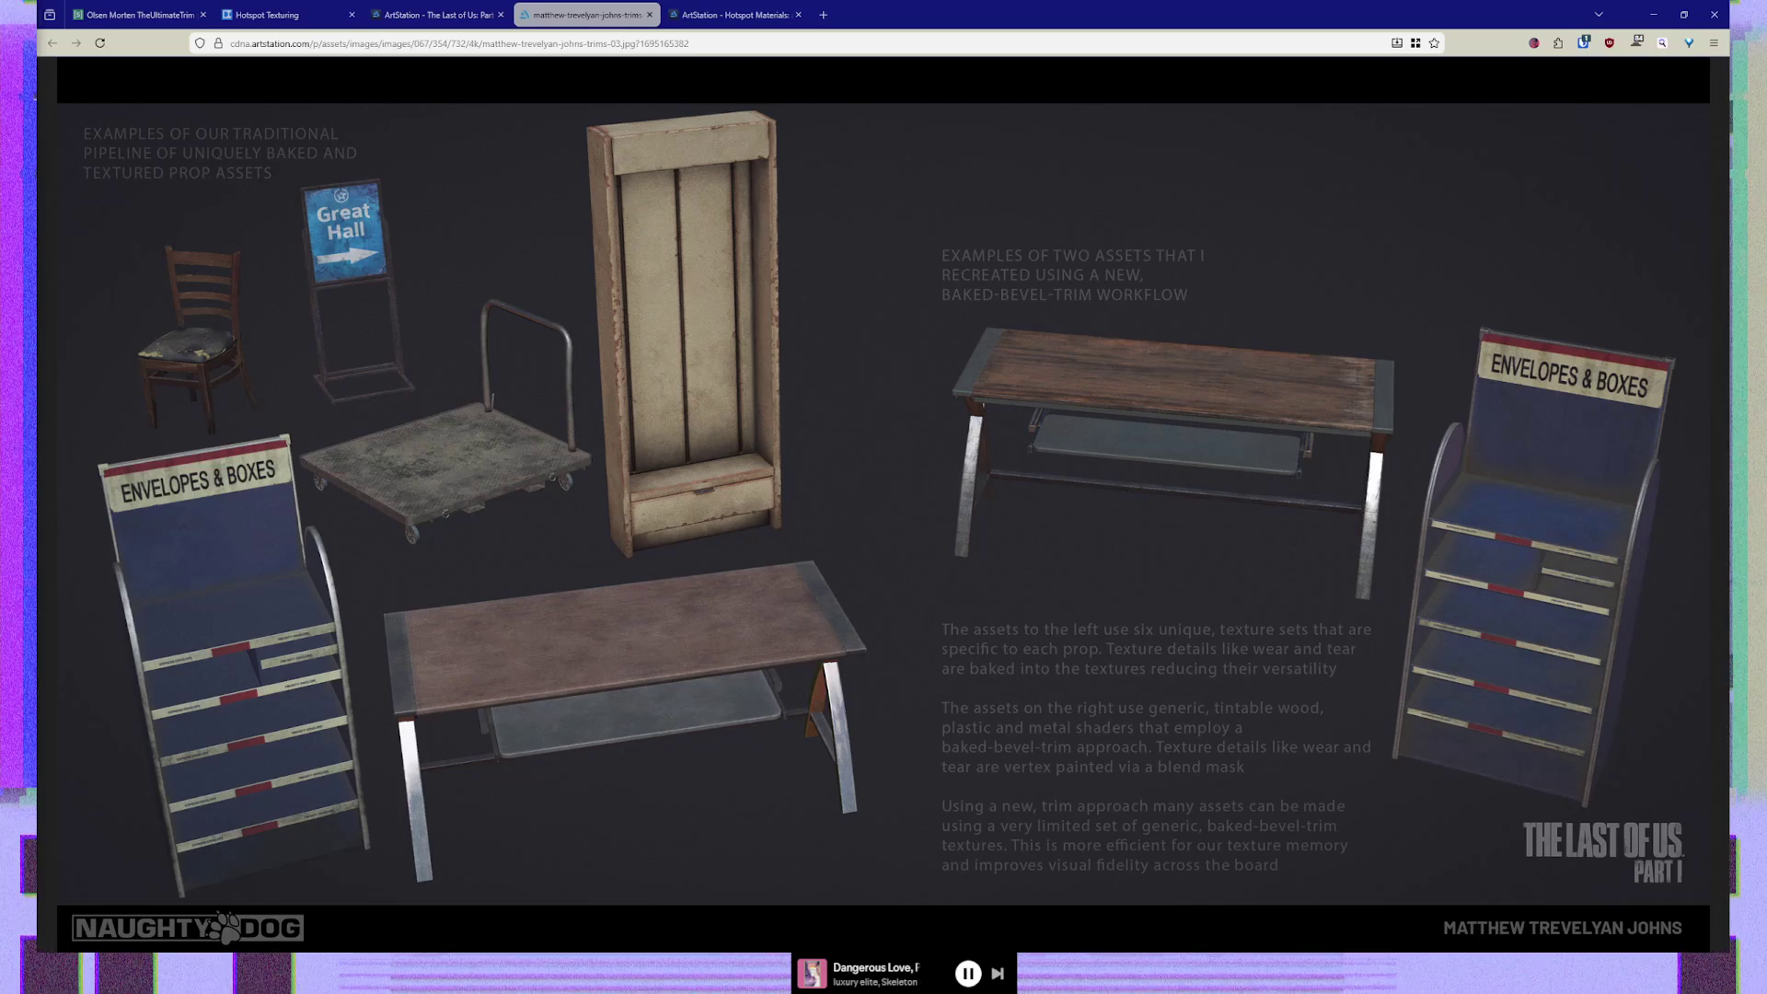
Inspect the props comparison at actual resolution, then go to the Hotspot Texturing post
{"action": "left_click", "coordinate": [344, 411]}
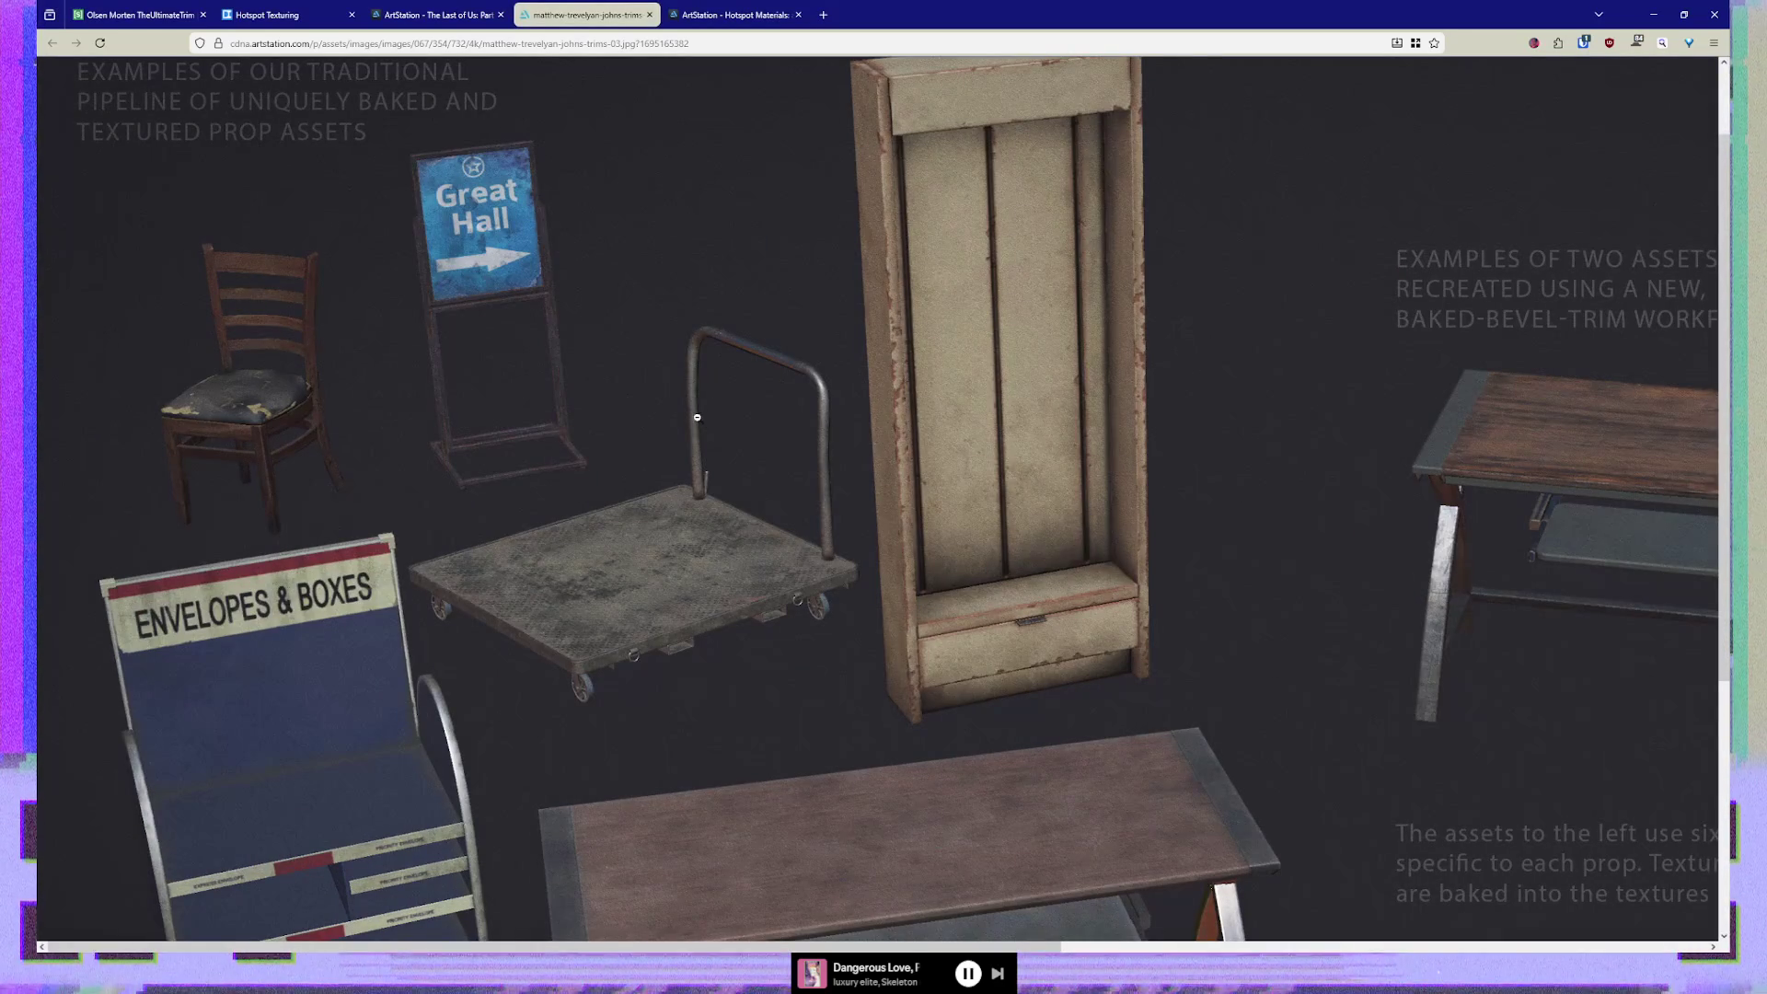
{"action": "scroll", "coordinate": [830, 324], "scroll_direction": "down", "scroll_amount": 5}
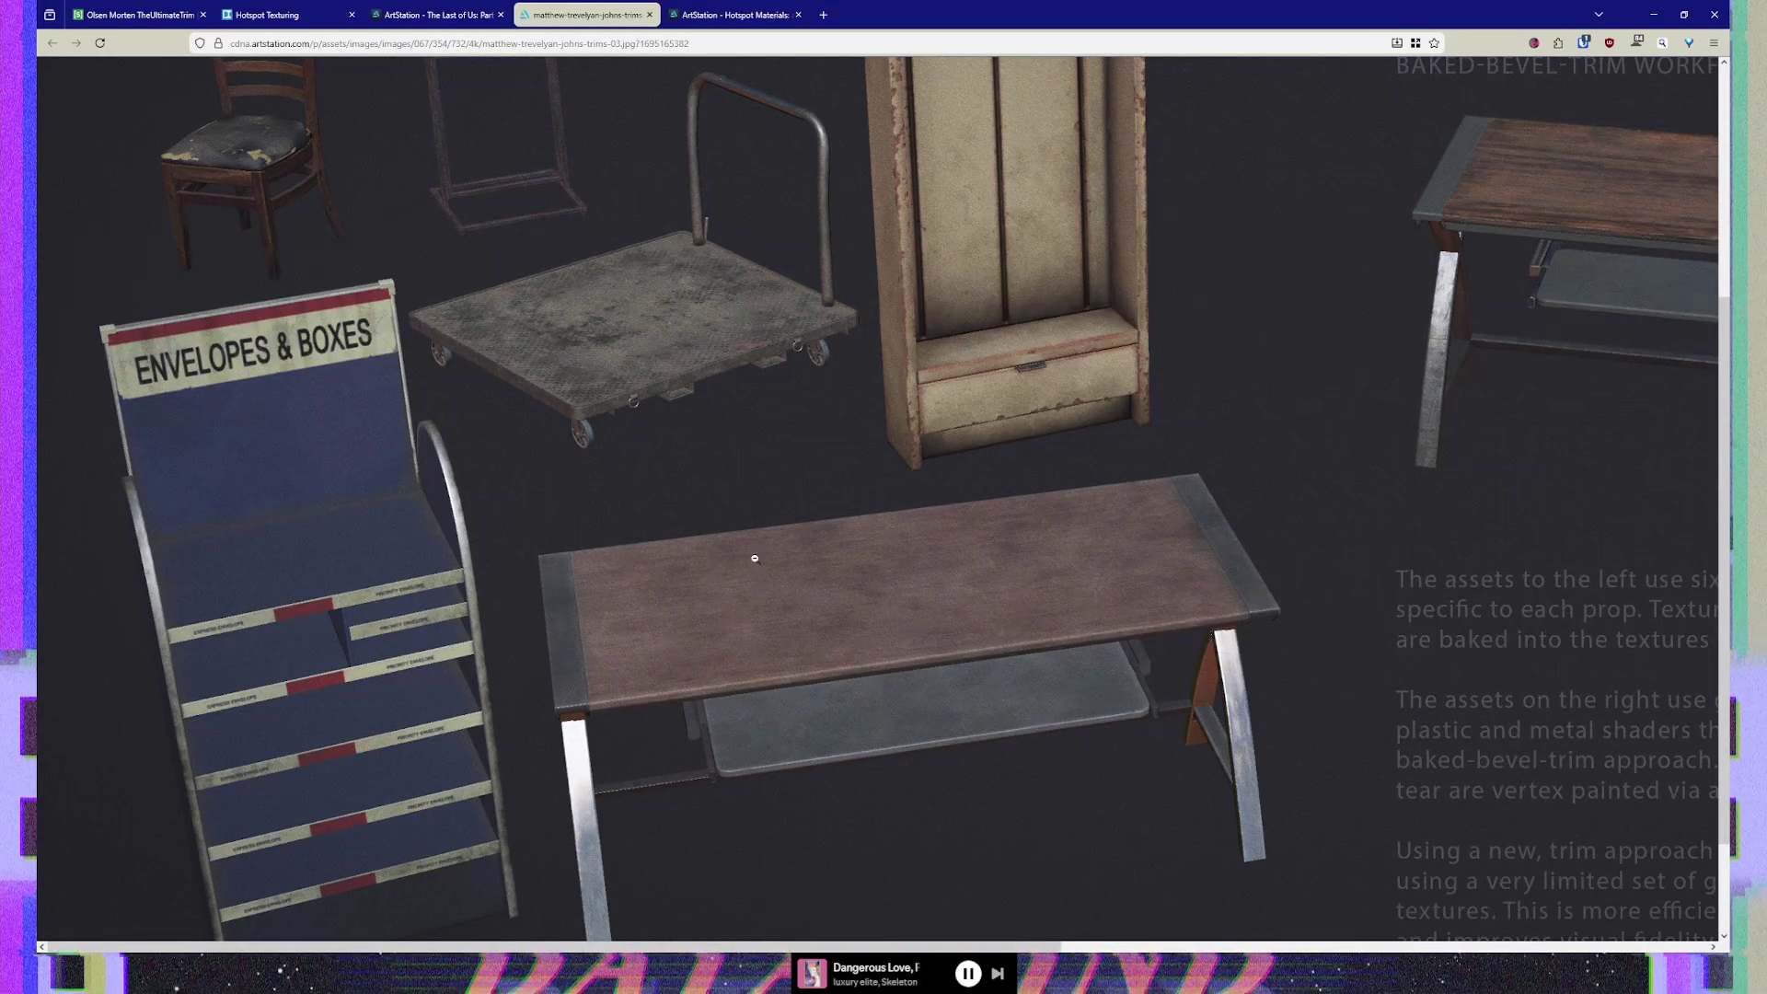
{"action": "scroll", "coordinate": [831, 544], "scroll_direction": "up", "scroll_amount": 6}
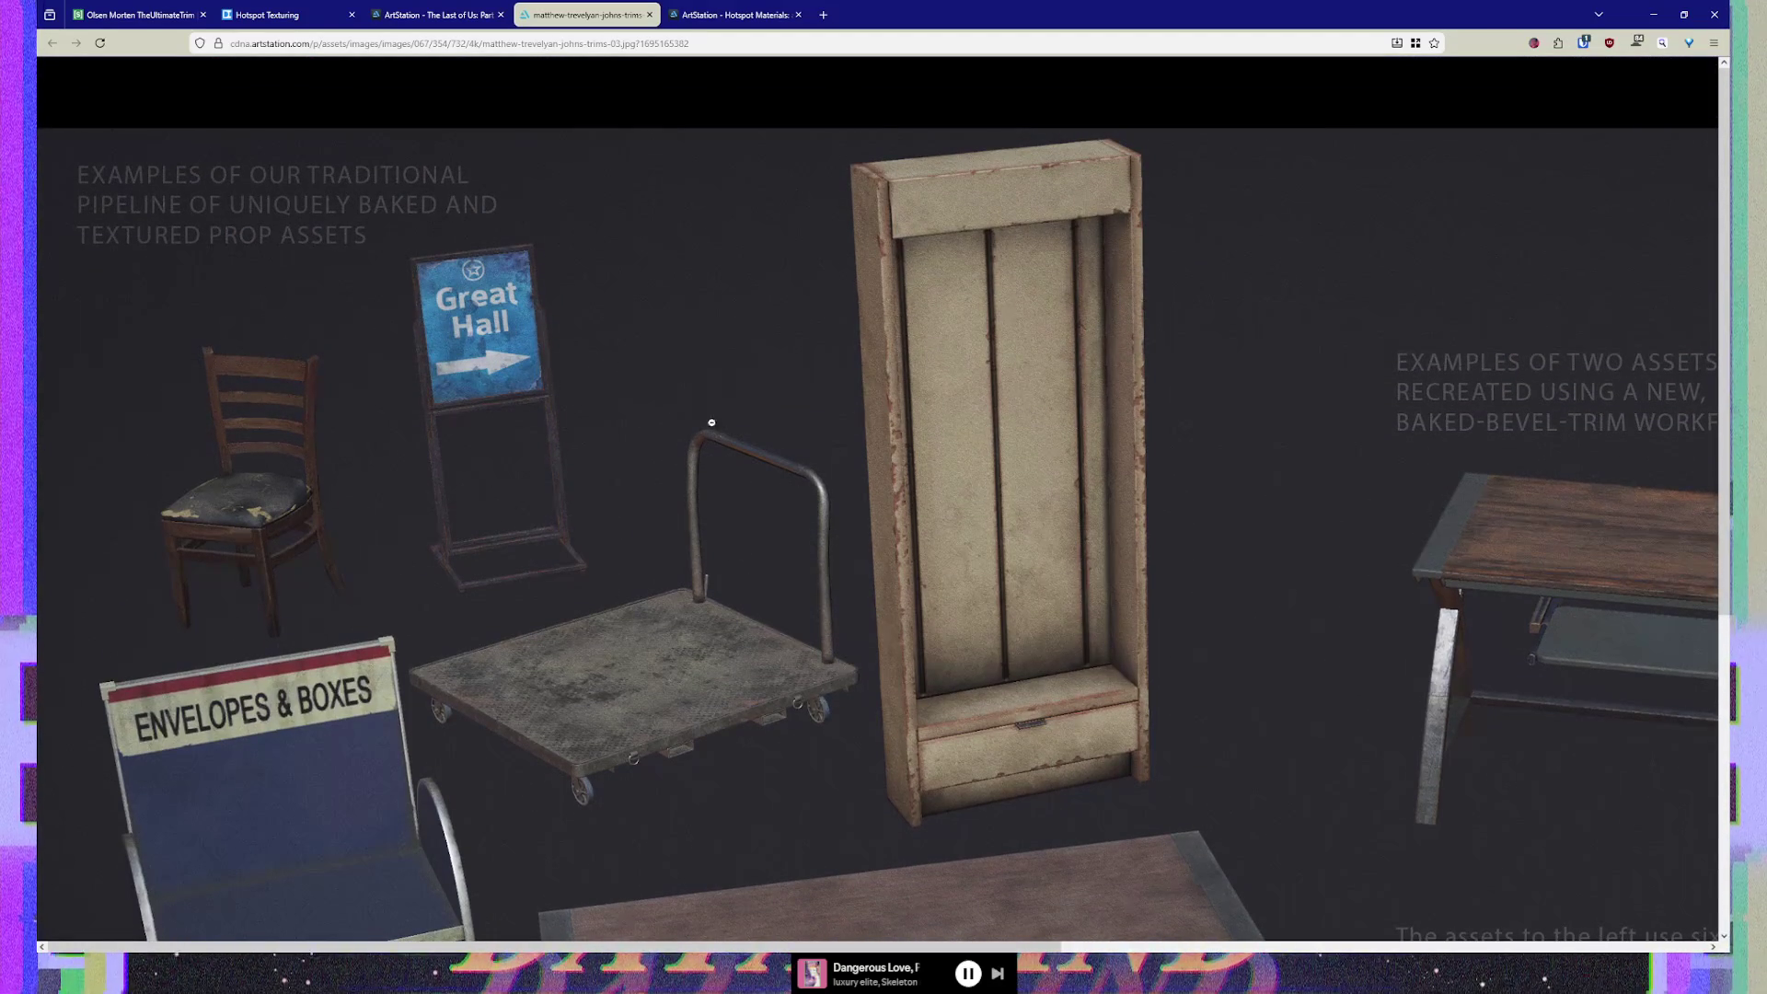
{"action": "scroll", "coordinate": [940, 522], "scroll_direction": "down", "scroll_amount": 8}
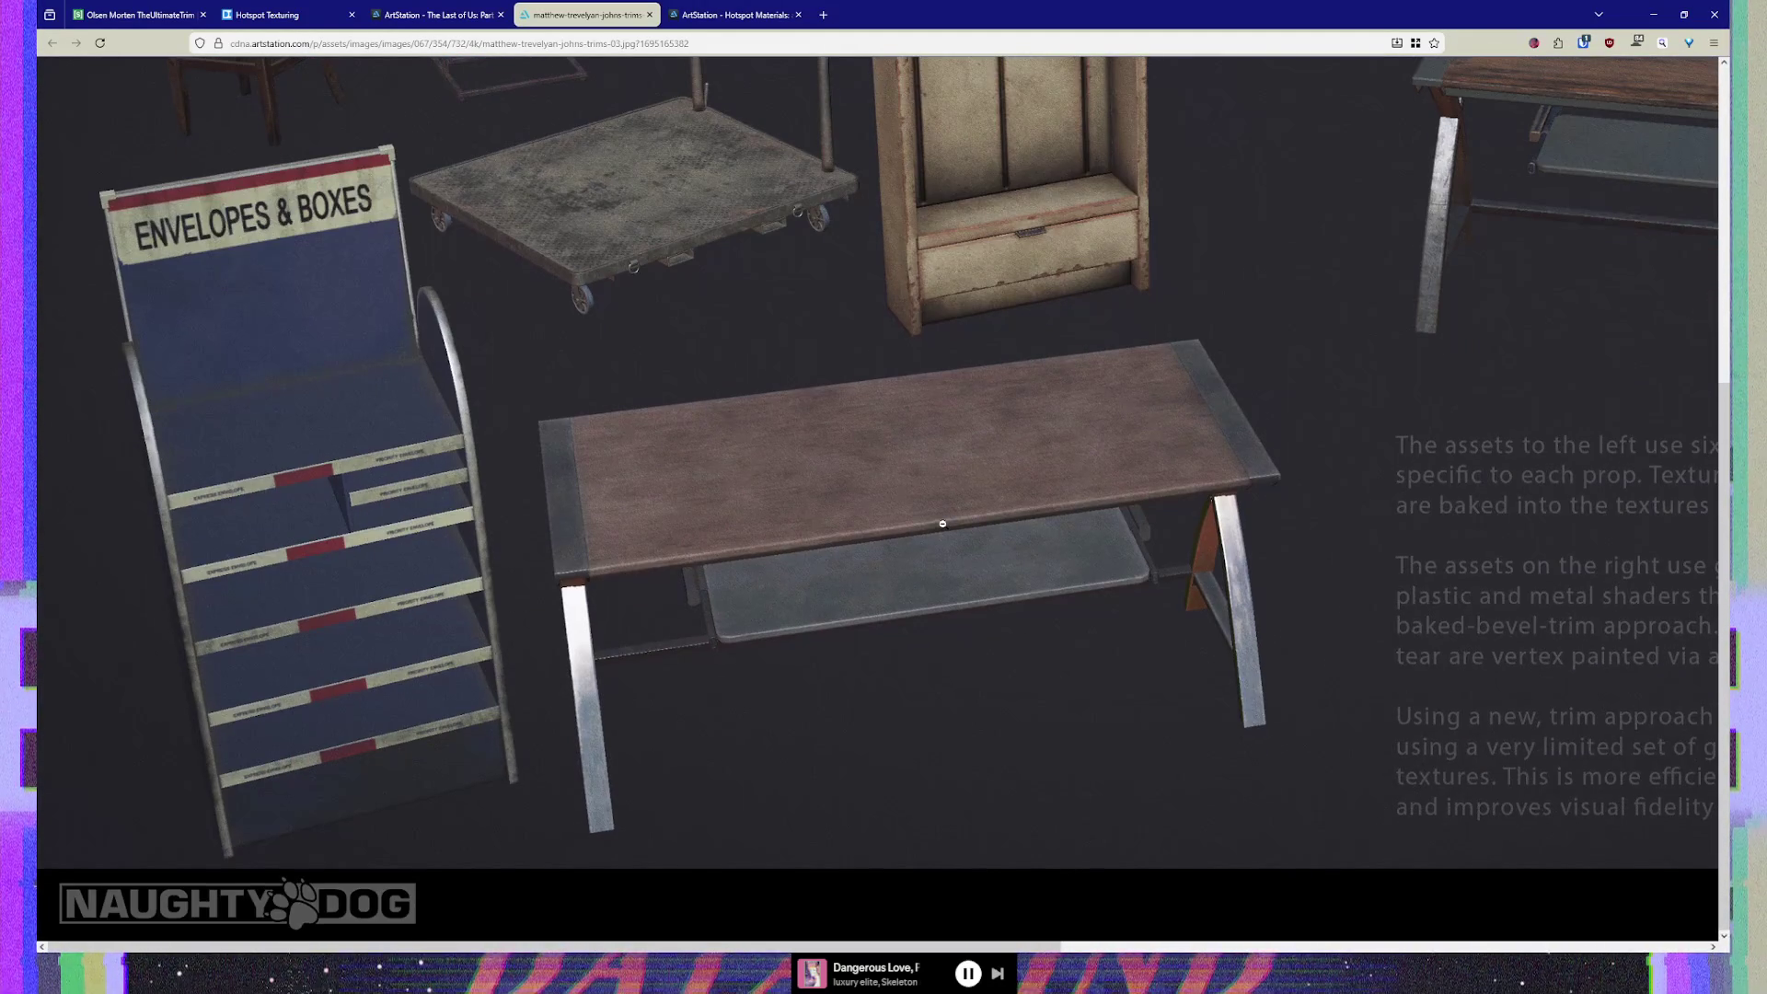
{"action": "scroll", "coordinate": [941, 522], "scroll_direction": "up", "scroll_amount": 5}
{"action": "scroll", "coordinate": [940, 521], "scroll_direction": "up", "scroll_amount": 3}
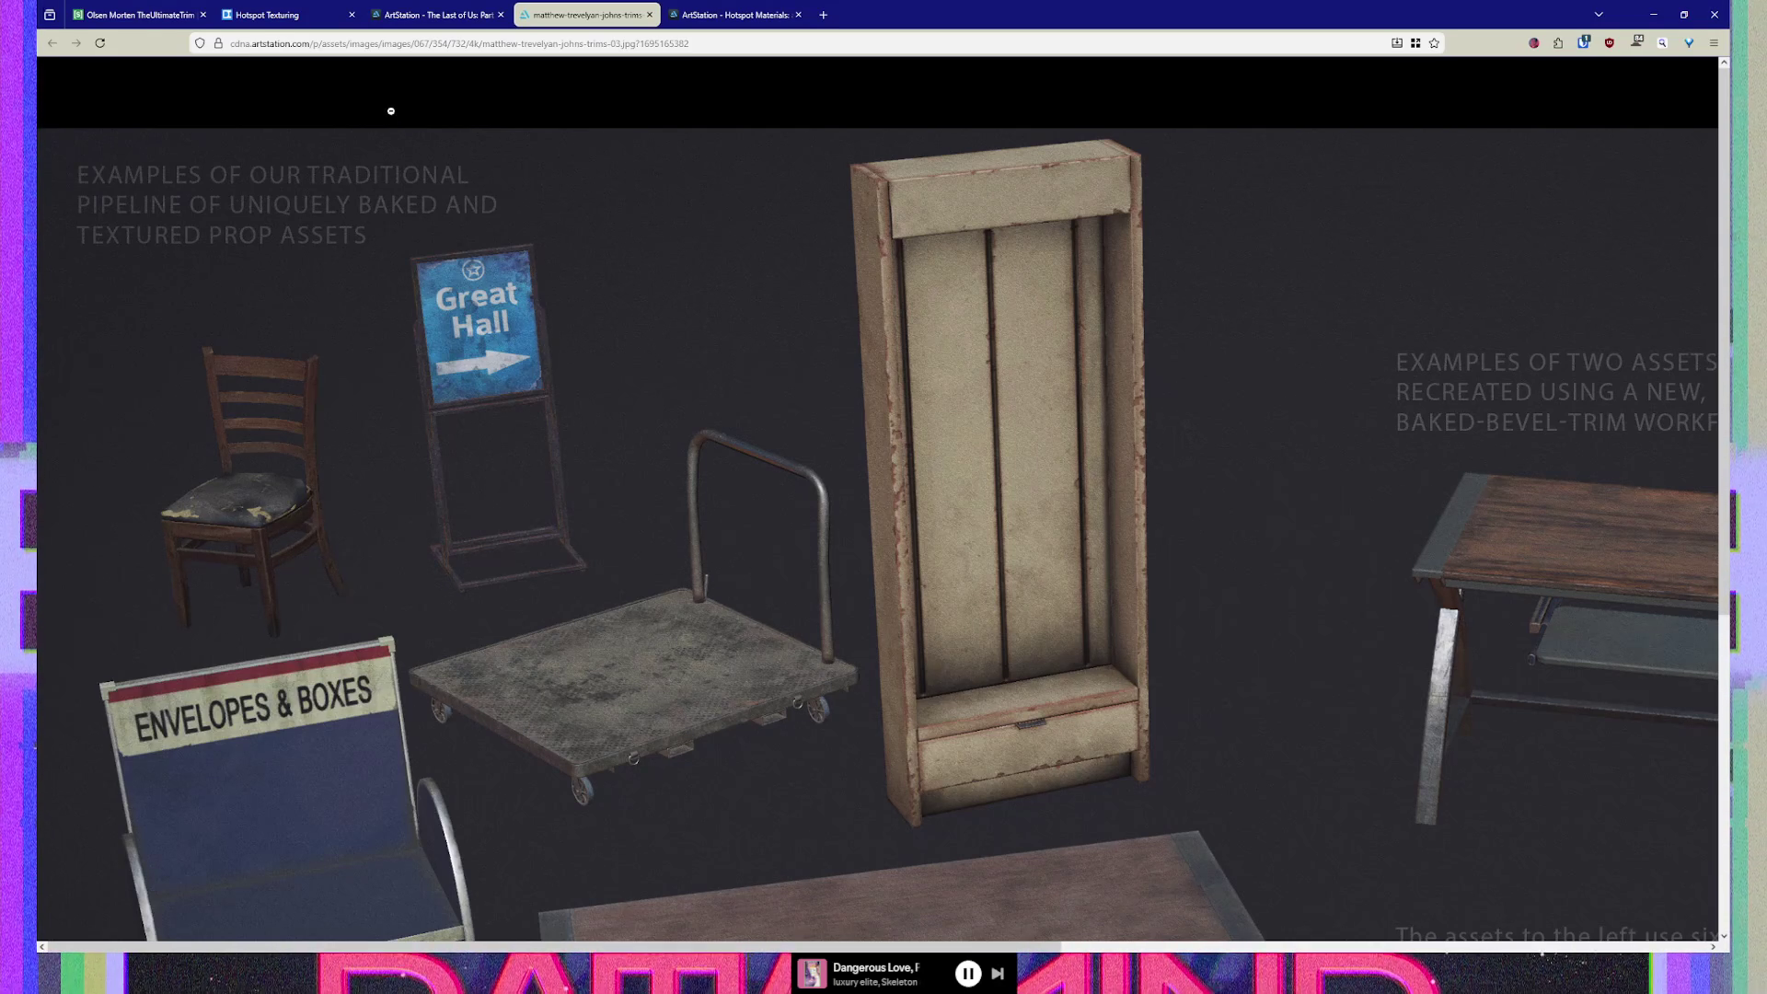
{"action": "left_click", "coordinate": [430, 16]}
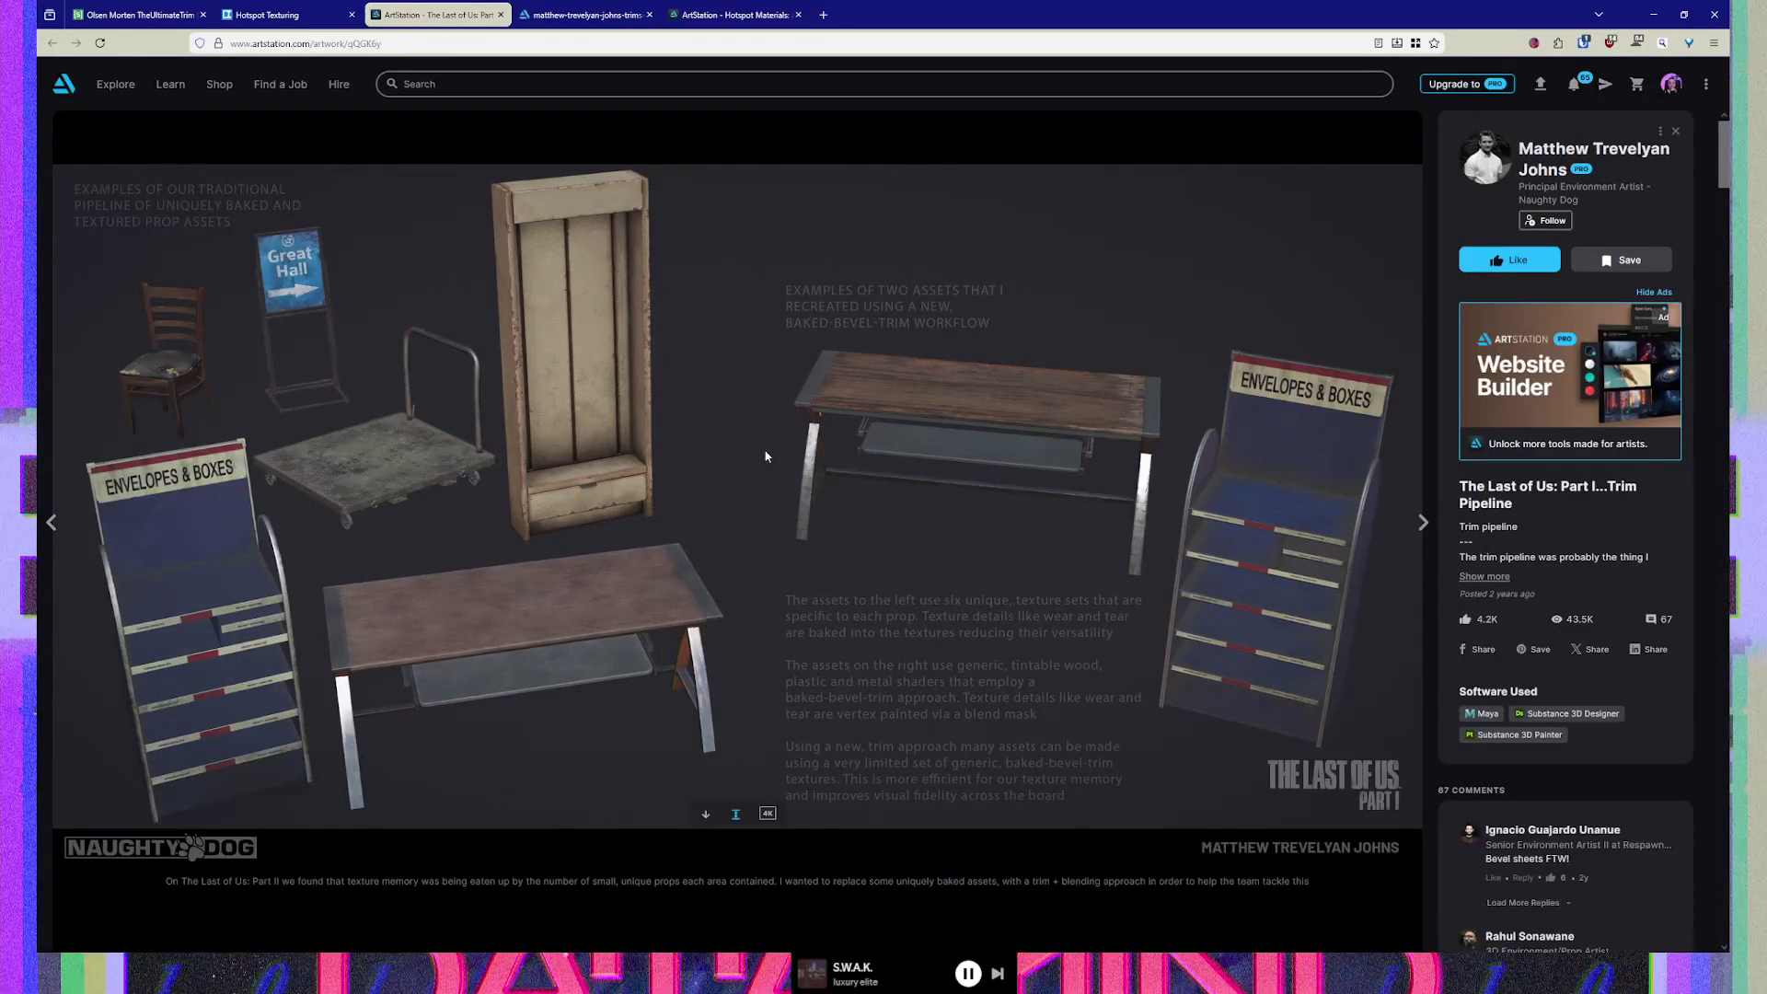
{"action": "left_click", "coordinate": [260, 18]}
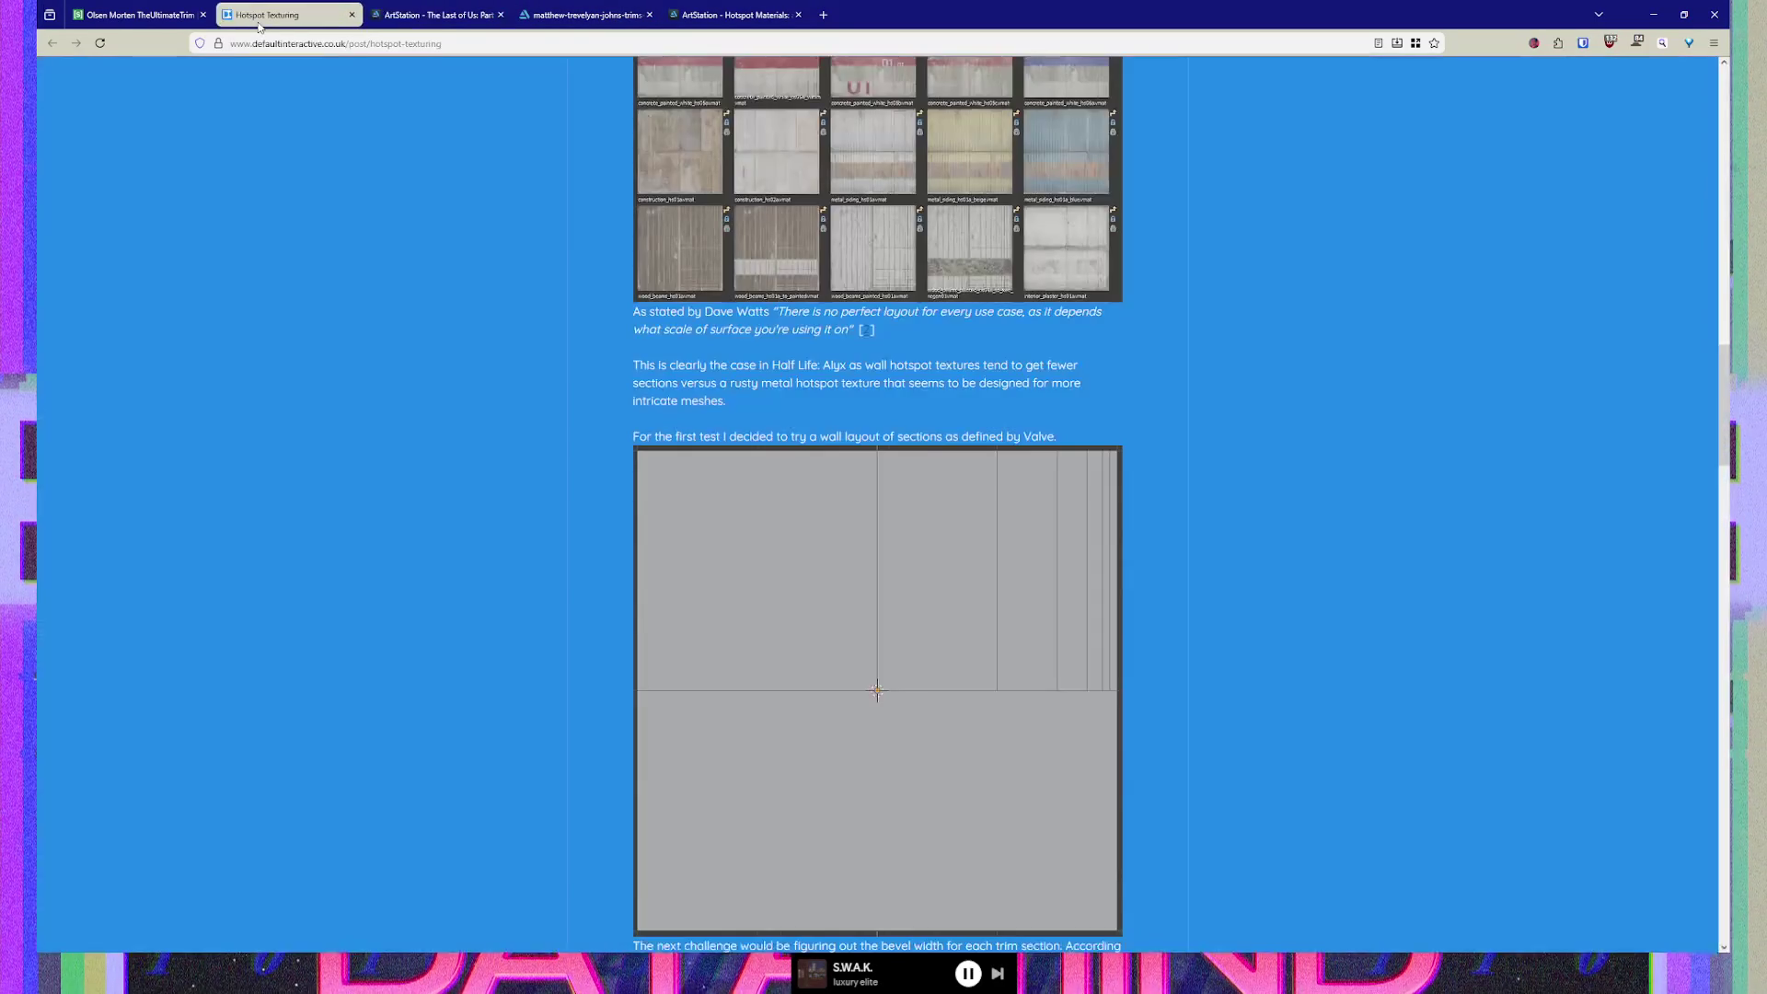
Scroll back to the yellow Half-Life: Alyx hotspot texture, then switch to the Ultimate Trim document
{"action": "scroll", "coordinate": [764, 496], "scroll_direction": "down", "scroll_amount": 5}
{"action": "scroll", "coordinate": [764, 496], "scroll_direction": "up", "scroll_amount": 20}
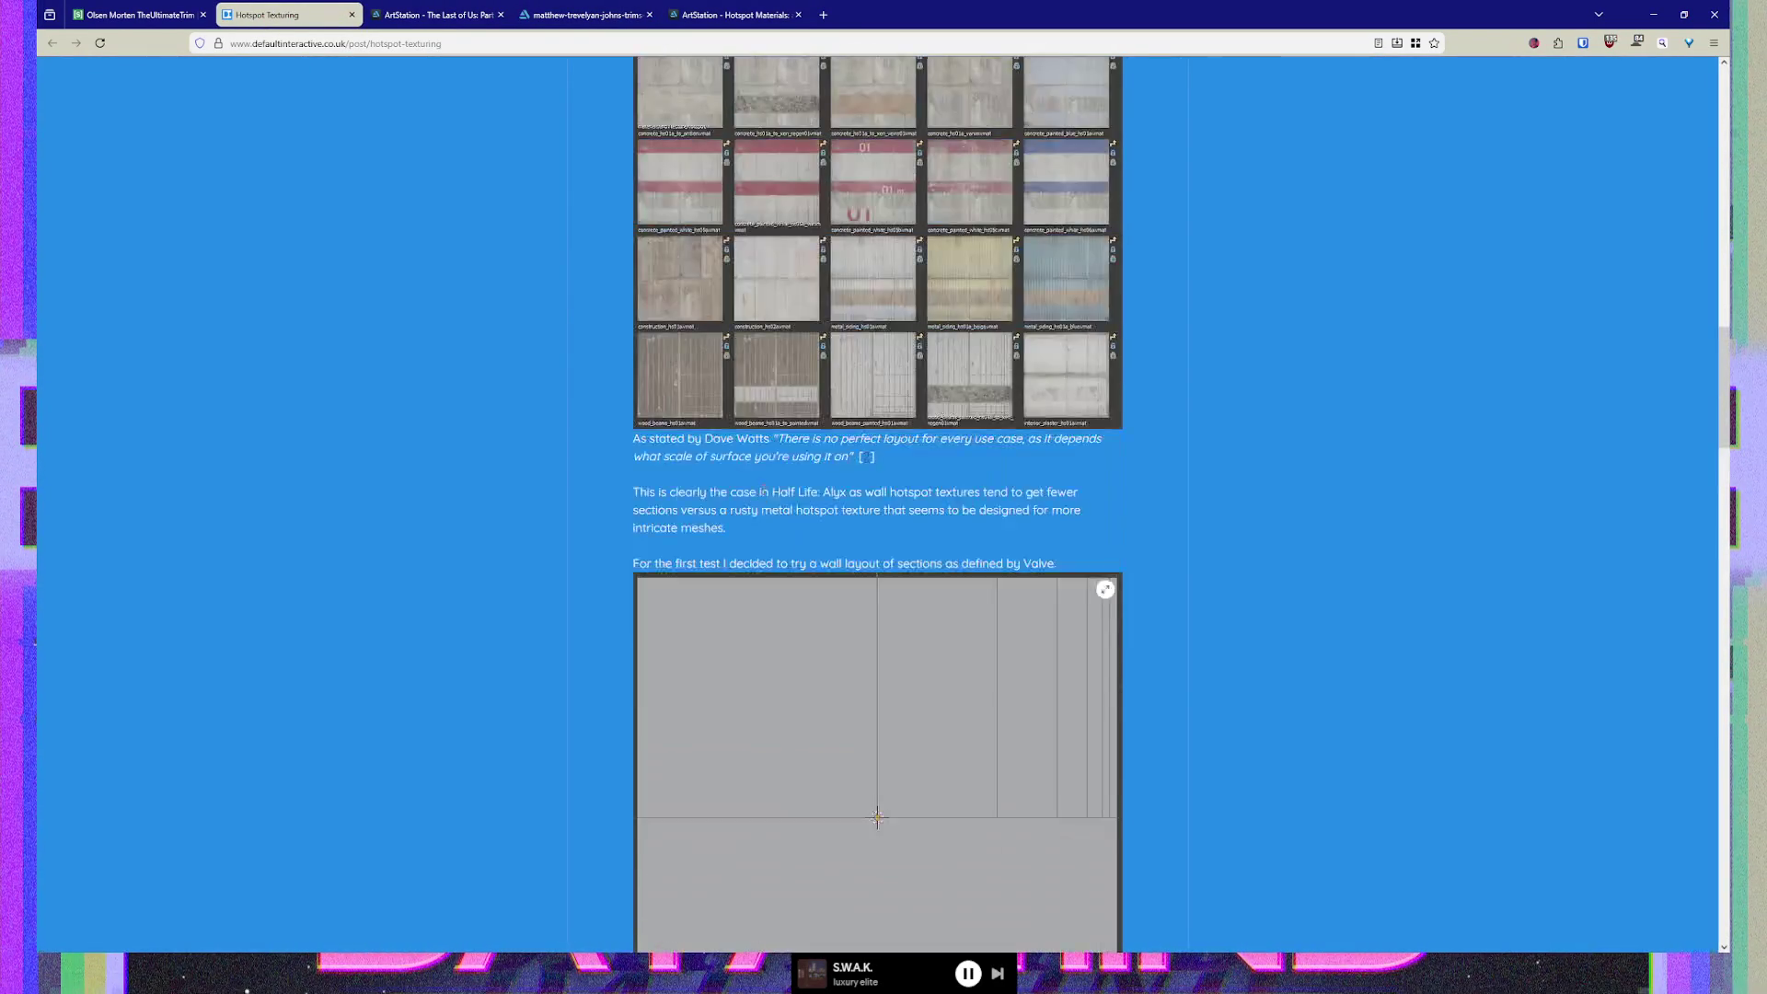
{"action": "scroll", "coordinate": [764, 496], "scroll_direction": "up", "scroll_amount": 5}
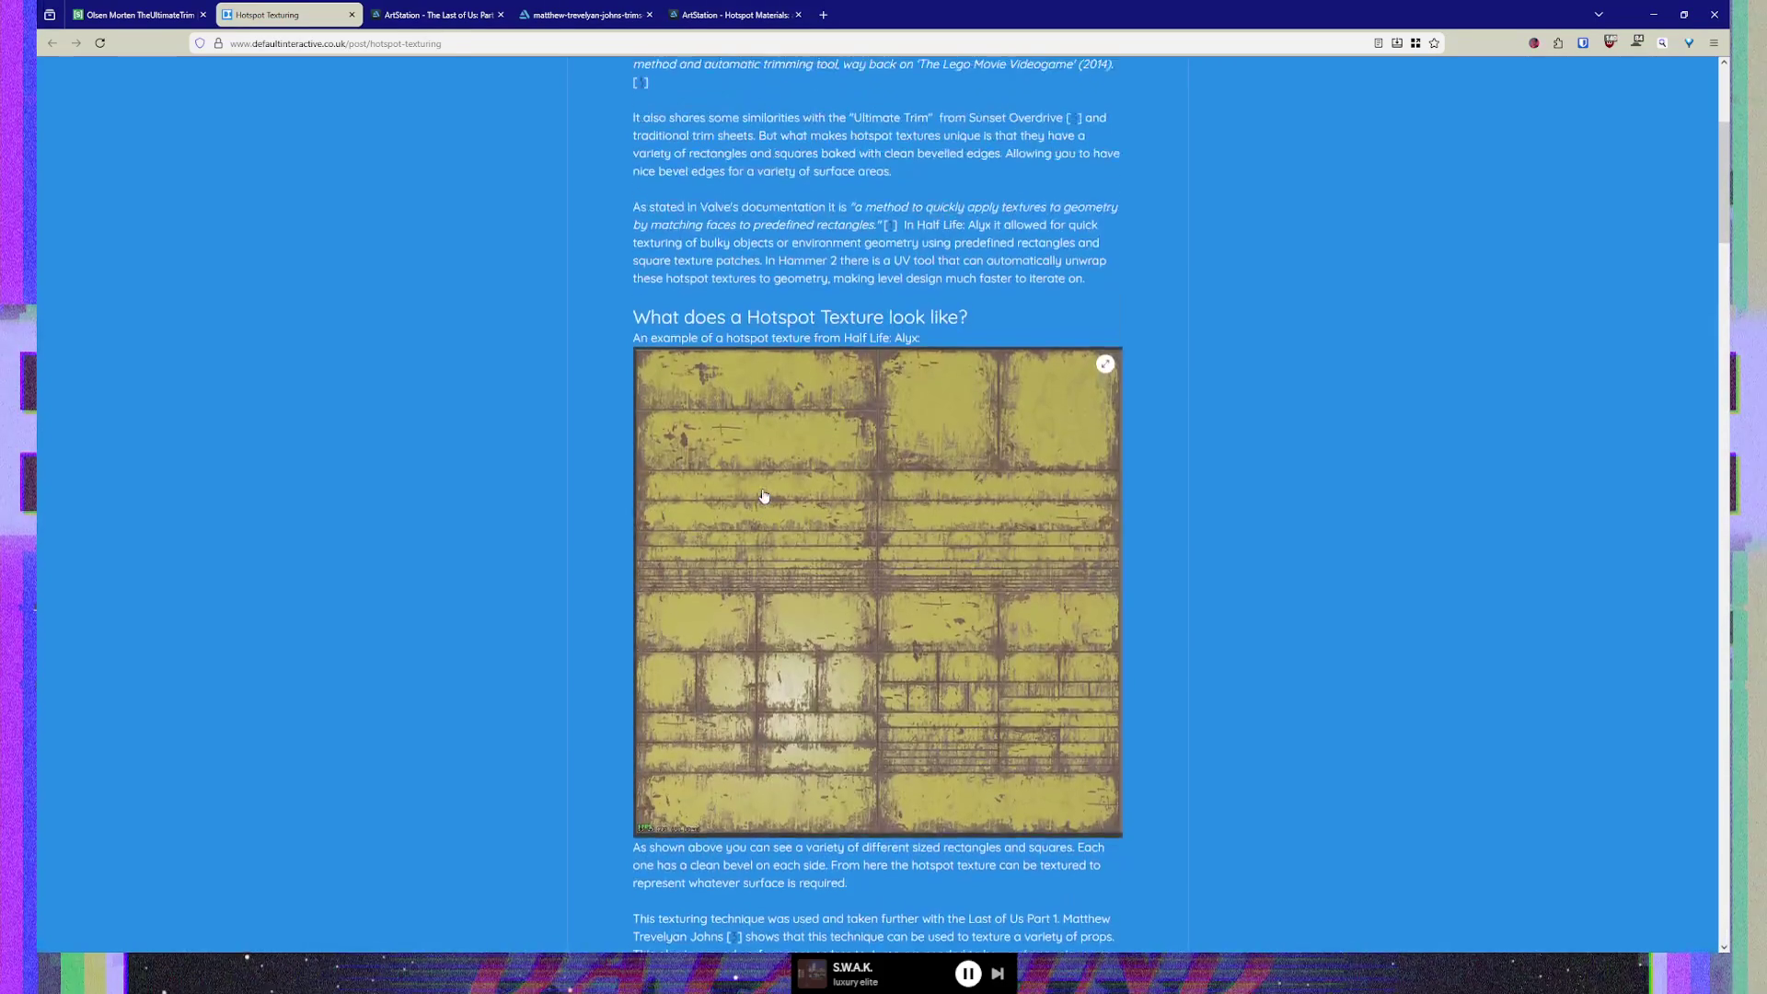
{"action": "scroll", "coordinate": [905, 342], "scroll_direction": "down", "scroll_amount": 3}
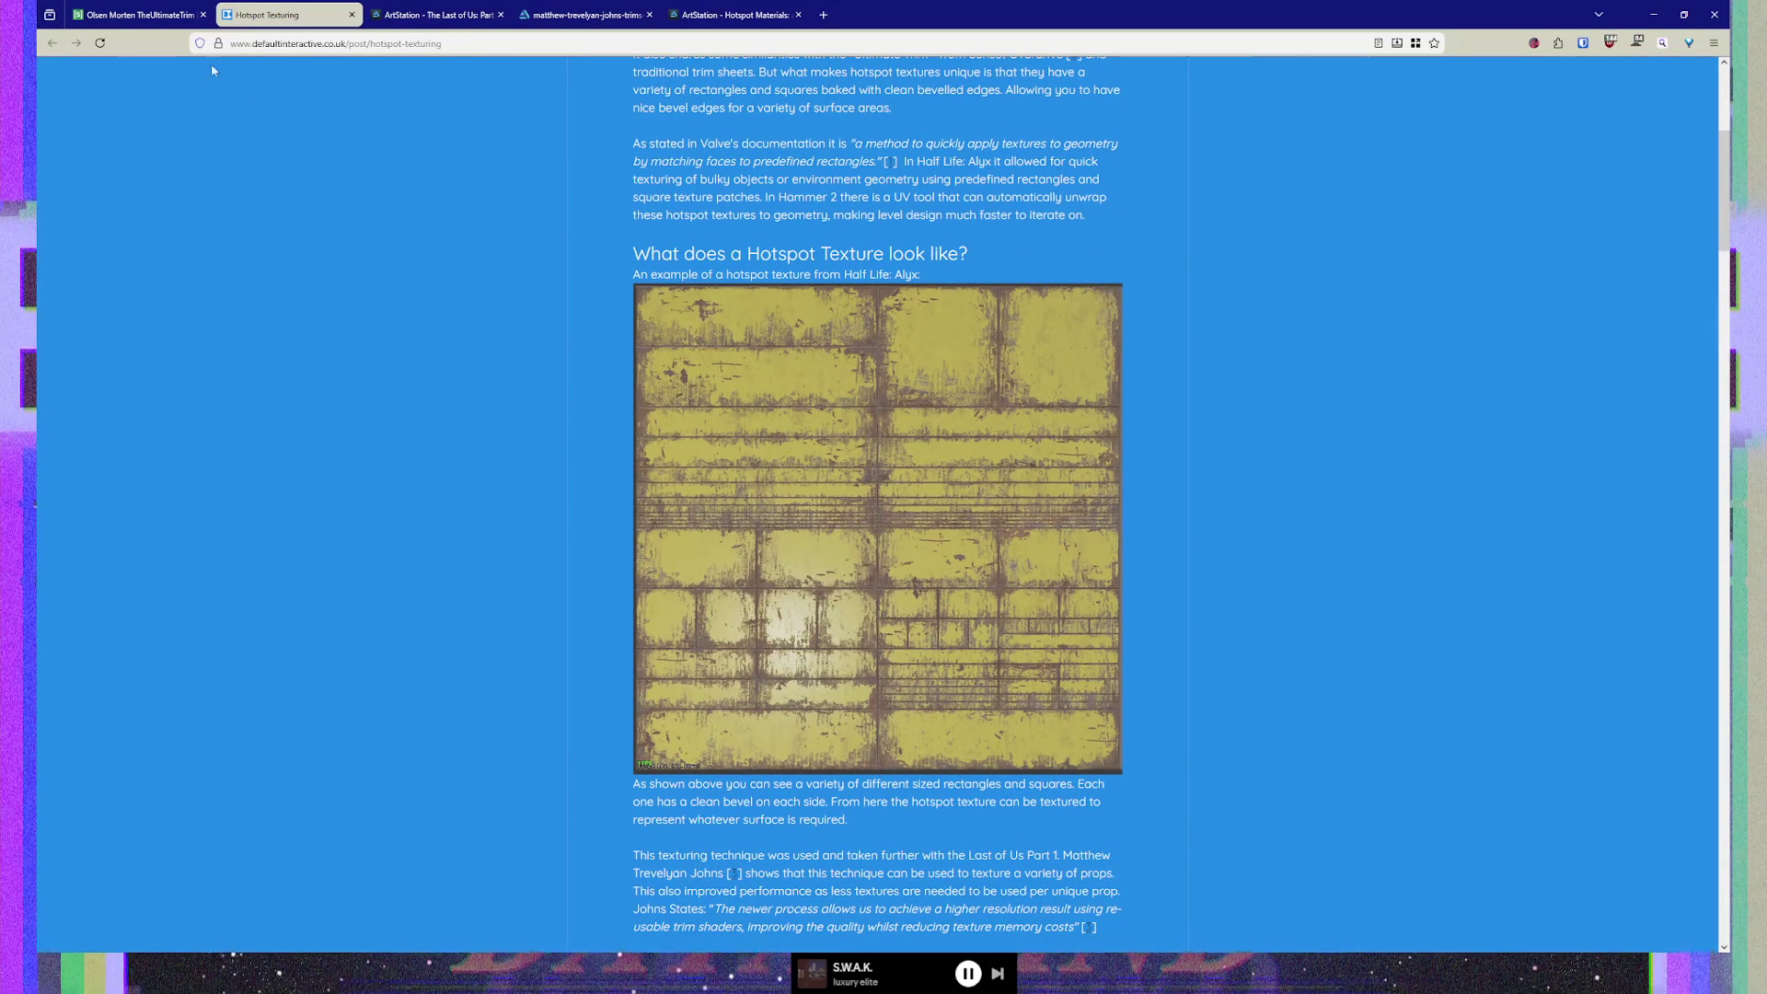
{"action": "left_click", "coordinate": [147, 16]}
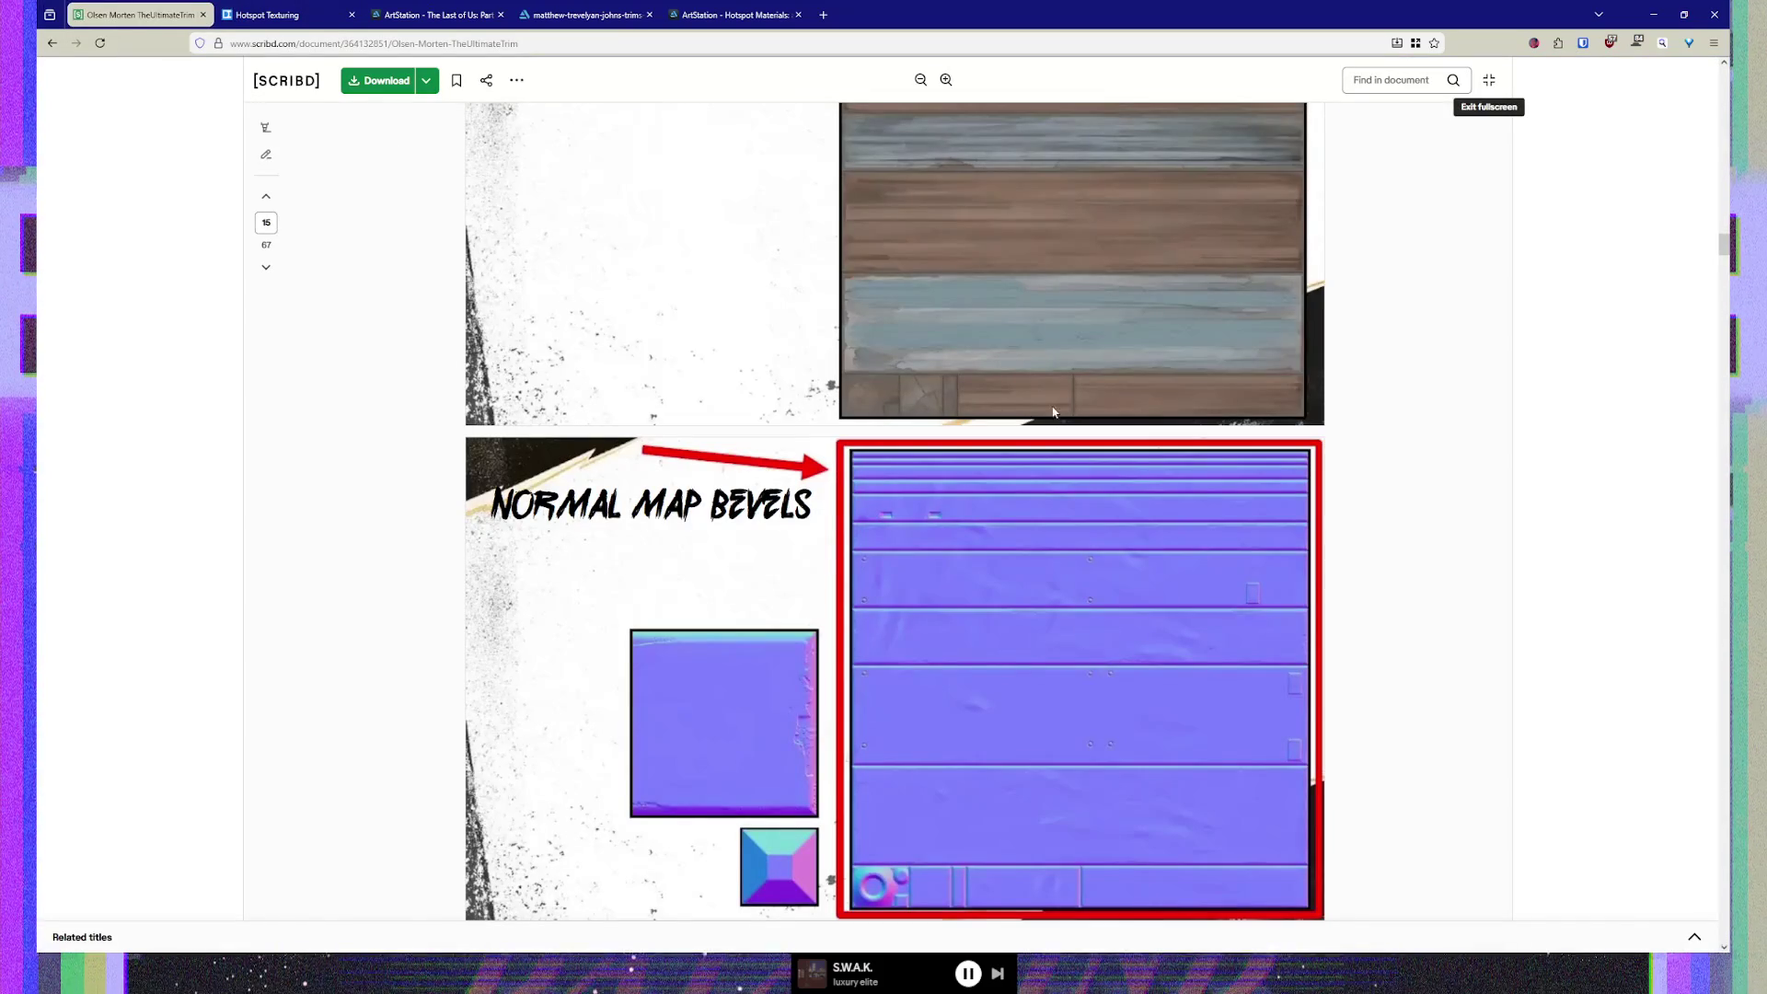